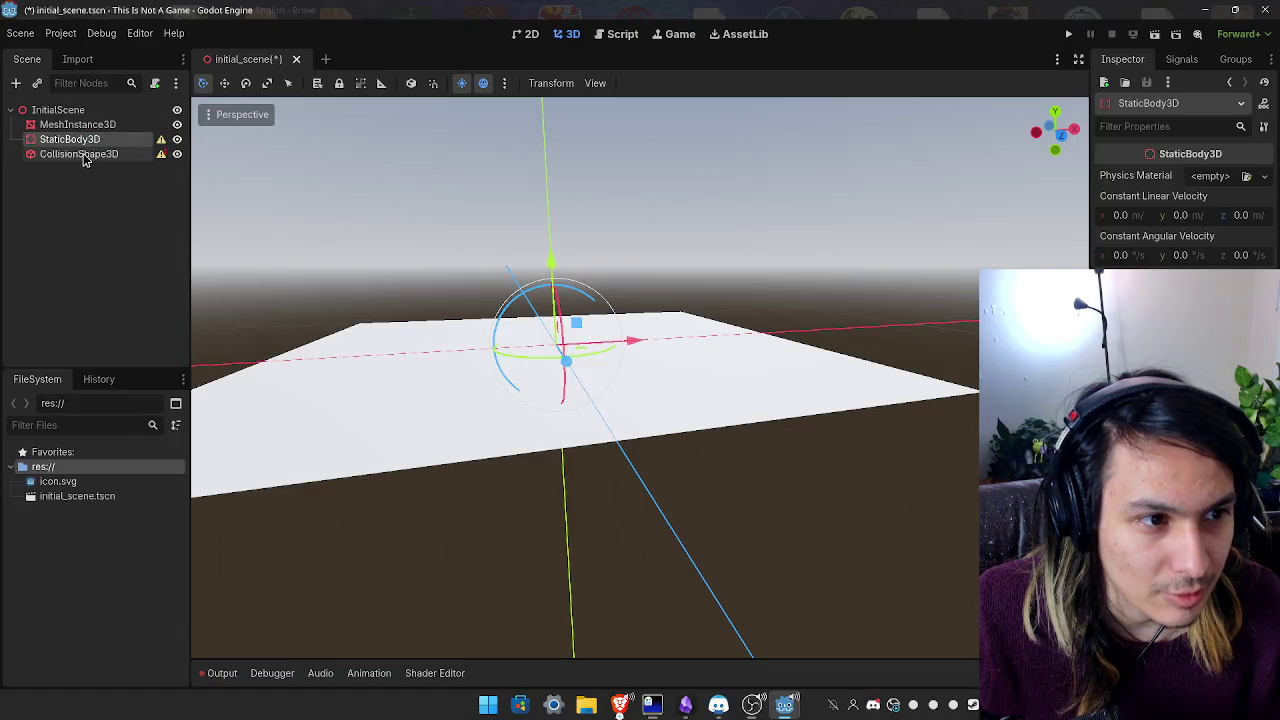
# Check the CollisionShape3D warning, then assign it a New BoxShape3D in the Inspector
pyautogui.click(161, 154)
pyautogui.click(640, 438)
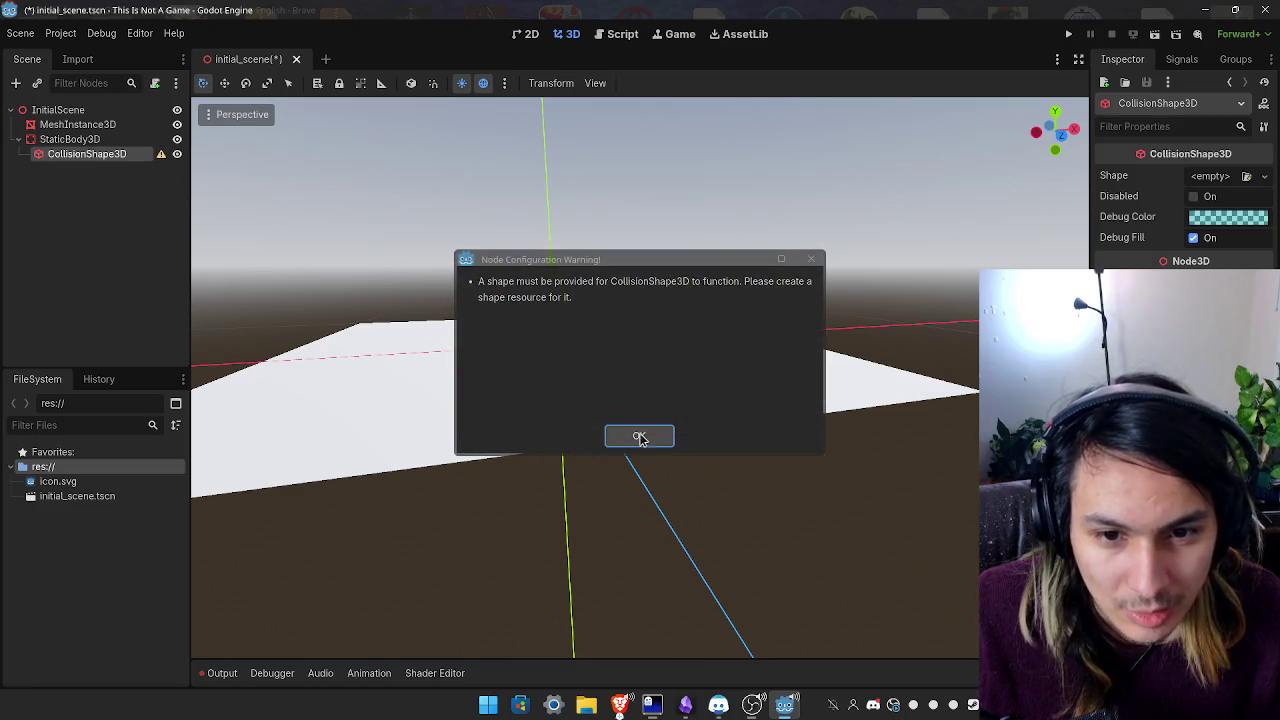
pyautogui.click(1230, 177)
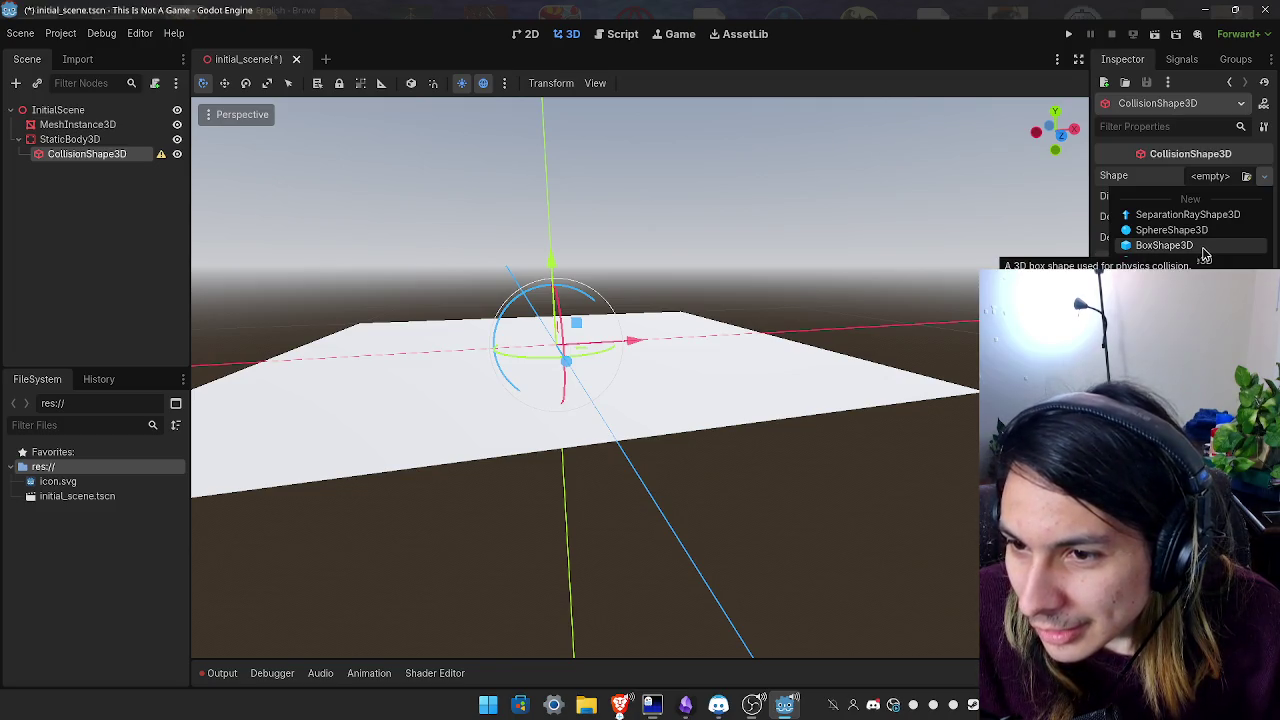
pyautogui.click(1203, 247)
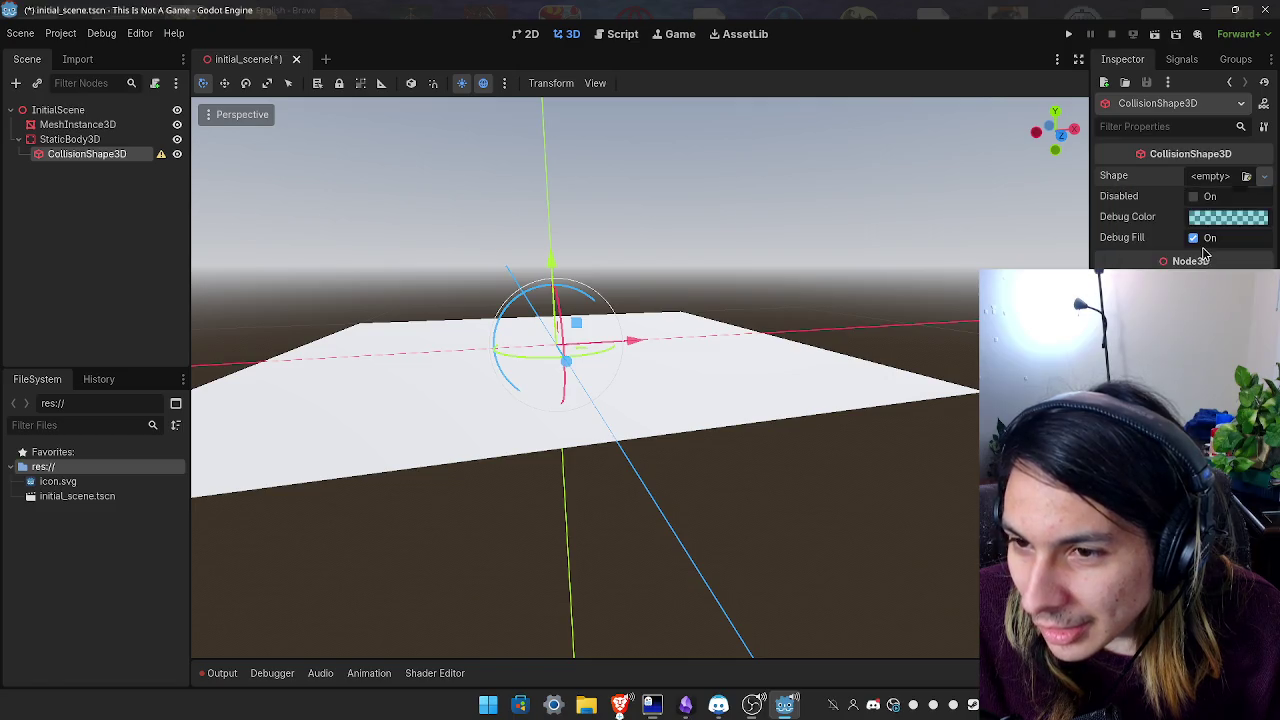
# Stretch the box shape's Y size, frame the MeshInstance3D floor to compare, then reselect CollisionShape3D
pyautogui.press('f')
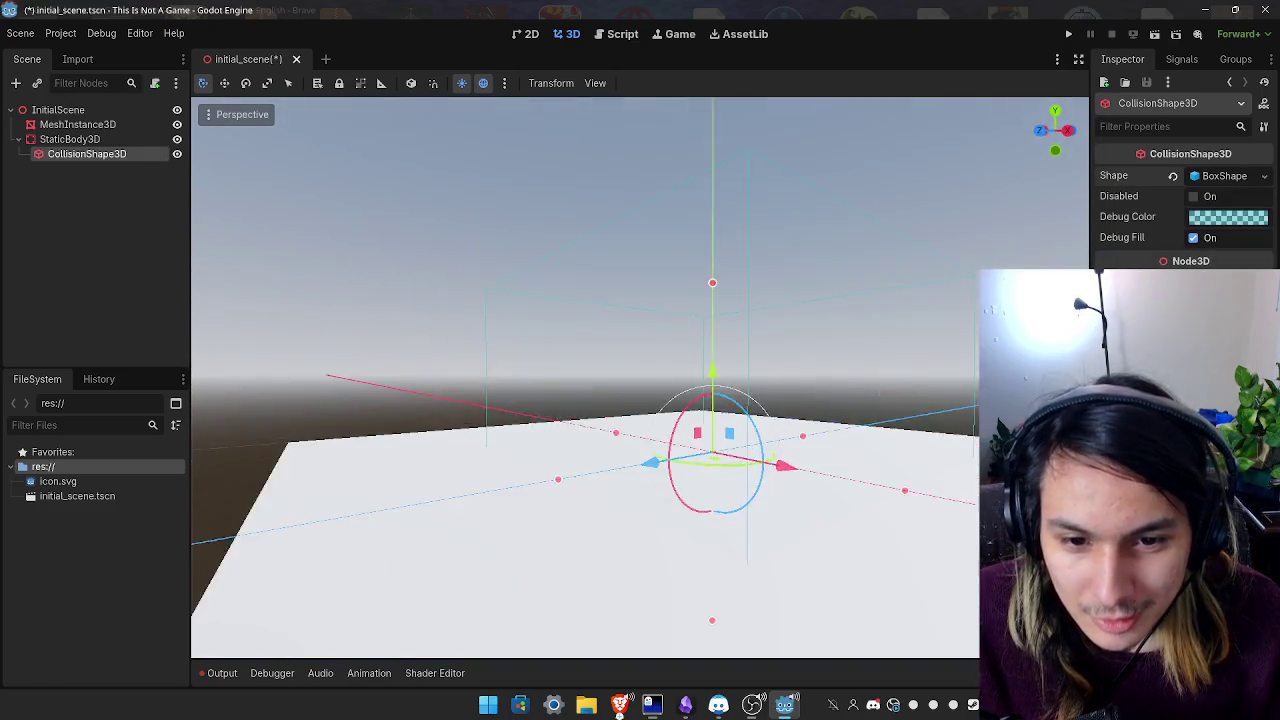
pyautogui.moveTo(637, 281); pyautogui.dragTo(657, 368)
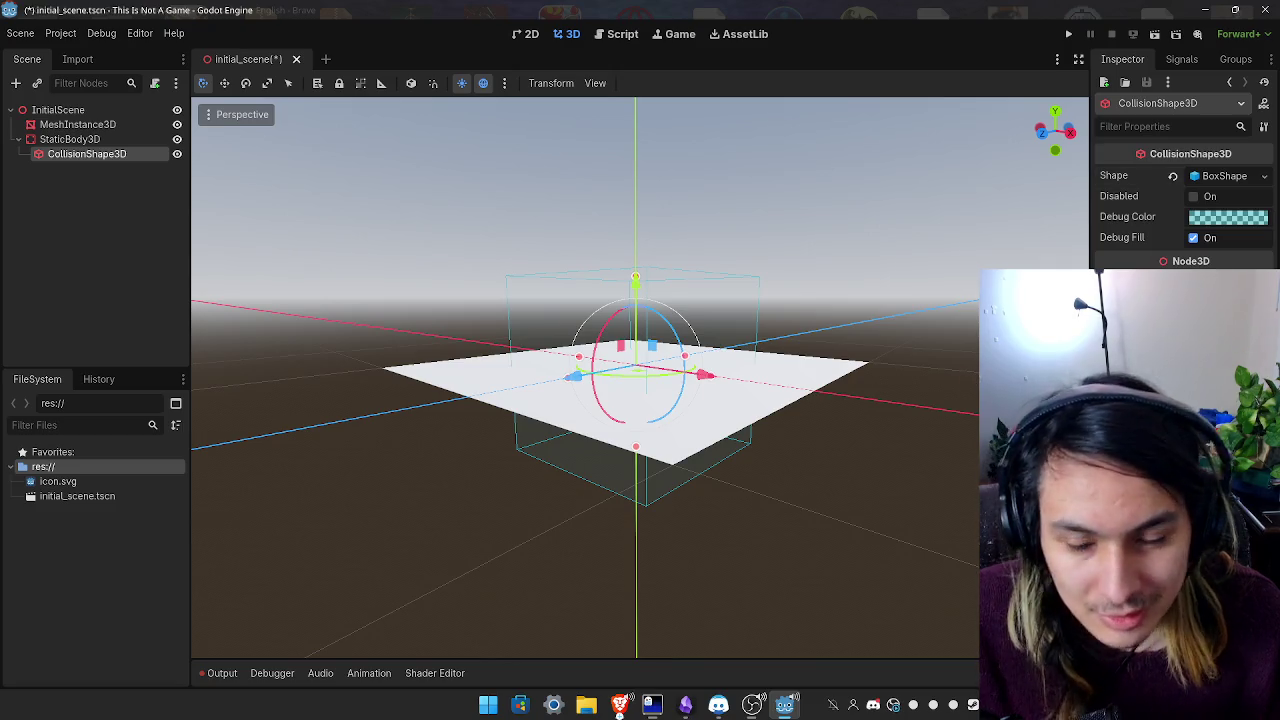
pyautogui.scroll(5, 894, 392)
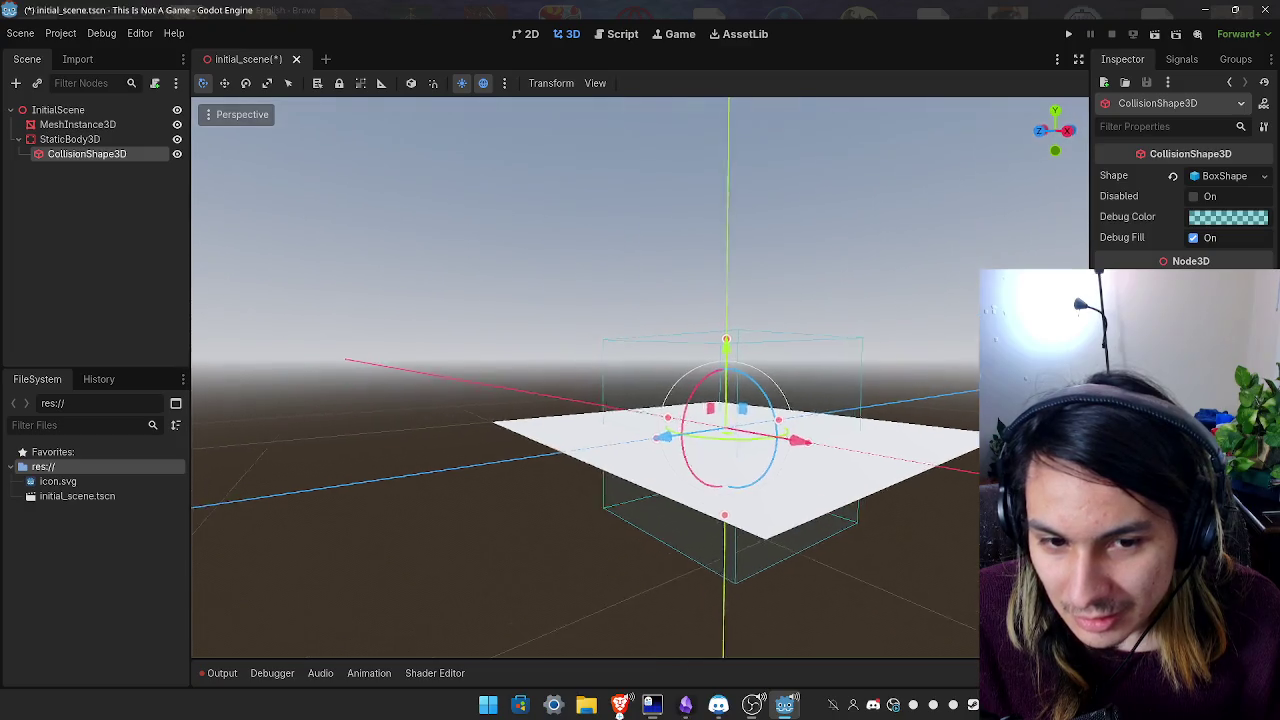
pyautogui.click(77, 124)
pyautogui.press('f')
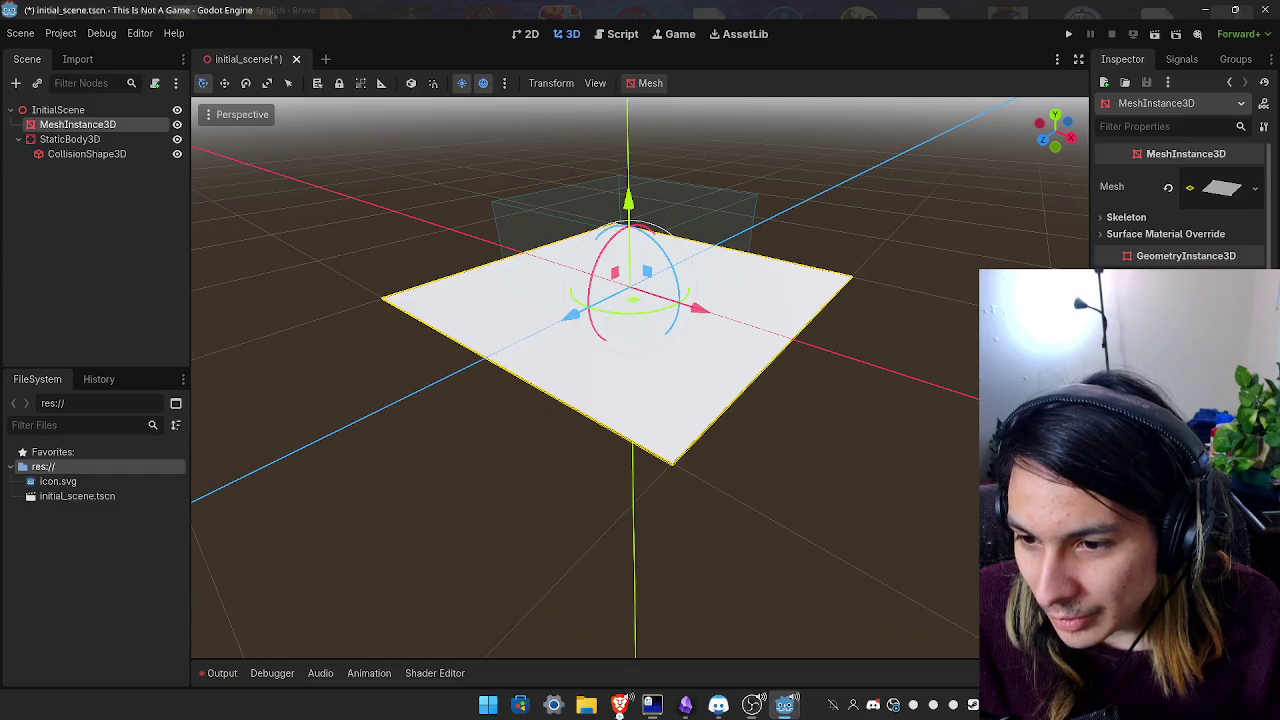
pyautogui.moveTo(755, 367)
pyautogui.mouseDown()
pyautogui.moveTo(960, 350)
pyautogui.moveTo(751, 363)
pyautogui.mouseUp()
pyautogui.click(75, 154)
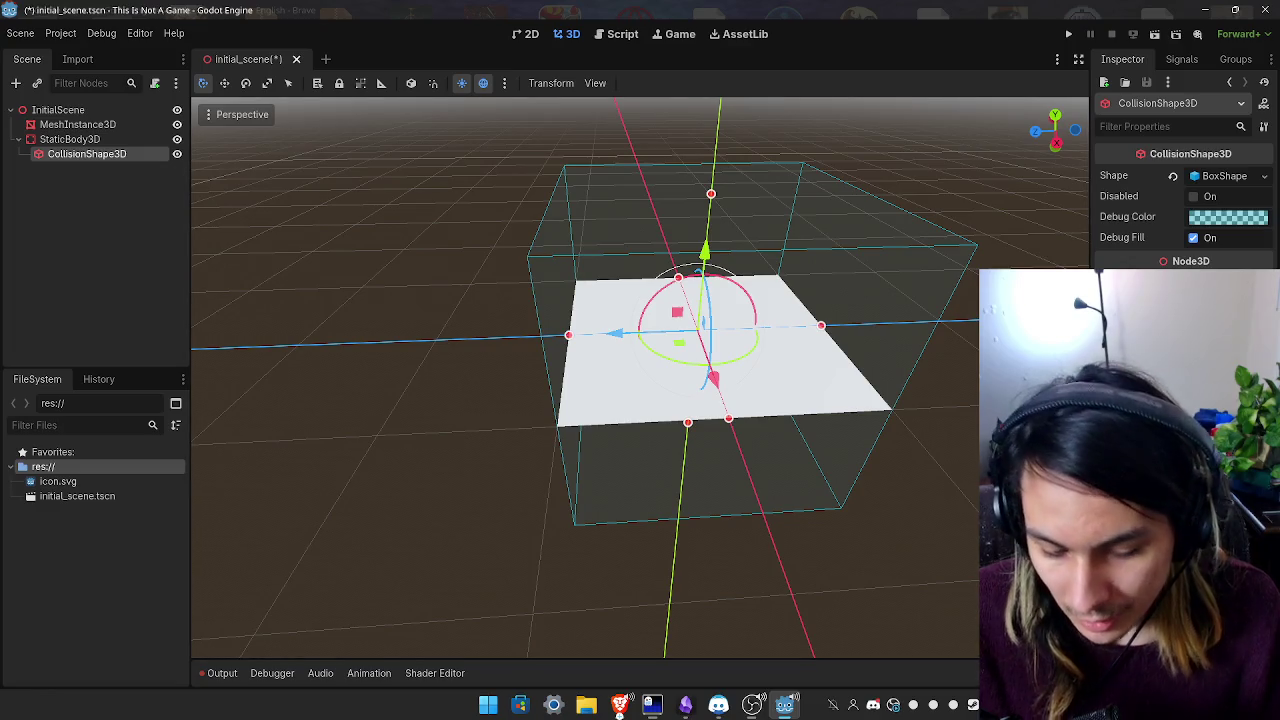
# Scale the collision box flat and lower it in Front Orthogonal view
pyautogui.moveTo(734, 334)
pyautogui.mouseDown()
pyautogui.moveTo(734, 210)
pyautogui.moveTo(723, 323)
pyautogui.mouseUp()
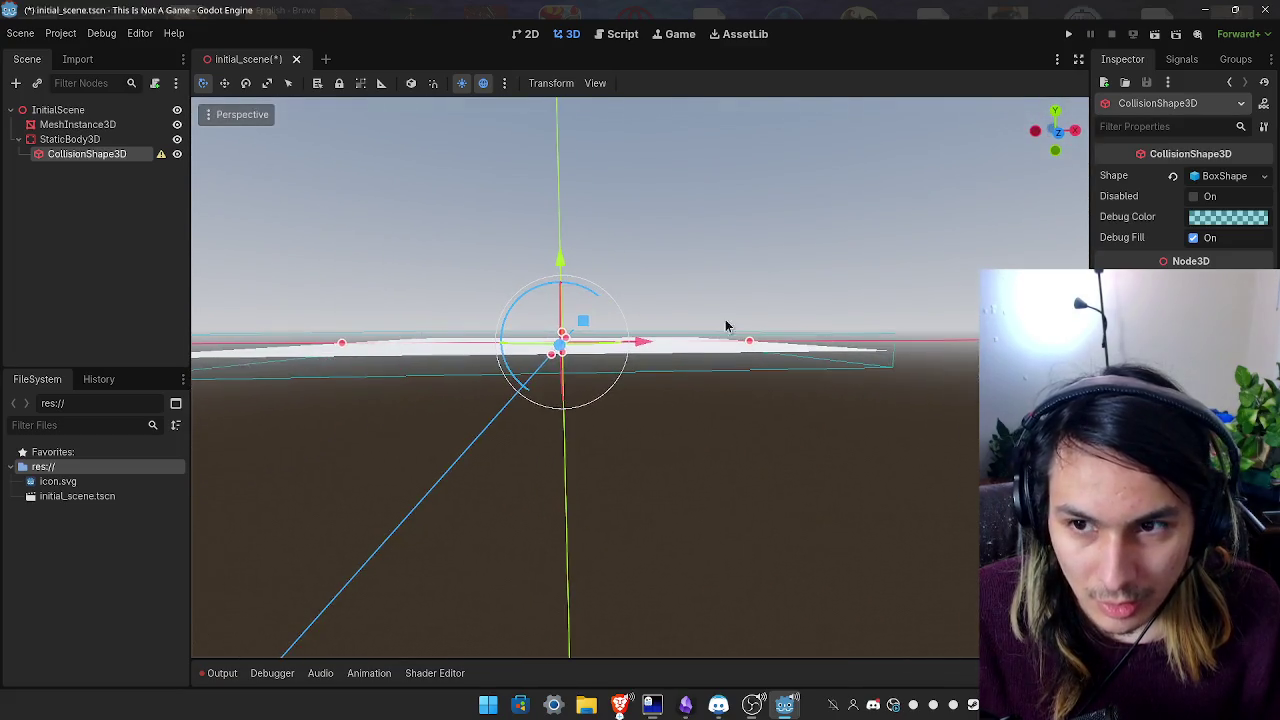
pyautogui.click(1062, 137)
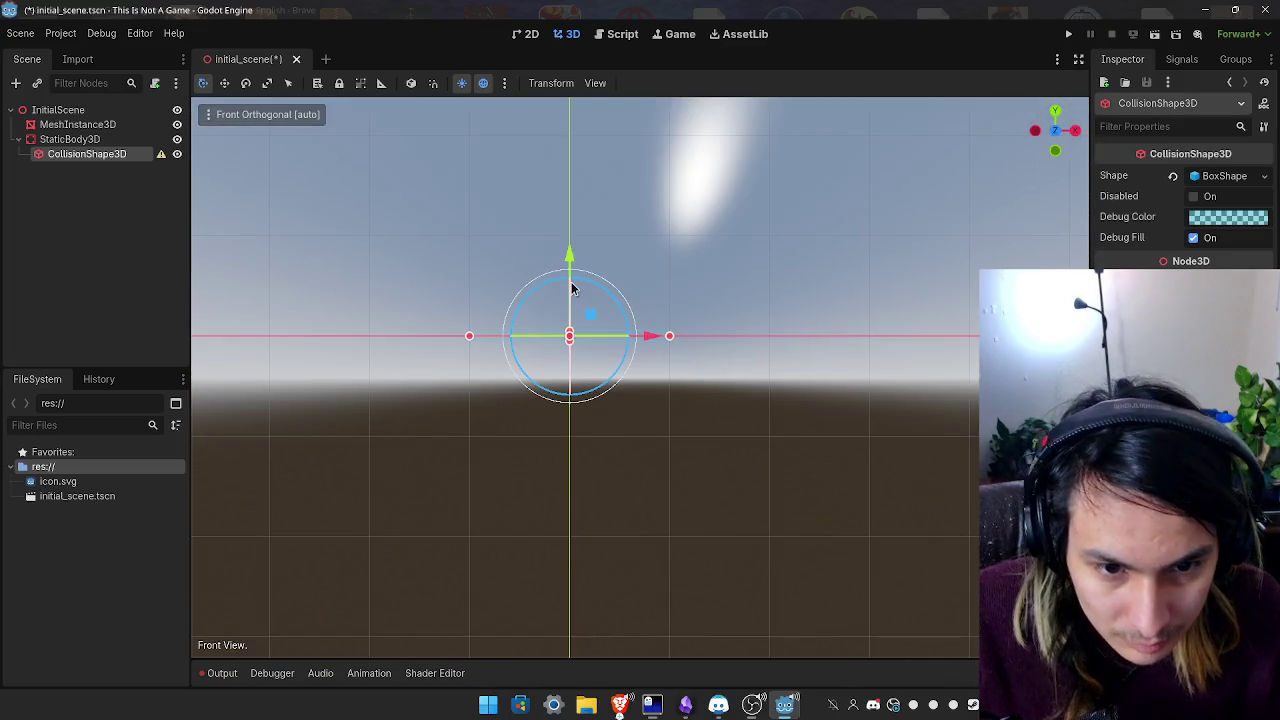
pyautogui.scroll(5, 563, 291)
pyautogui.moveTo(489, 206)
pyautogui.mouseDown()
pyautogui.moveTo(490, 230)
pyautogui.moveTo(490, 218)
pyautogui.mouseUp()
pyautogui.press('w')
pyautogui.scroll(5, 588, 337)
# Deselect and orbit back to a perspective view of the floor and horizon
pyautogui.click(943, 200)
pyautogui.moveTo(943, 200)
pyautogui.mouseDown()
pyautogui.moveTo(934, 274)
pyautogui.moveTo(780, 323)
pyautogui.mouseUp()
pyautogui.scroll(3, 780, 323)
pyautogui.moveTo(640, 400)
pyautogui.mouseDown()
pyautogui.moveTo(540, 430)
pyautogui.moveTo(520, 400)
pyautogui.mouseUp()
pyautogui.scroll(-5, 814, 362)
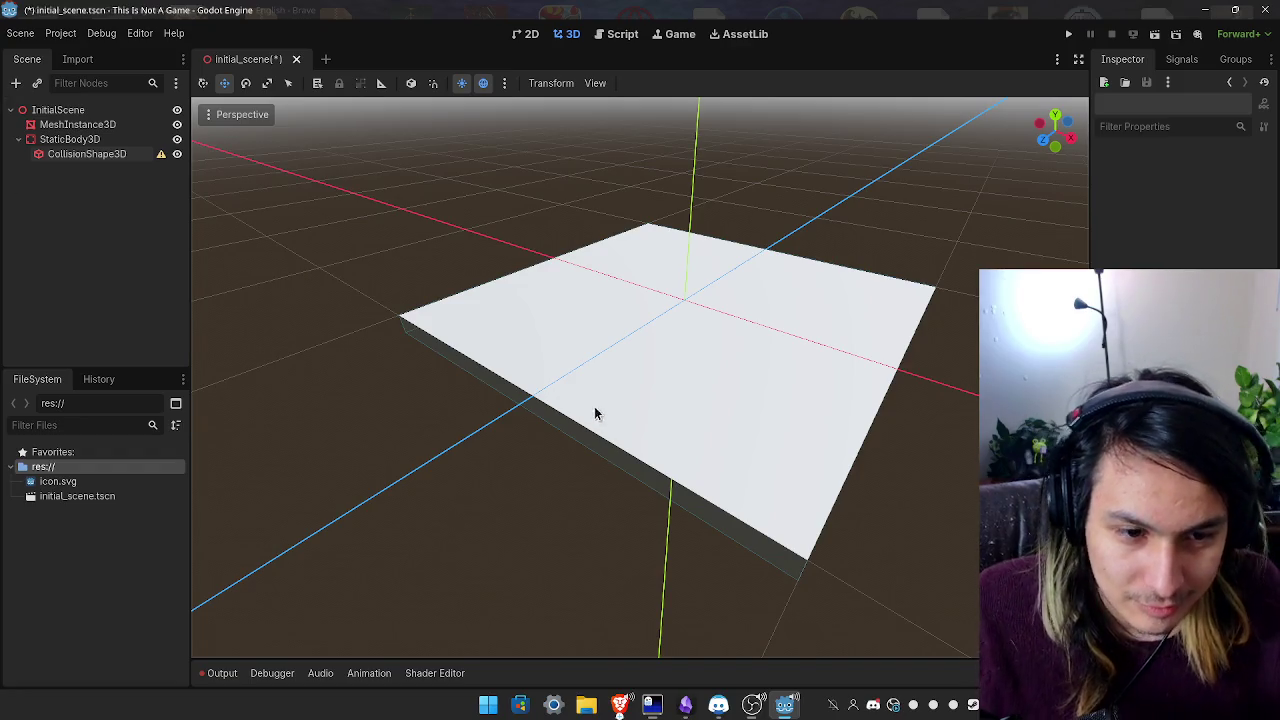
pyautogui.moveTo(571, 423)
pyautogui.mouseDown()
pyautogui.moveTo(545, 380)
pyautogui.moveTo(590, 405)
pyautogui.moveTo(463, 409)
pyautogui.mouseUp()
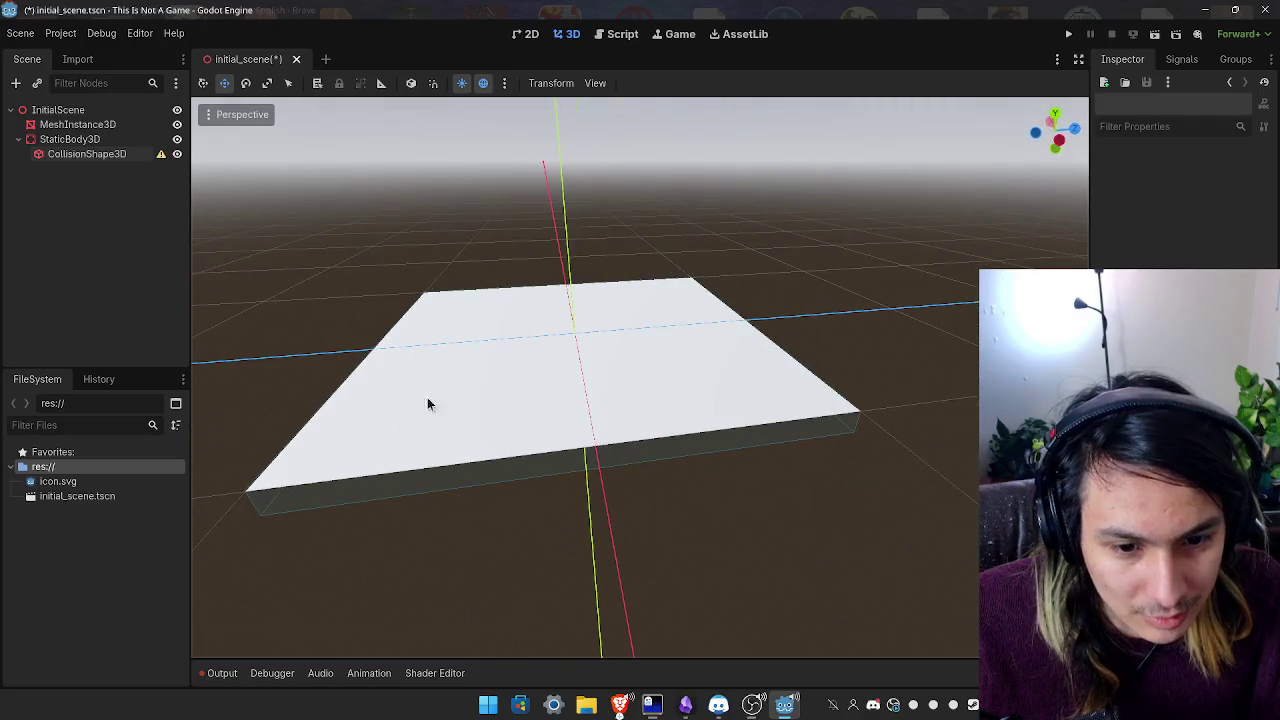
# Review and dismiss the CollisionShape3D's non-uniform scale warning
pyautogui.click(161, 154)
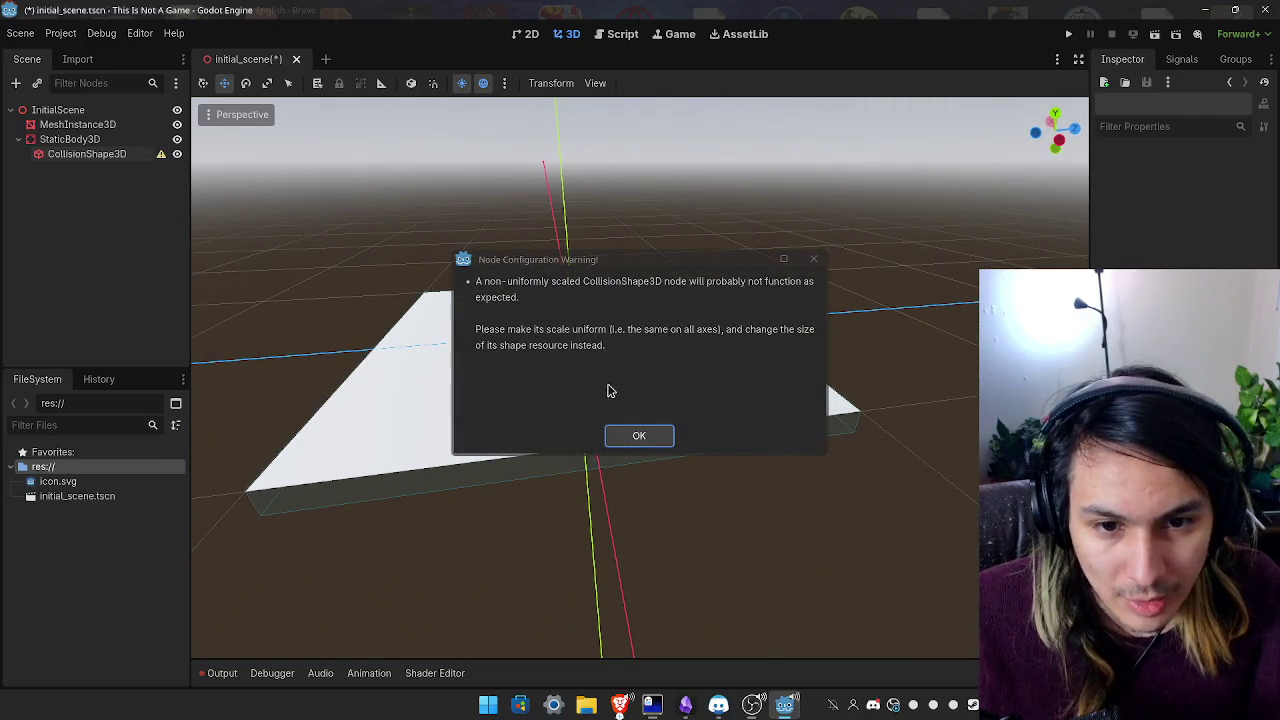
pyautogui.click(649, 434)
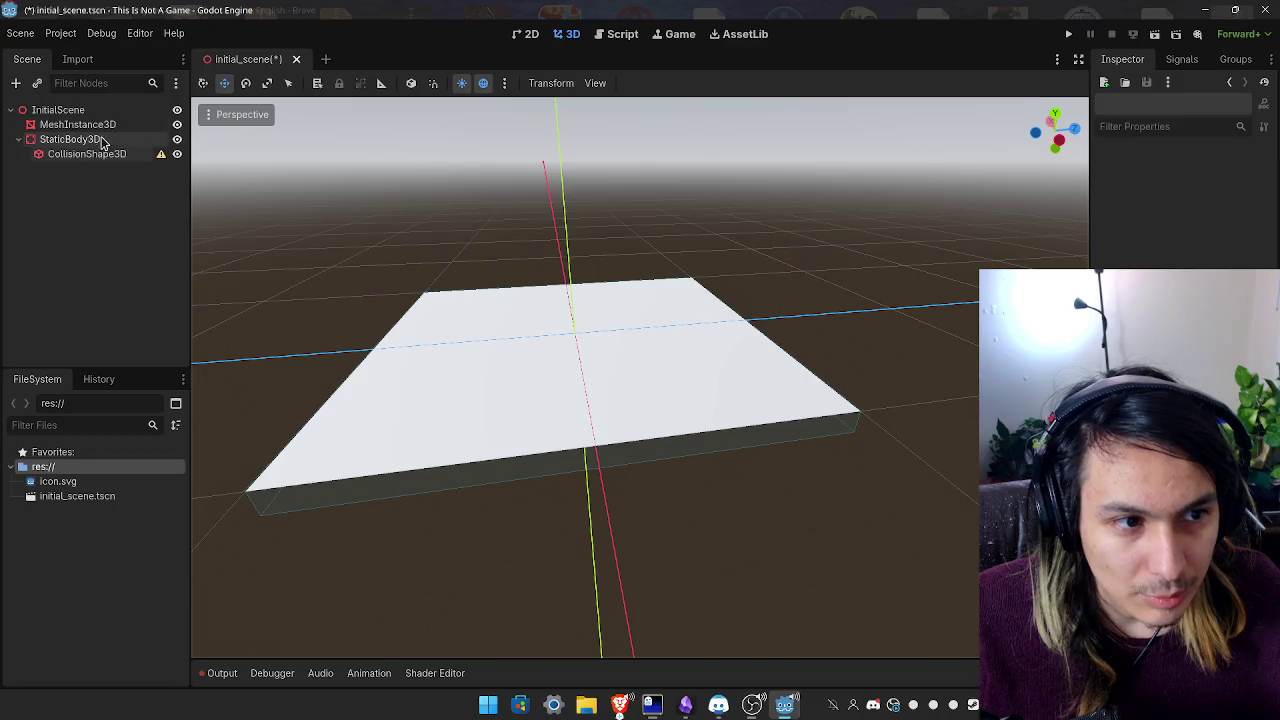
pyautogui.click(118, 155)
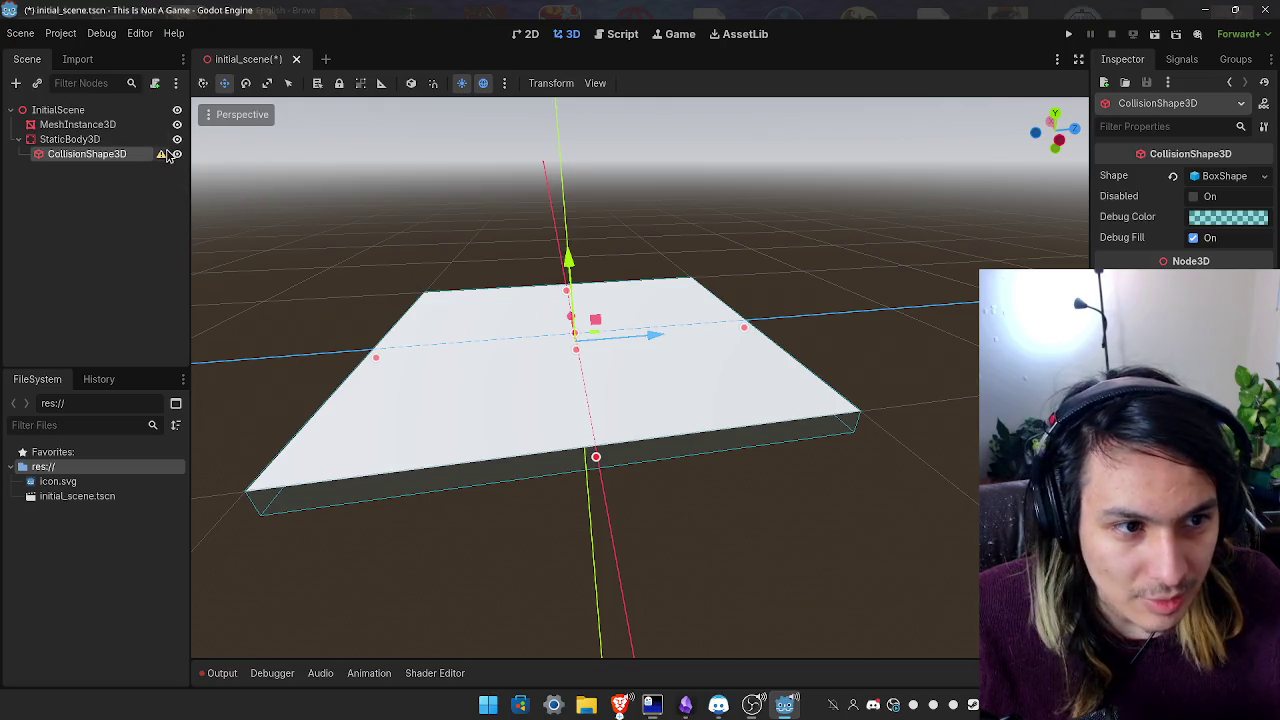
pyautogui.click(162, 155)
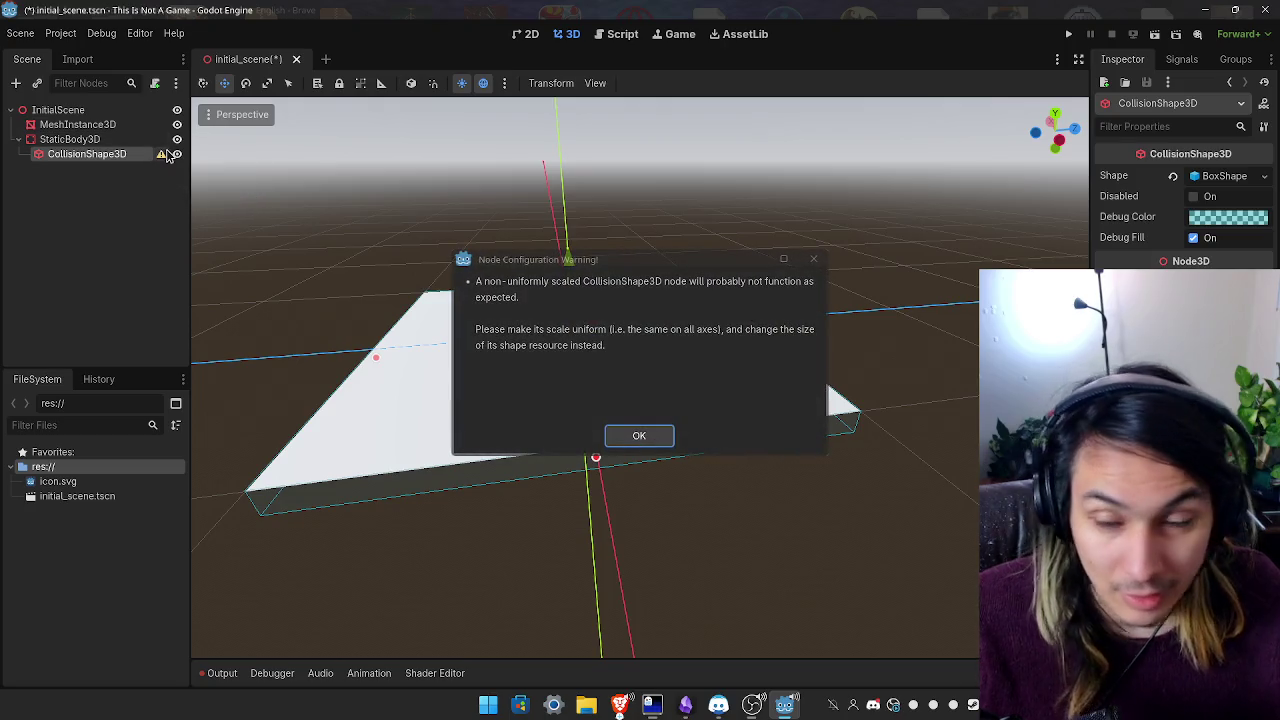
pyautogui.click(639, 436)
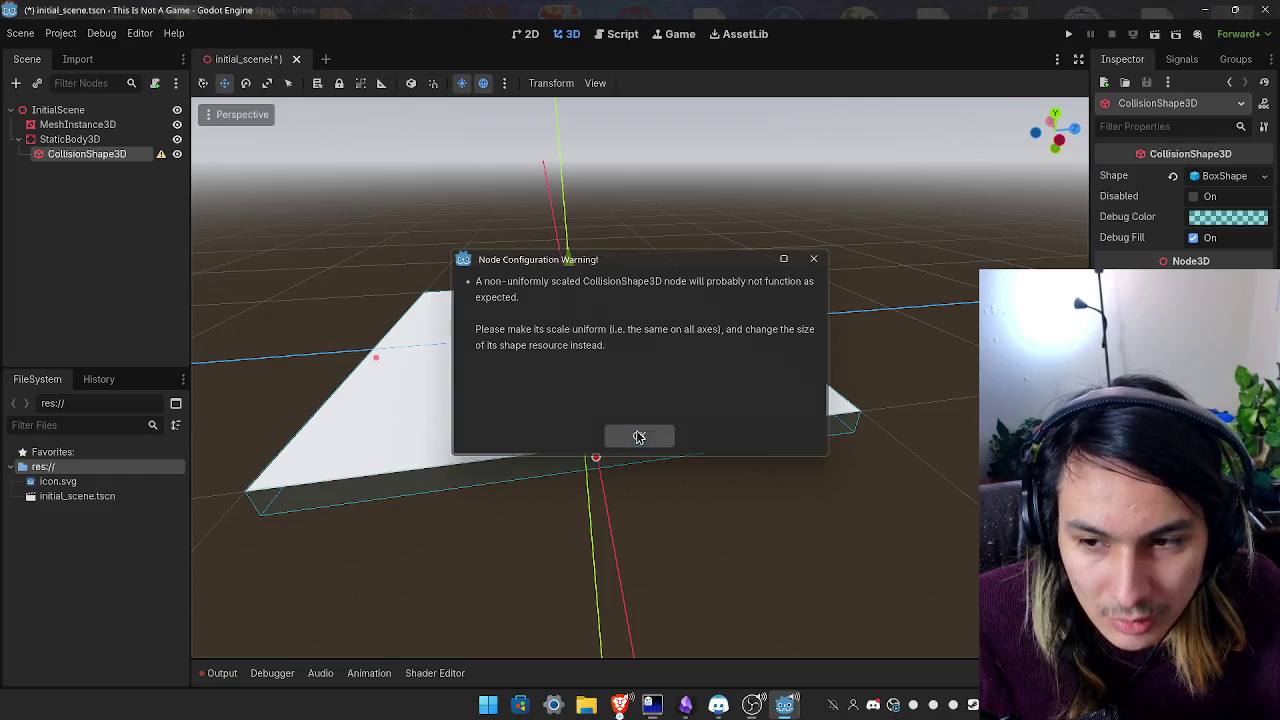
pyautogui.click(639, 436)
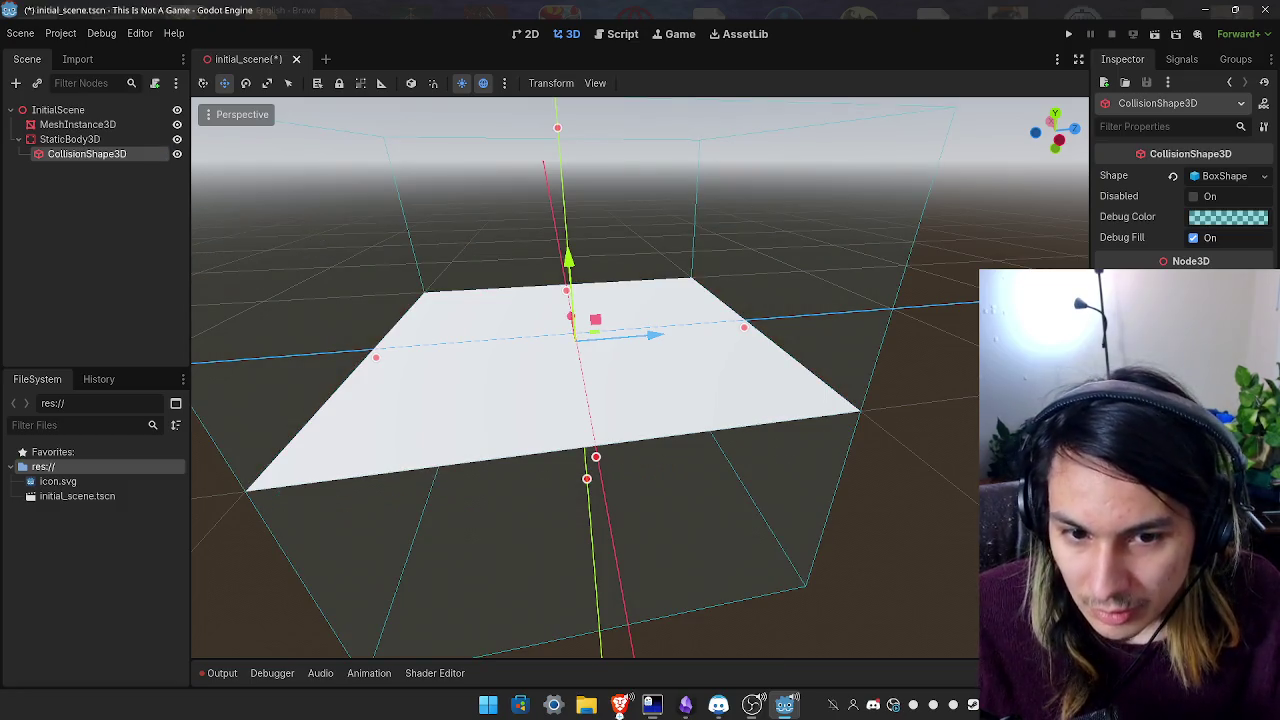
# Inspect the BoxShape3D size settings in the Inspector without changing the shape
pyautogui.click(1232, 175)
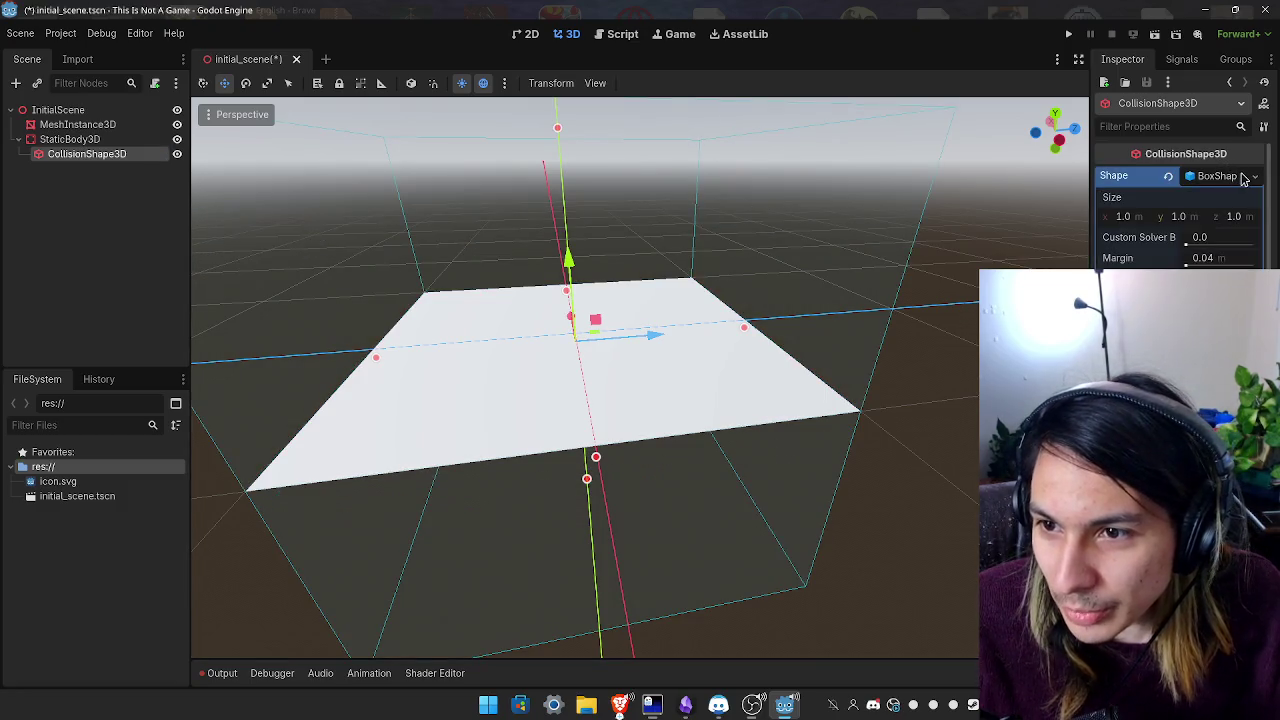
pyautogui.click(1243, 176)
pyautogui.click(1264, 177)
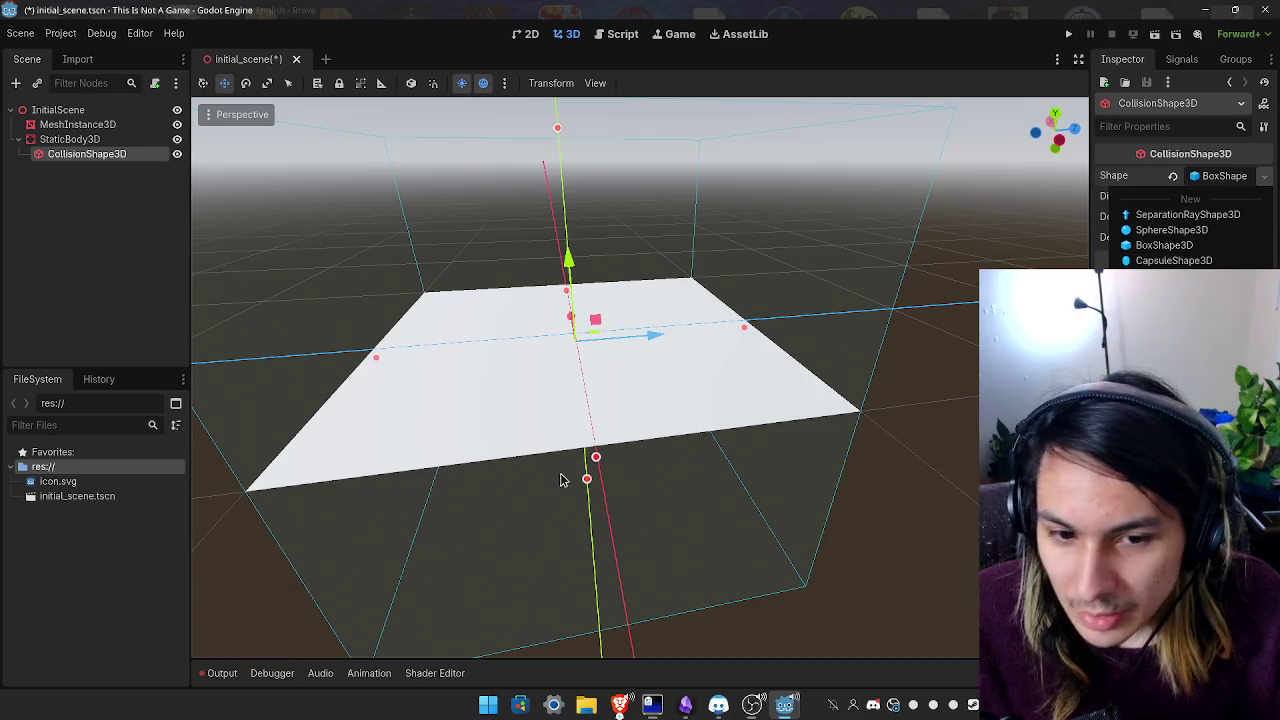
pyautogui.click(1065, 150)
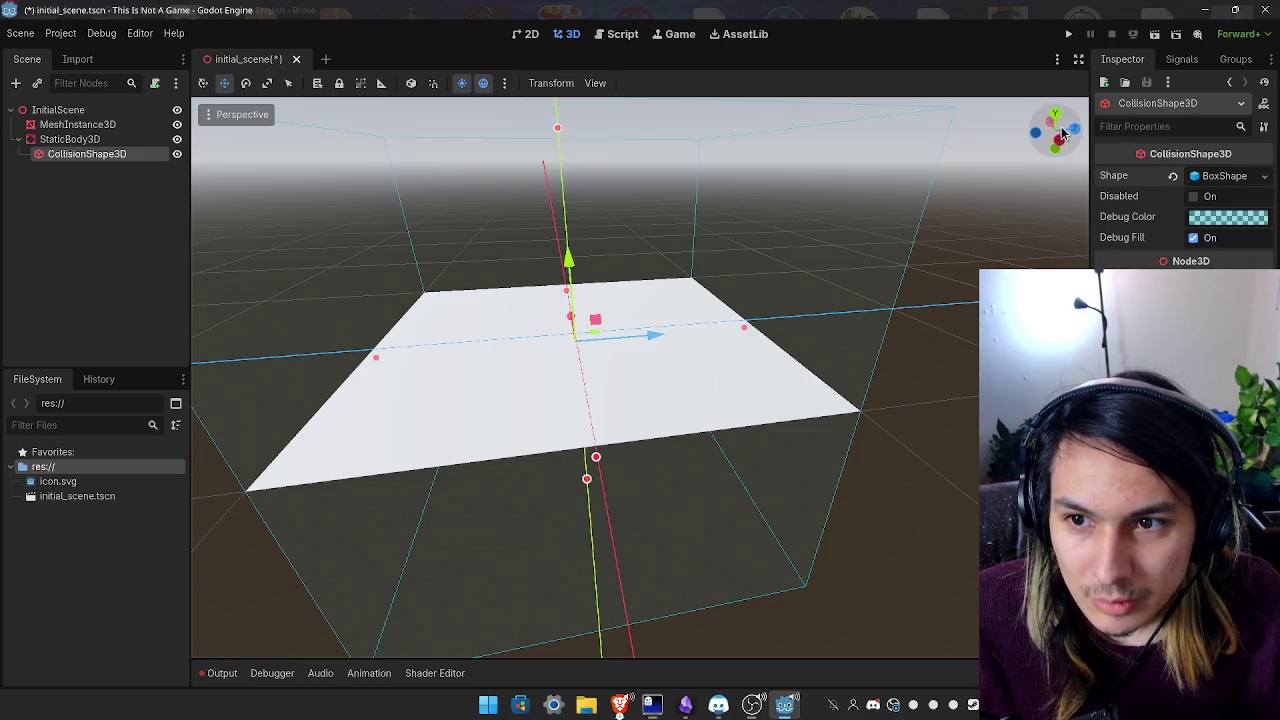
# Lower the collision box along Y by about 0.95 units in Front Orthogonal view
pyautogui.click(1076, 133)
pyautogui.moveTo(427, 163); pyautogui.dragTo(448, 227)
pyautogui.moveTo(520, 208); pyautogui.dragTo(660, 334)
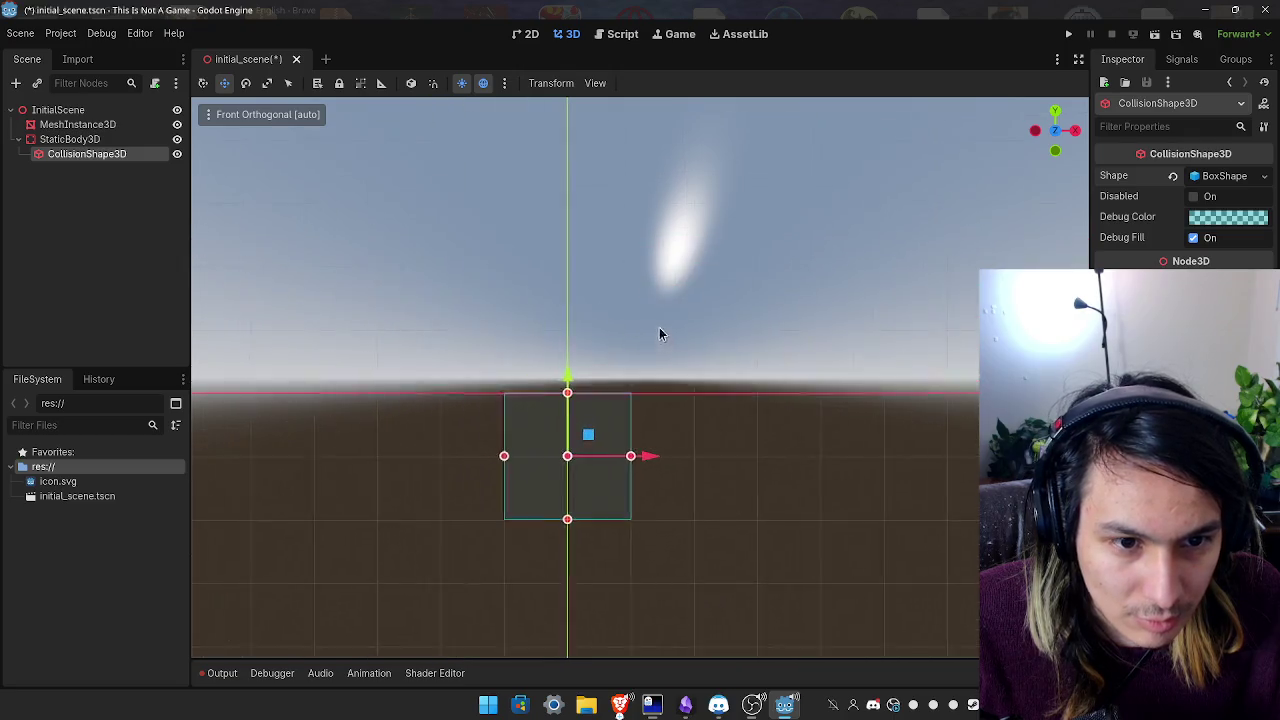
pyautogui.click(355, 290)
pyautogui.click(16, 83)
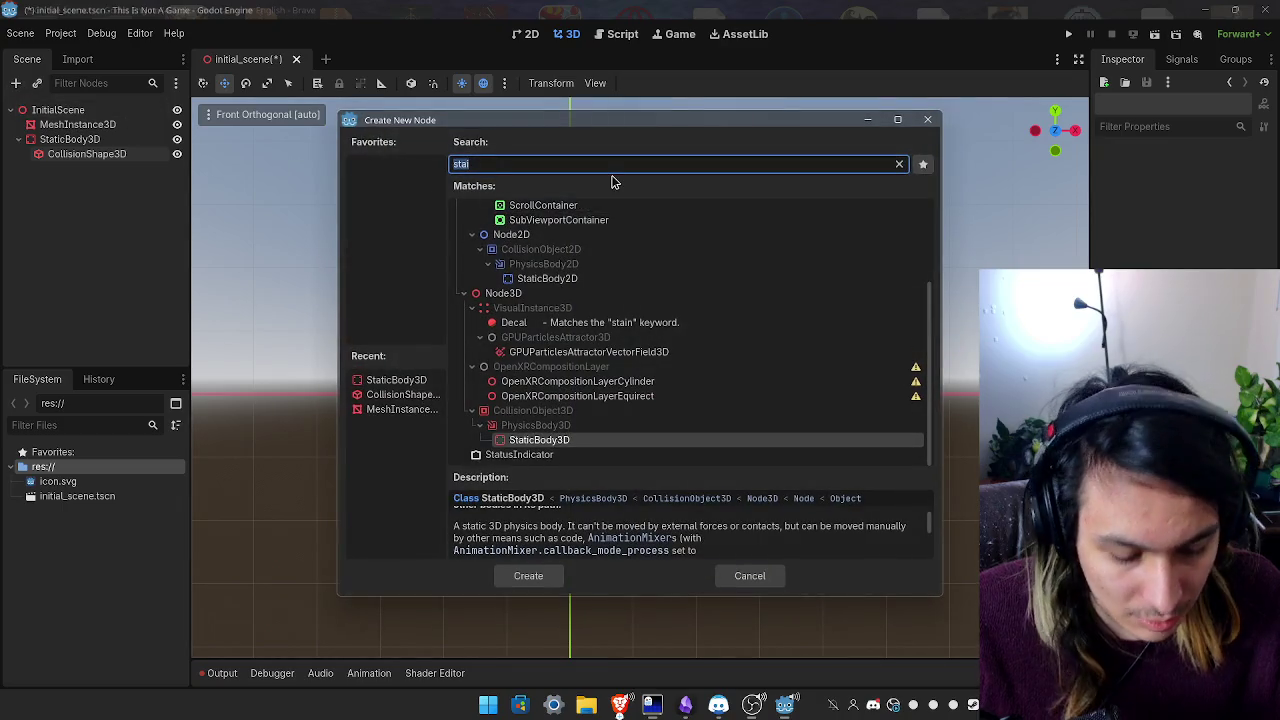
pyautogui.write('terr')
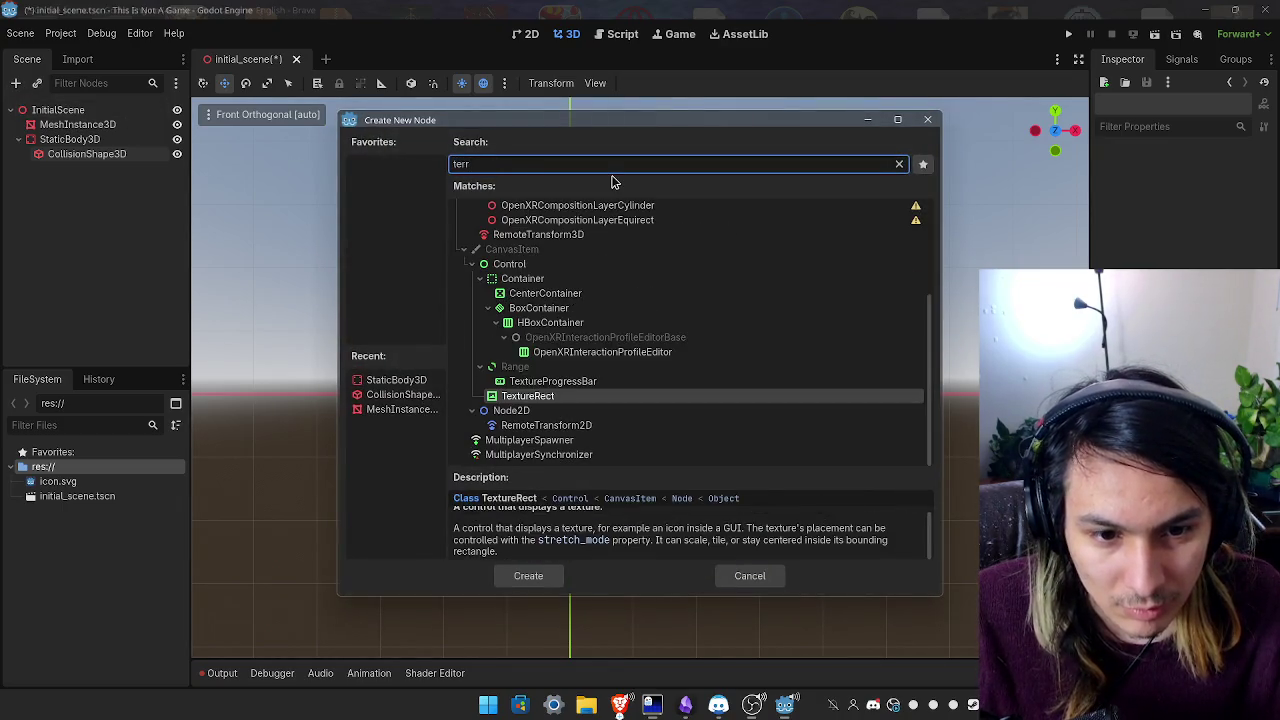
pyautogui.write('ai')
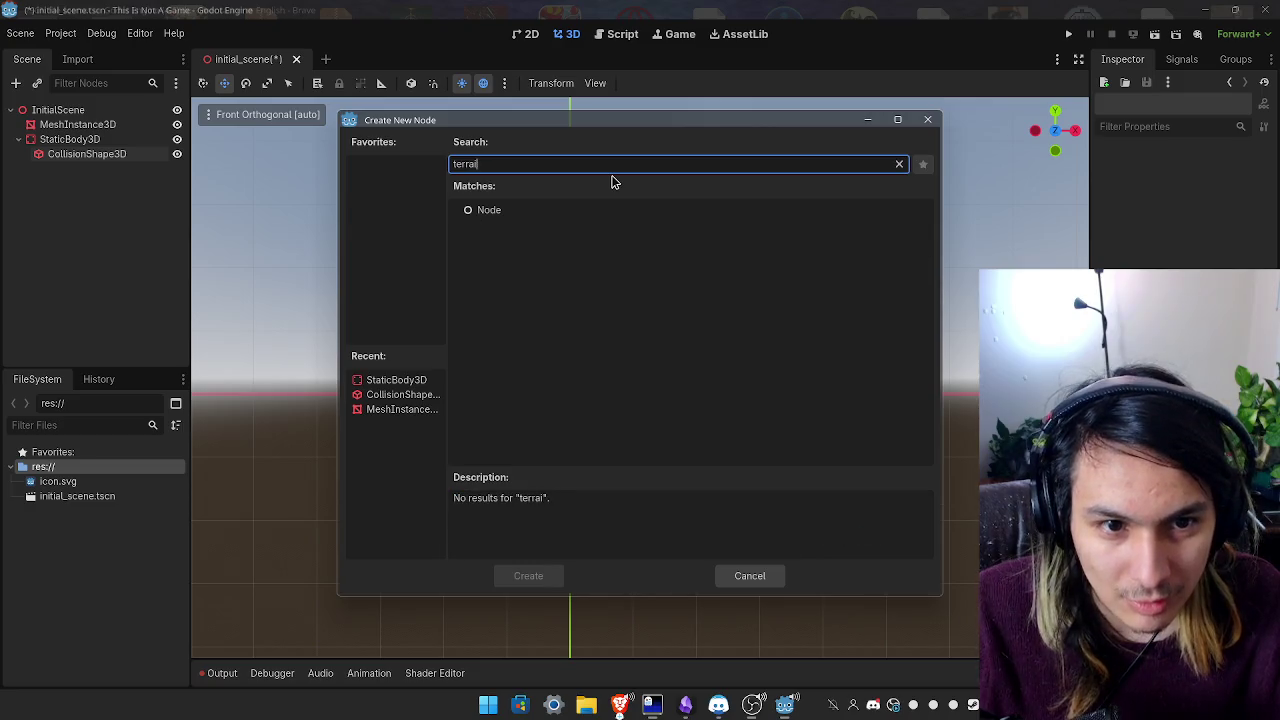
pyautogui.press('BackSpace')
pyautogui.press('BackSpace')
pyautogui.press('BackSpace')
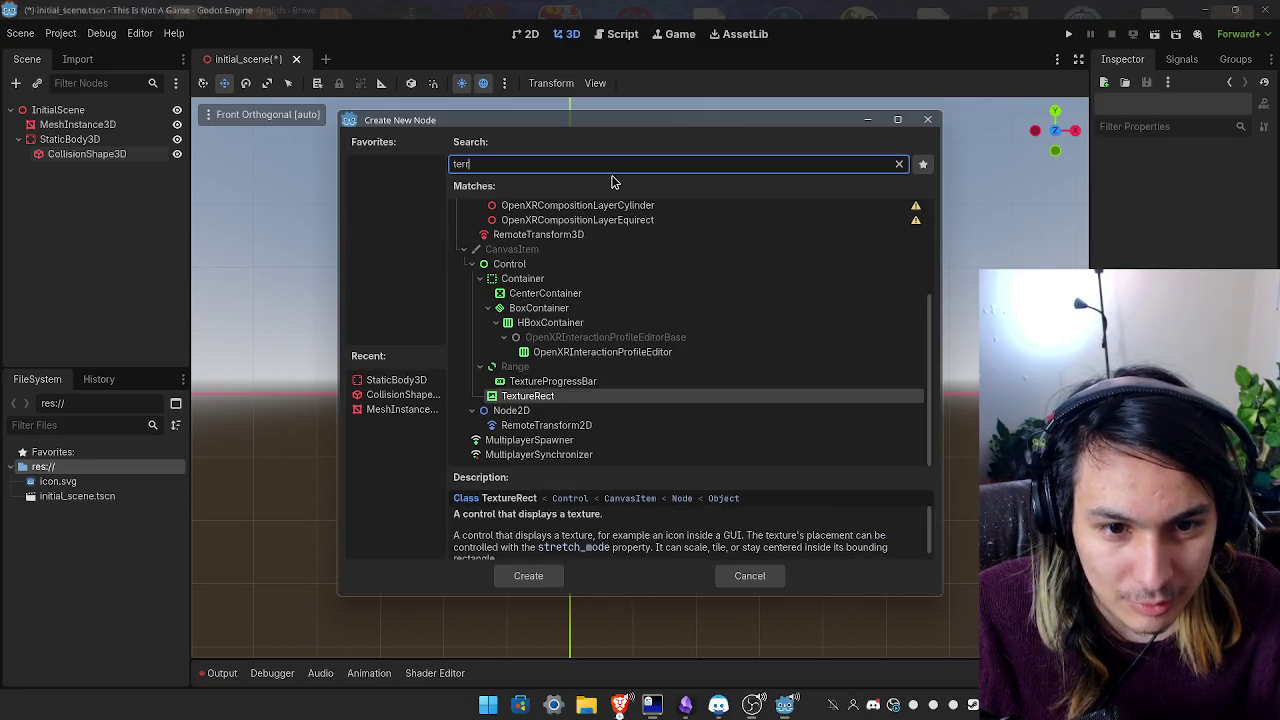
pyautogui.press('BackSpace')
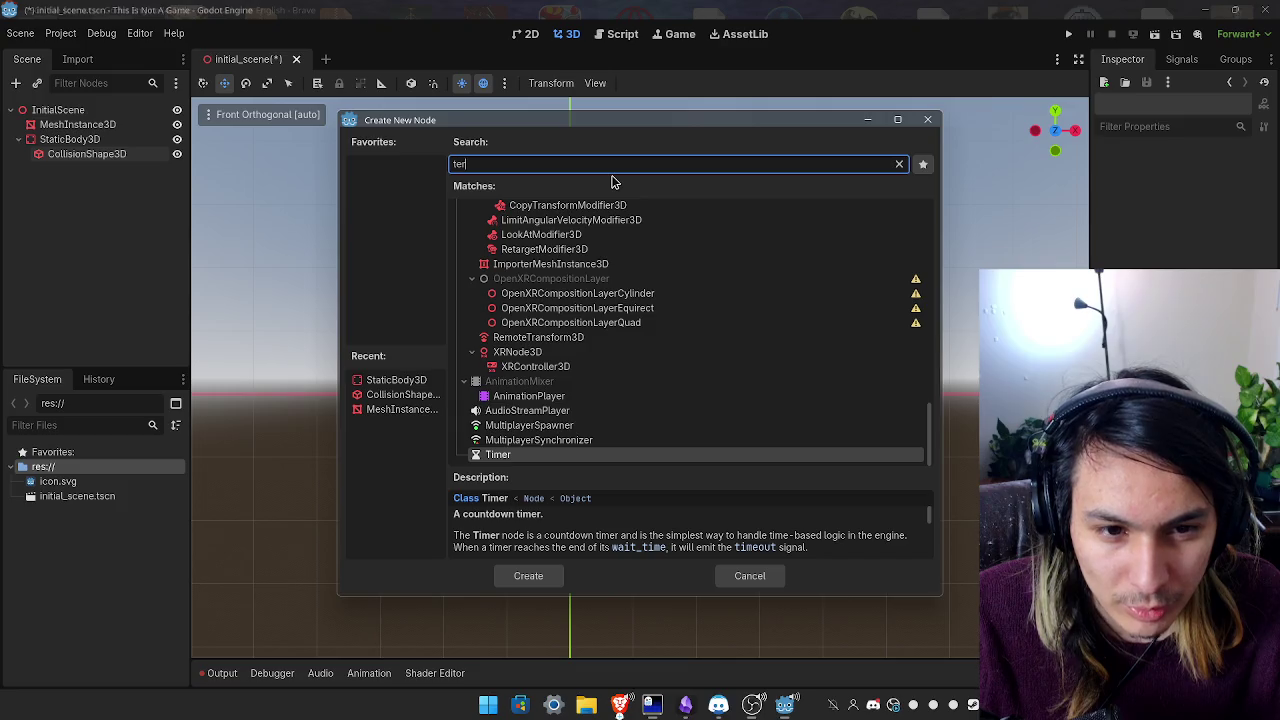
pyautogui.press('BackSpace')
pyautogui.press('BackSpace')
pyautogui.press('BackSpace')
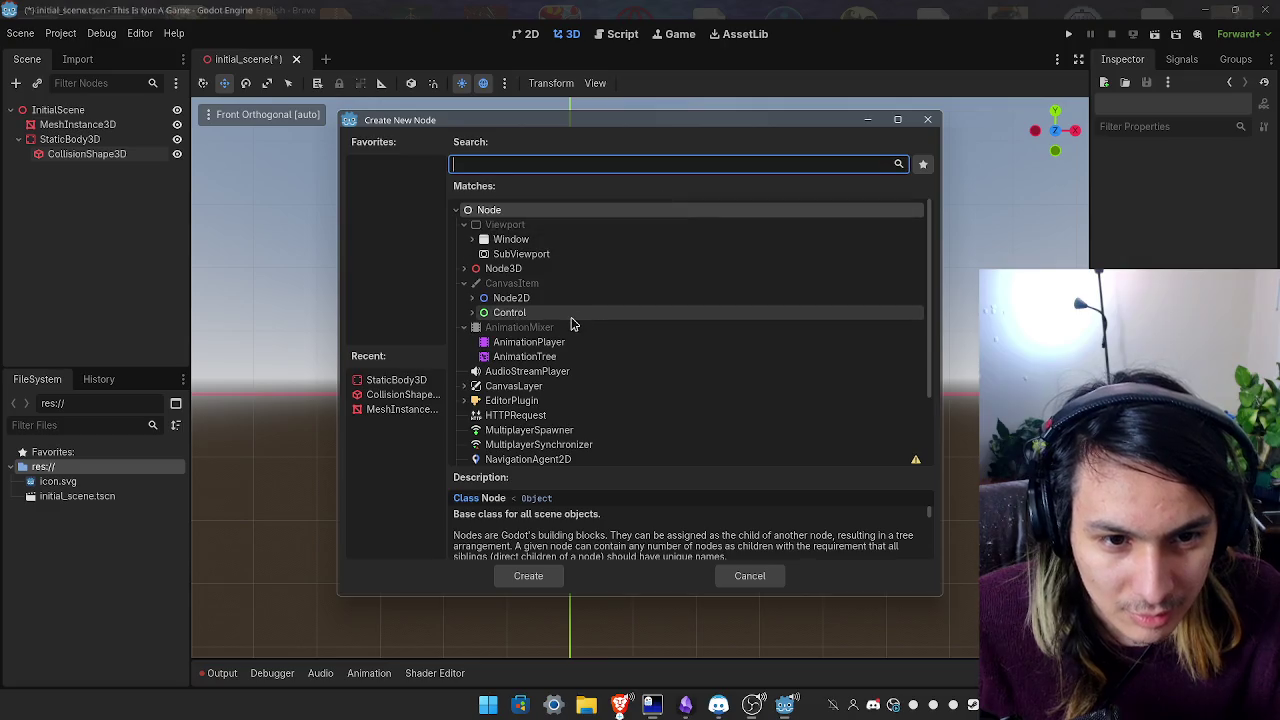
pyautogui.scroll(-3, 571, 323)
pyautogui.click(80, 183)
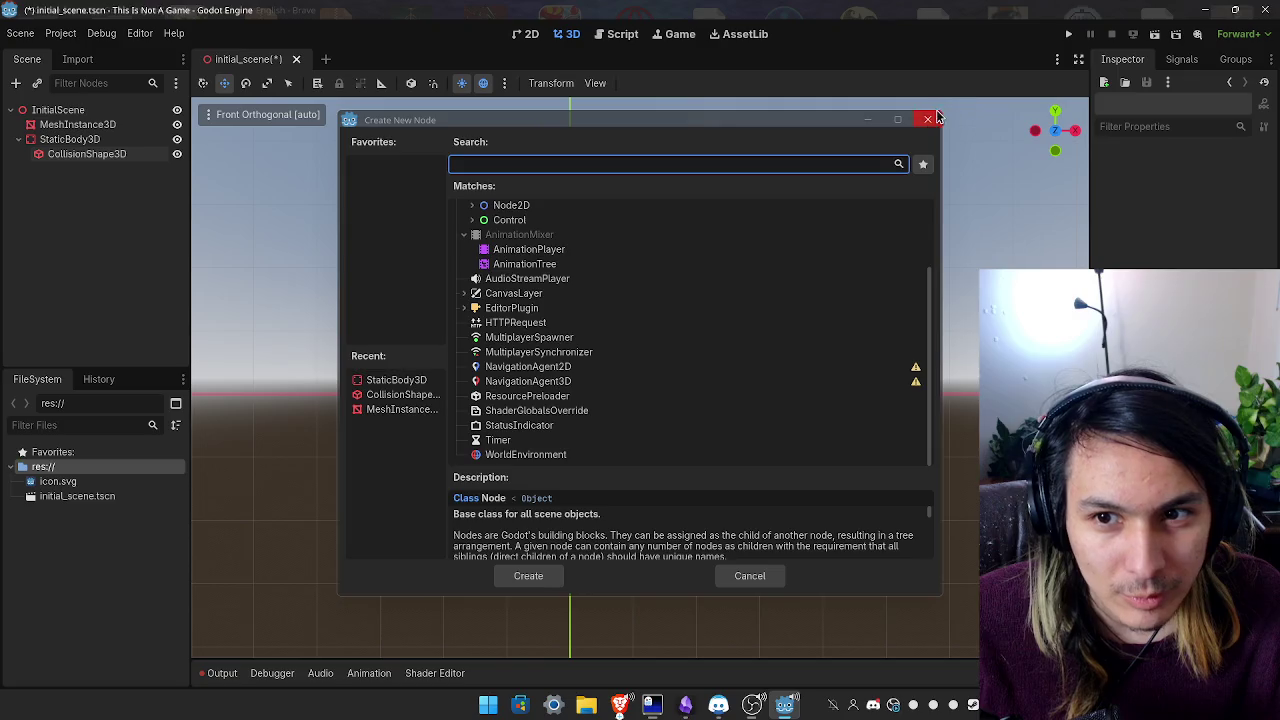
pyautogui.click(928, 119)
pyautogui.click(85, 156)
# Nudge the collision box slightly lower in perspective view, then open Create New Node
pyautogui.scroll(3, 900, 420)
pyautogui.moveTo(703, 347)
pyautogui.mouseDown()
pyautogui.moveTo(729, 429)
pyautogui.moveTo(706, 449)
pyautogui.moveTo(674, 423)
pyautogui.moveTo(648, 433)
pyautogui.moveTo(809, 117)
pyautogui.mouseUp()
pyautogui.scroll(5, 791, 211)
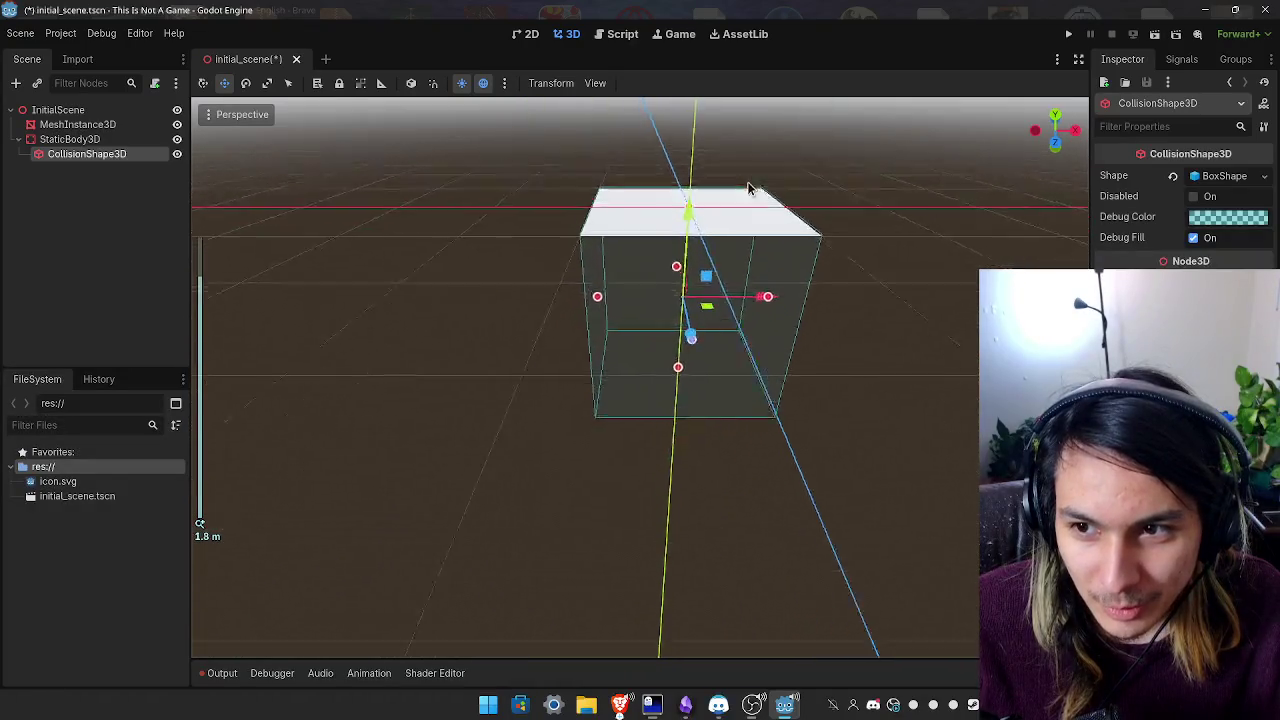
pyautogui.moveTo(704, 193)
pyautogui.mouseDown()
pyautogui.moveTo(691, 171)
pyautogui.moveTo(563, 363)
pyautogui.moveTo(531, 440)
pyautogui.mouseUp()
pyautogui.moveTo(975, 219)
pyautogui.mouseDown()
pyautogui.moveTo(914, 251)
pyautogui.moveTo(926, 297)
pyautogui.moveTo(805, 248)
pyautogui.mouseUp()
pyautogui.click(15, 84)
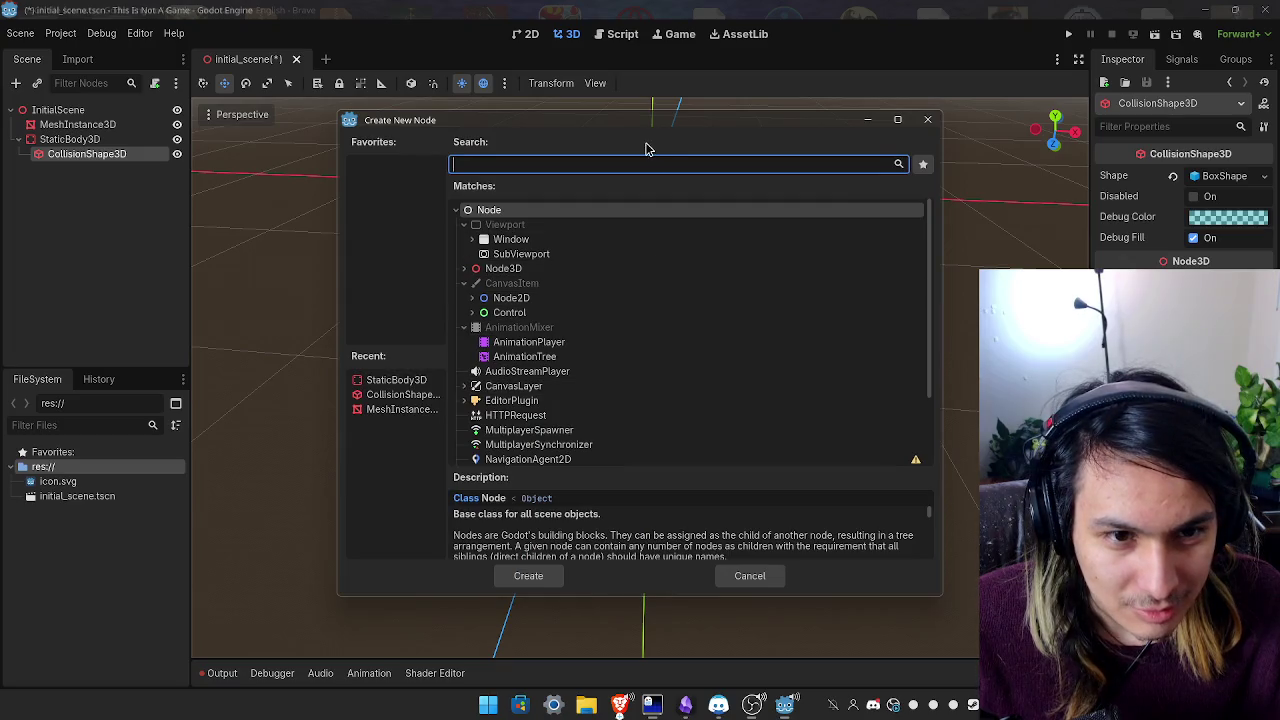
# Try several collision-related search terms in the Create New Node search box
pyautogui.write('coll')
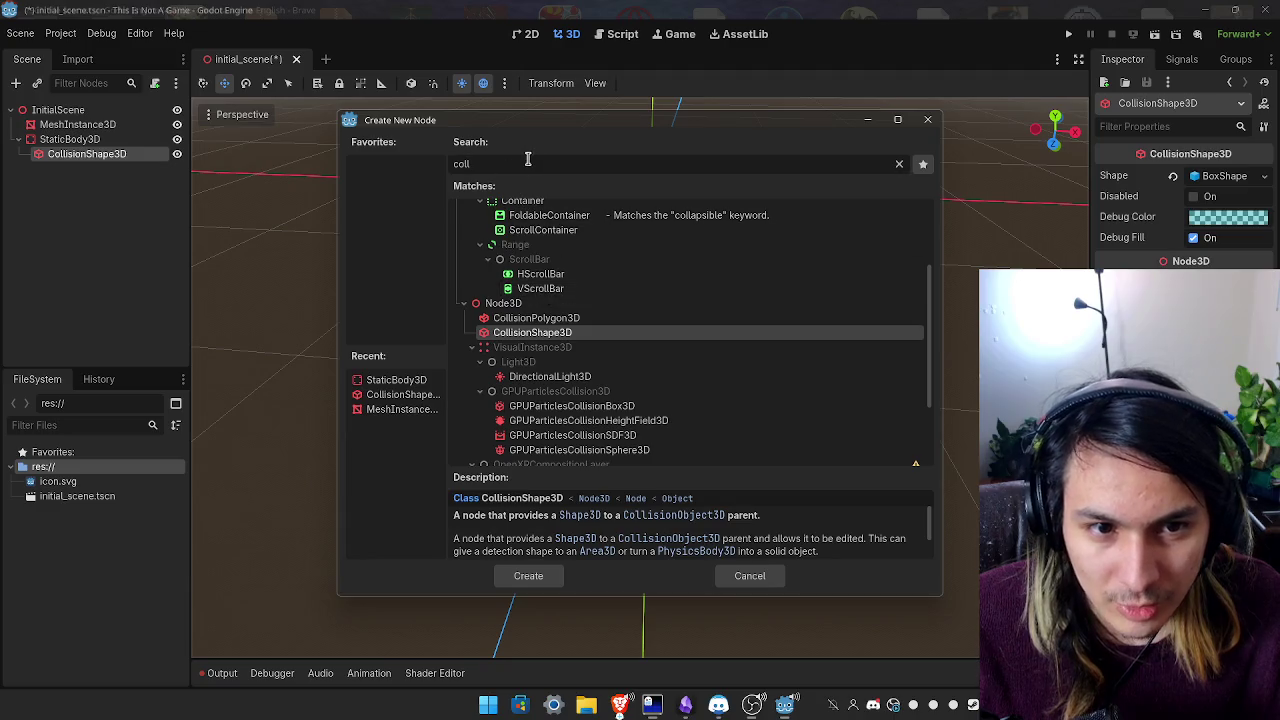
pyautogui.write('ision')
pyautogui.write('d')
pyautogui.press('BackSpace')
pyautogui.write('3D')
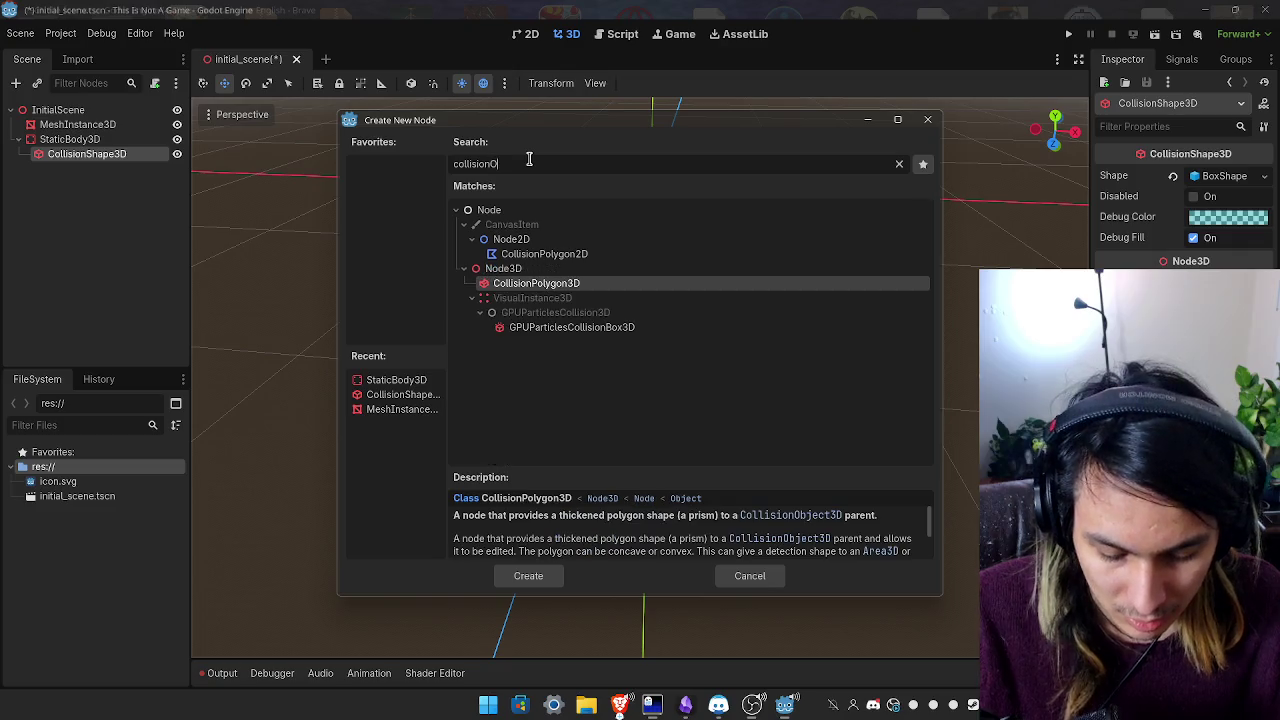
pyautogui.press('BackSpace')
pyautogui.press('BackSpace')
pyautogui.write('o')
pyautogui.press('BackSpace')
pyautogui.press('BackSpace')
pyautogui.press('BackSpace')
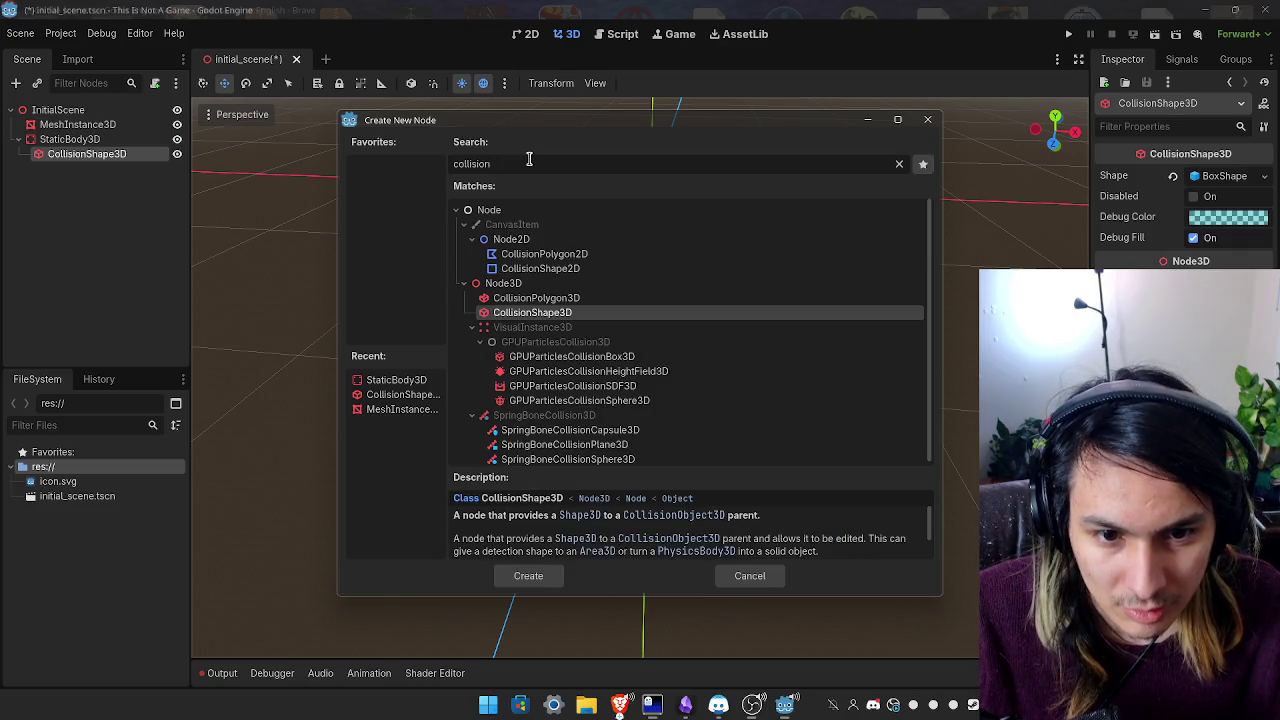
pyautogui.write('obj')
pyautogui.press('BackSpace')
pyautogui.press('BackSpace')
pyautogui.press('BackSpace')
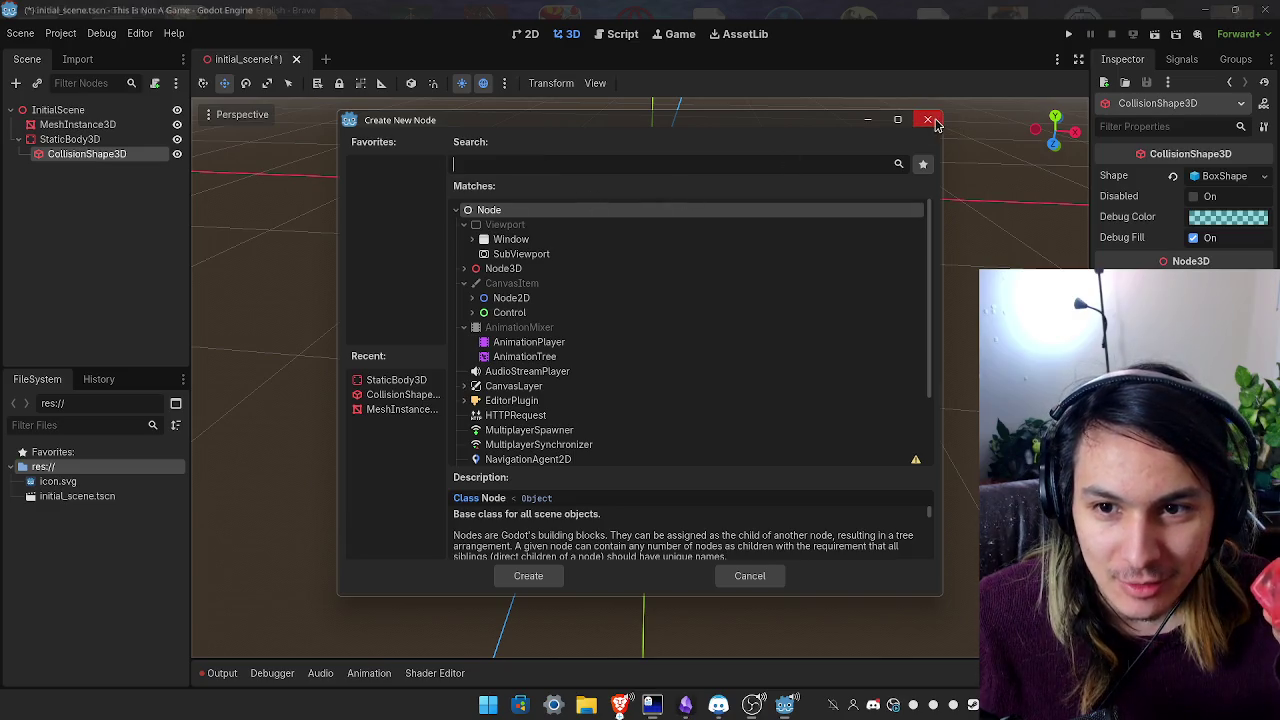
# Expand the Node3D category to browse, then close the dialog without adding a node
pyautogui.scroll(-3, 598, 370)
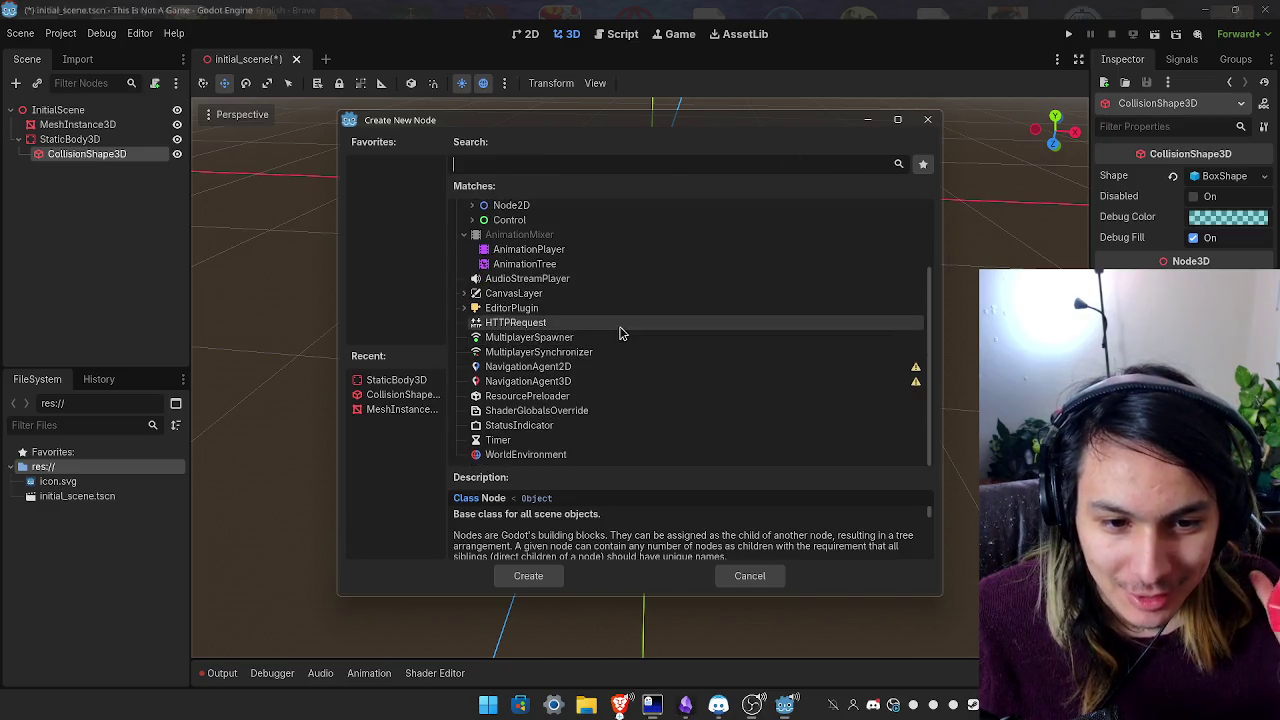
pyautogui.scroll(3, 610, 350)
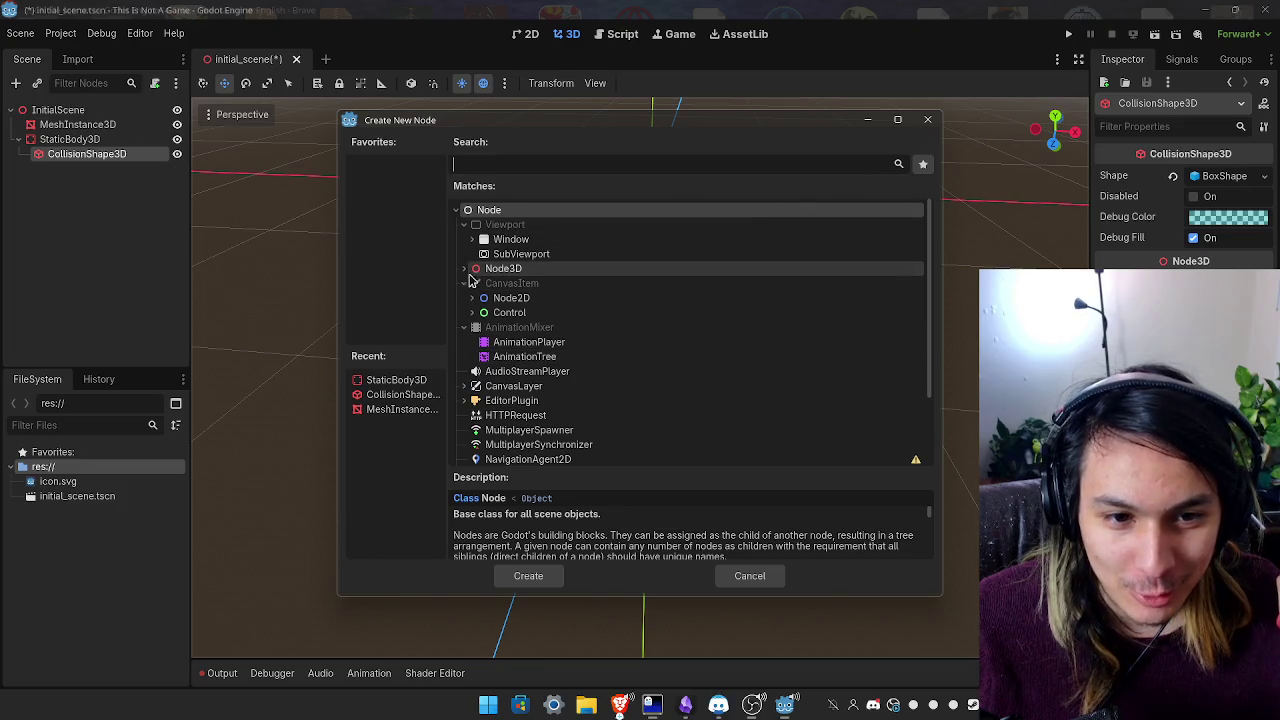
pyautogui.click(464, 269)
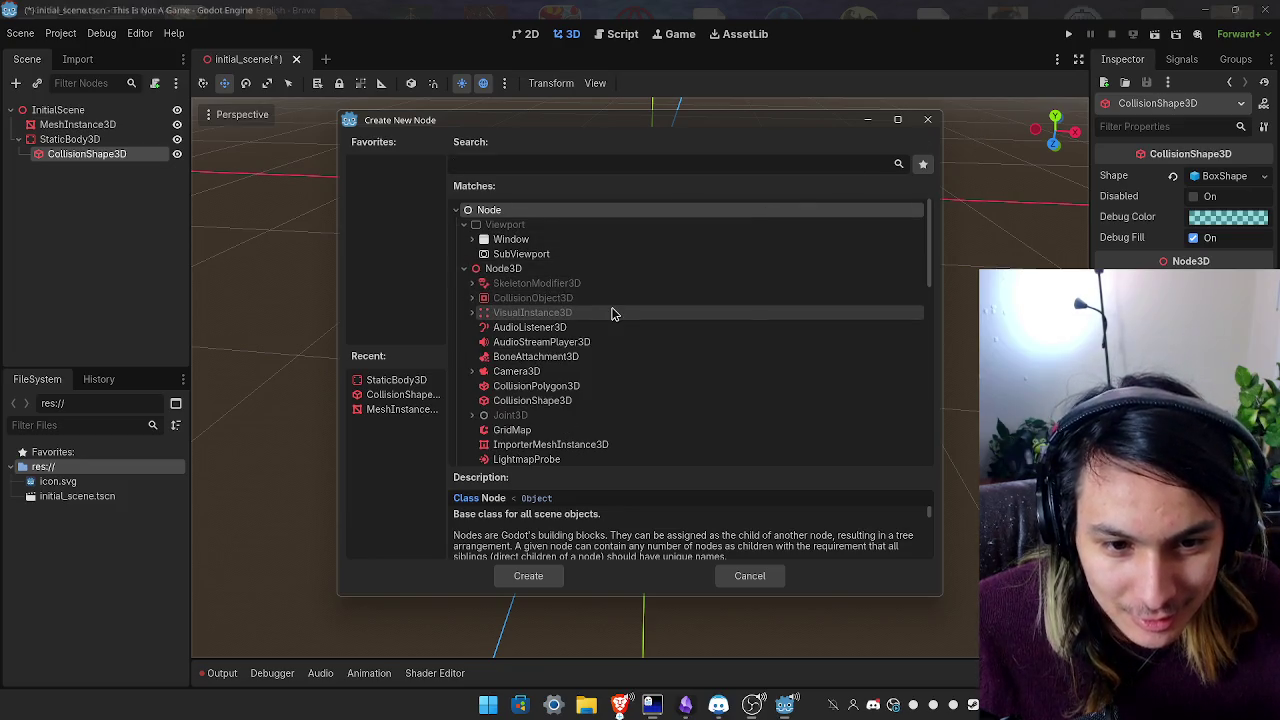
pyautogui.scroll(-1, 610, 312)
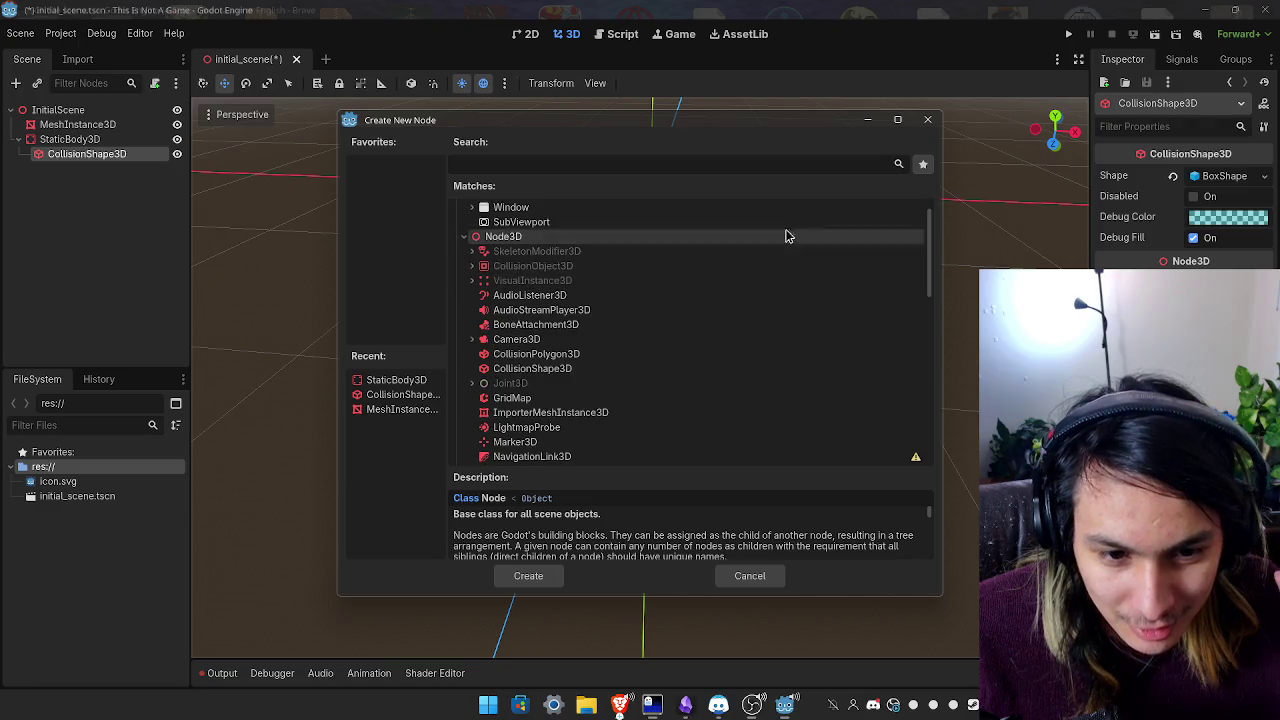
pyautogui.click(928, 120)
# In Brave, search the Godot docs for 'col' and open the 'Create collisions' result
pyautogui.click(612, 705)
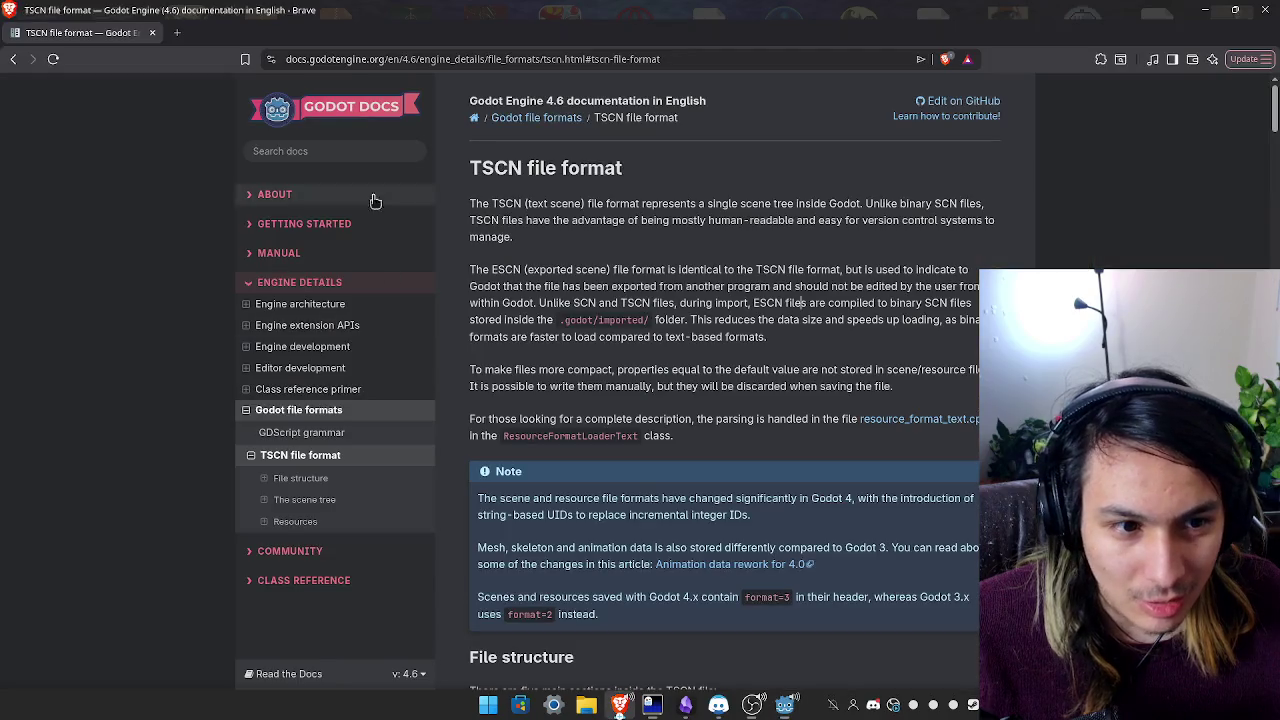
pyautogui.click(362, 160)
pyautogui.write('res')
pyautogui.press('BackSpace')
pyautogui.press('BackSpace')
pyautogui.press('BackSpace')
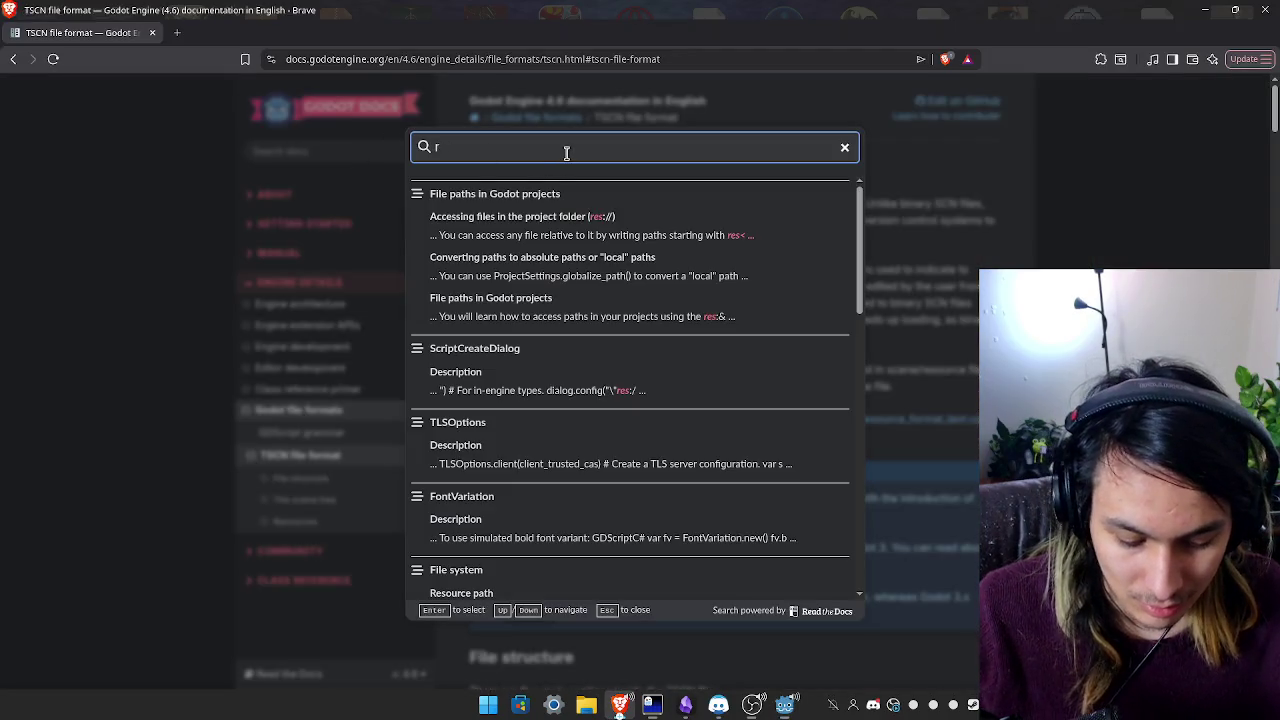
pyautogui.write('coll')
pyautogui.press('BackSpace')
pyautogui.press('BackSpace')
pyautogui.write('l')
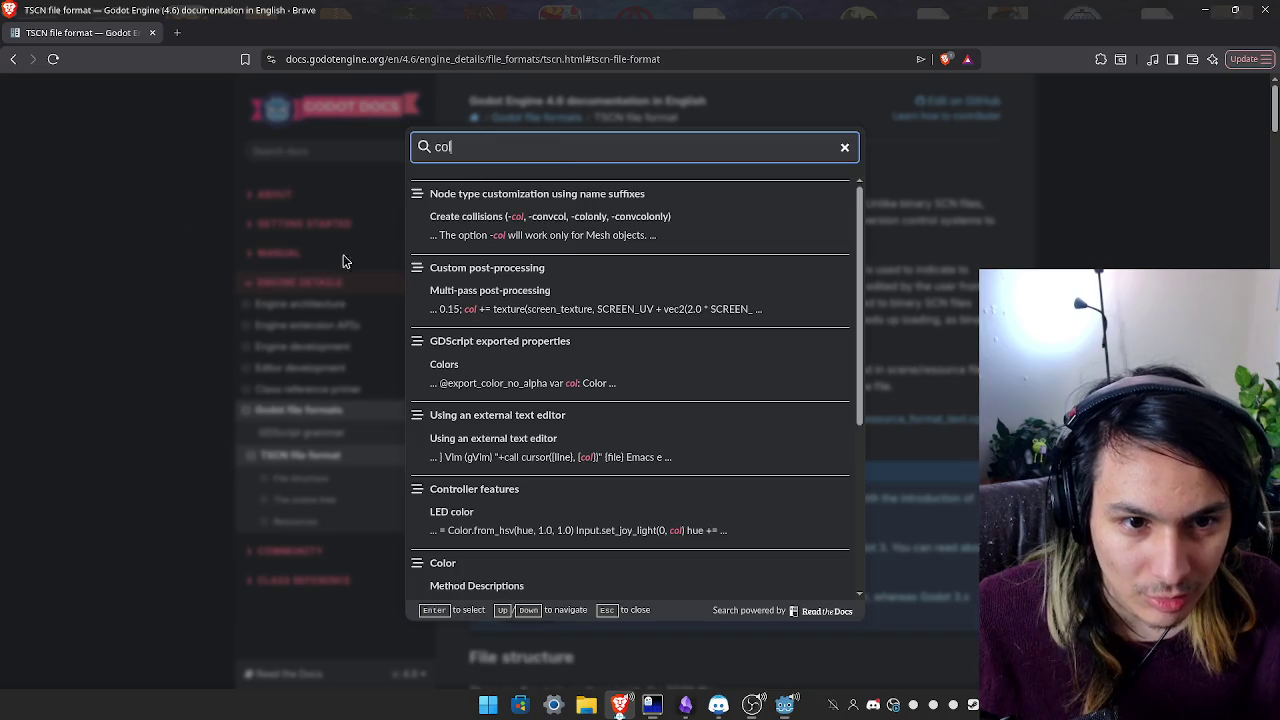
pyautogui.click(464, 245)
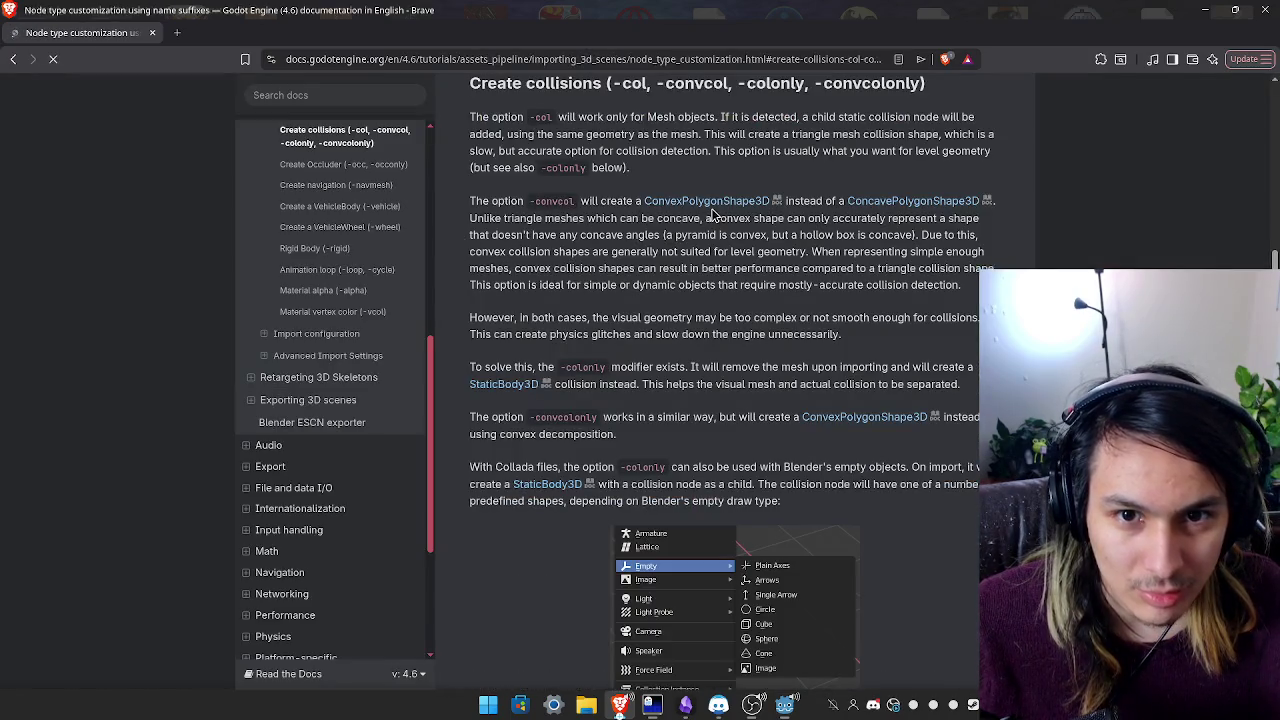
# Scroll through the page's collision suffix section covering -col and -colonly
pyautogui.scroll(-1, 806, 352)
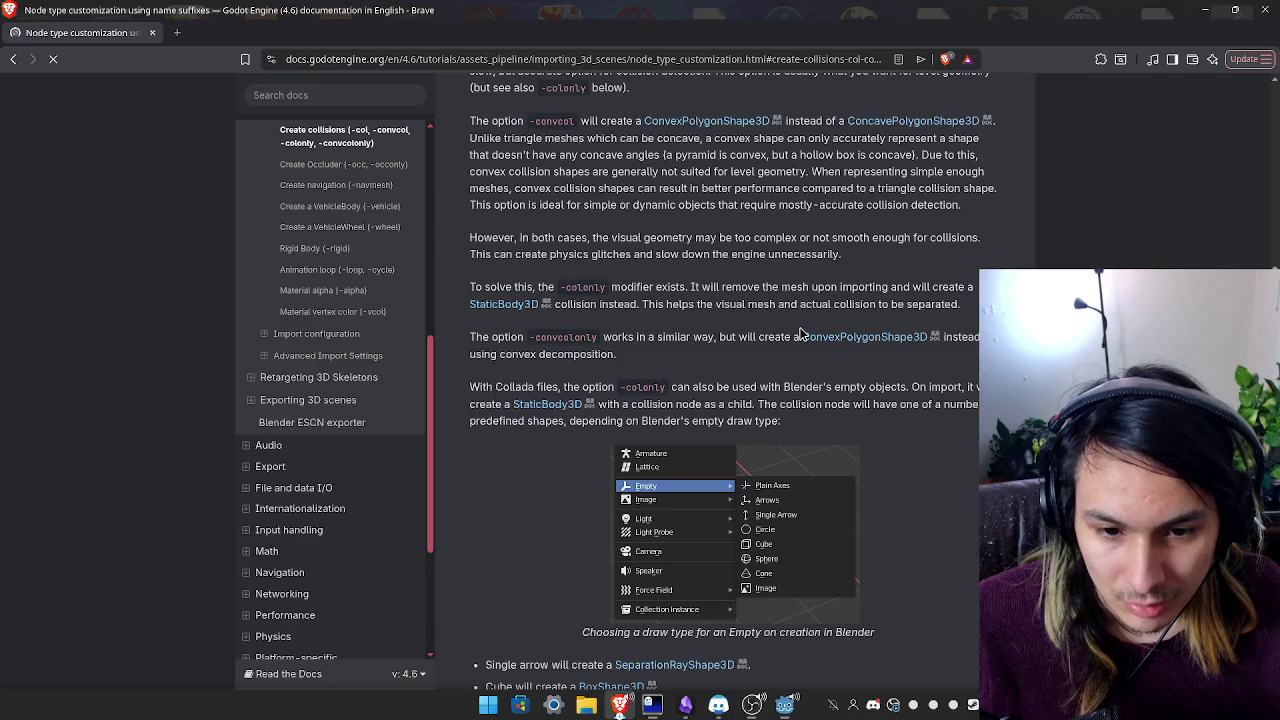
pyautogui.scroll(-2, 800, 334)
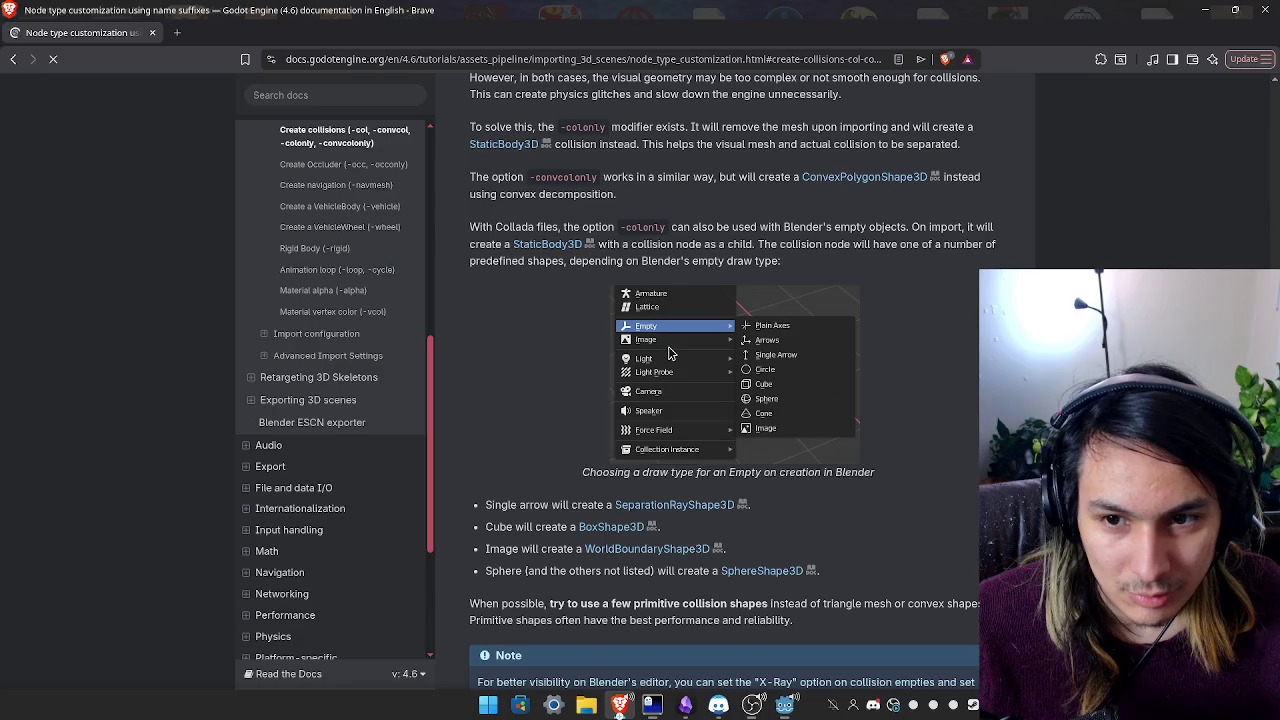
pyautogui.scroll(-3, 670, 353)
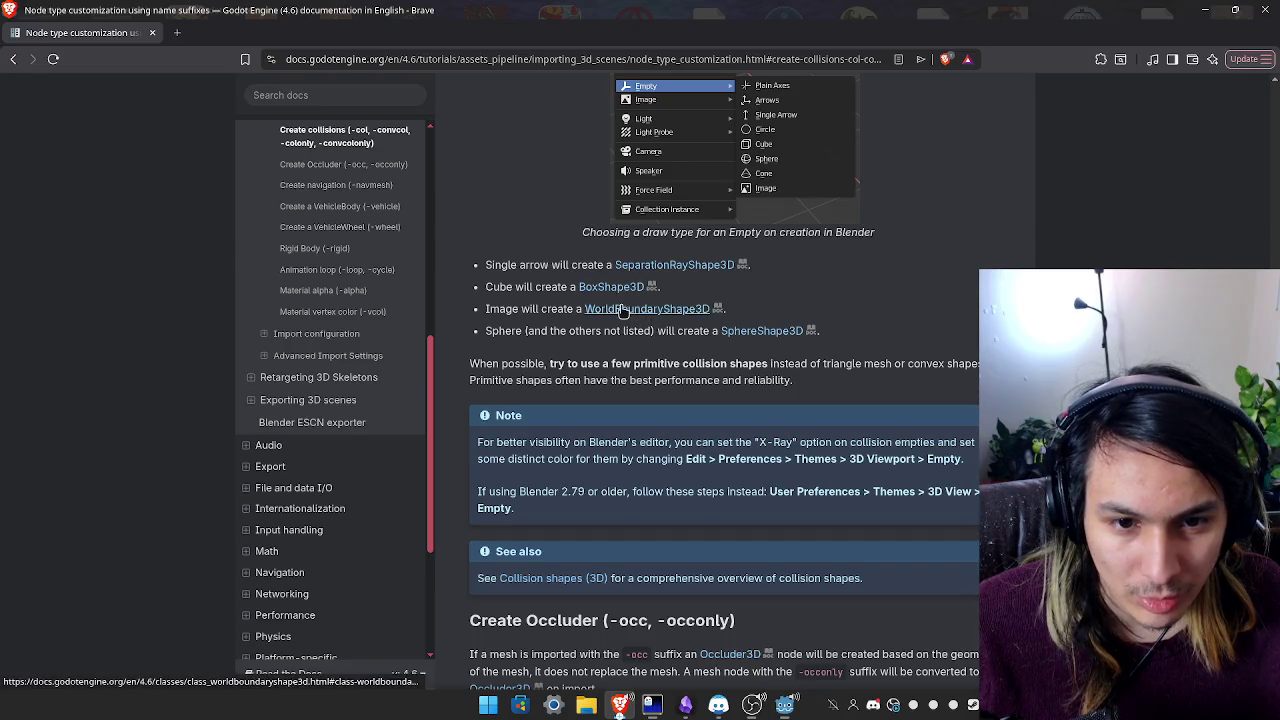
pyautogui.scroll(6, 622, 297)
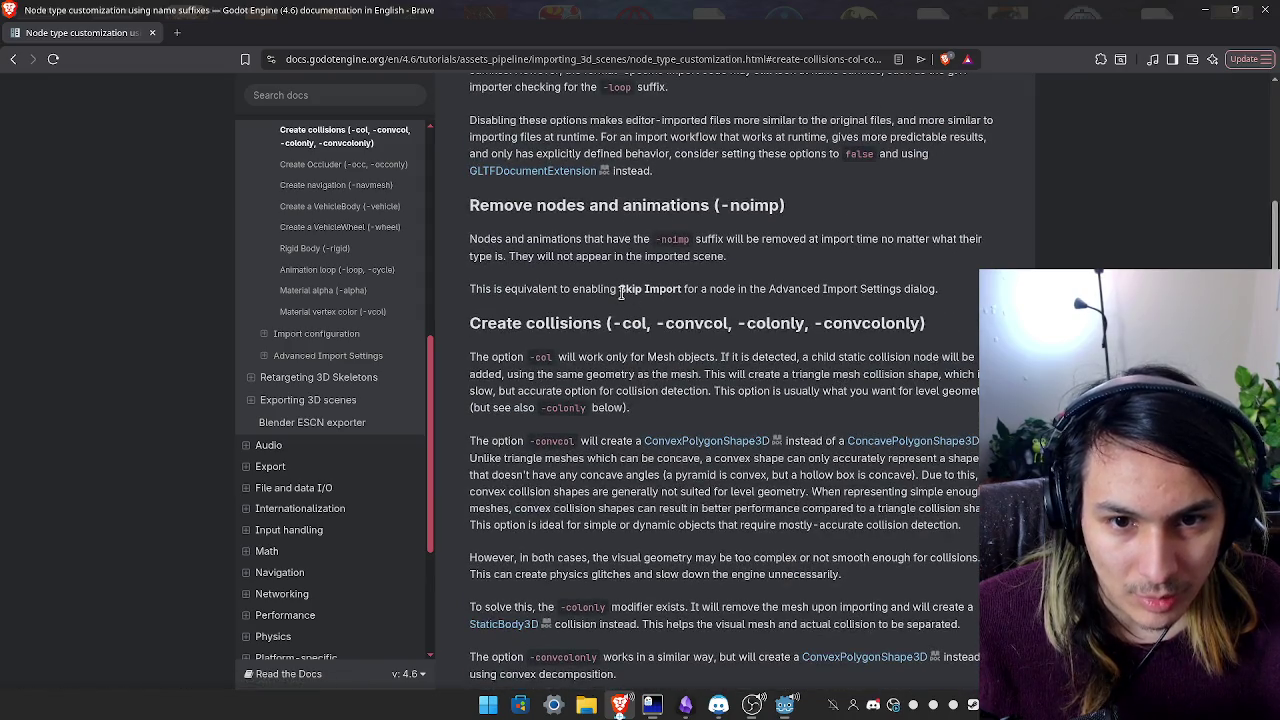
pyautogui.scroll(4, 621, 292)
pyautogui.scroll(2, 623, 298)
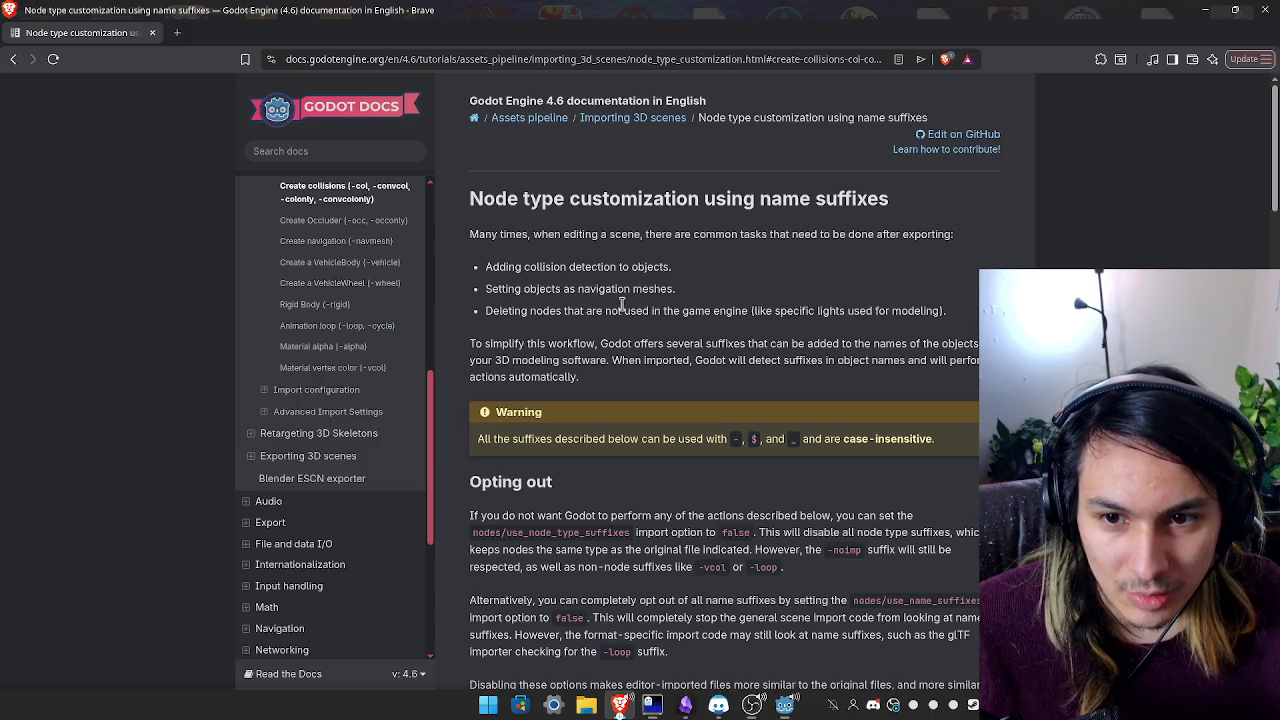
# Navigate to Getting Started > Your first 3D game > Setting up the game area
pyautogui.click(13, 59)
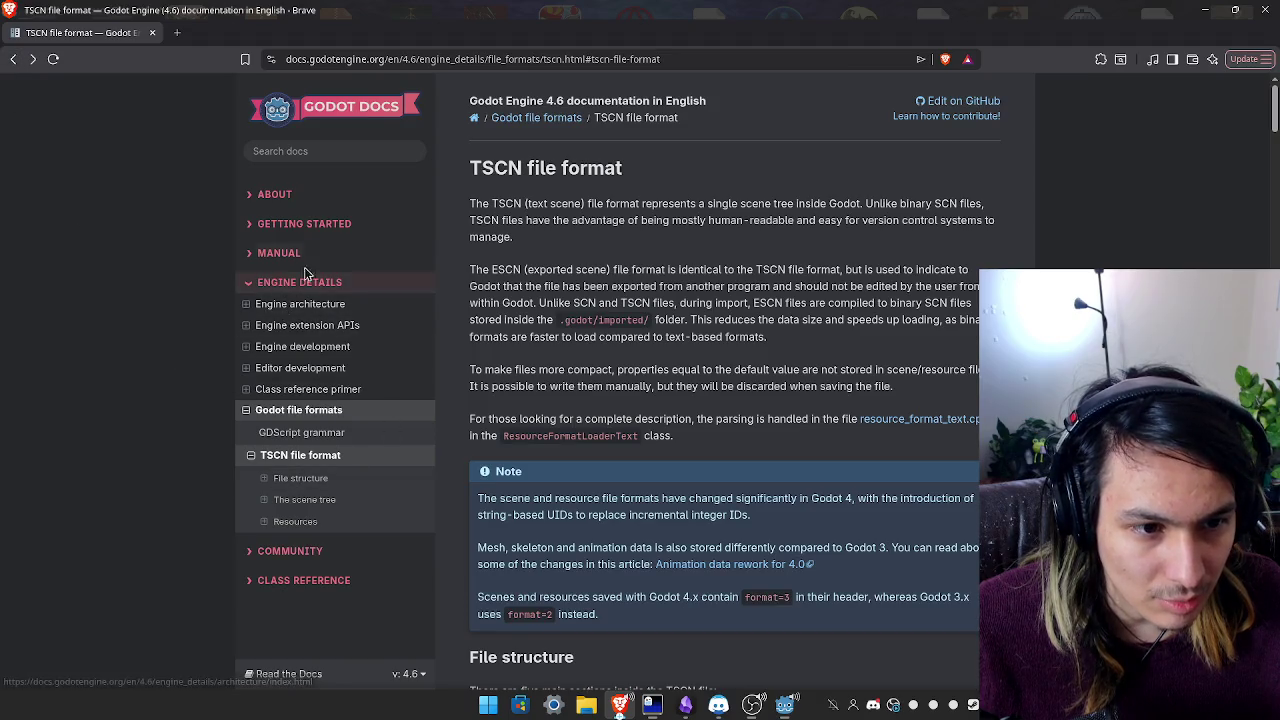
pyautogui.click(283, 223)
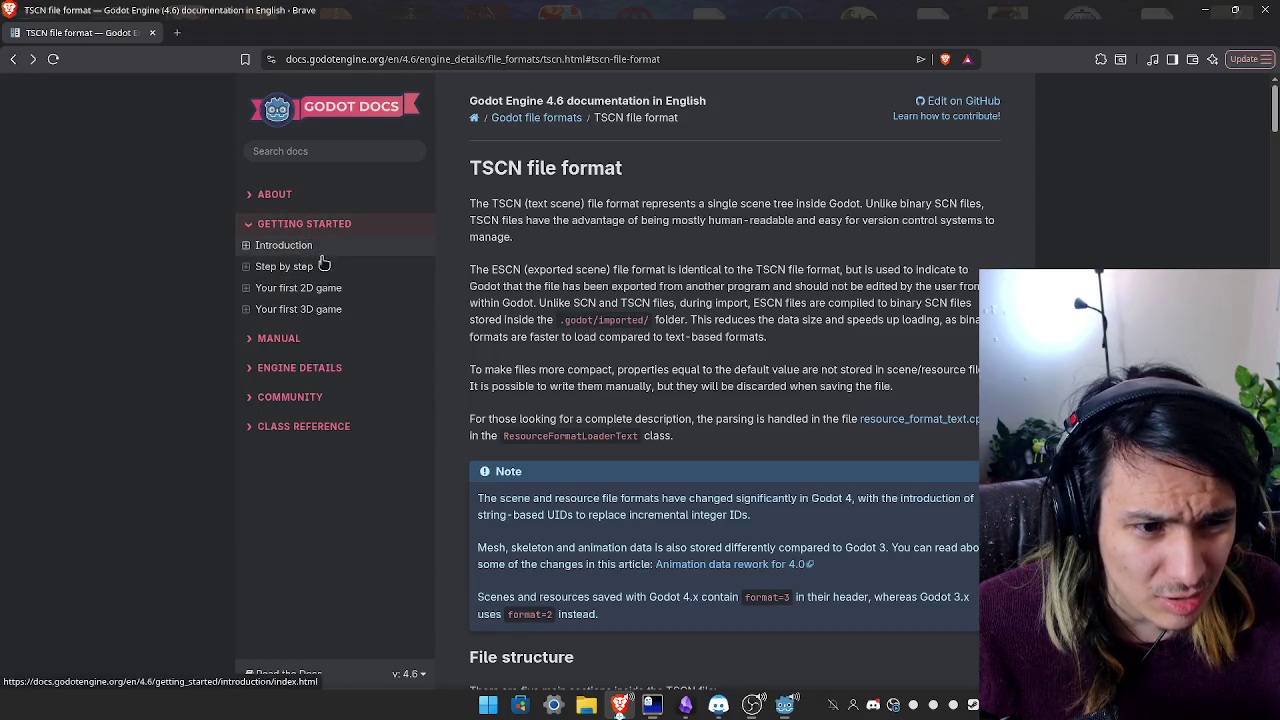
pyautogui.click(325, 310)
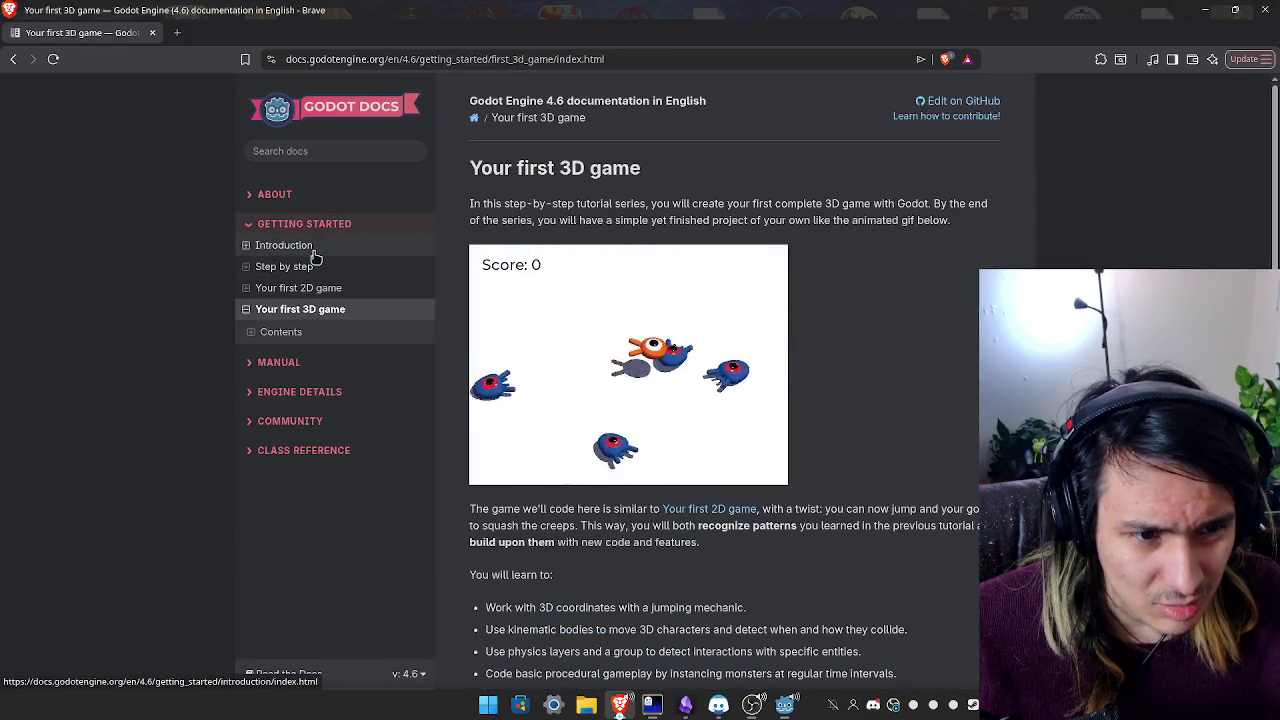
pyautogui.click(262, 334)
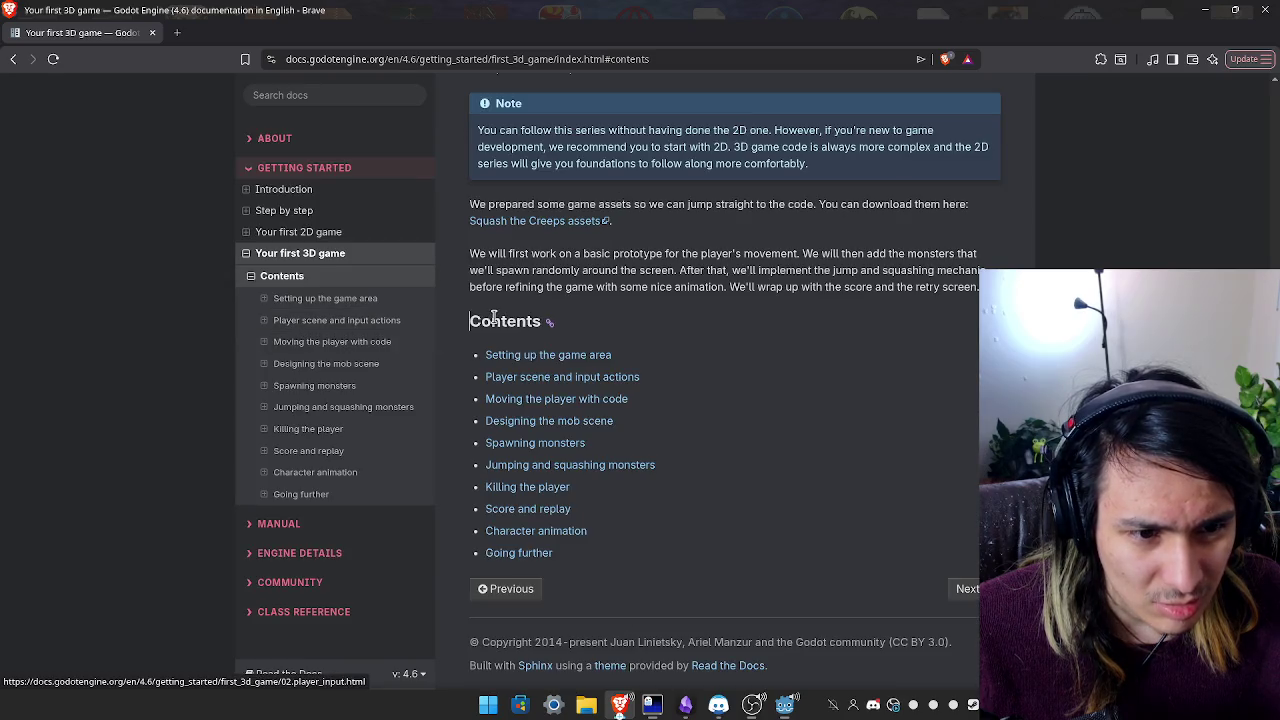
pyautogui.click(376, 302)
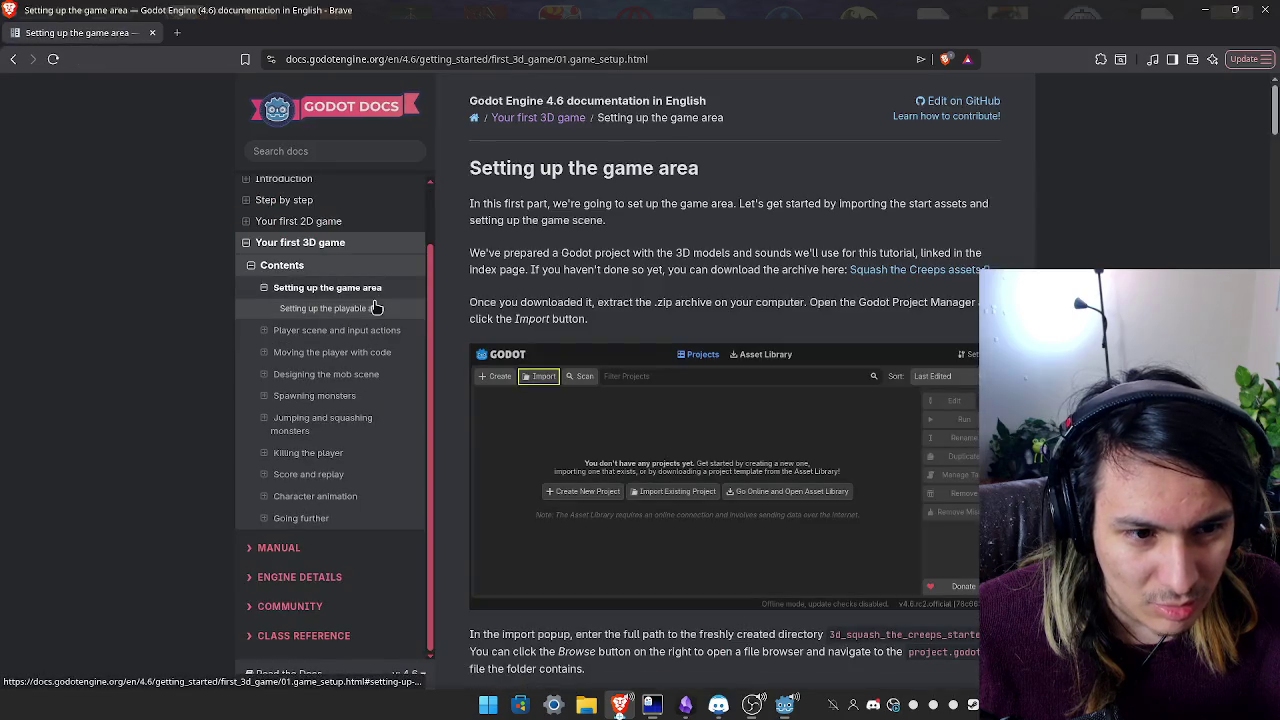
pyautogui.click(378, 308)
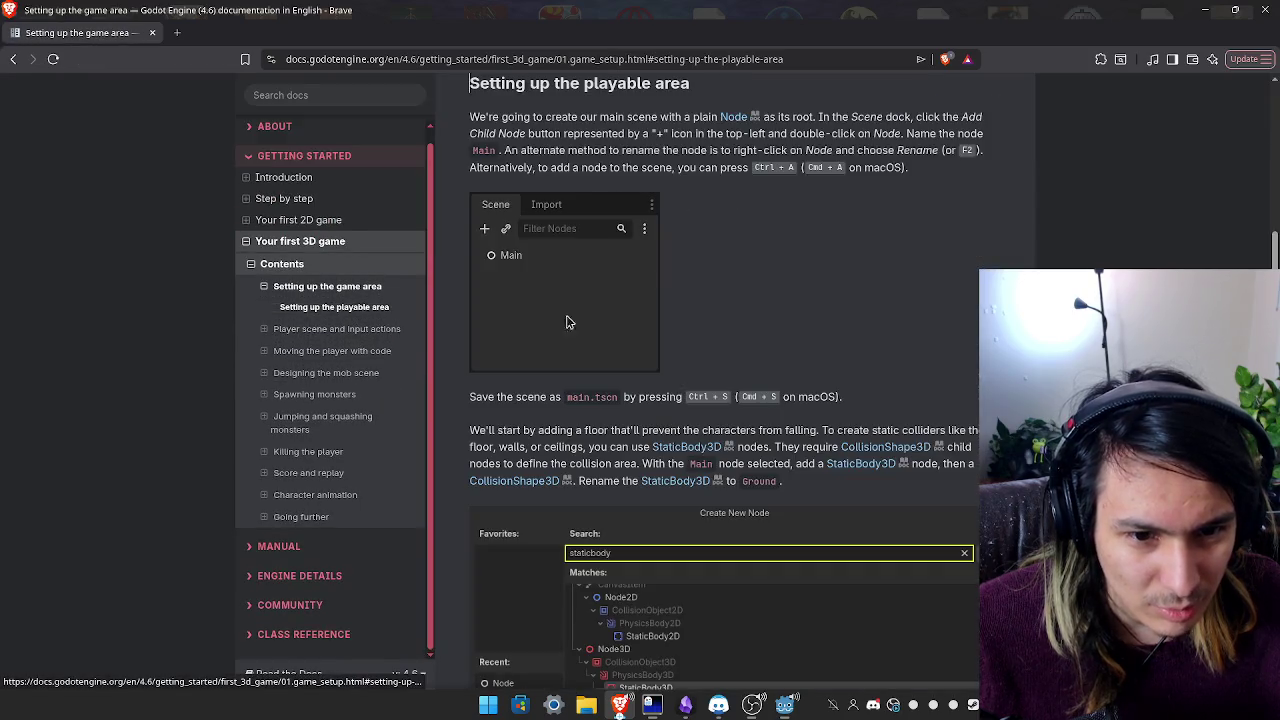
# Read the playable-area steps, including the 60 × 2 × 60 BoxShape3D size, then return to Godot
pyautogui.scroll(-4, 697, 320)
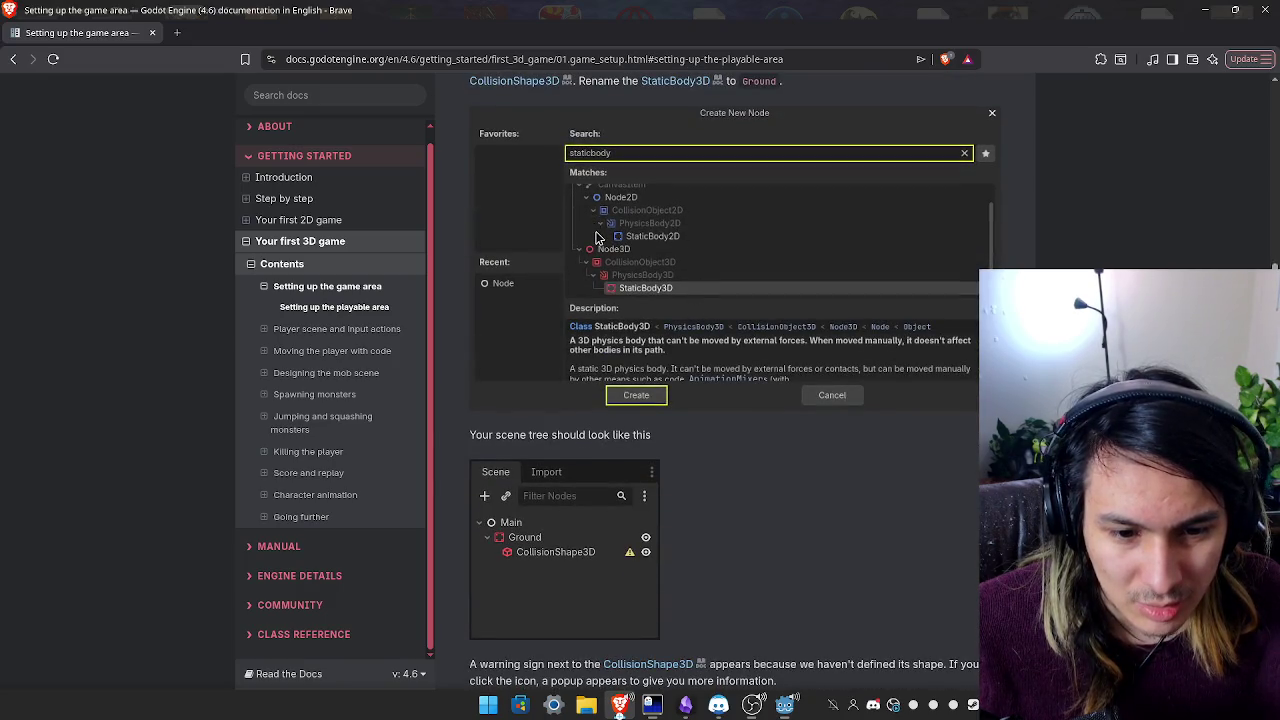
pyautogui.scroll(-1, 596, 235)
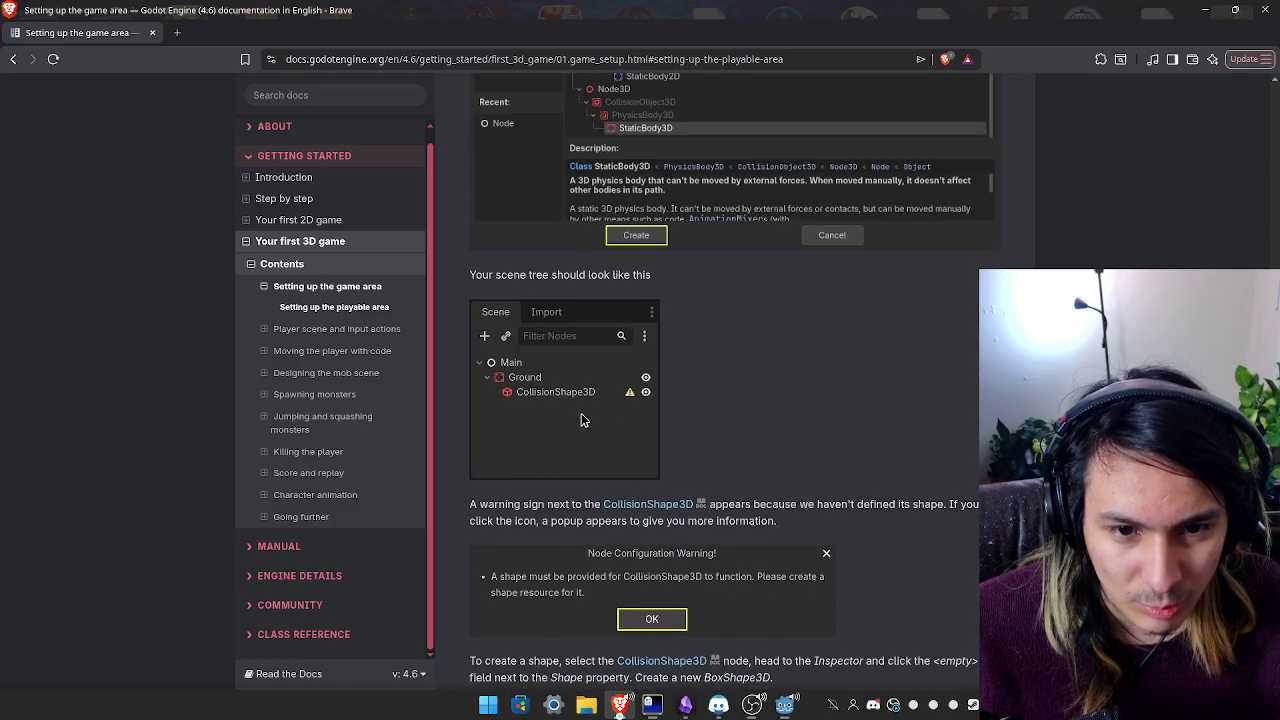
pyautogui.scroll(-3, 582, 410)
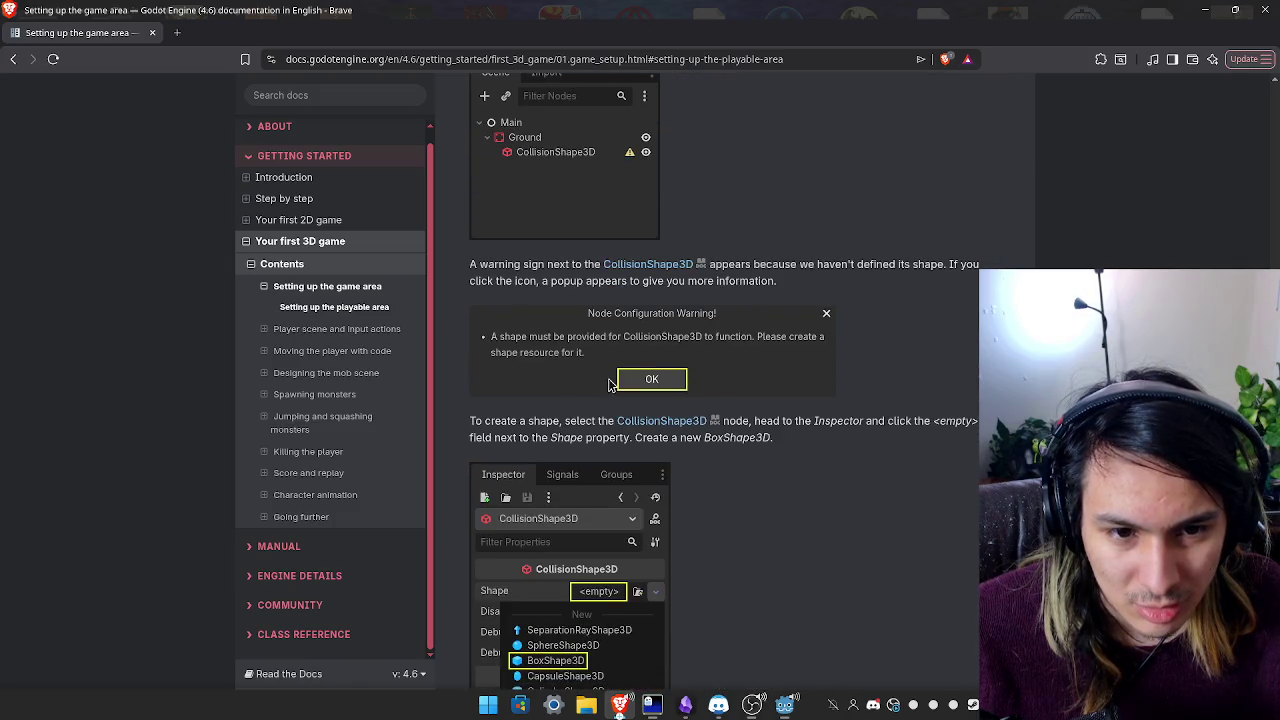
pyautogui.scroll(-6, 630, 400)
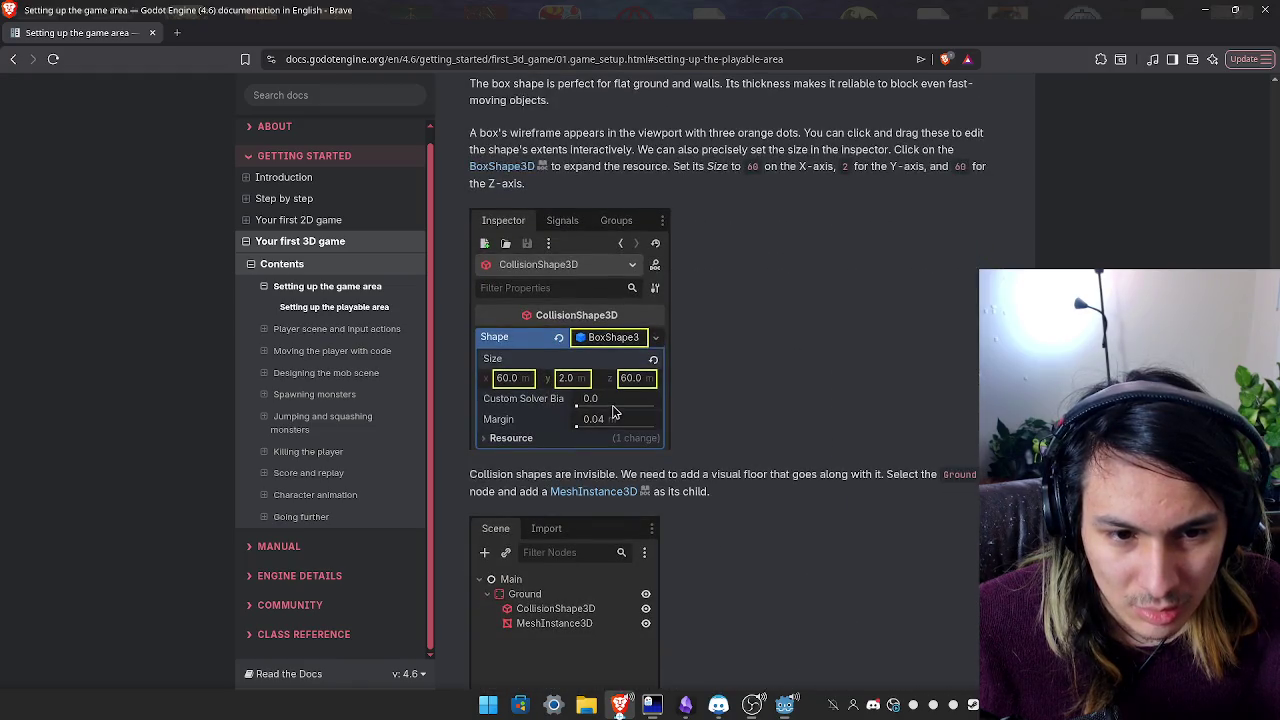
pyautogui.scroll(2, 614, 413)
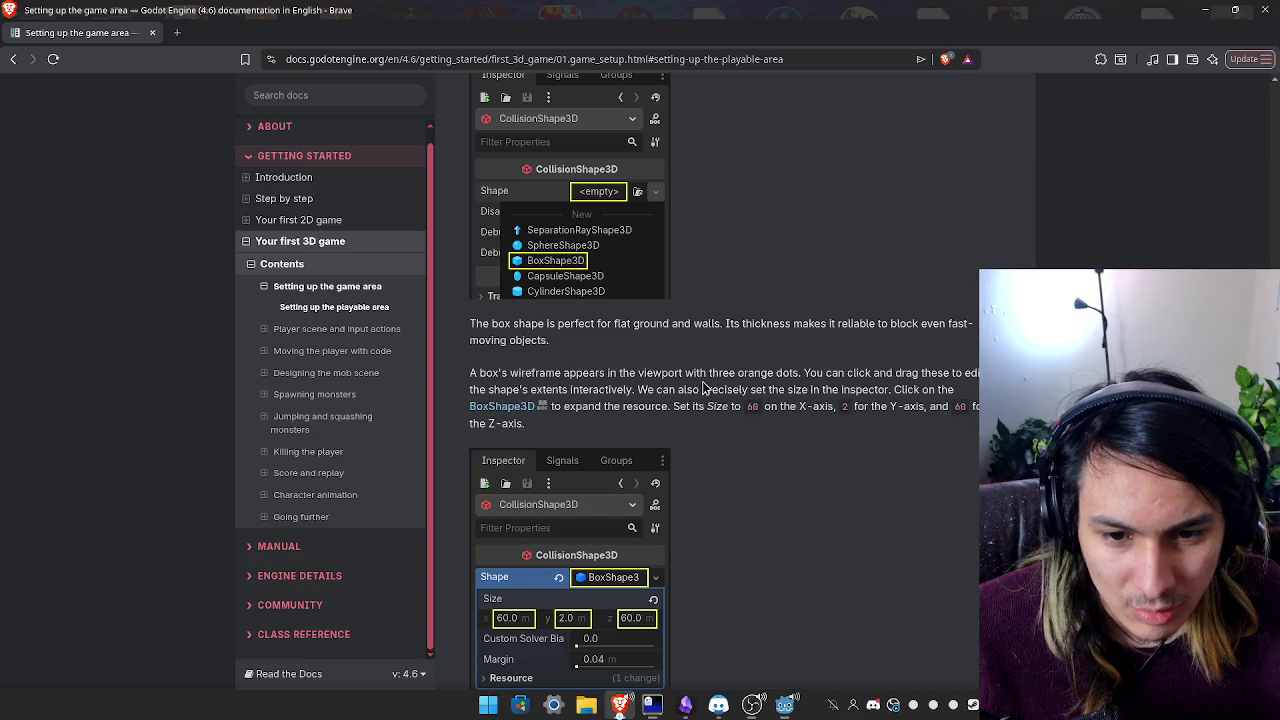
pyautogui.scroll(-2, 703, 387)
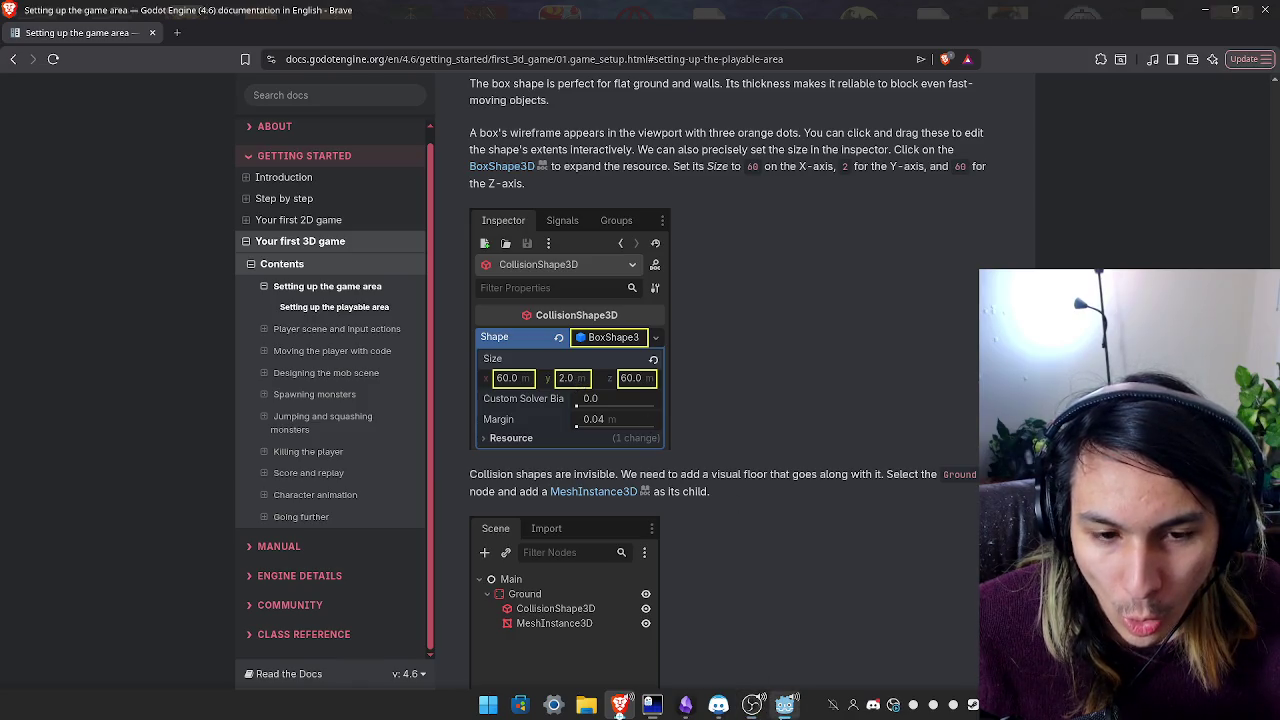
pyautogui.click(785, 705)
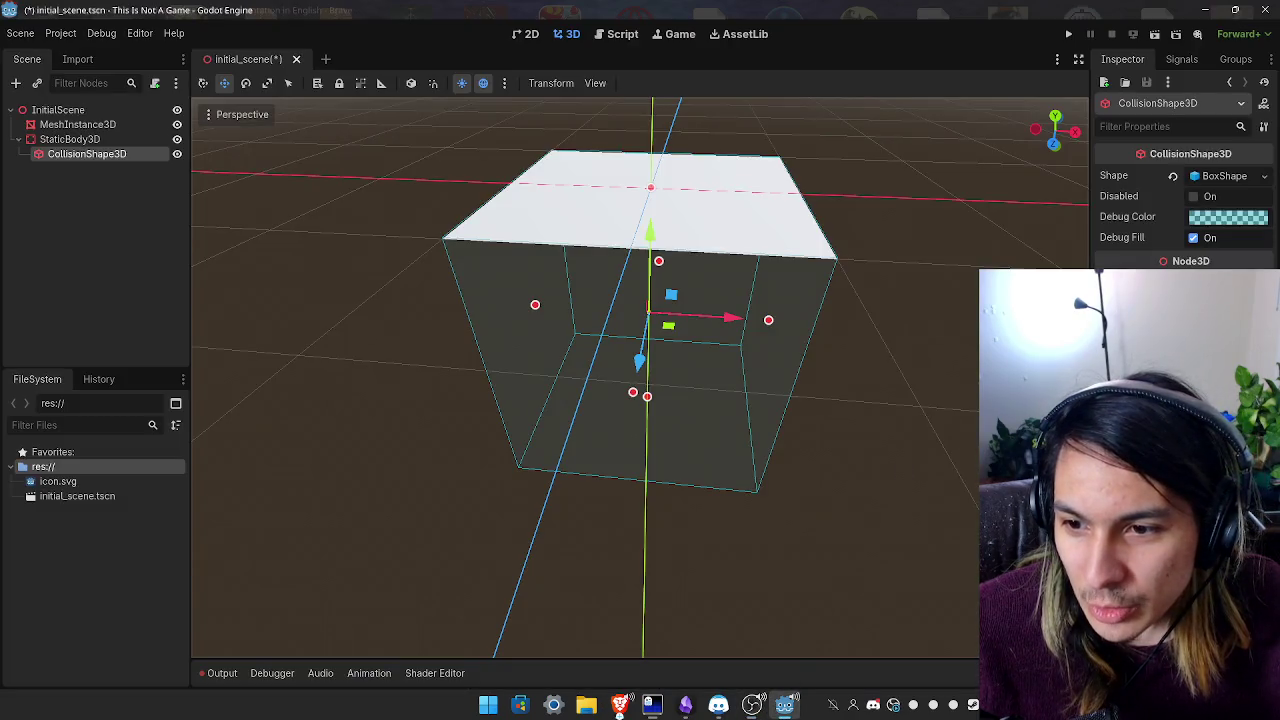
# Set the BoxShape3D's Y size to 0.1 and raise the collision box onto the white plane
pyautogui.click(1244, 177)
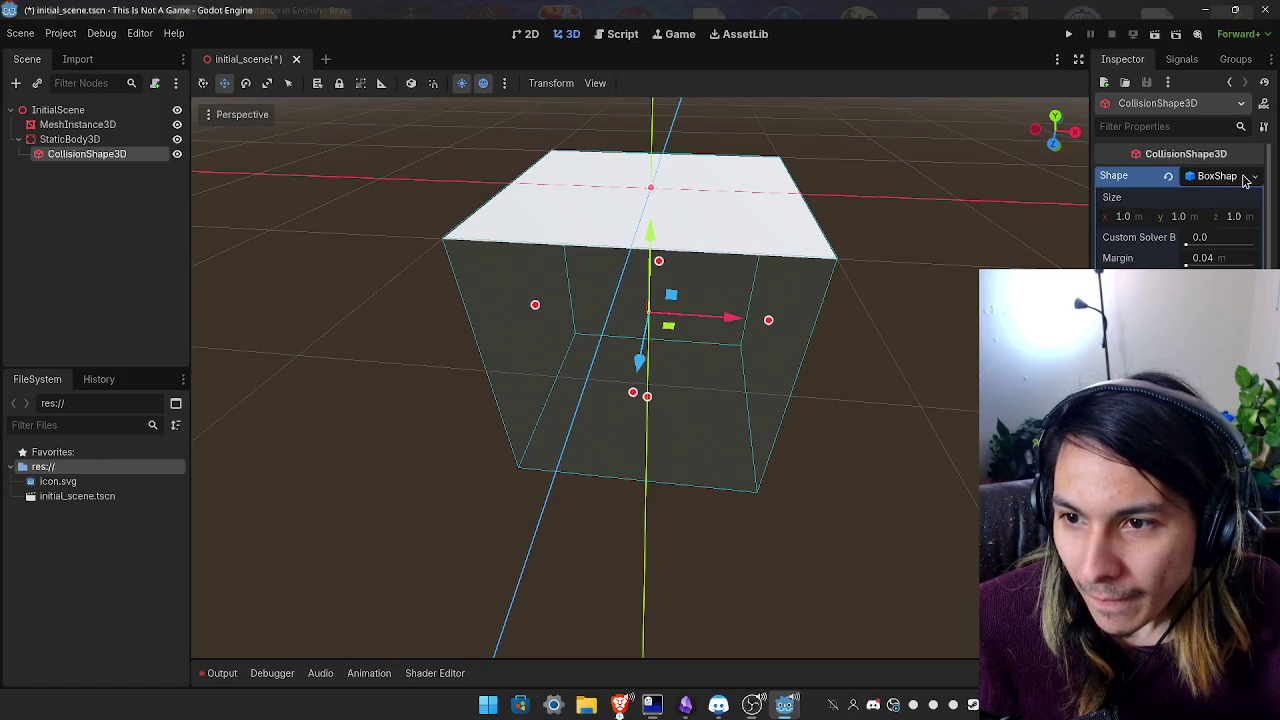
pyautogui.click(1186, 224)
pyautogui.write('0.1')
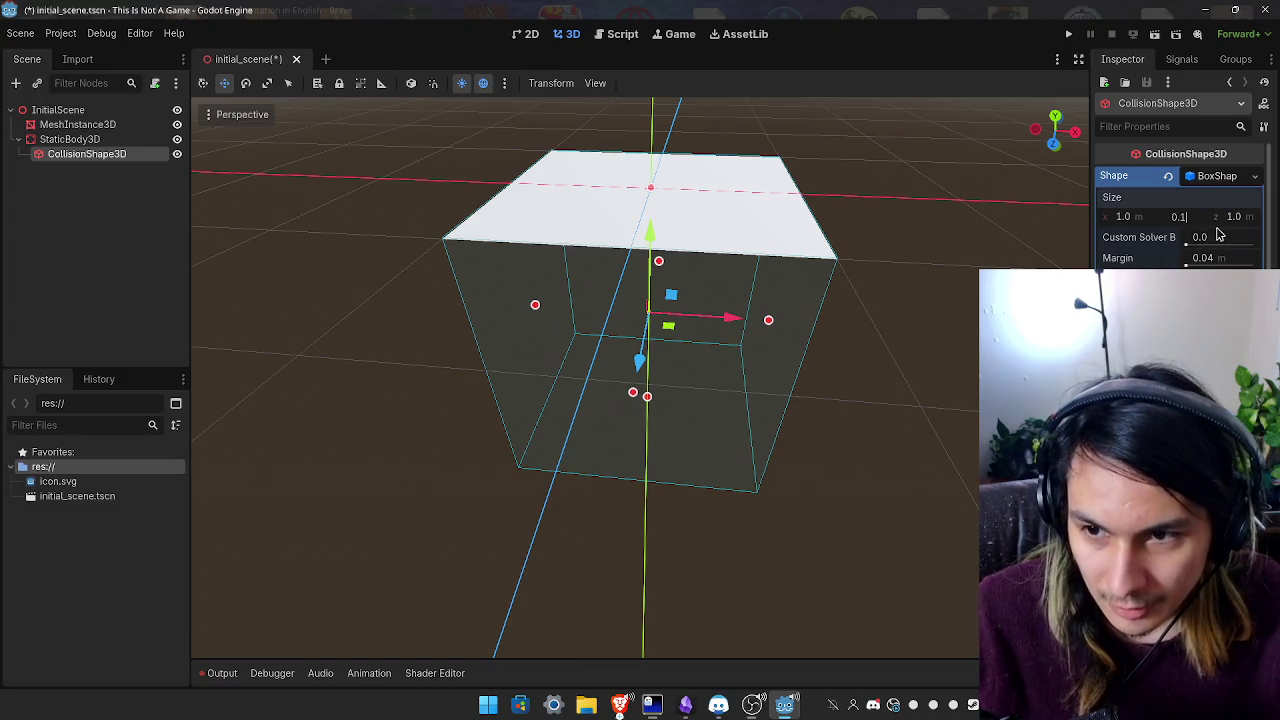
pyautogui.press('Return')
pyautogui.moveTo(650, 230)
pyautogui.mouseDown()
pyautogui.moveTo(652, 83)
pyautogui.moveTo(670, 77)
pyautogui.mouseUp()
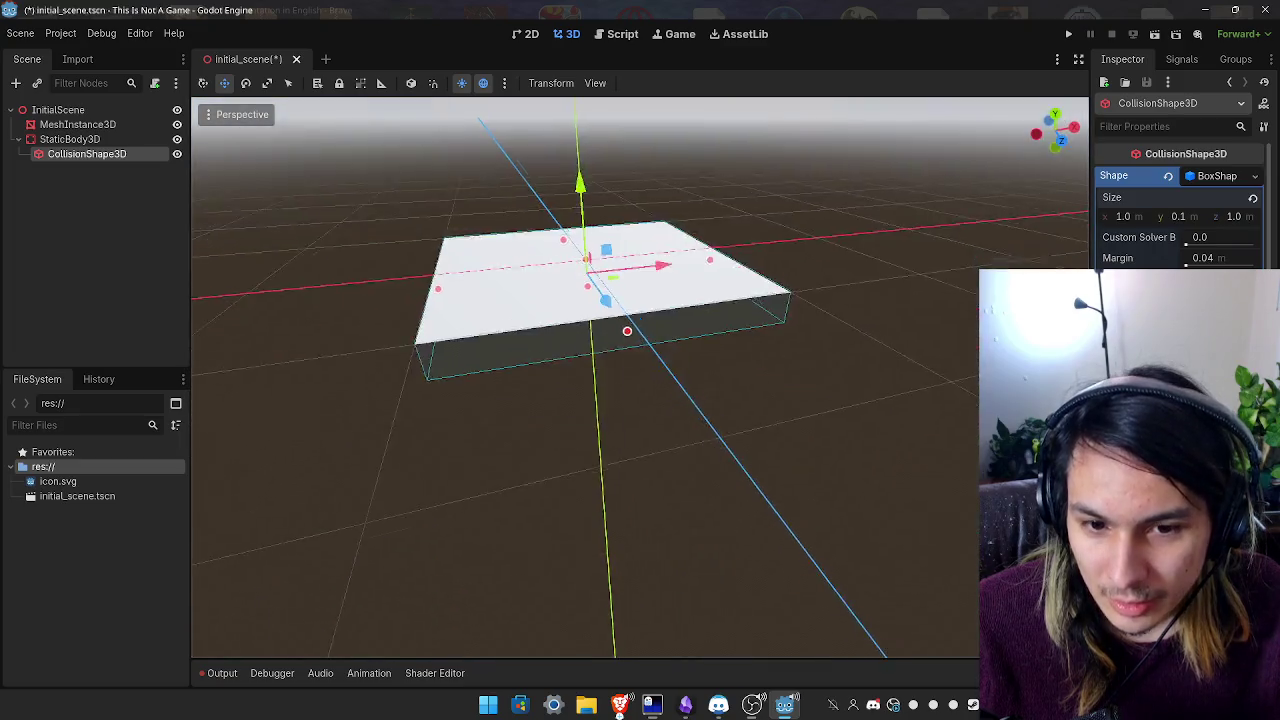
# Thin the box further, align it with the plane in Front view, then return to perspective
pyautogui.moveTo(614, 400)
pyautogui.mouseDown()
pyautogui.moveTo(620, 358)
pyautogui.moveTo(624, 368)
pyautogui.mouseUp()
pyautogui.press('KP_1')
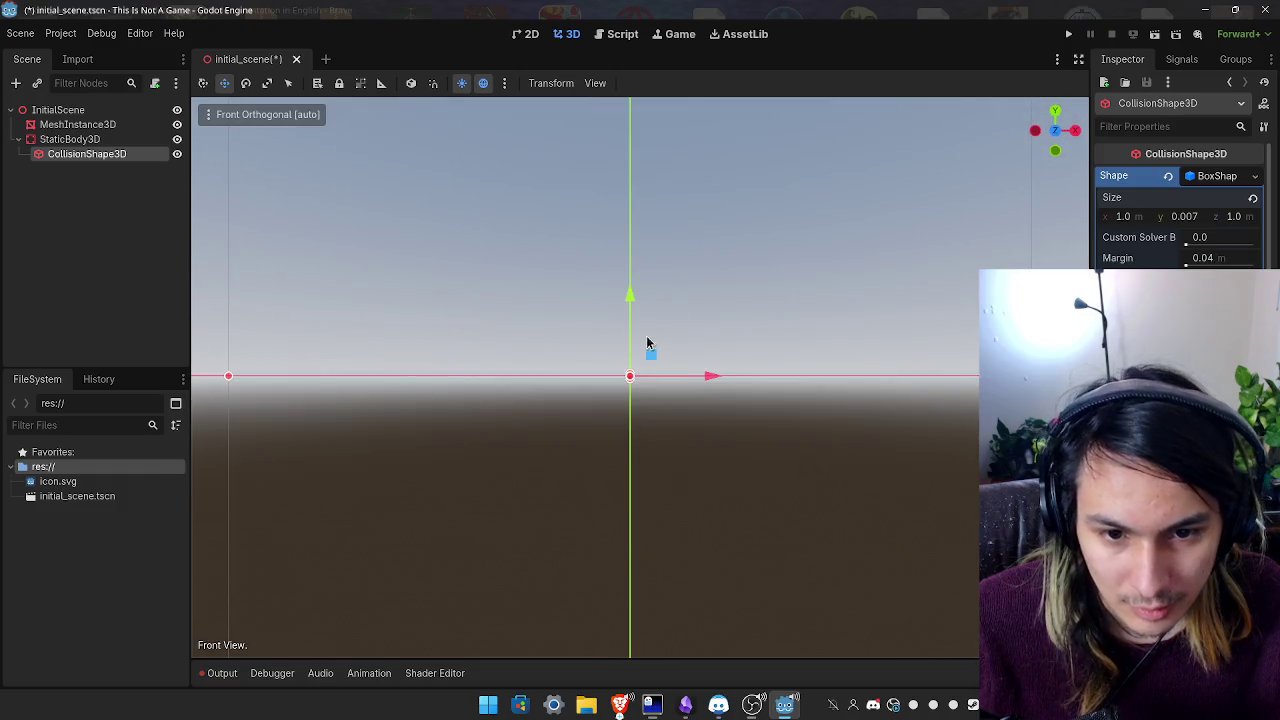
pyautogui.moveTo(630, 295); pyautogui.dragTo(636, 300)
pyautogui.moveTo(638, 310); pyautogui.dragTo(657, 405)
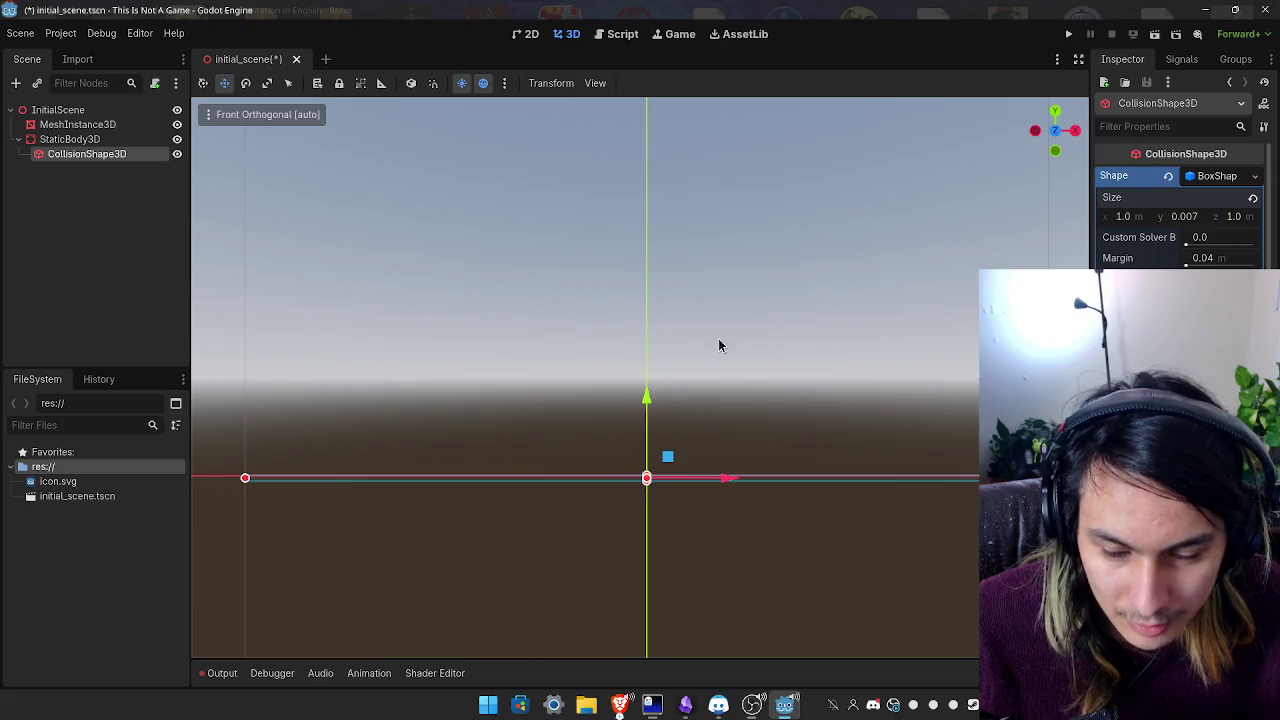
pyautogui.moveTo(738, 382)
pyautogui.mouseDown()
pyautogui.moveTo(740, 394)
pyautogui.moveTo(960, 346)
pyautogui.moveTo(920, 330)
pyautogui.moveTo(757, 416)
pyautogui.mouseUp()
pyautogui.scroll(-5, 748, 419)
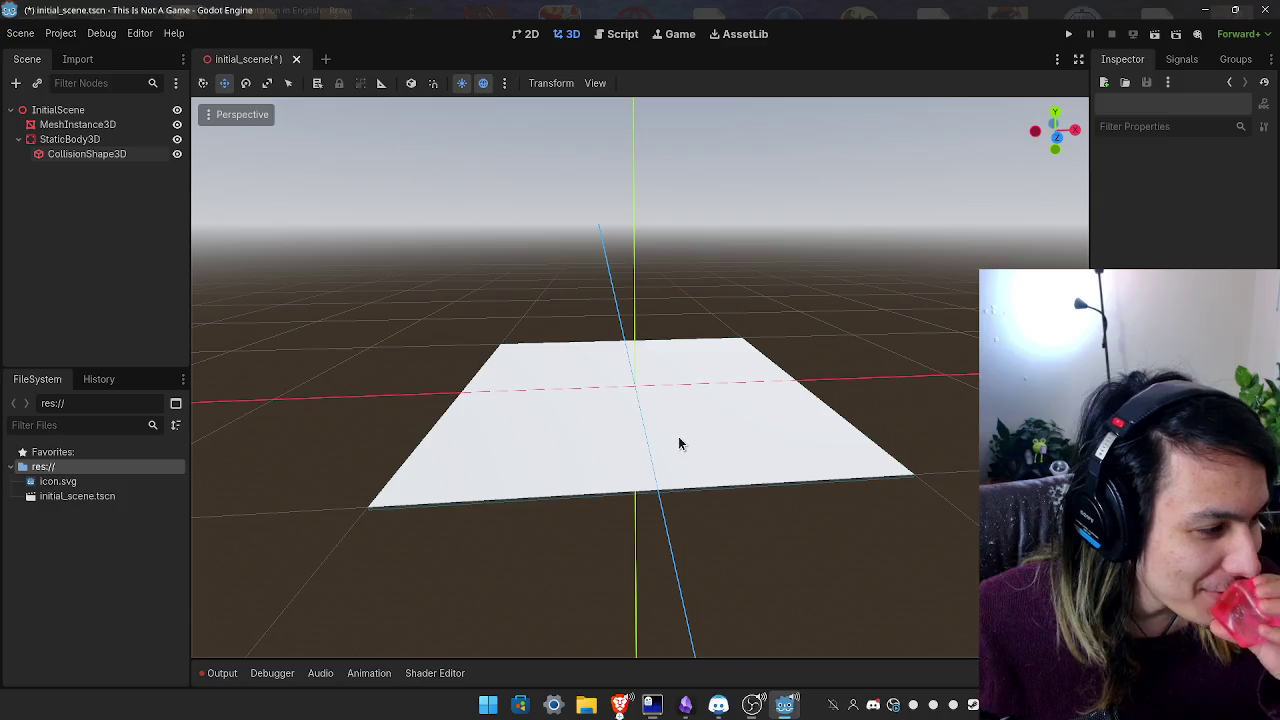
# Reparent the MeshInstance3D floor mesh under StaticBody3D in the Scene dock
pyautogui.moveTo(687, 421)
pyautogui.mouseDown()
pyautogui.moveTo(857, 417)
pyautogui.moveTo(537, 457)
pyautogui.moveTo(757, 360)
pyautogui.moveTo(728, 348)
pyautogui.moveTo(643, 360)
pyautogui.moveTo(654, 303)
pyautogui.moveTo(663, 351)
pyautogui.moveTo(335, 300)
pyautogui.mouseUp()
pyautogui.click(21, 140)
pyautogui.click(21, 140)
pyautogui.click(21, 140)
pyautogui.click(74, 128)
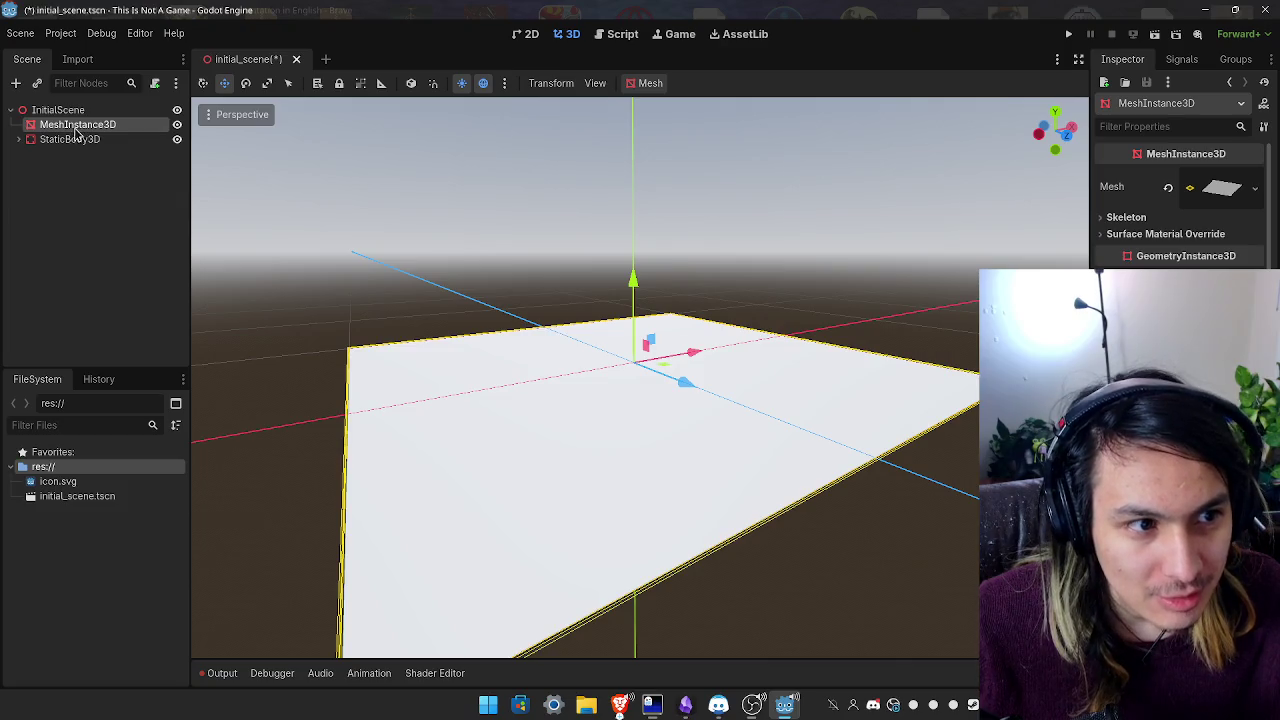
pyautogui.click(21, 140)
pyautogui.moveTo(50, 125); pyautogui.dragTo(50, 145)
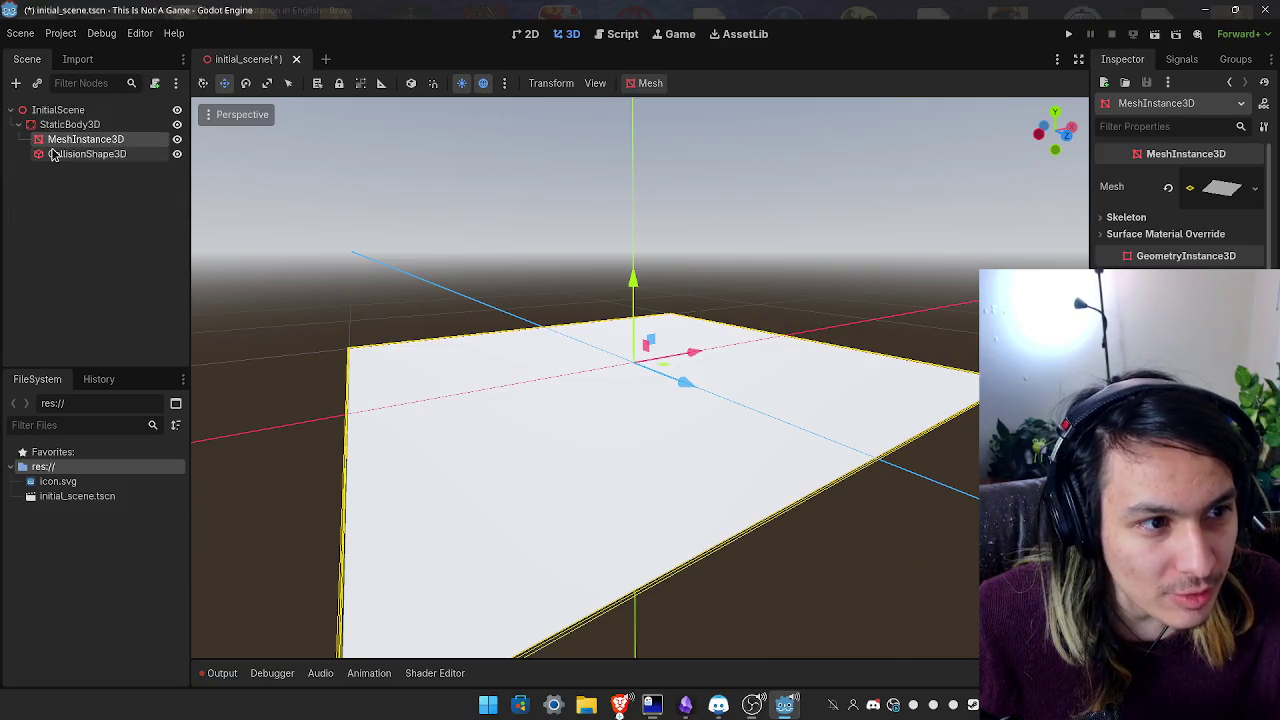
pyautogui.click(19, 124)
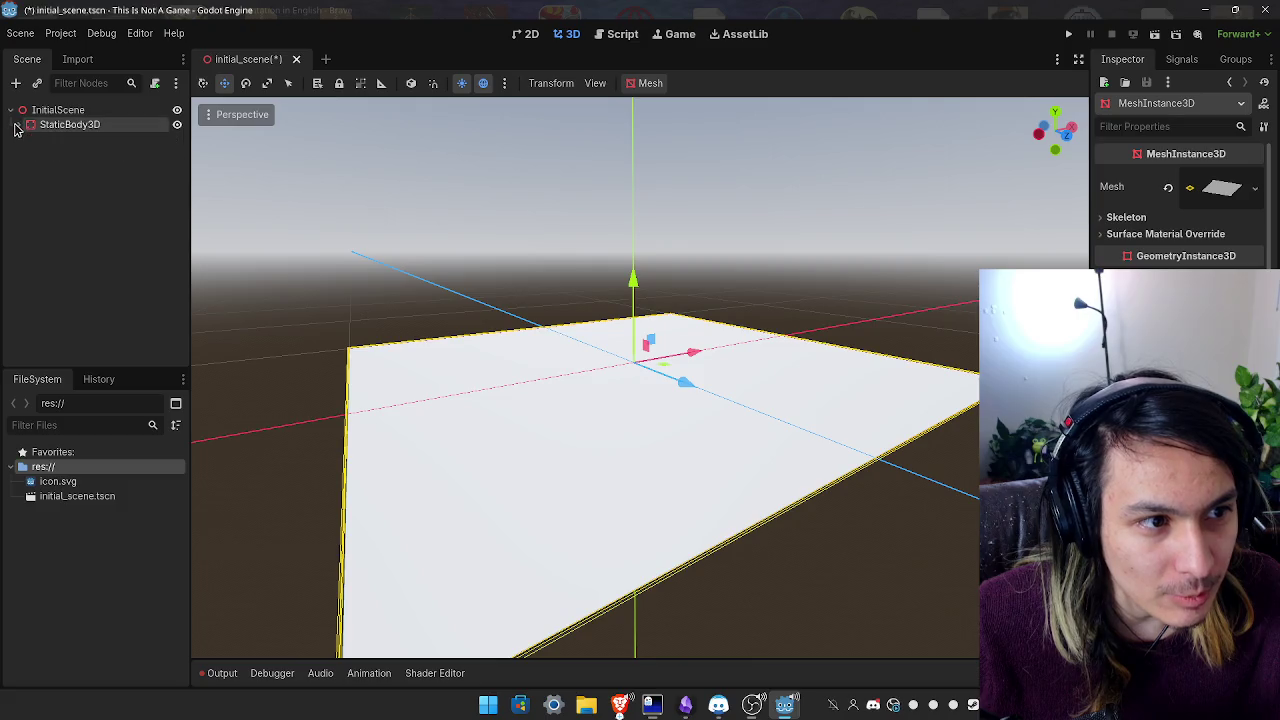
# Rename StaticBody3D to 'Ground' and save the scene
pyautogui.click(76, 127)
pyautogui.click(75, 128)
pyautogui.write('Ground')
pyautogui.press('Return')
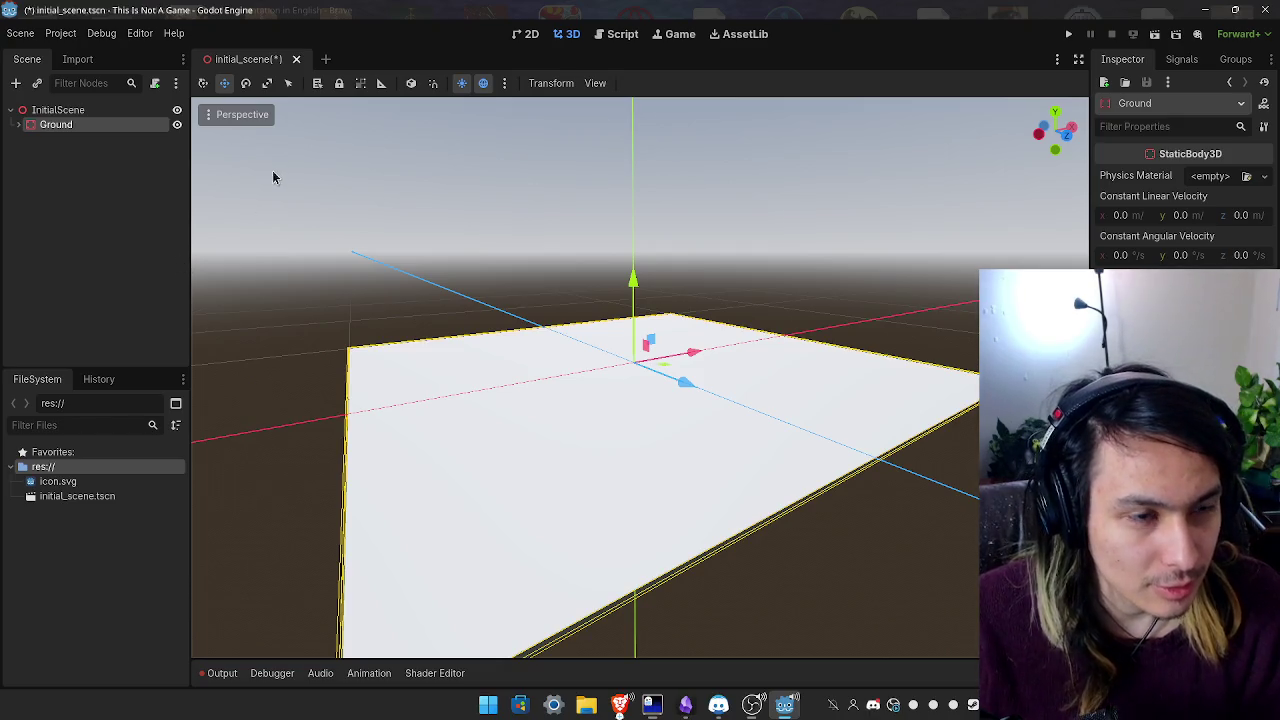
pyautogui.hotkey('ctrl', 's')
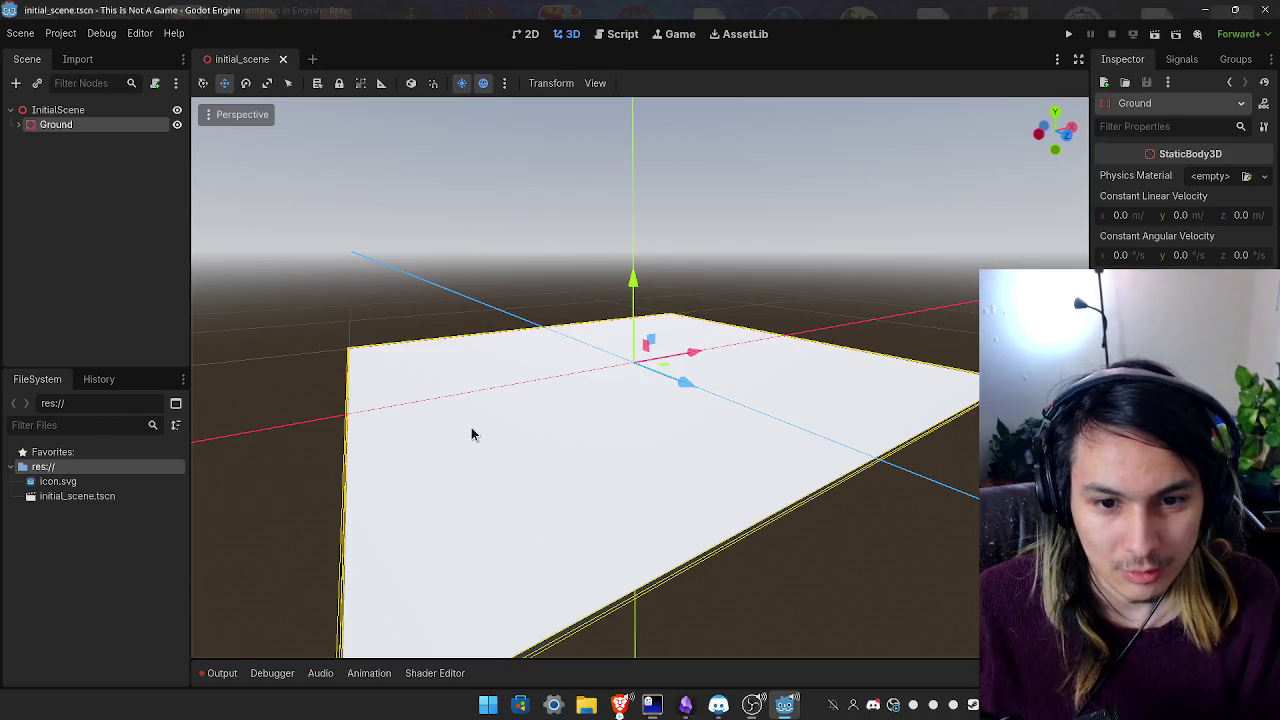
pyautogui.scroll(-5, 623, 451)
pyautogui.scroll(5, 396, 412)
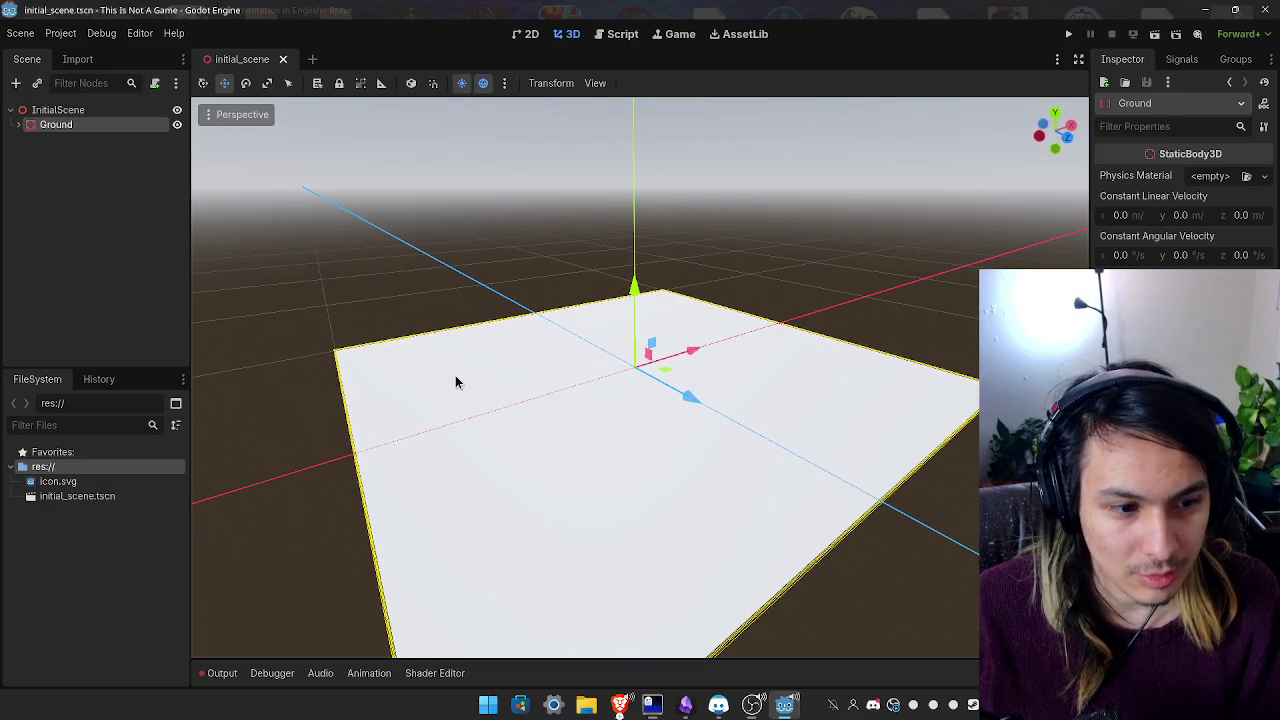
# Add a new StandardMaterial3D to the floor mesh's Surface Material Override slot 0
pyautogui.click(554, 414)
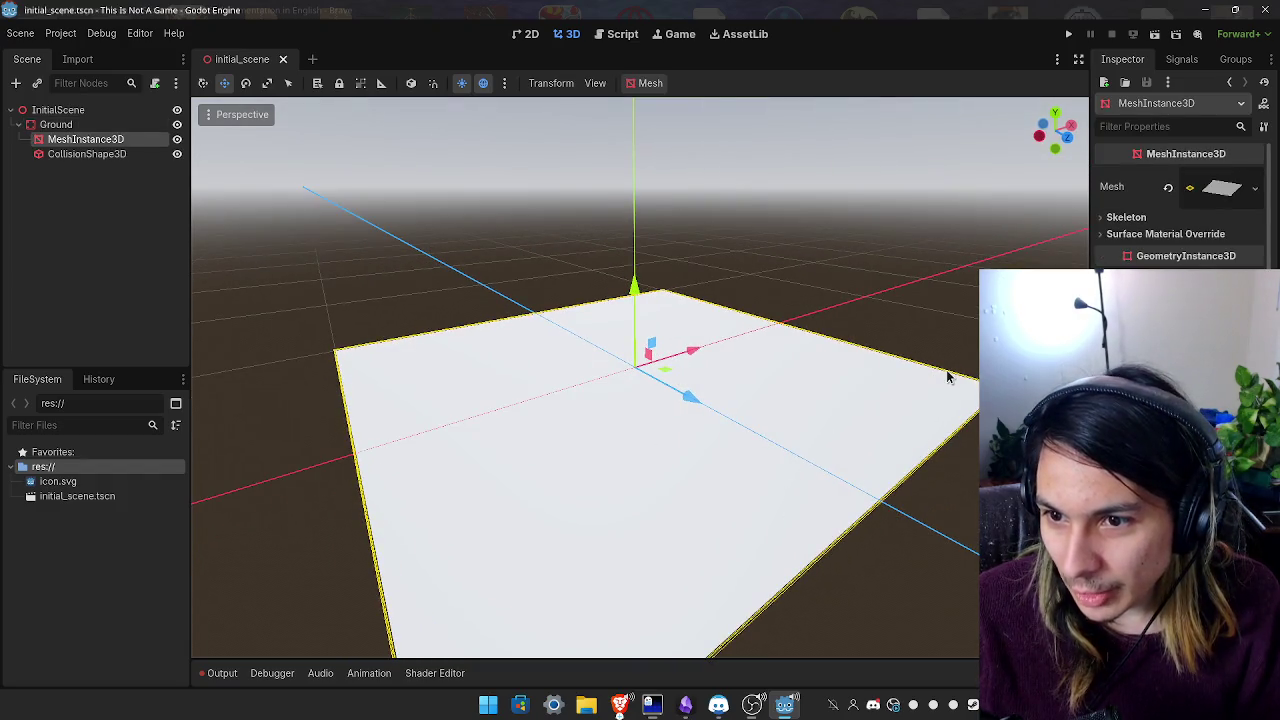
pyautogui.moveTo(874, 443)
pyautogui.mouseDown()
pyautogui.moveTo(840, 443)
pyautogui.moveTo(955, 330)
pyautogui.mouseUp()
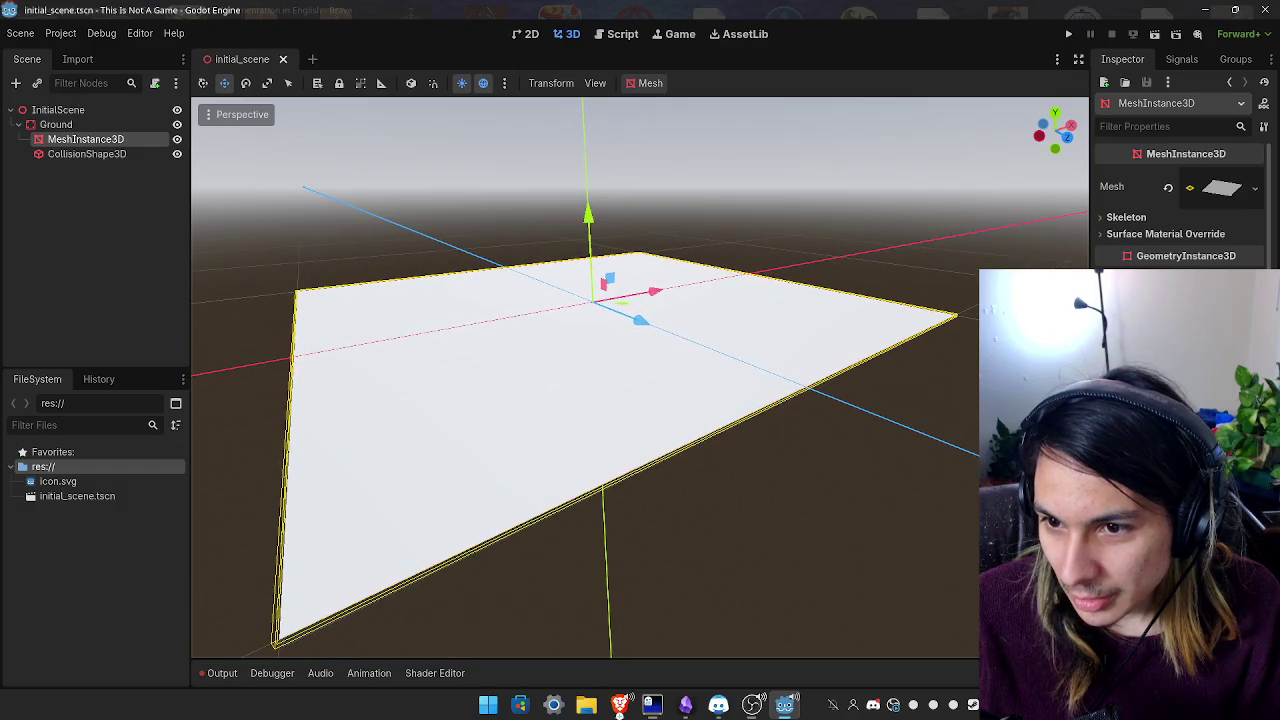
pyautogui.scroll(-3, 1180, 200)
pyautogui.scroll(3, 1180, 200)
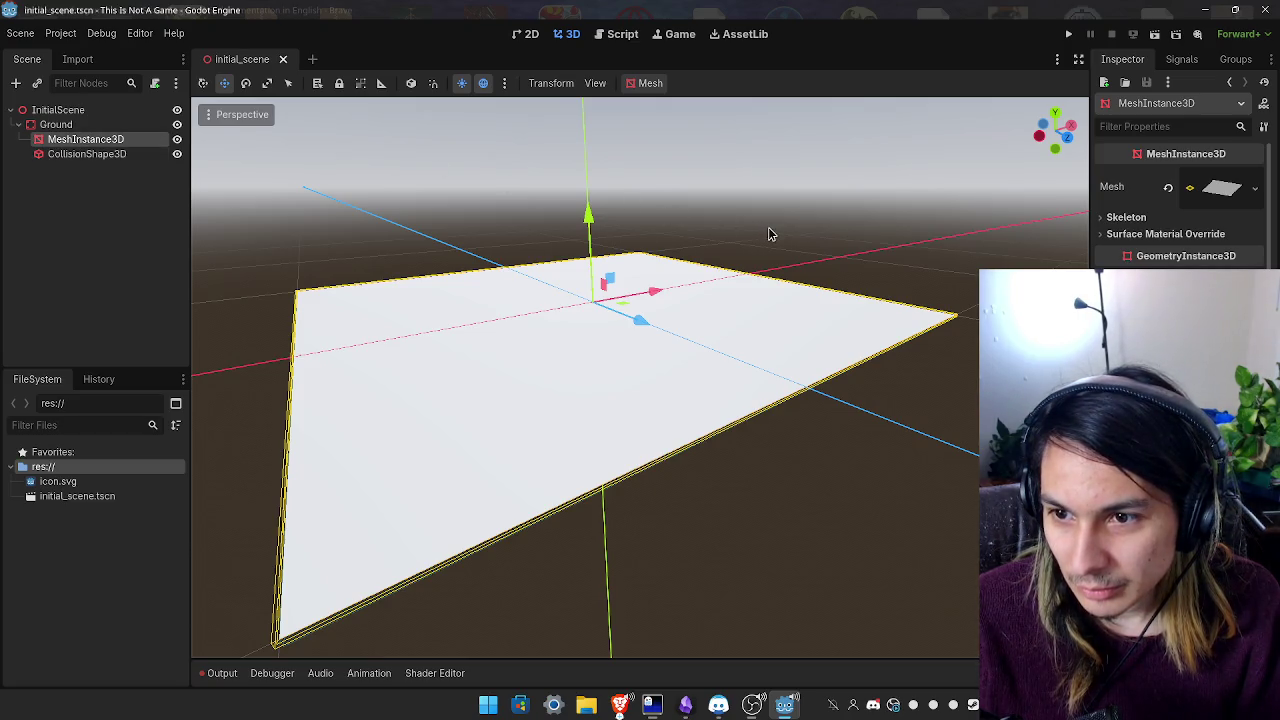
pyautogui.click(1107, 238)
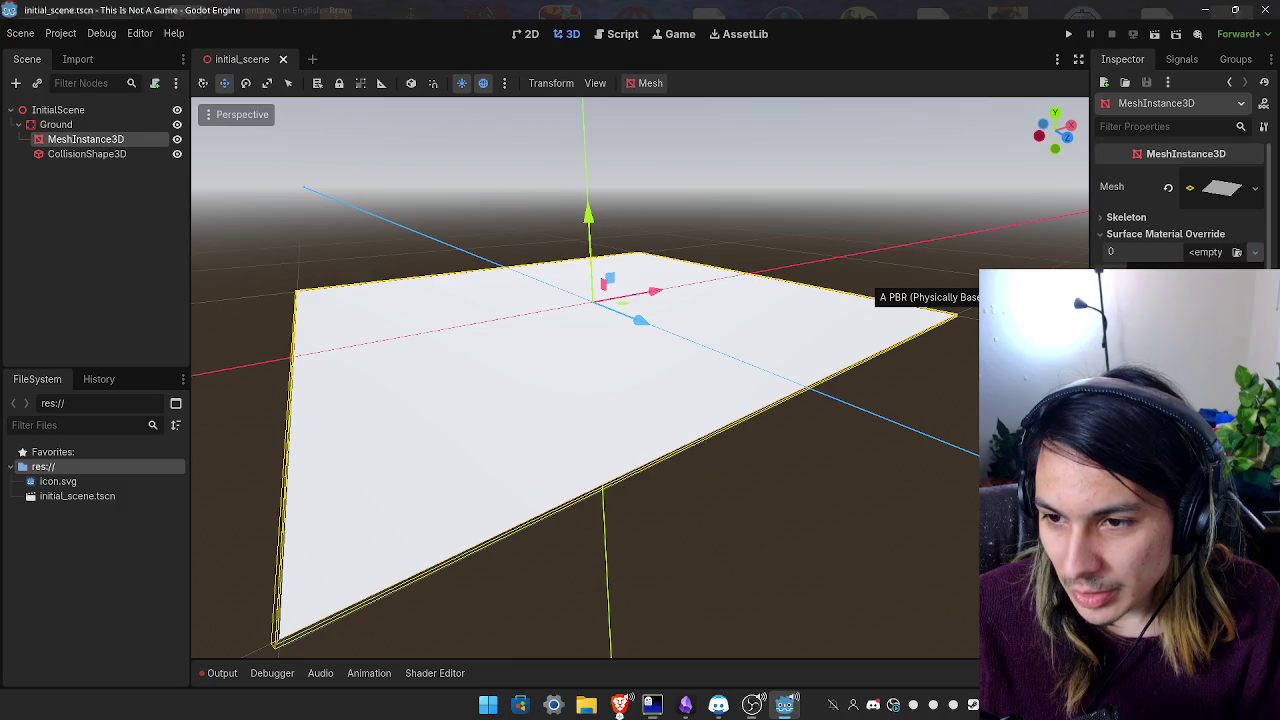
pyautogui.click(1040, 290)
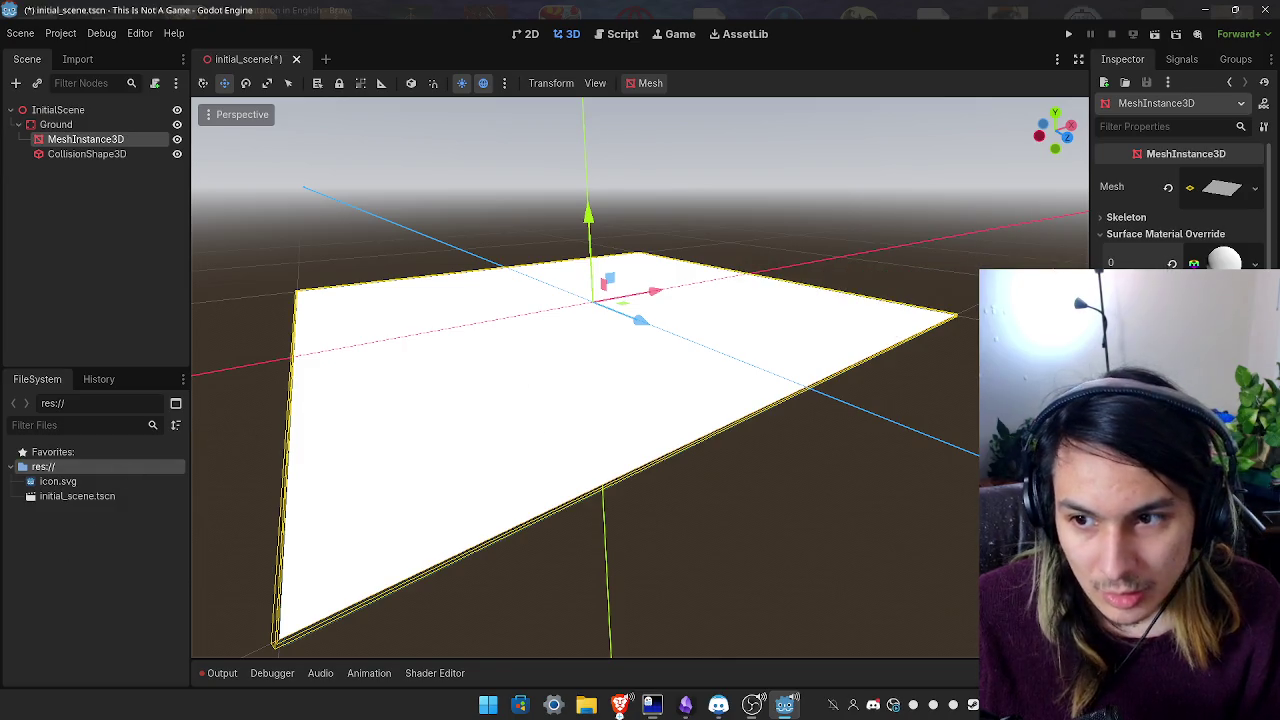
pyautogui.click(1130, 262)
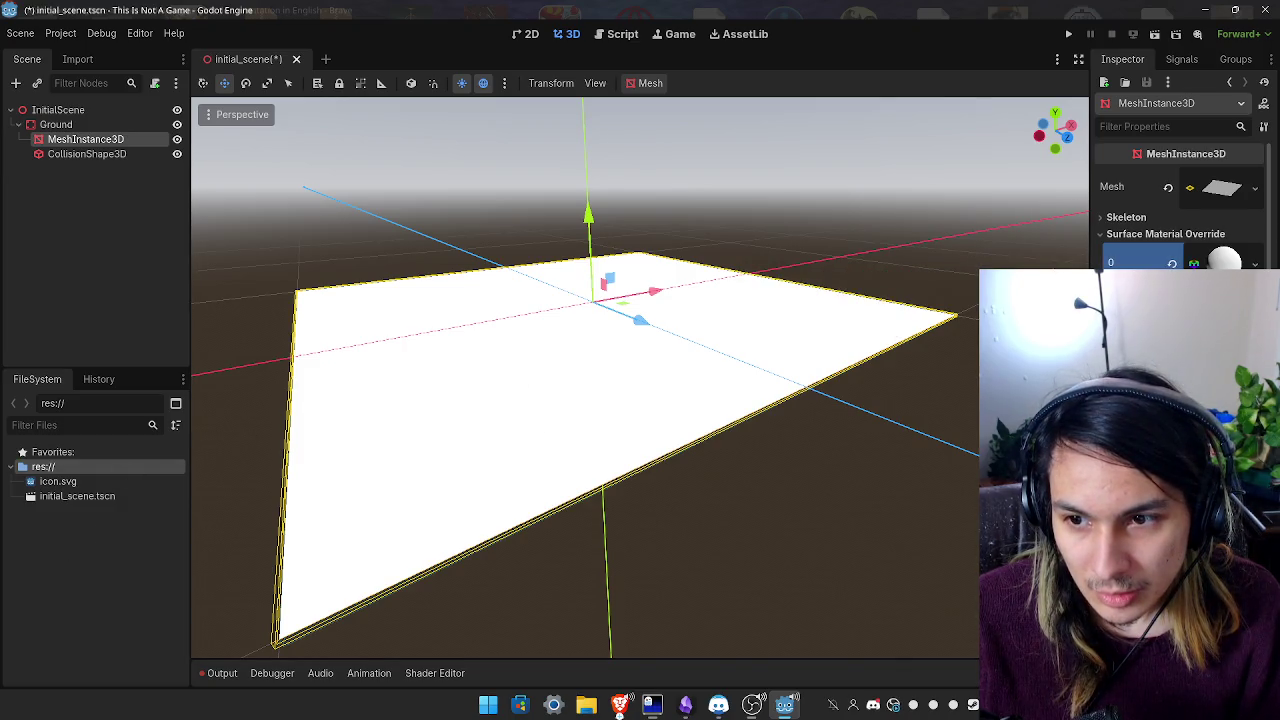
pyautogui.click(1224, 262)
# Set the material's Albedo colour to a dark green and save the scene
pyautogui.scroll(-3, 1180, 220)
pyautogui.scroll(3, 1180, 220)
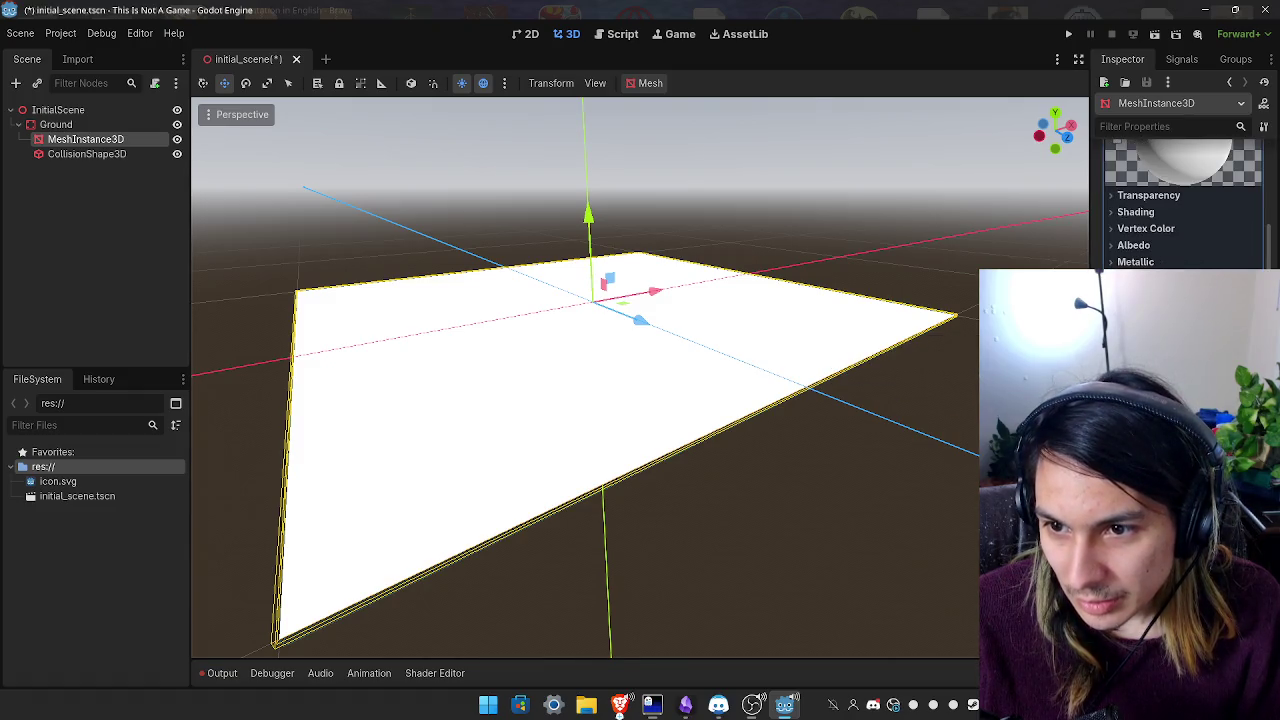
pyautogui.click(1133, 245)
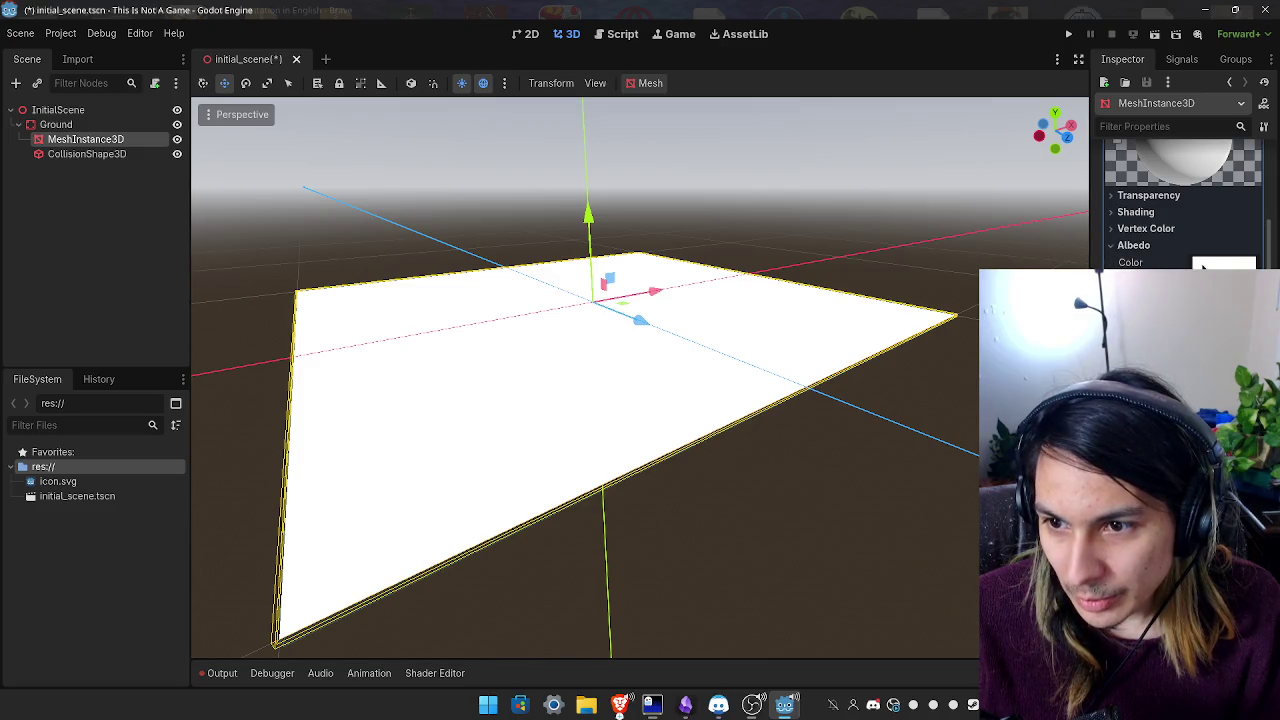
pyautogui.click(1150, 400)
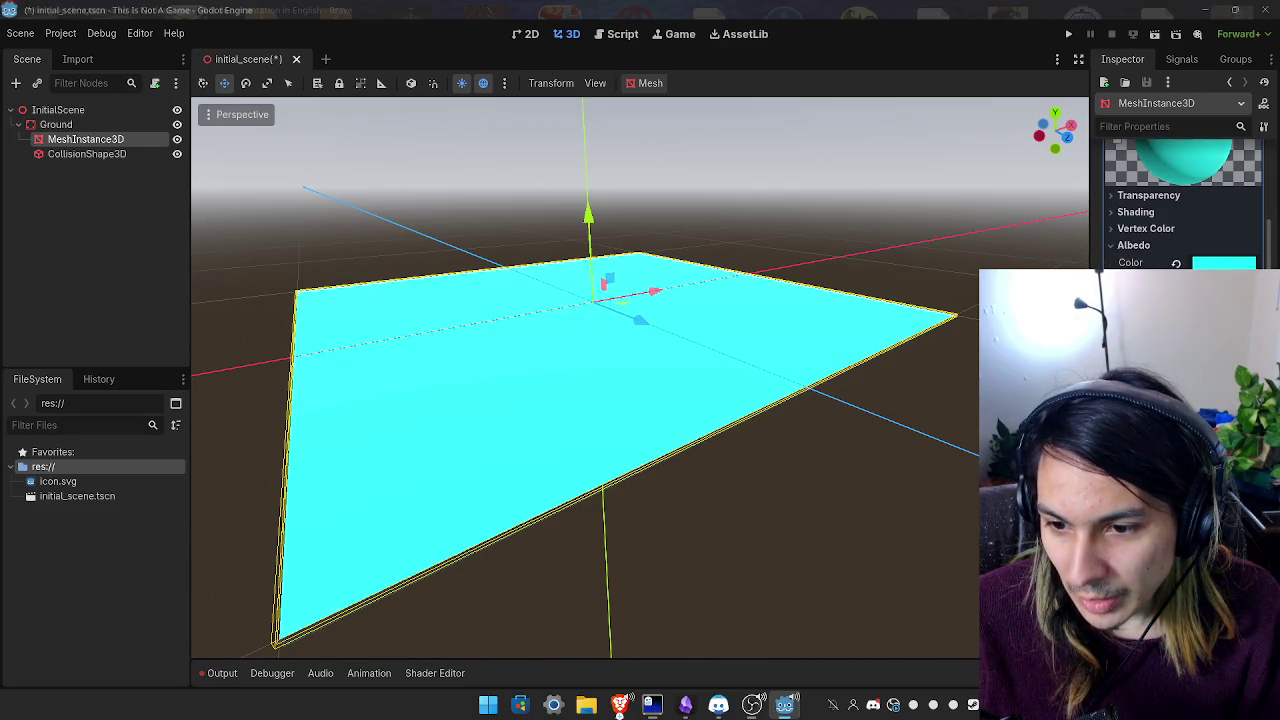
pyautogui.click(1150, 420)
pyautogui.moveTo(1150, 420)
pyautogui.mouseDown()
pyautogui.moveTo(1160, 440)
pyautogui.moveTo(1165, 420)
pyautogui.moveTo(1160, 440)
pyautogui.mouseUp()
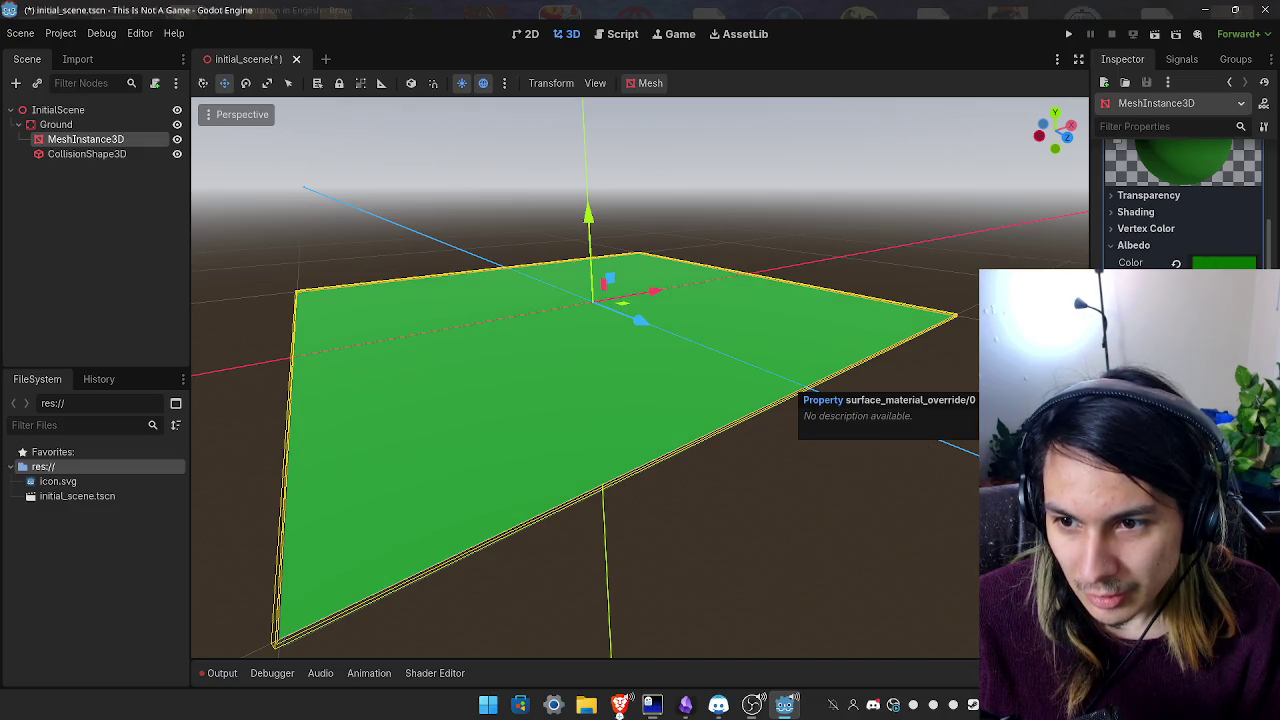
pyautogui.scroll(5, 1180, 400)
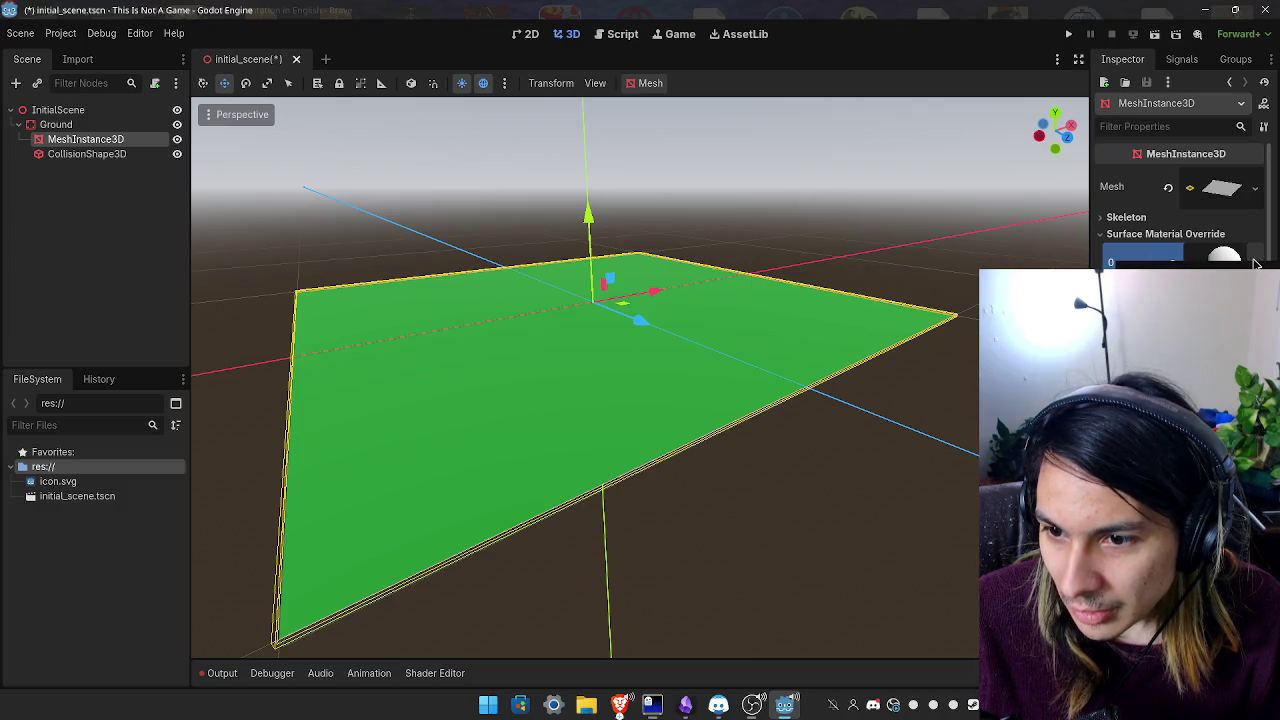
pyautogui.hotkey('ctrl', 's')
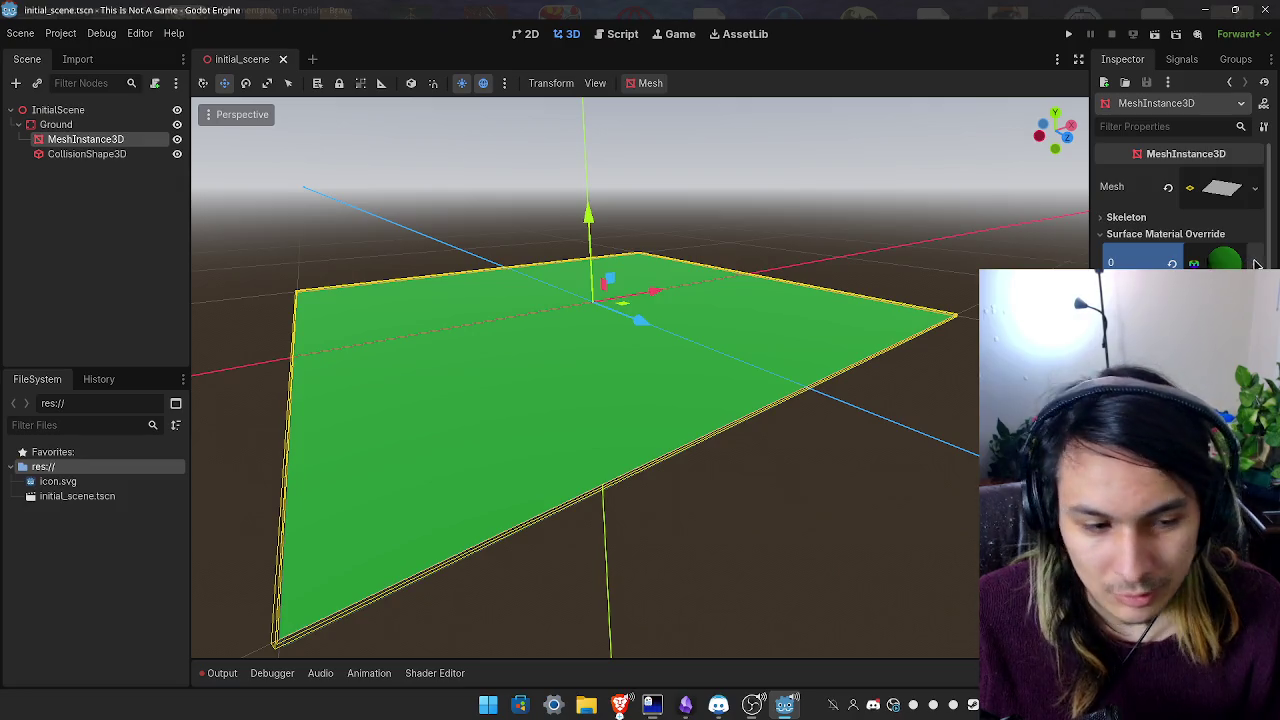
pyautogui.rightClick(16, 541)
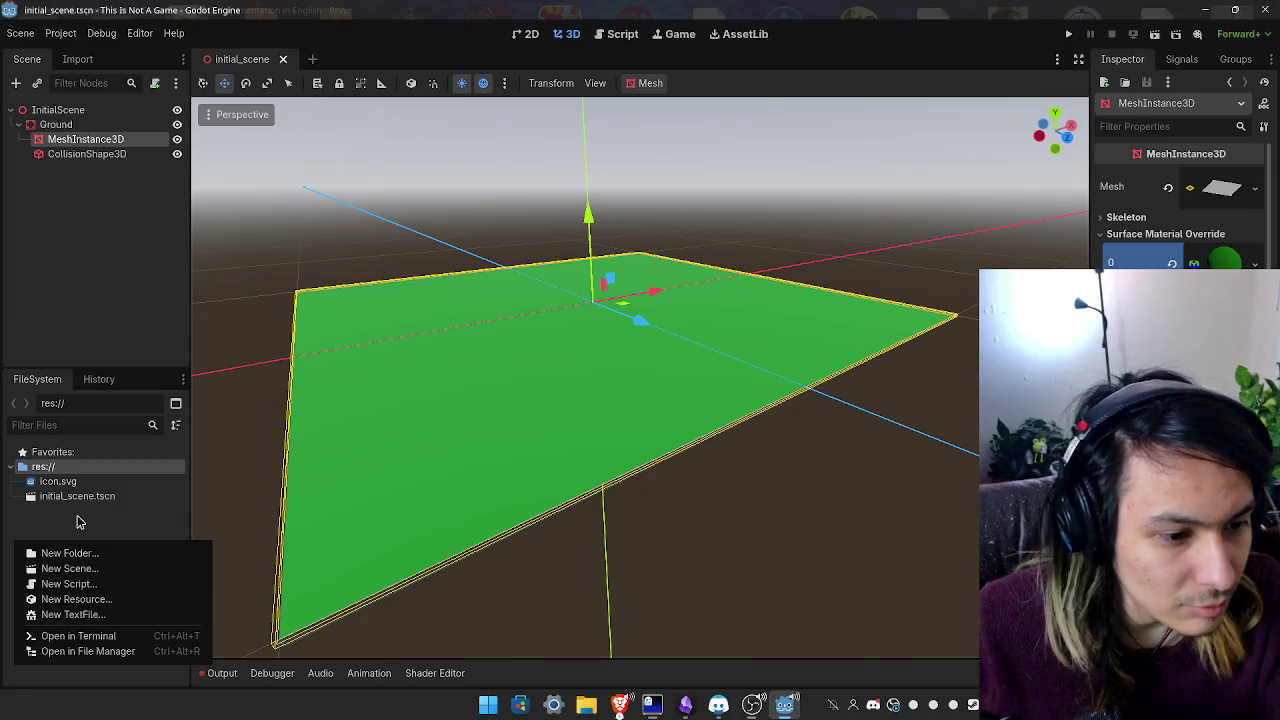
# Create a new StandardMaterial3D resource and a 'materials' folder to hold it
pyautogui.click(106, 599)
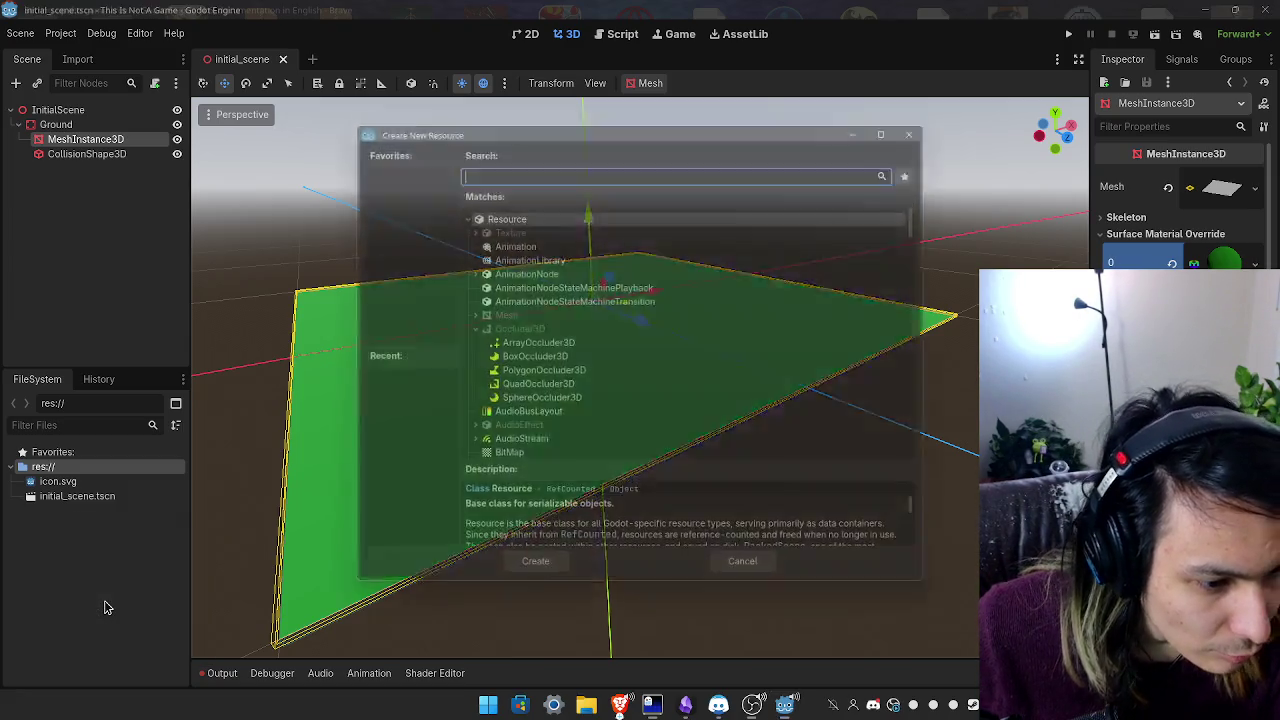
pyautogui.write('mater')
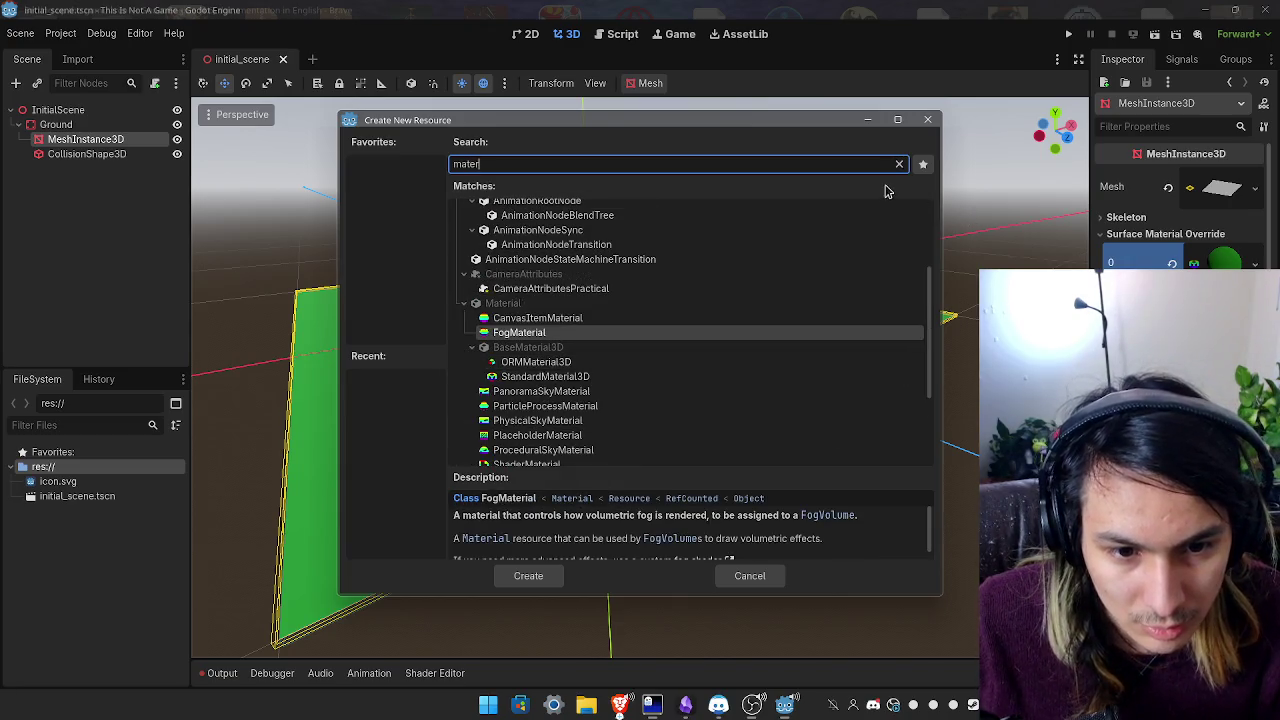
pyautogui.click(584, 377)
pyautogui.click(530, 582)
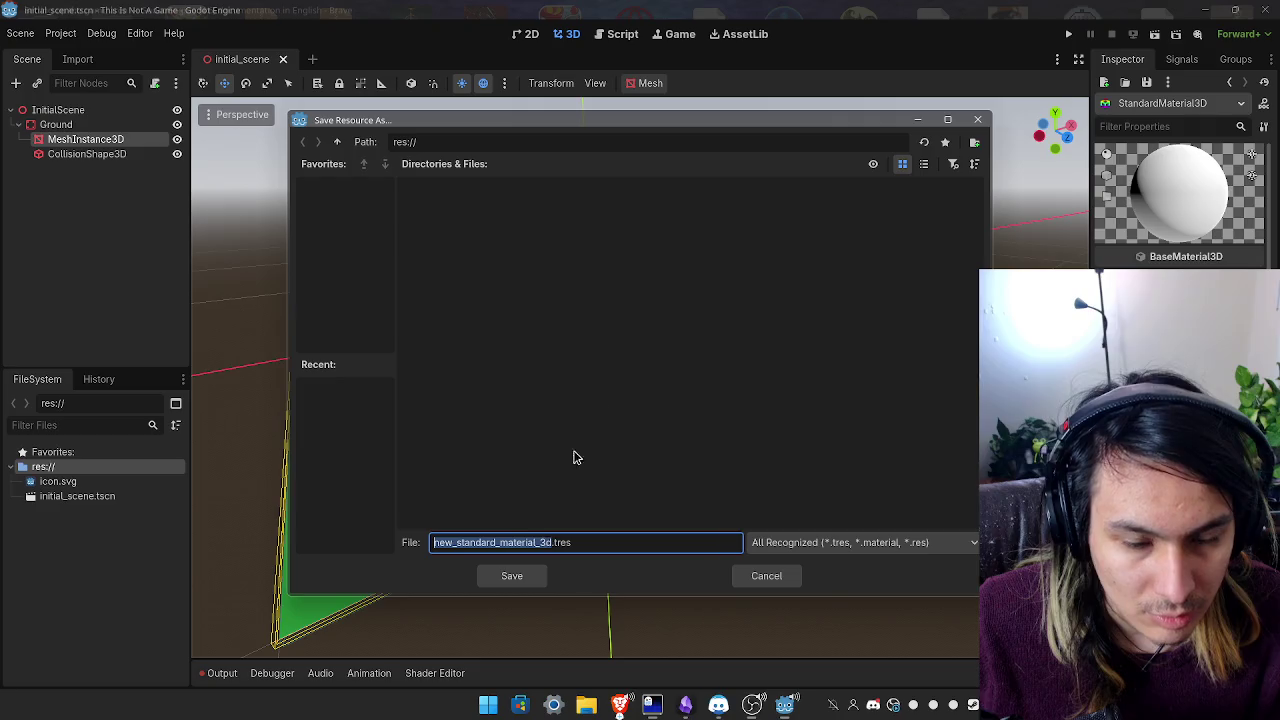
pyautogui.click(971, 144)
pyautogui.write('mater')
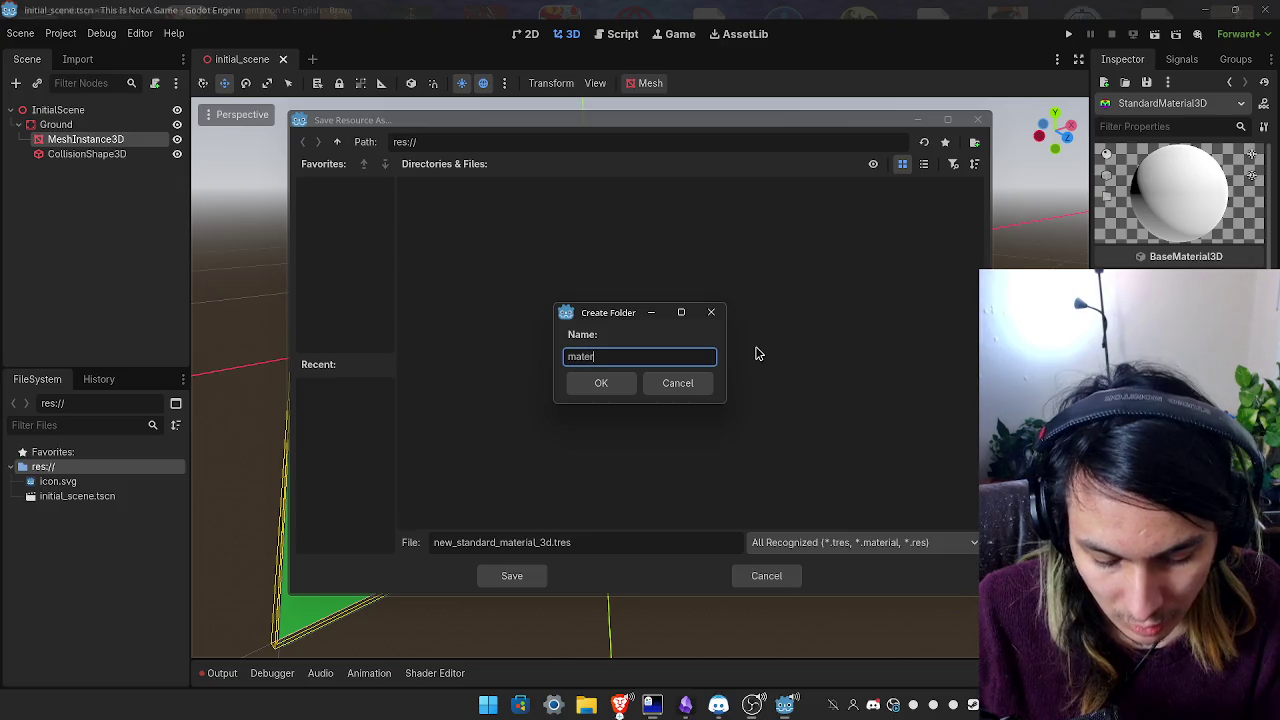
pyautogui.write('ials')
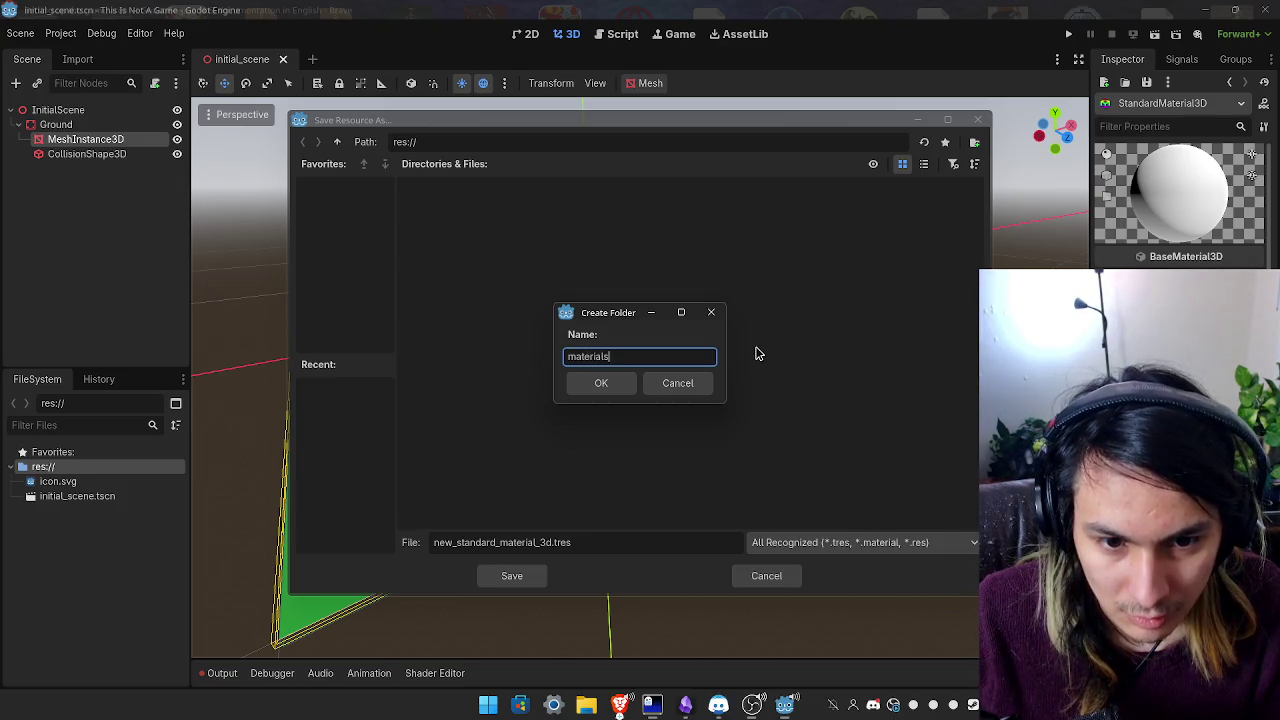
pyautogui.press('Return')
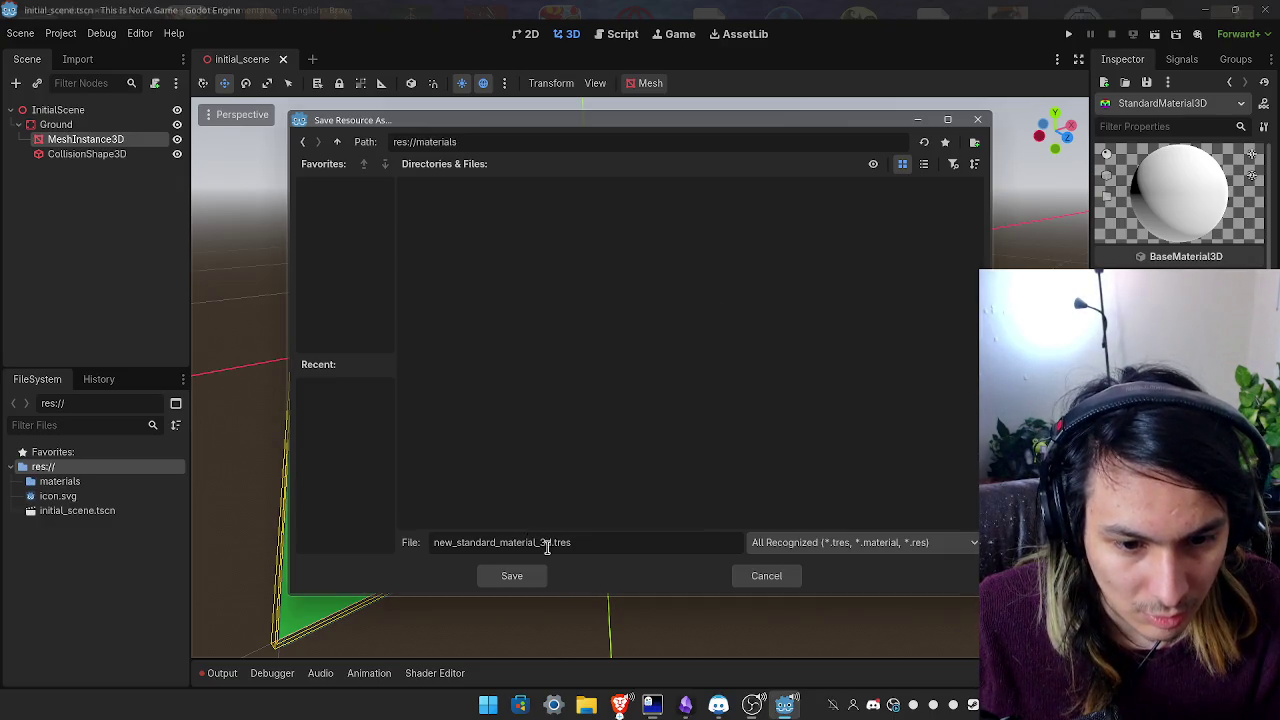
# Save the material as proto_green.tres in materials and apply it to the ground plane
pyautogui.moveTo(549, 543); pyautogui.dragTo(418, 550)
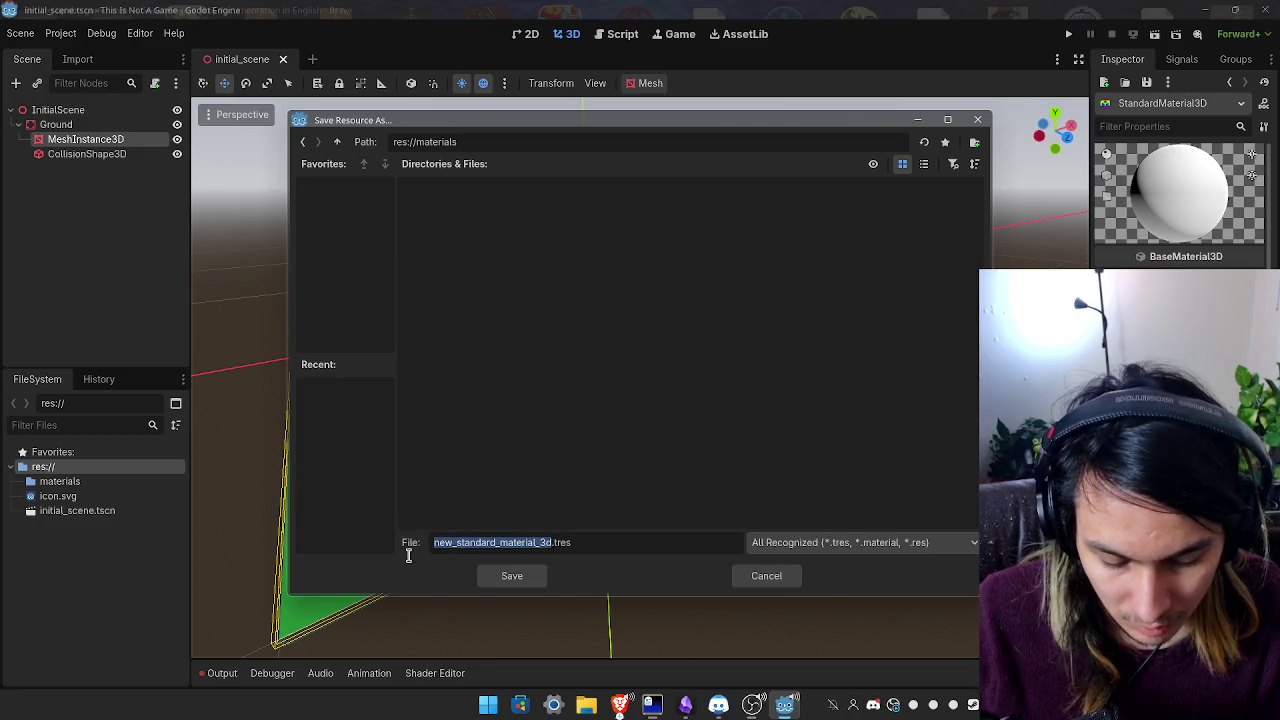
pyautogui.write('proto_gr')
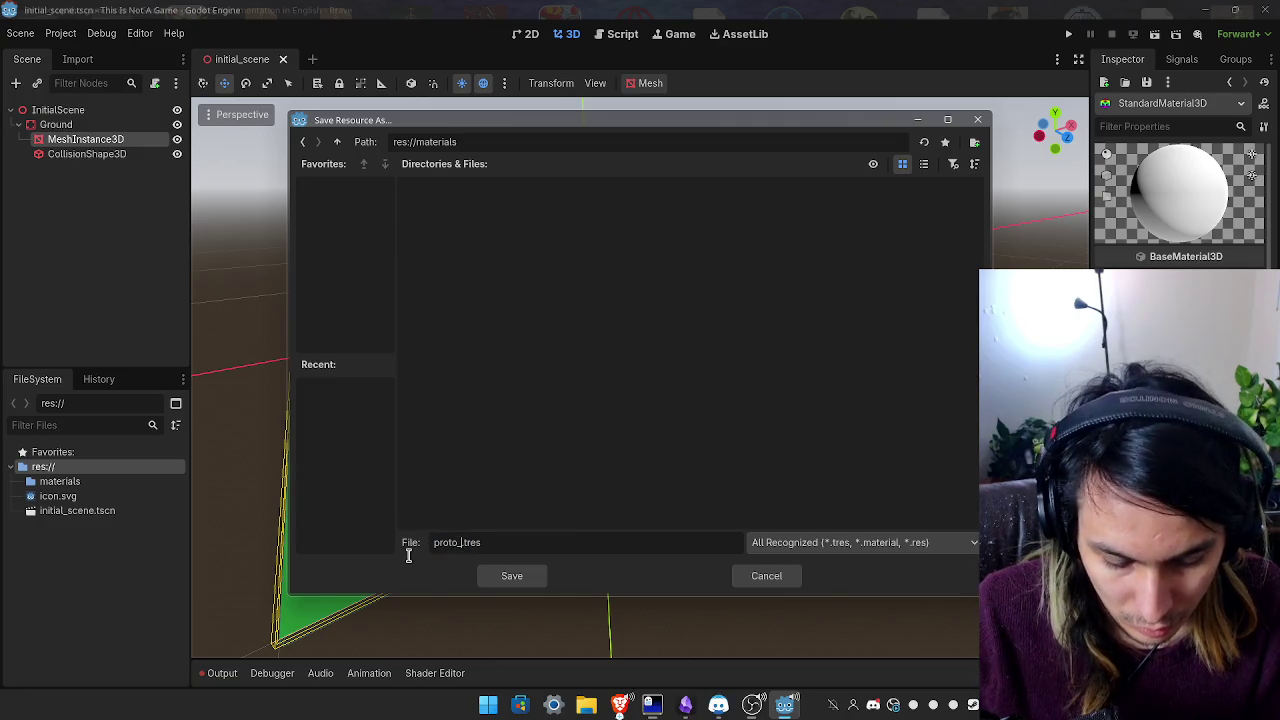
pyautogui.write('een')
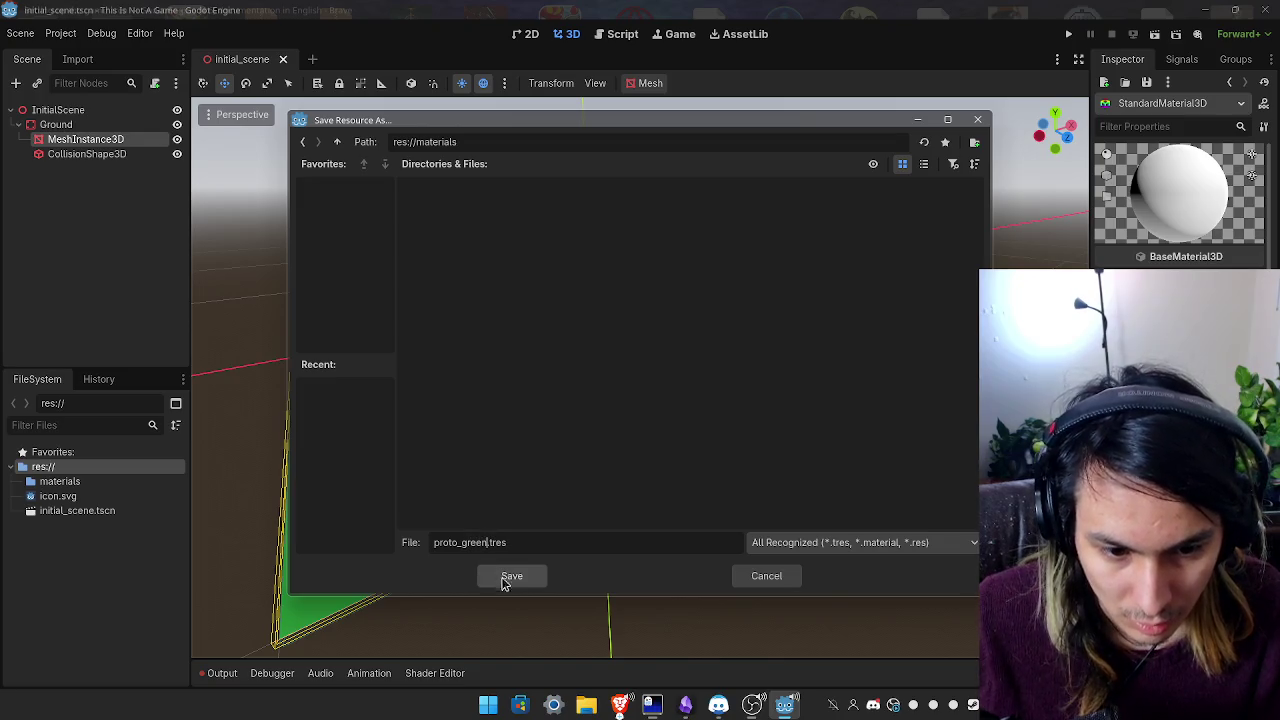
pyautogui.click(510, 582)
pyautogui.click(19, 481)
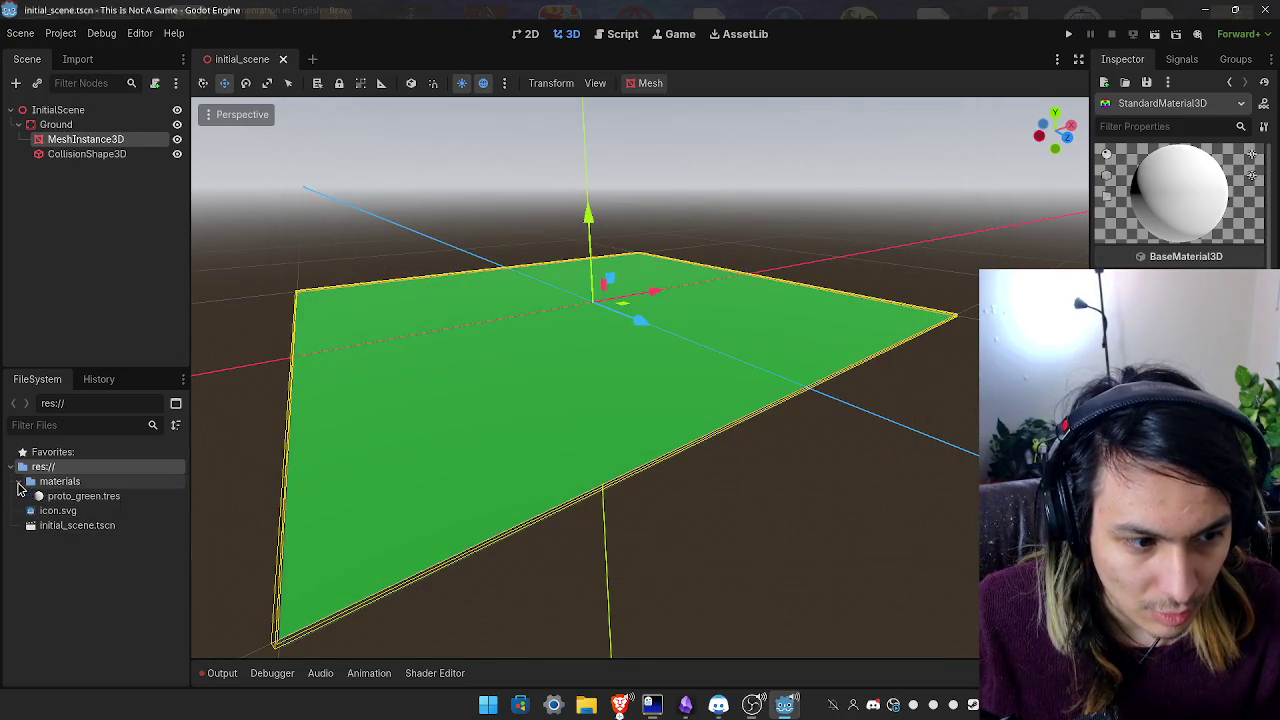
pyautogui.moveTo(63, 502); pyautogui.dragTo(407, 431)
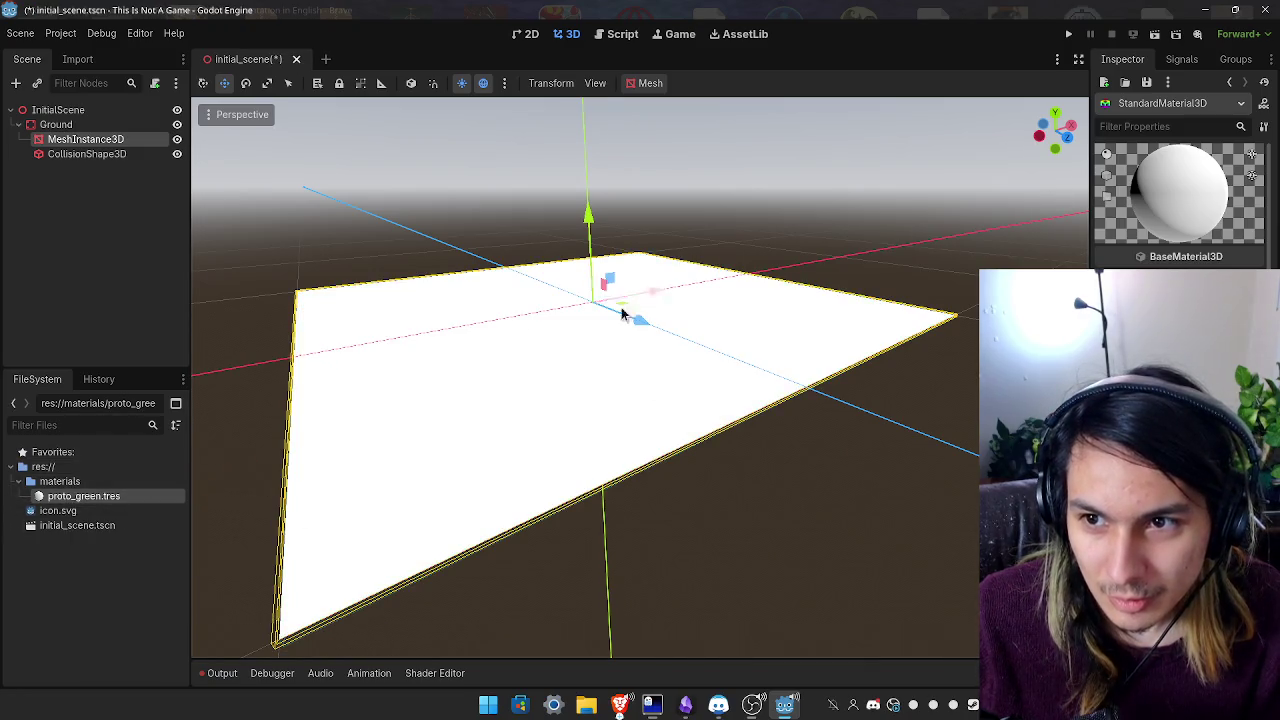
pyautogui.click(486, 706)
# Launch Aseprite and create a new 64×64 sprite in a maximised window
pyautogui.write('as')
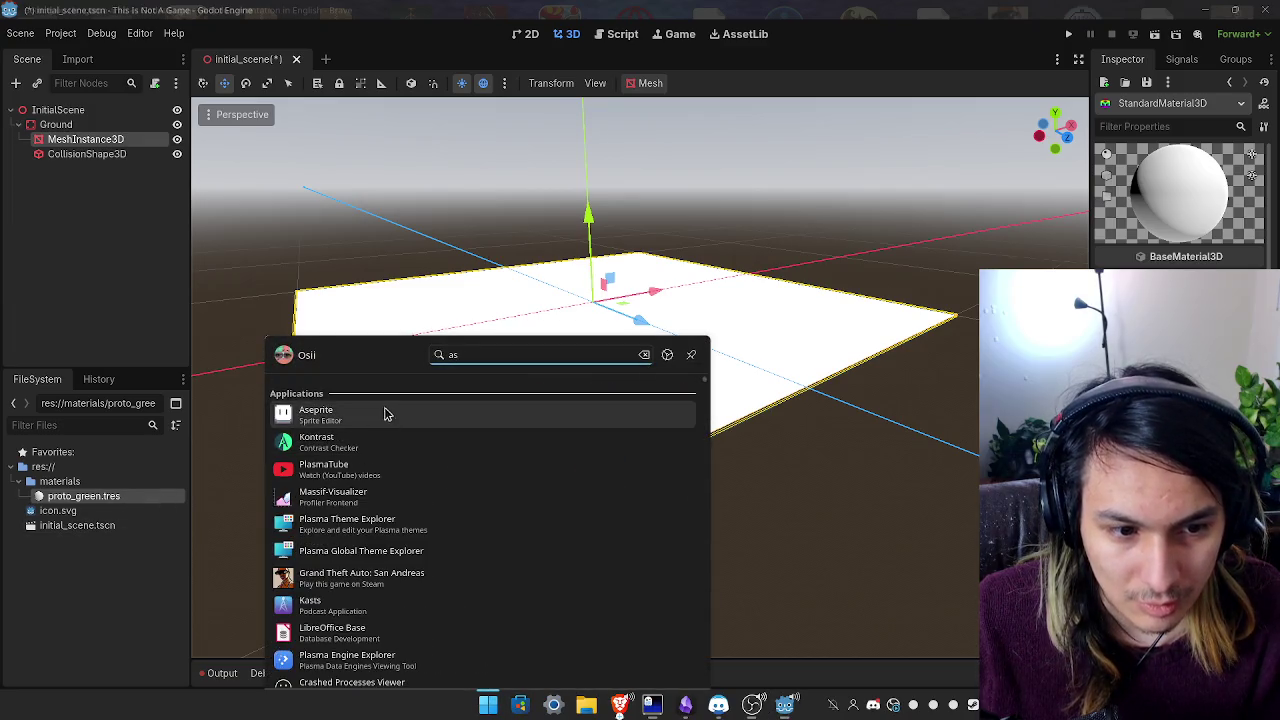
pyautogui.click(386, 415)
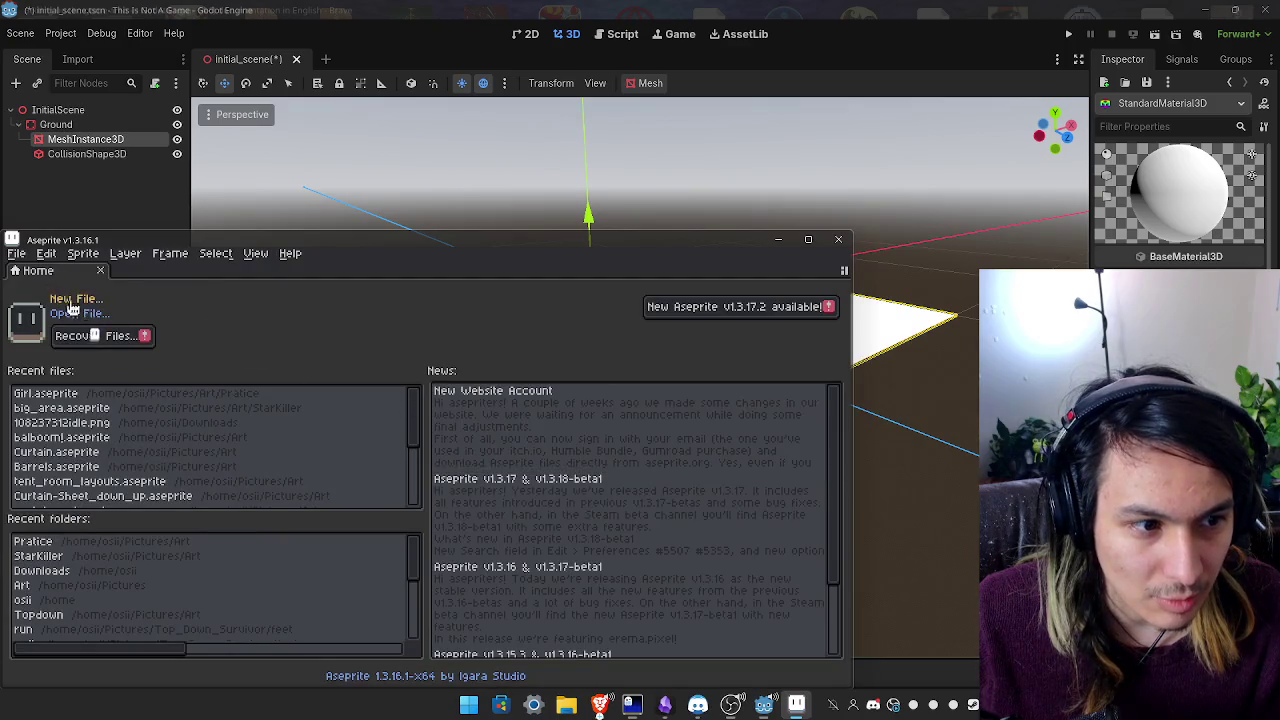
pyautogui.click(75, 298)
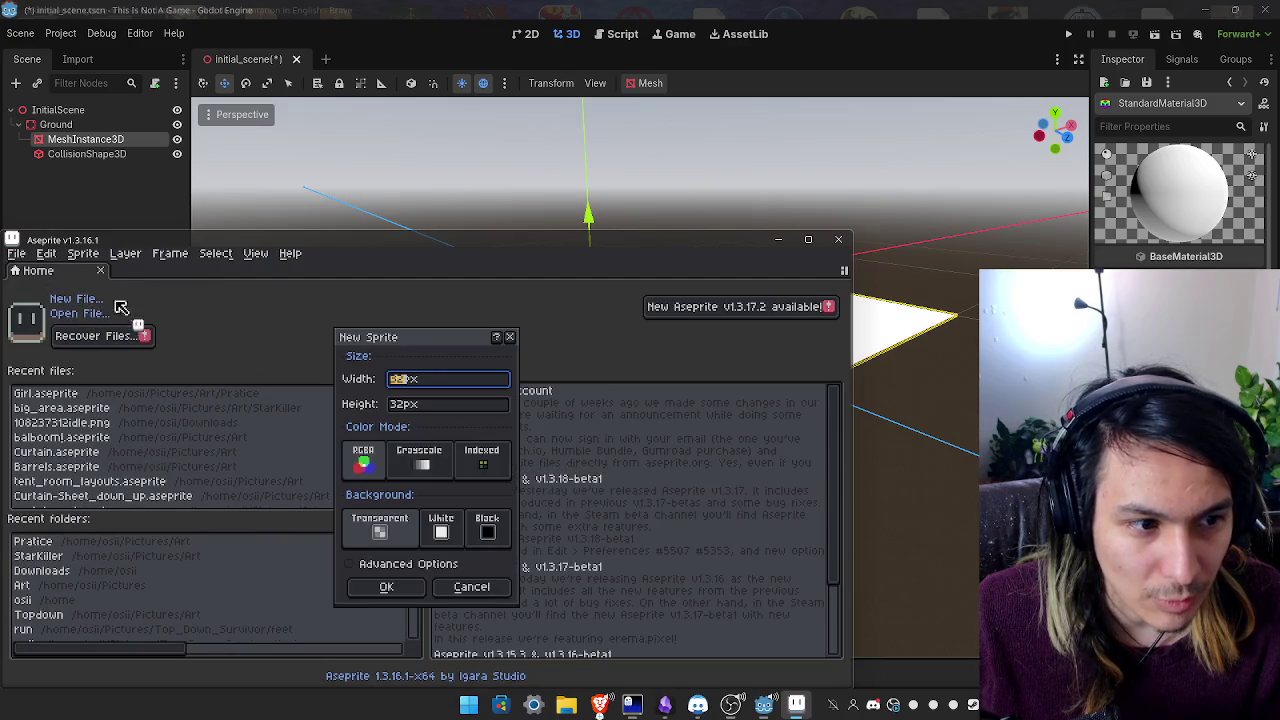
pyautogui.write('64')
pyautogui.press('Tab')
pyautogui.click(390, 587)
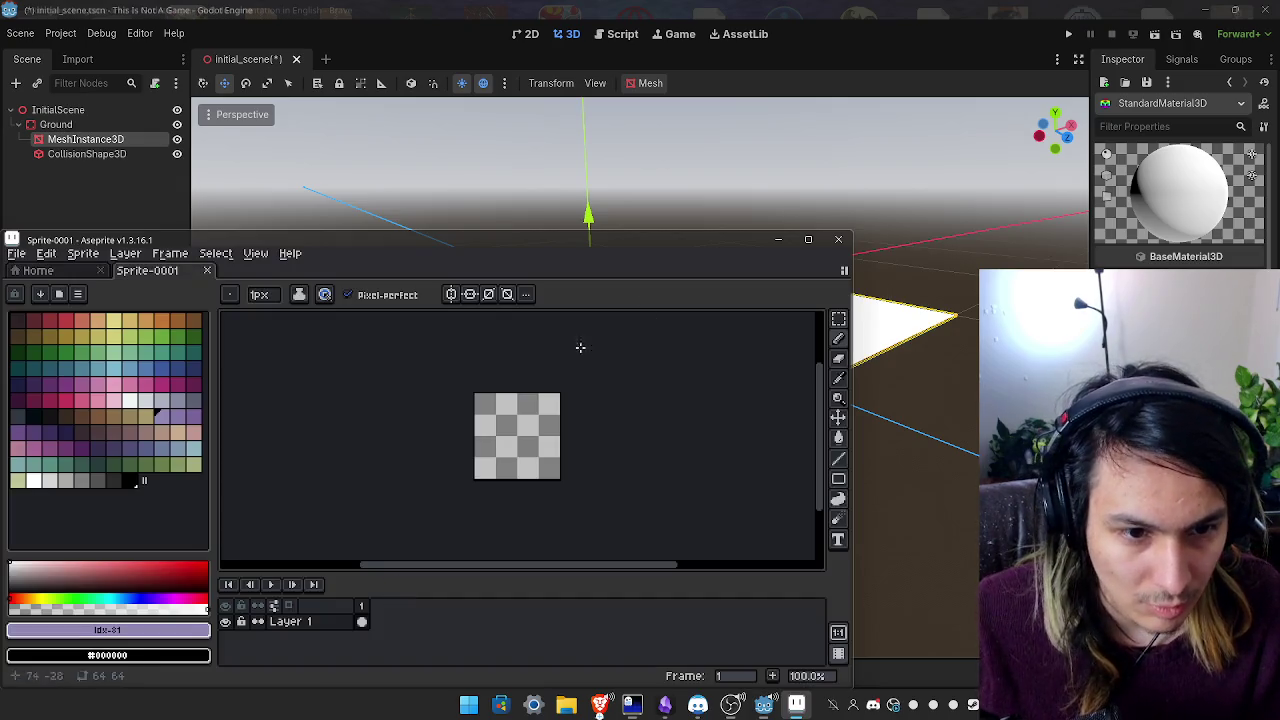
pyautogui.click(808, 239)
pyautogui.scroll(1, 649, 229)
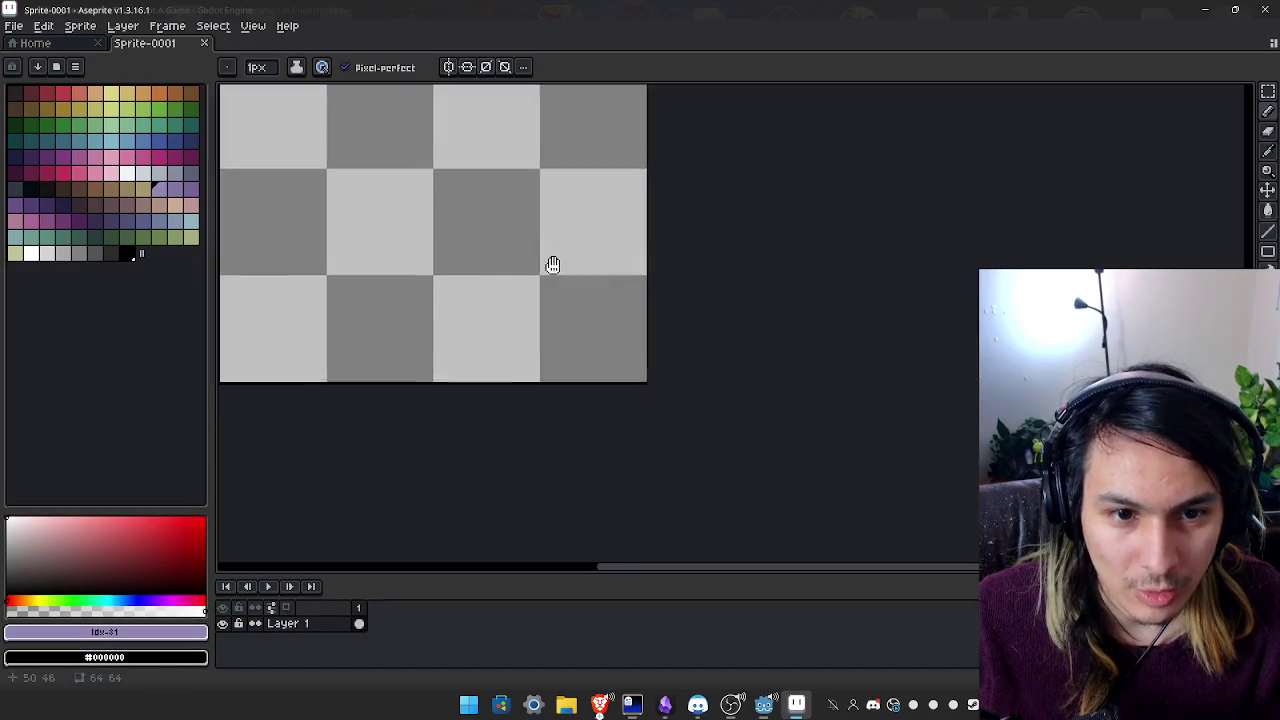
pyautogui.moveTo(551, 263); pyautogui.dragTo(743, 443)
# Outline the canvas quadrants with dark grey rectangles and fill them dark grey
pyautogui.click(1268, 255)
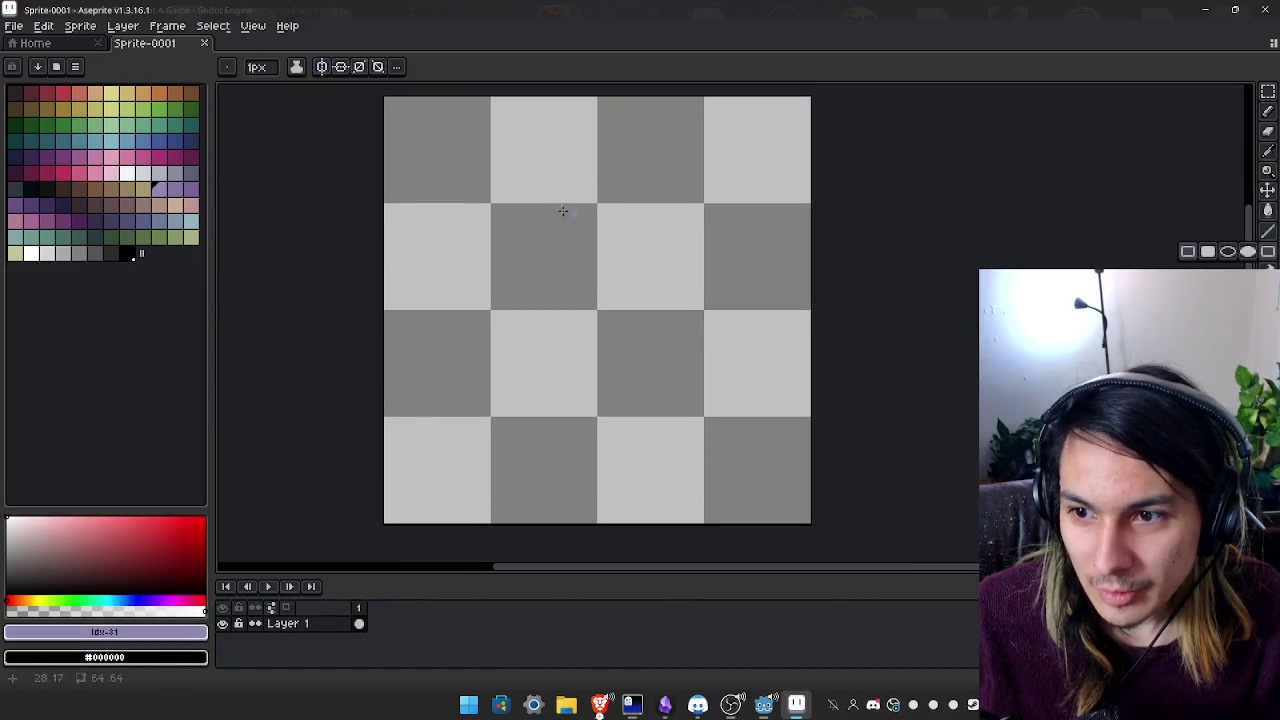
pyautogui.click(95, 255)
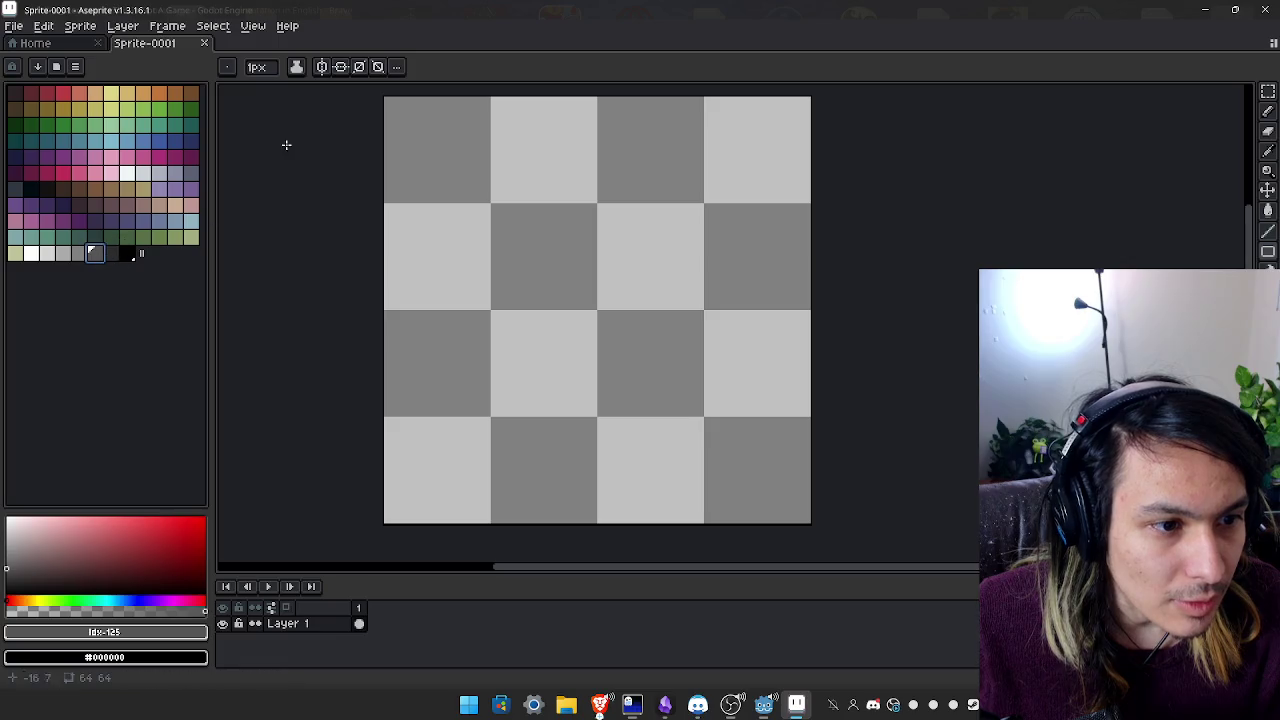
pyautogui.moveTo(385, 97); pyautogui.dragTo(810, 521)
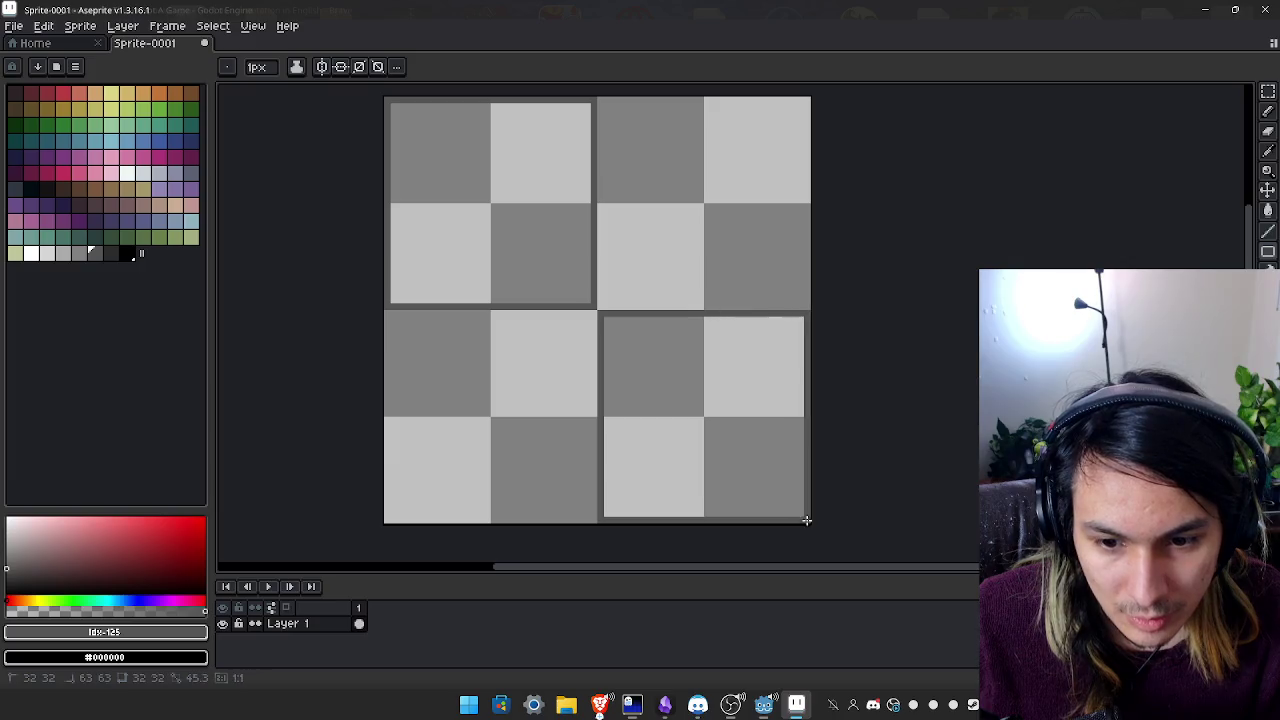
pyautogui.press('g')
pyautogui.click(654, 414)
pyautogui.click(494, 214)
# Fill two quadrants white and two lighter grey, then select the whole canvas
pyautogui.click(31, 254)
pyautogui.click(446, 397)
pyautogui.click(650, 230)
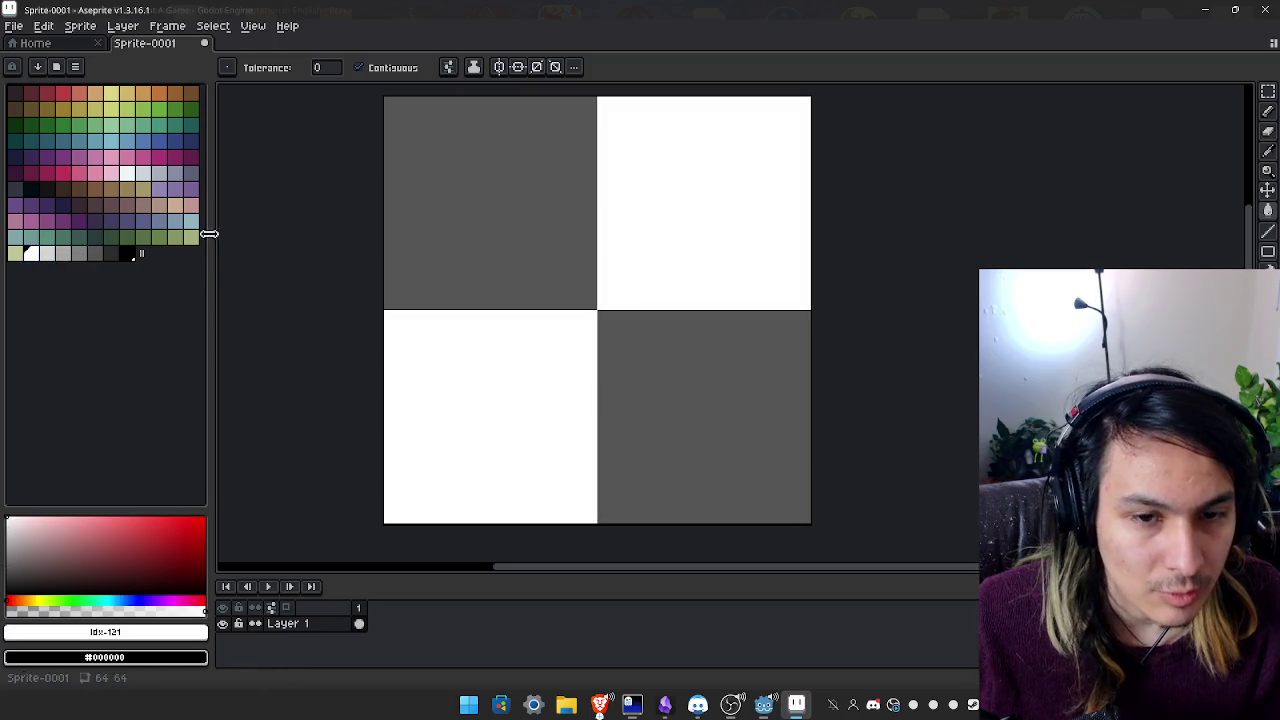
pyautogui.click(79, 254)
pyautogui.click(490, 210)
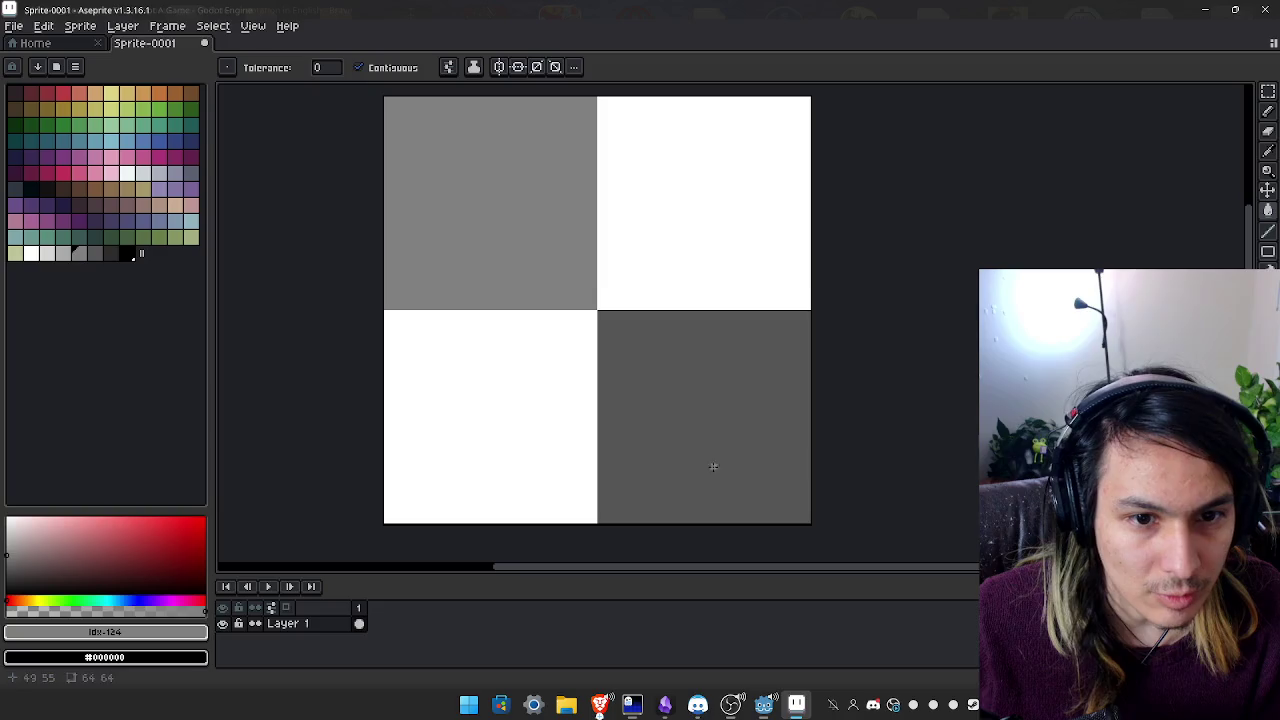
pyautogui.click(712, 467)
pyautogui.press('v')
pyautogui.hotkey('ctrl', 'a')
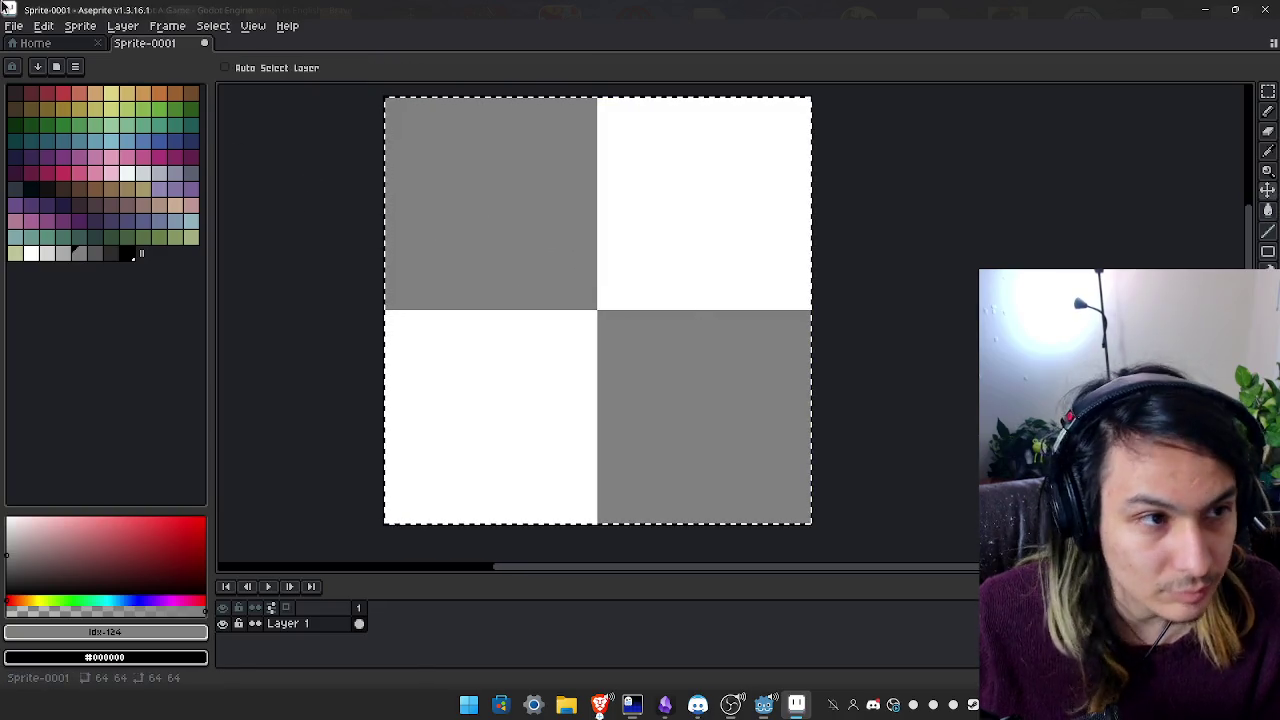
pyautogui.click(14, 25)
pyautogui.click(50, 92)
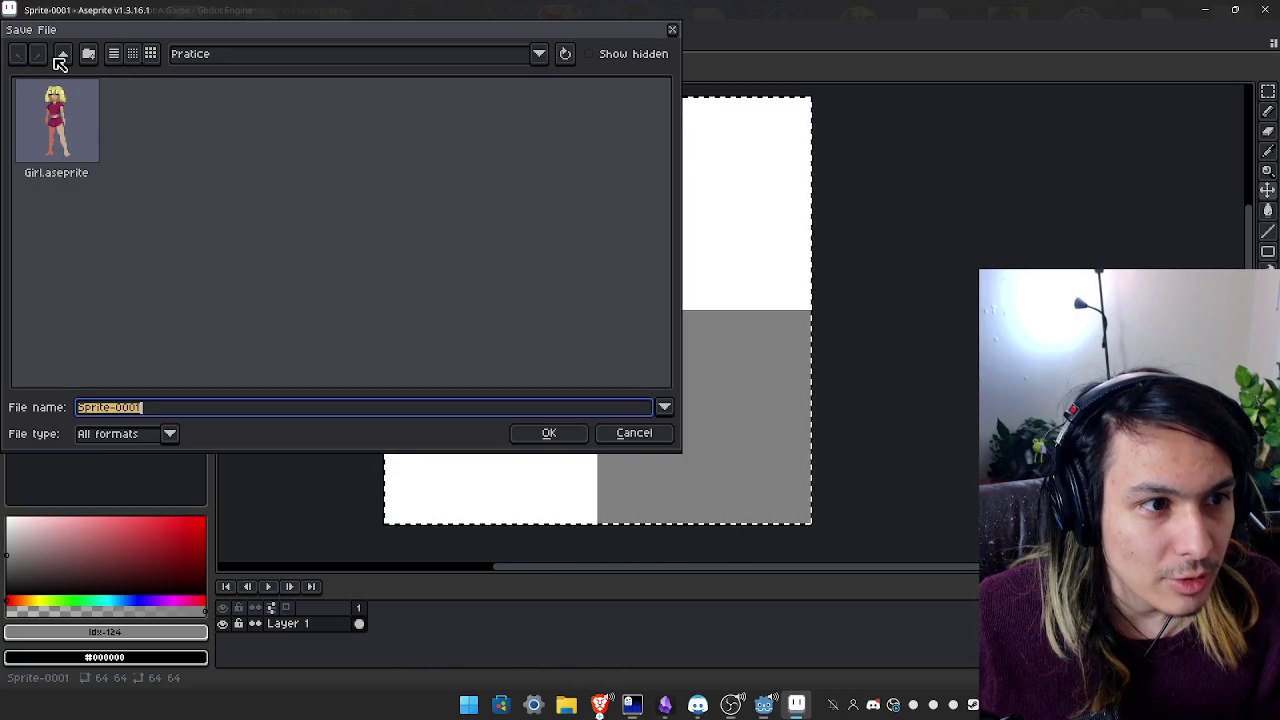
# Navigate the Save dialog to the Art folder
pyautogui.click(61, 55)
pyautogui.scroll(-1, 452, 293)
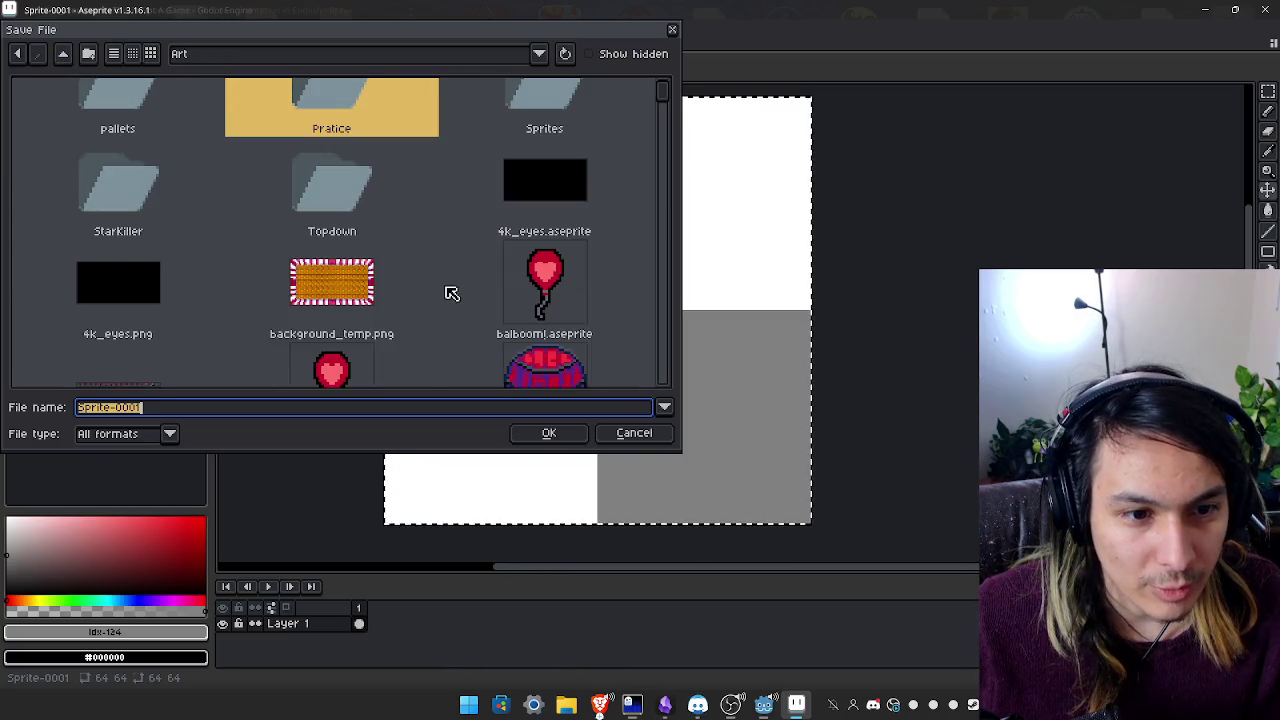
pyautogui.scroll(-8, 452, 293)
pyautogui.scroll(9, 463, 291)
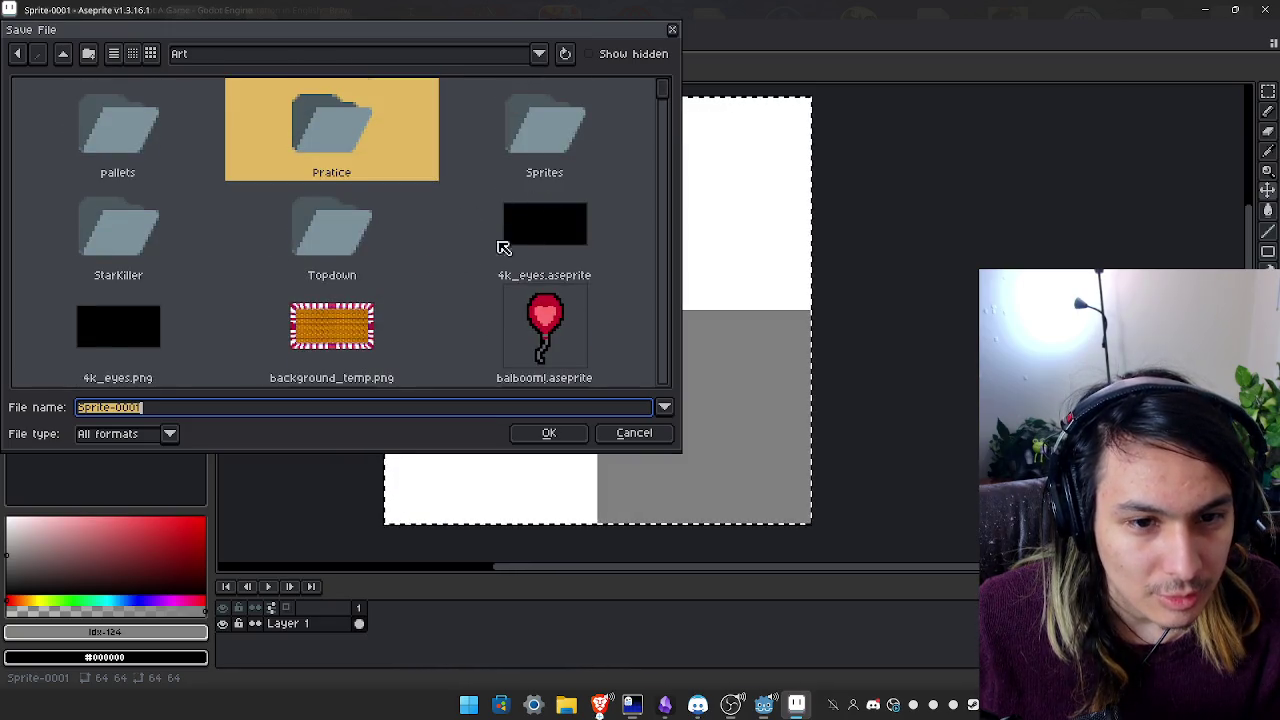
pyautogui.doubleClick(565, 159)
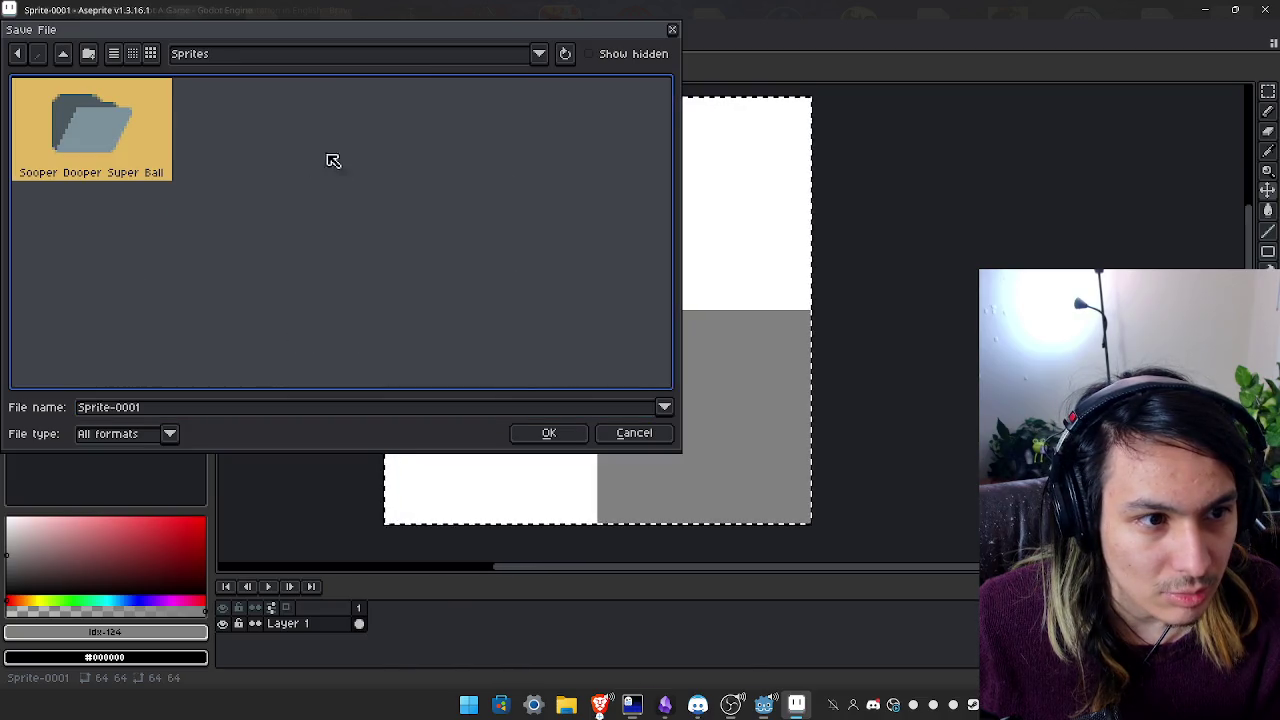
pyautogui.click(17, 55)
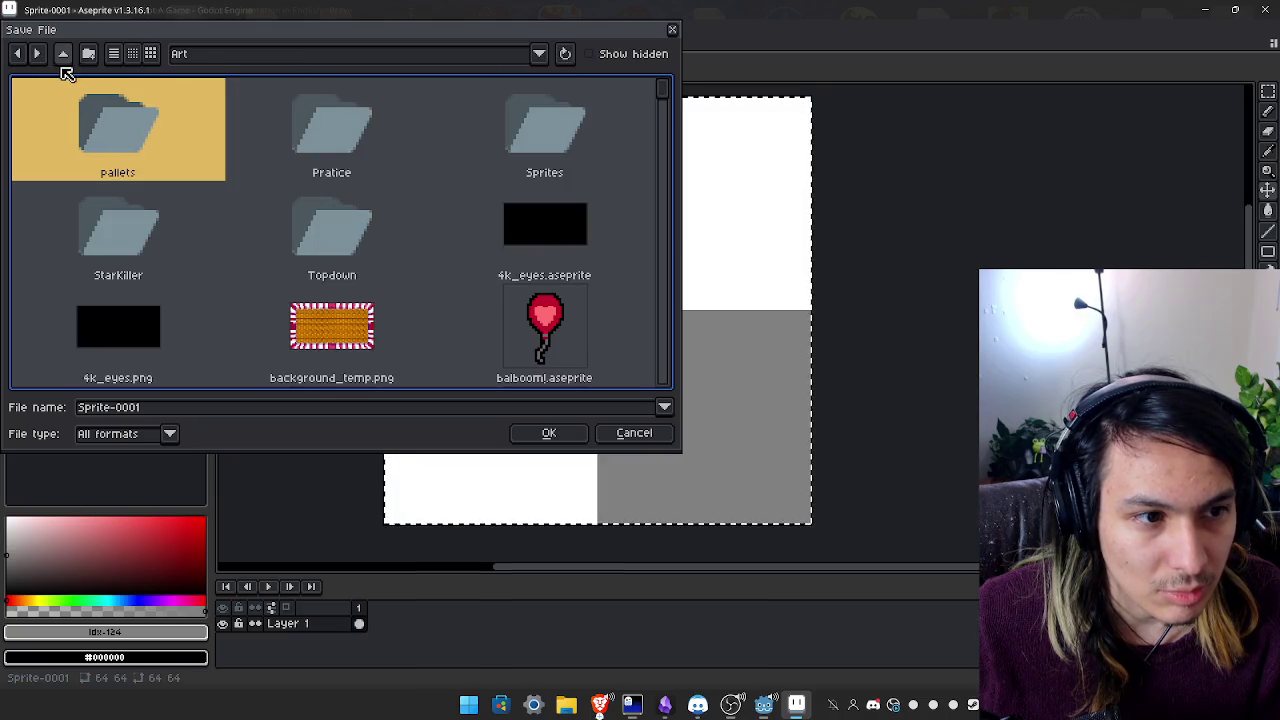
# Save the sprite as proto_texture.png in Art and return to Godot
pyautogui.click(220, 408)
pyautogui.hotkey('ctrl', 'a')
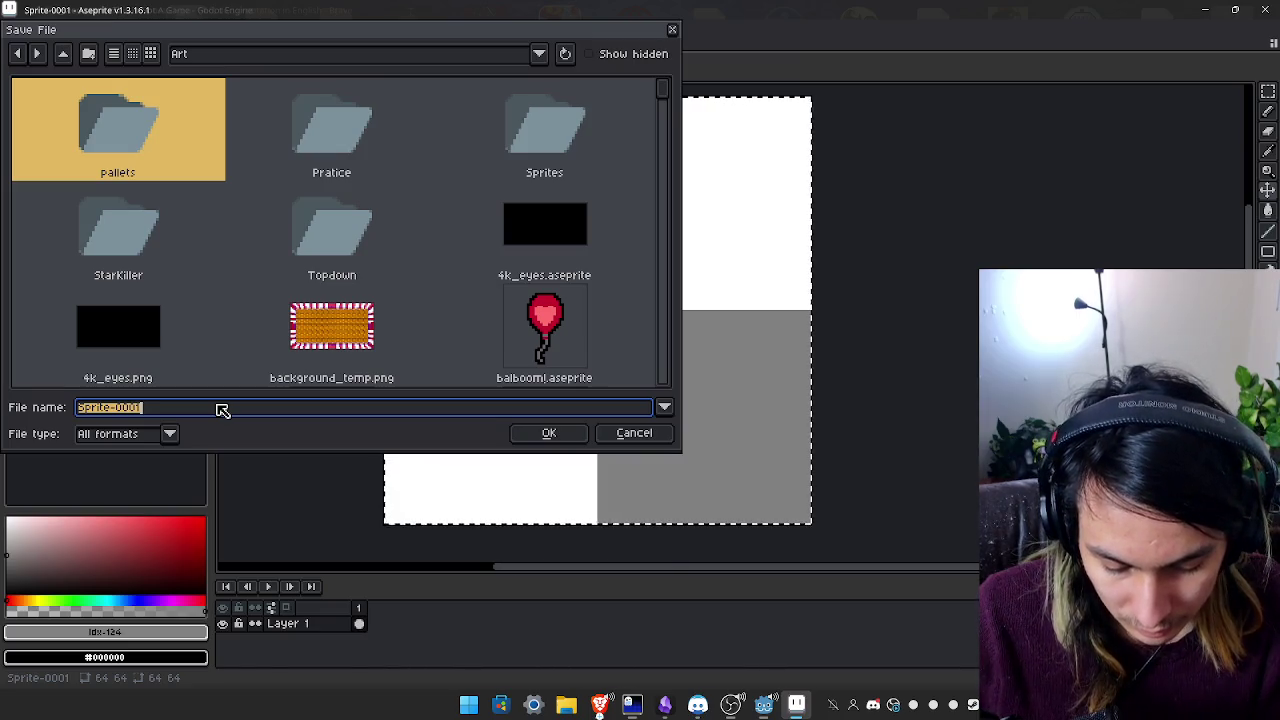
pyautogui.write('proto_tex')
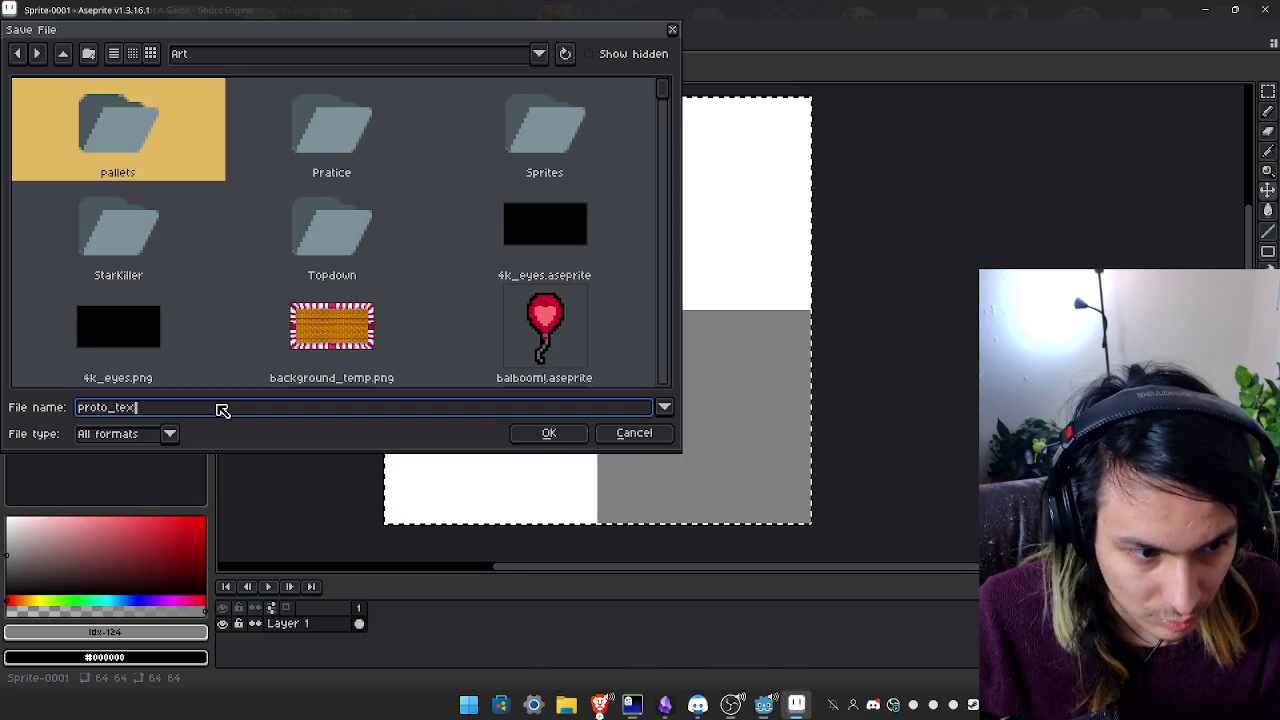
pyautogui.write('ture')
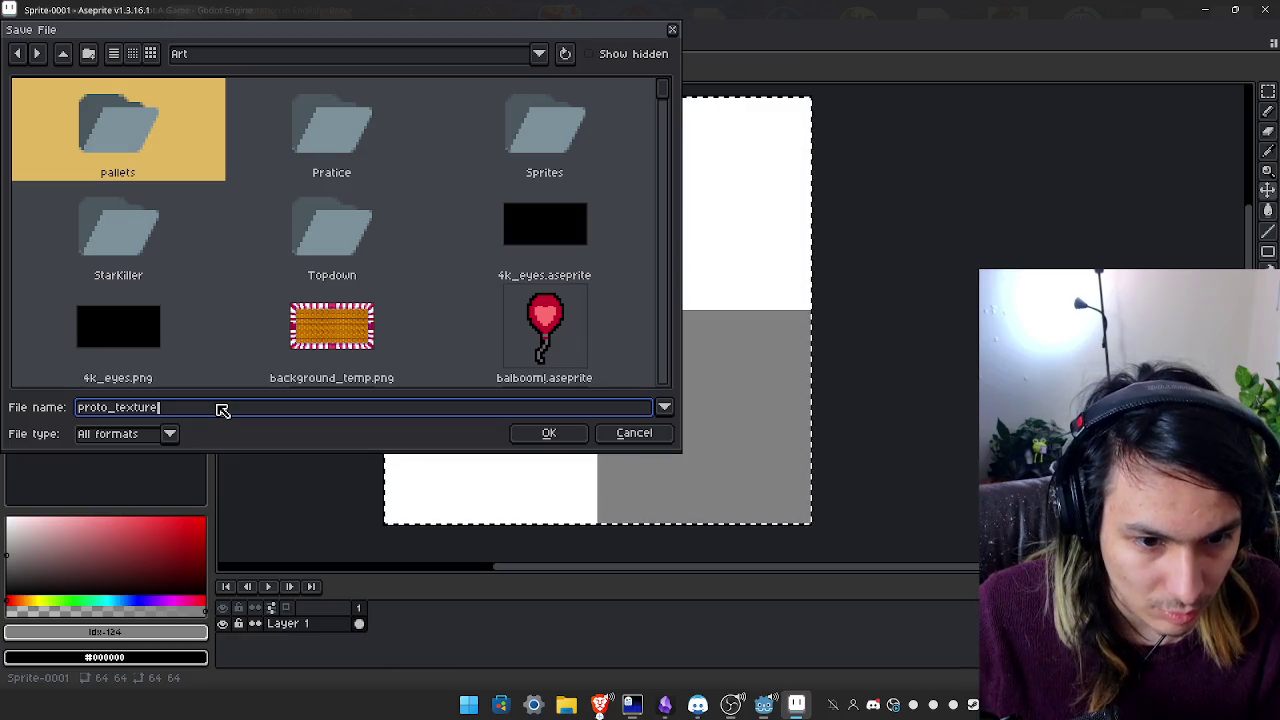
pyautogui.click(170, 436)
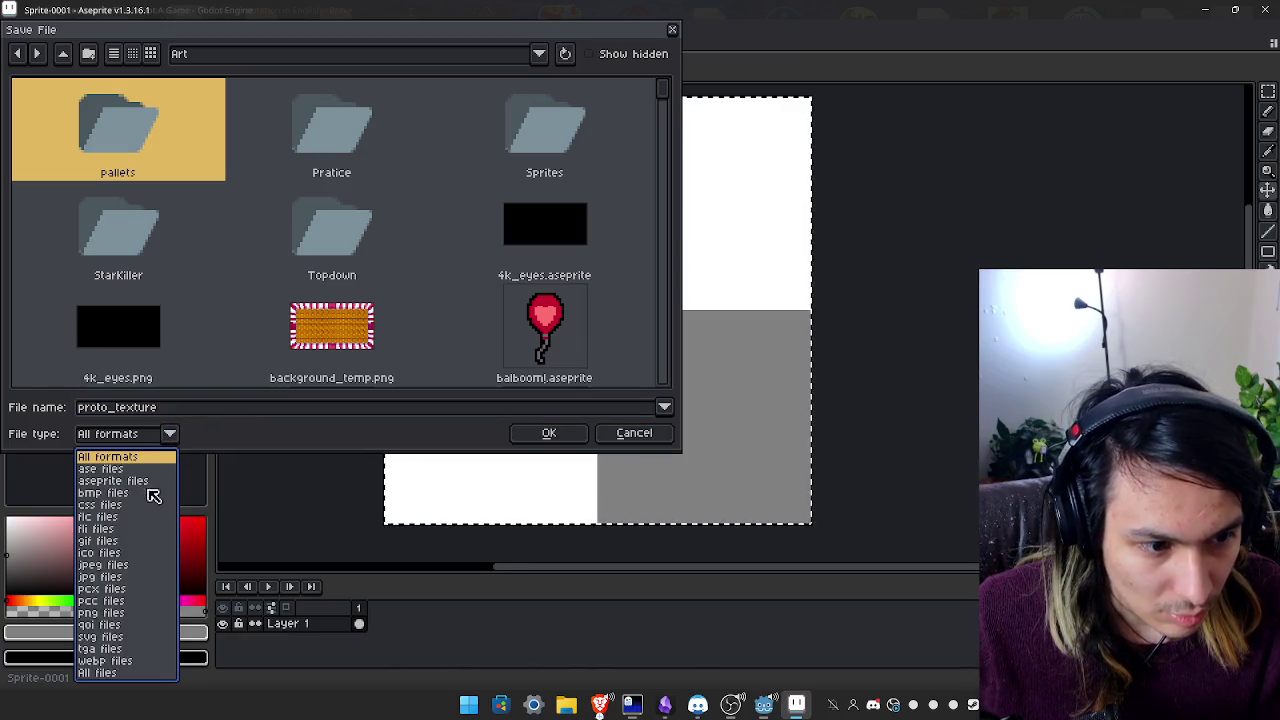
pyautogui.click(113, 612)
pyautogui.click(570, 437)
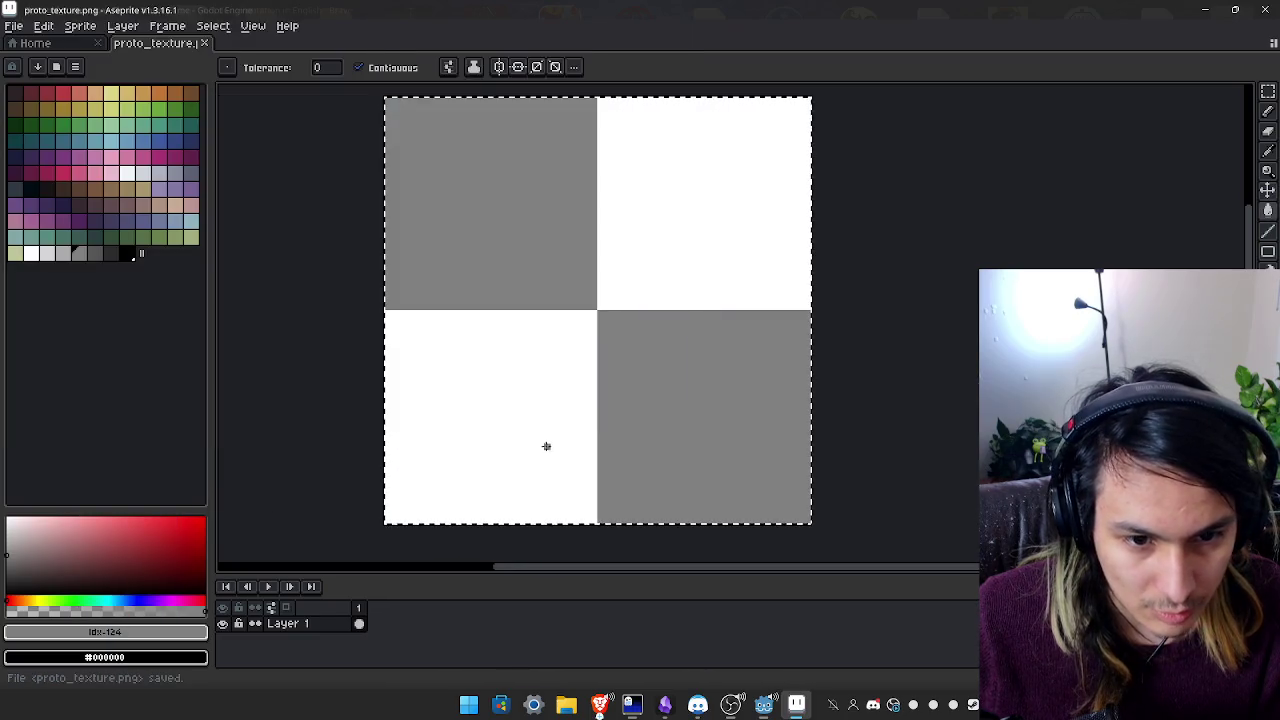
pyautogui.click(765, 706)
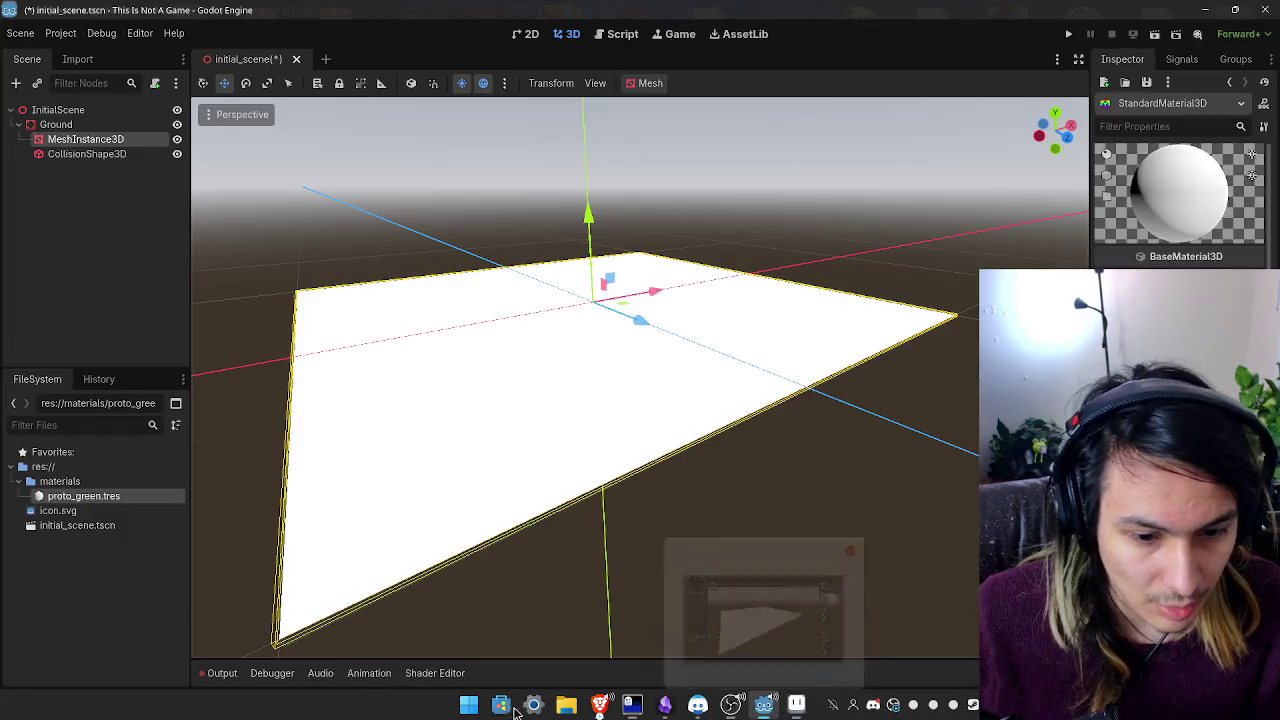
# Drag proto_texture.png from Dolphin into Godot's res://materials folder
pyautogui.click(566, 706)
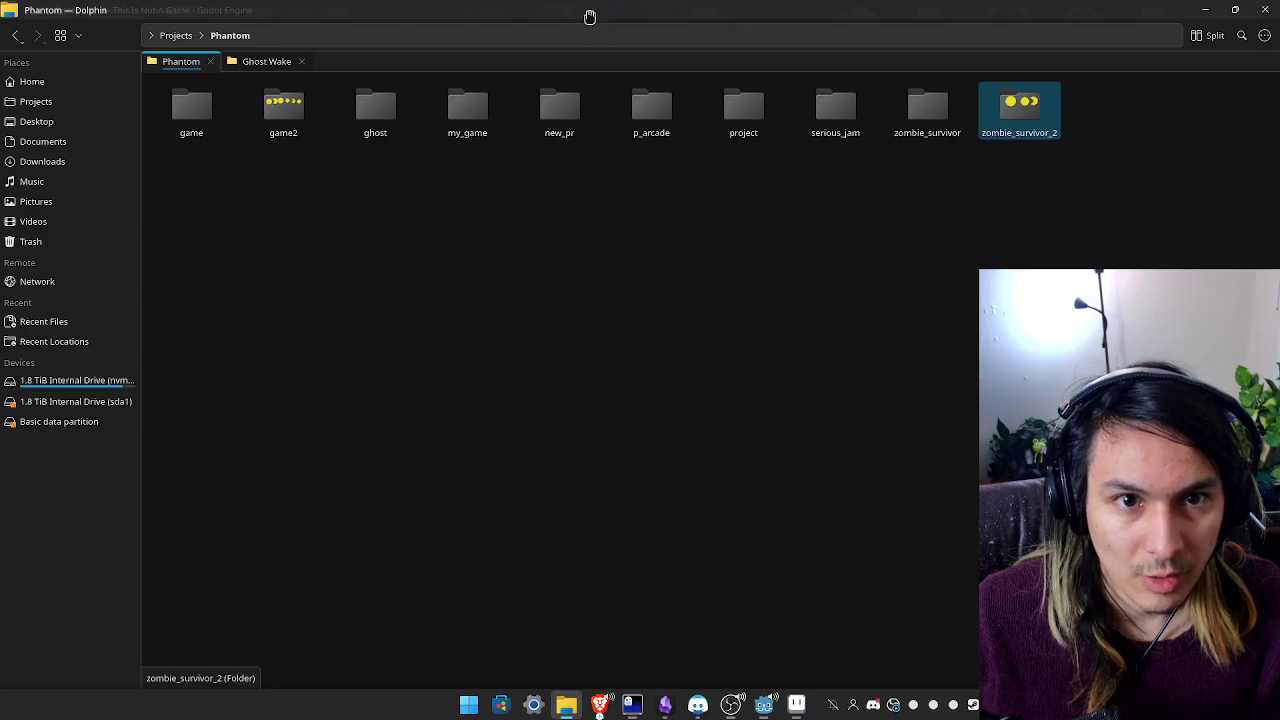
pyautogui.hotkey('alt', 'Tab')
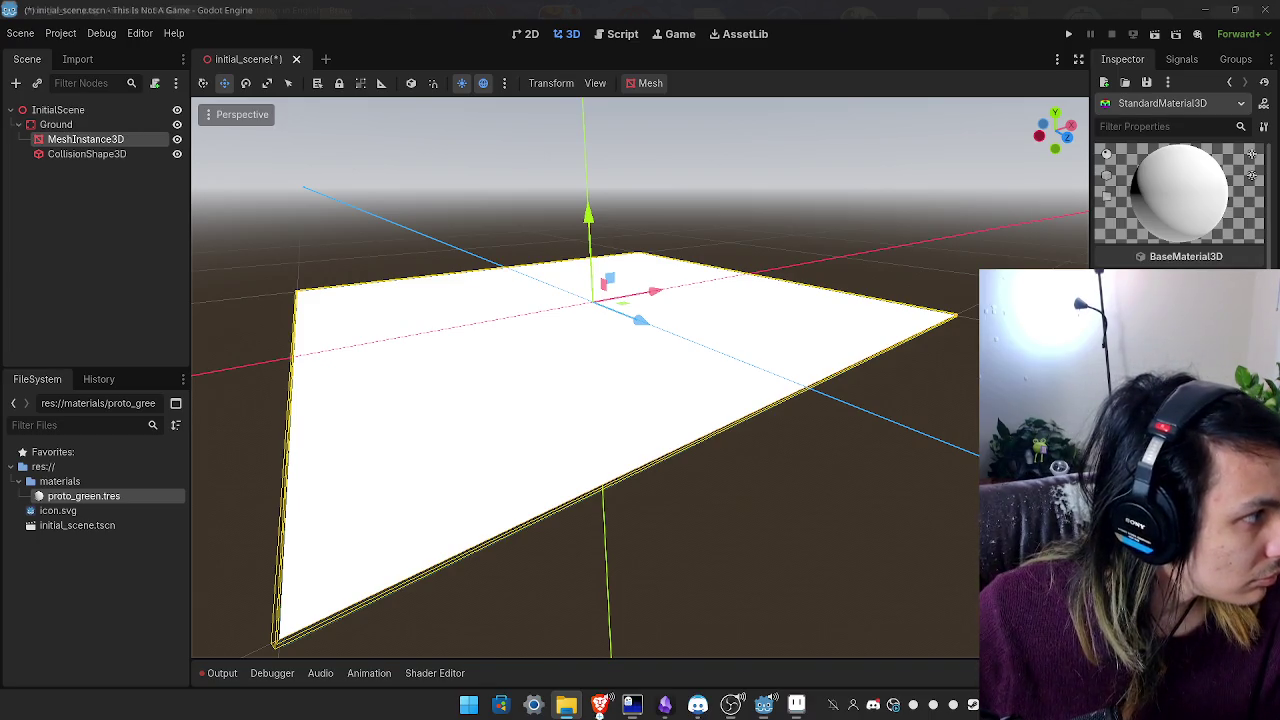
pyautogui.moveTo(250, 530)
pyautogui.mouseDown()
pyautogui.moveTo(40, 565)
pyautogui.moveTo(85, 525)
pyautogui.moveTo(91, 569)
pyautogui.mouseUp()
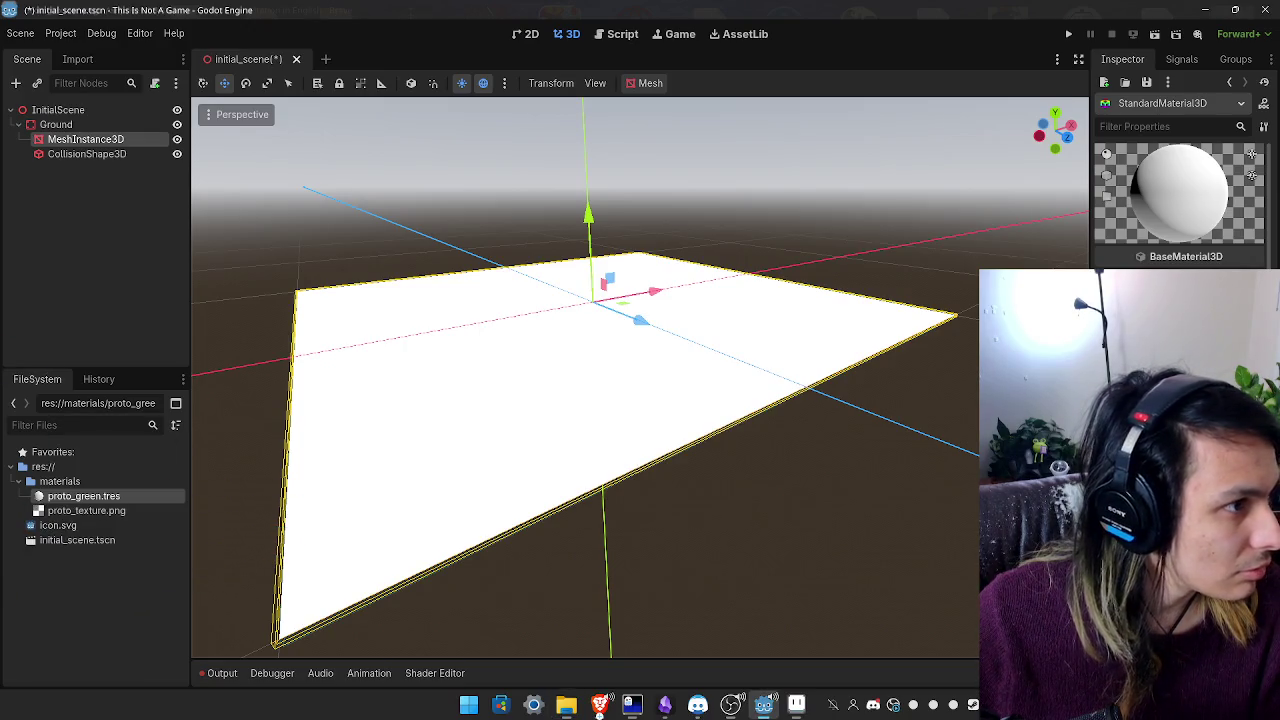
pyautogui.click(119, 510)
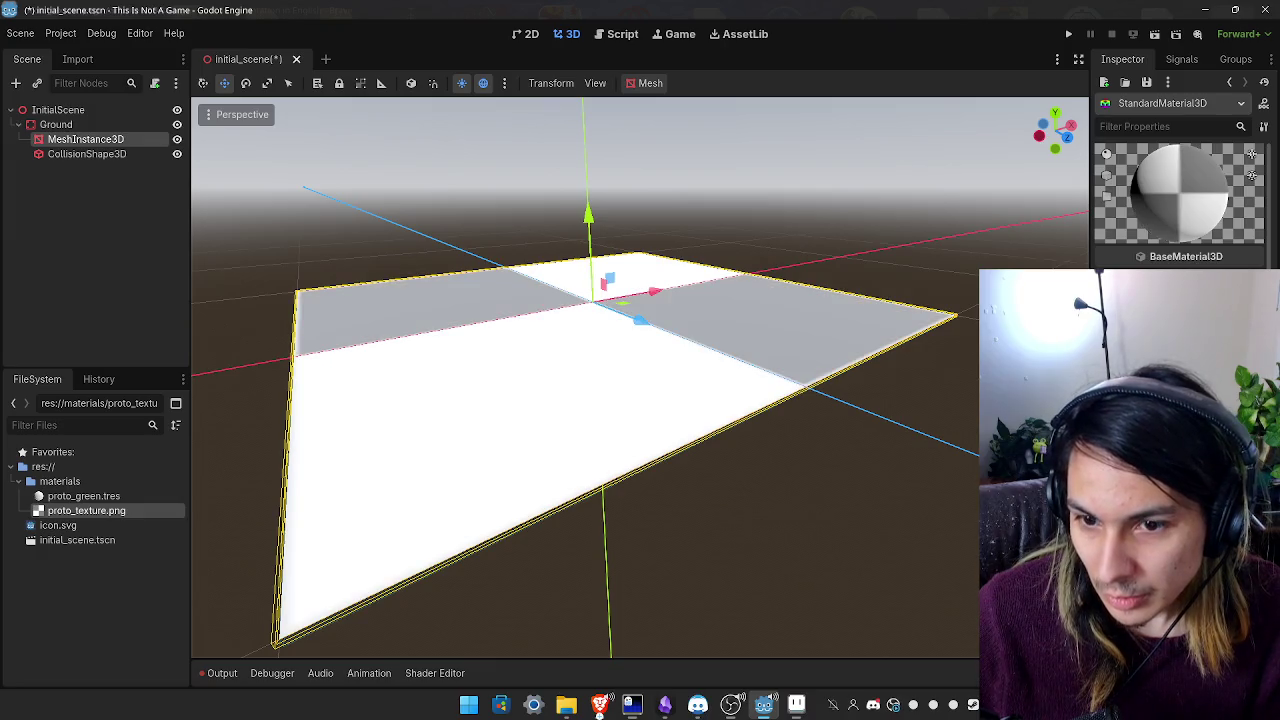
# Put proto_texture.png in the floor material's Albedo texture slot and view the green checker floor
pyautogui.moveTo(782, 402)
pyautogui.mouseDown()
pyautogui.moveTo(760, 380)
pyautogui.moveTo(740, 420)
pyautogui.moveTo(760, 400)
pyautogui.moveTo(770, 410)
pyautogui.moveTo(750, 395)
pyautogui.moveTo(735, 405)
pyautogui.moveTo(760, 420)
pyautogui.moveTo(775, 410)
pyautogui.moveTo(760, 400)
pyautogui.moveTo(780, 400)
pyautogui.moveTo(770, 410)
pyautogui.moveTo(803, 431)
pyautogui.mouseUp()
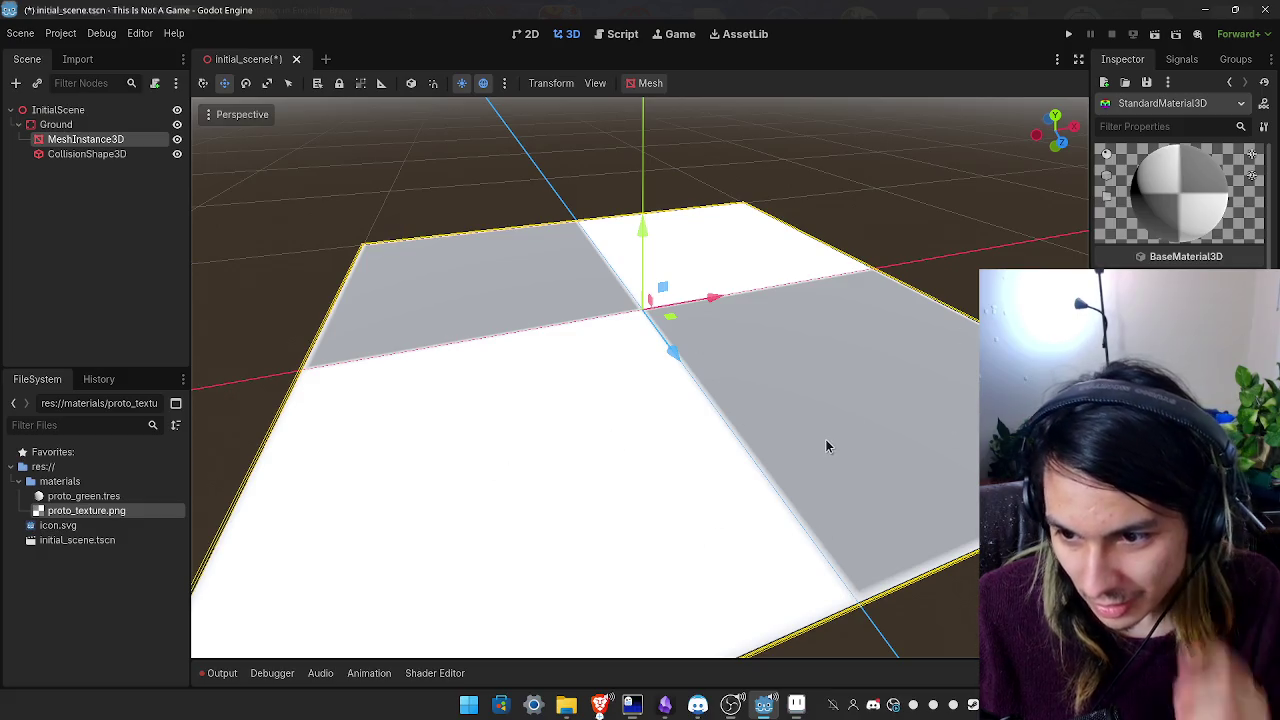
pyautogui.scroll(-4, 805, 432)
pyautogui.scroll(3, 805, 425)
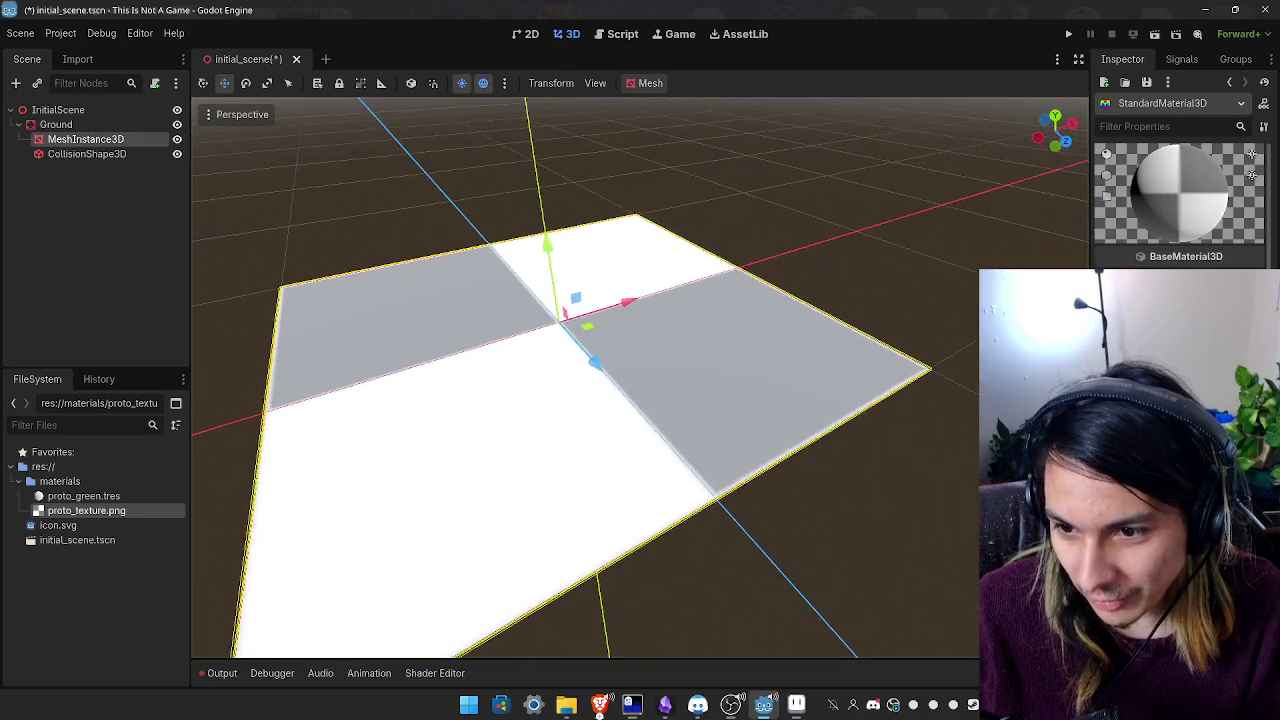
pyautogui.scroll(-5, 1180, 200)
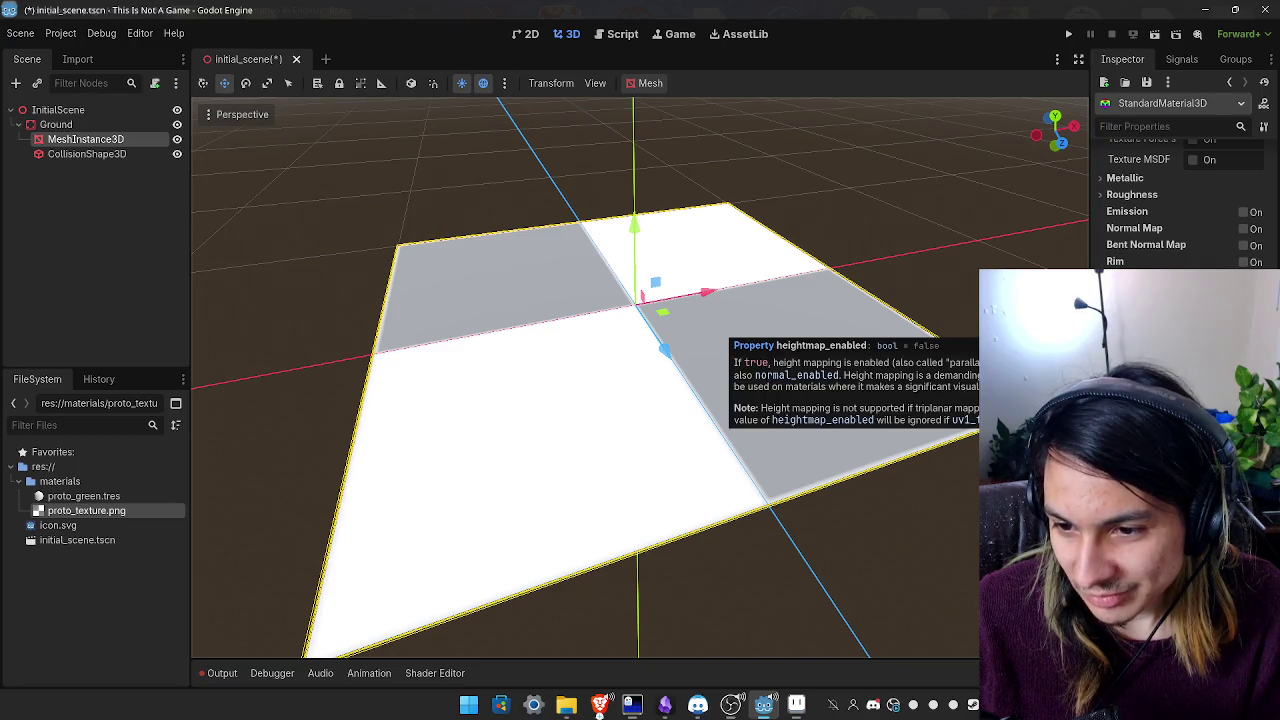
pyautogui.scroll(-2, 1170, 200)
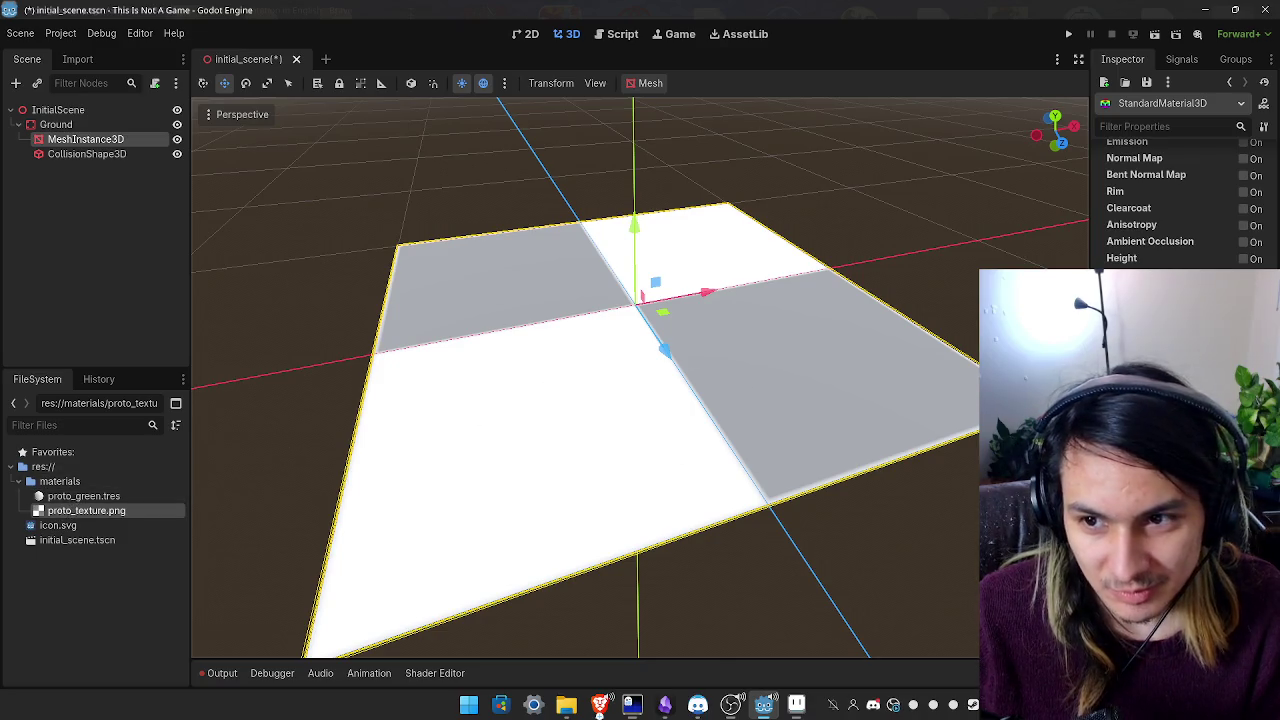
pyautogui.scroll(10, 1180, 200)
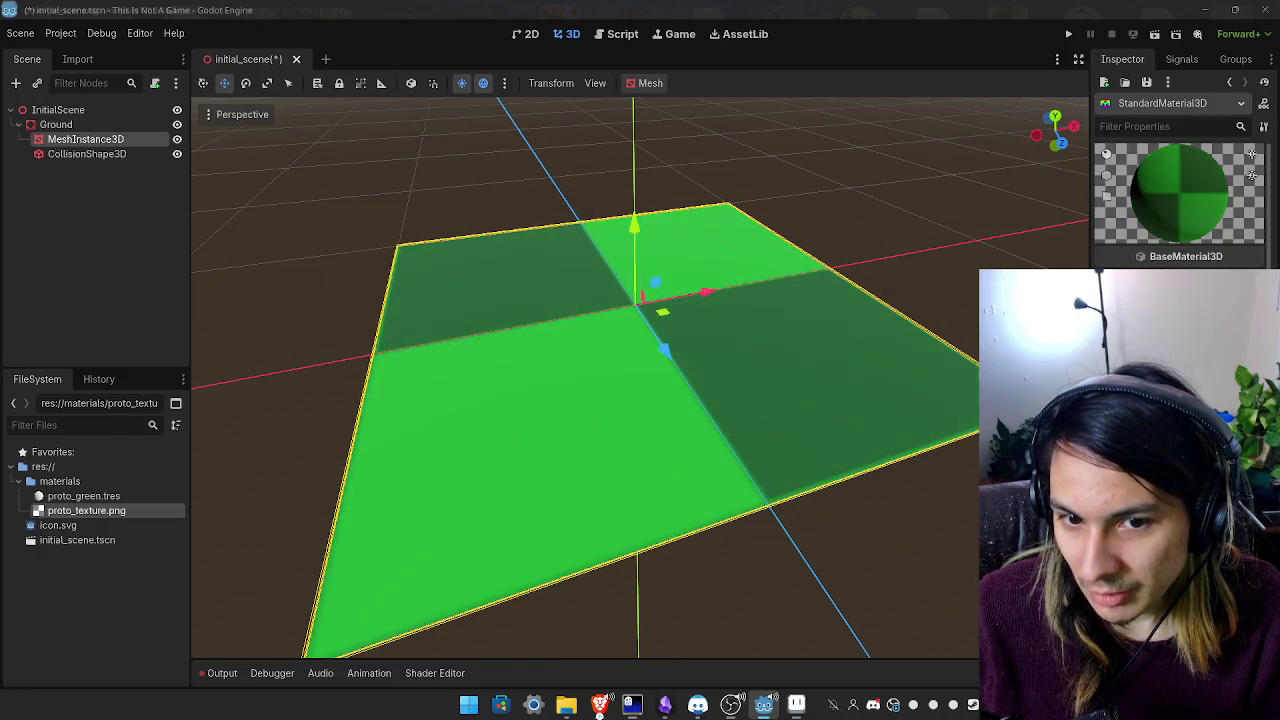
pyautogui.scroll(3, 943, 294)
pyautogui.scroll(-3, 943, 294)
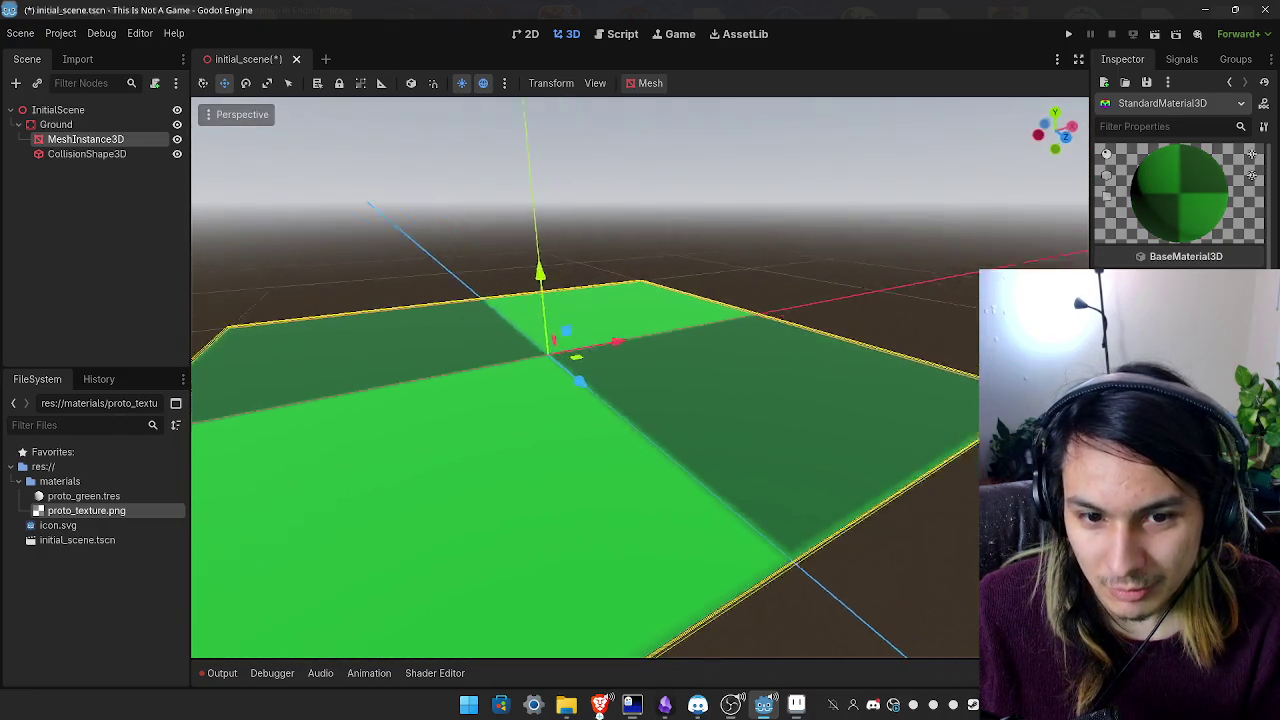
pyautogui.scroll(2, 943, 294)
pyautogui.scroll(-2, 585, 380)
pyautogui.scroll(2, 585, 380)
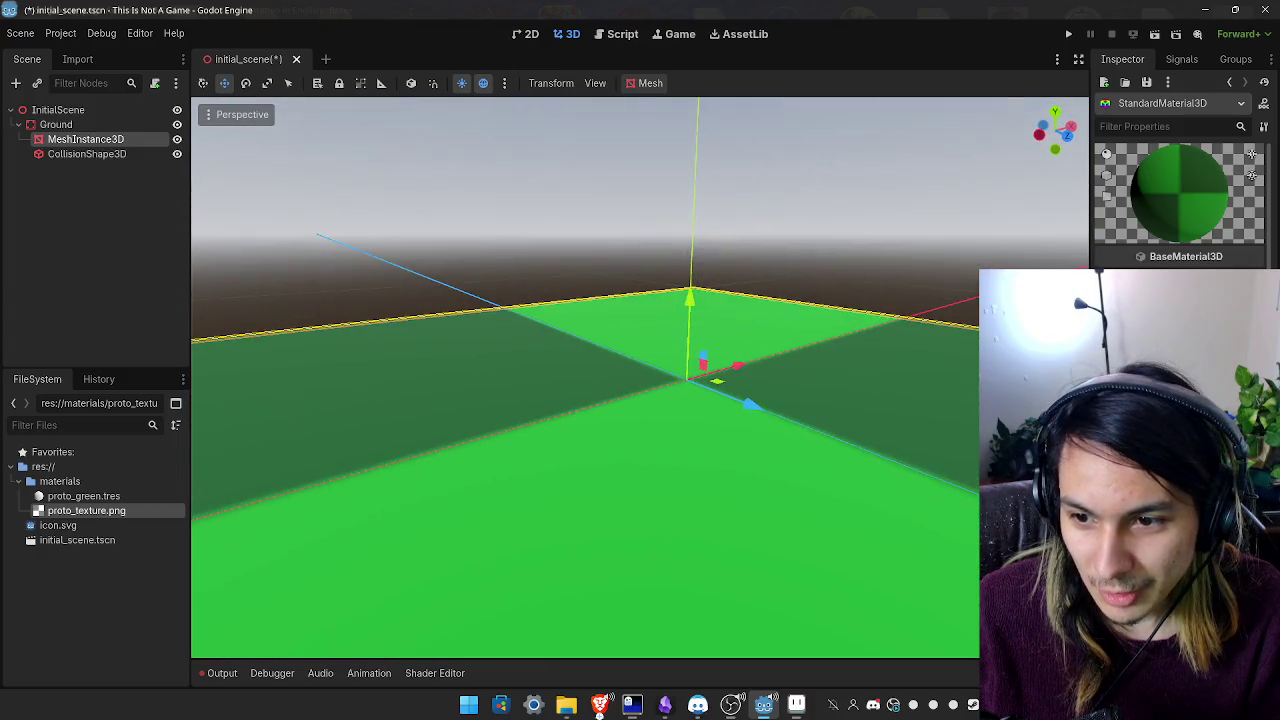
pyautogui.scroll(-1, 585, 378)
pyautogui.scroll(-5, 1180, 400)
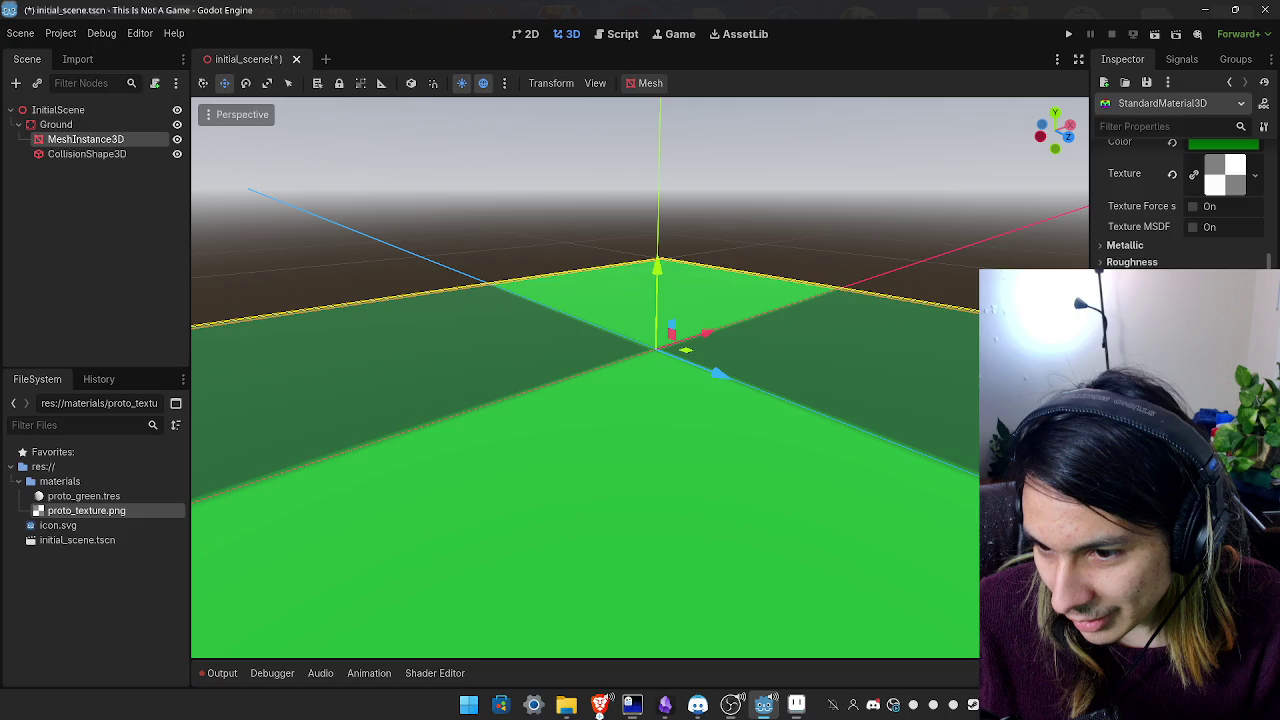
pyautogui.click(1150, 190)
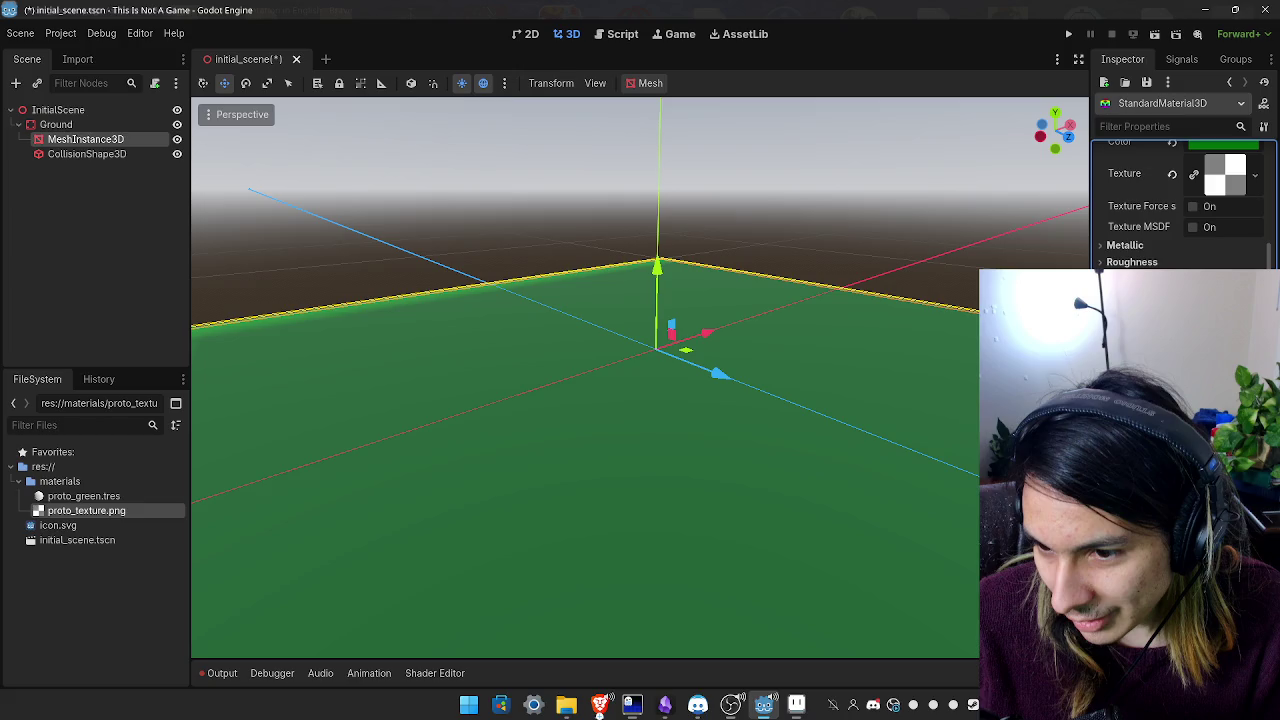
pyautogui.moveTo(375, 310); pyautogui.dragTo(375, 310)
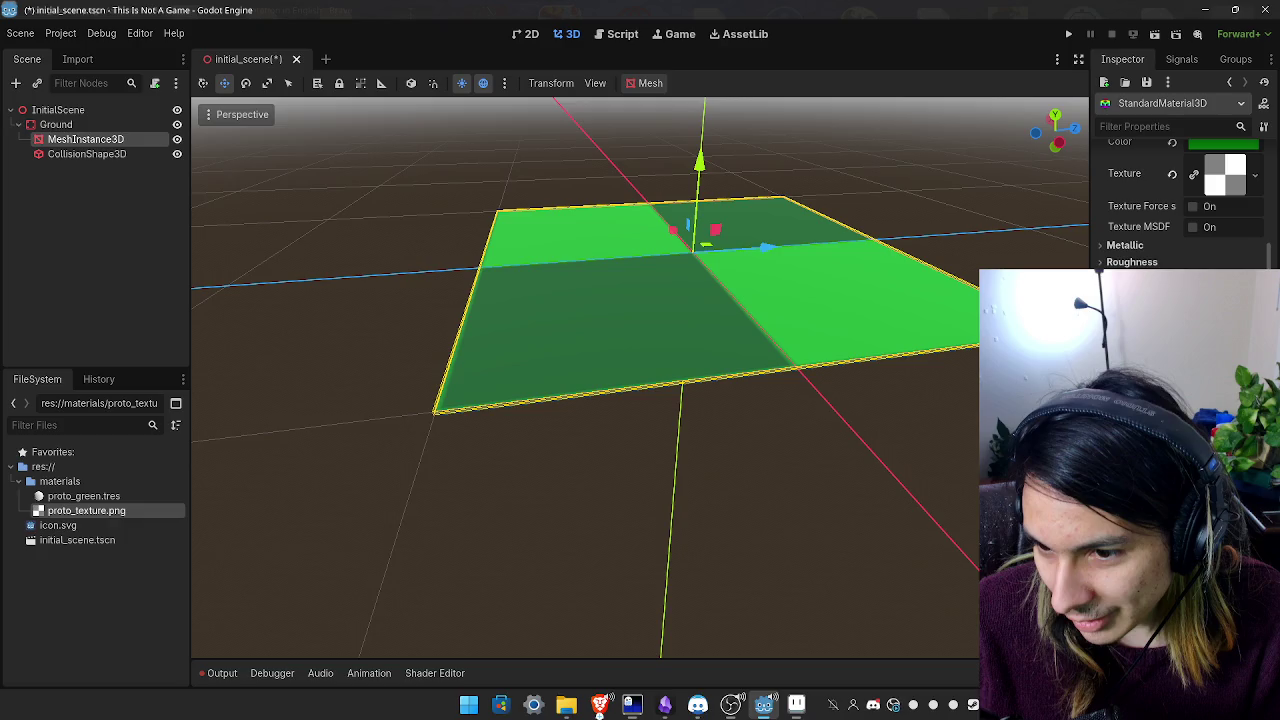
pyautogui.scroll(-5, 1180, 440)
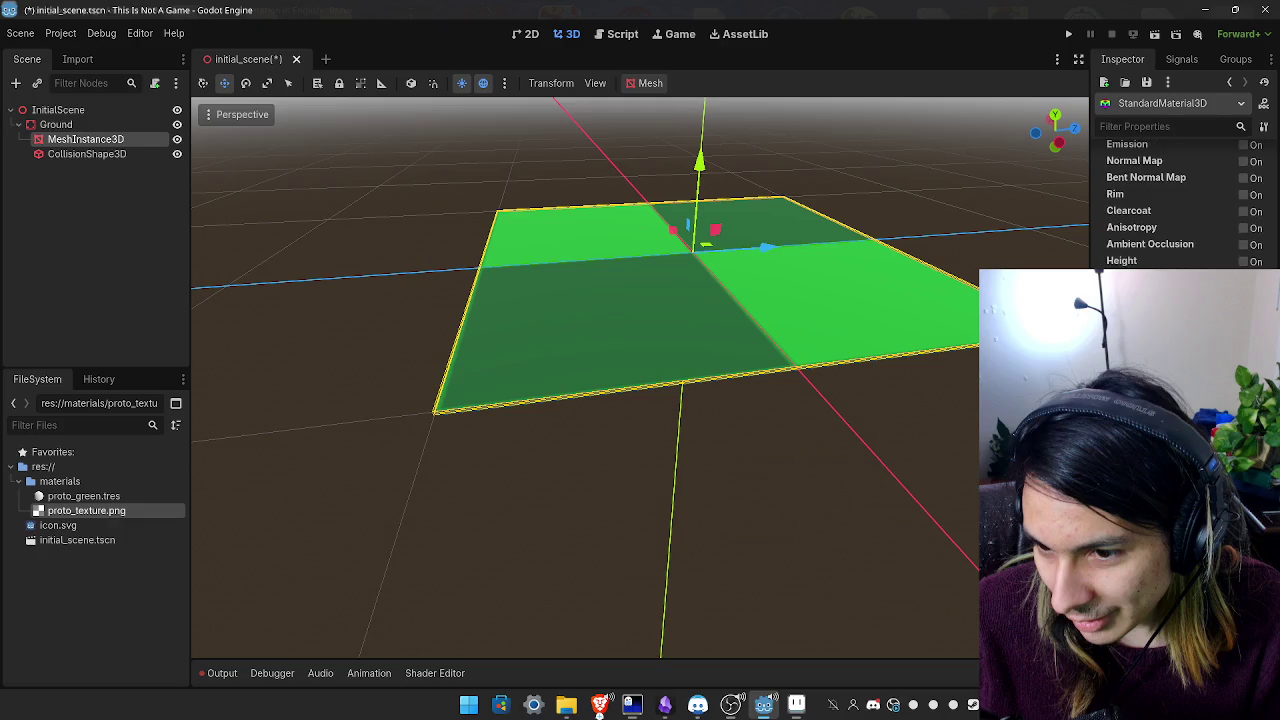
# Review the floor material's Albedo and UV1 settings in a widened Inspector dock
pyautogui.scroll(-2, 1180, 200)
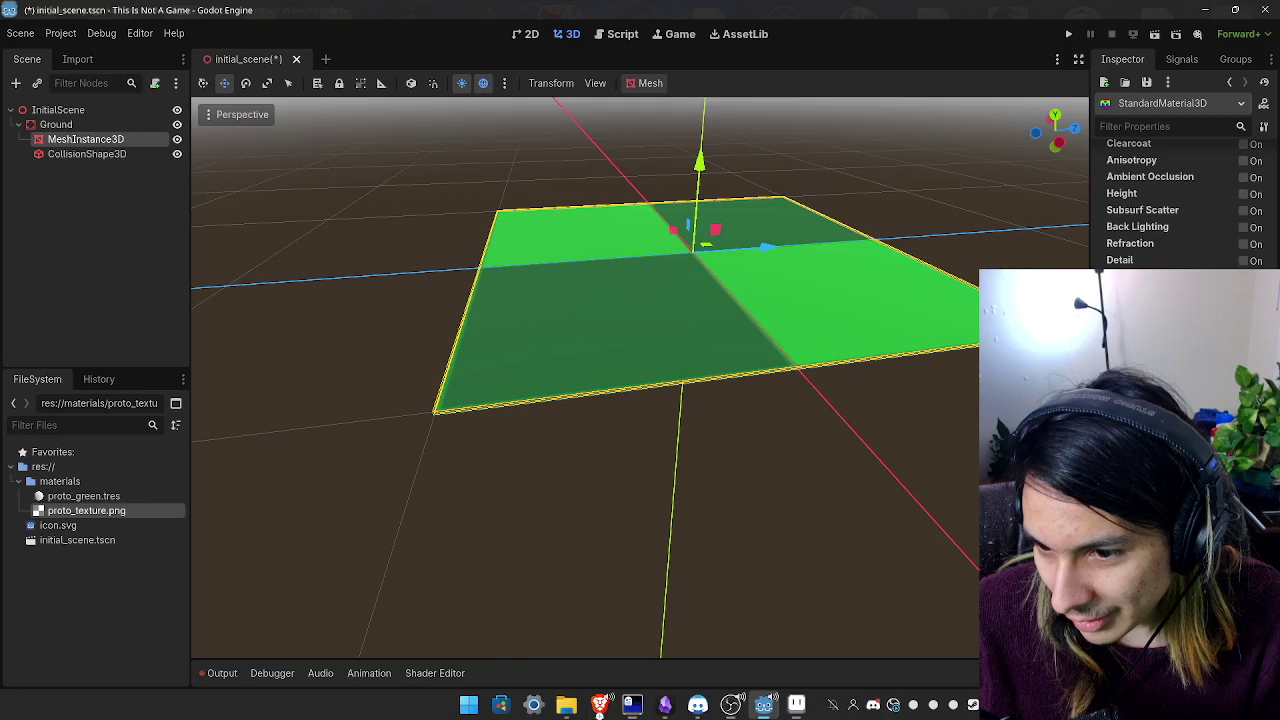
pyautogui.scroll(-3, 1180, 200)
pyautogui.scroll(10, 1180, 200)
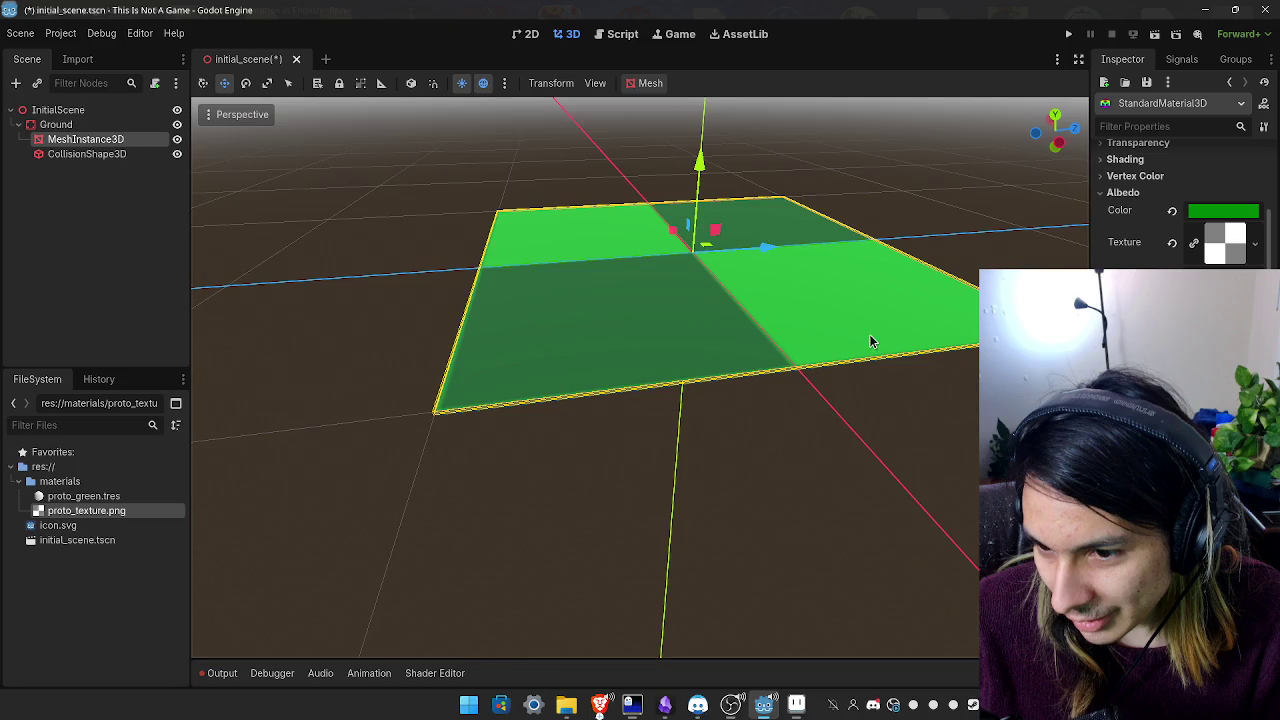
pyautogui.scroll(5, 873, 343)
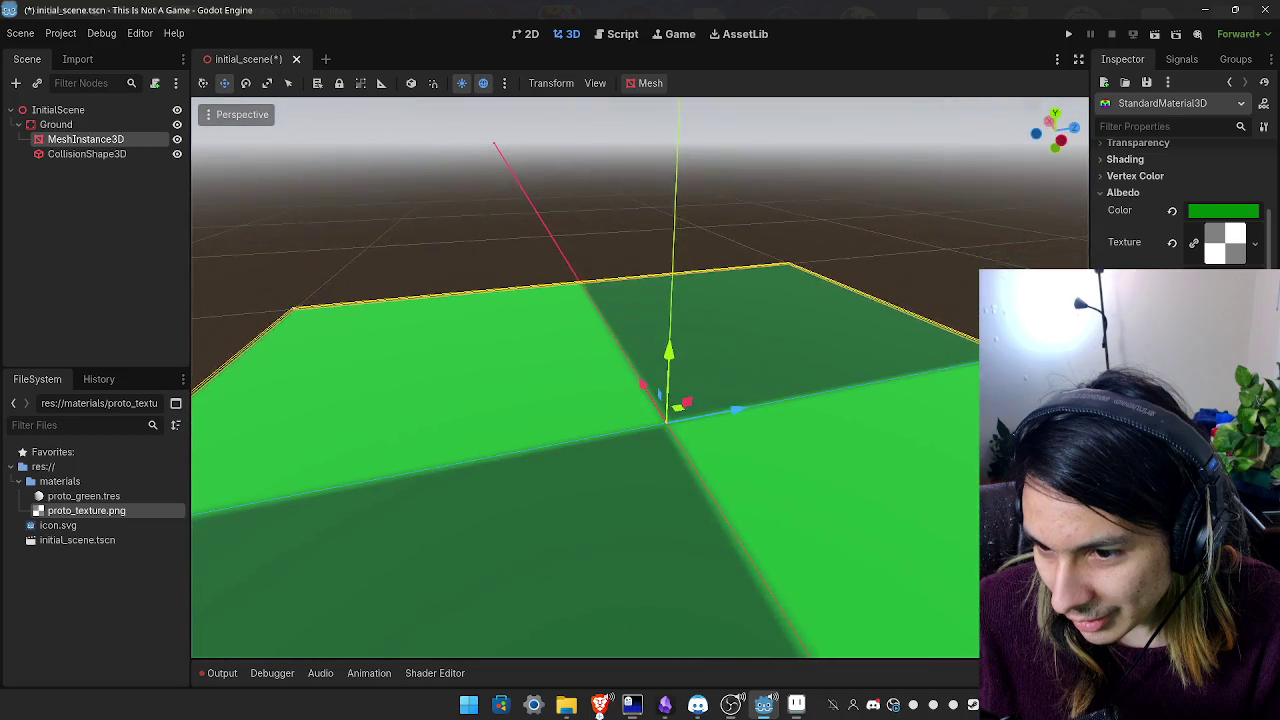
pyautogui.scroll(-3, 640, 378)
pyautogui.scroll(3, 640, 378)
pyautogui.scroll(-2, 640, 378)
pyautogui.scroll(2, 640, 378)
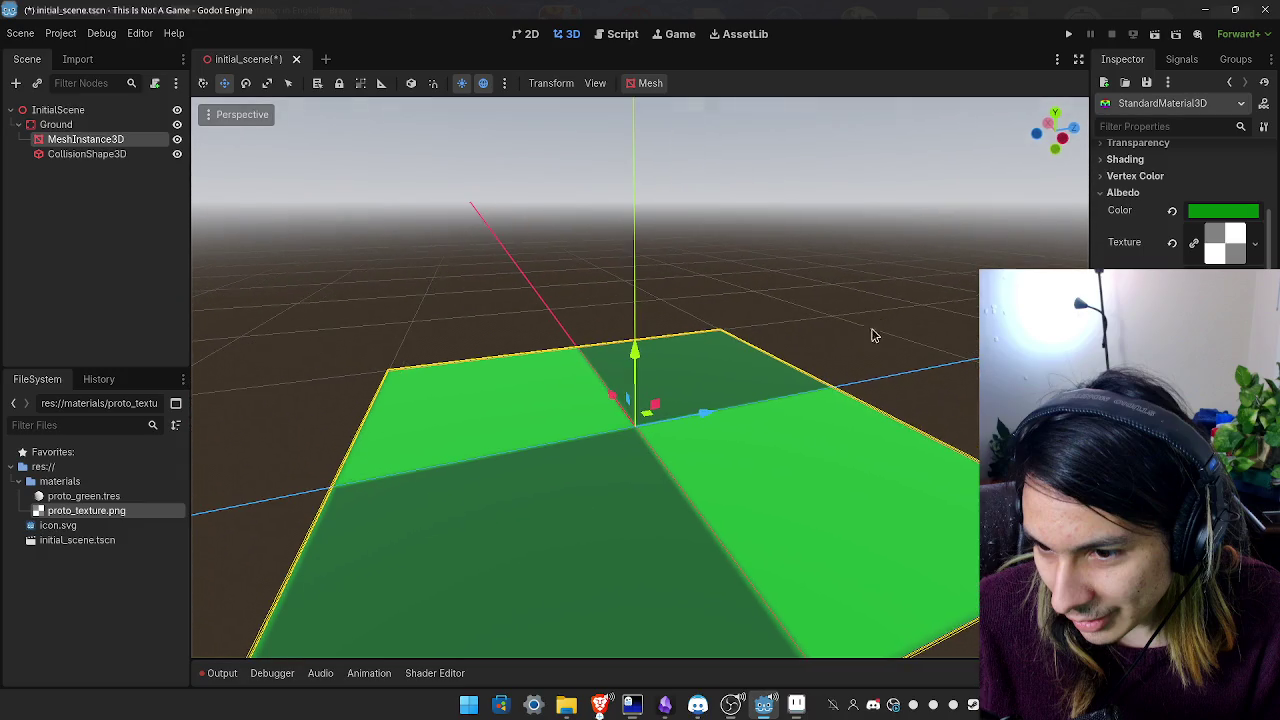
pyautogui.moveTo(1089, 258)
pyautogui.mouseDown()
pyautogui.moveTo(980, 257)
pyautogui.moveTo(1005, 266)
pyautogui.mouseUp()
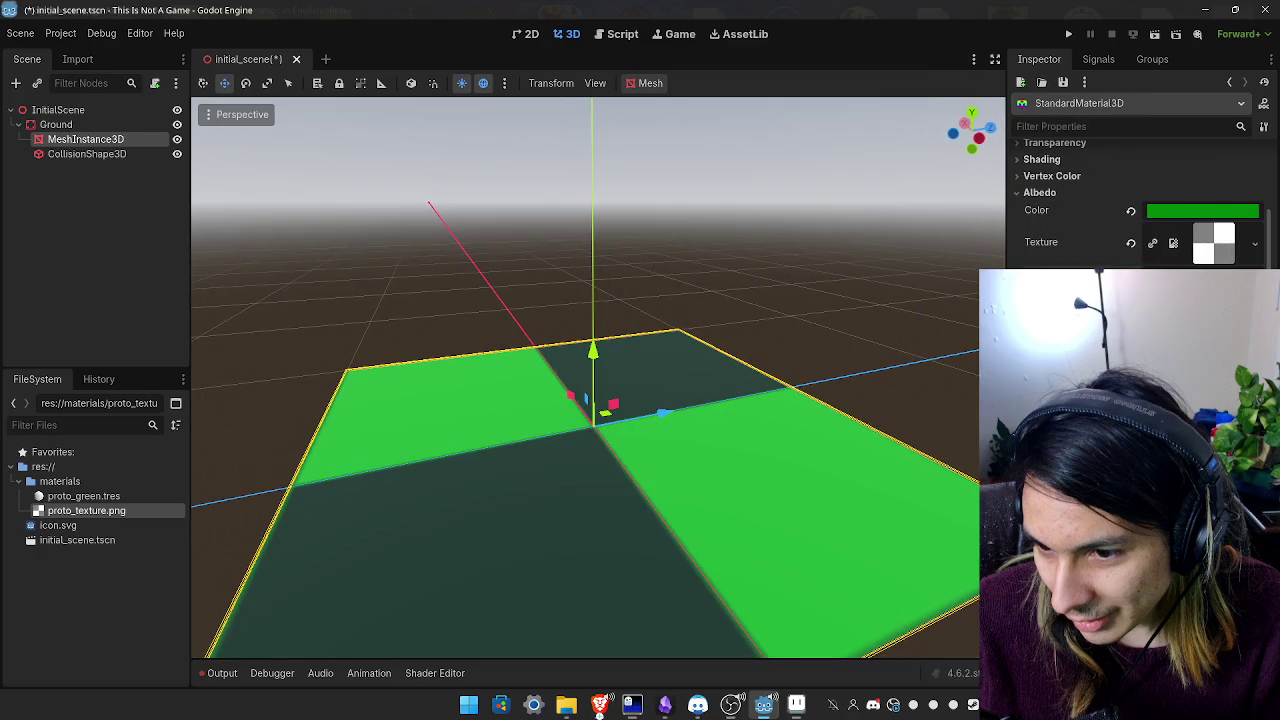
pyautogui.scroll(-3, 886, 308)
pyautogui.scroll(3, 886, 308)
pyautogui.scroll(-3, 886, 308)
pyautogui.scroll(2, 886, 308)
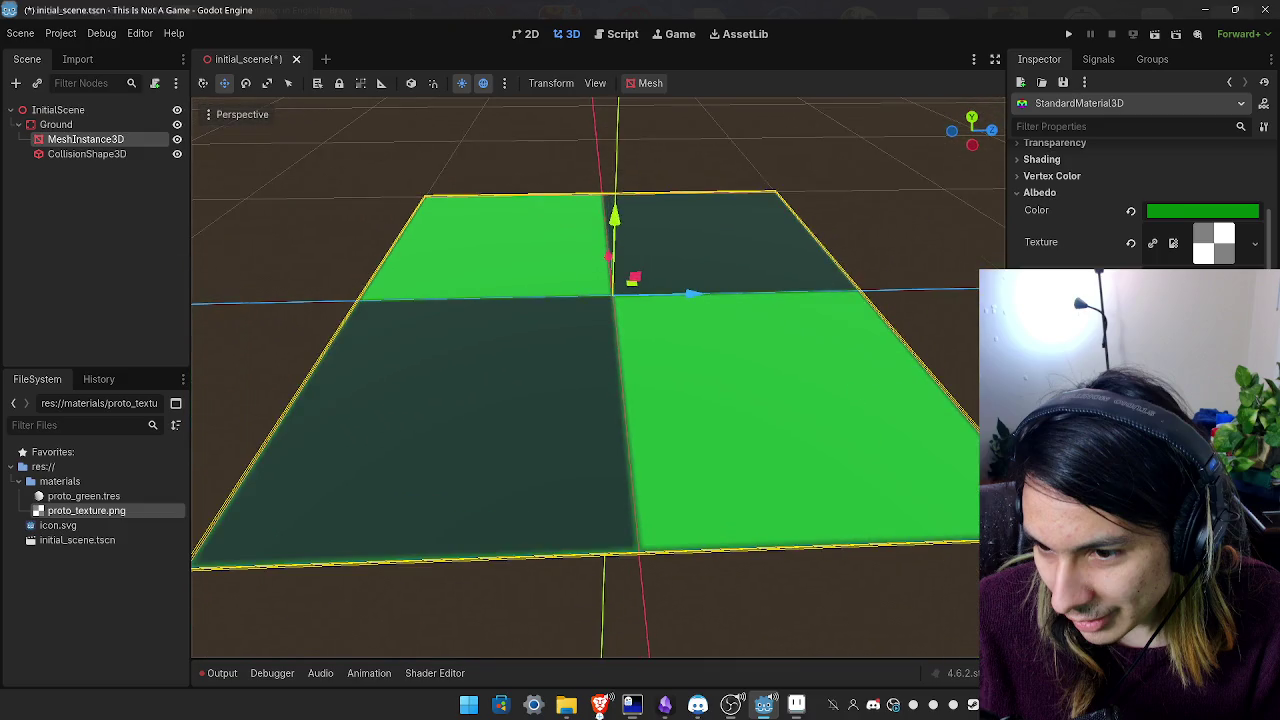
pyautogui.scroll(2, 886, 308)
pyautogui.scroll(-4, 886, 308)
pyautogui.scroll(4, 886, 308)
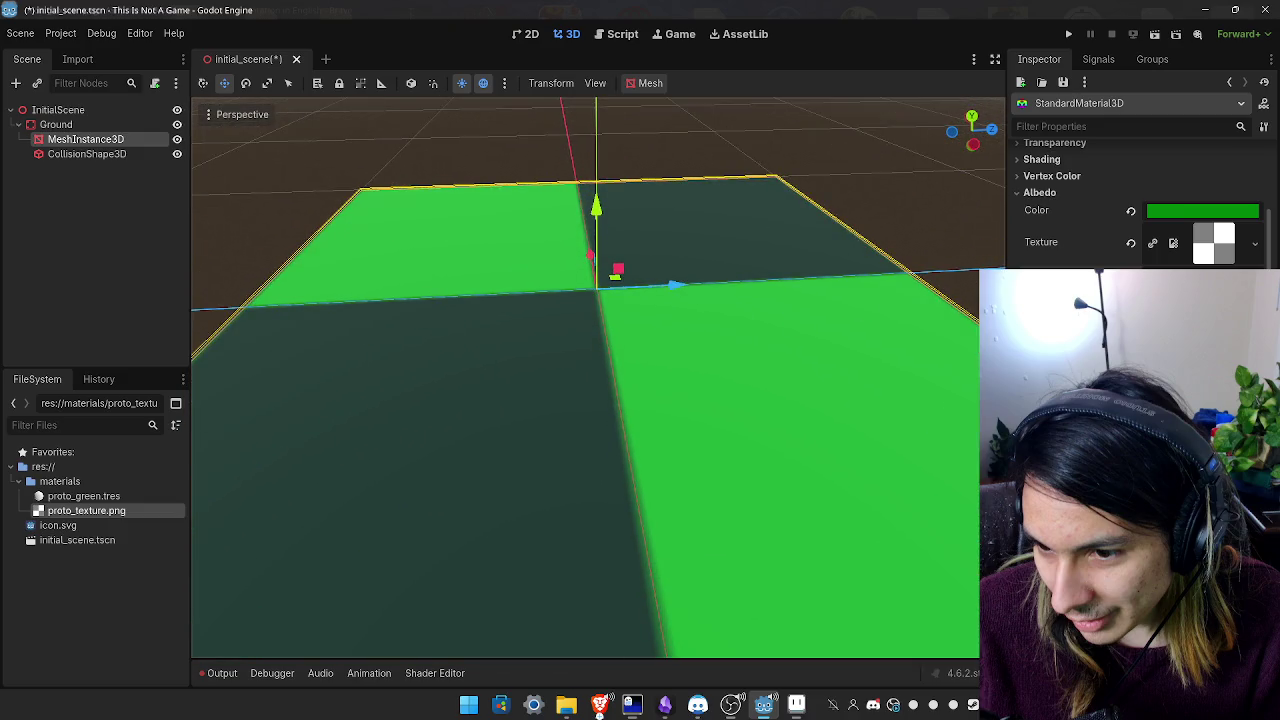
pyautogui.scroll(5, 1066, 210)
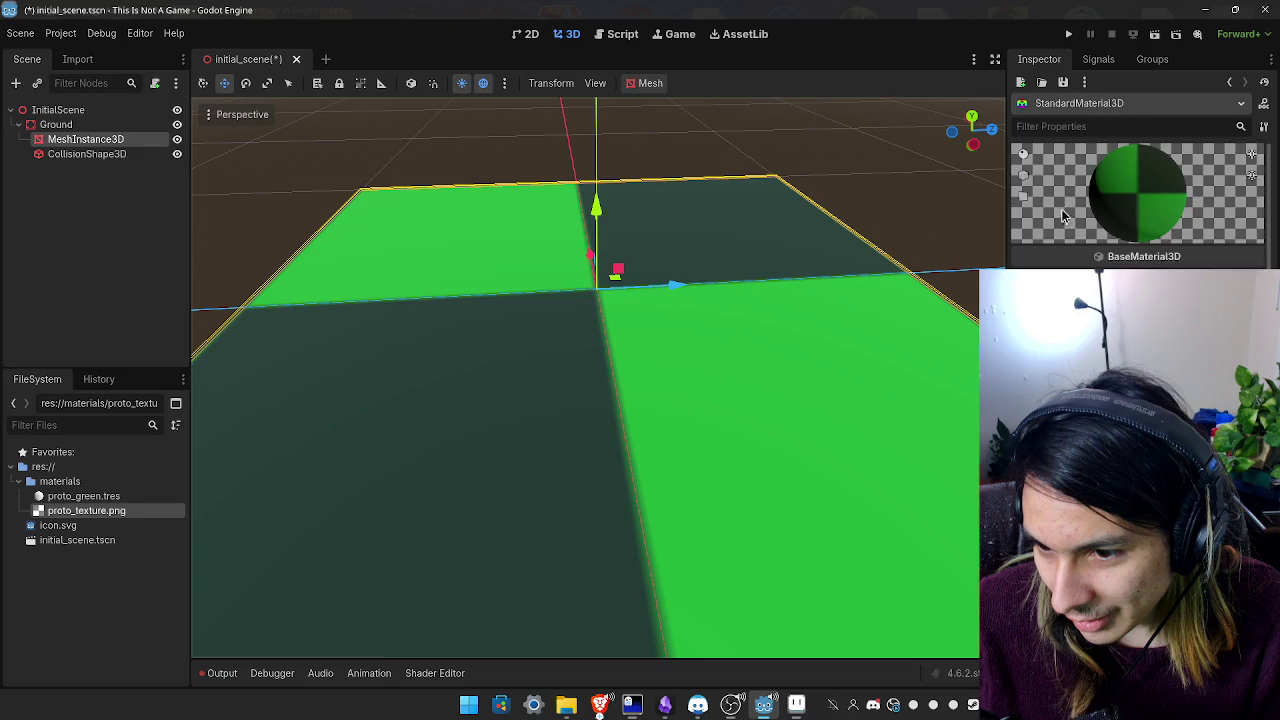
# Restore the Inspector width, collapse the Ground node, and reopen the material's Albedo settings
pyautogui.moveTo(1007, 160); pyautogui.dragTo(1069, 160)
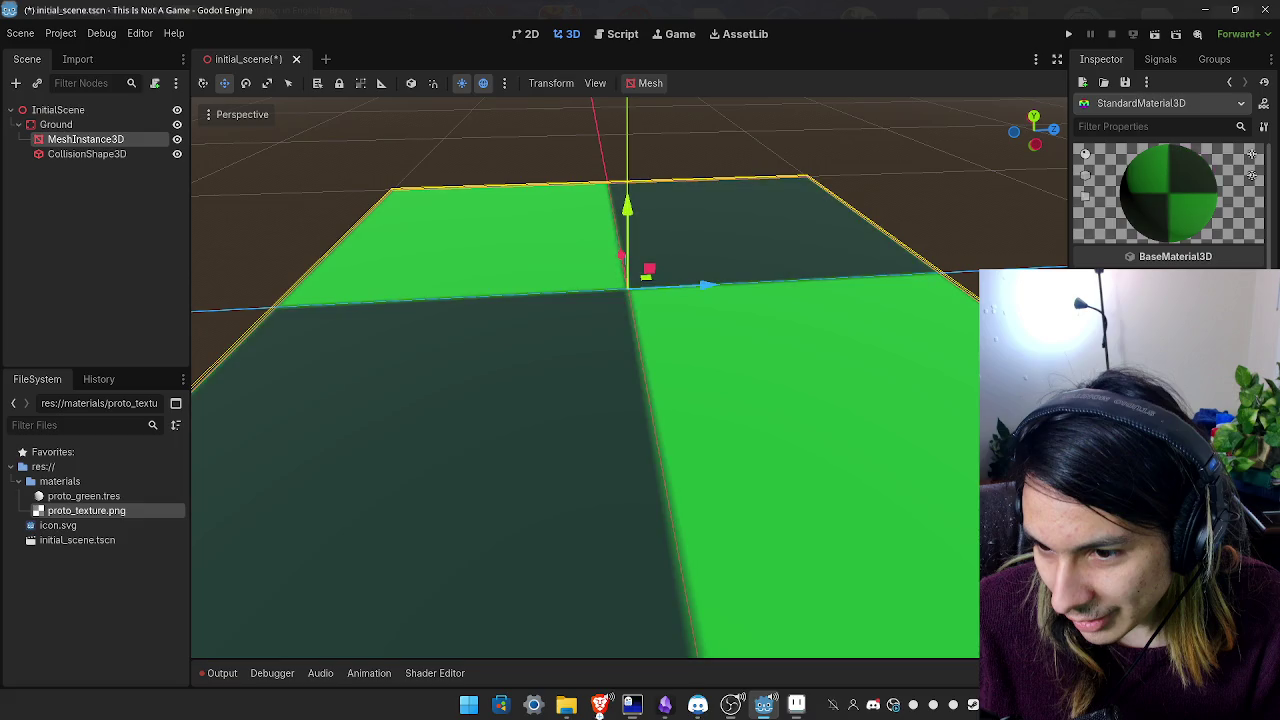
pyautogui.scroll(-3, 294, 177)
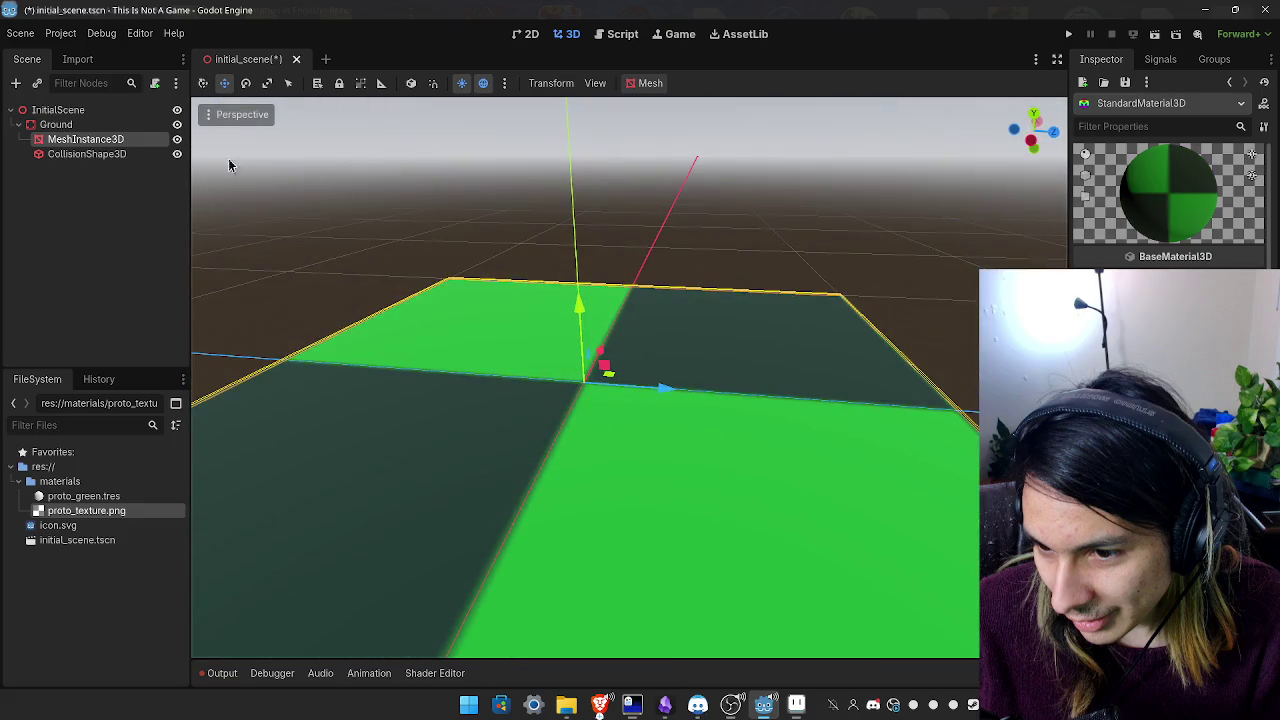
pyautogui.click(20, 124)
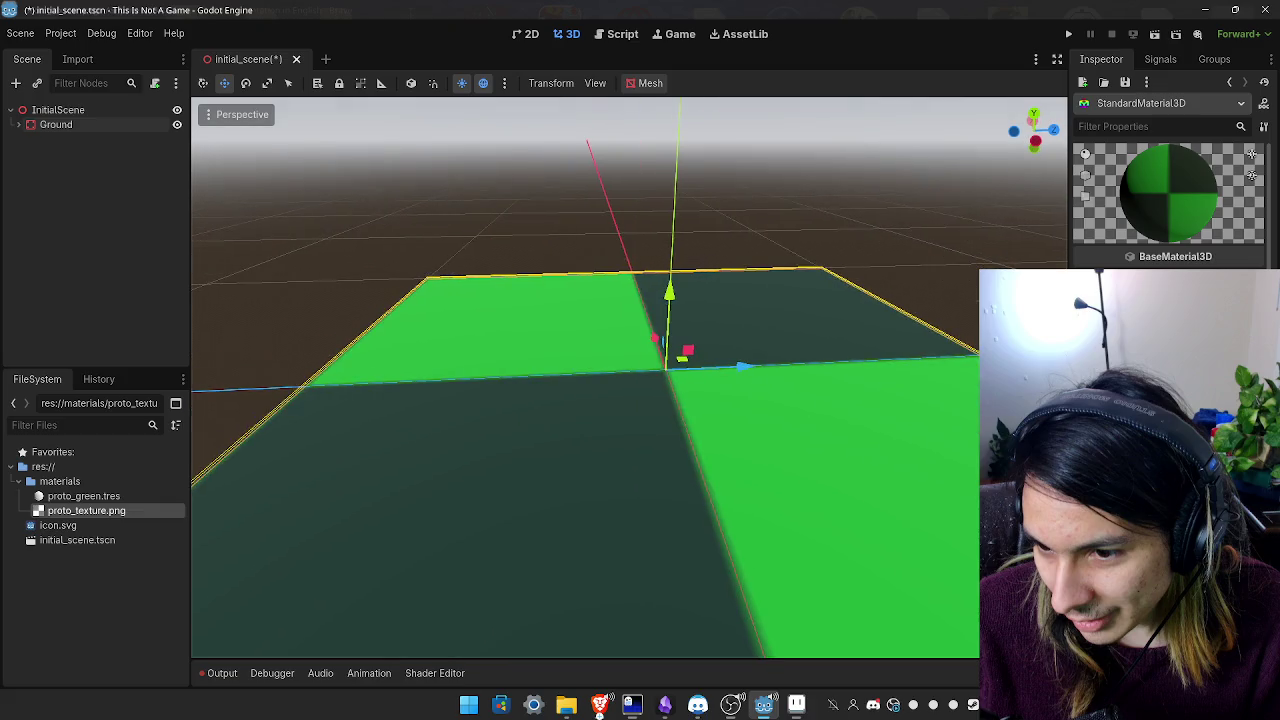
pyautogui.scroll(-3, 1168, 200)
pyautogui.click(1101, 191)
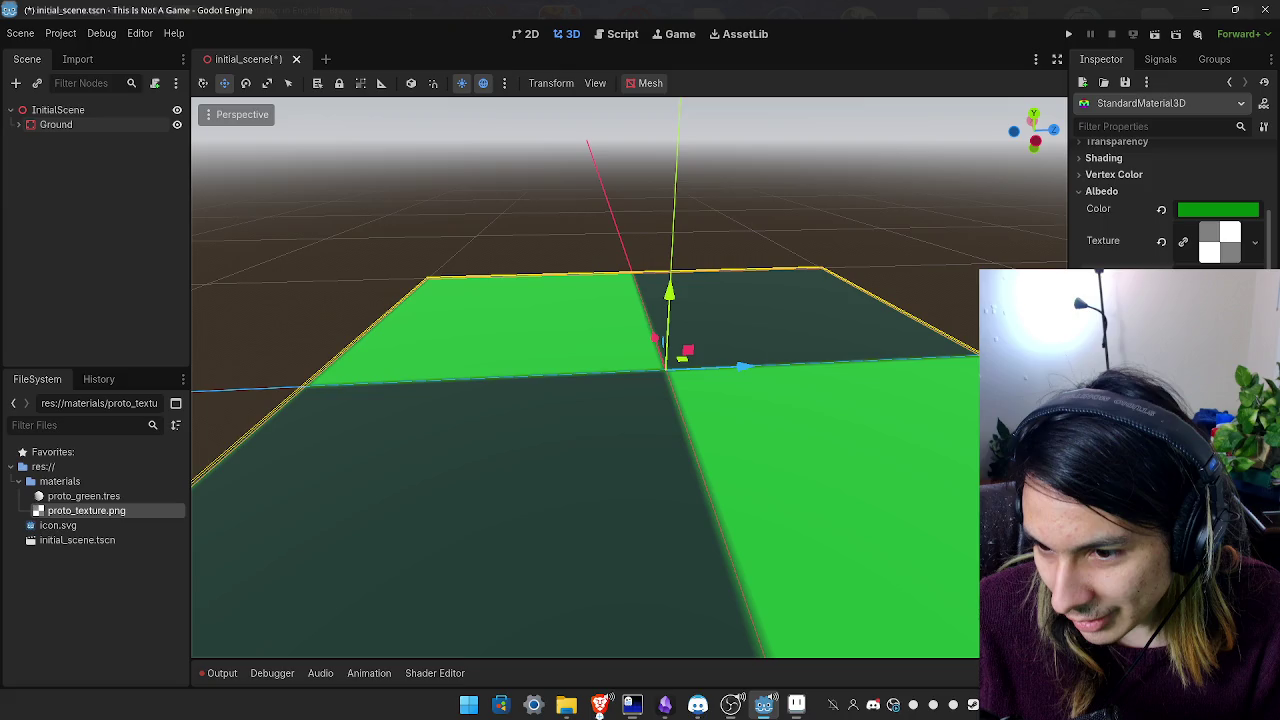
pyautogui.scroll(-3, 1170, 200)
pyautogui.scroll(-6, 1170, 200)
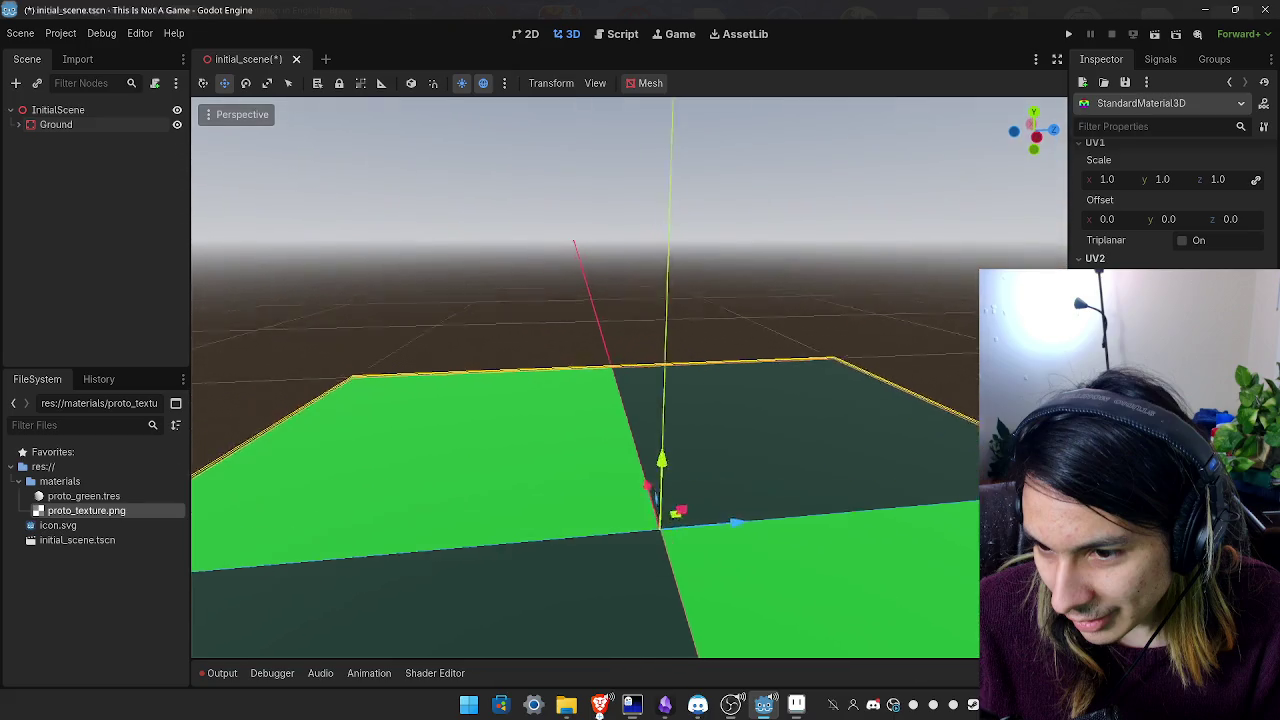
pyautogui.scroll(4, 563, 329)
pyautogui.scroll(-5, 229, 189)
pyautogui.scroll(5, 229, 189)
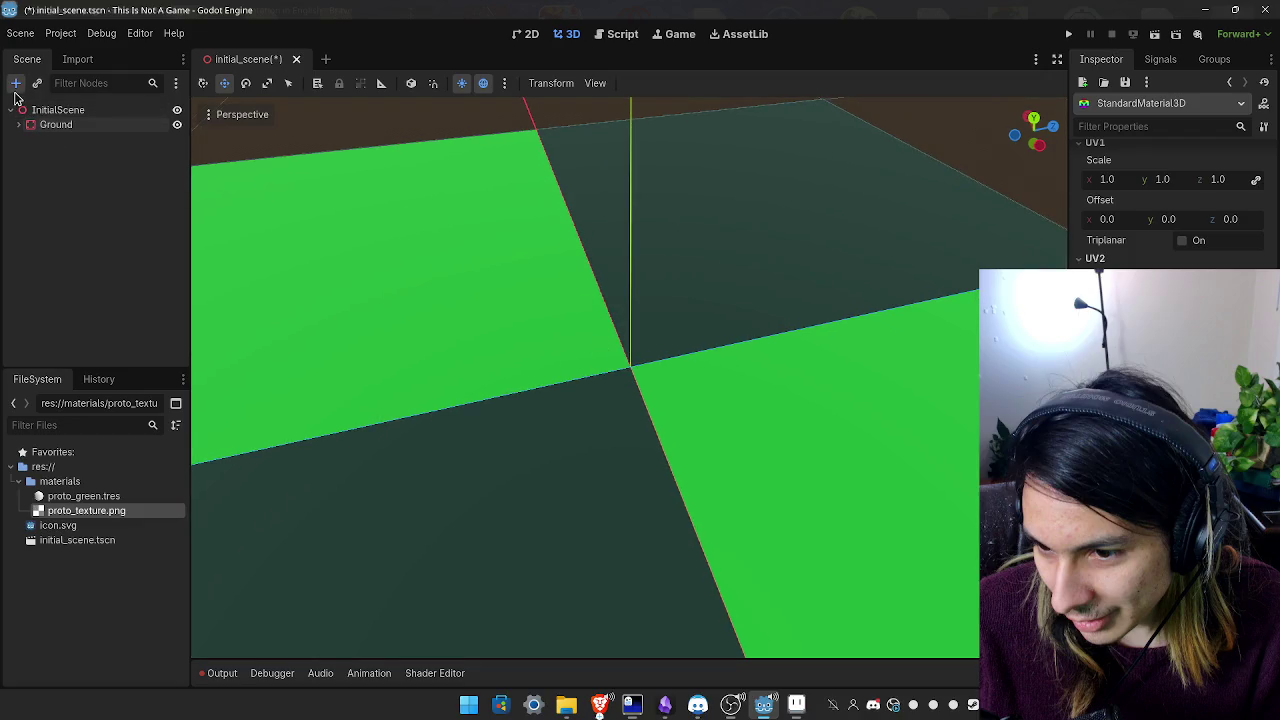
# Add a CharacterBody3D node to the scene root, found by searching 'Chara'
pyautogui.click(15, 83)
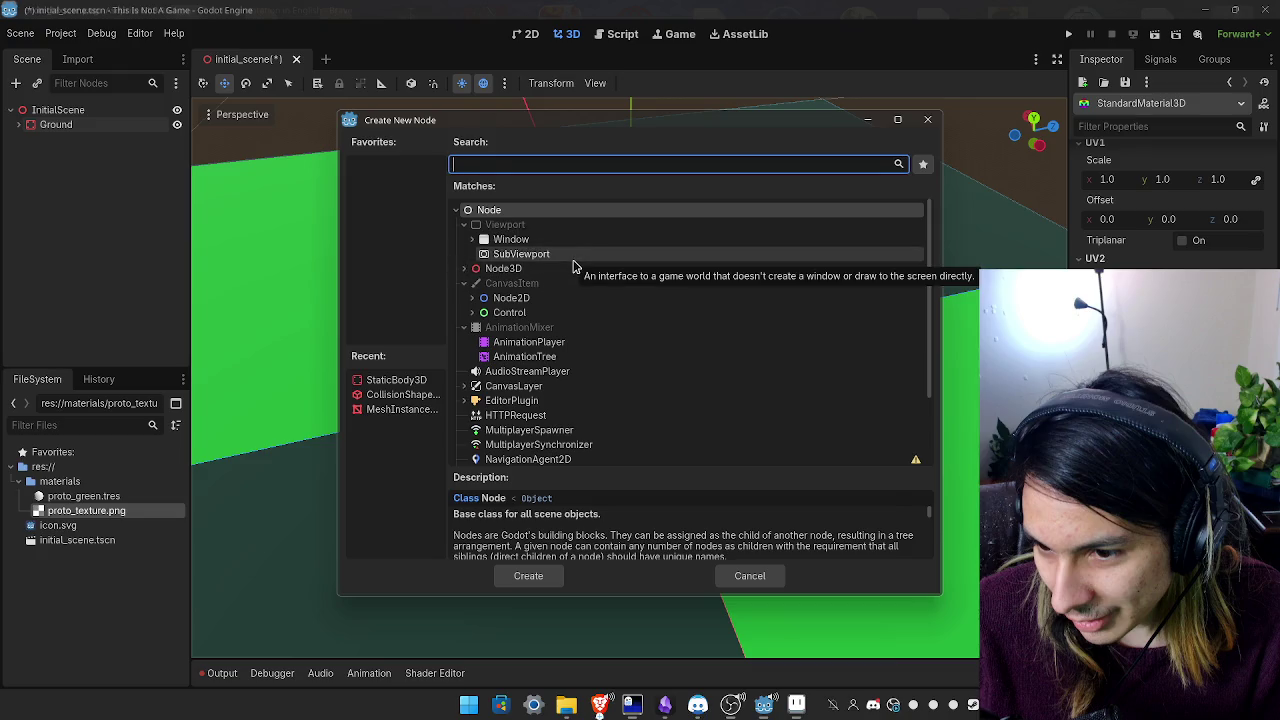
pyautogui.write('Chara')
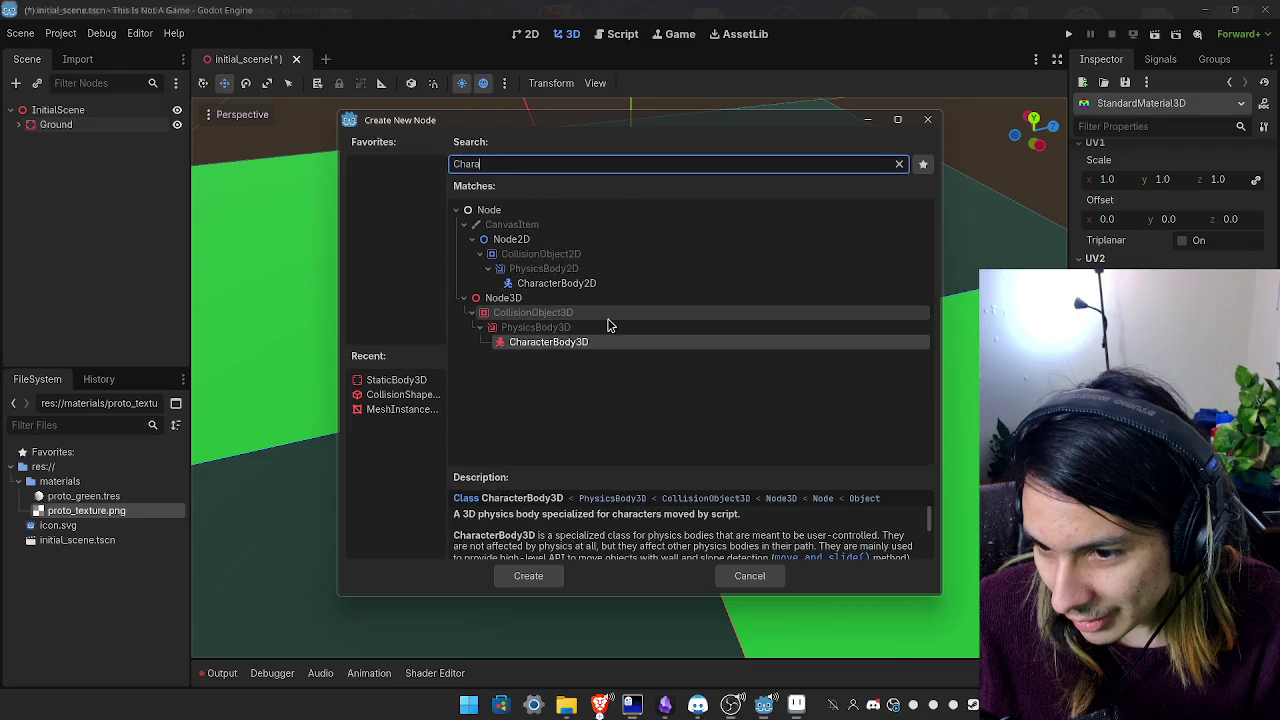
pyautogui.click(568, 347)
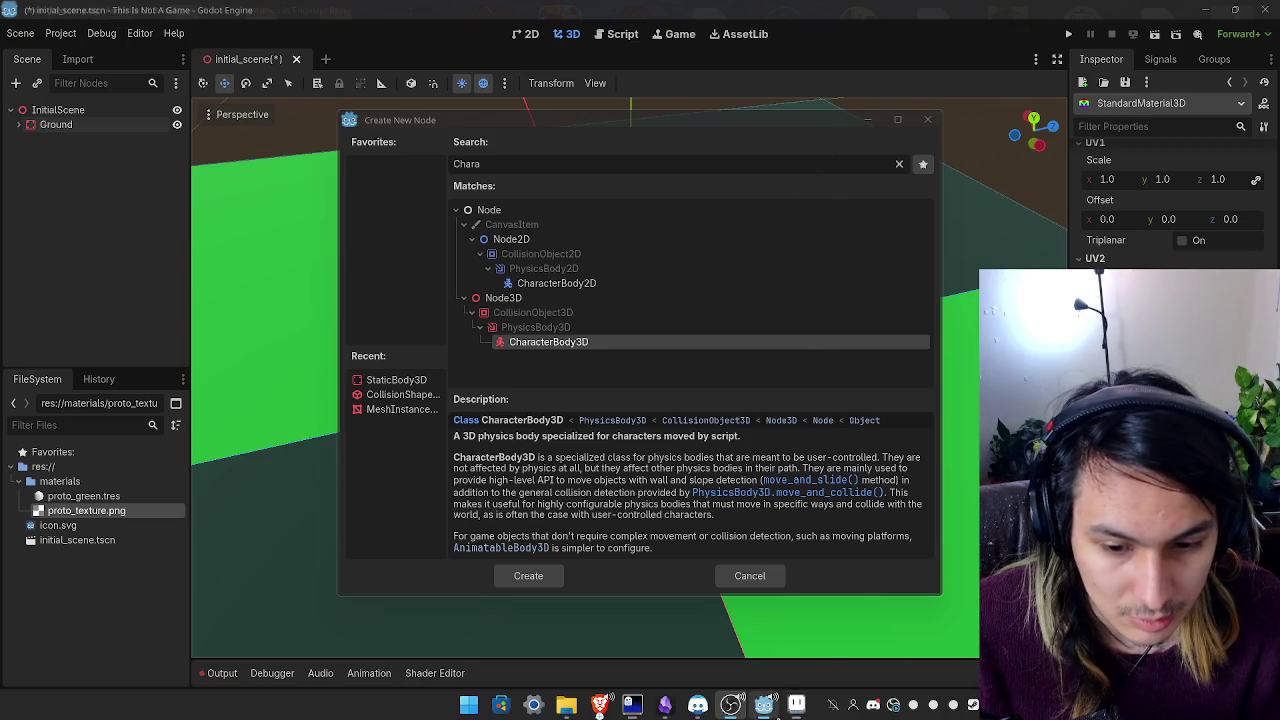
pyautogui.click(641, 476)
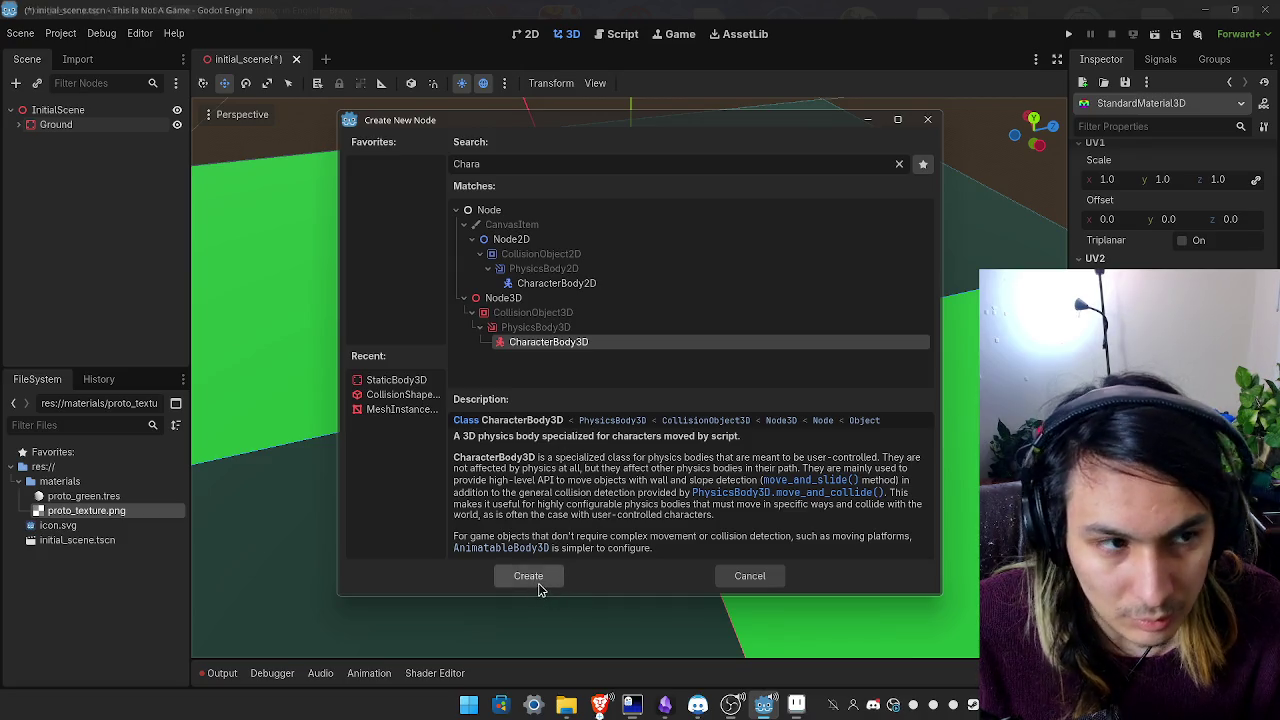
pyautogui.click(530, 580)
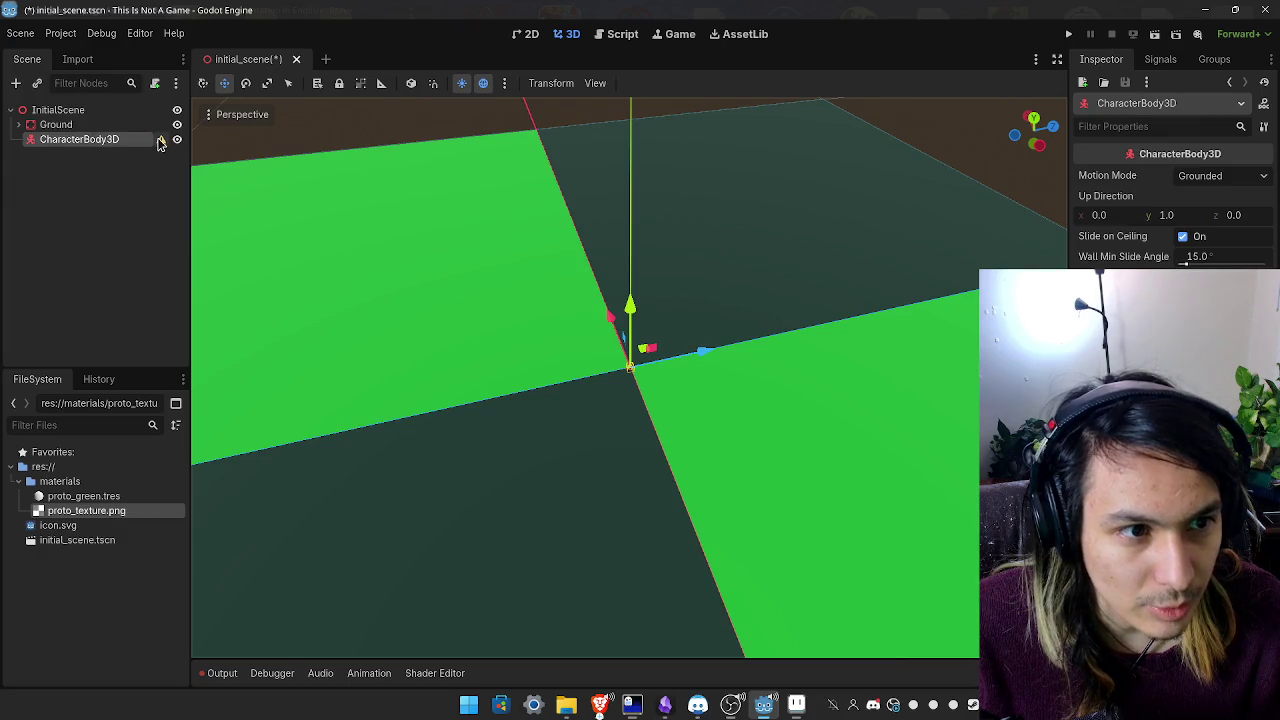
# Add a CollisionShape3D under CharacterBody3D and give it a CapsuleShape3D
pyautogui.moveTo(160, 142)
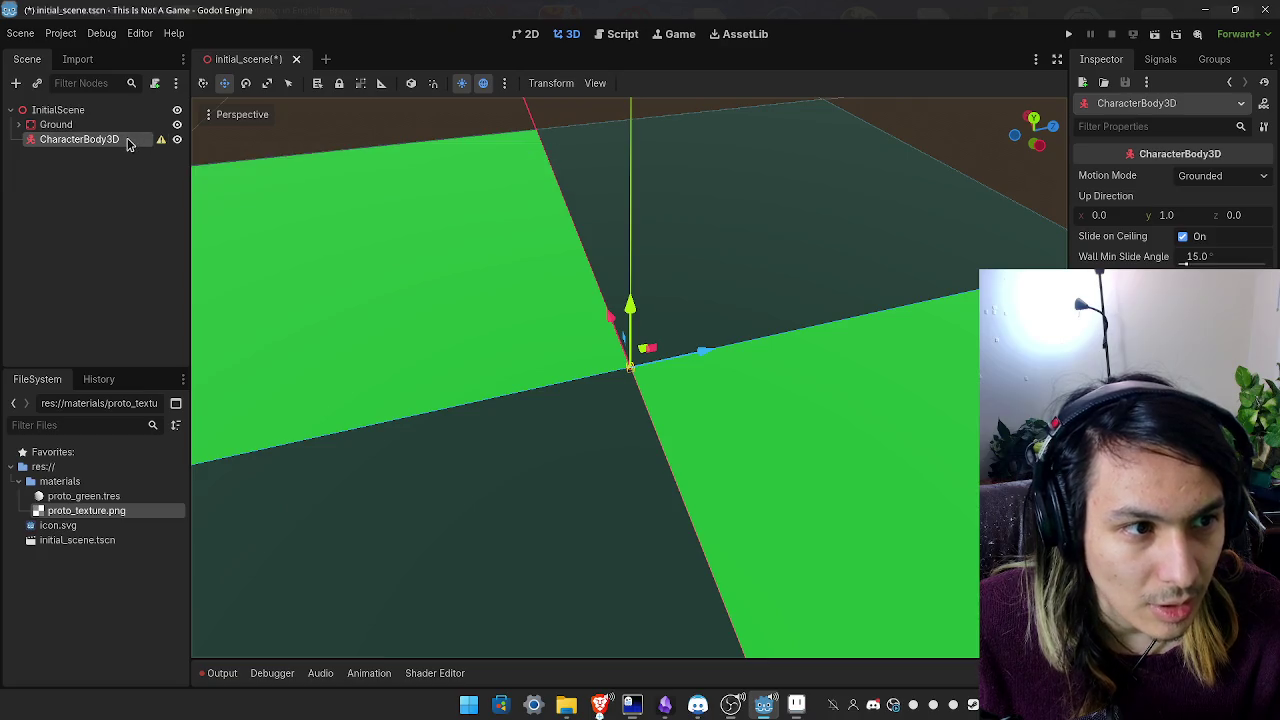
pyautogui.rightClick(128, 140)
pyautogui.click(190, 151)
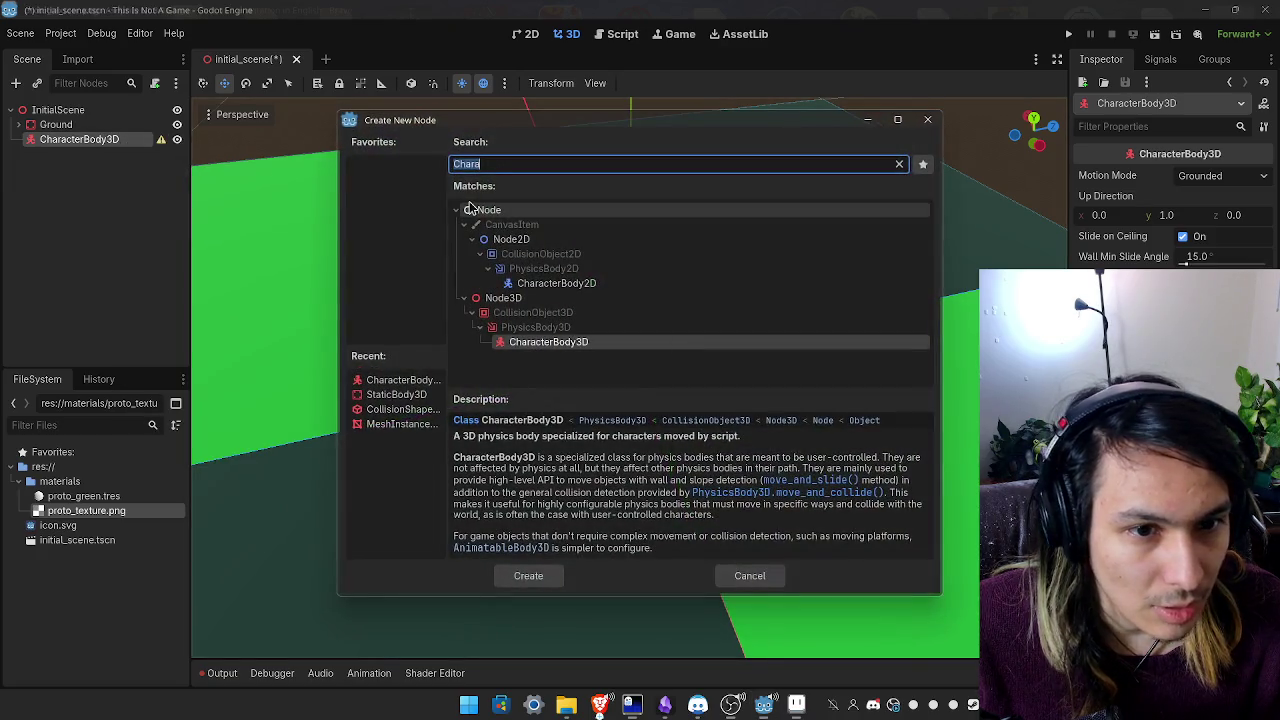
pyautogui.write('shape')
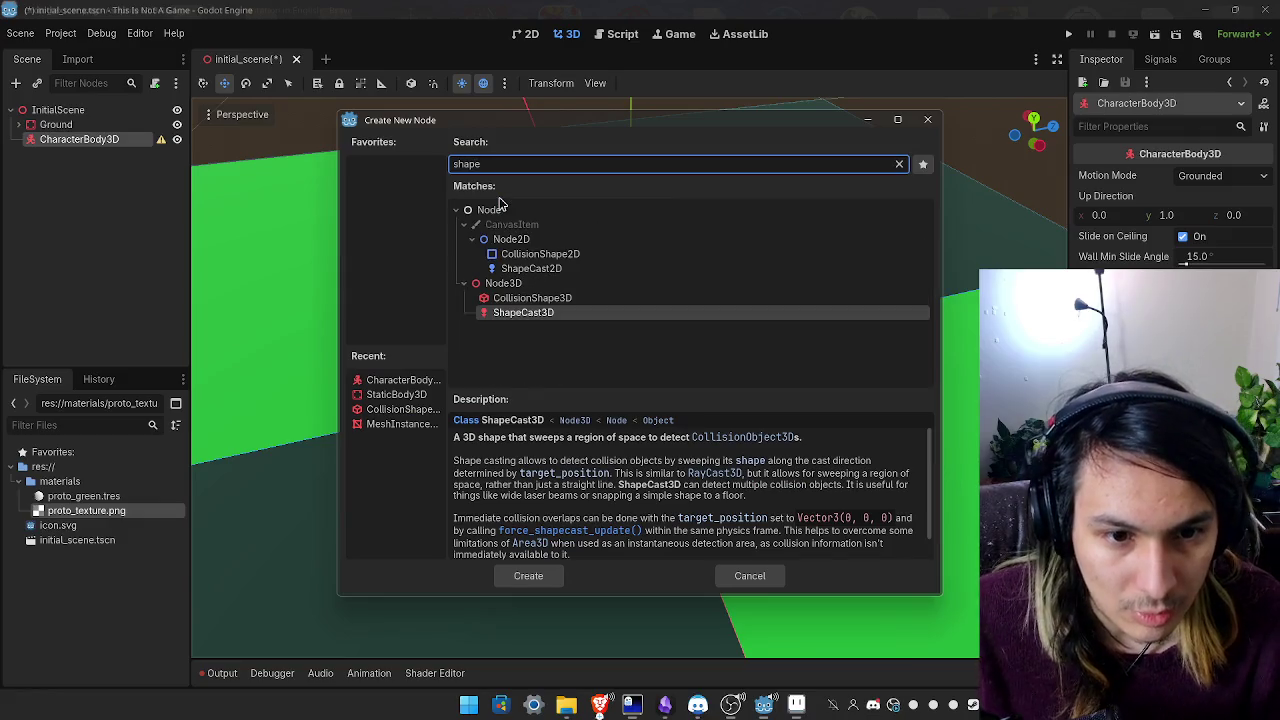
pyautogui.doubleClick(540, 300)
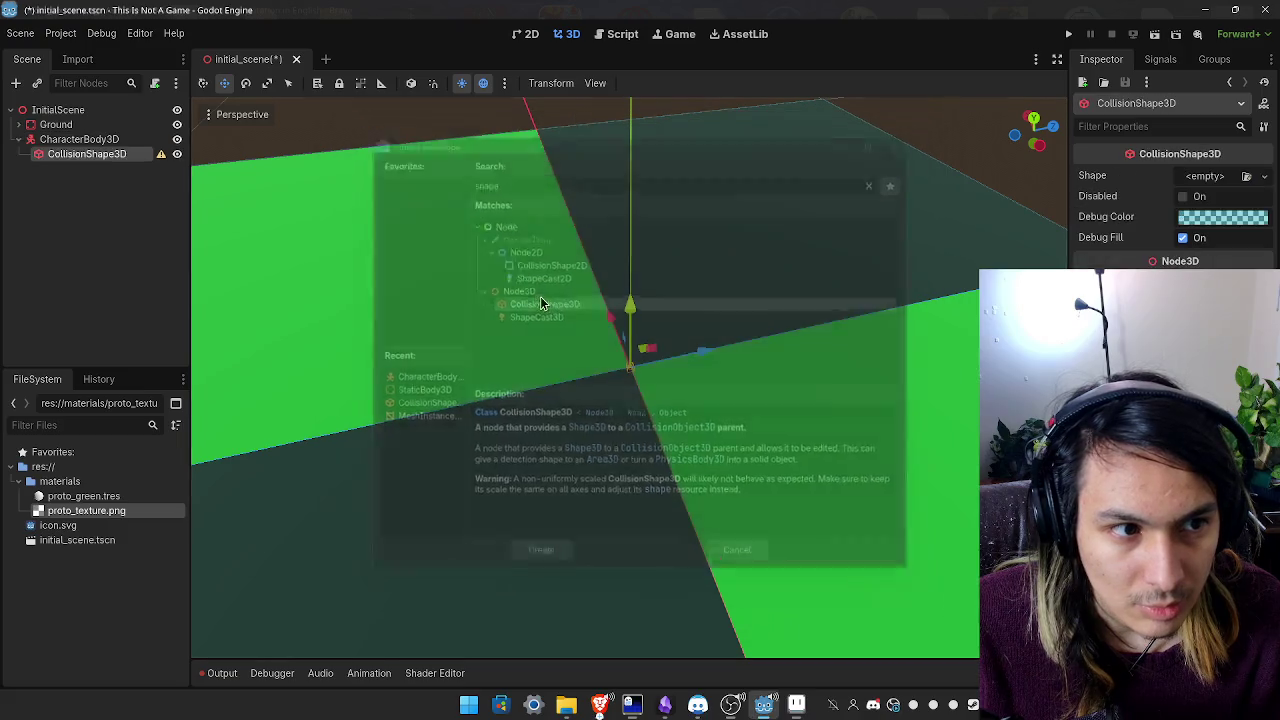
pyautogui.click(161, 155)
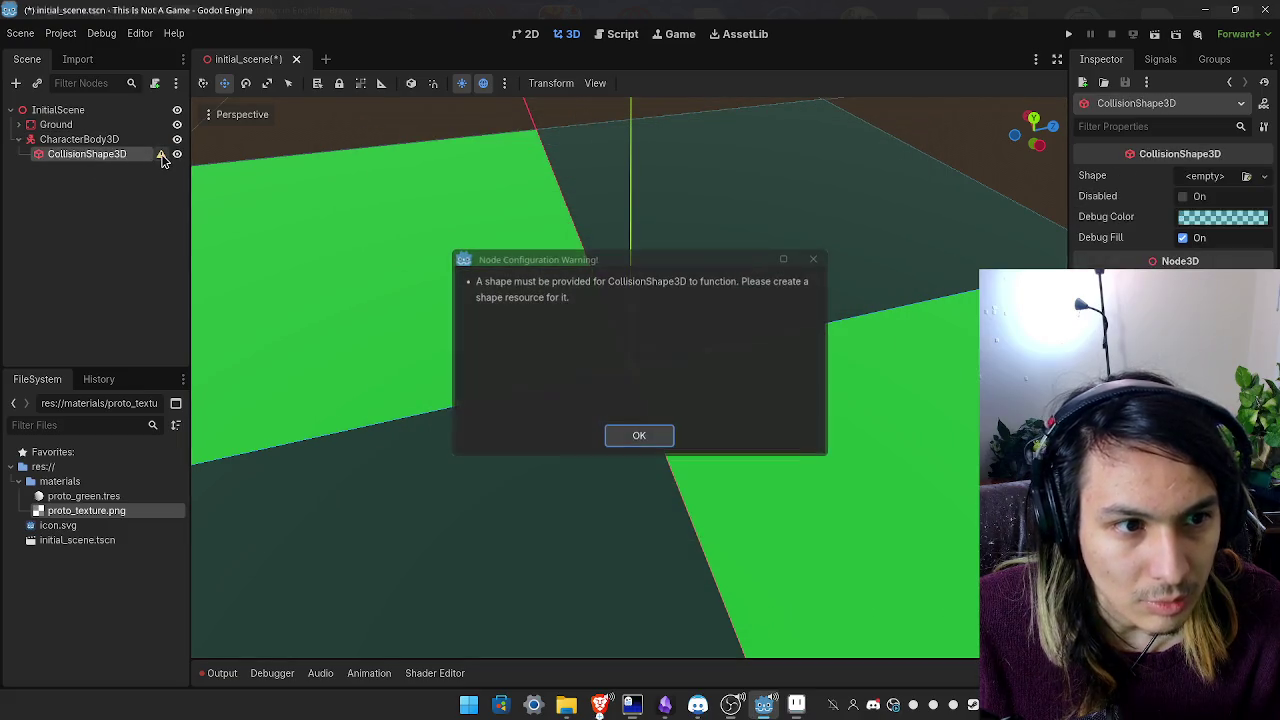
pyautogui.press('Return')
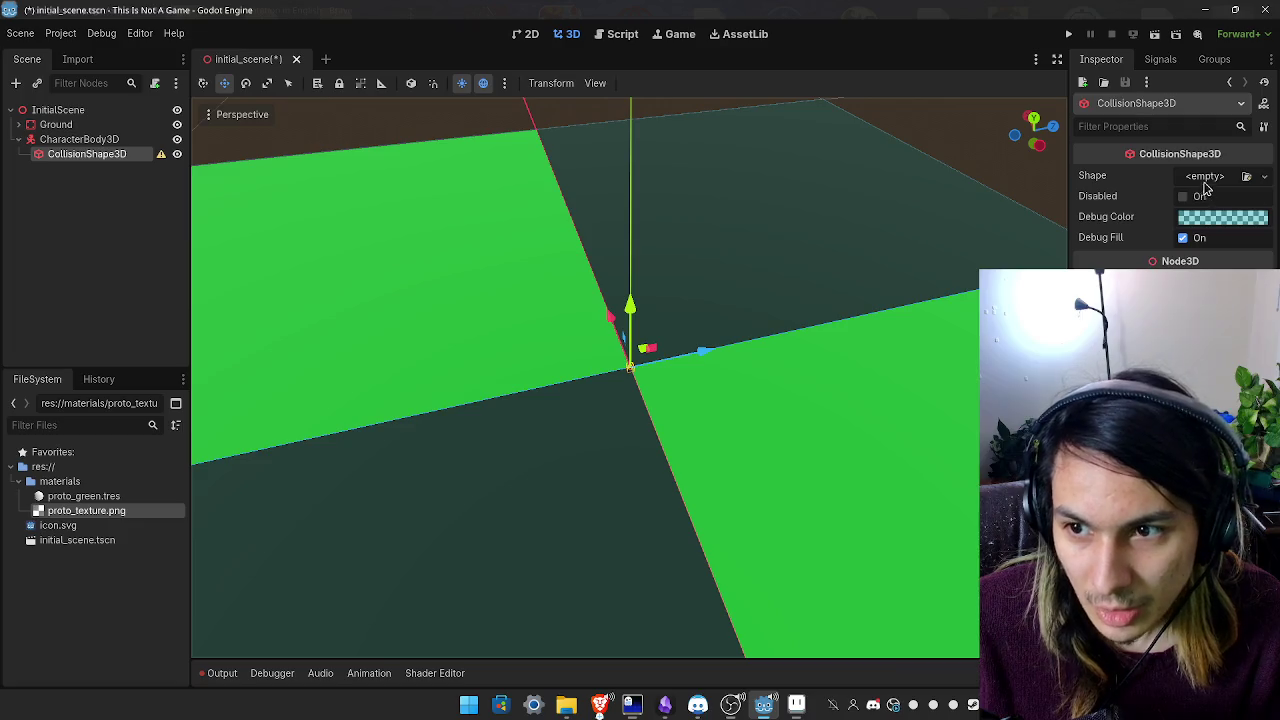
pyautogui.click(1202, 177)
pyautogui.click(1170, 260)
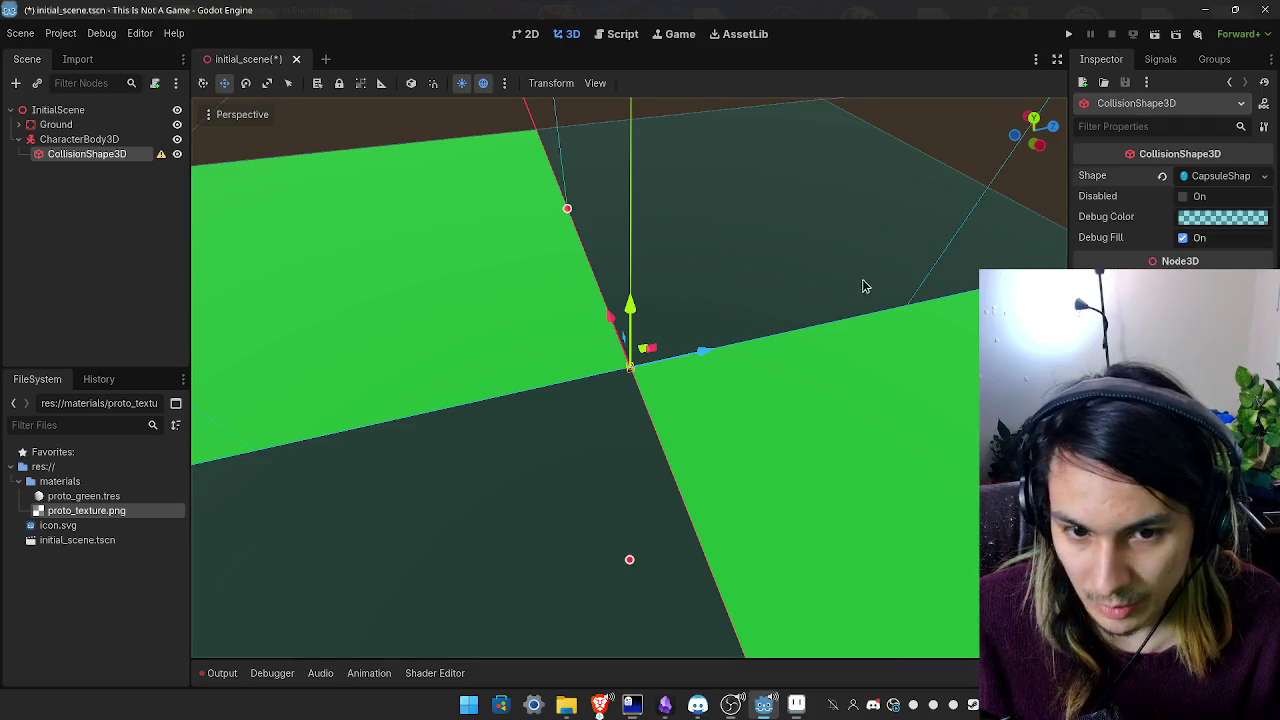
pyautogui.press('f')
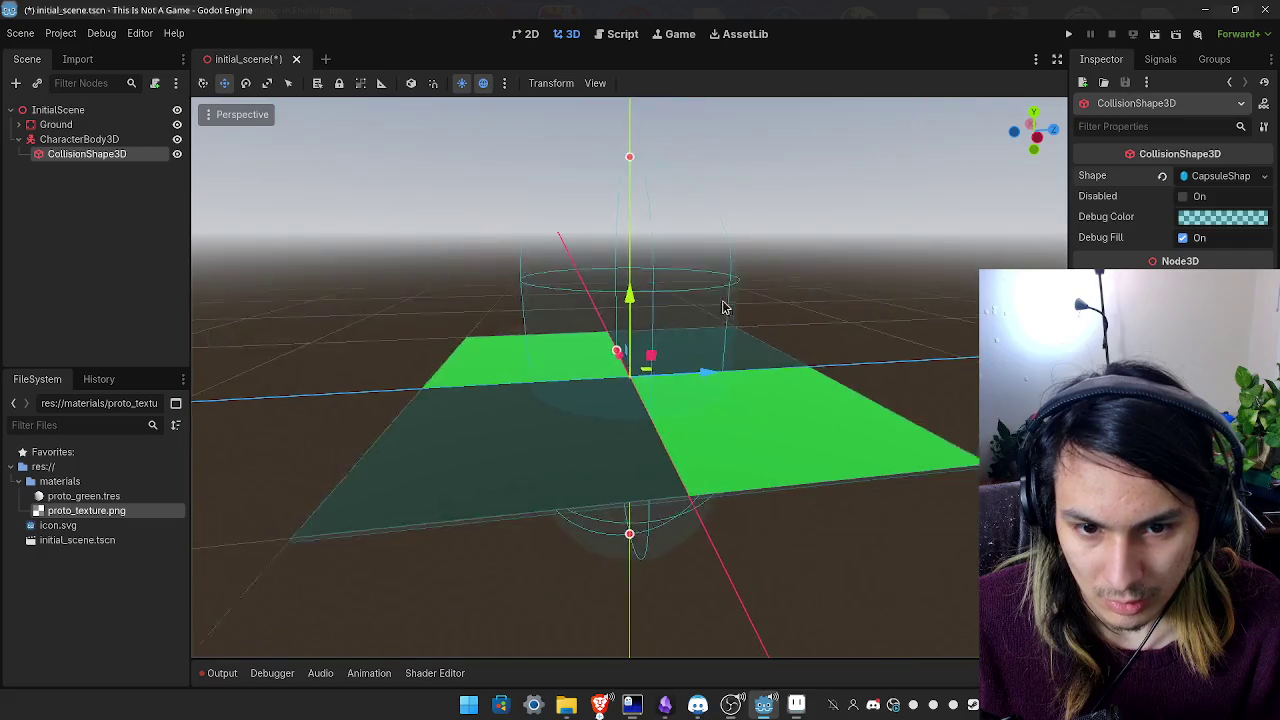
# Select the ground's floor mesh and frame the view on it
pyautogui.scroll(-3, 610, 385)
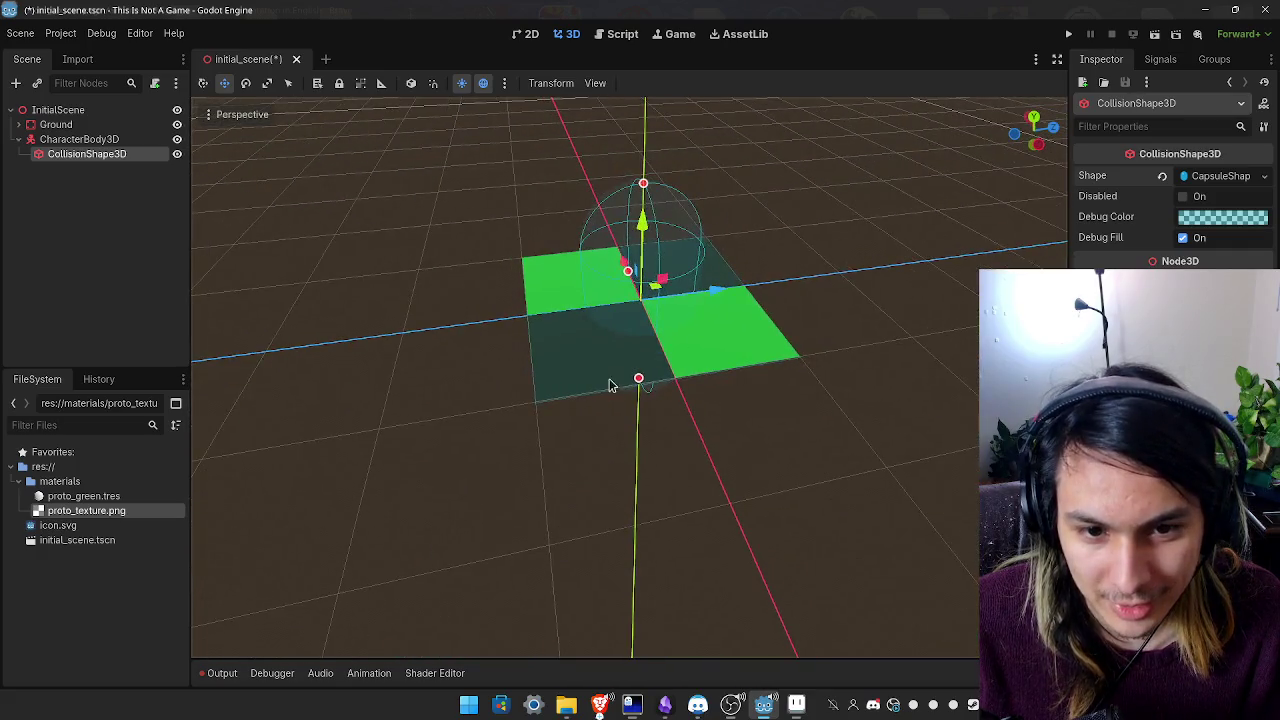
pyautogui.click(610, 385)
pyautogui.press('f')
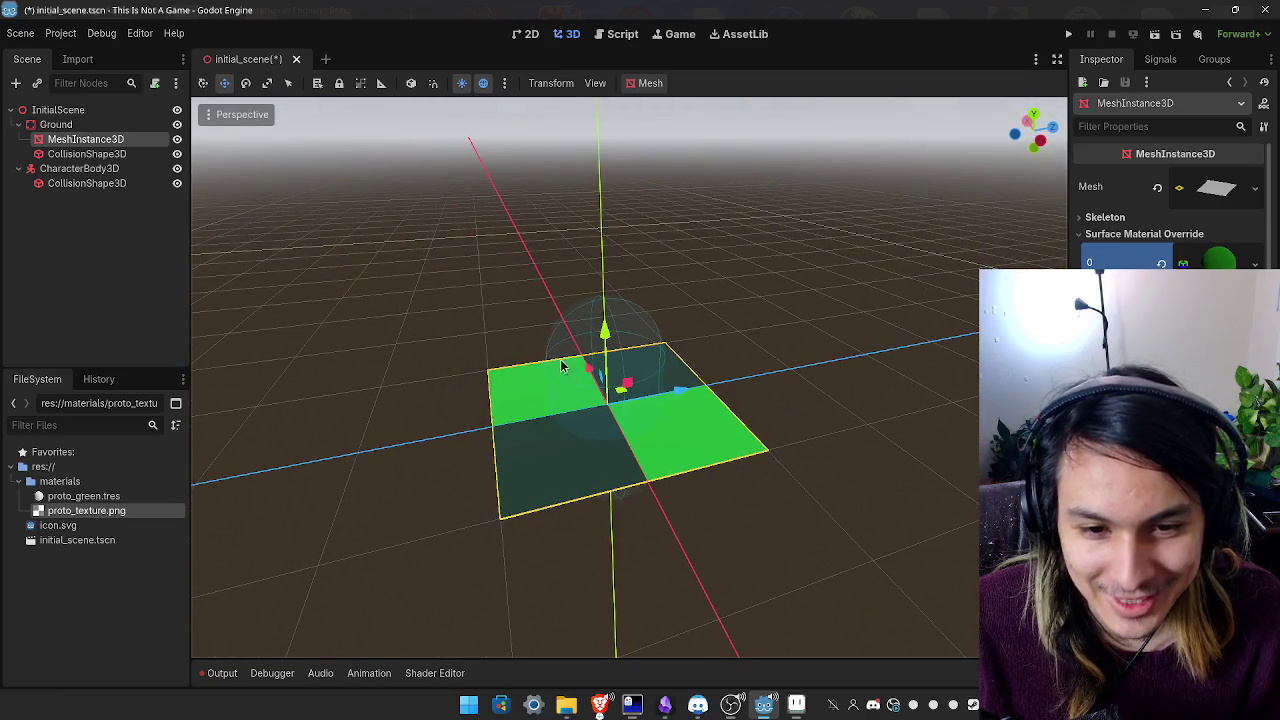
pyautogui.scroll(4, 565, 365)
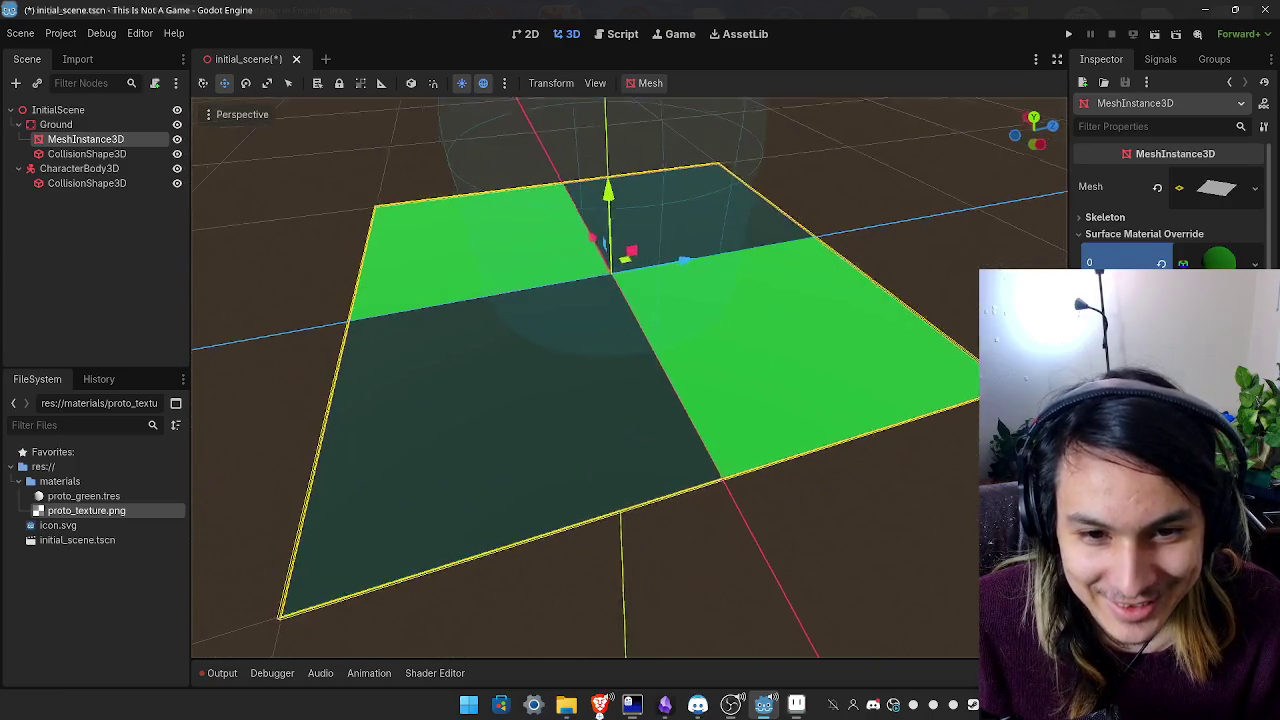
pyautogui.scroll(-3, 265, 300)
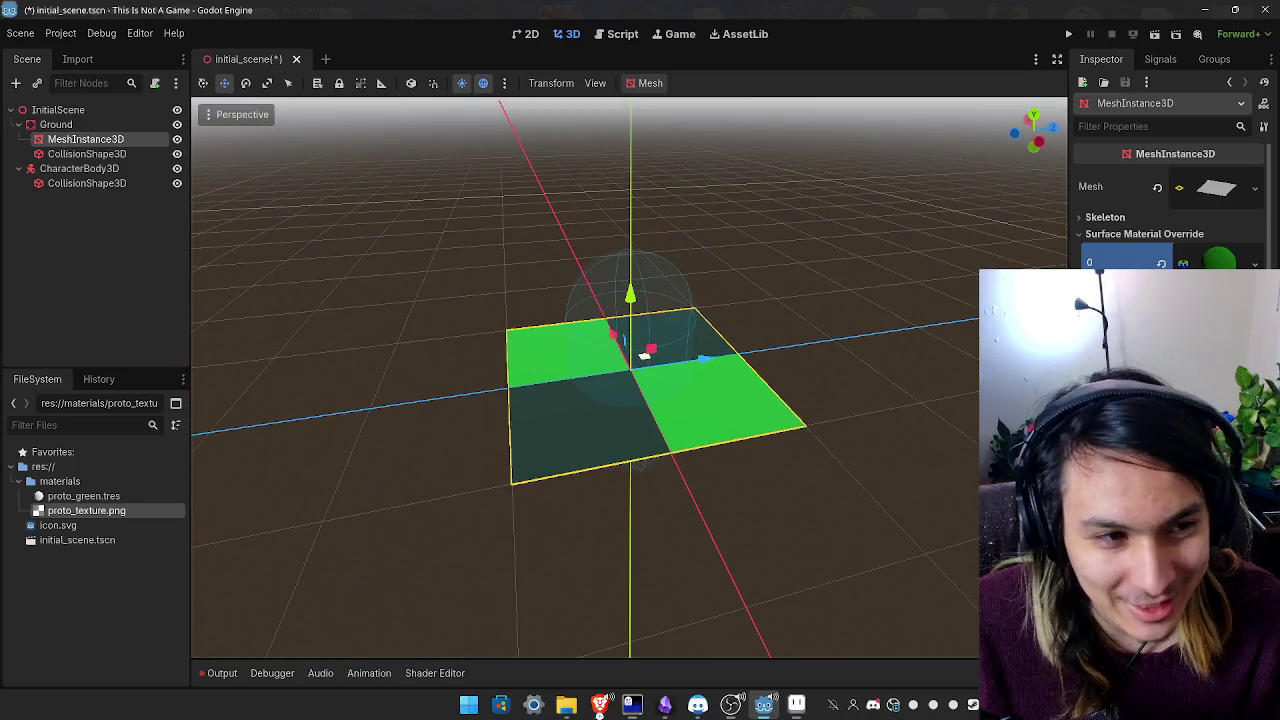
pyautogui.click(63, 185)
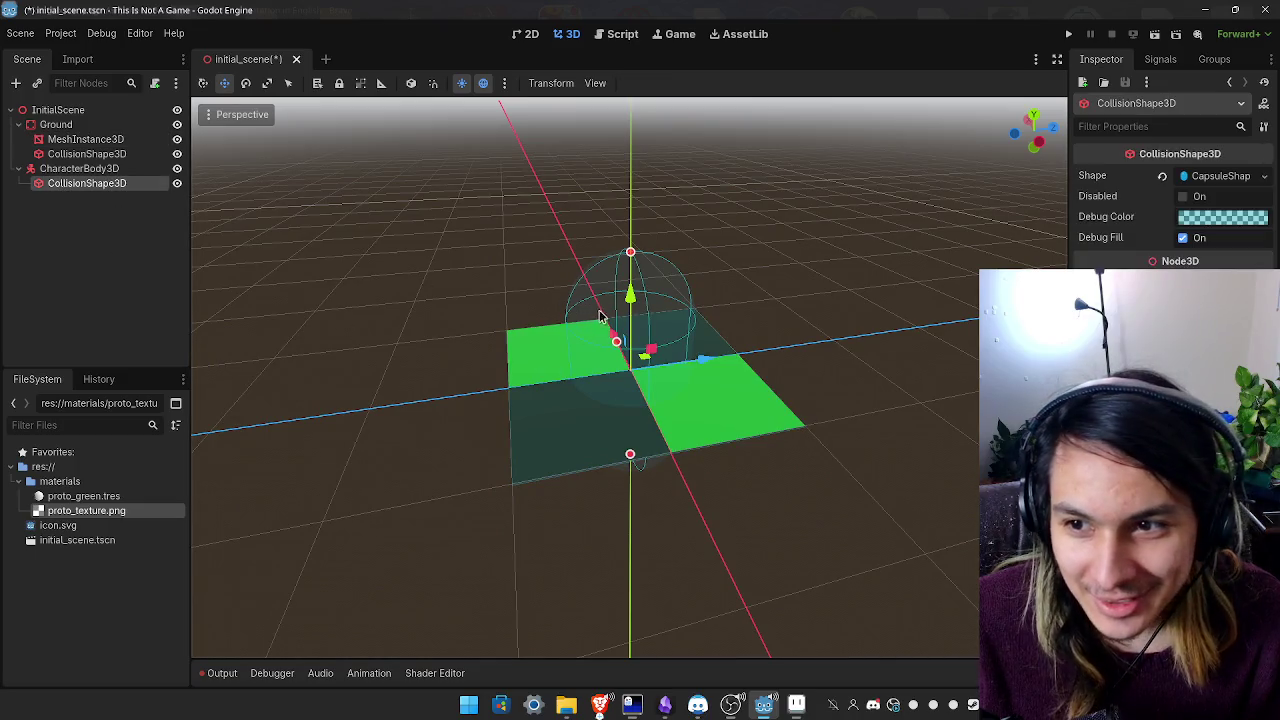
pyautogui.click(1210, 178)
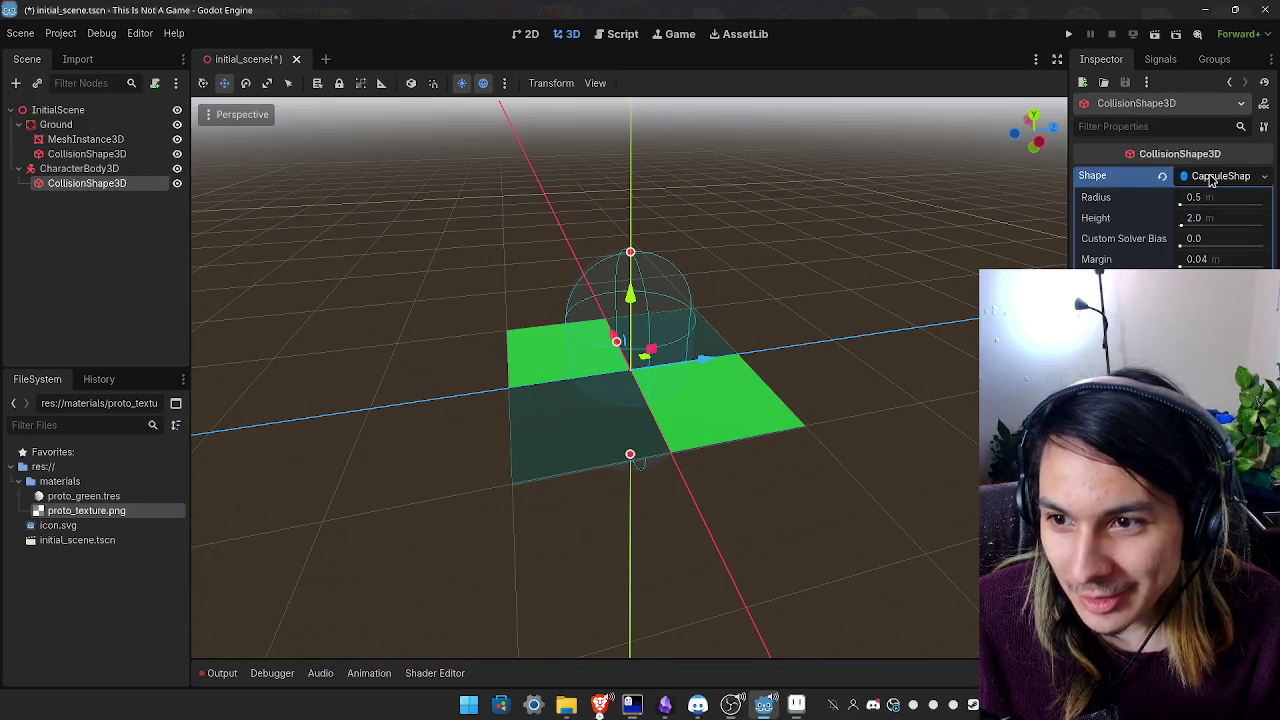
pyautogui.click(1210, 178)
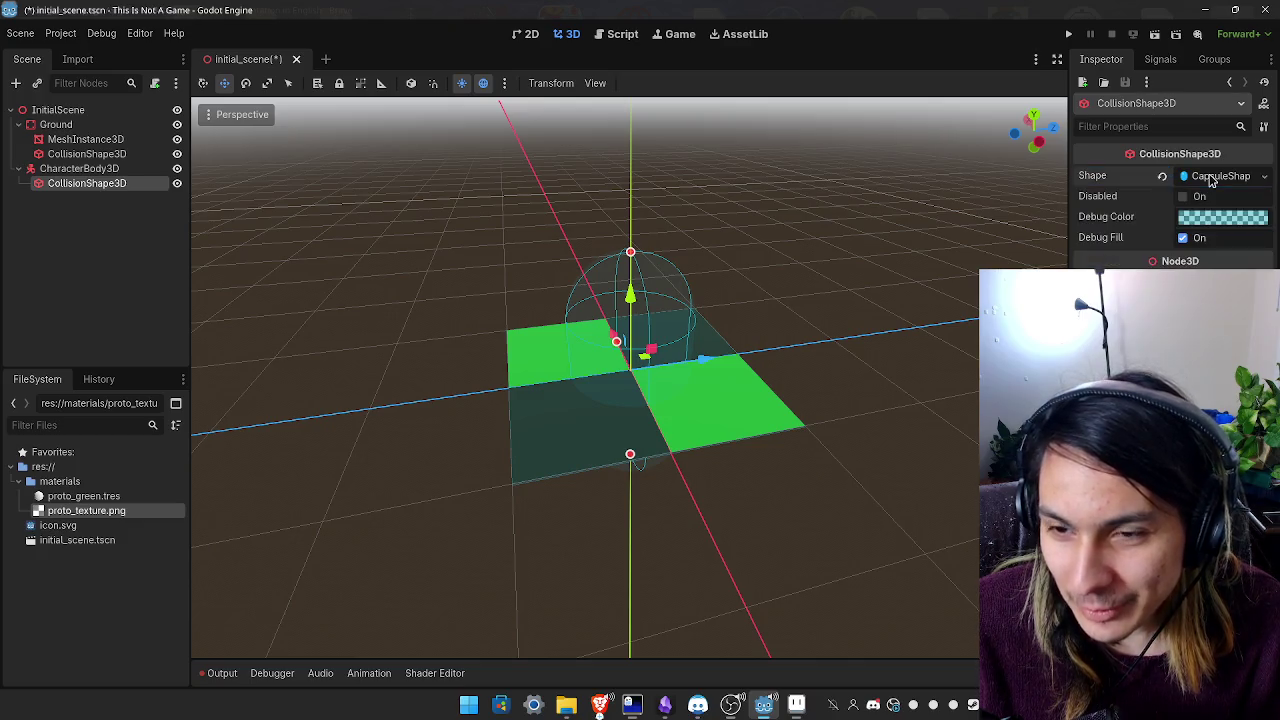
pyautogui.click(594, 432)
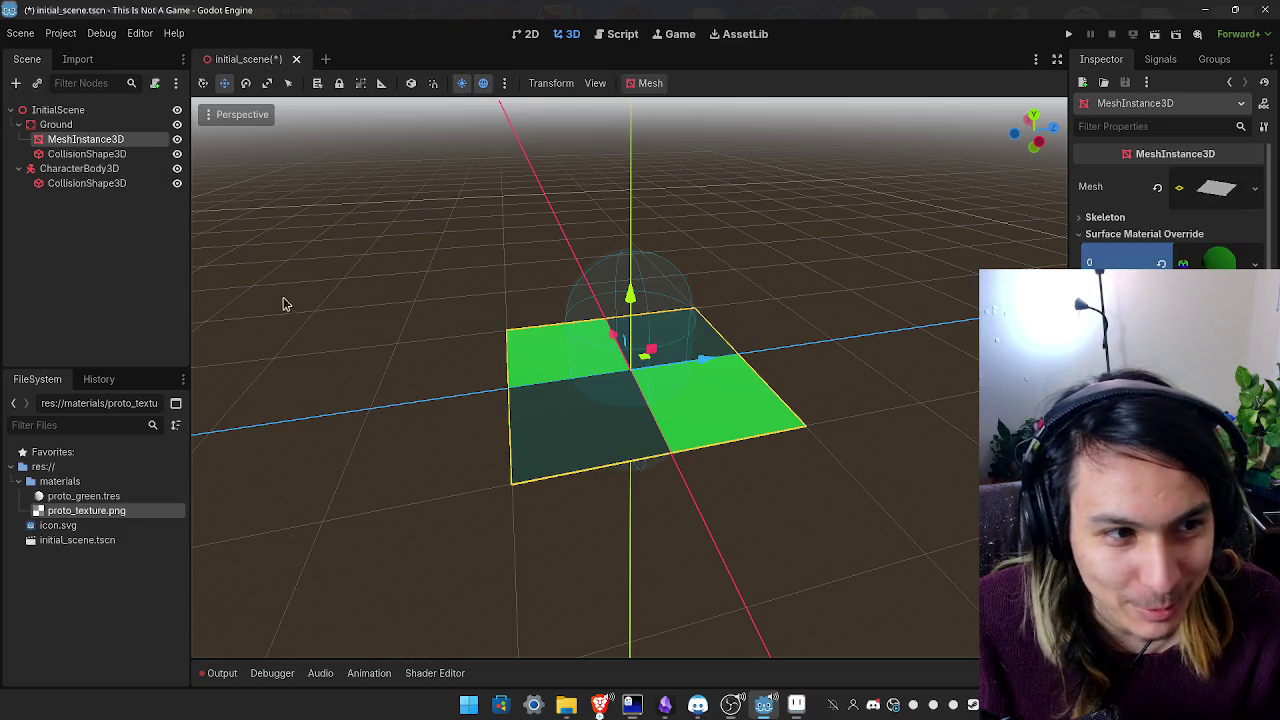
pyautogui.scroll(-3, 904, 345)
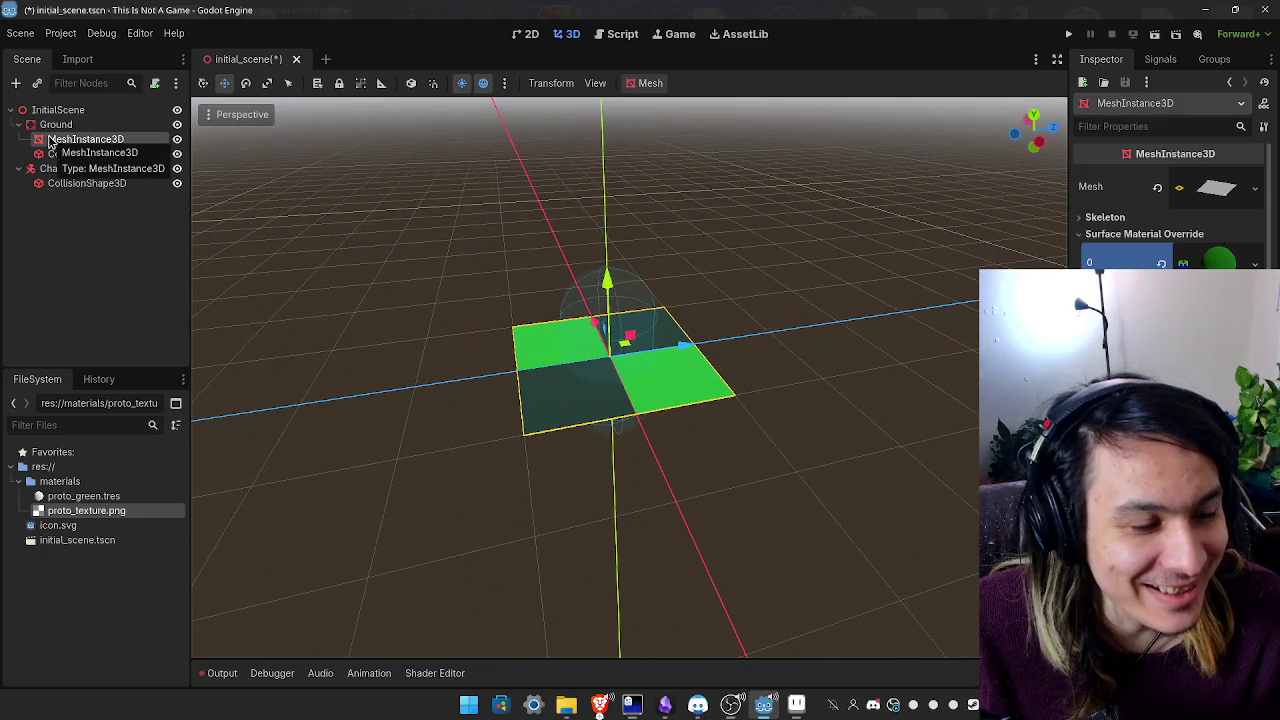
pyautogui.click(55, 125)
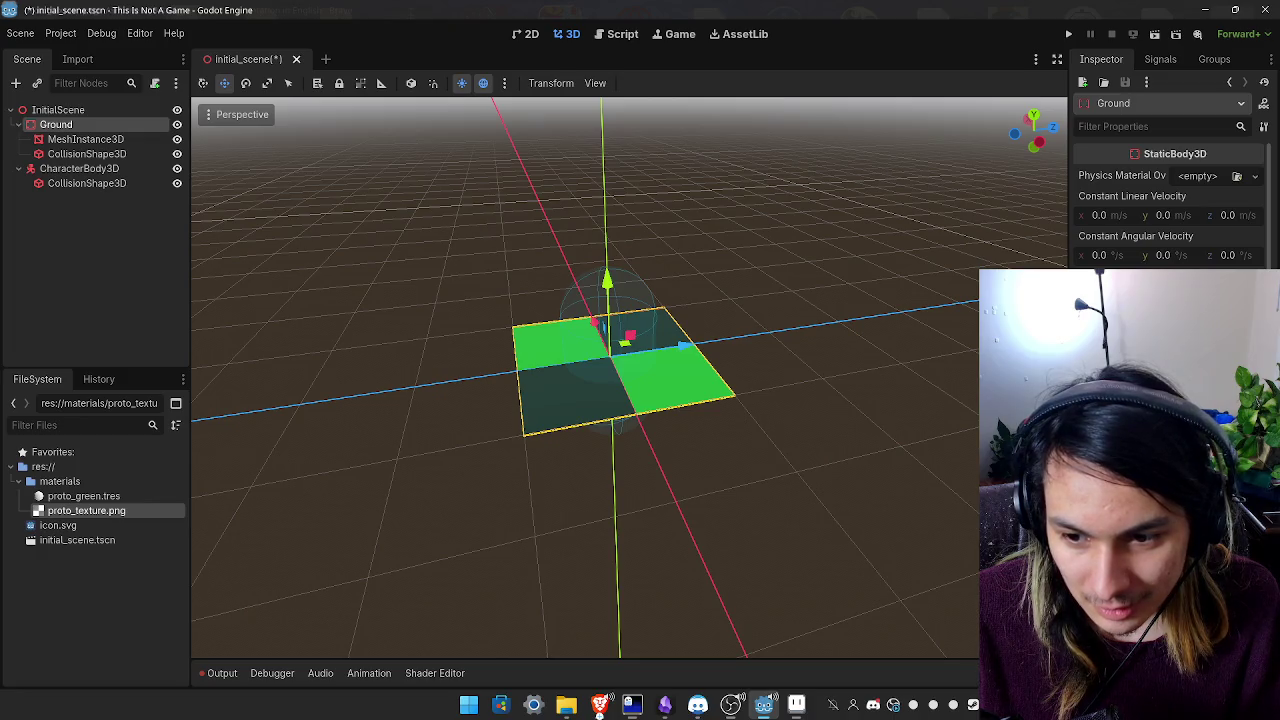
pyautogui.rightClick(58, 127)
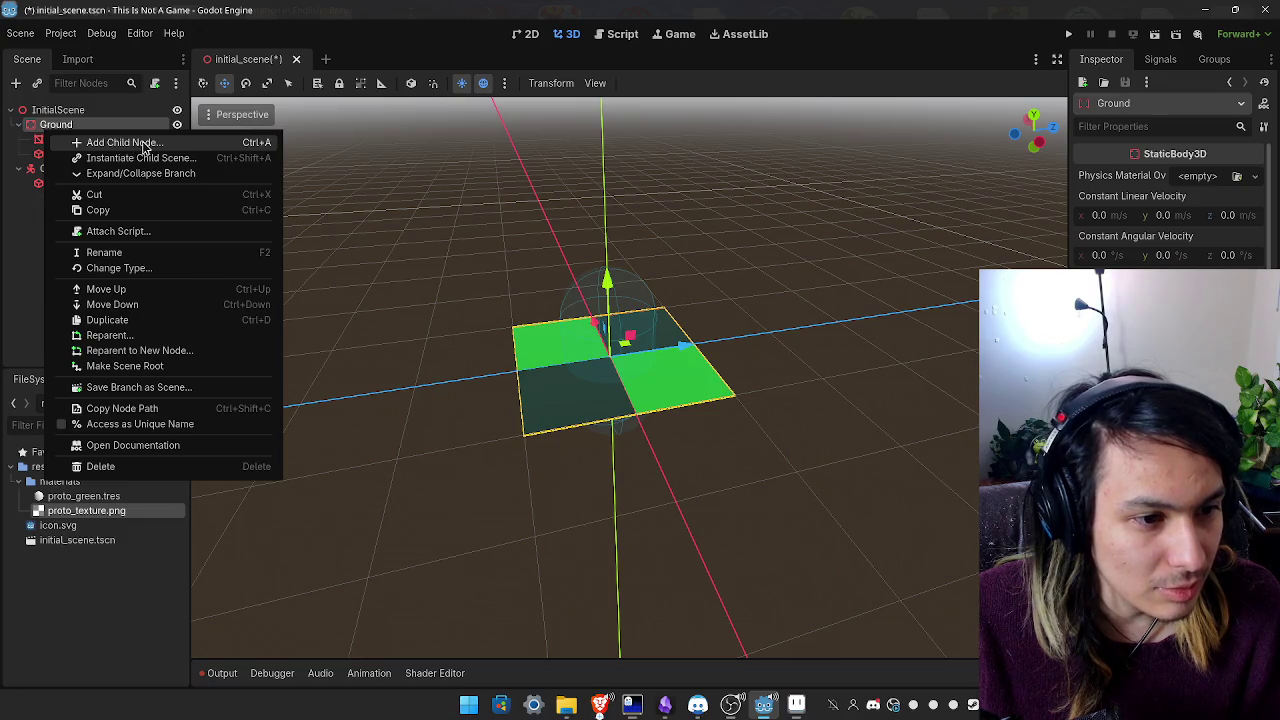
# Reparent Ground under a new Node3D and collapse its branch in the tree
pyautogui.click(193, 352)
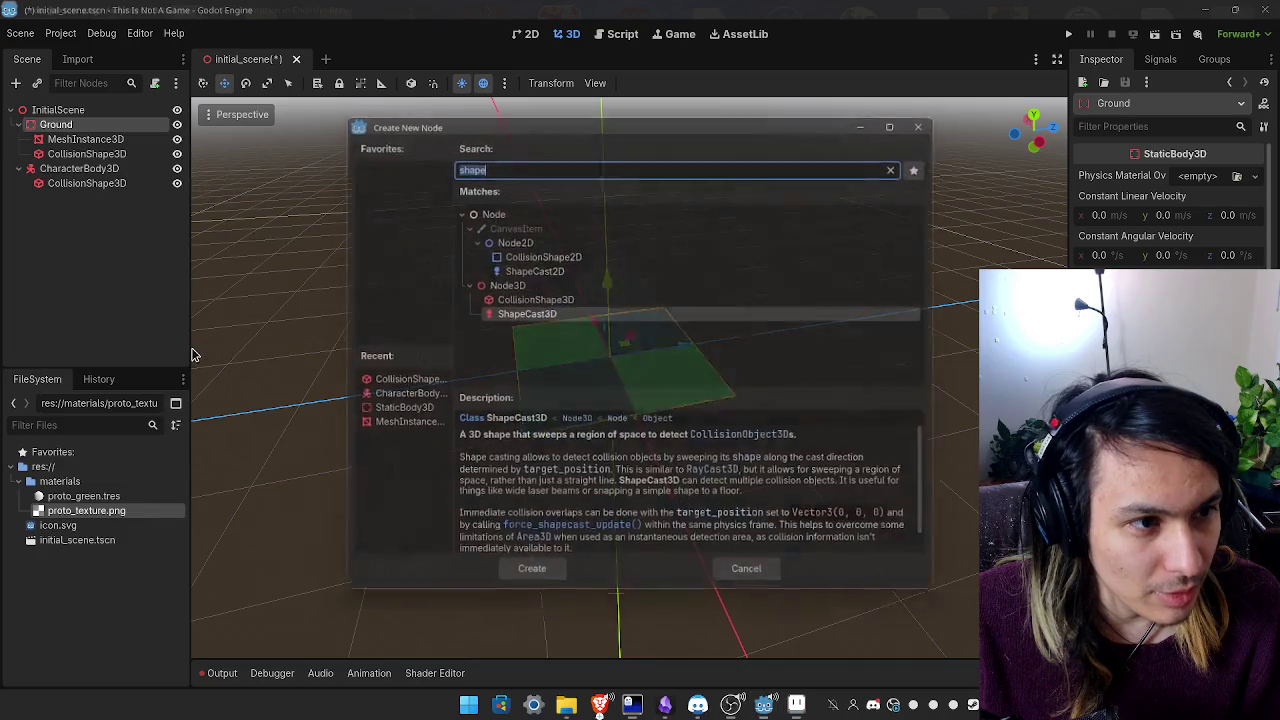
pyautogui.click(518, 284)
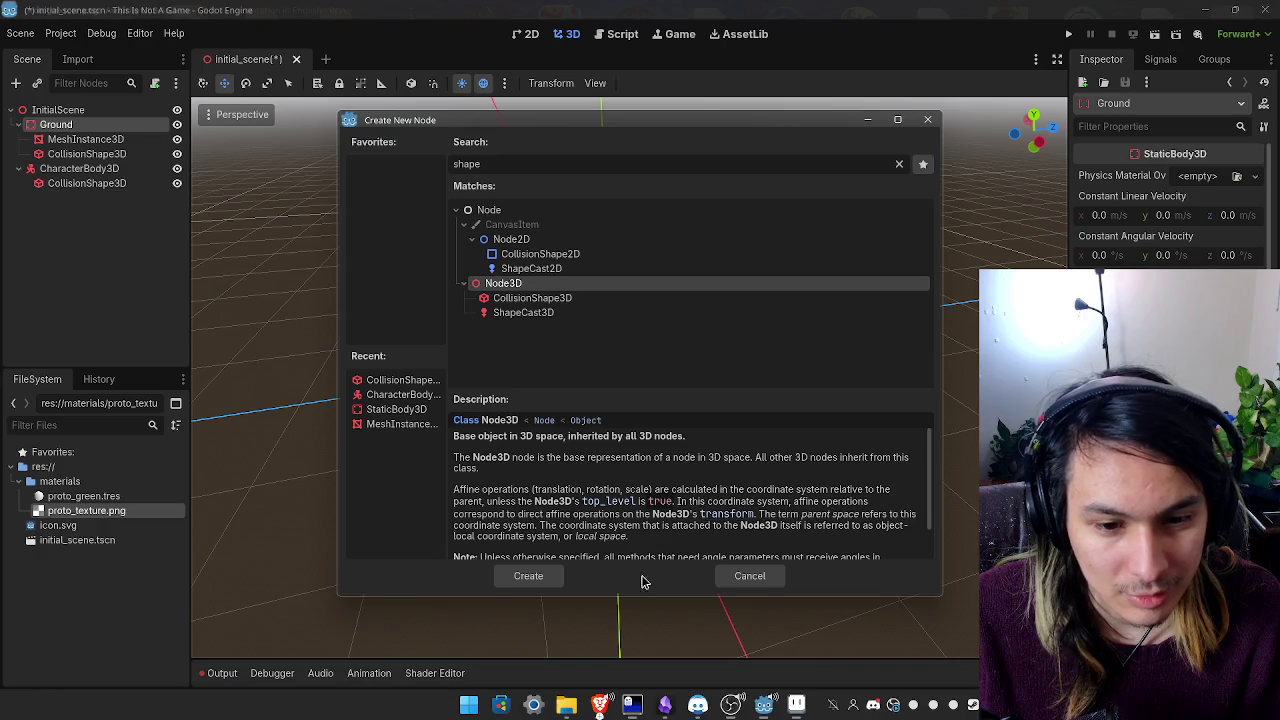
pyautogui.click(535, 576)
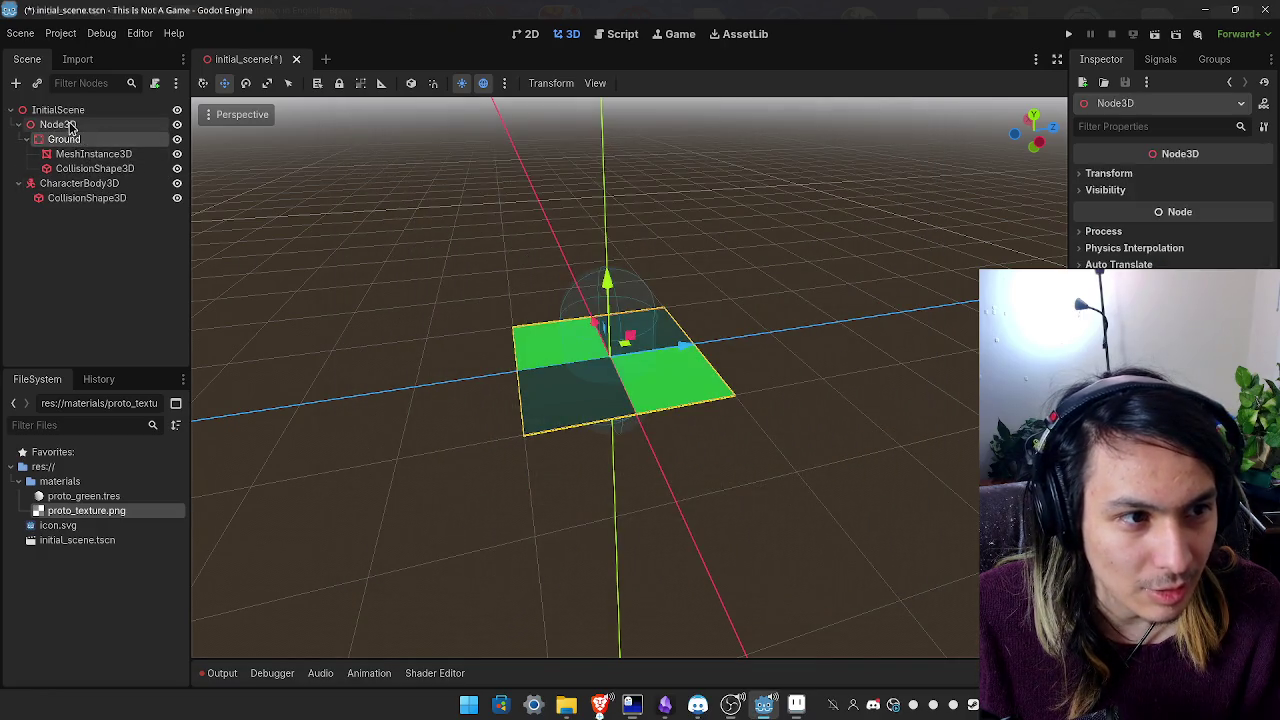
pyautogui.click(27, 140)
pyautogui.click(18, 124)
# Scale the new Node3D up about threefold and frame the enlarged floor
pyautogui.click(1100, 174)
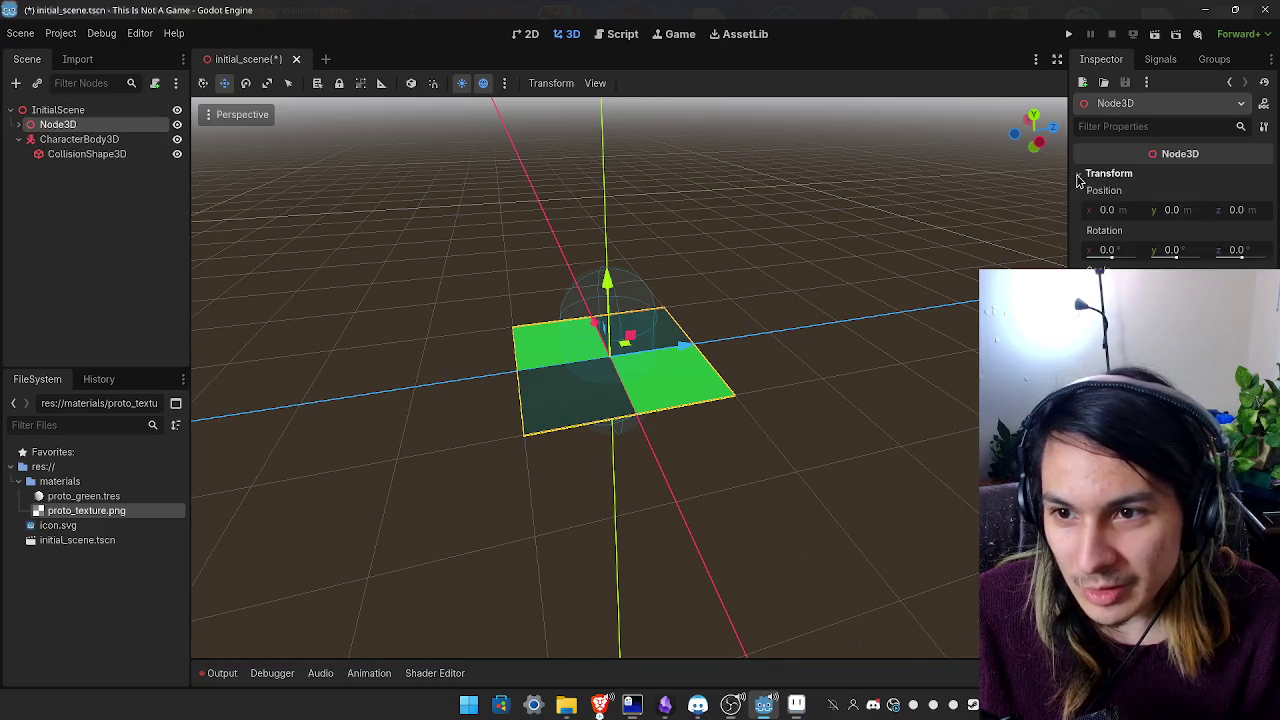
pyautogui.moveTo(1107, 290); pyautogui.dragTo(1160, 290)
pyautogui.scroll(-5, 629, 377)
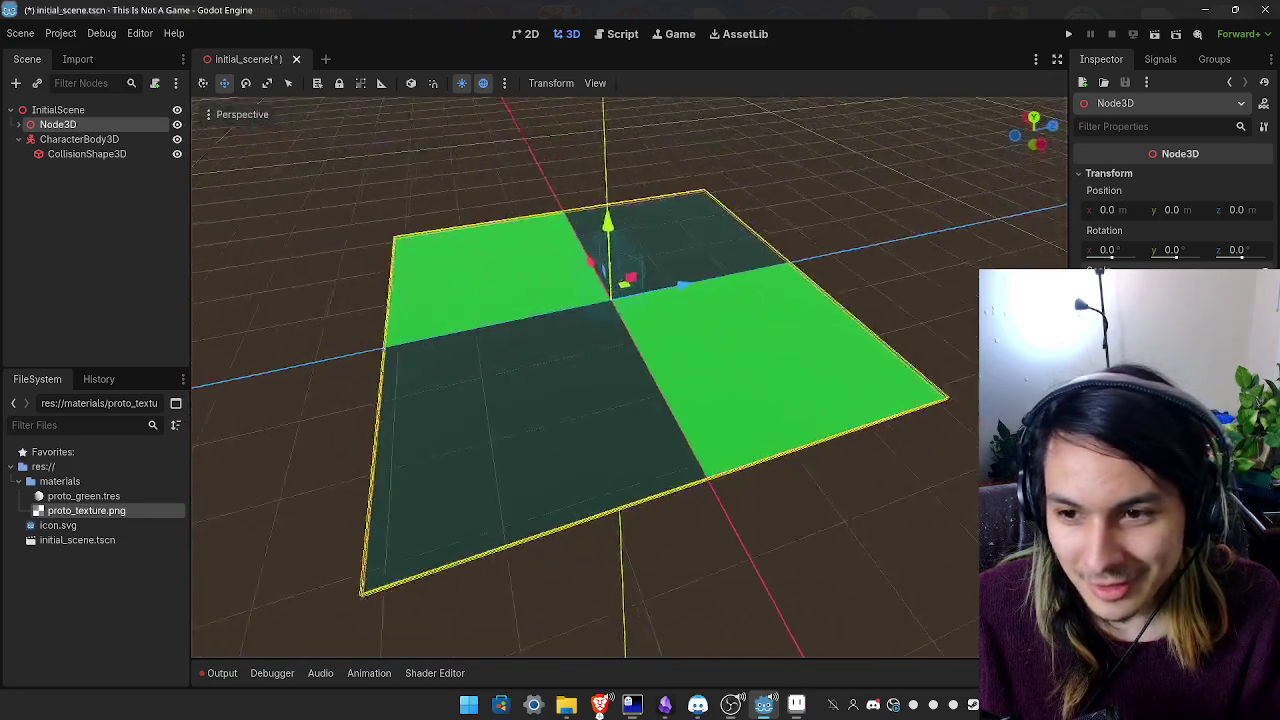
pyautogui.scroll(-1, 582, 330)
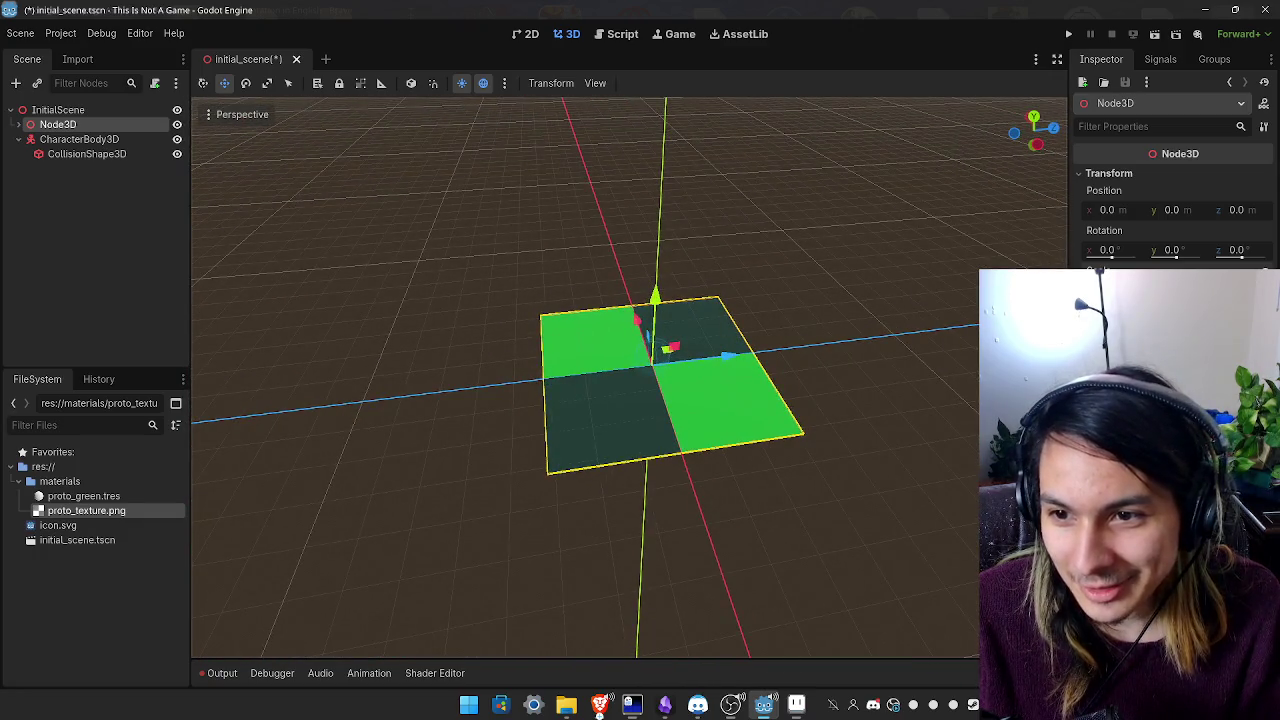
pyautogui.press('f')
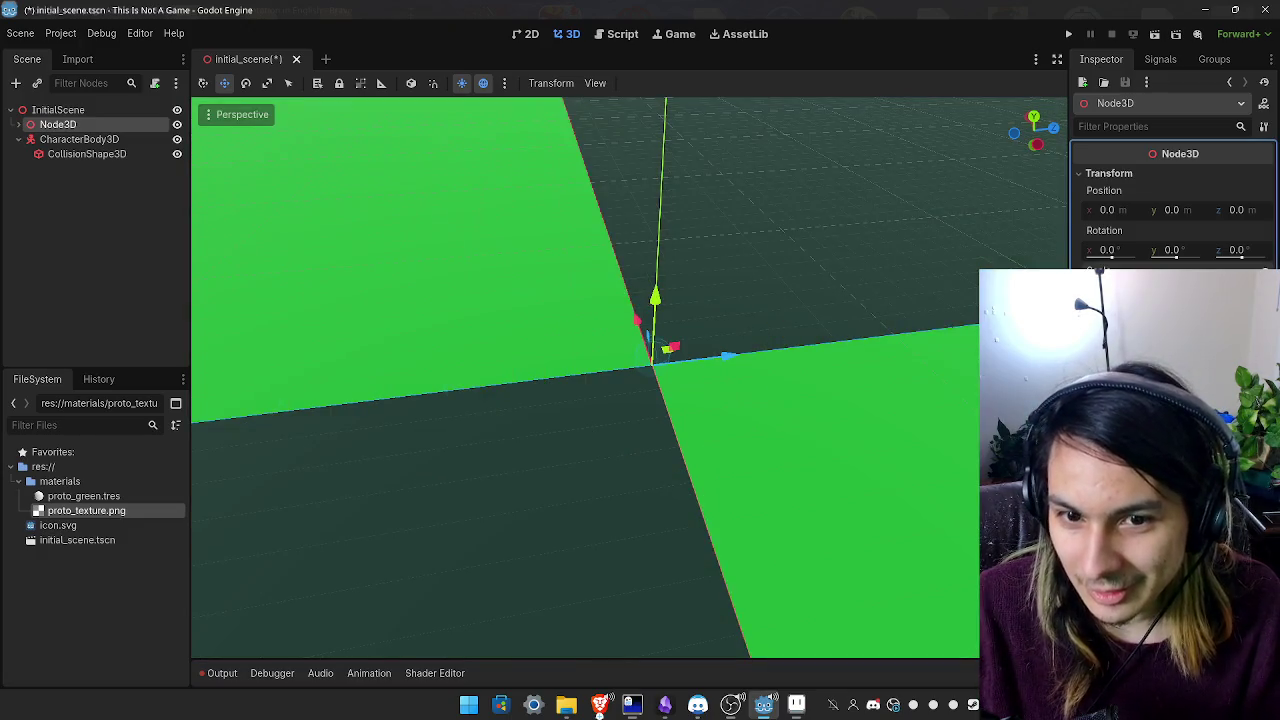
pyautogui.moveTo(1000, 234)
pyautogui.mouseDown()
pyautogui.moveTo(1000, 200)
pyautogui.moveTo(1035, 280)
pyautogui.mouseUp()
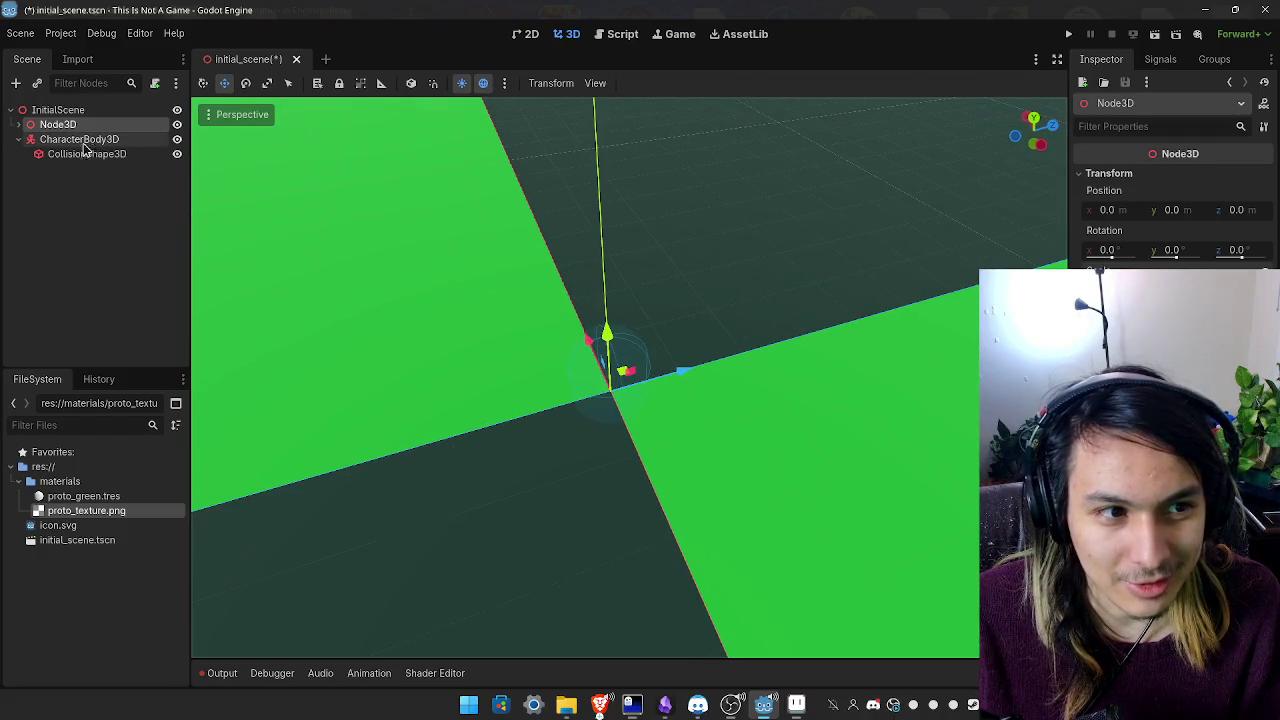
# Open the proto_green material from the FileSystem dock and browse its Inspector properties
pyautogui.click(78, 511)
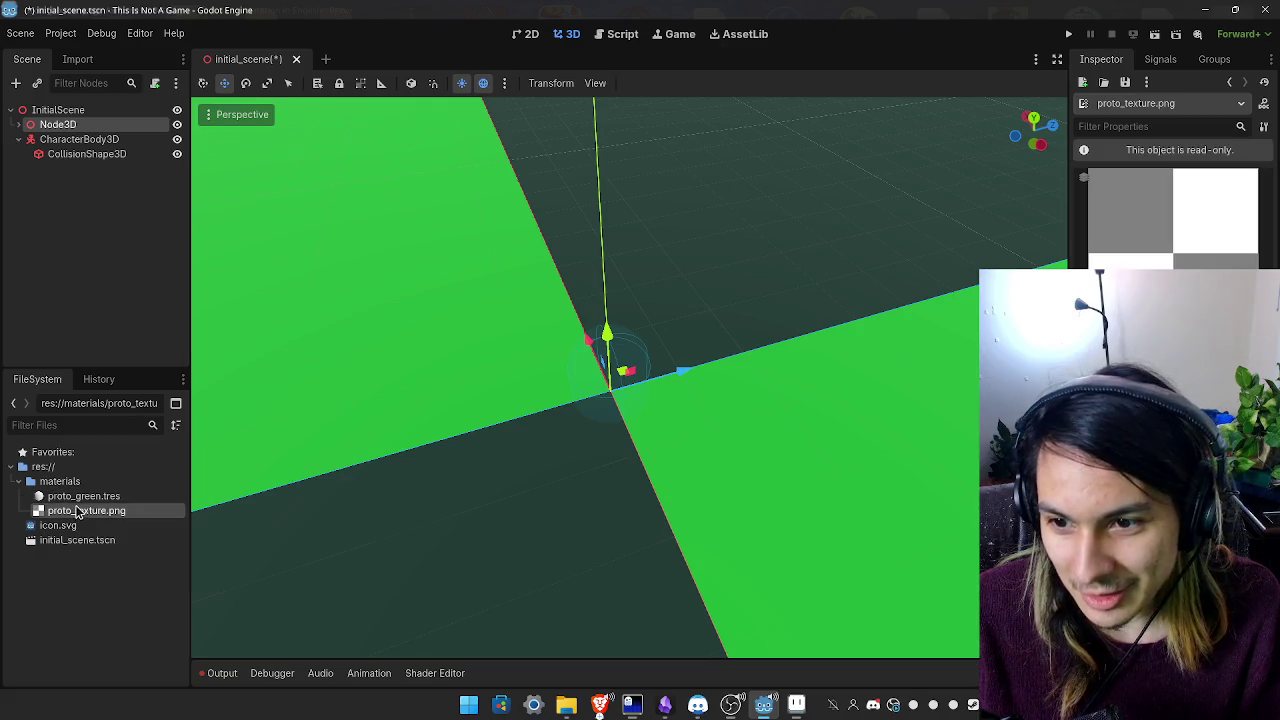
pyautogui.click(78, 497)
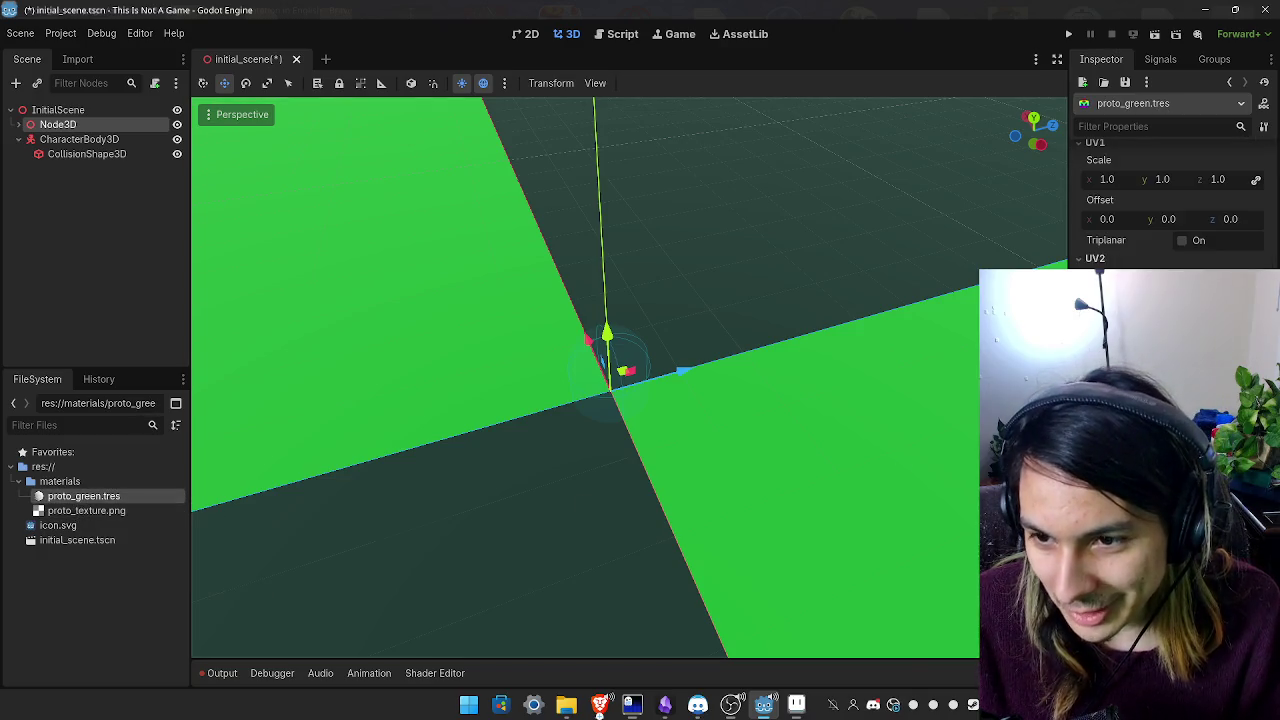
pyautogui.scroll(-1, 1170, 200)
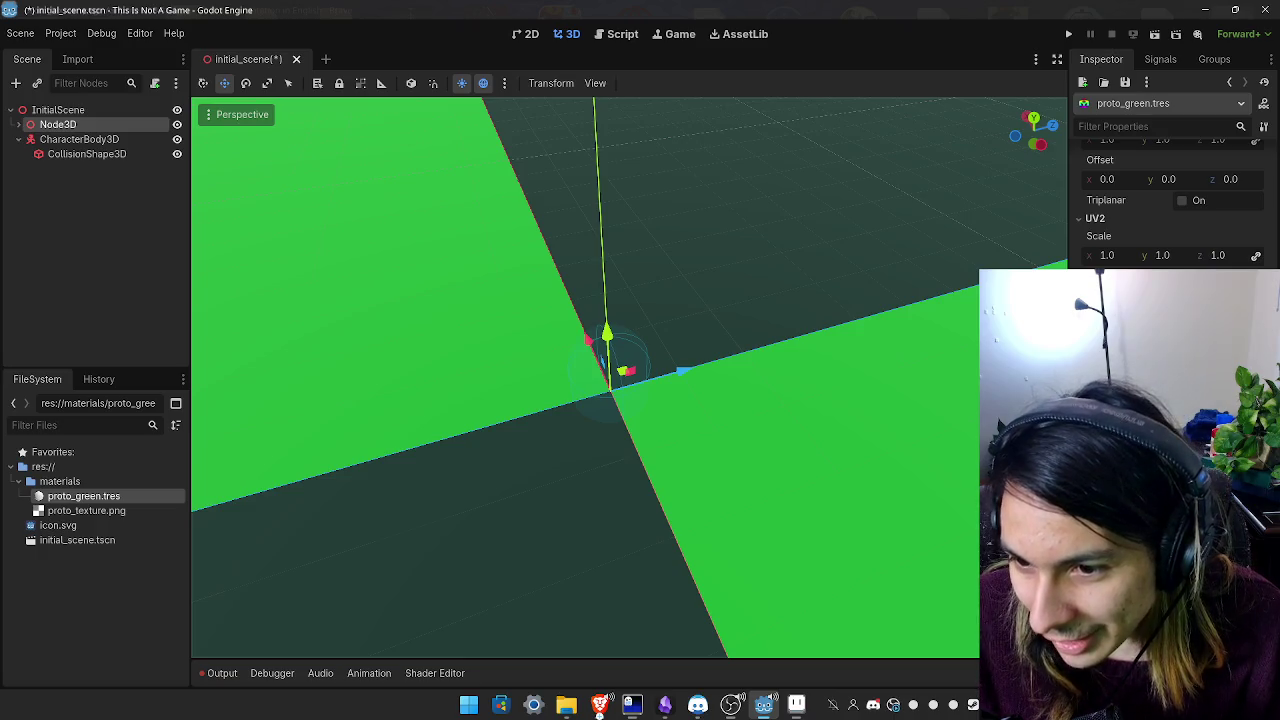
pyautogui.scroll(10, 1170, 200)
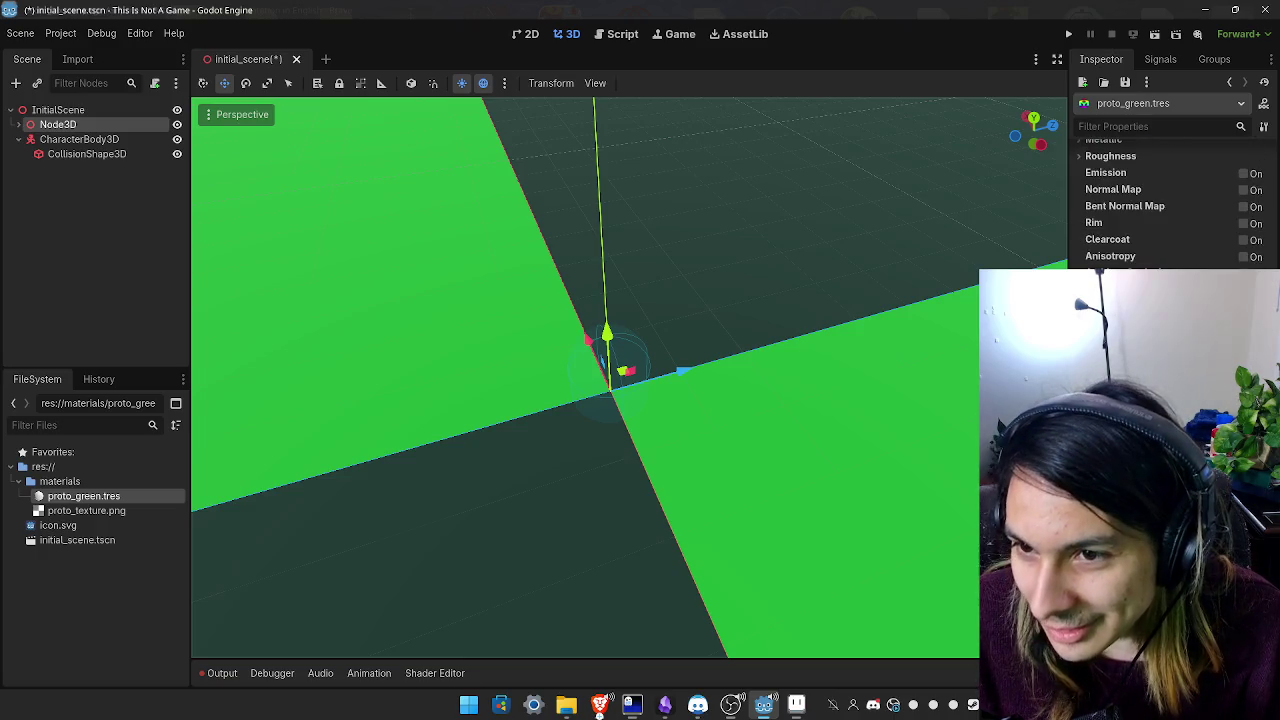
pyautogui.scroll(2, 1170, 200)
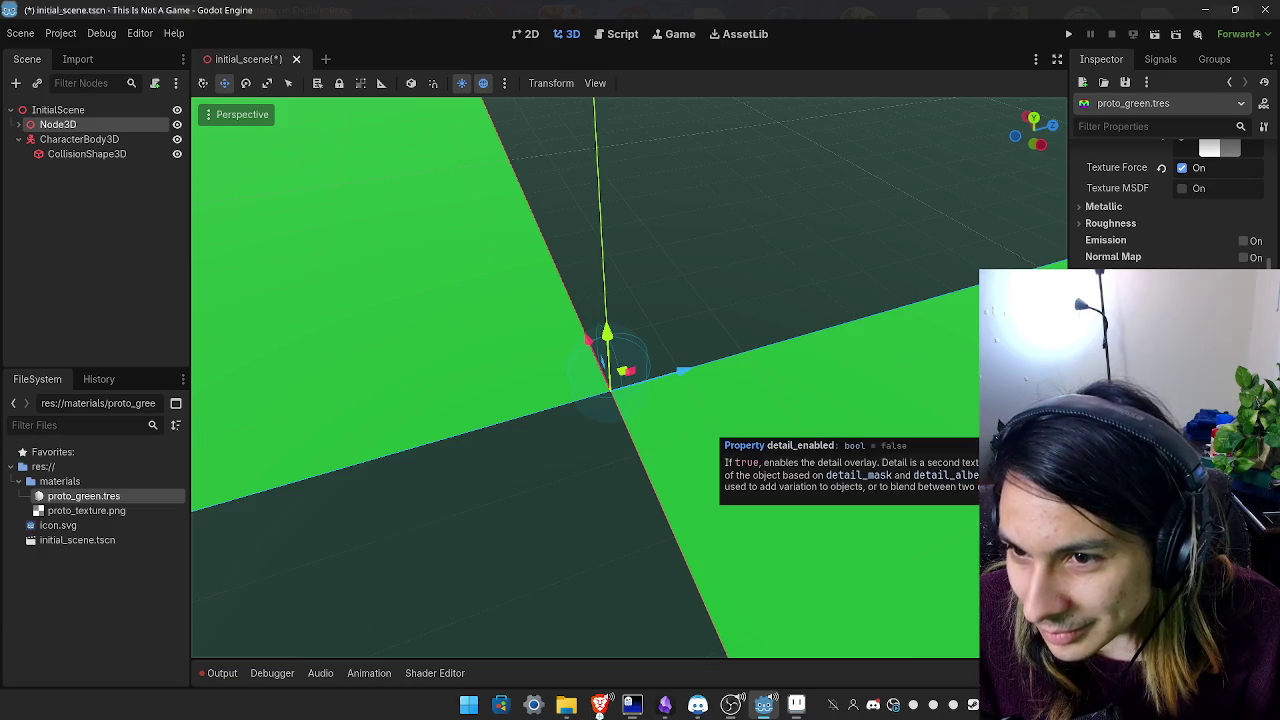
pyautogui.scroll(-4, 1170, 200)
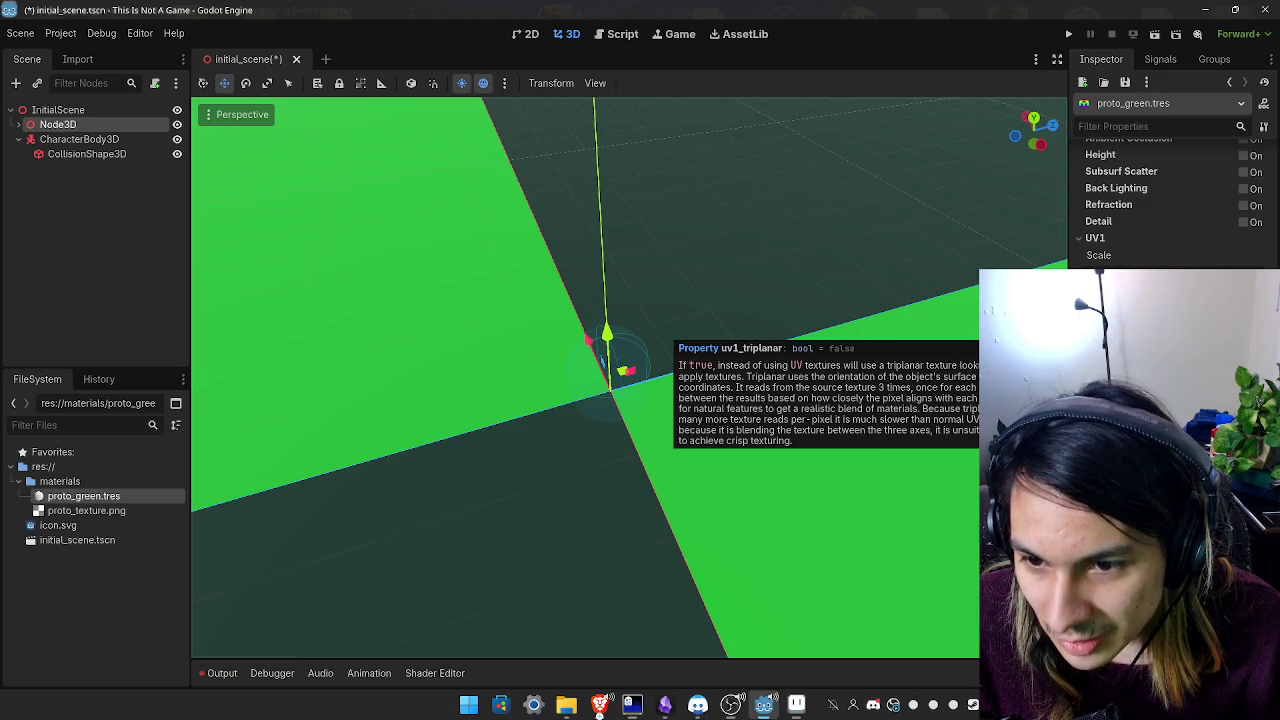
pyautogui.scroll(-3, 1170, 200)
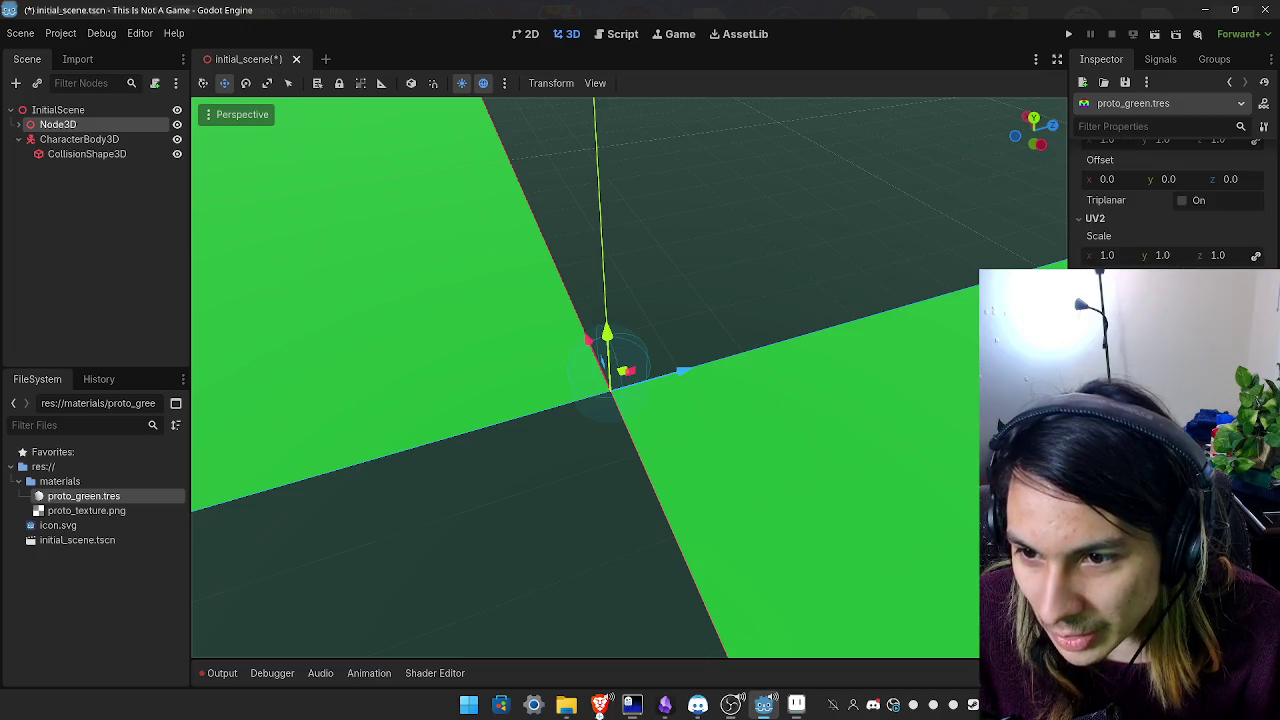
pyautogui.scroll(3, 1170, 200)
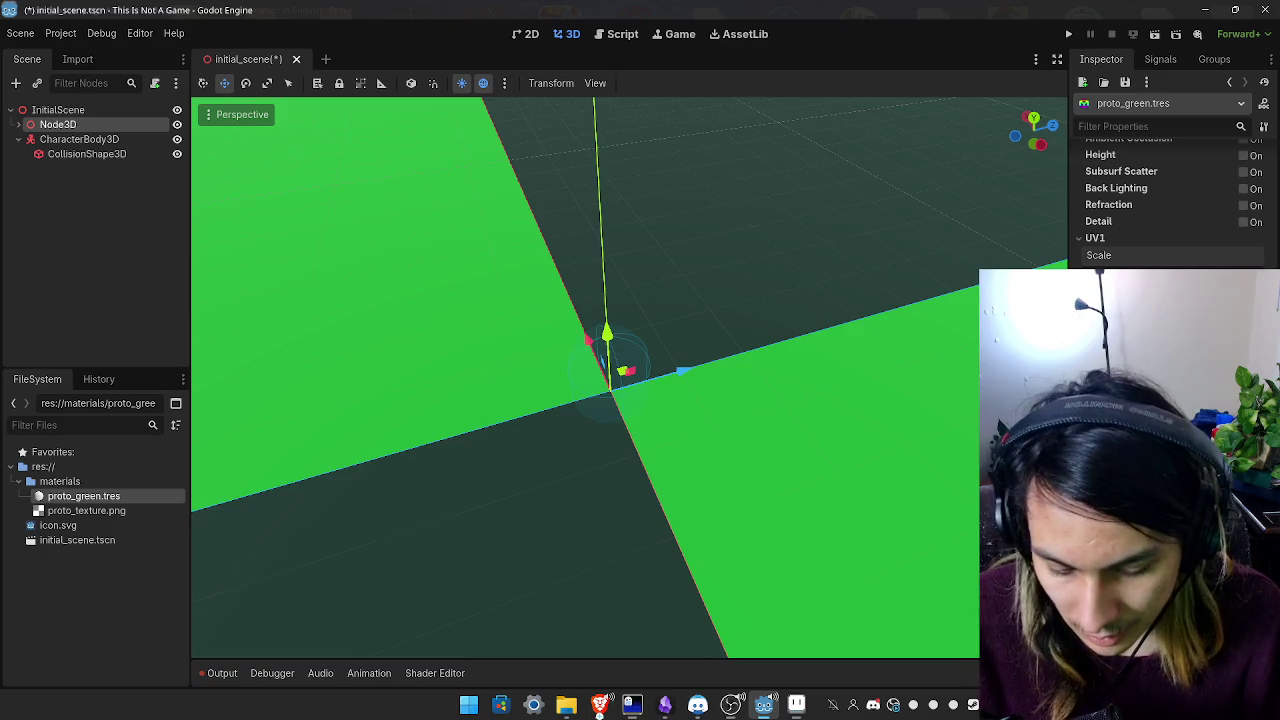
# Try adjusting the material's UV1 scale, then orbit to see the floor and horizon
pyautogui.moveTo(1160, 275); pyautogui.dragTo(1120, 275)
pyautogui.moveTo(739, 345); pyautogui.dragTo(974, 307)
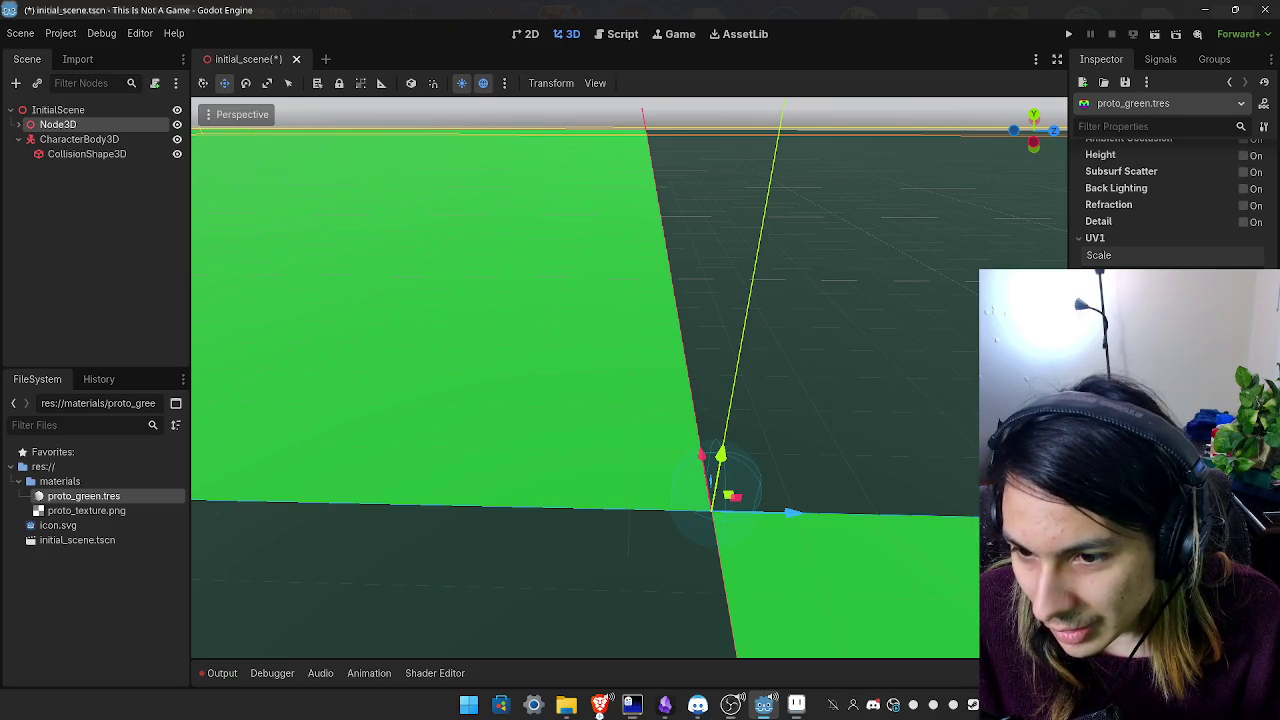
pyautogui.scroll(-2, 1170, 200)
pyautogui.scroll(5, 1170, 200)
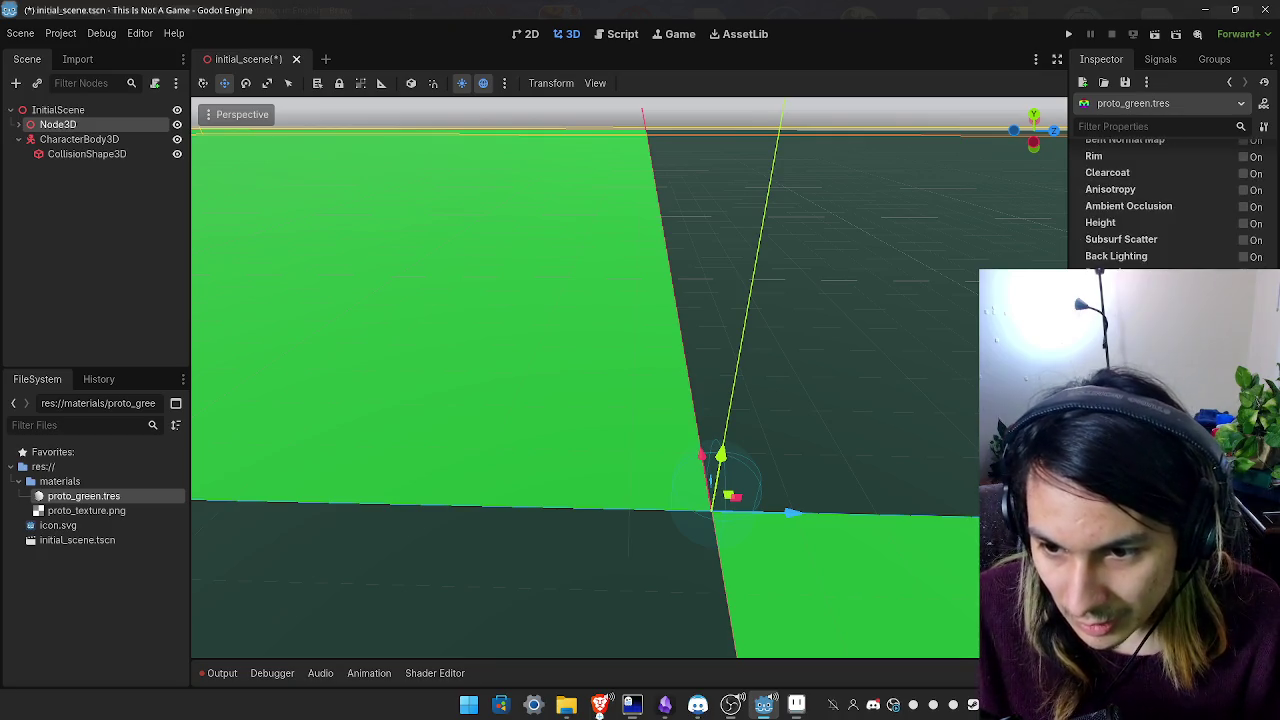
pyautogui.scroll(-4, 1170, 200)
pyautogui.scroll(-2, 834, 346)
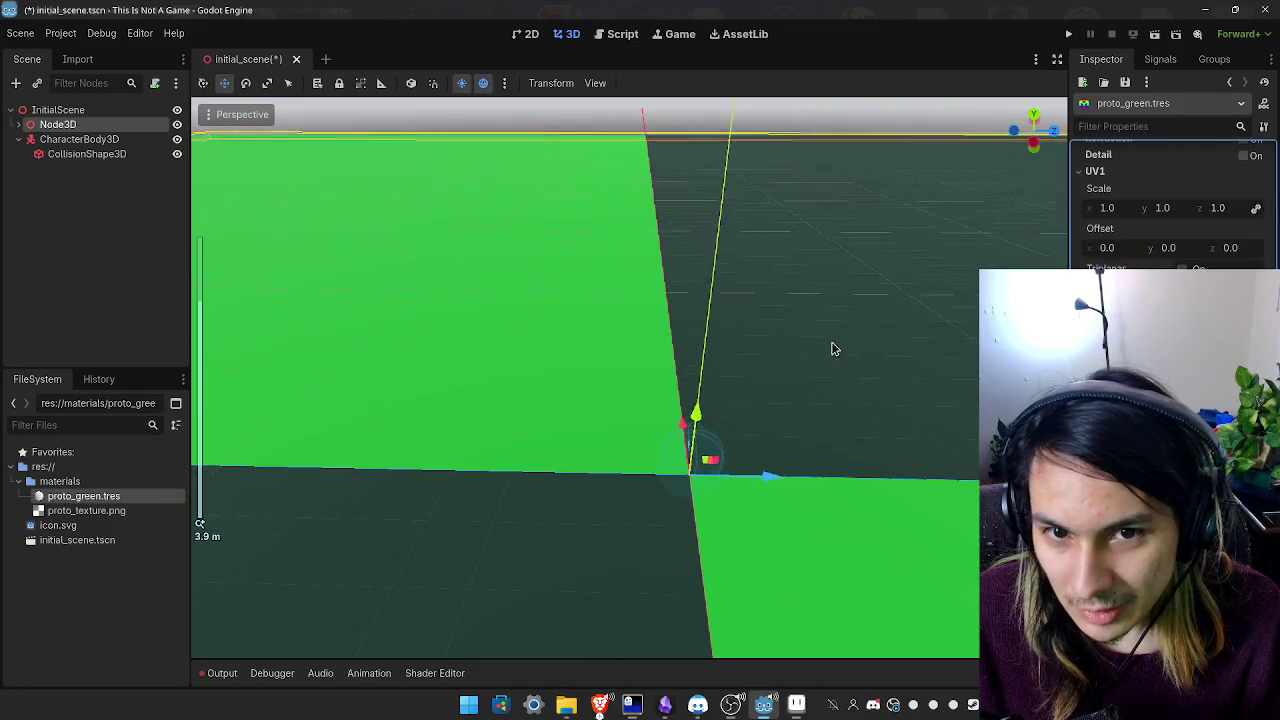
# Lift the floor's Node3D along the Y axis, then select CharacterBody3D
pyautogui.scroll(-5, 834, 346)
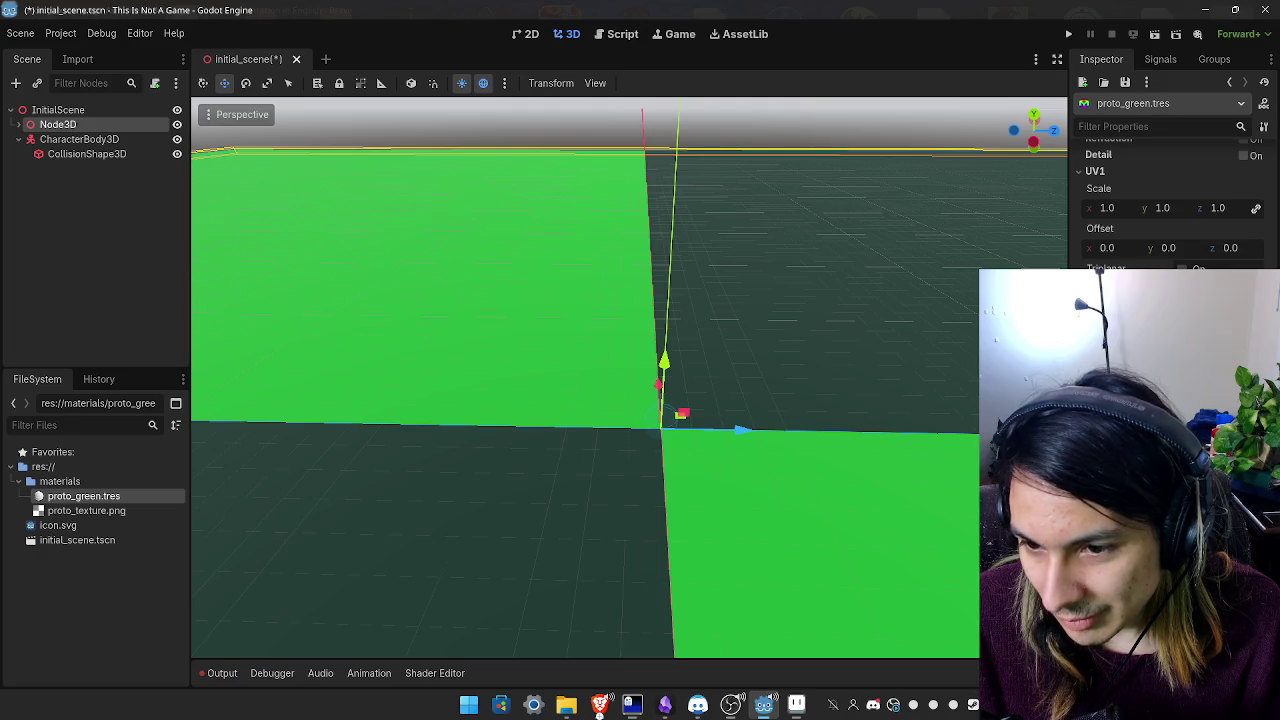
pyautogui.scroll(5, 1170, 200)
pyautogui.scroll(5, 1170, 200)
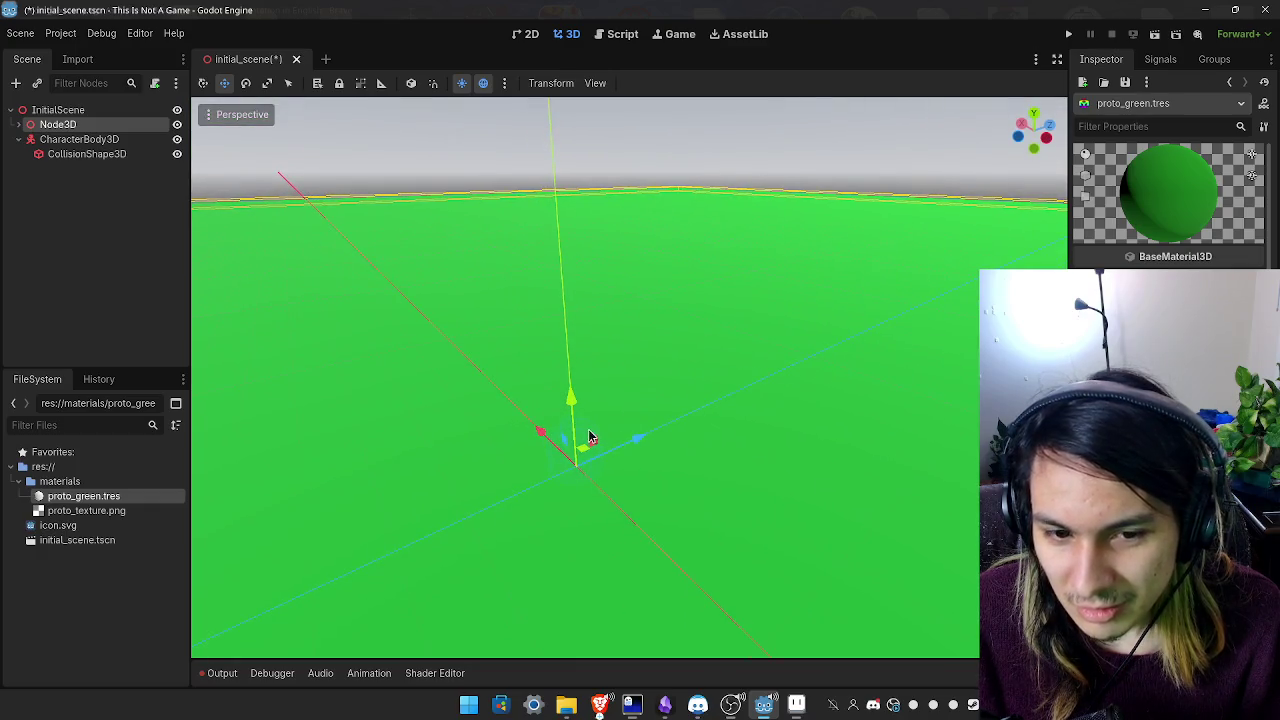
pyautogui.moveTo(569, 397)
pyautogui.mouseDown()
pyautogui.moveTo(566, 340)
pyautogui.moveTo(580, 374)
pyautogui.mouseUp()
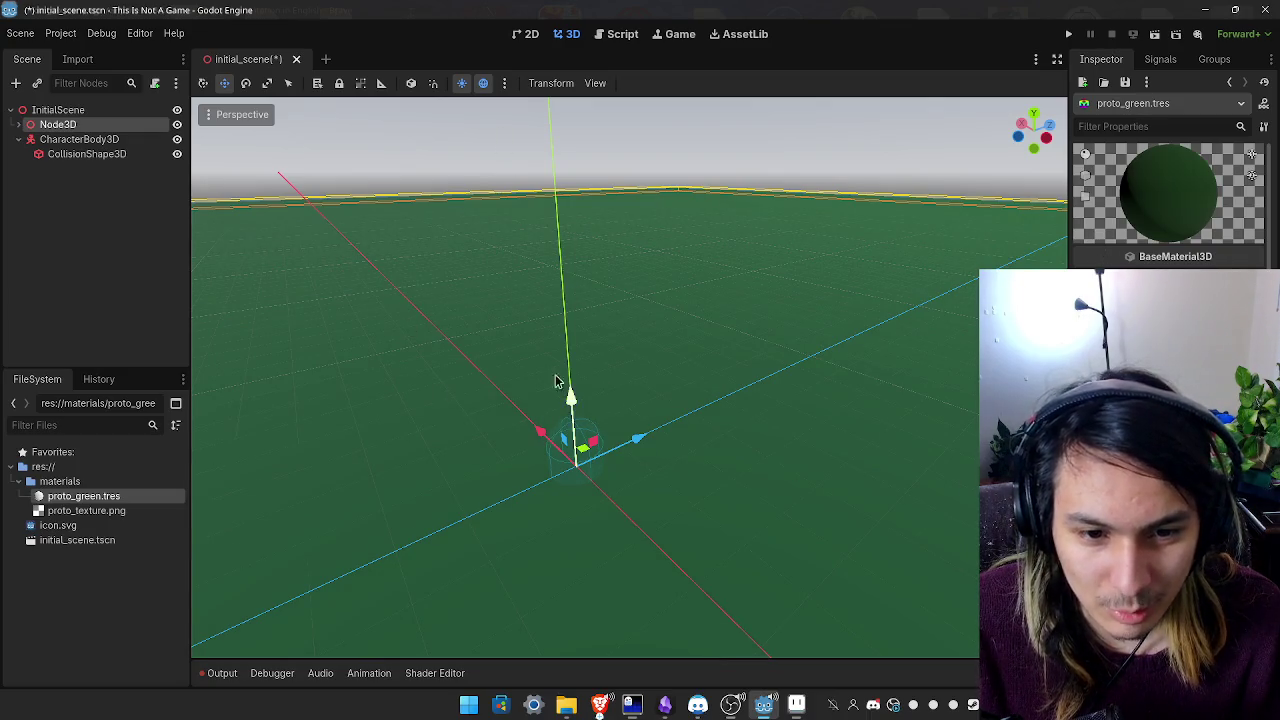
pyautogui.click(95, 140)
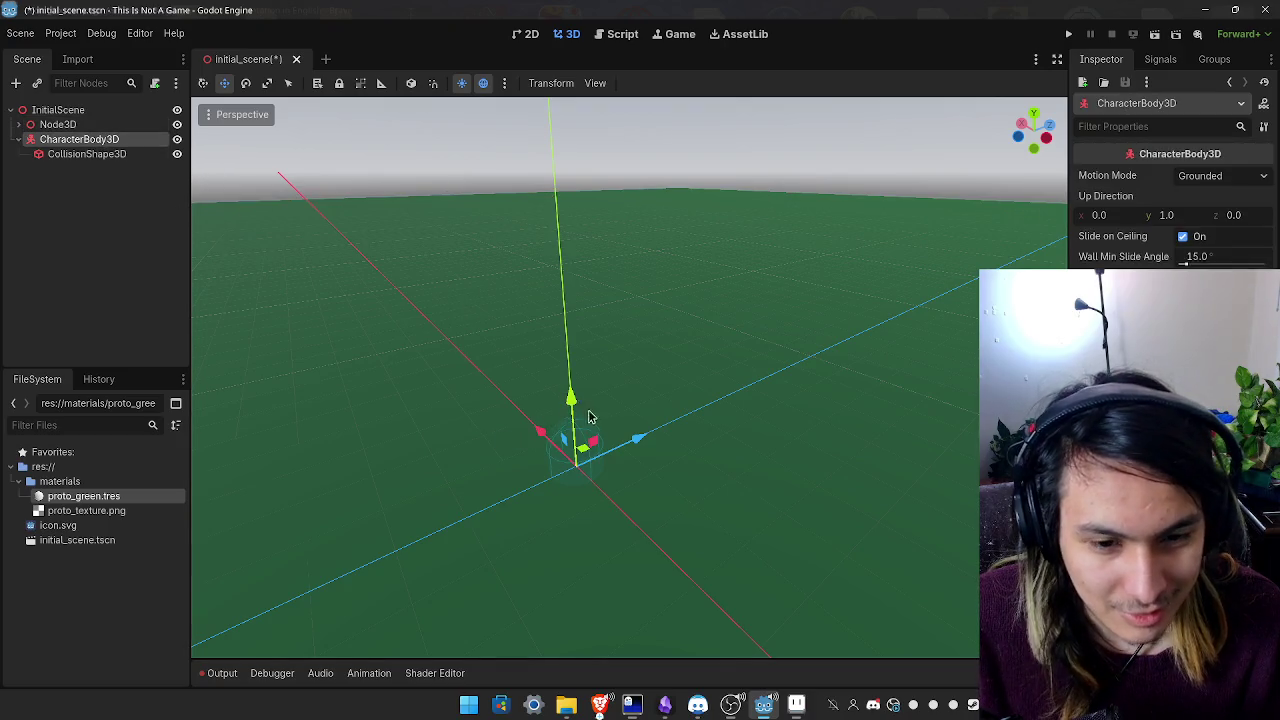
# Raise CharacterBody3D about 0.54 units onto the floor and save initial_scene.tscn
pyautogui.moveTo(571, 399)
pyautogui.mouseDown()
pyautogui.moveTo(566, 343)
pyautogui.moveTo(584, 380)
pyautogui.mouseUp()
pyautogui.moveTo(391, 442)
pyautogui.mouseDown()
pyautogui.moveTo(470, 445)
pyautogui.moveTo(480, 430)
pyautogui.mouseUp()
pyautogui.scroll(4, 480, 430)
pyautogui.moveTo(400, 420); pyautogui.dragTo(419, 419)
pyautogui.scroll(-5, 412, 420)
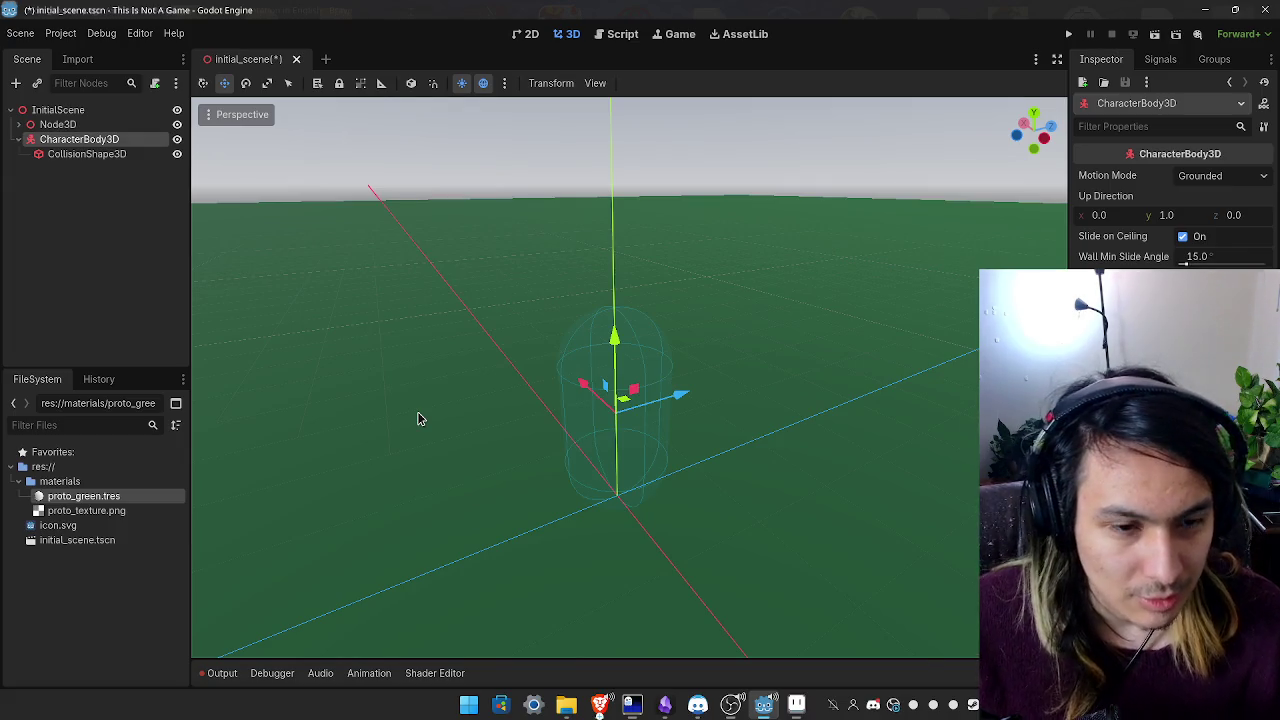
pyautogui.scroll(-3, 714, 386)
pyautogui.hotkey('ctrl', 's')
pyautogui.moveTo(630, 380)
pyautogui.mouseDown()
pyautogui.moveTo(700, 300)
pyautogui.moveTo(590, 360)
pyautogui.mouseUp()
# Run the game with initial_scene set as the main scene, then stop the test run
pyautogui.click(1073, 33)
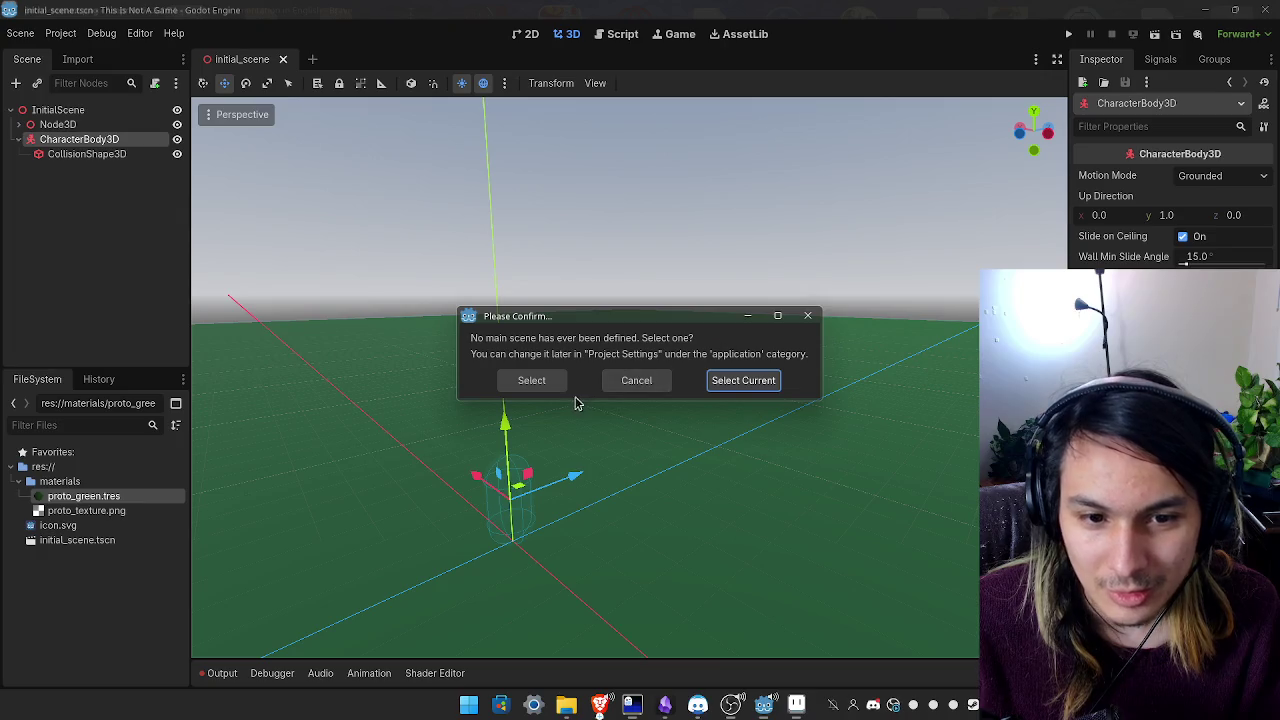
pyautogui.click(721, 381)
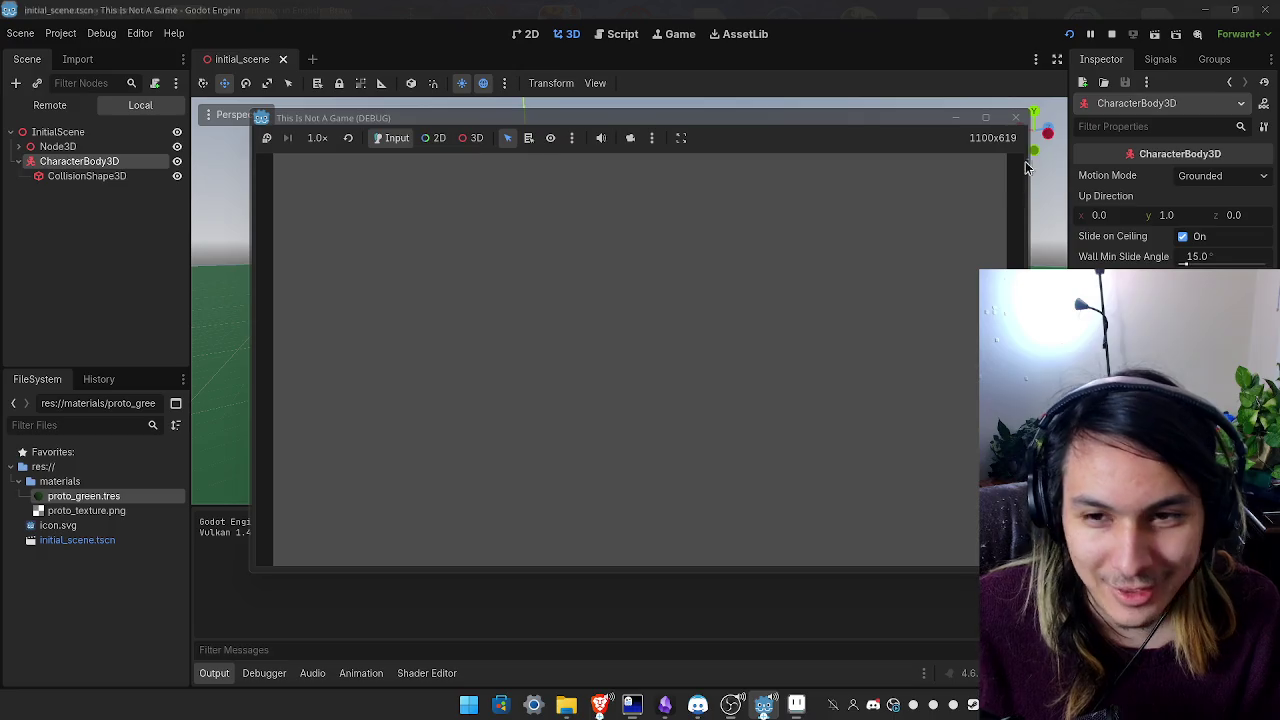
pyautogui.click(1016, 117)
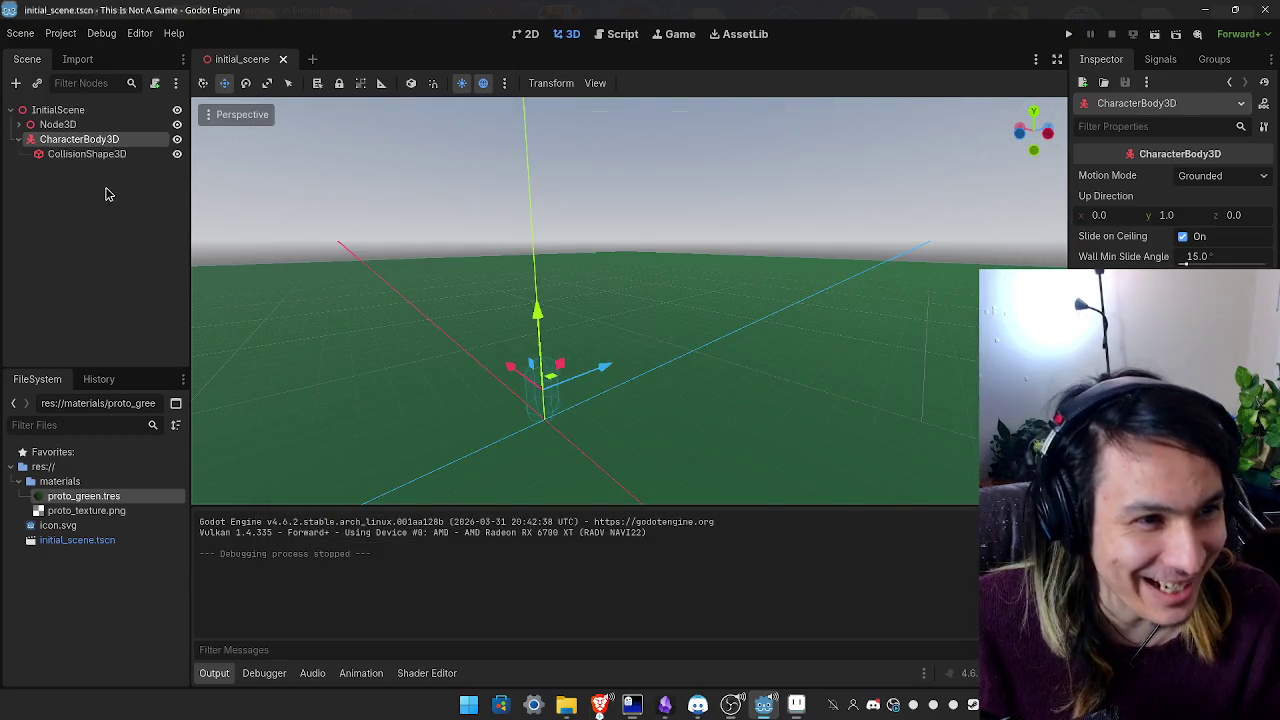
# Add a Camera3D node, briefly preview through it, and move it out along X
pyautogui.click(16, 83)
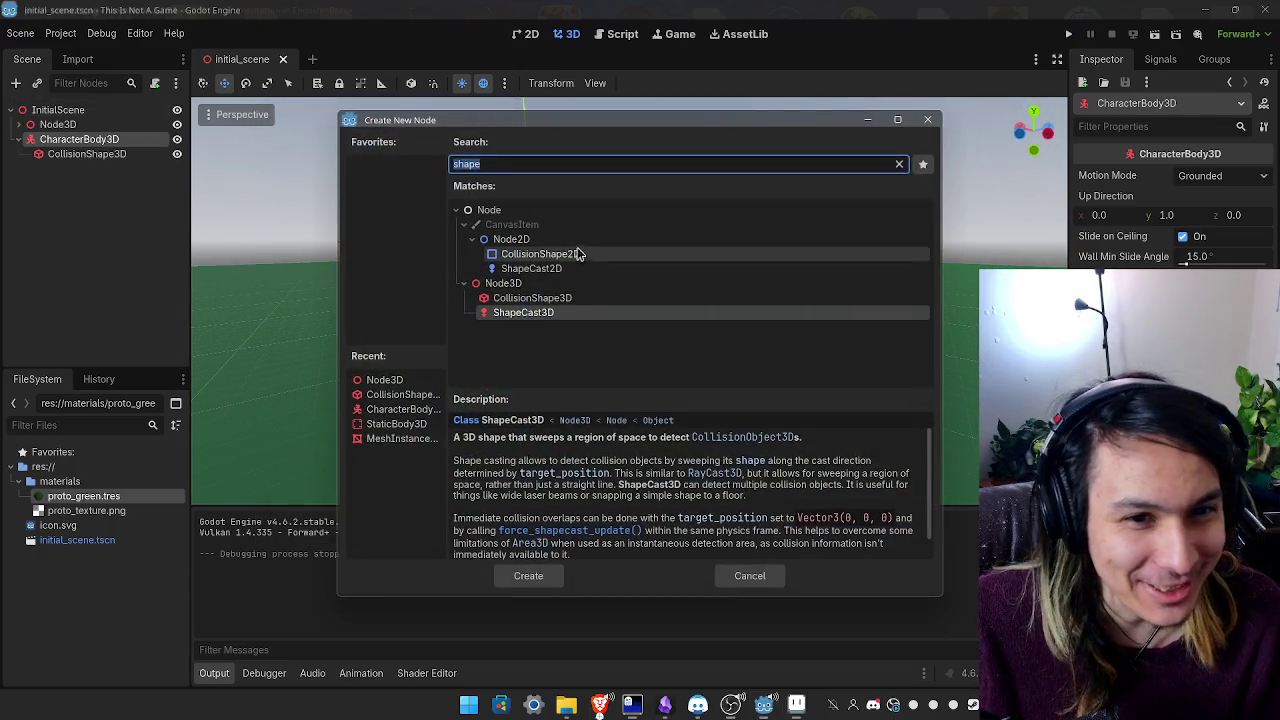
pyautogui.write('camera')
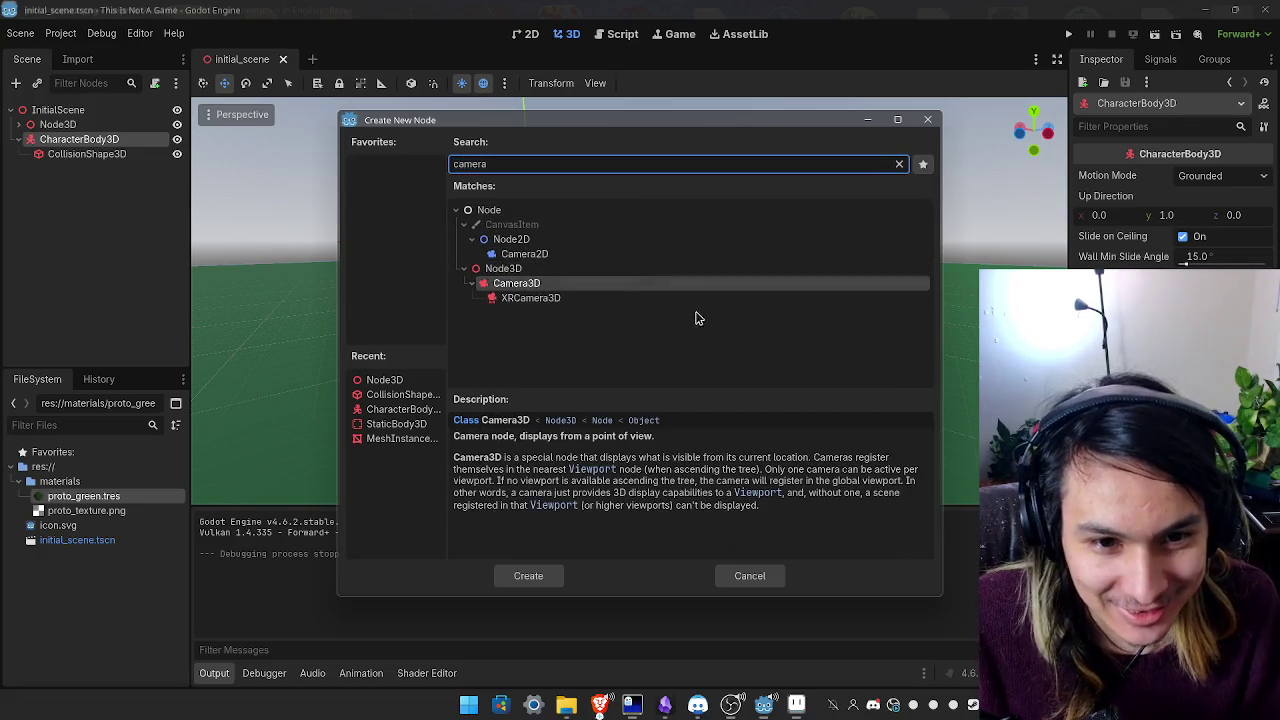
pyautogui.click(518, 287)
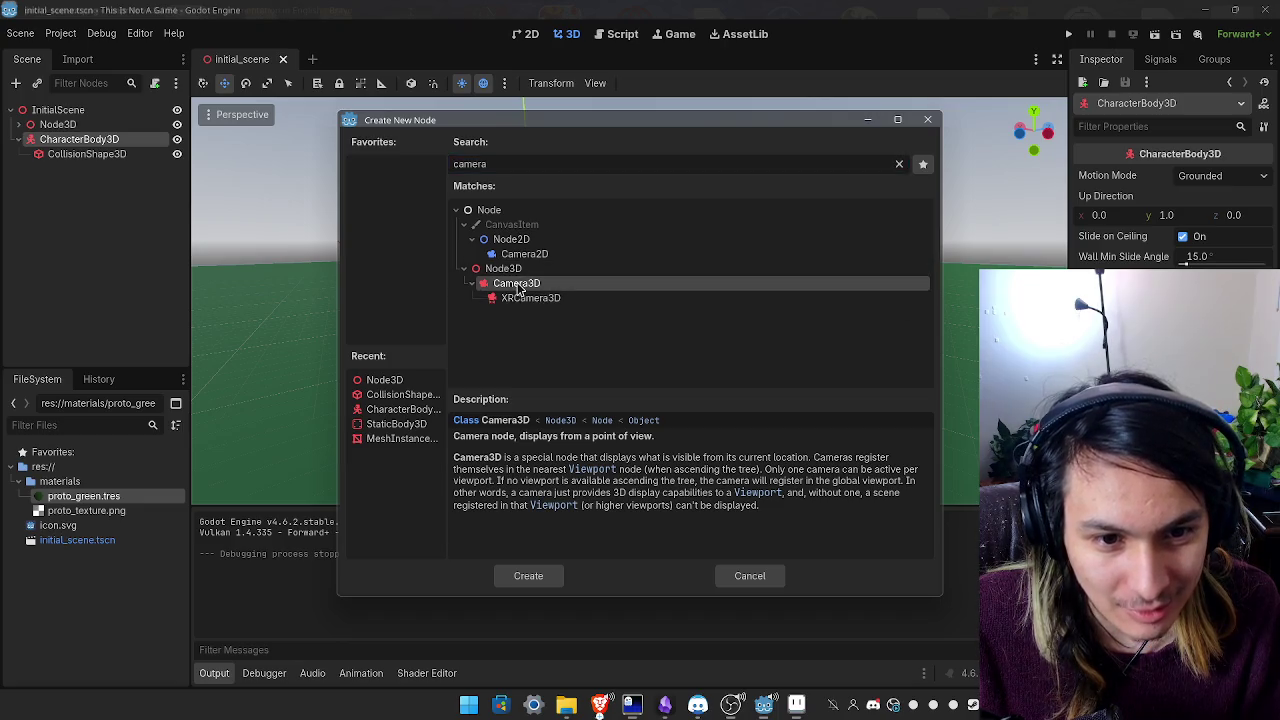
pyautogui.doubleClick(518, 287)
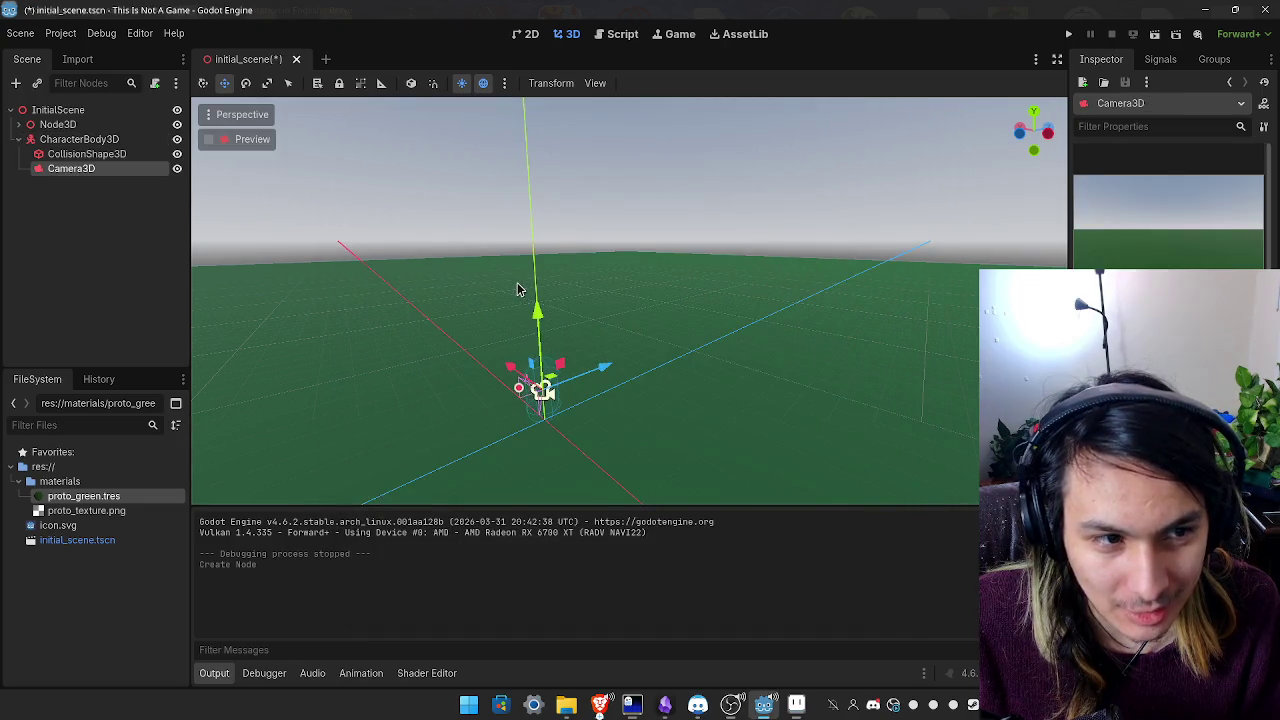
pyautogui.click(209, 139)
pyautogui.click(209, 139)
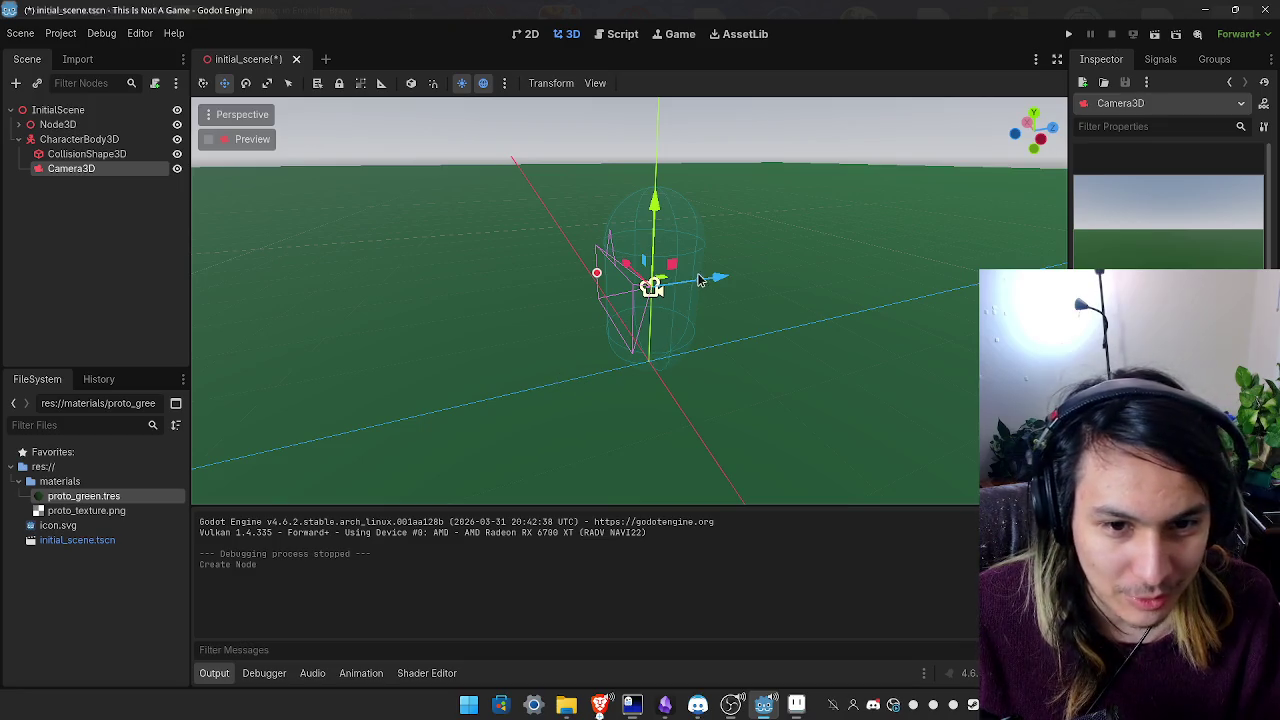
pyautogui.moveTo(714, 277); pyautogui.dragTo(829, 274)
# Place Camera3D directly above CharacterBody3D in the tree and inspect the character's CollisionShape3D
pyautogui.scroll(-4, 835, 286)
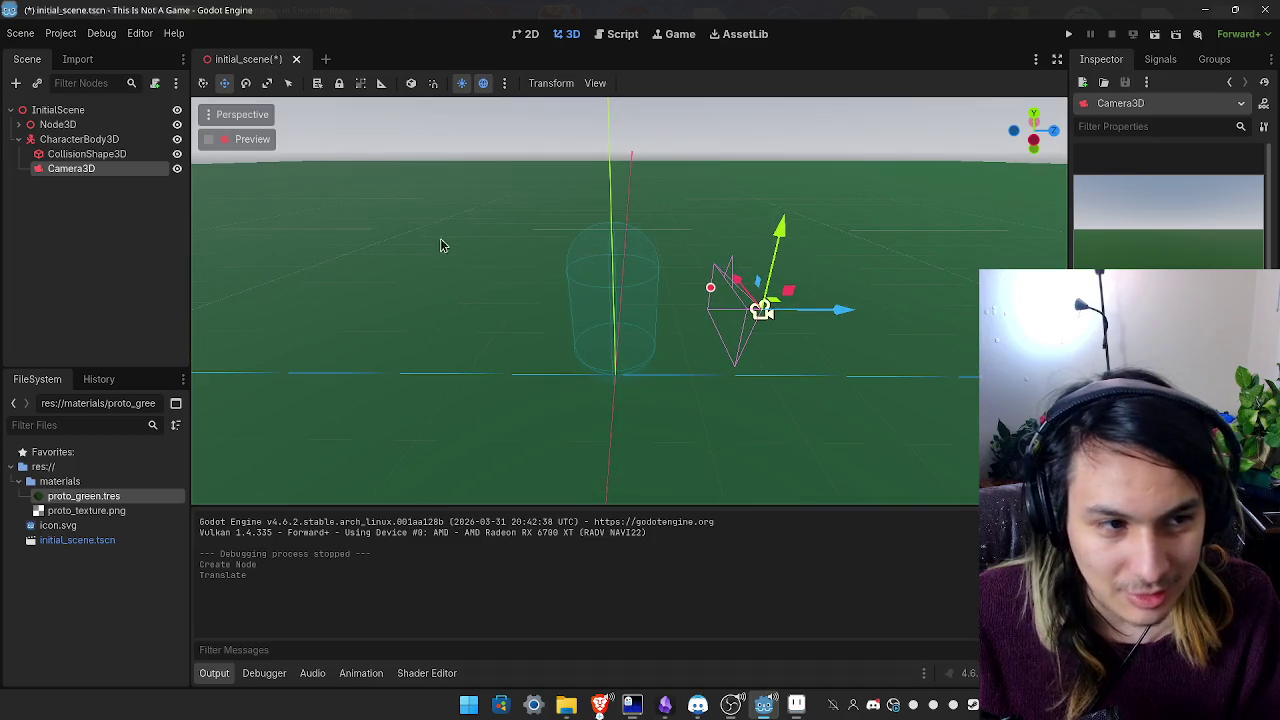
pyautogui.moveTo(93, 167); pyautogui.dragTo(80, 133)
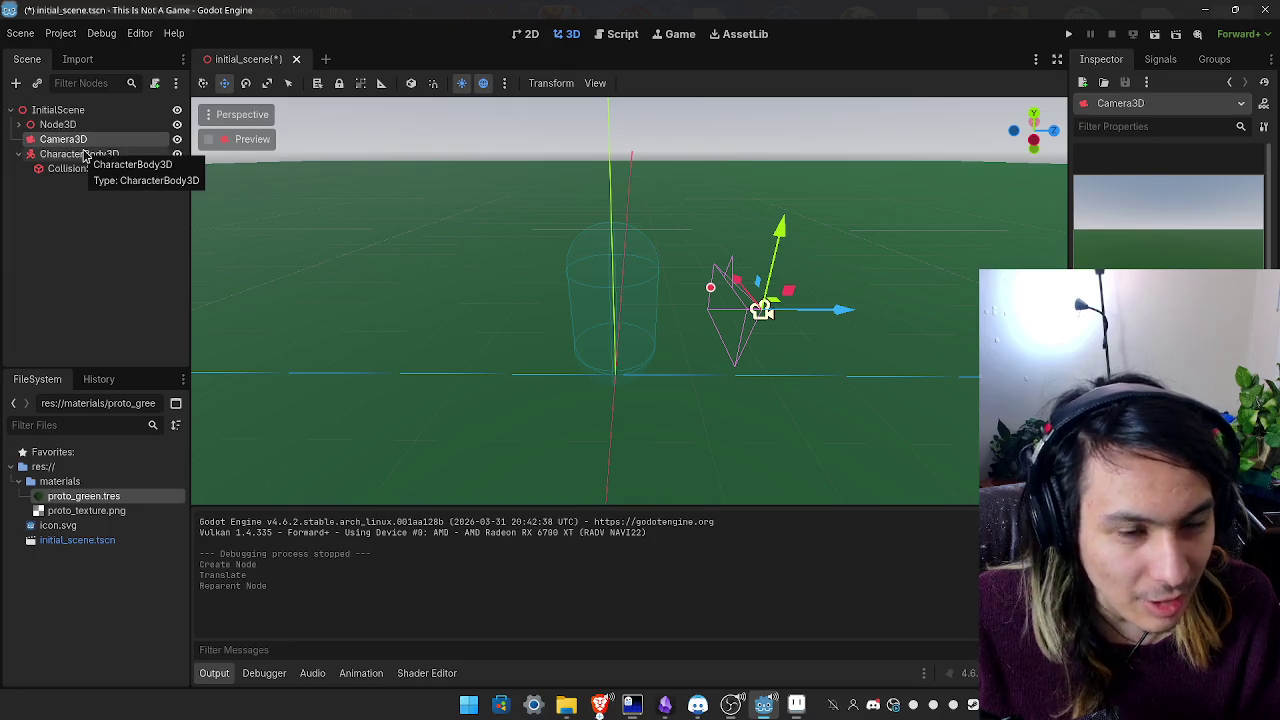
pyautogui.click(78, 154)
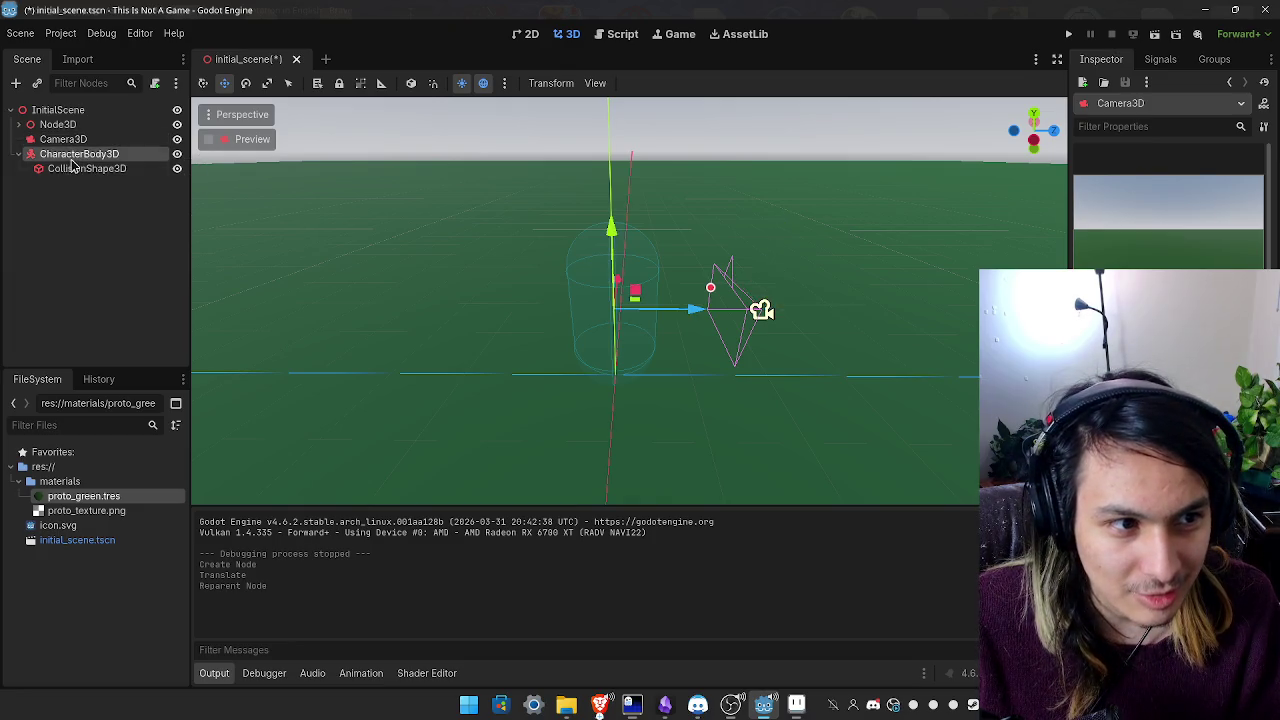
pyautogui.click(80, 168)
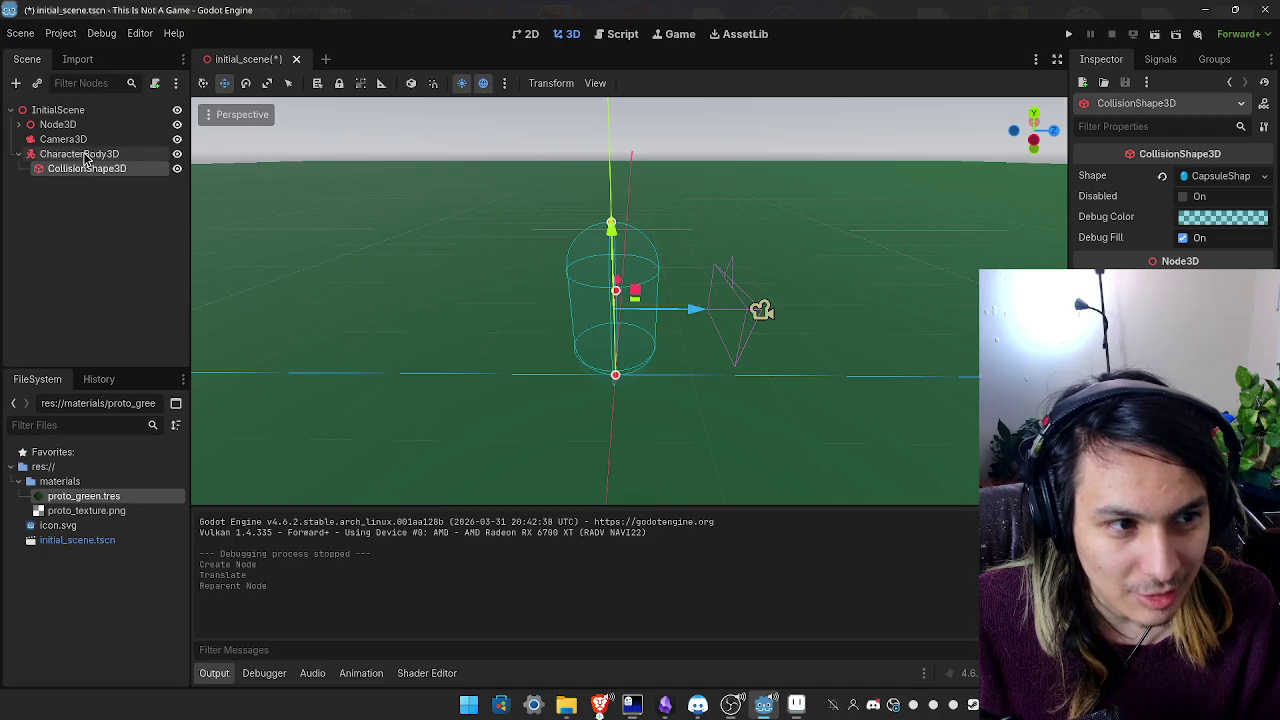
pyautogui.click(80, 155)
pyautogui.click(84, 169)
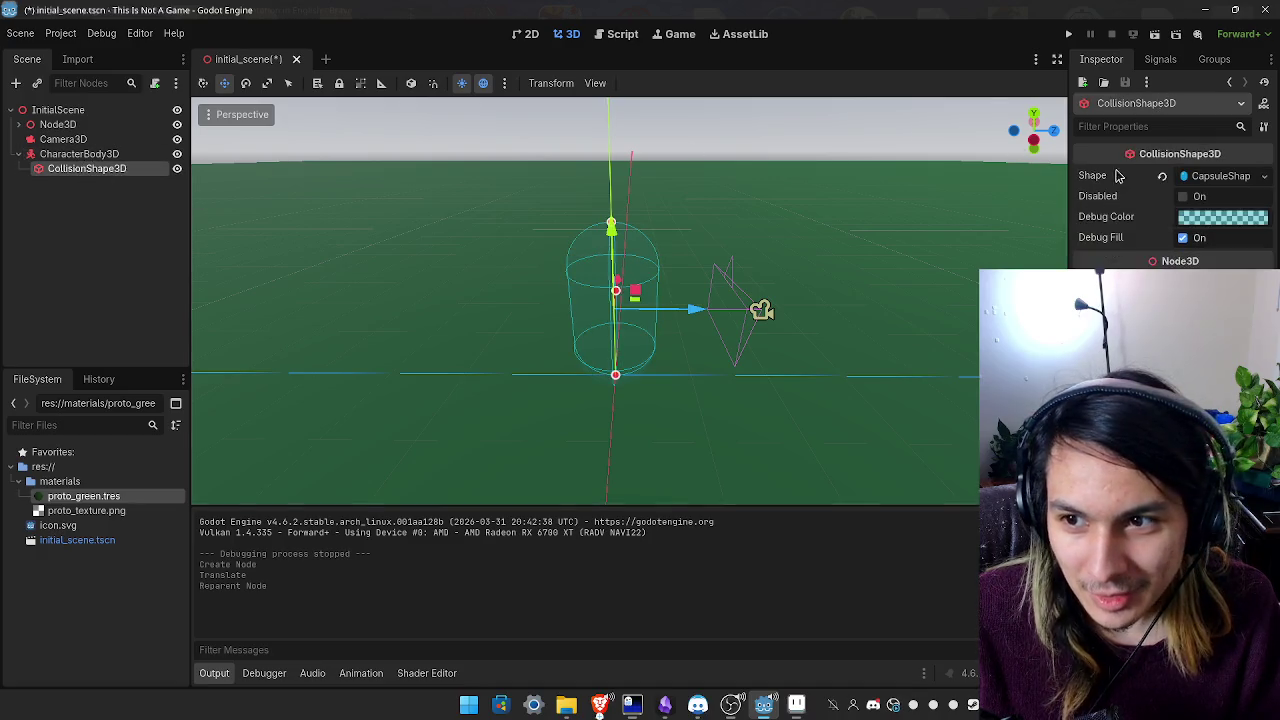
pyautogui.click(61, 160)
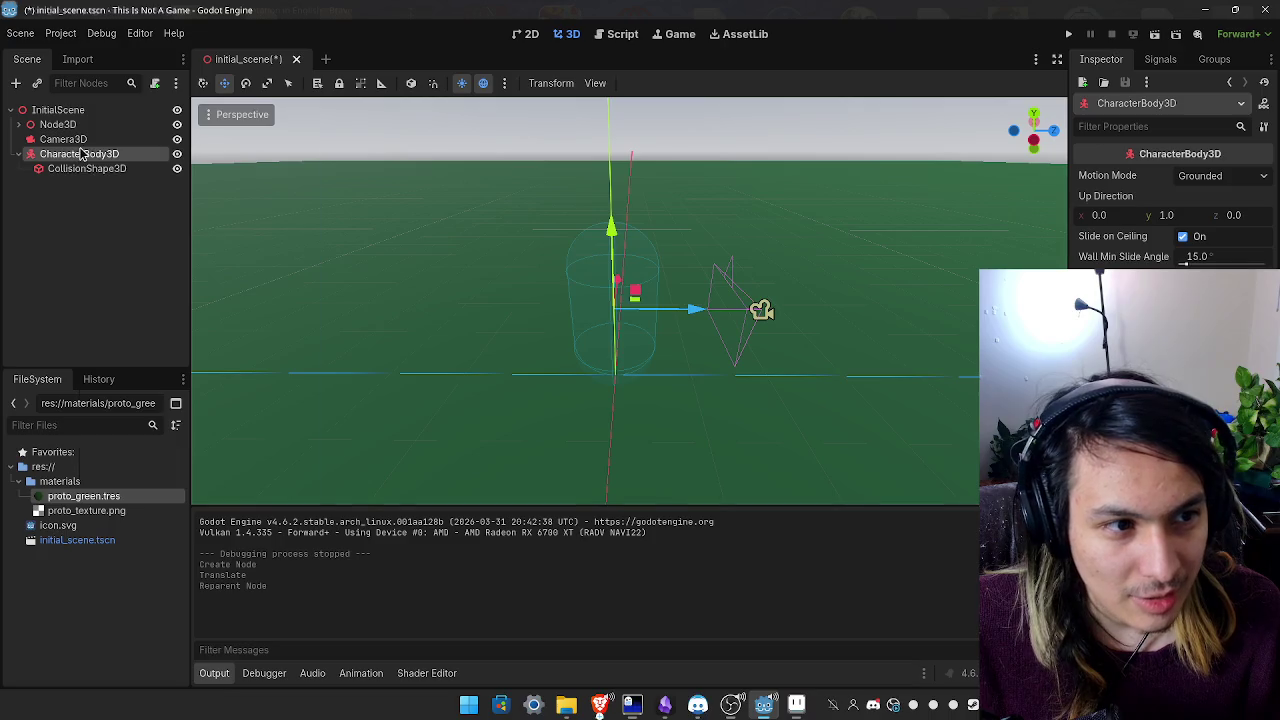
# Add a MeshInstance3D child under CharacterBody3D
pyautogui.rightClick(80, 152)
pyautogui.click(110, 163)
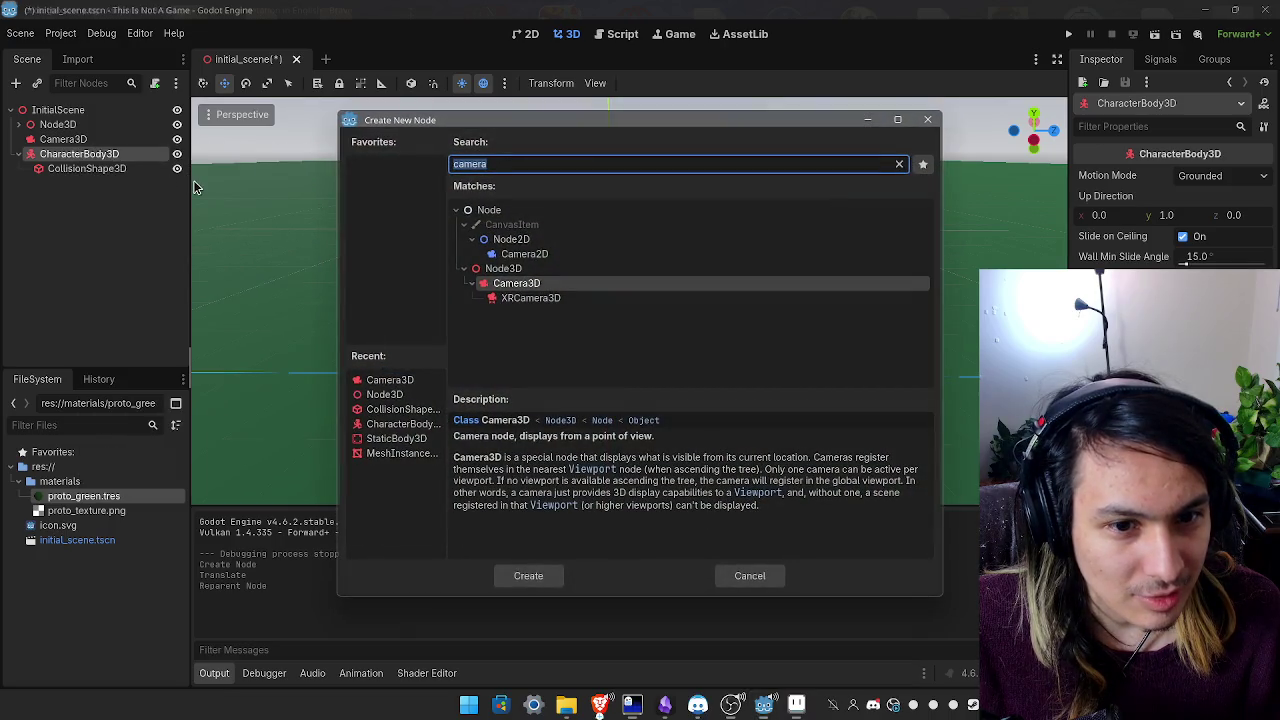
pyautogui.press('BackSpace')
pyautogui.write('mesh')
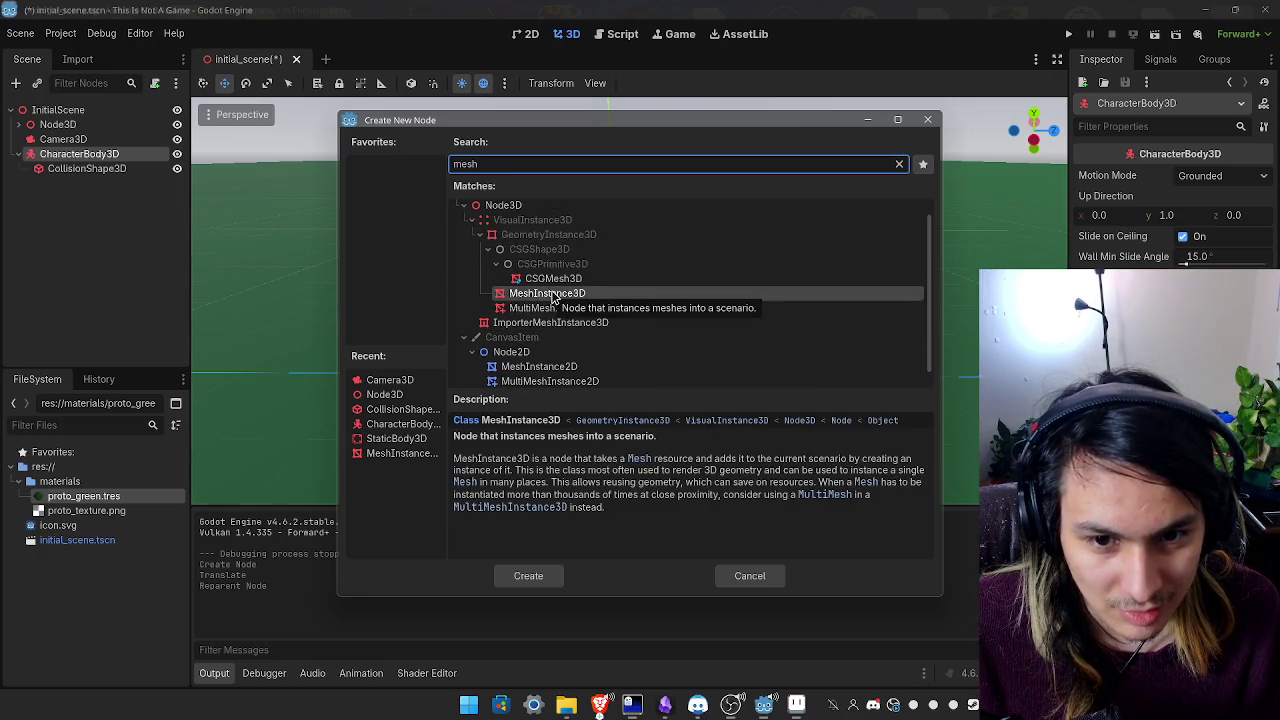
pyautogui.click(552, 298)
pyautogui.doubleClick(552, 296)
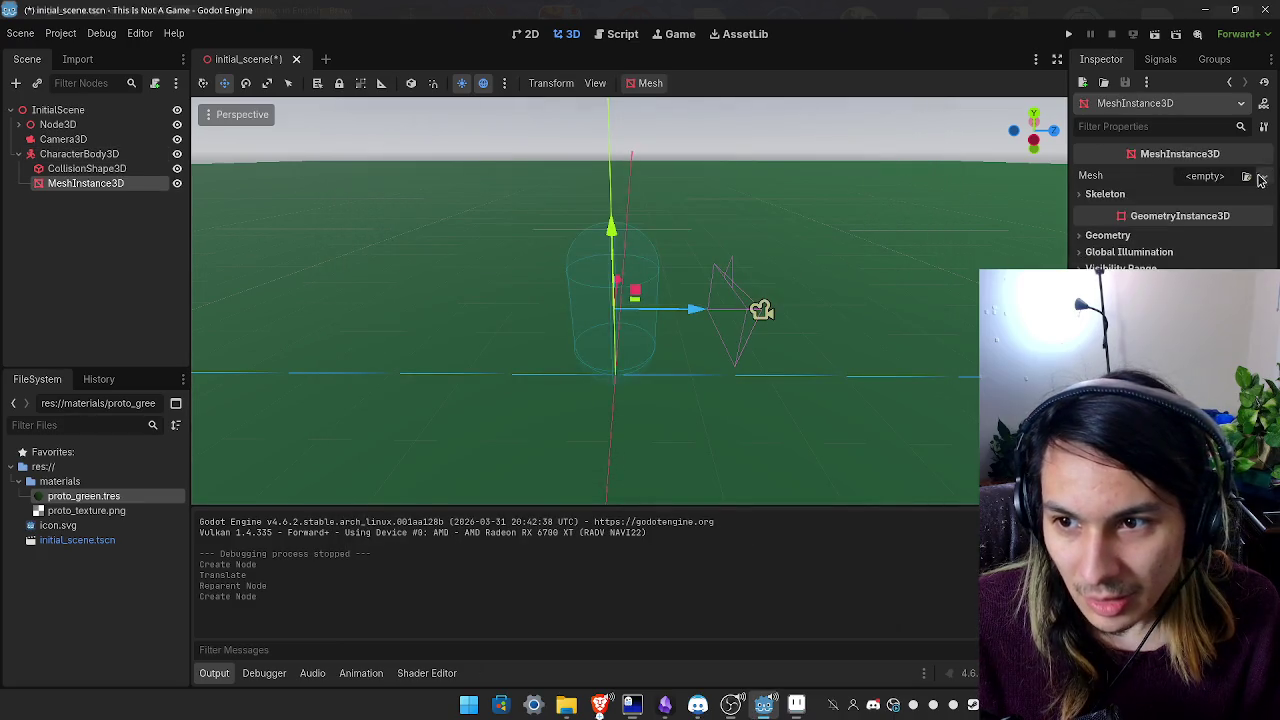
# Give the MeshInstance3D a new CapsuleMesh and check the character's child nodes
pyautogui.click(1215, 176)
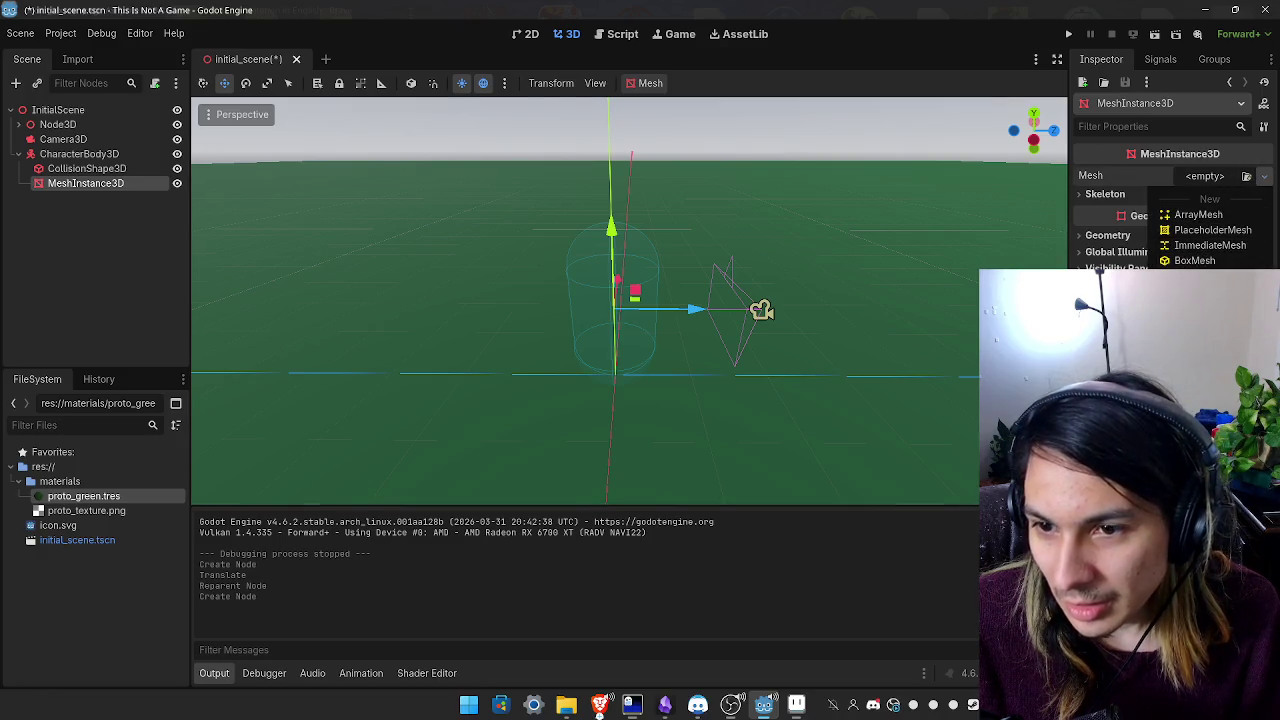
pyautogui.click(1195, 275)
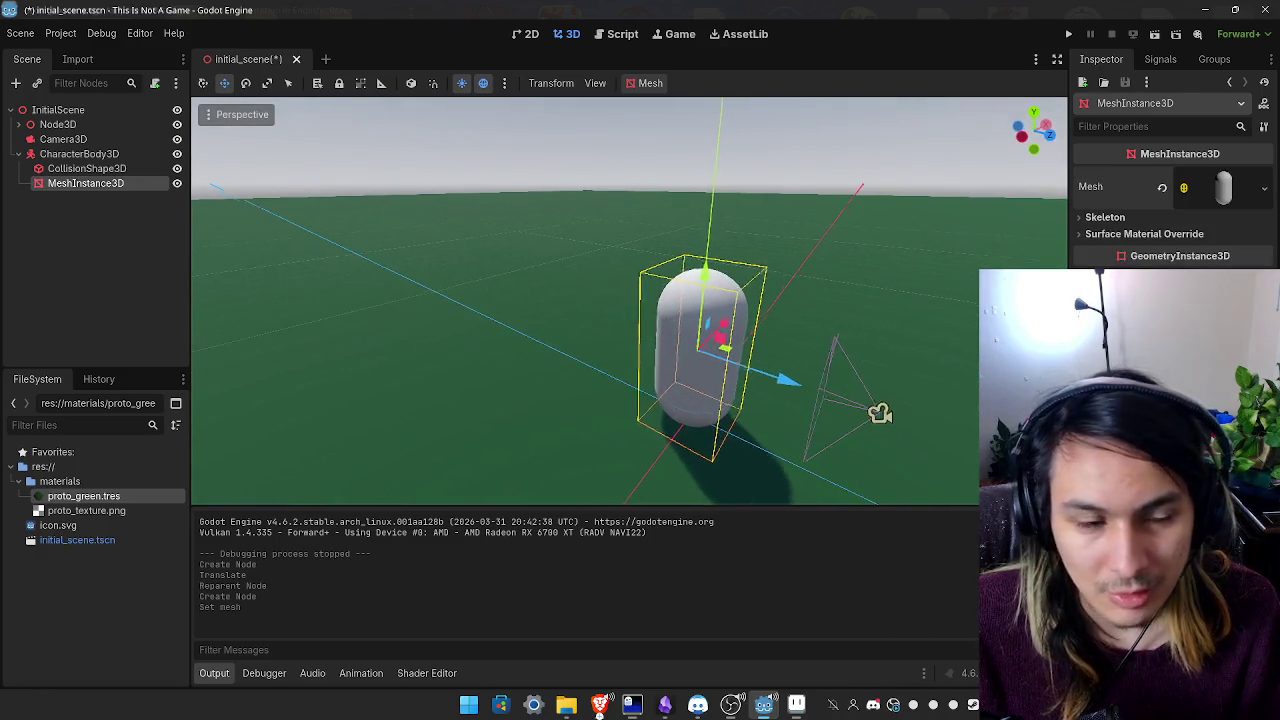
pyautogui.click(87, 168)
pyautogui.click(87, 184)
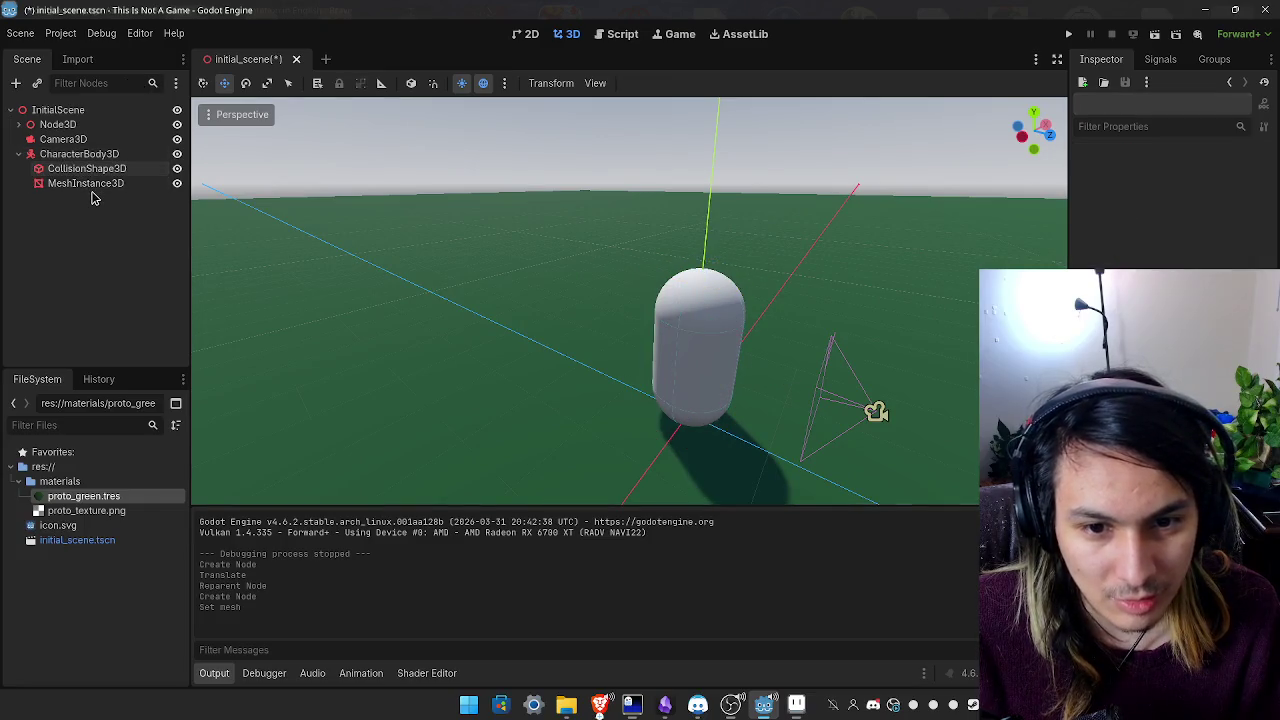
pyautogui.click(85, 155)
# Select Camera3D and move it back along Z and up along Y
pyautogui.moveTo(323, 257)
pyautogui.mouseDown()
pyautogui.moveTo(560, 257)
pyautogui.moveTo(86, 165)
pyautogui.mouseUp()
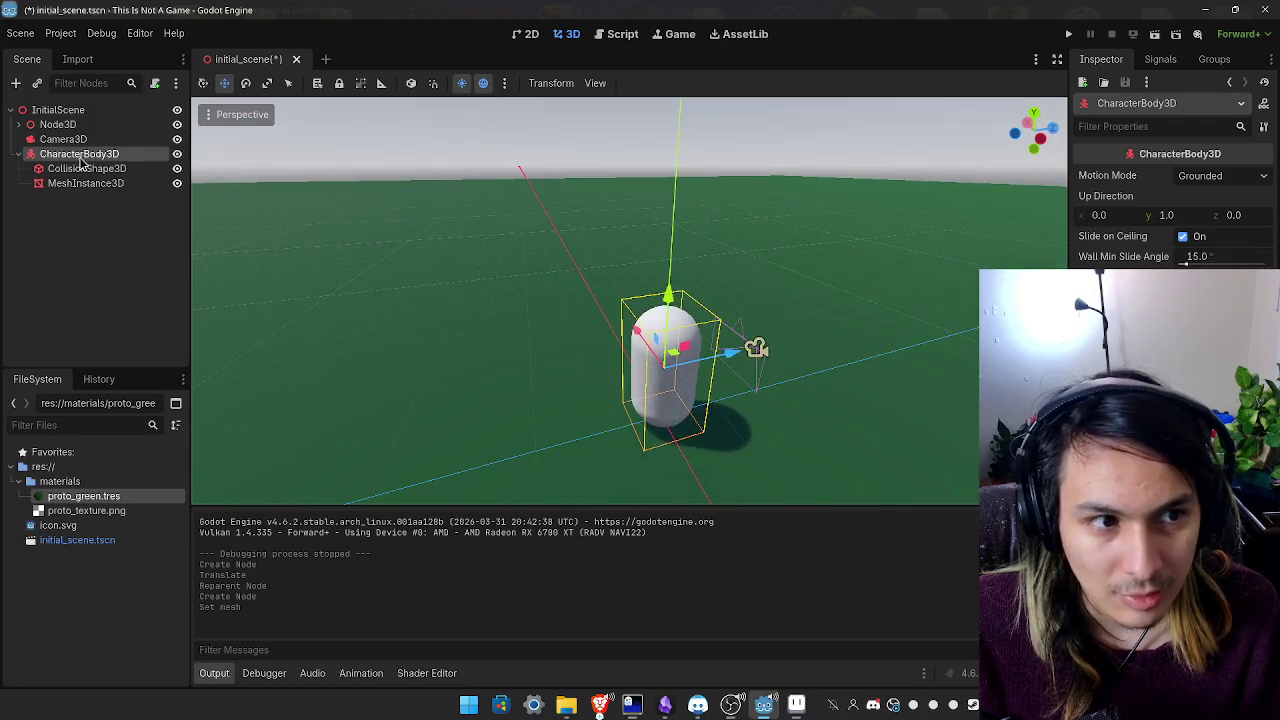
pyautogui.click(756, 348)
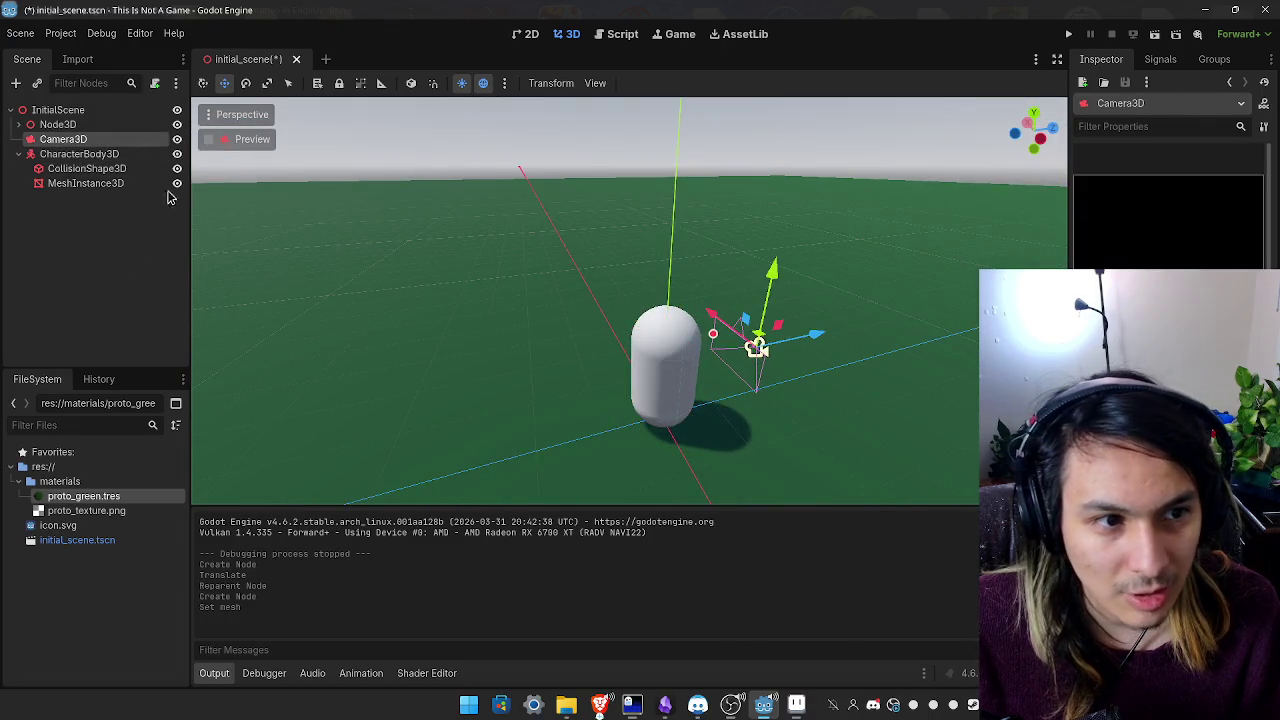
pyautogui.moveTo(323, 240); pyautogui.dragTo(323, 350)
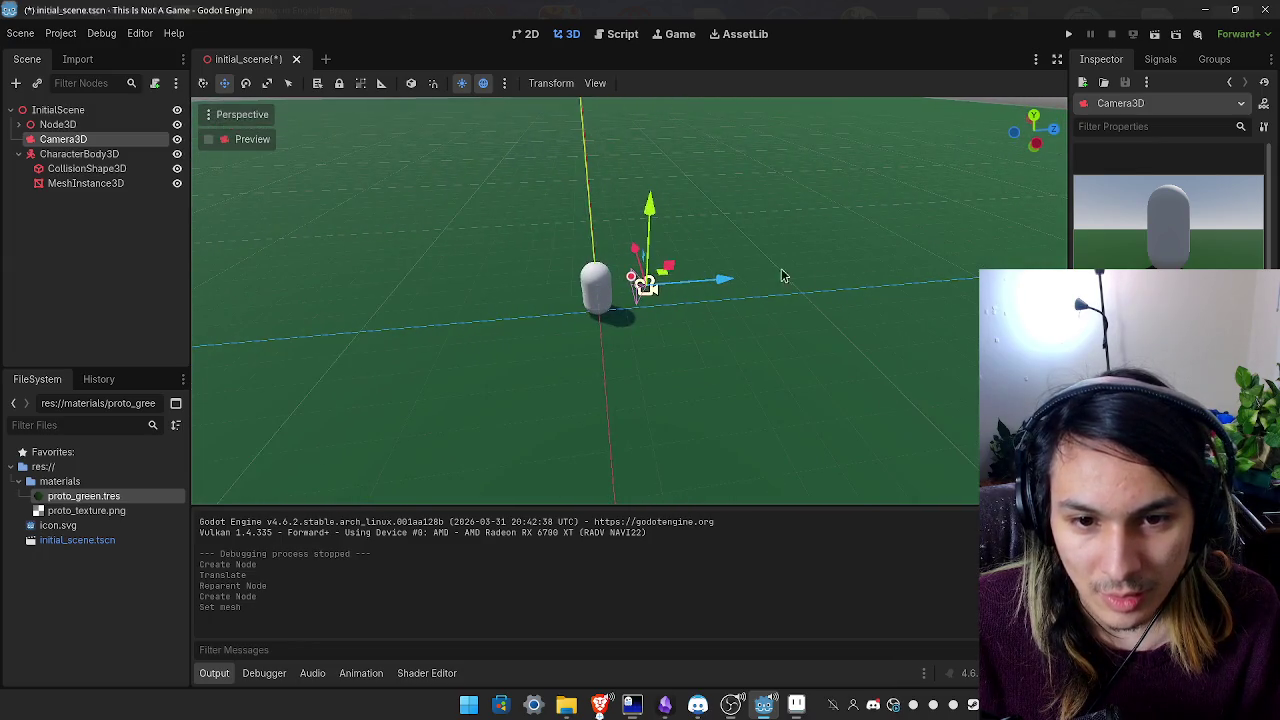
pyautogui.moveTo(712, 278)
pyautogui.mouseDown()
pyautogui.moveTo(860, 289)
pyautogui.moveTo(780, 296)
pyautogui.mouseUp()
pyautogui.moveTo(727, 200)
pyautogui.mouseDown()
pyautogui.moveTo(717, 160)
pyautogui.moveTo(660, 170)
pyautogui.moveTo(777, 355)
pyautogui.mouseUp()
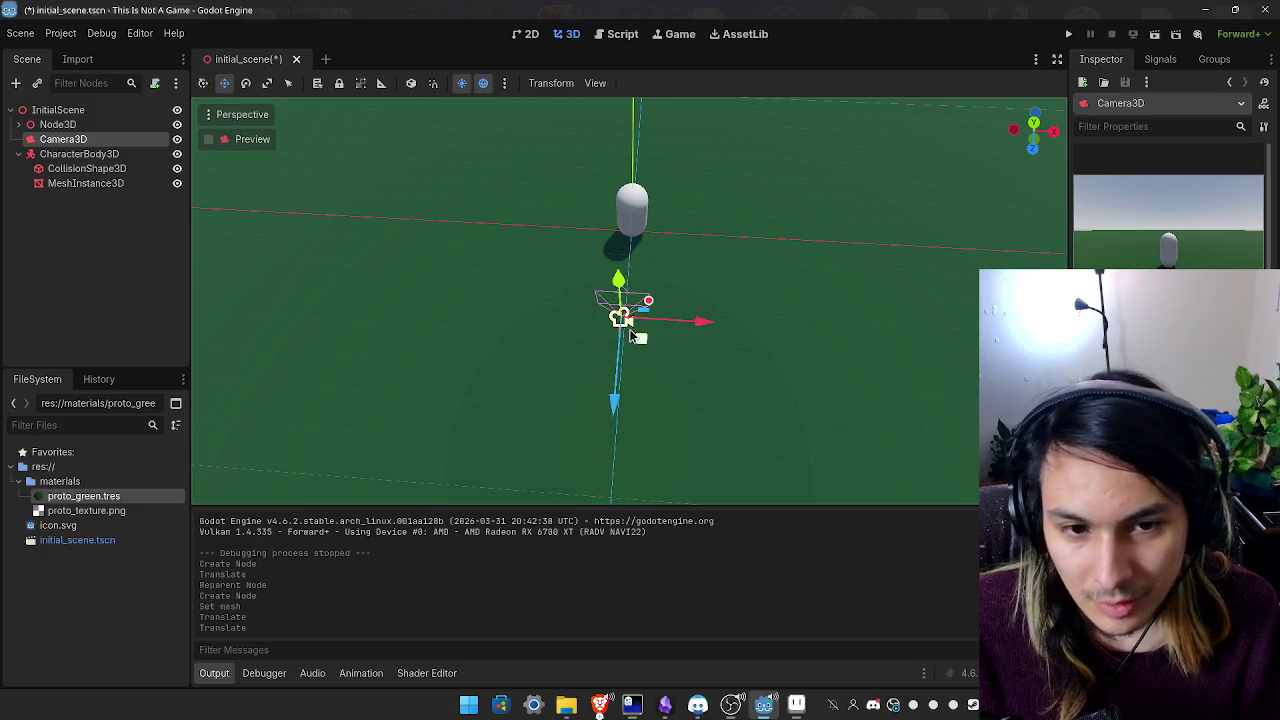
# Make Camera3D a child of CharacterBody3D and fine-tune its position values
pyautogui.moveTo(60, 140); pyautogui.dragTo(64, 158)
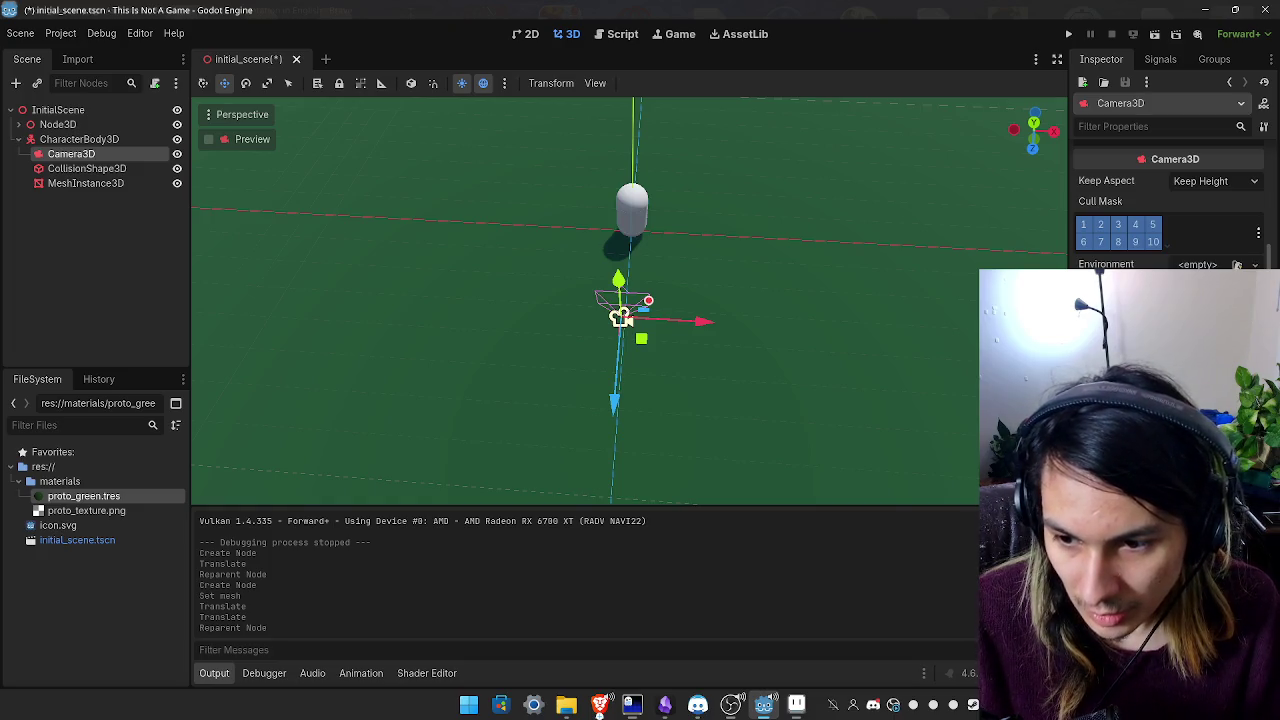
pyautogui.press('Return')
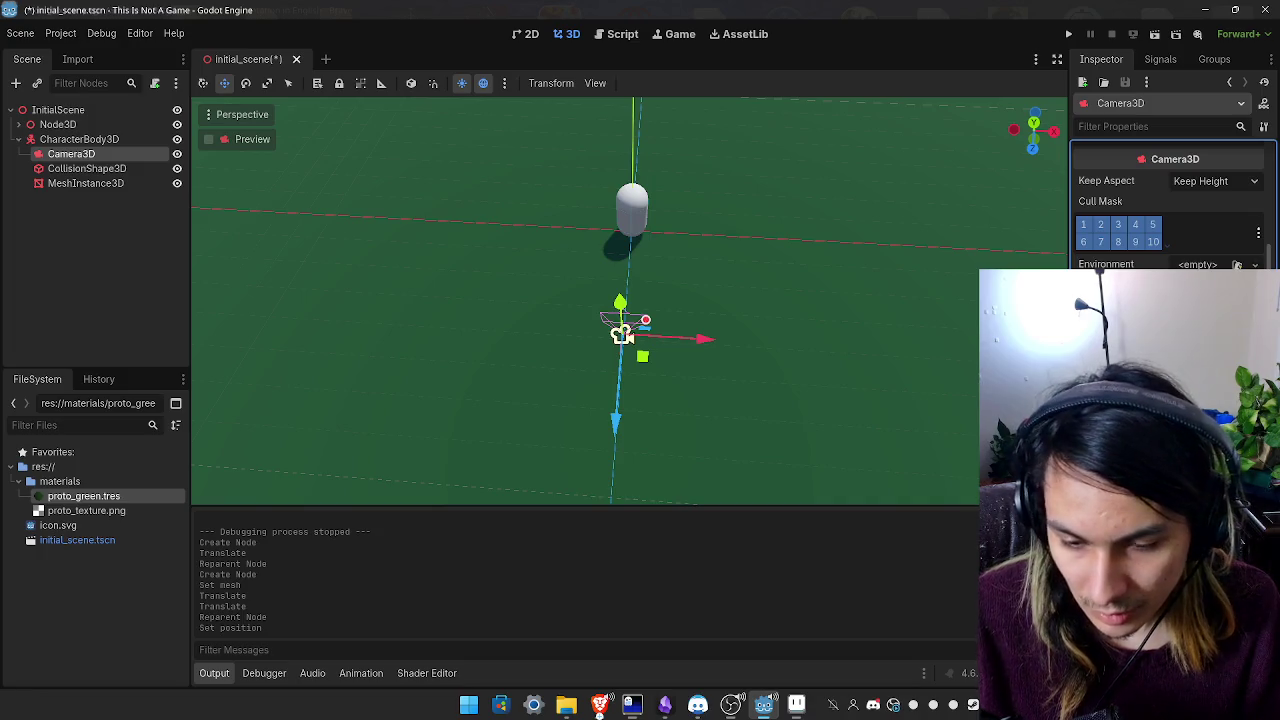
pyautogui.press('Return')
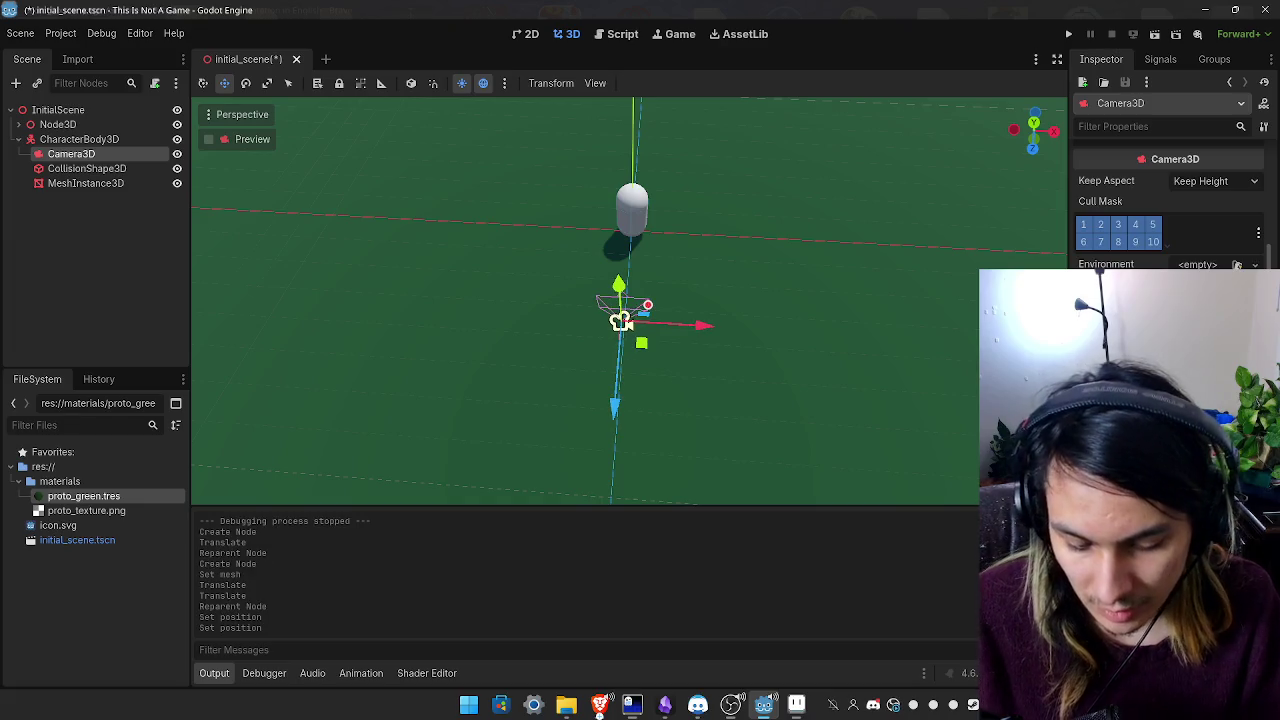
pyautogui.press('Return')
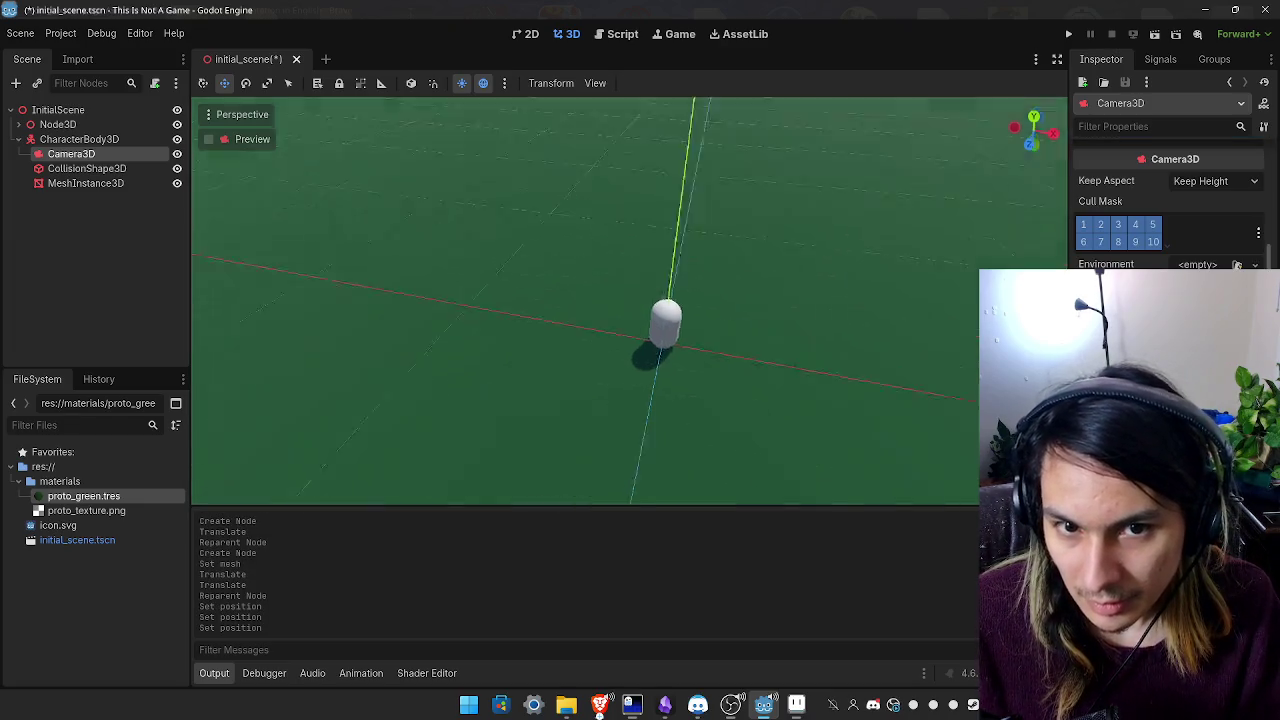
# Drag the Camera3D left, then up and right above the capsule, undoing a trial rotation
pyautogui.moveTo(671, 114)
pyautogui.mouseDown()
pyautogui.moveTo(620, 223)
pyautogui.moveTo(623, 166)
pyautogui.moveTo(622, 180)
pyautogui.mouseUp()
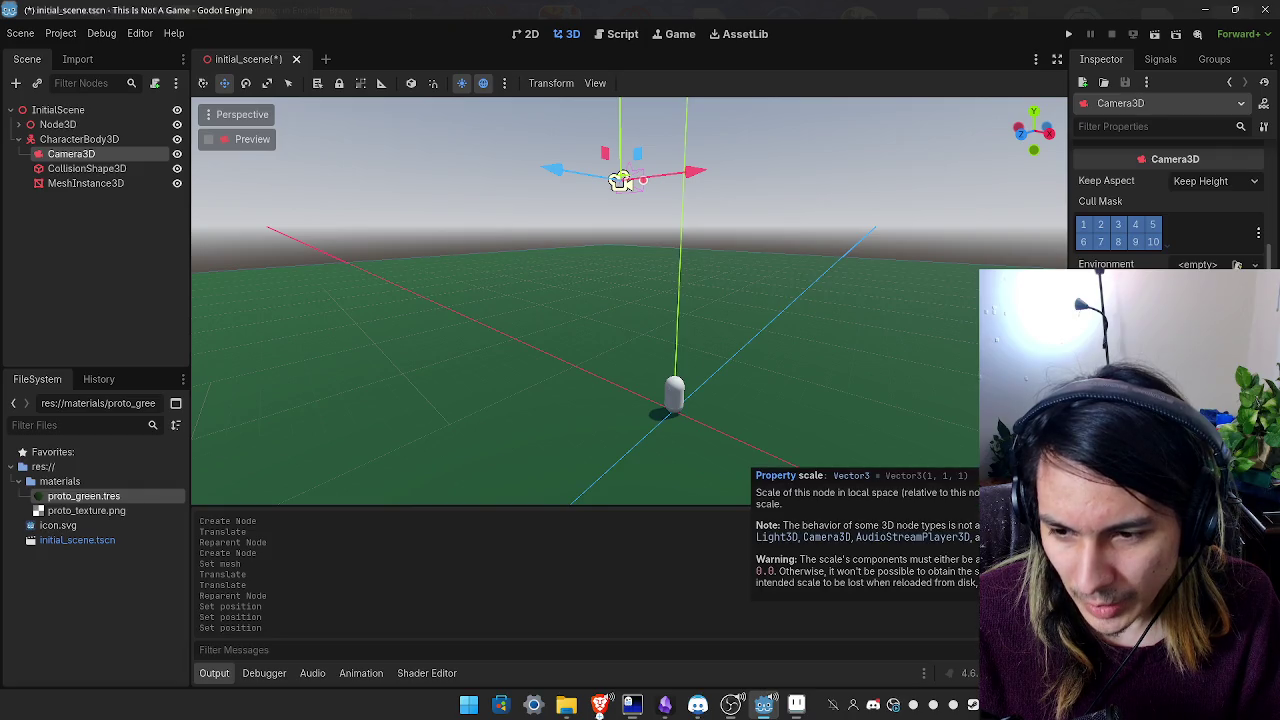
pyautogui.moveTo(621, 180); pyautogui.dragTo(601, 176)
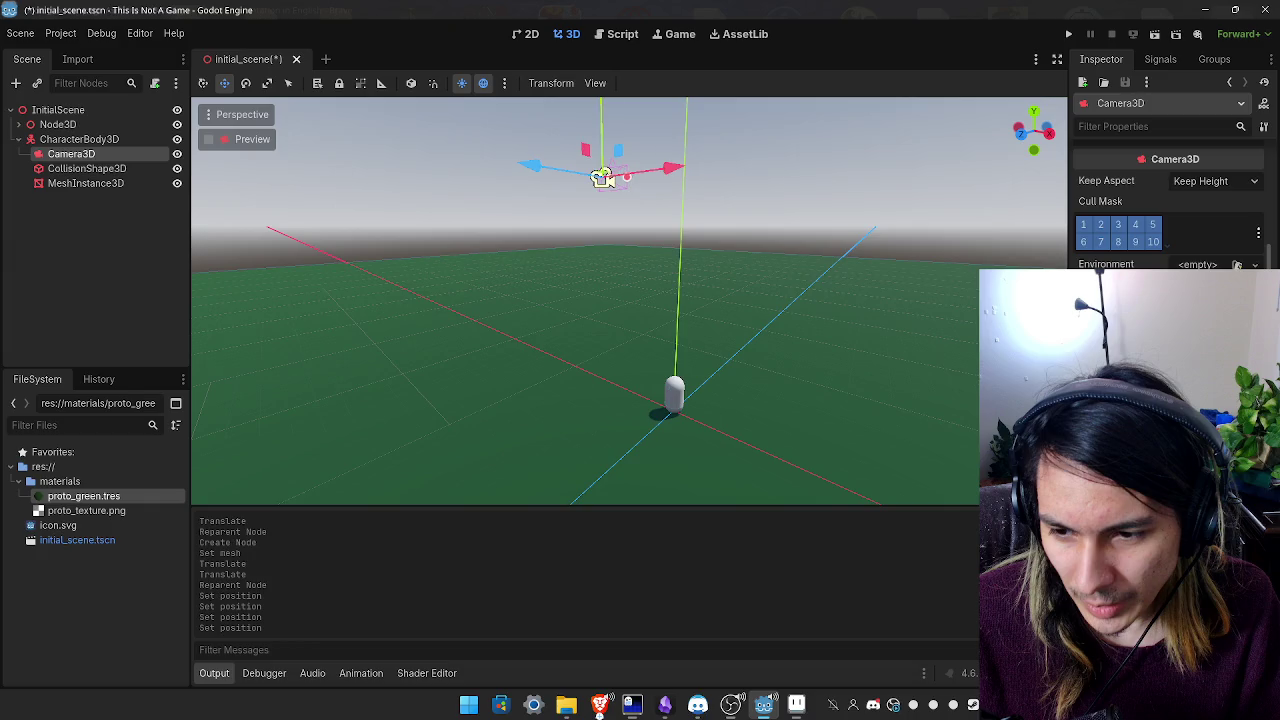
pyautogui.moveTo(601, 176); pyautogui.dragTo(778, 151)
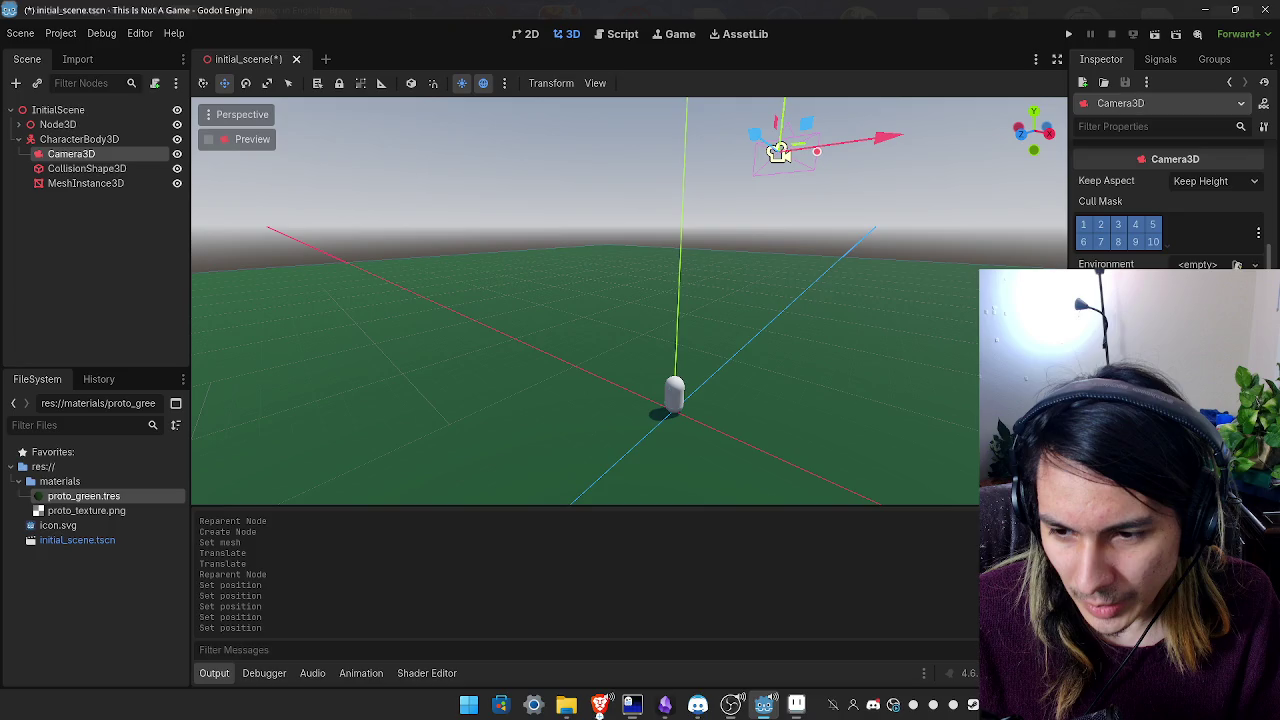
pyautogui.moveTo(778, 151); pyautogui.dragTo(779, 152)
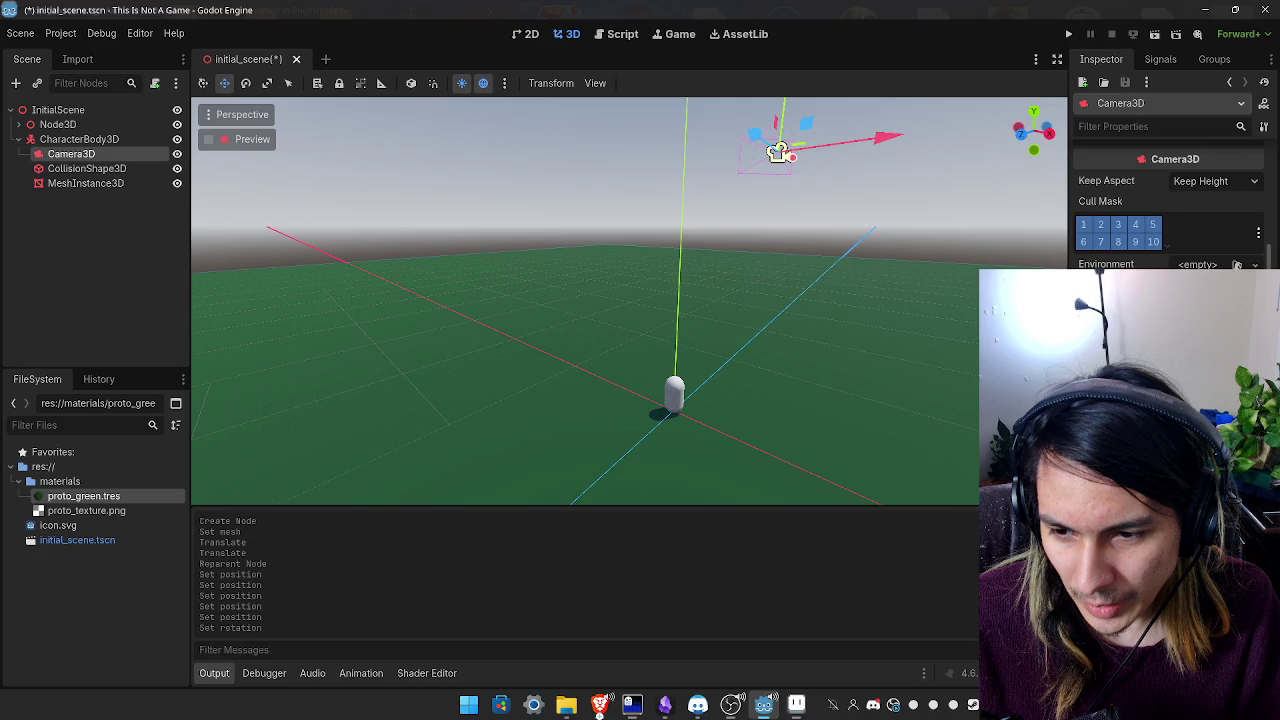
pyautogui.moveTo(937, 421); pyautogui.dragTo(900, 462)
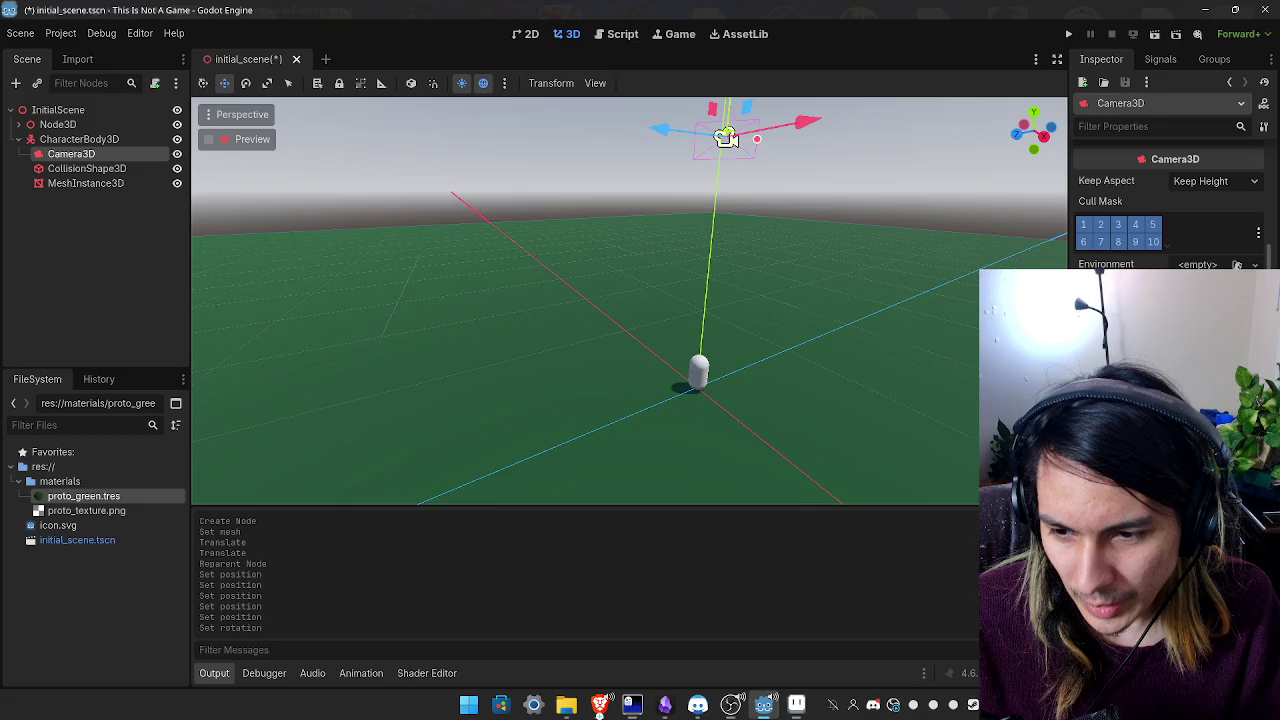
pyautogui.hotkey('ctrl', 'z')
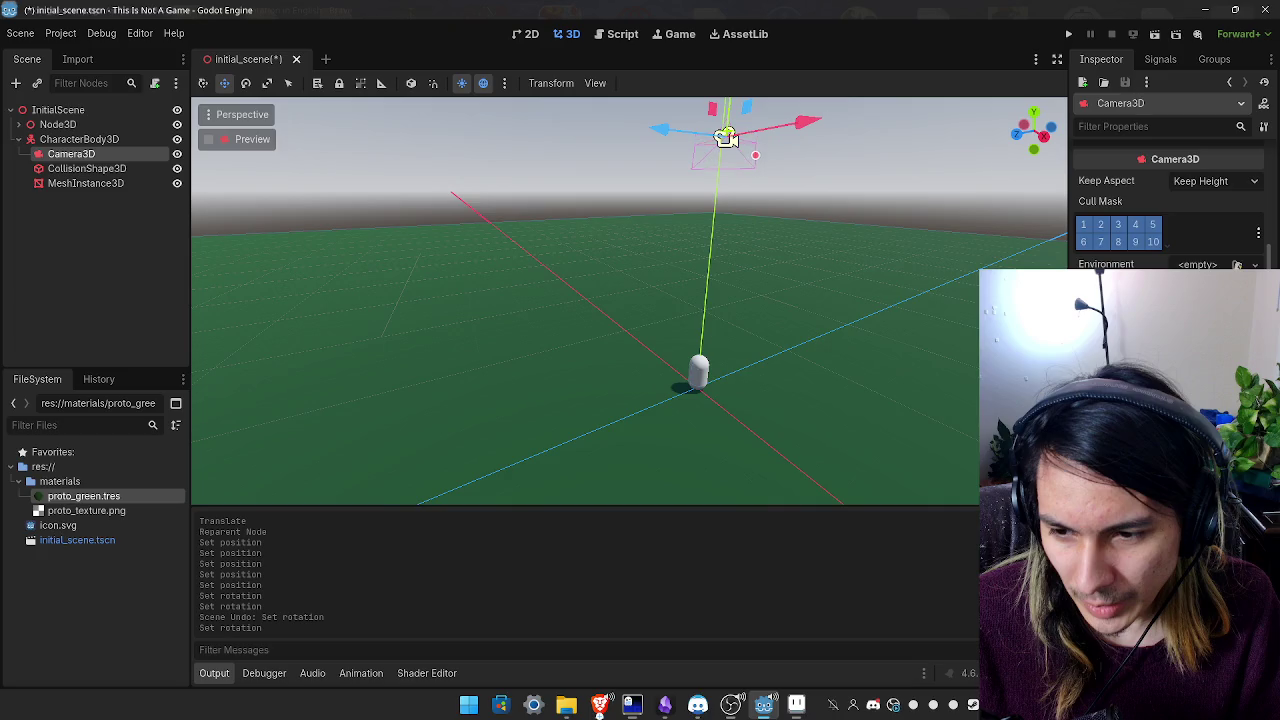
# Preview the scene through the Camera3D to check its view of the capsule
pyautogui.scroll(5, 1170, 220)
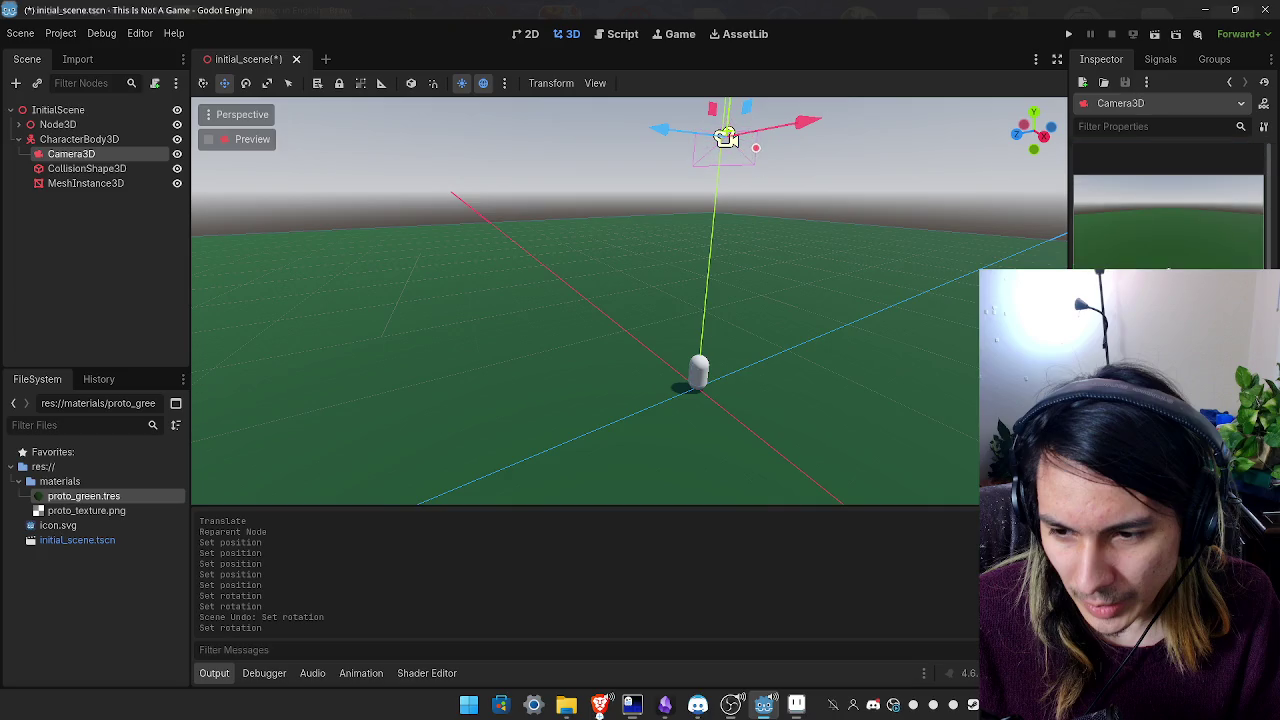
pyautogui.scroll(-5, 1170, 205)
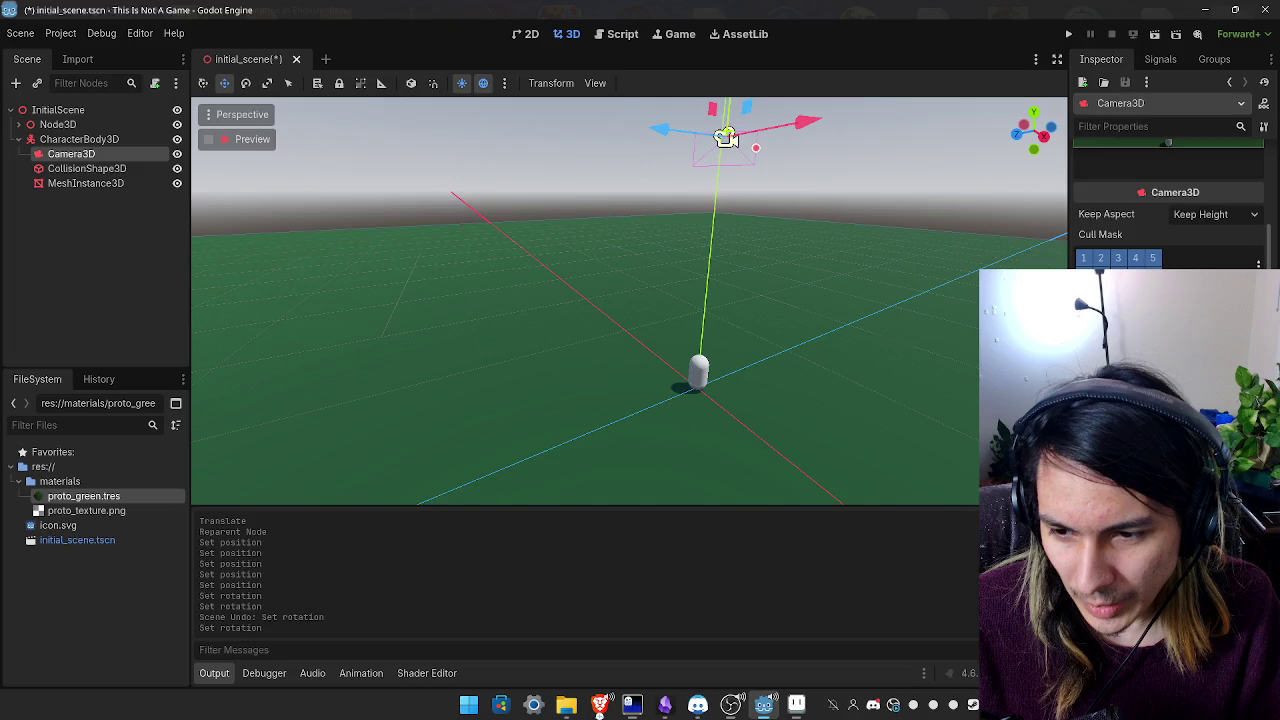
pyautogui.scroll(5, 1170, 205)
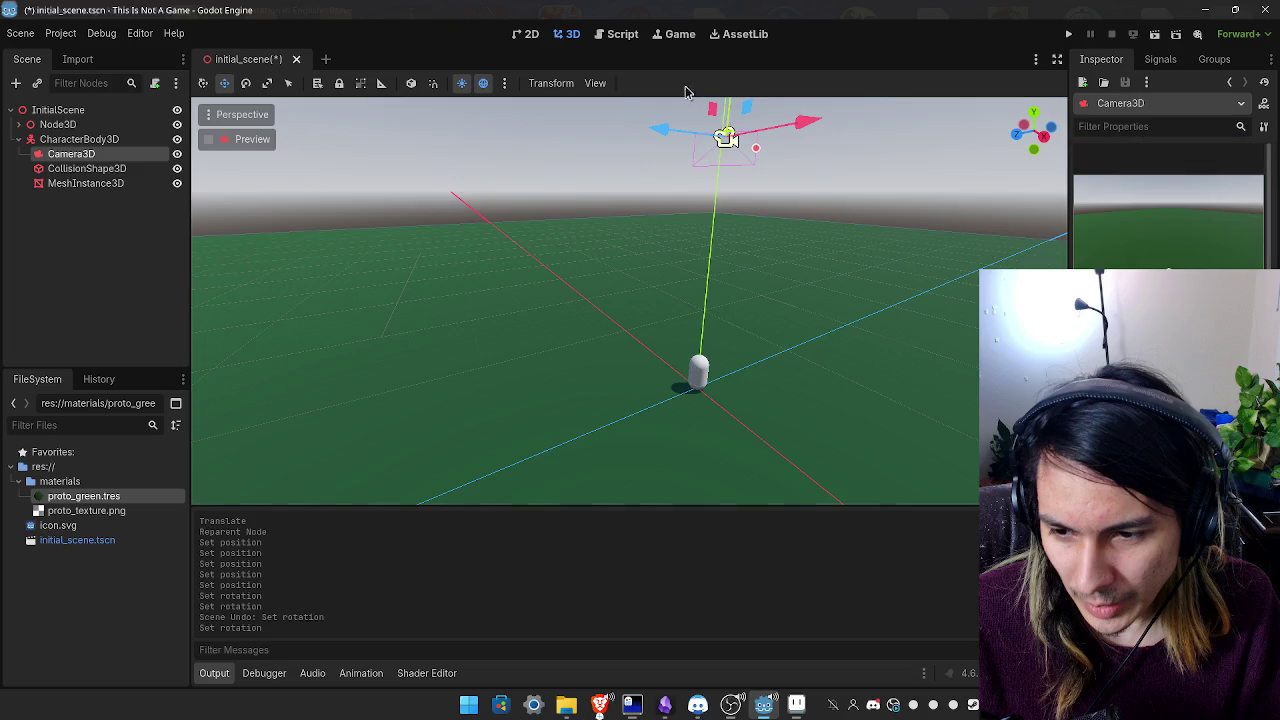
pyautogui.click(209, 139)
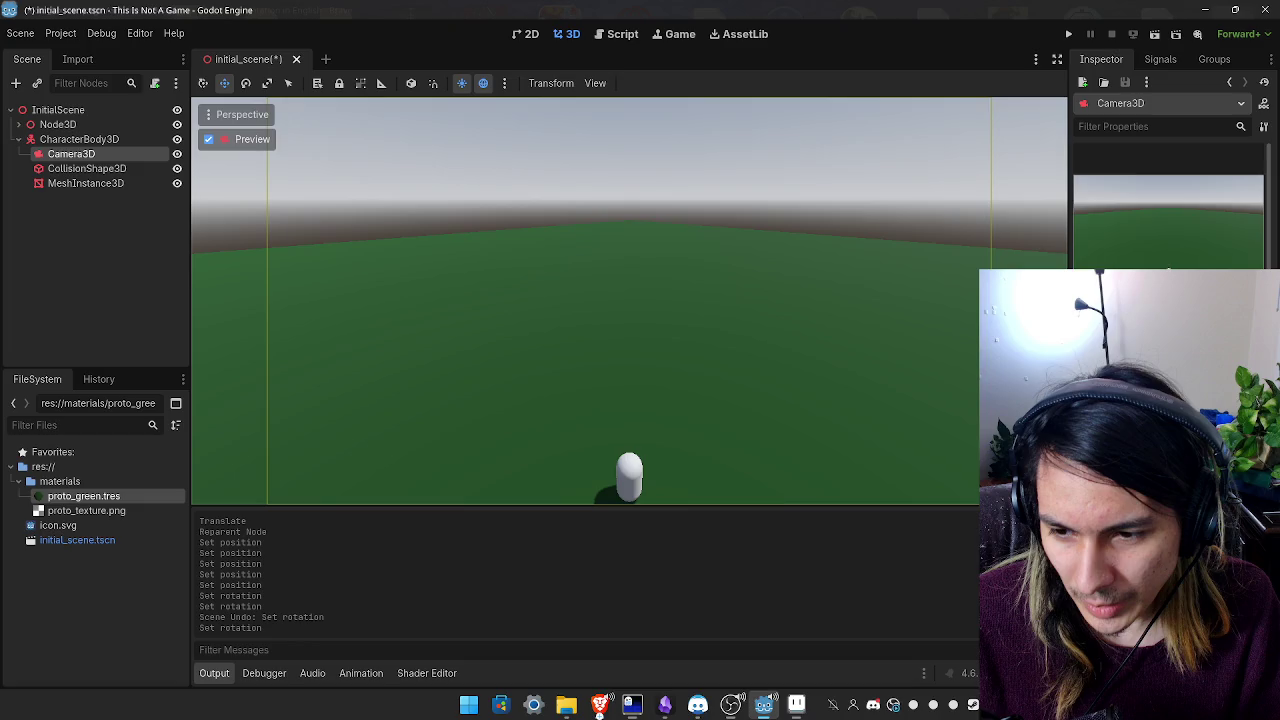
# Rotate the Camera3D to point down at the capsule, then start adding a new node
pyautogui.scroll(-5, 1170, 205)
pyautogui.press('r')
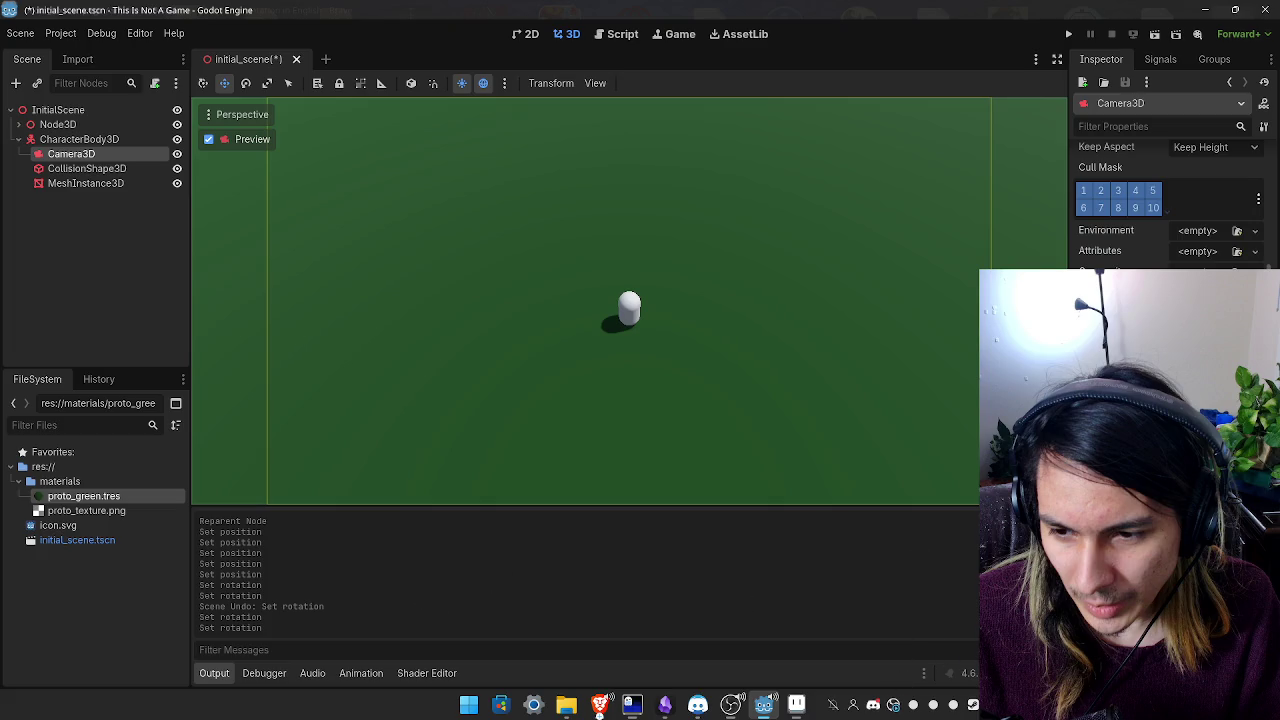
pyautogui.scroll(-3, 1170, 200)
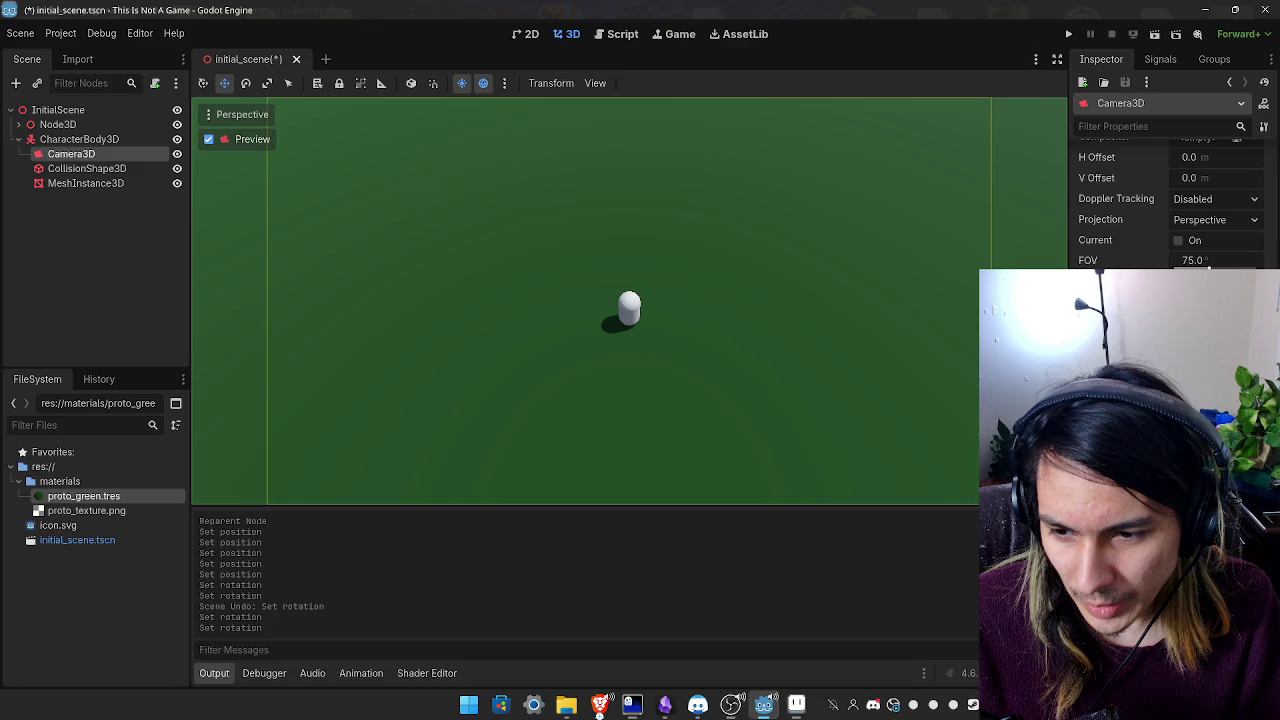
pyautogui.scroll(3, 1170, 200)
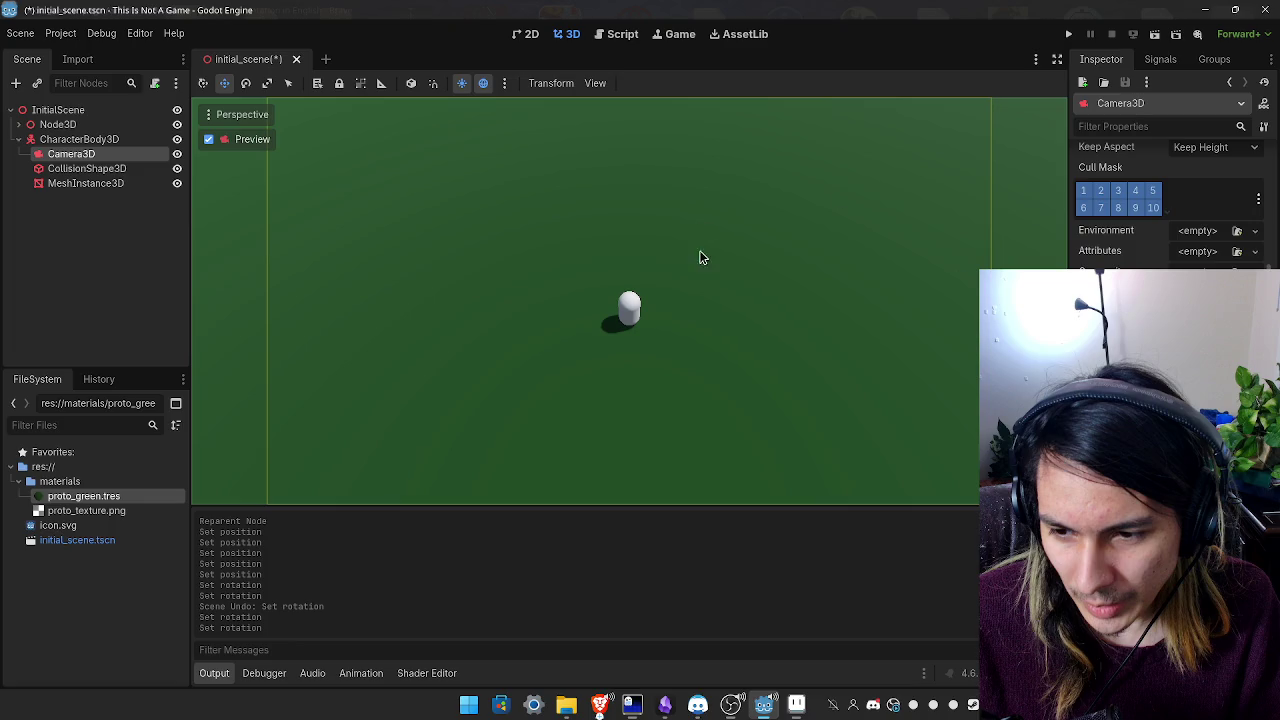
pyautogui.click(16, 84)
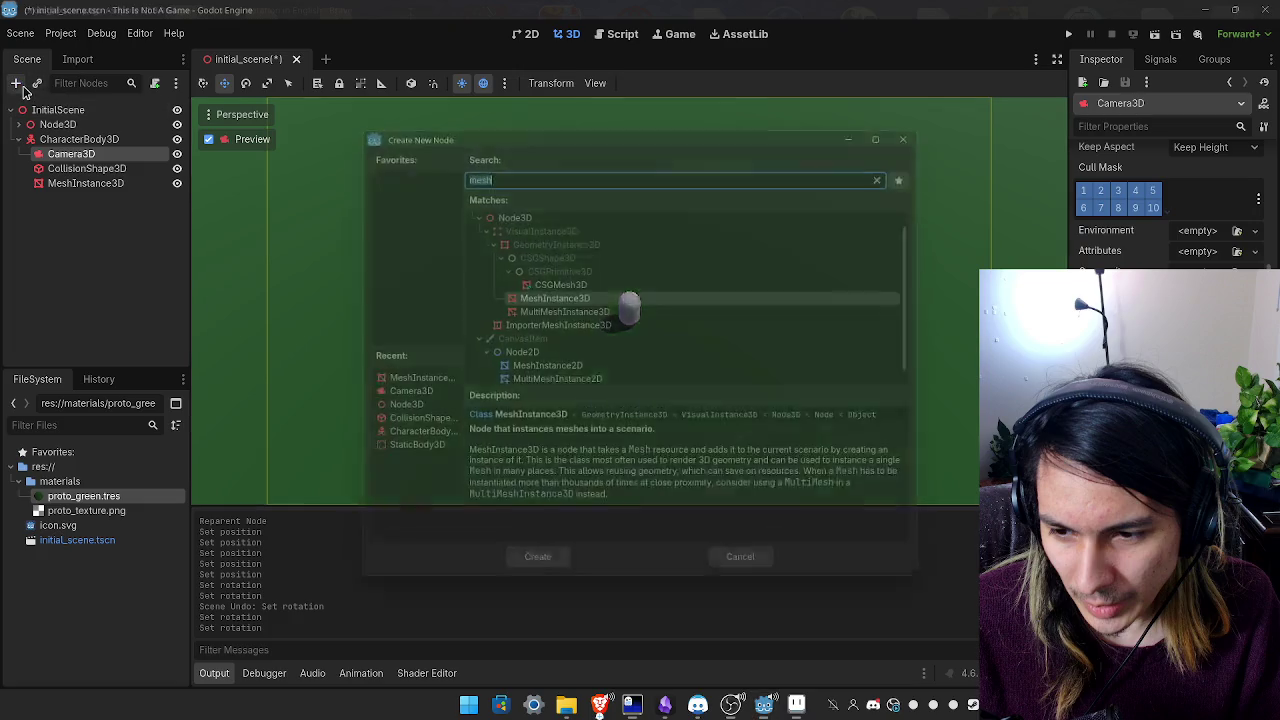
# Create a SpringArm3D under CharacterBody3D via an 'arm' search and drag Camera3D into it
pyautogui.write('arm')
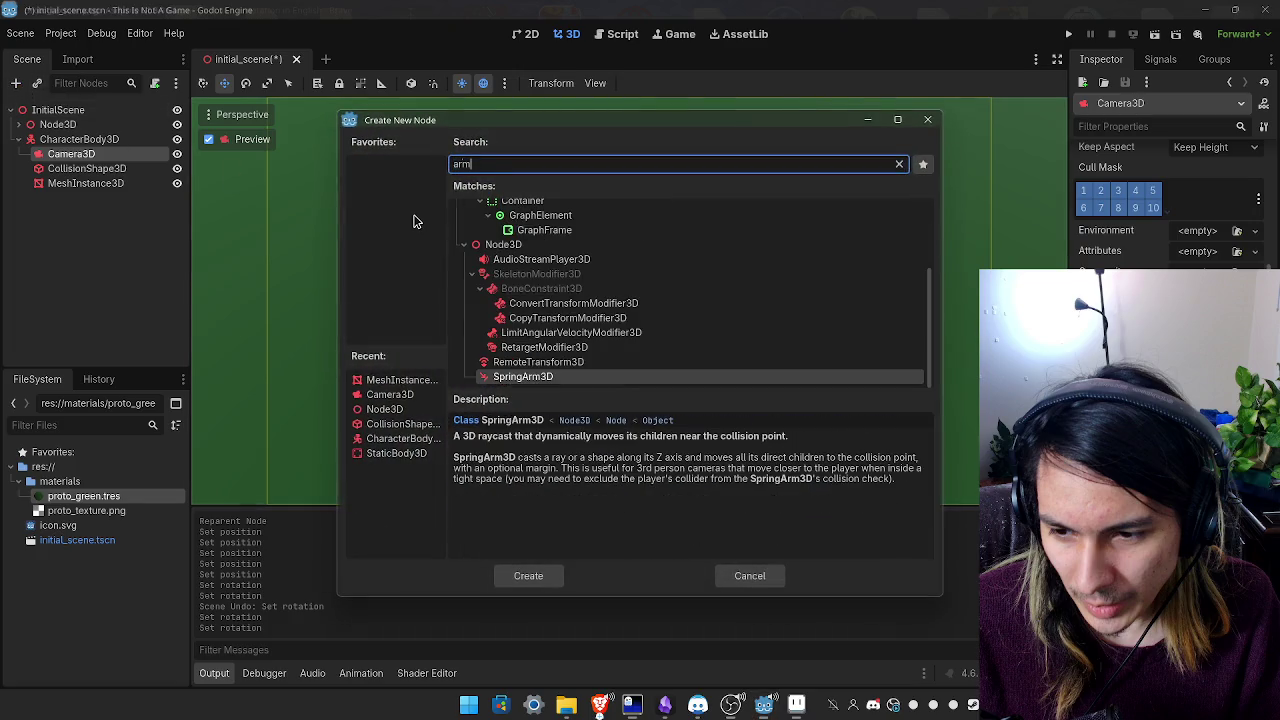
pyautogui.click(520, 388)
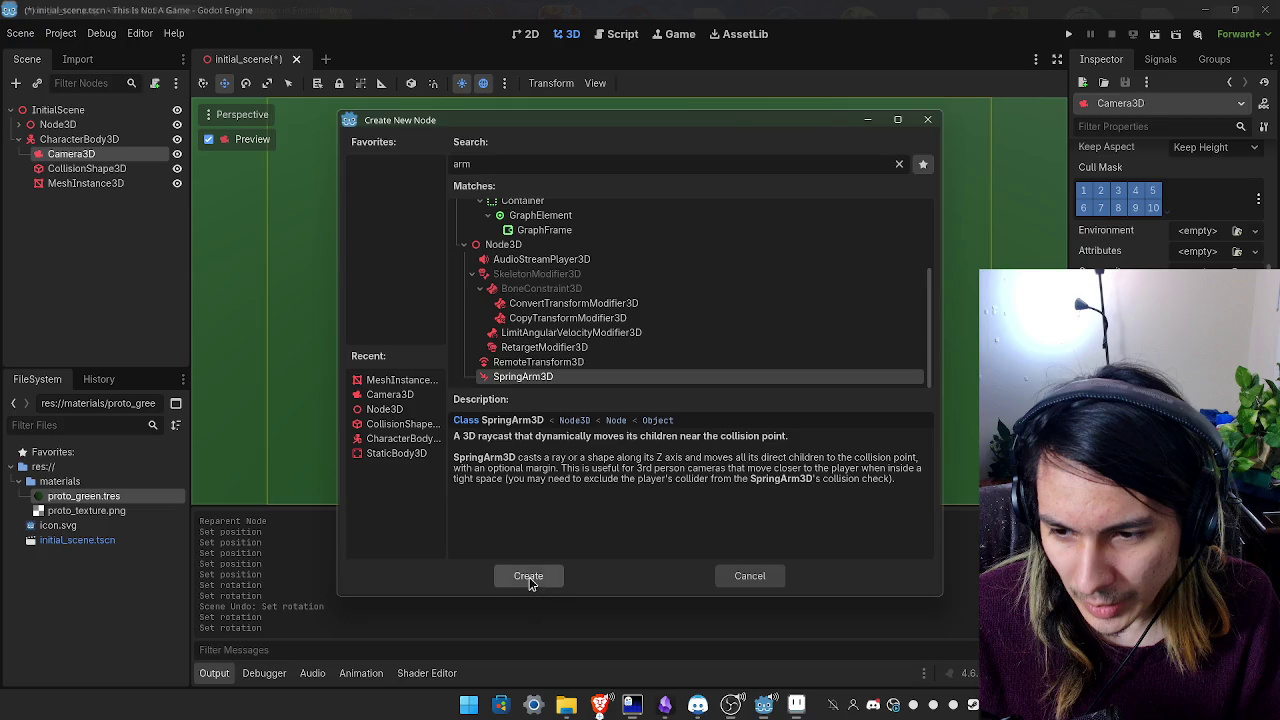
pyautogui.click(529, 577)
pyautogui.moveTo(63, 170)
pyautogui.mouseDown()
pyautogui.moveTo(62, 140)
pyautogui.moveTo(66, 153)
pyautogui.mouseUp()
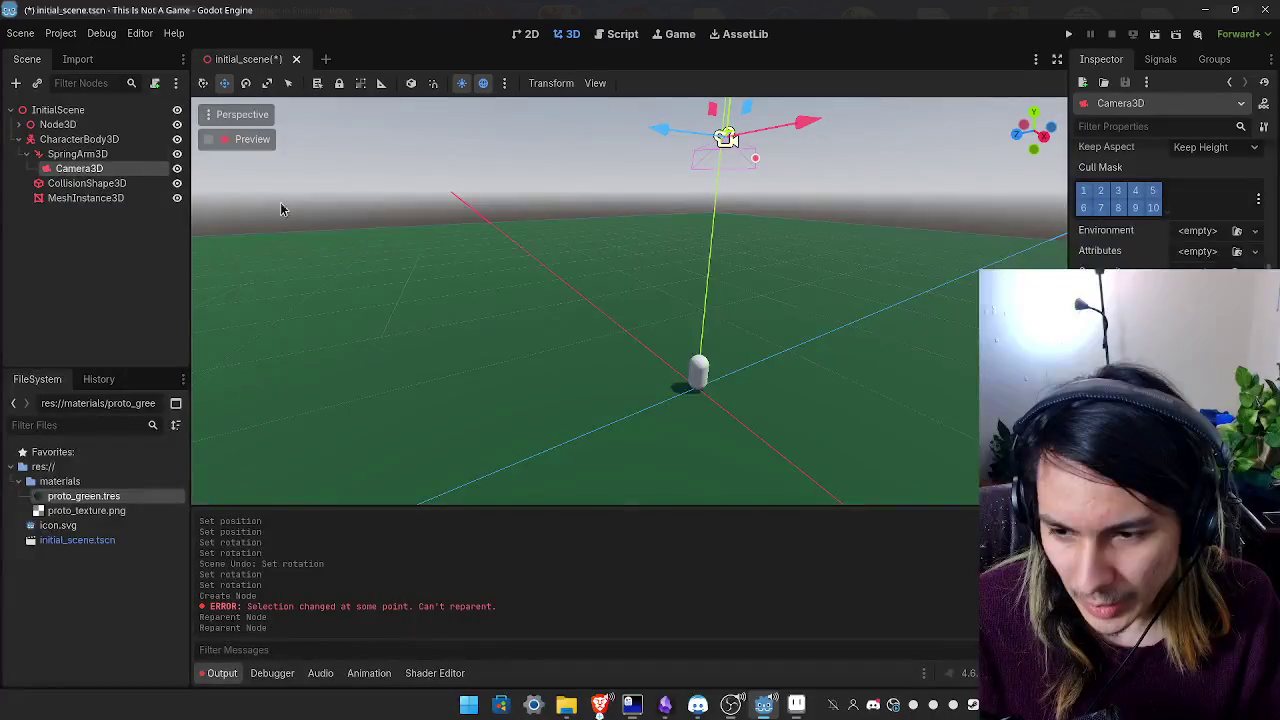
# Drag the SpringArm3D Spring Length to 1.475 m, leaving its Shape unset
pyautogui.click(77, 154)
pyautogui.moveTo(710, 324)
pyautogui.mouseDown()
pyautogui.moveTo(560, 328)
pyautogui.moveTo(733, 324)
pyautogui.mouseUp()
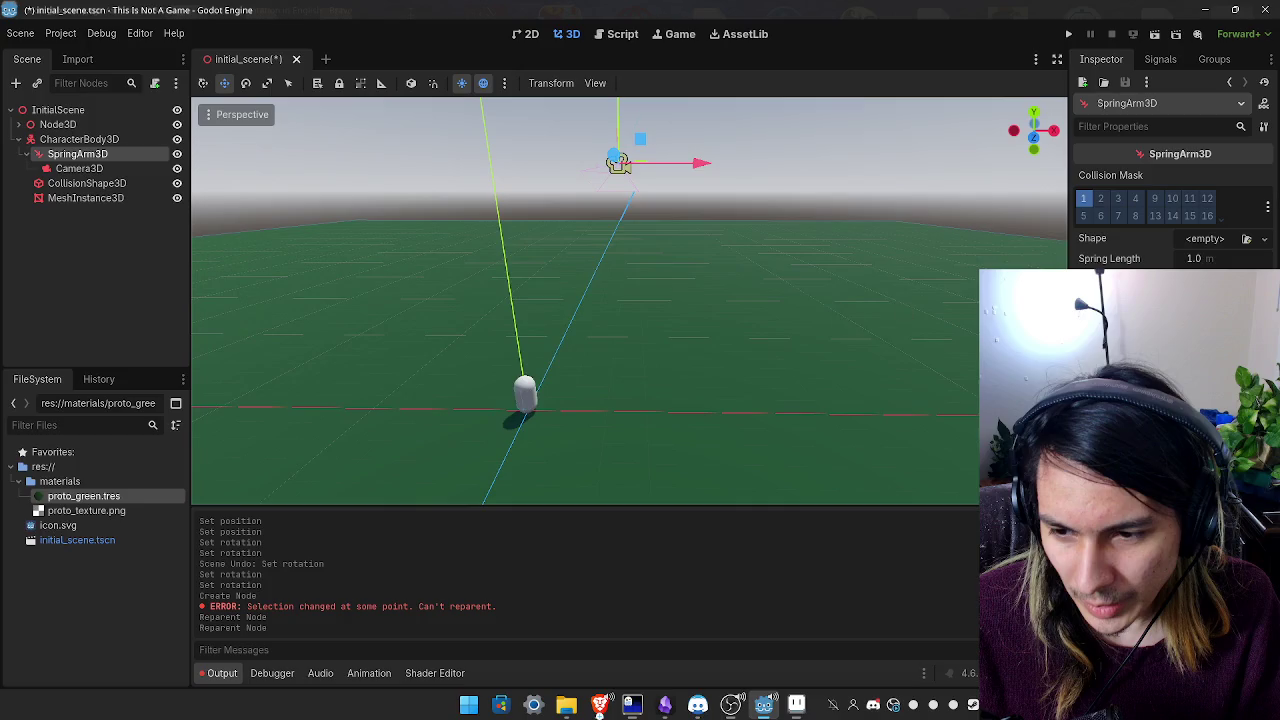
pyautogui.moveTo(1198, 268); pyautogui.dragTo(1090, 258)
pyautogui.moveTo(1200, 258)
pyautogui.mouseDown()
pyautogui.moveTo(1150, 258)
pyautogui.moveTo(1226, 258)
pyautogui.mouseUp()
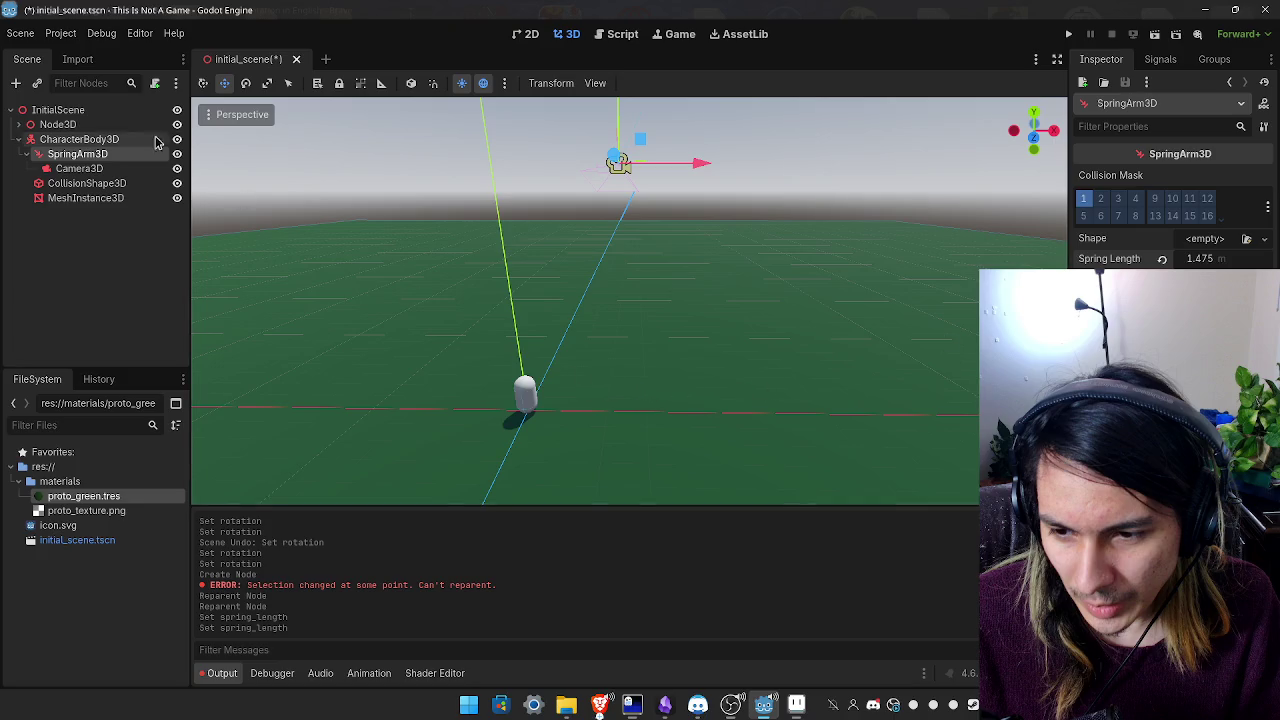
pyautogui.moveTo(868, 269); pyautogui.dragTo(676, 296)
pyautogui.click(1195, 242)
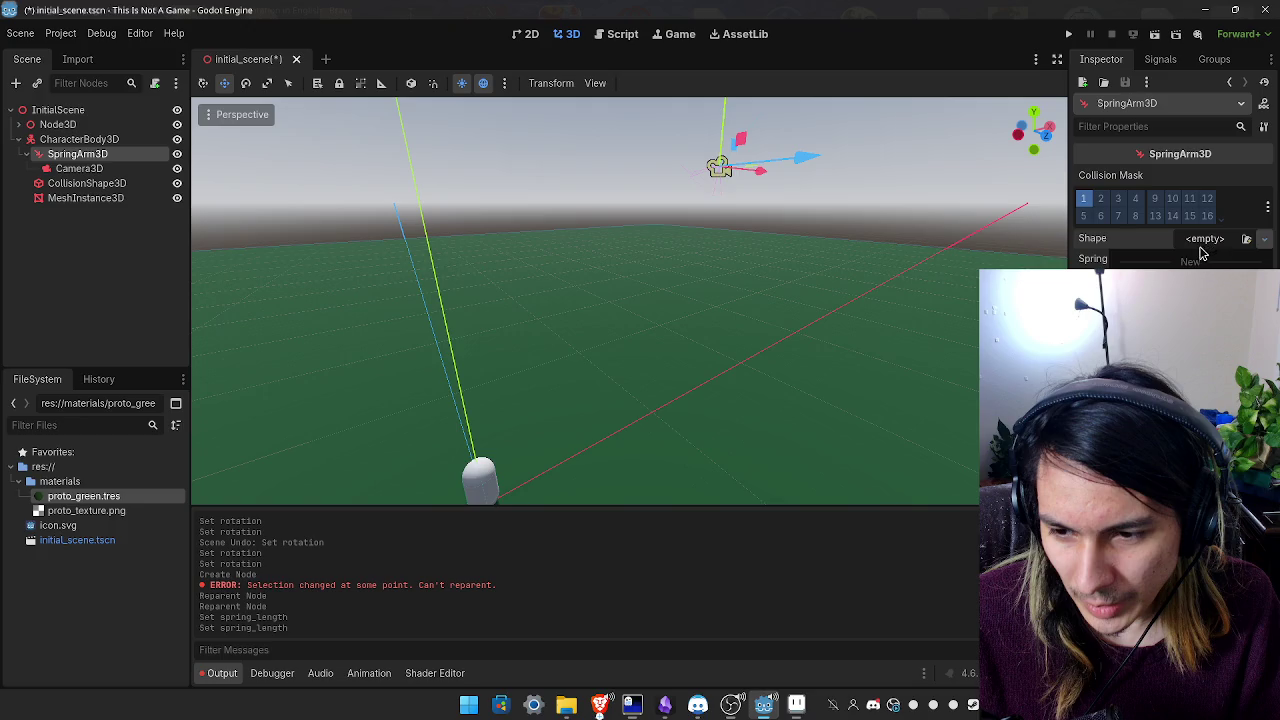
pyautogui.press('Escape')
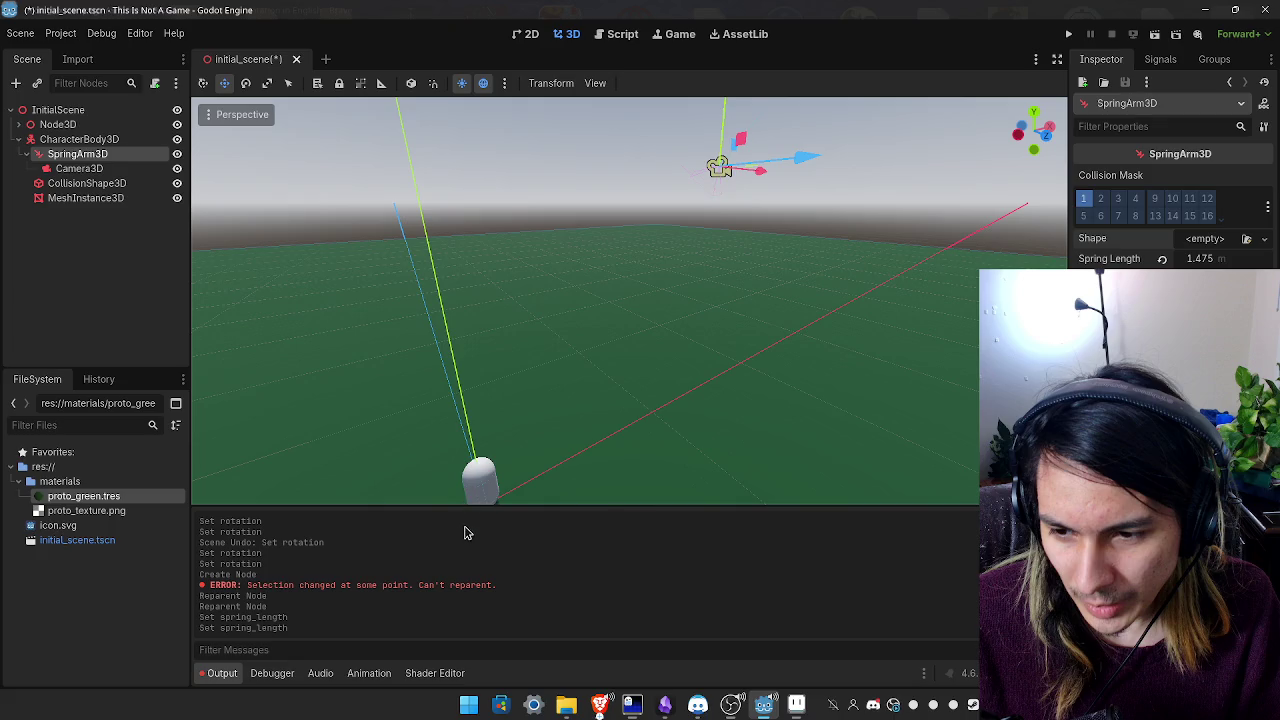
pyautogui.rightClick(86, 157)
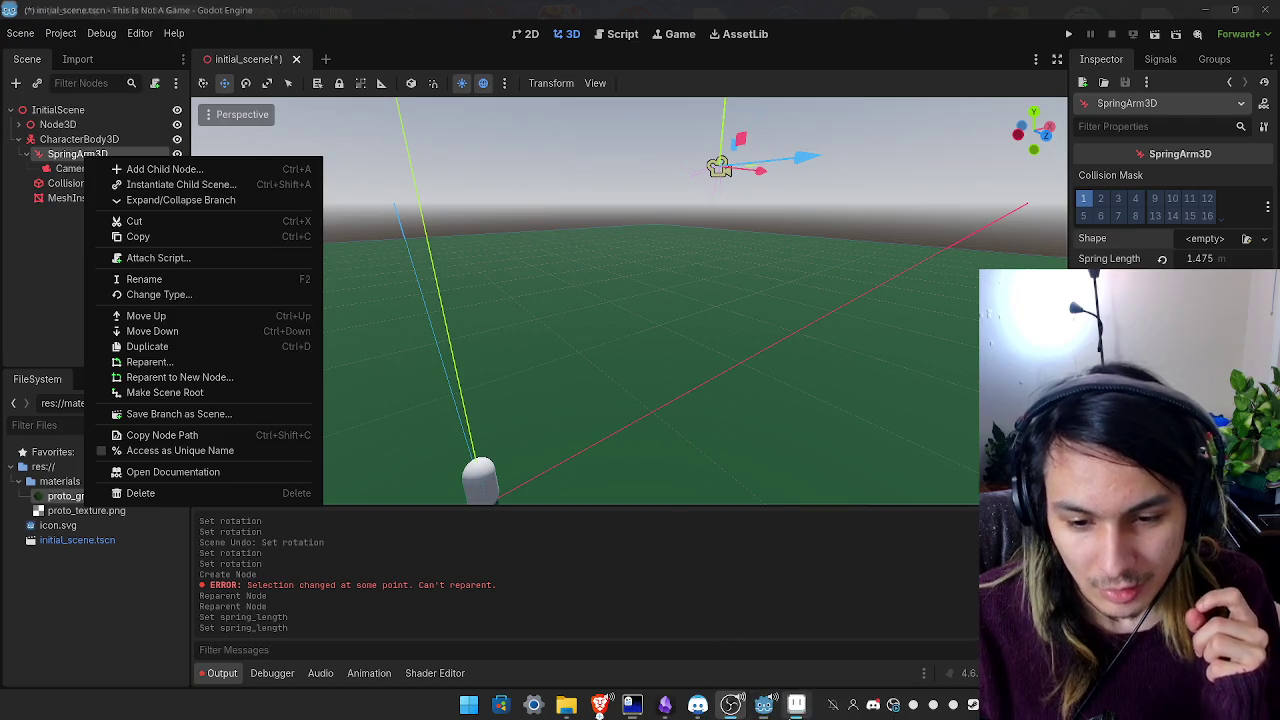
# Move SpringArm3D below MeshInstance3D and pull Camera3D out of it onto CharacterBody3D
pyautogui.click(545, 406)
pyautogui.moveTo(534, 400)
pyautogui.mouseDown()
pyautogui.moveTo(500, 394)
pyautogui.moveTo(530, 335)
pyautogui.moveTo(560, 320)
pyautogui.moveTo(586, 368)
pyautogui.moveTo(580, 358)
pyautogui.moveTo(509, 426)
pyautogui.mouseUp()
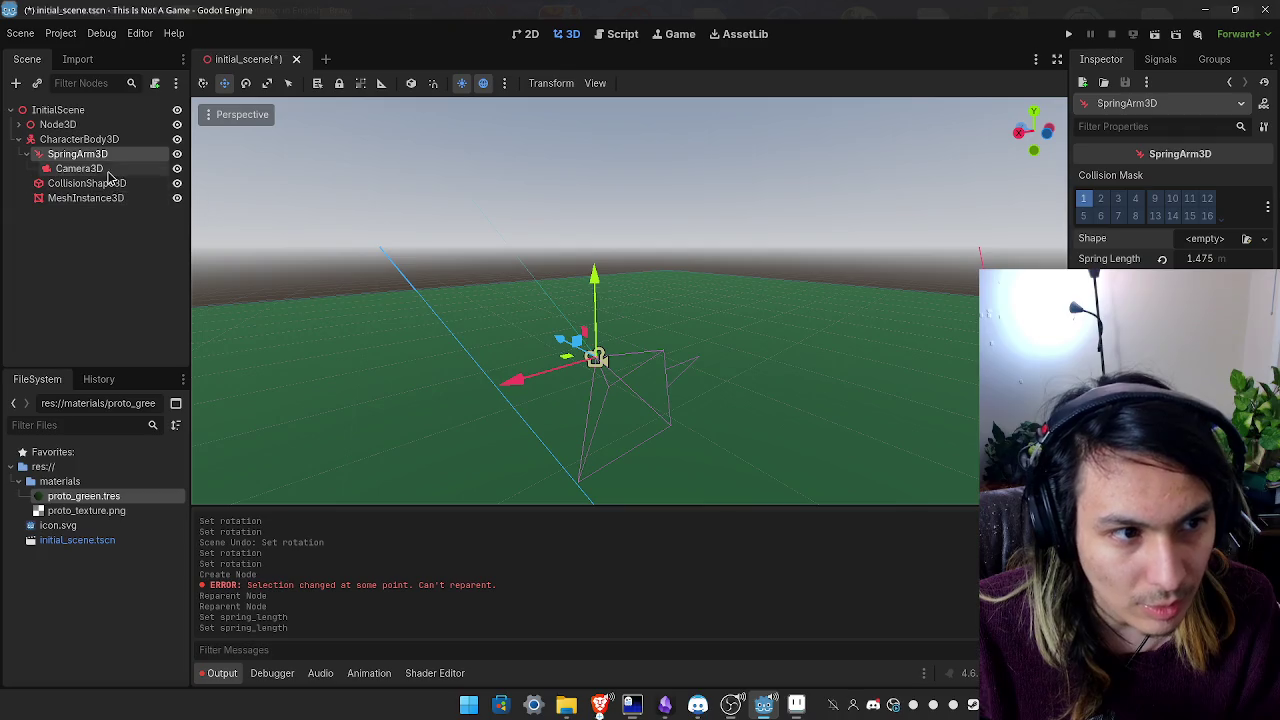
pyautogui.moveTo(91, 157); pyautogui.dragTo(86, 139)
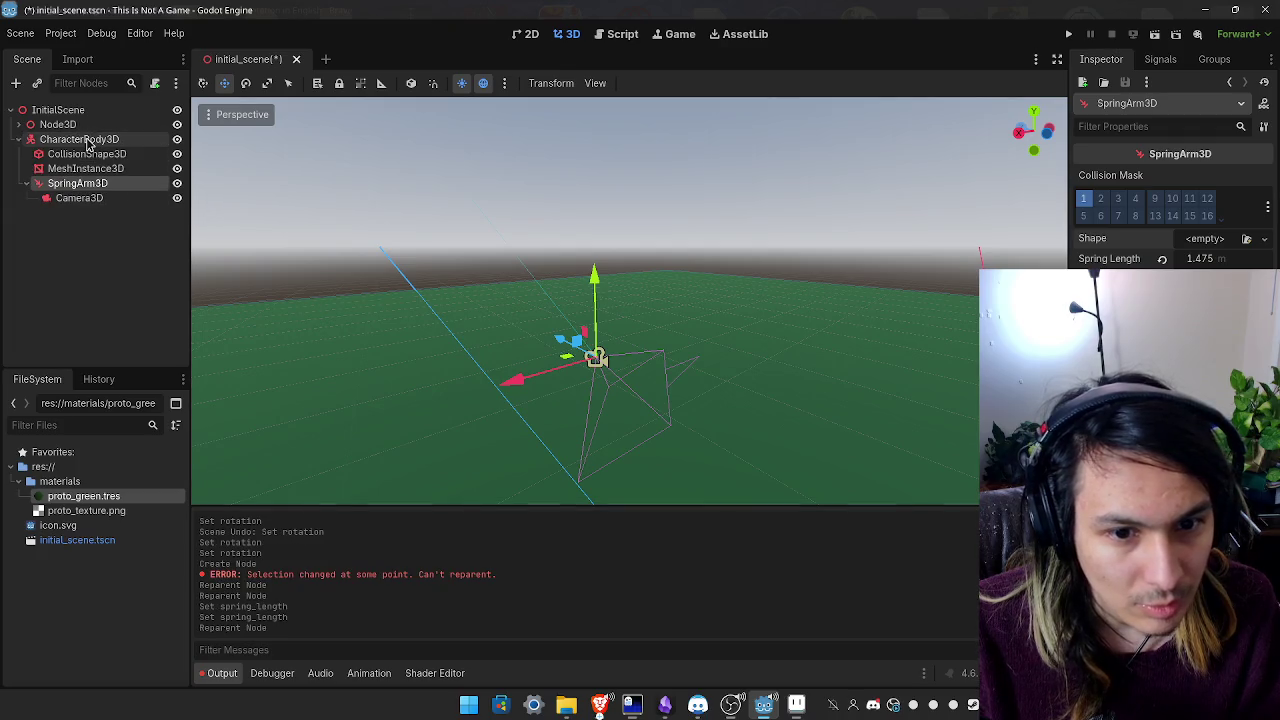
pyautogui.moveTo(91, 197); pyautogui.dragTo(88, 148)
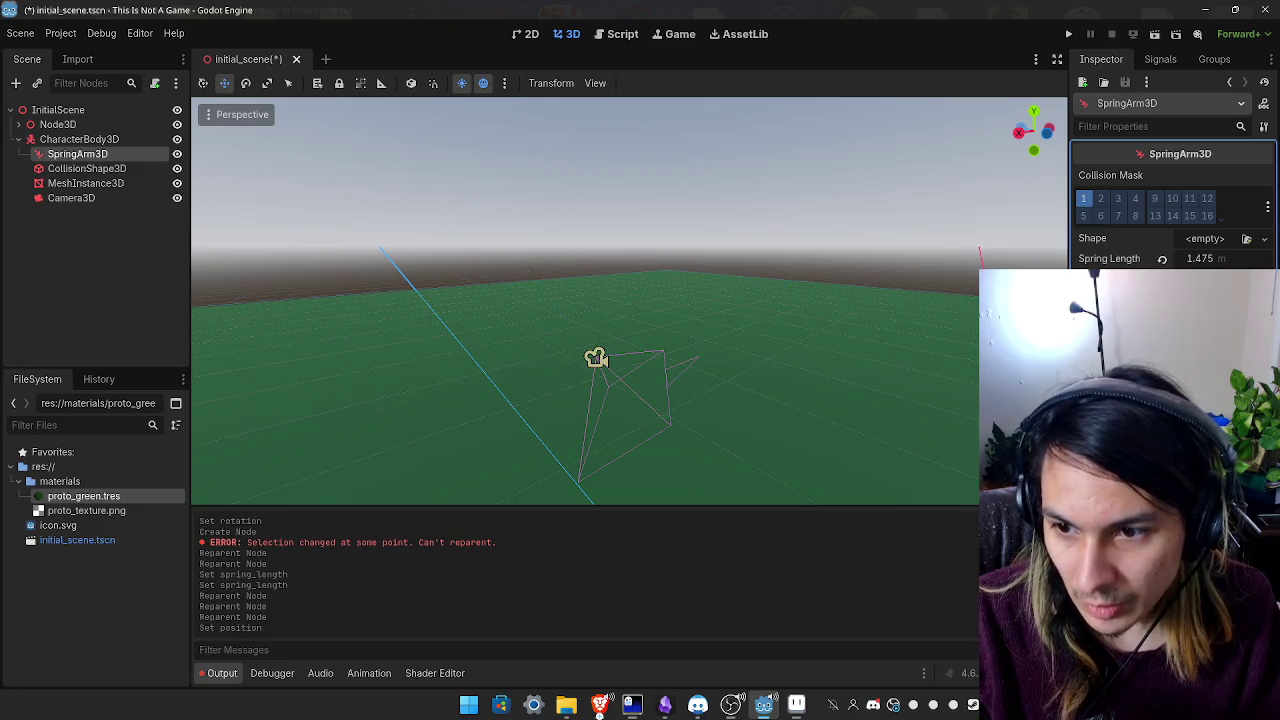
# Nest Camera3D back inside SpringArm3D and raise its Spring Length to about 2.68 m
pyautogui.press('f')
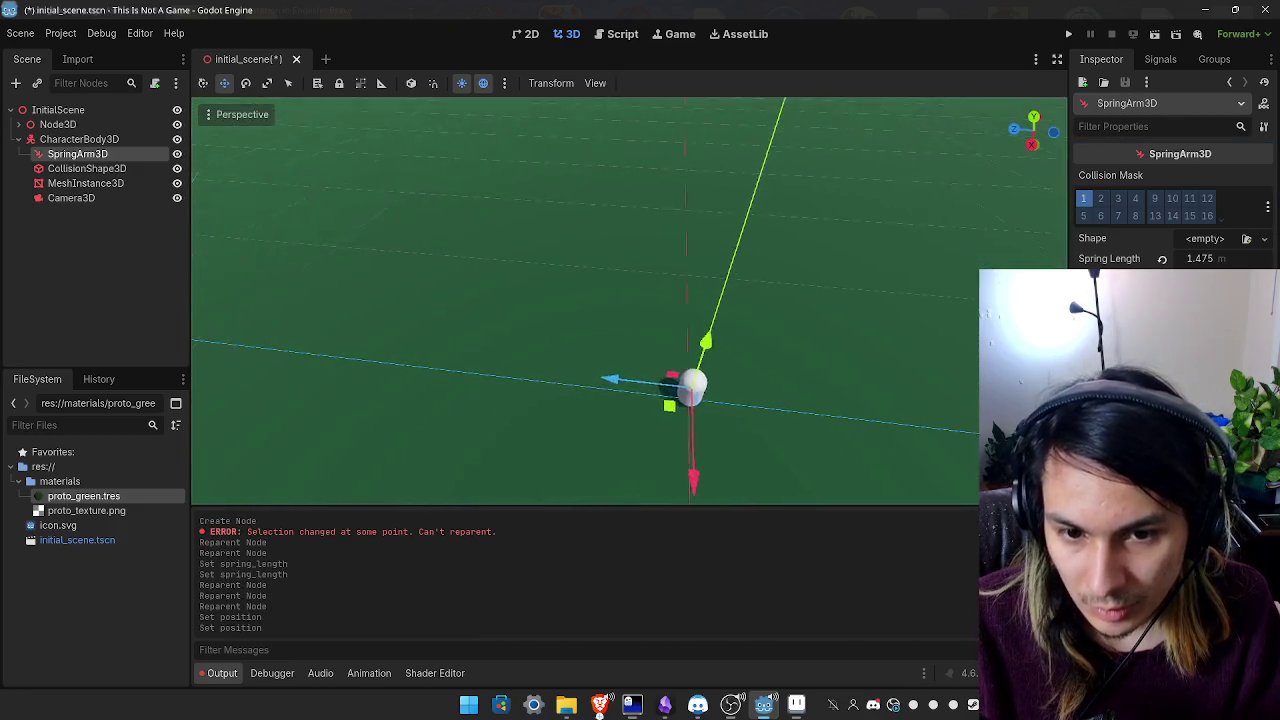
pyautogui.moveTo(560, 230); pyautogui.dragTo(305, 213)
pyautogui.moveTo(95, 197); pyautogui.dragTo(86, 154)
pyautogui.moveTo(236, 201); pyautogui.dragTo(714, 379)
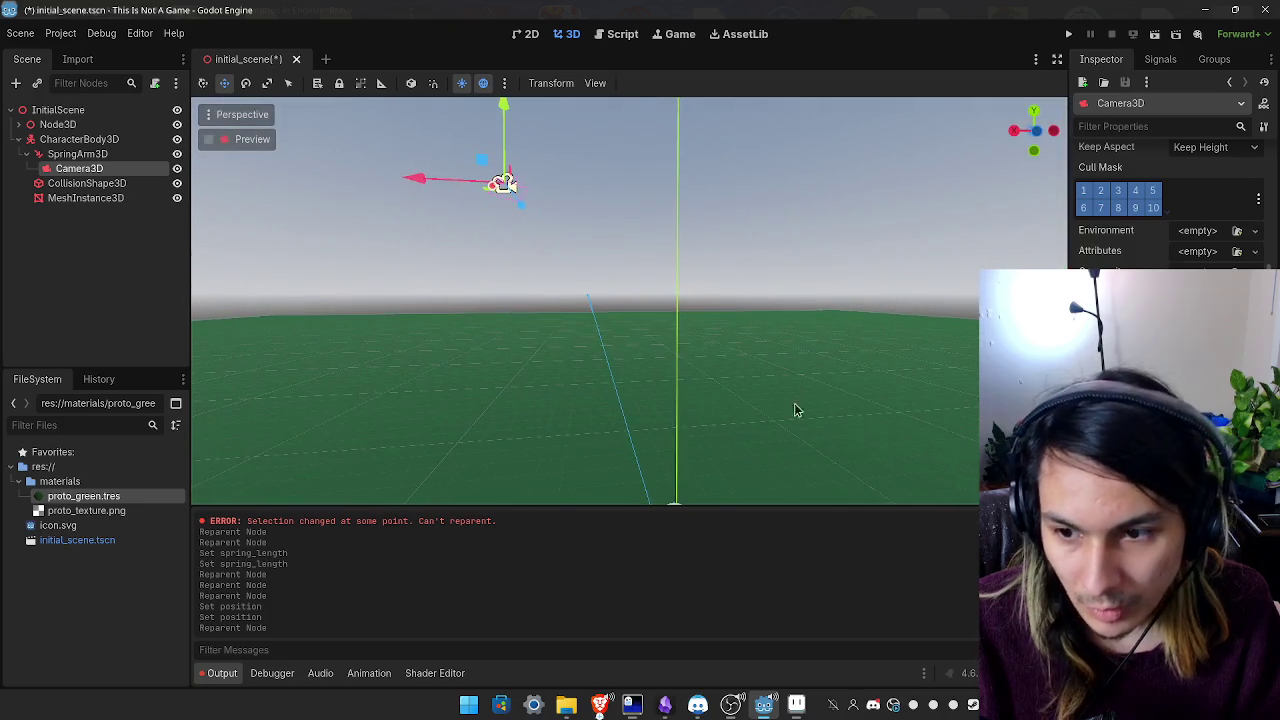
pyautogui.click(104, 155)
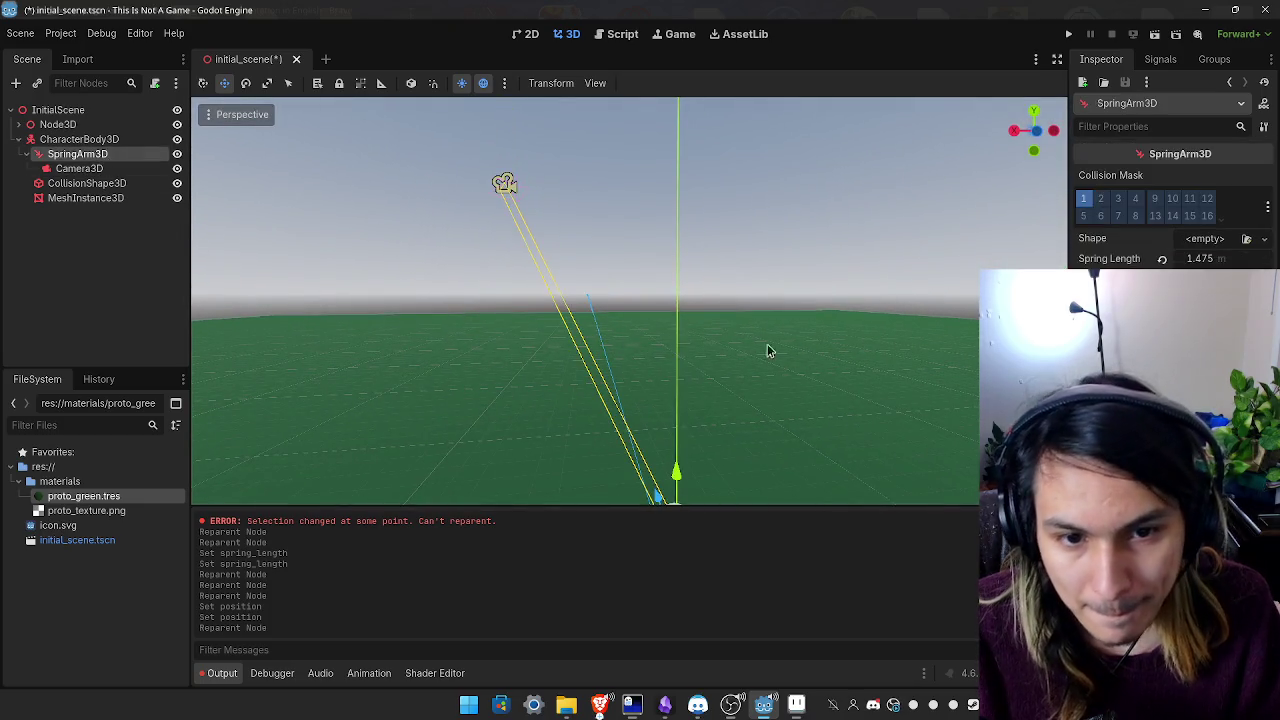
pyautogui.moveTo(779, 334)
pyautogui.mouseDown()
pyautogui.moveTo(750, 380)
pyautogui.moveTo(775, 335)
pyautogui.moveTo(648, 318)
pyautogui.mouseUp()
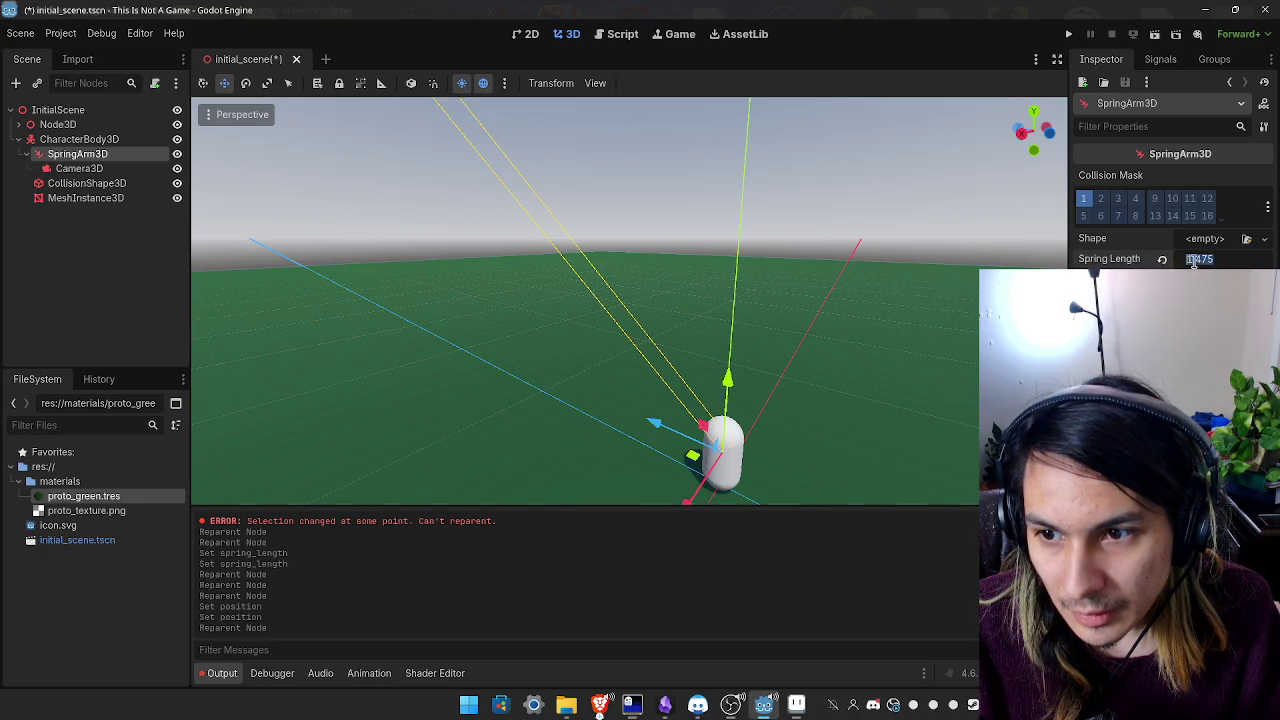
pyautogui.moveTo(1183, 262)
pyautogui.mouseDown()
pyautogui.moveTo(1168, 262)
pyautogui.moveTo(1224, 258)
pyautogui.mouseUp()
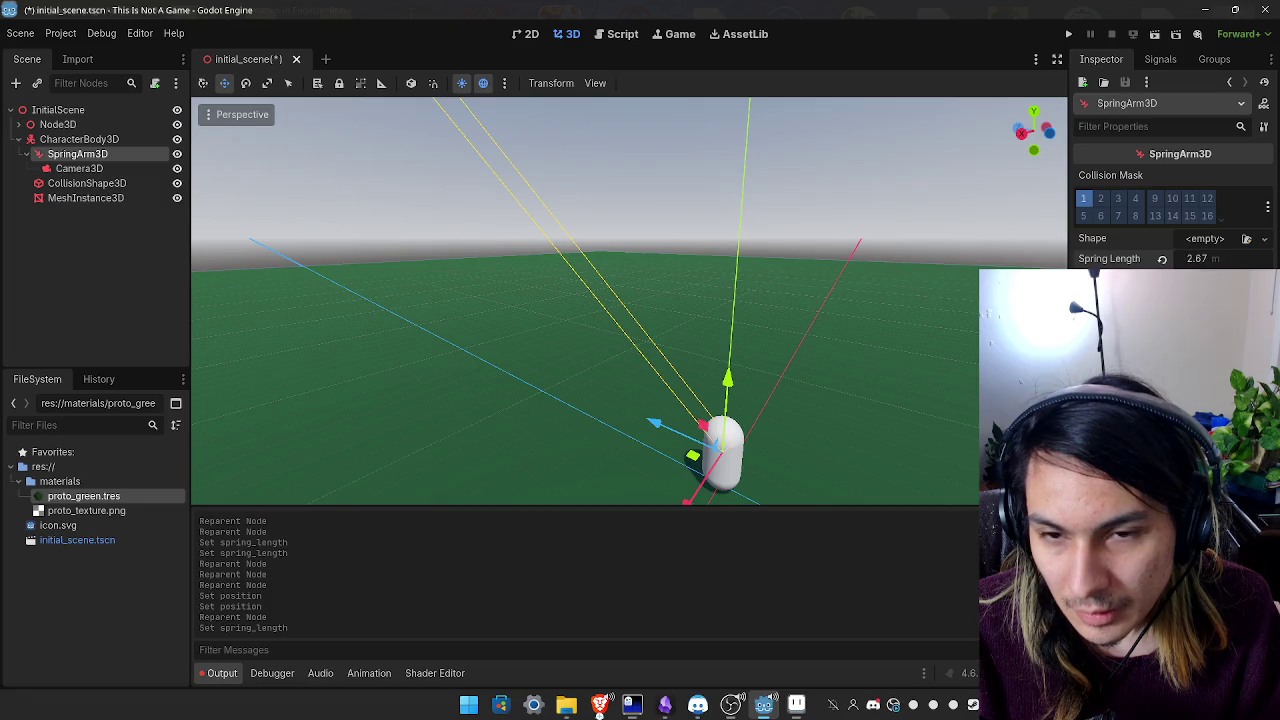
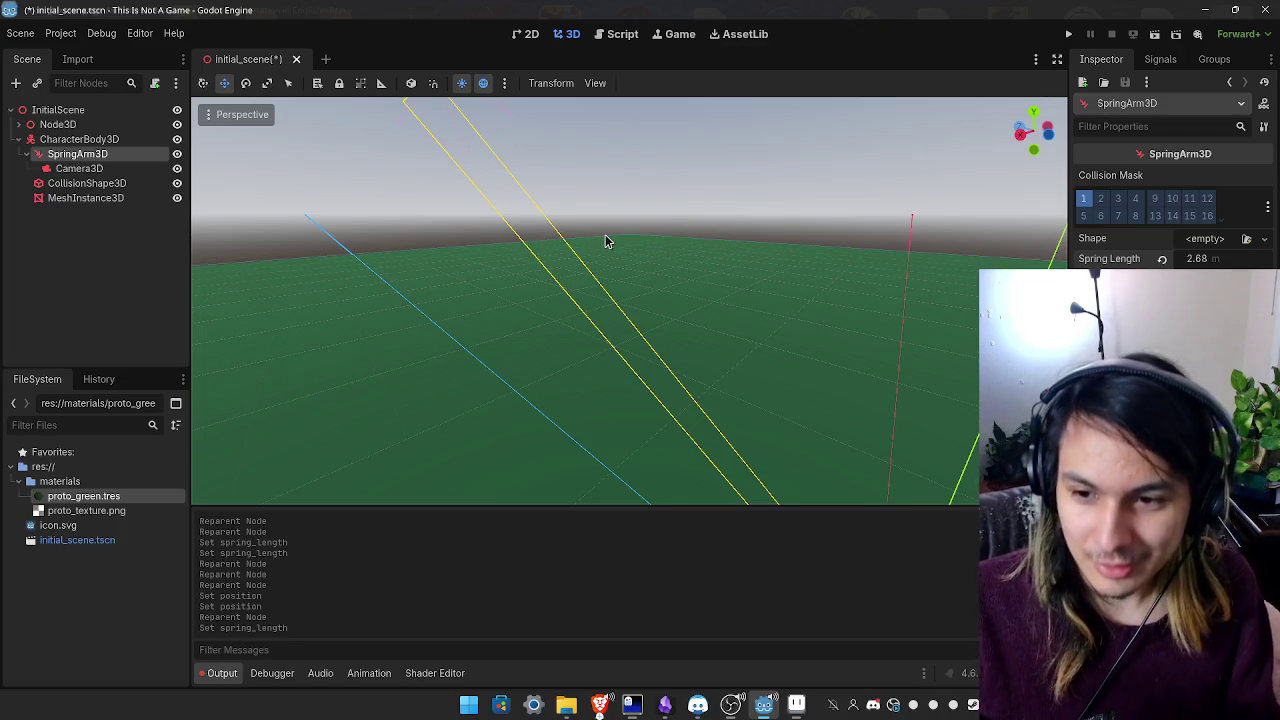
# Orbit the view down onto the capsule and frame the Camera3D
pyautogui.moveTo(923, 271)
pyautogui.mouseDown()
pyautogui.moveTo(923, 320)
pyautogui.moveTo(860, 215)
pyautogui.moveTo(835, 252)
pyautogui.moveTo(843, 320)
pyautogui.moveTo(815, 330)
pyautogui.moveTo(800, 310)
pyautogui.moveTo(910, 277)
pyautogui.mouseUp()
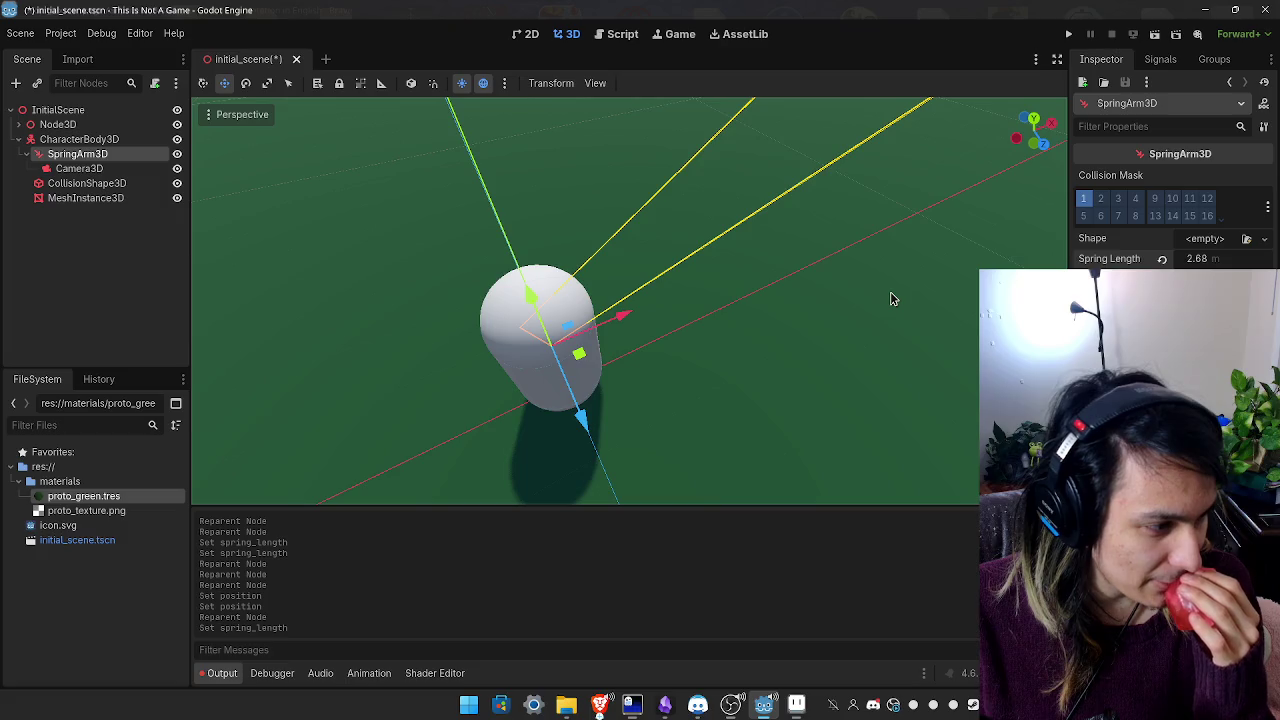
pyautogui.moveTo(817, 297)
pyautogui.mouseDown()
pyautogui.moveTo(817, 220)
pyautogui.moveTo(817, 300)
pyautogui.moveTo(817, 220)
pyautogui.moveTo(817, 260)
pyautogui.moveTo(780, 250)
pyautogui.moveTo(805, 235)
pyautogui.moveTo(826, 304)
pyautogui.mouseUp()
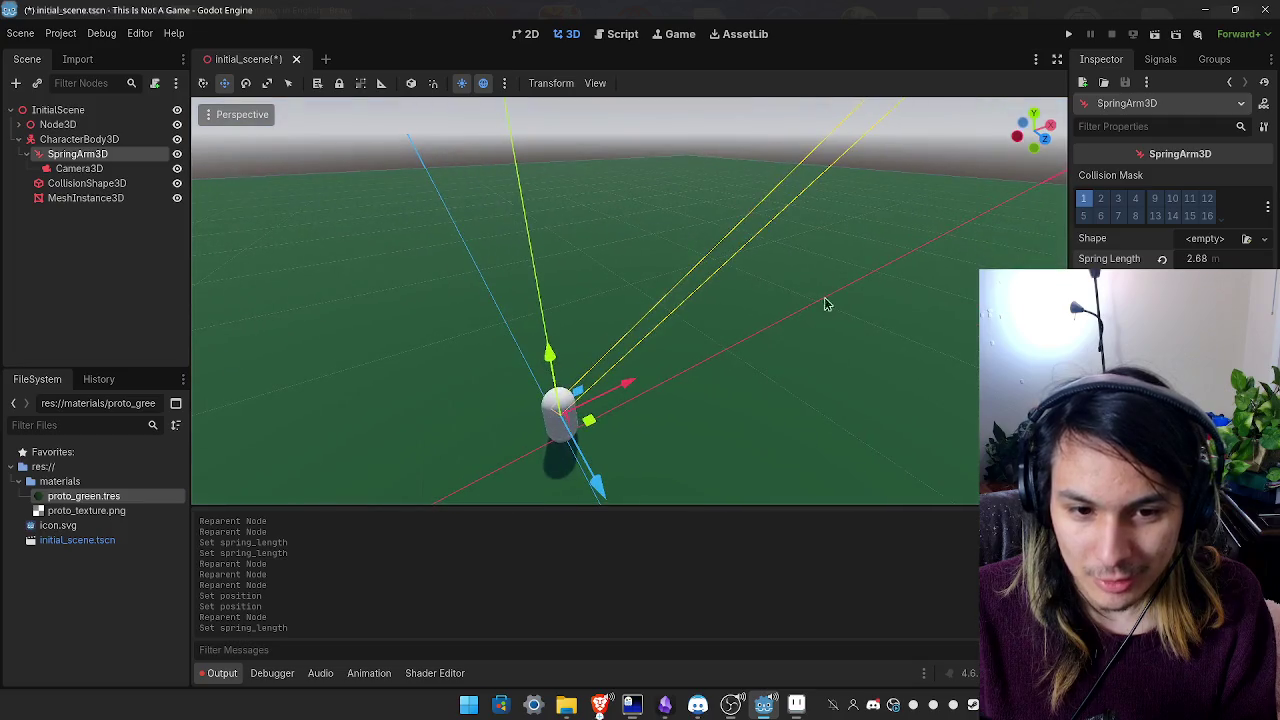
pyautogui.moveTo(873, 264)
pyautogui.mouseDown()
pyautogui.moveTo(866, 305)
pyautogui.moveTo(850, 300)
pyautogui.mouseUp()
pyautogui.click(75, 168)
pyautogui.press('f')
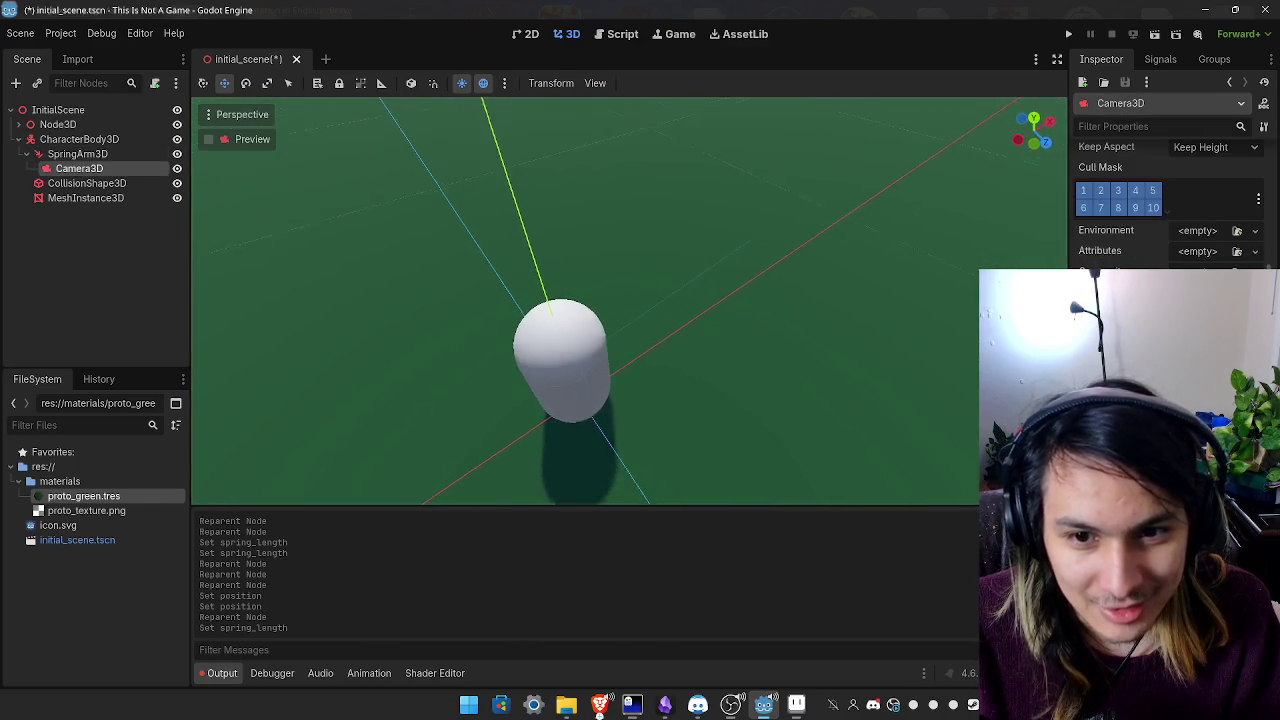
# Select the SpringArm3D node and open its class documentation
pyautogui.click(120, 154)
pyautogui.click(92, 169)
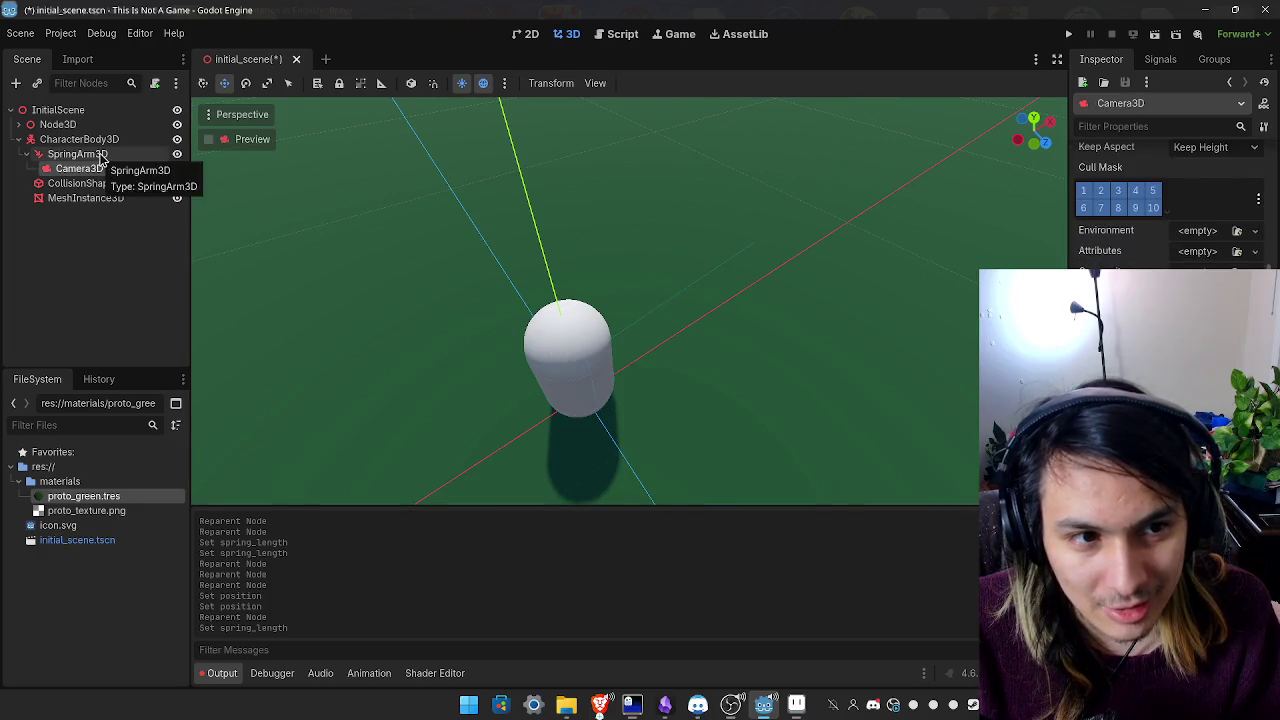
pyautogui.click(100, 155)
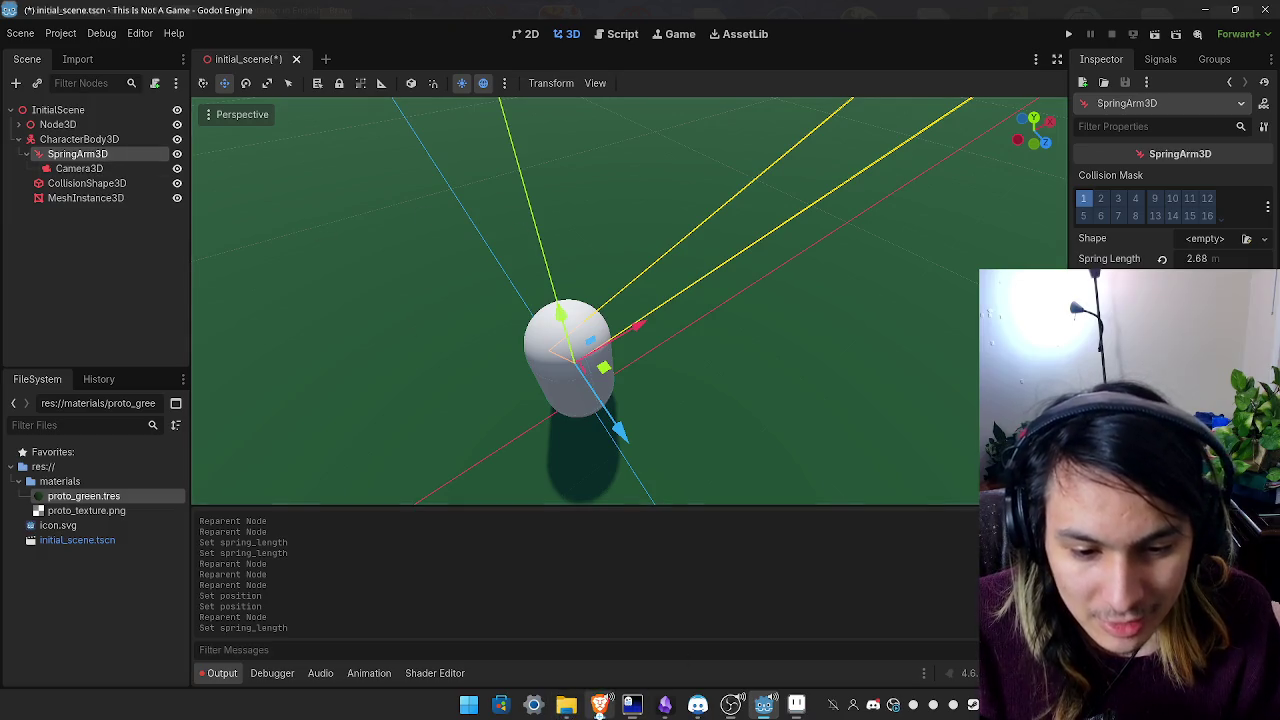
pyautogui.moveTo(600, 705)
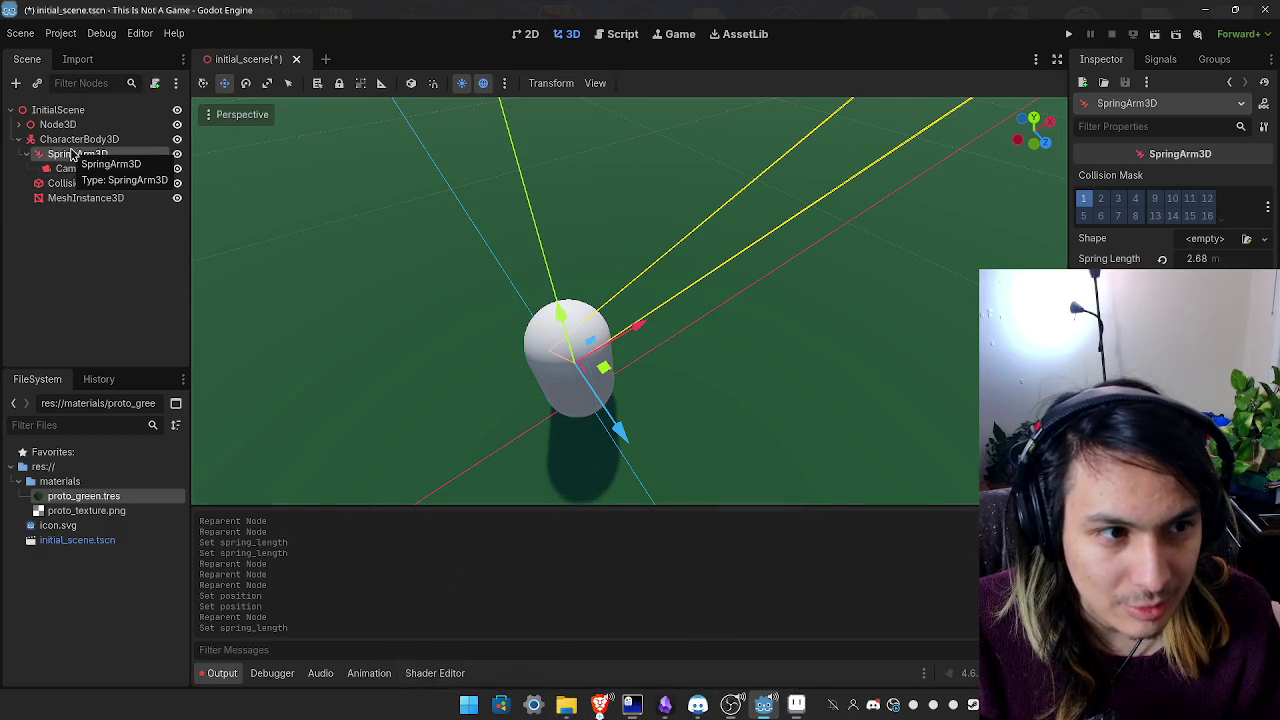
pyautogui.rightClick(72, 153)
pyautogui.click(44, 158)
pyautogui.press('F2')
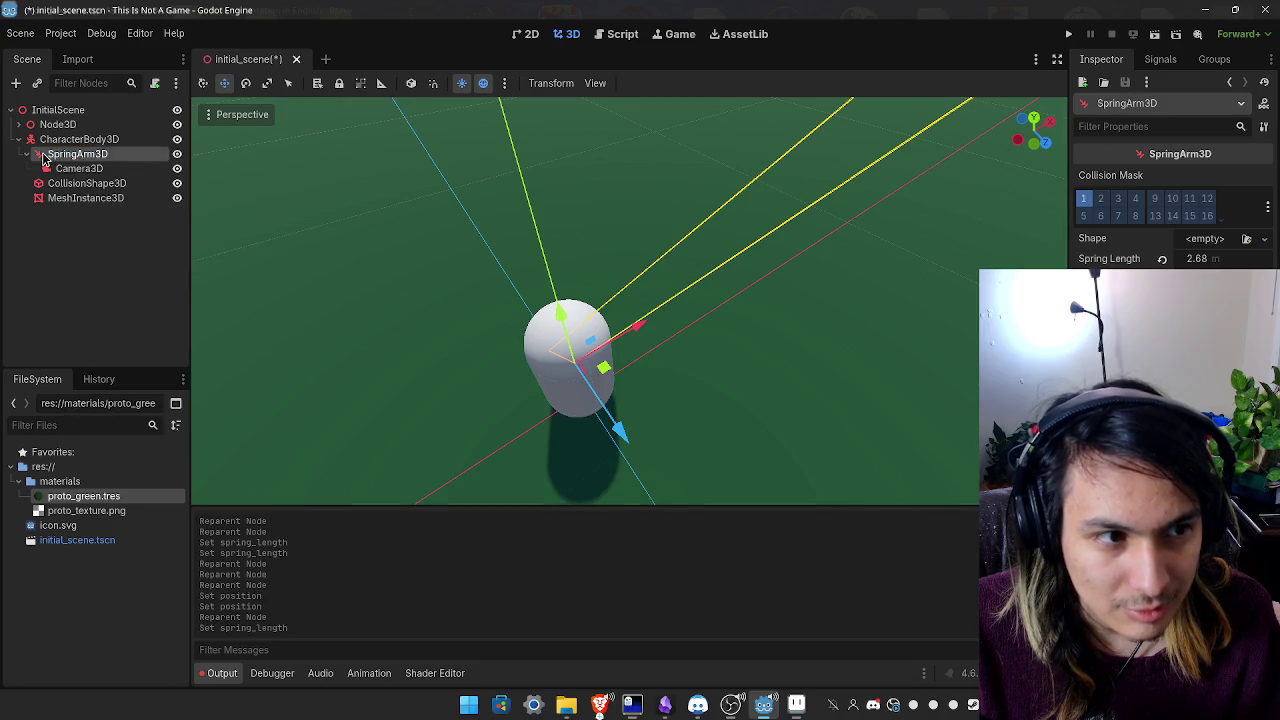
pyautogui.rightClick(44, 158)
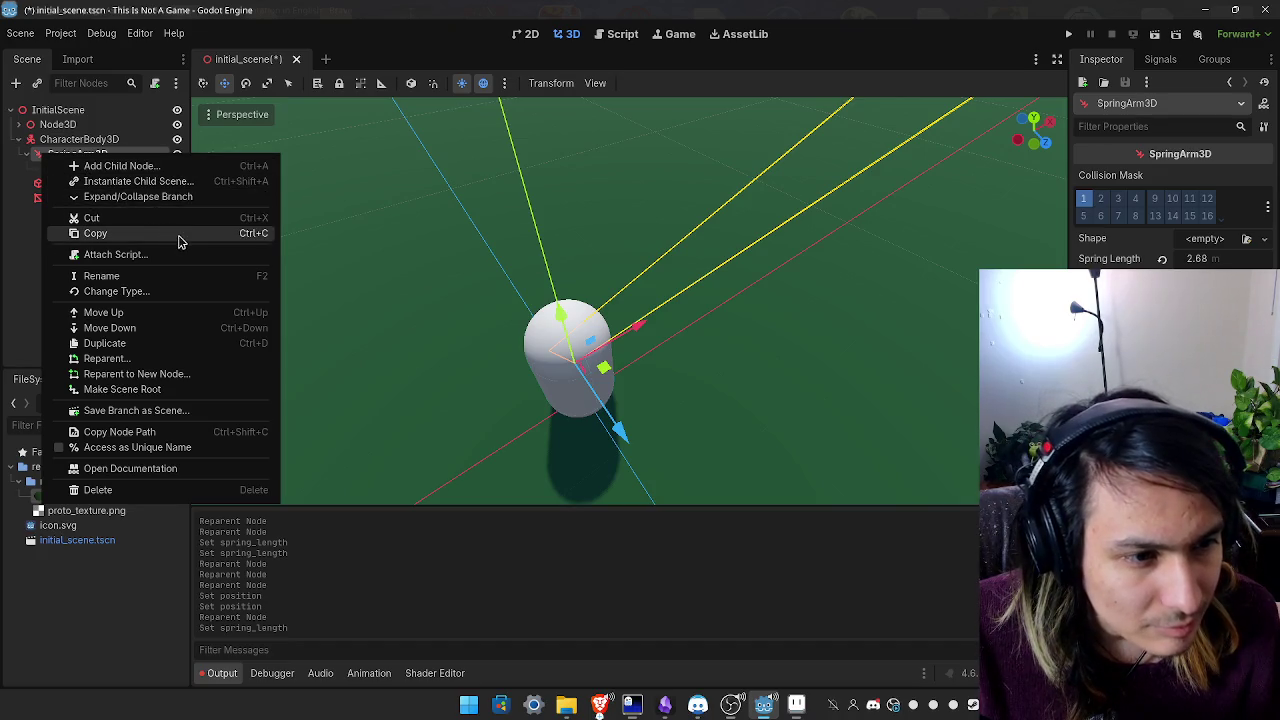
pyautogui.click(130, 468)
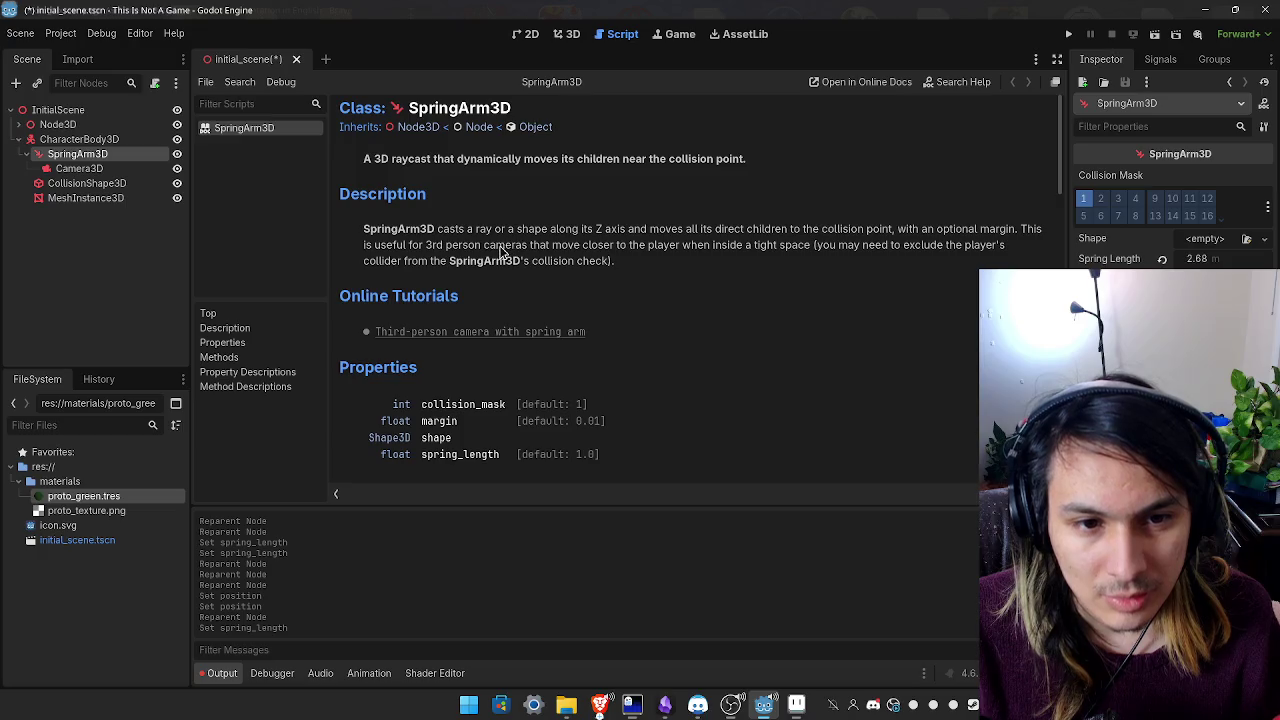
# Scroll through the SpringArm3D reference, then go back to the 3D scene view
pyautogui.scroll(-10, 503, 244)
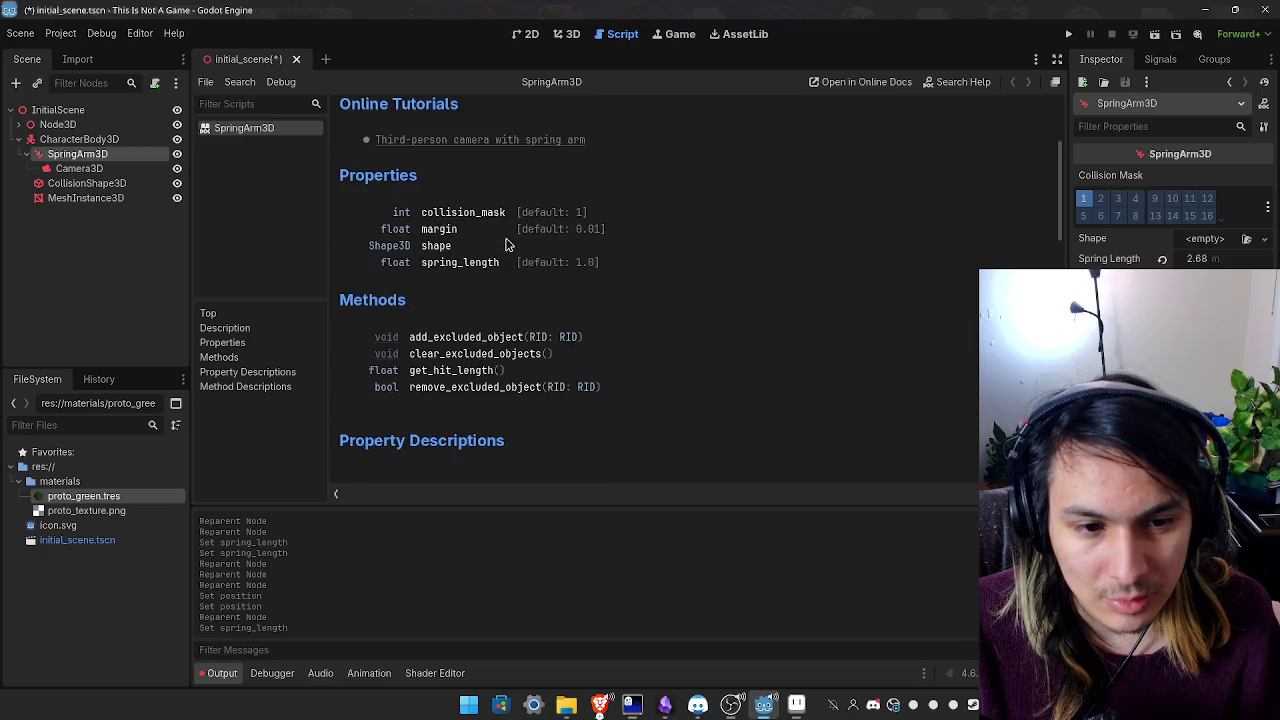
pyautogui.scroll(-4, 508, 244)
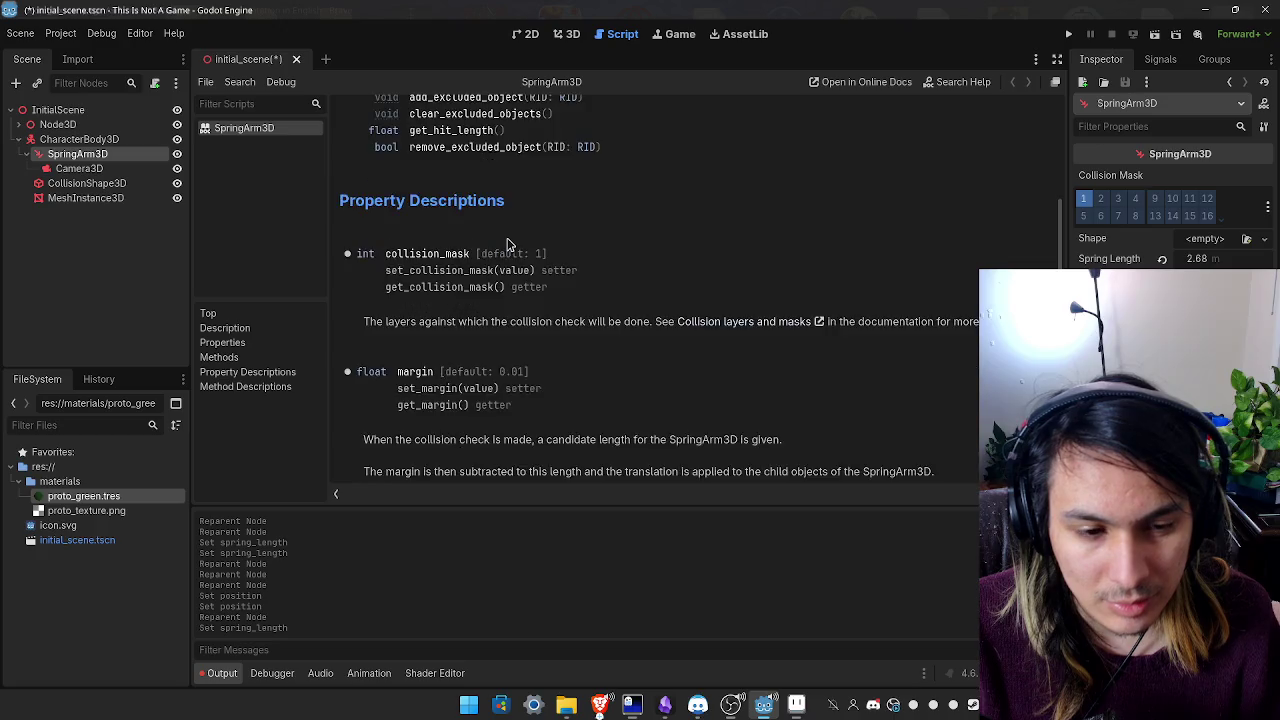
pyautogui.click(112, 170)
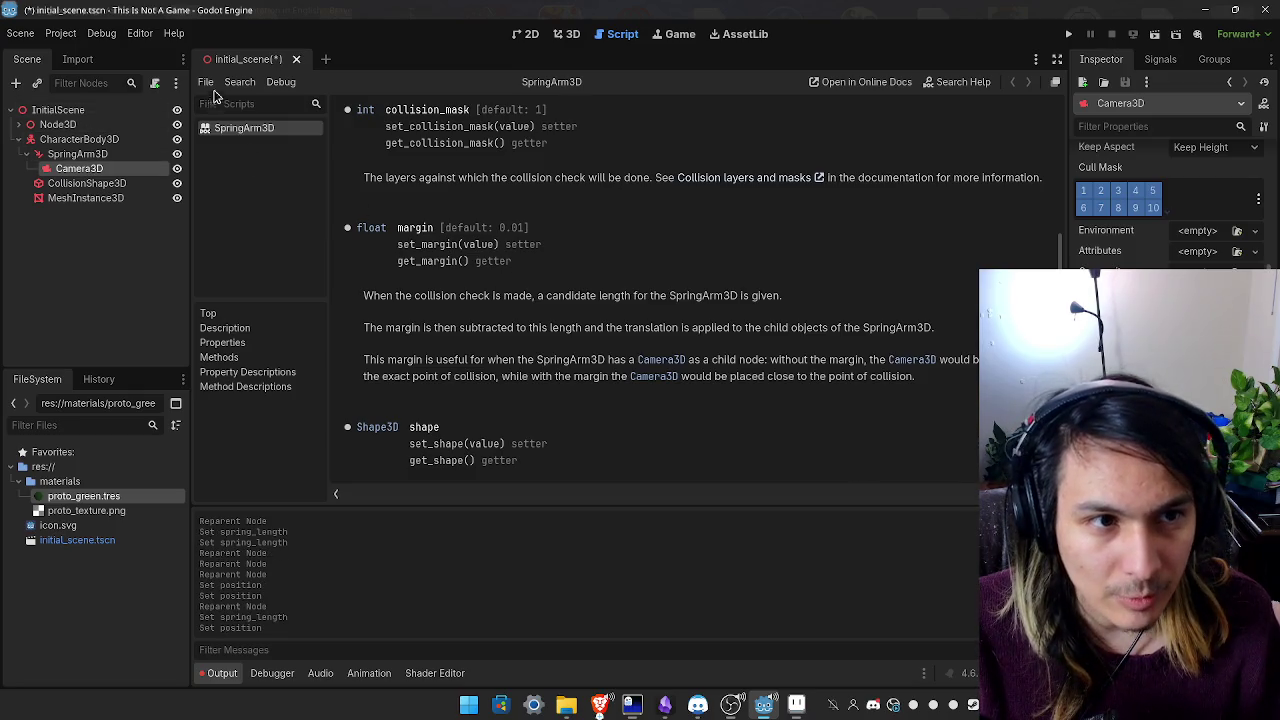
pyautogui.click(110, 155)
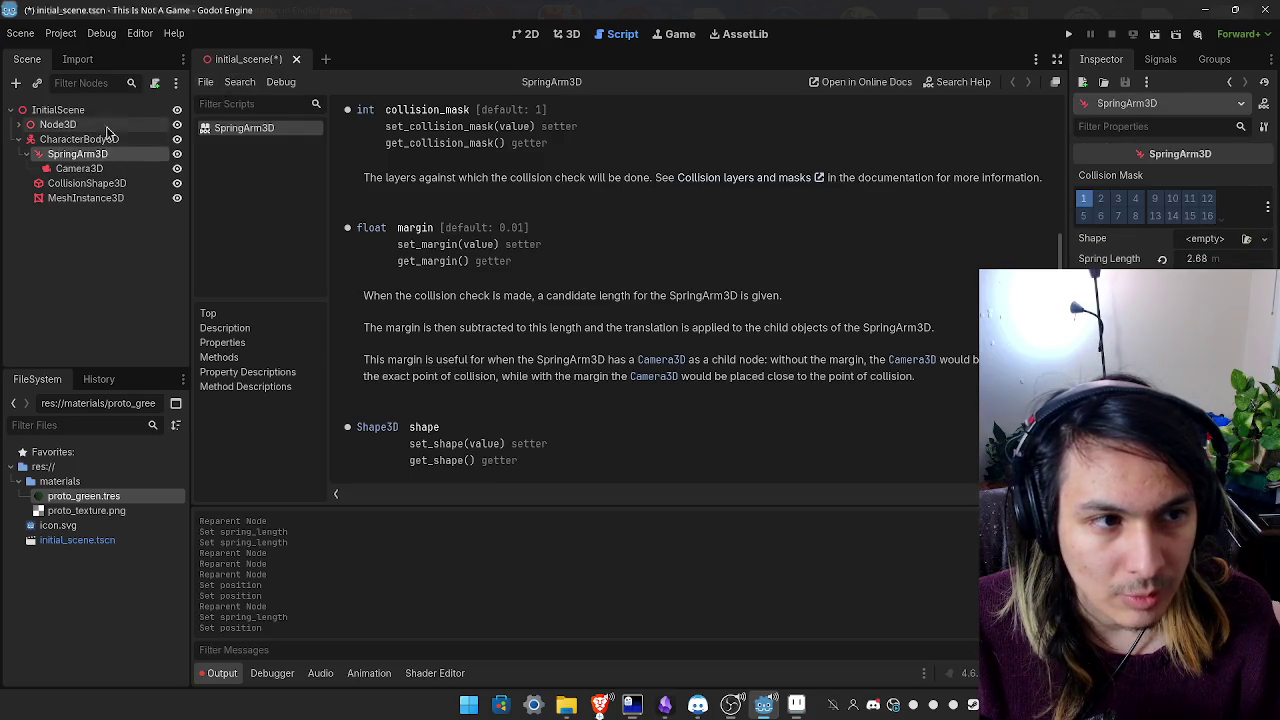
pyautogui.click(562, 38)
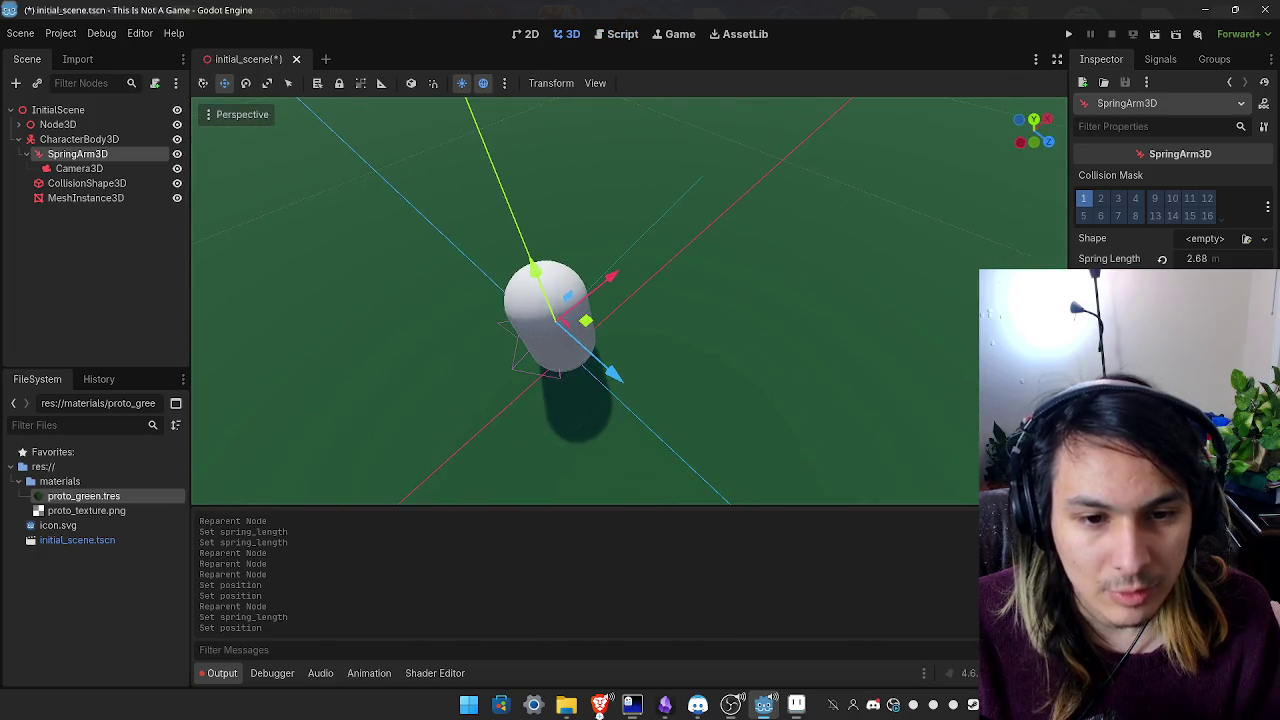
# Reset the SpringArm3D's Spring Length, then drag it up to 4.495 m
pyautogui.click(76, 169)
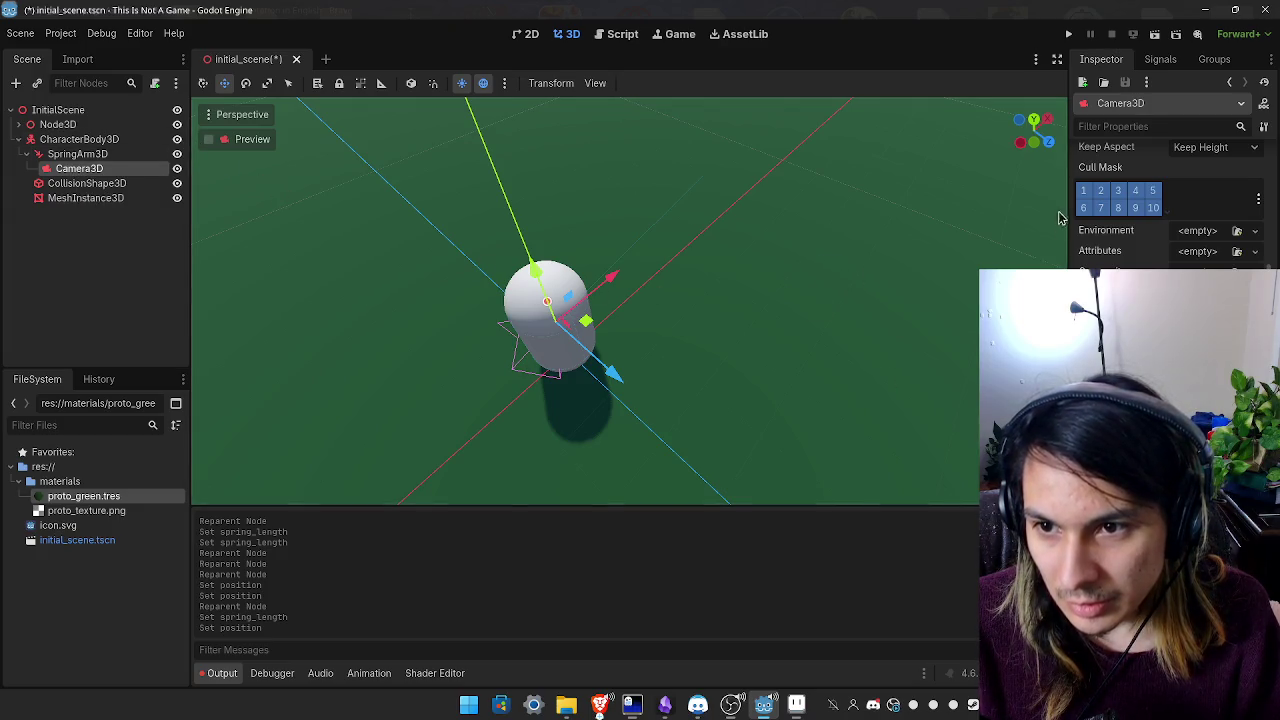
pyautogui.scroll(3, 1122, 253)
pyautogui.click(78, 155)
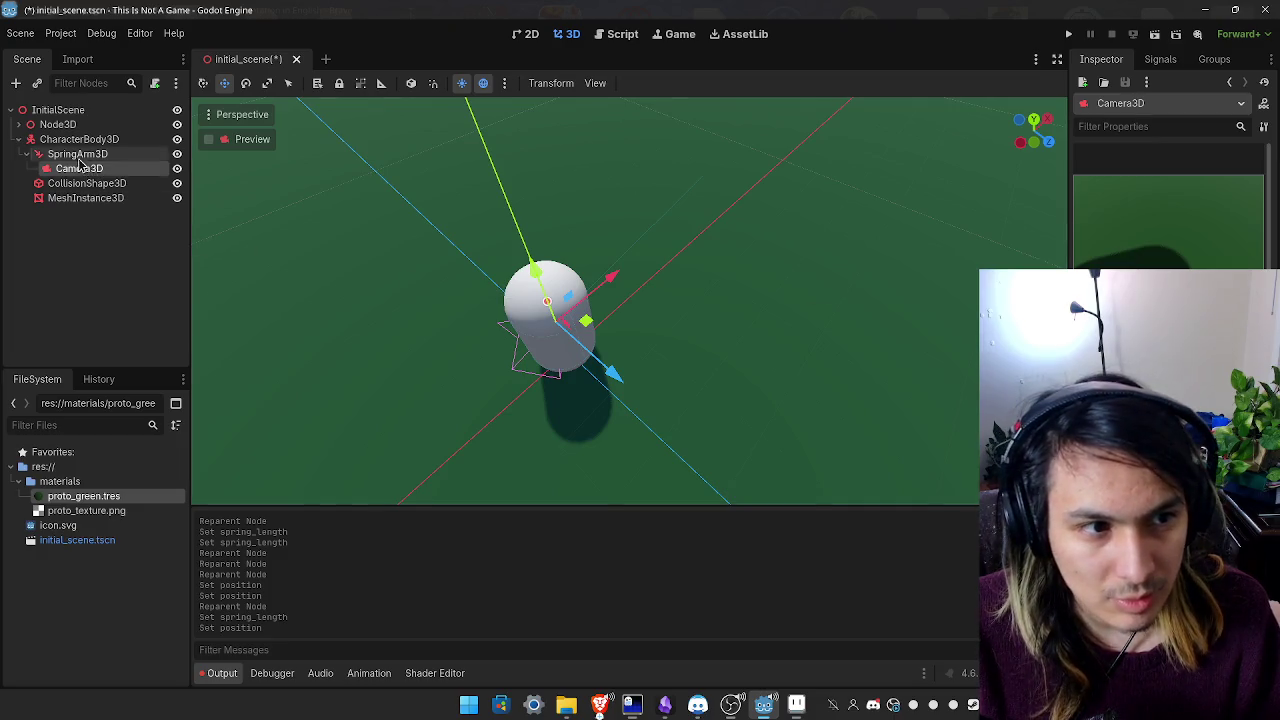
pyautogui.click(1162, 259)
pyautogui.moveTo(1192, 260); pyautogui.dragTo(1220, 259)
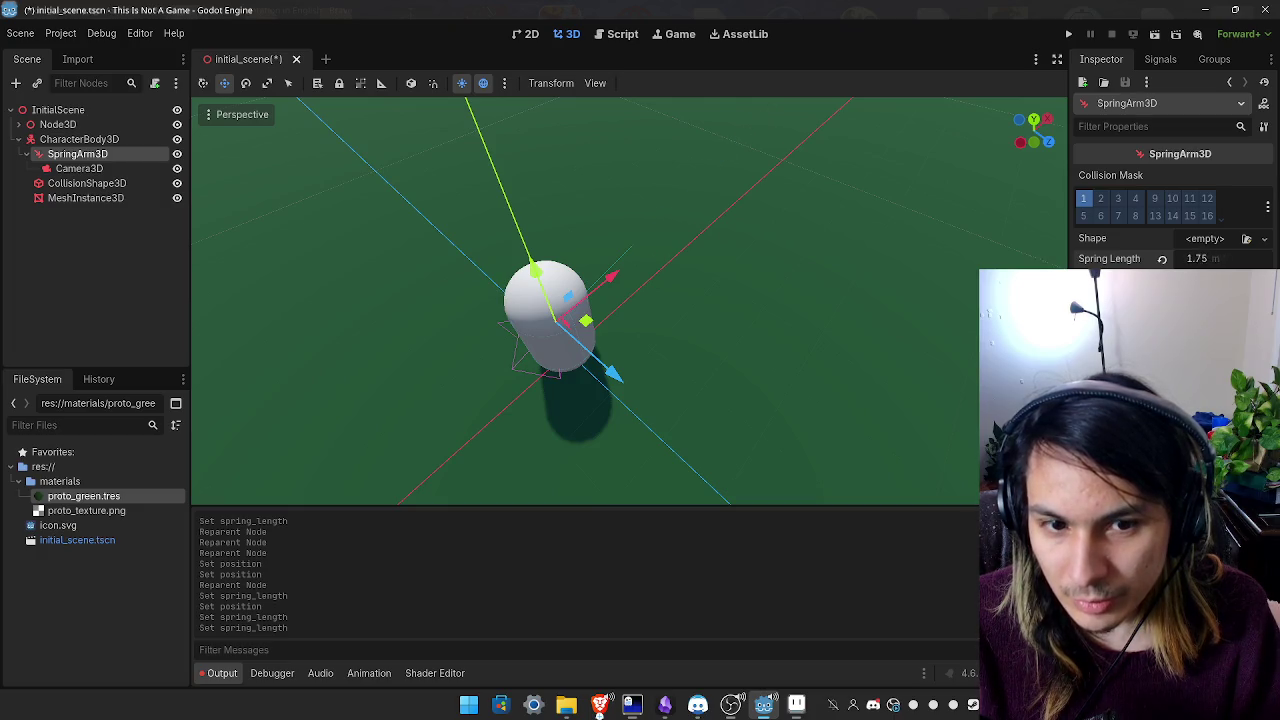
pyautogui.moveTo(1197, 259); pyautogui.dragTo(1190, 259)
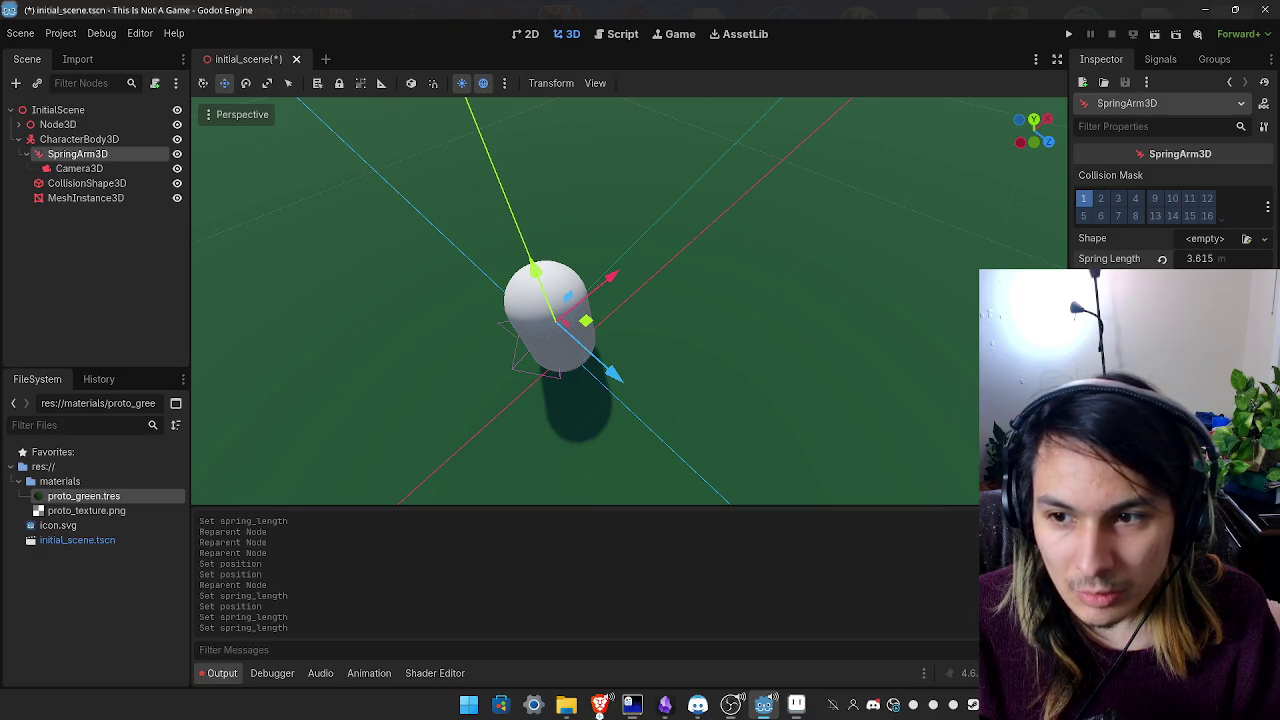
pyautogui.moveTo(1197, 259); pyautogui.dragTo(1205, 259)
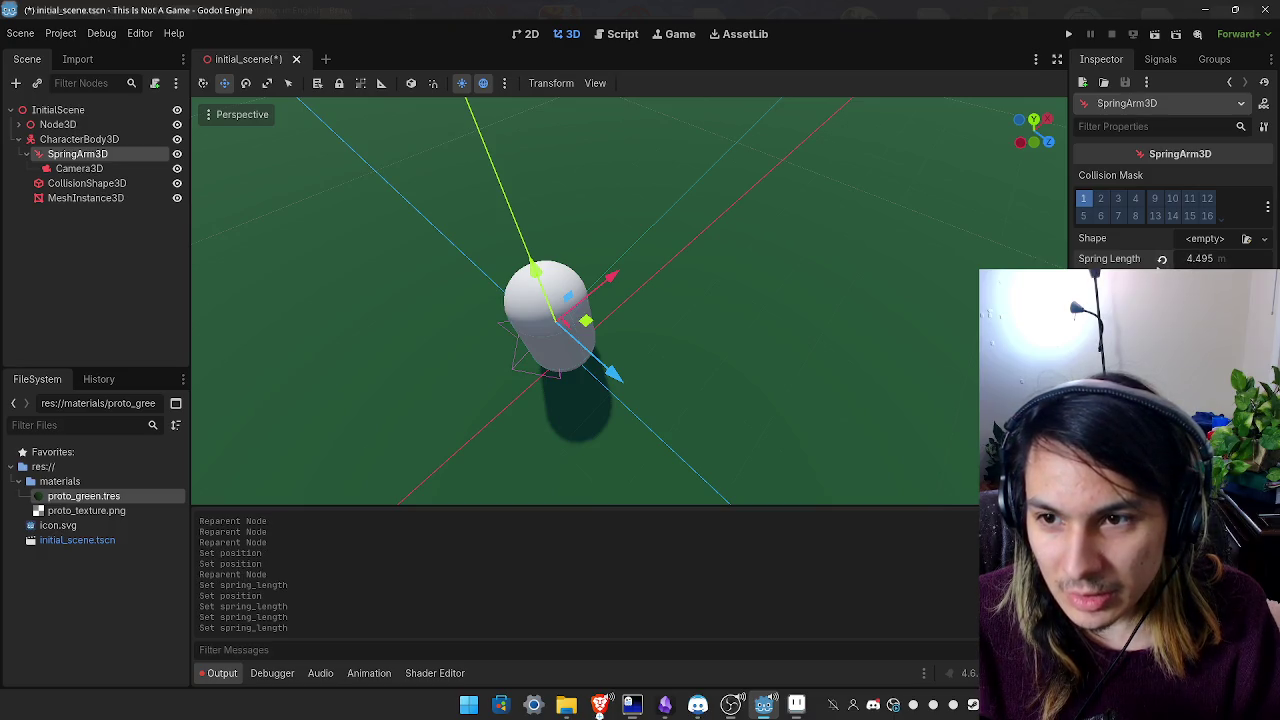
# Try a SeparationRayShape3D as the spring arm's Shape, then revert it to empty
pyautogui.click(1264, 238)
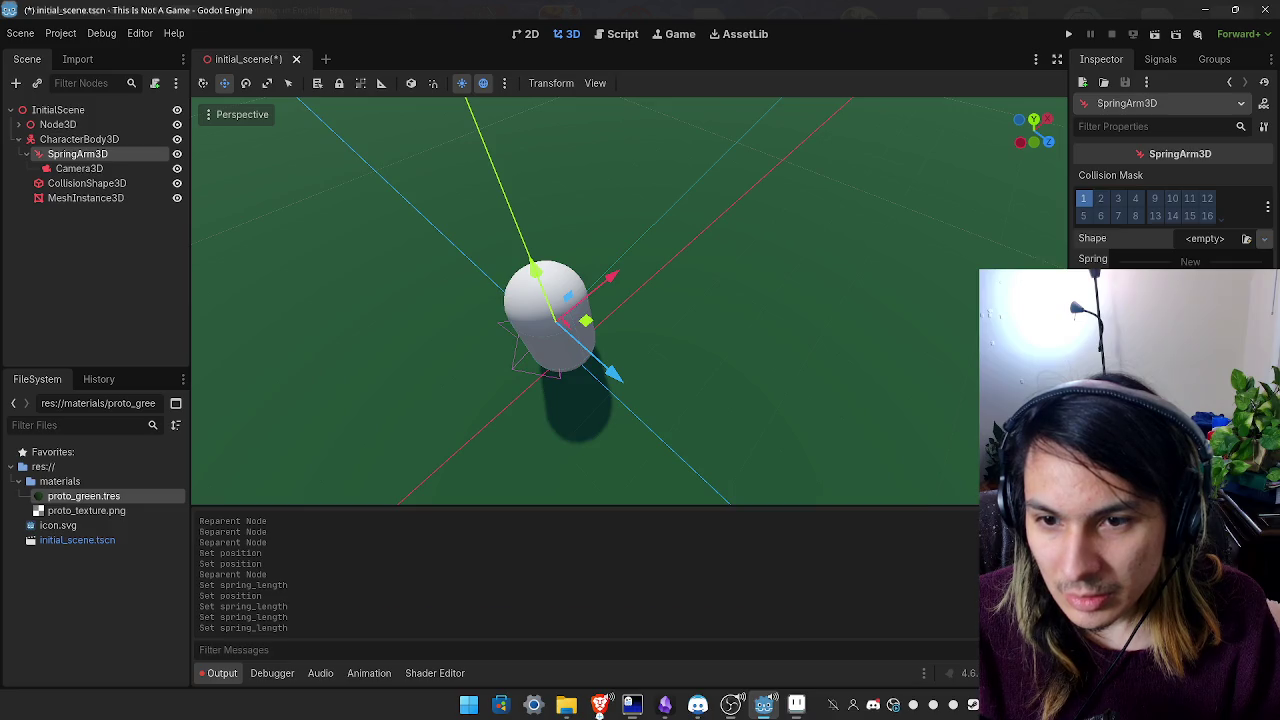
pyautogui.click(1190, 394)
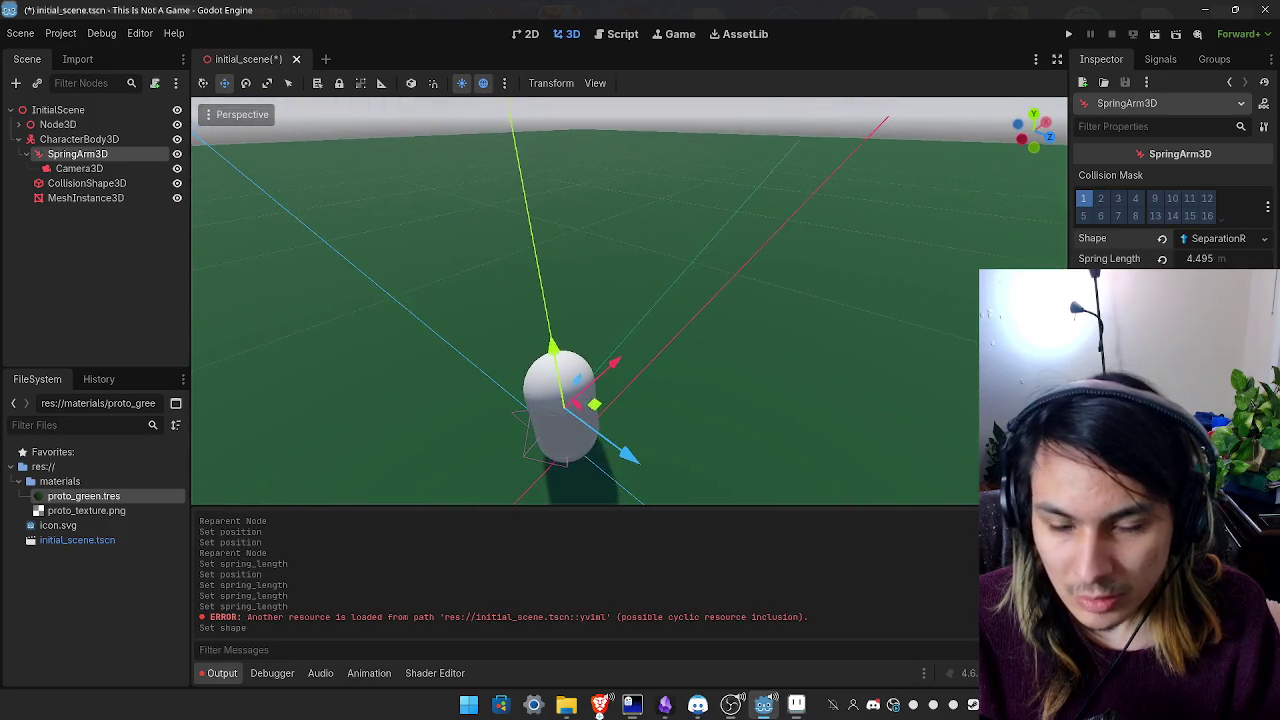
pyautogui.click(1162, 238)
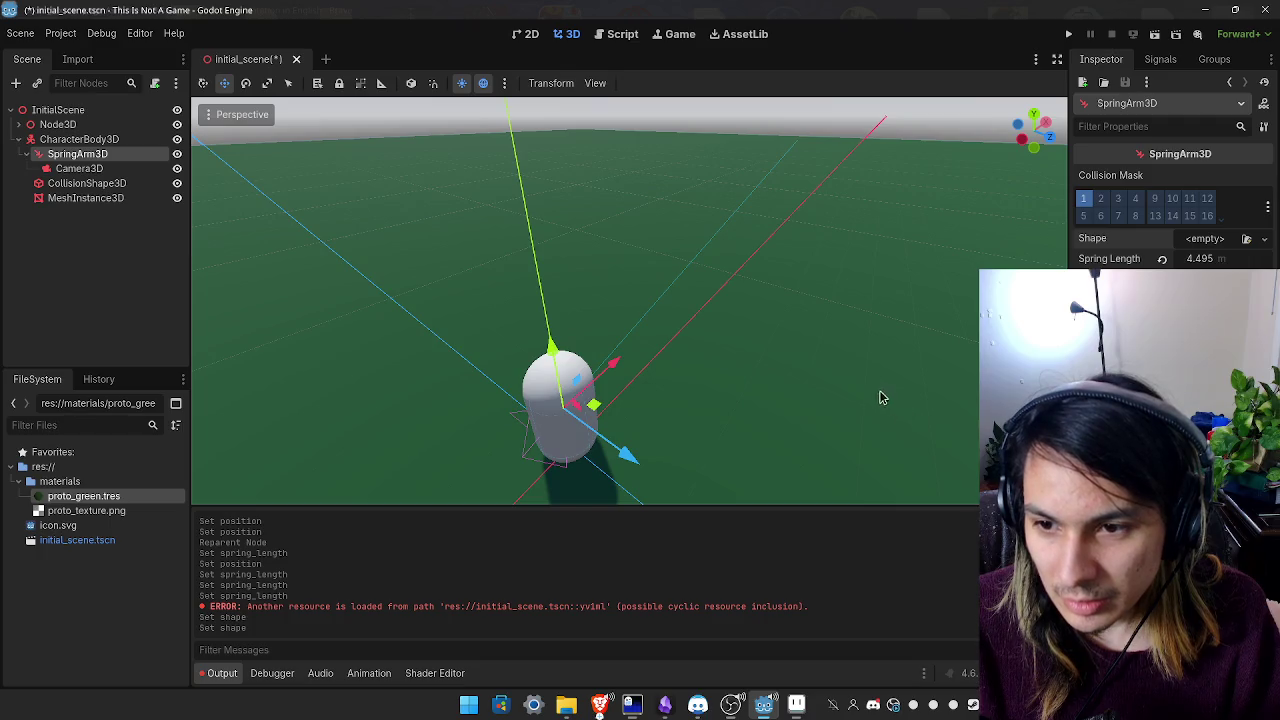
# Open the SpringArm3D class documentation again
pyautogui.moveTo(881, 398); pyautogui.dragTo(860, 440)
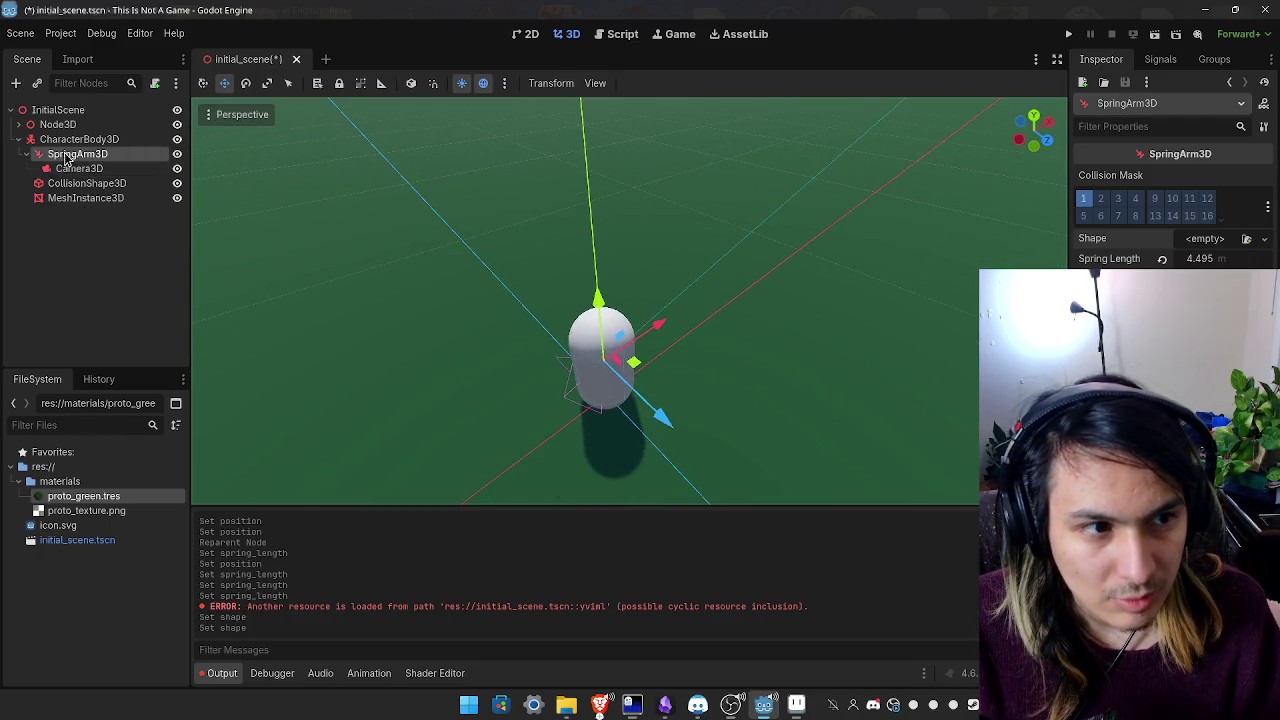
pyautogui.rightClick(64, 155)
pyautogui.click(172, 468)
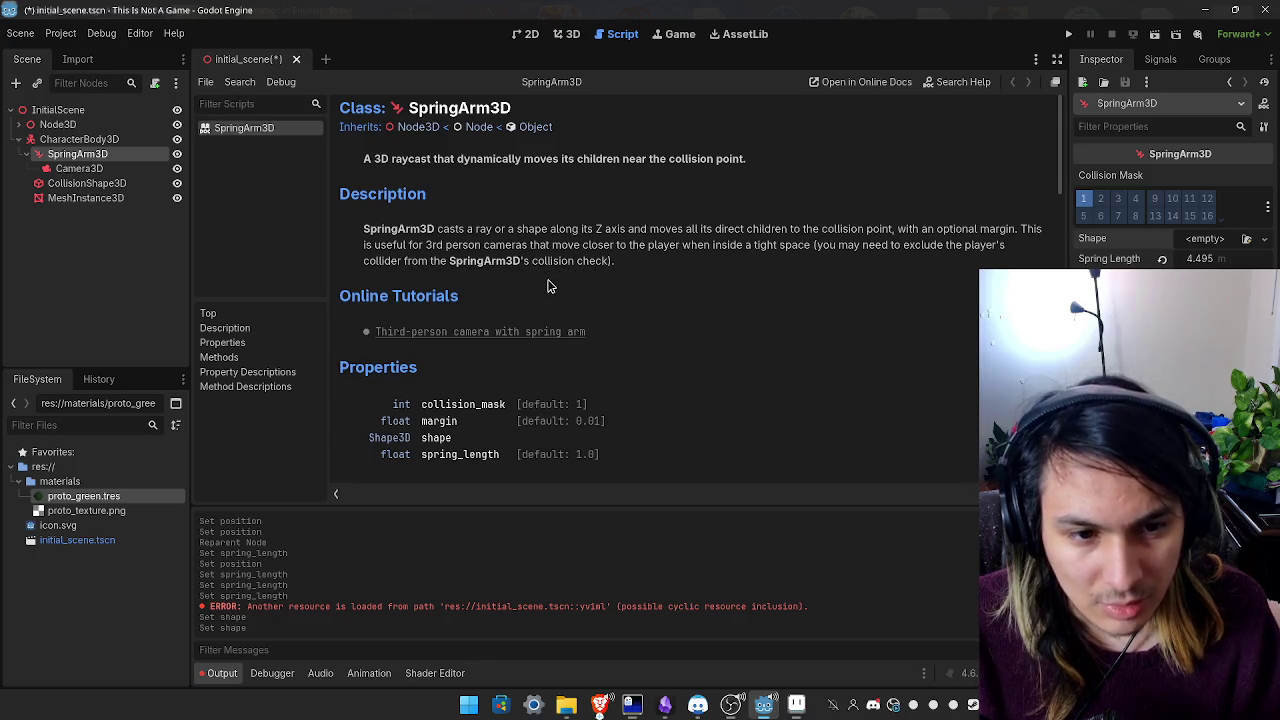
# Scroll down the SpringArm3D class reference
pyautogui.scroll(-1, 549, 285)
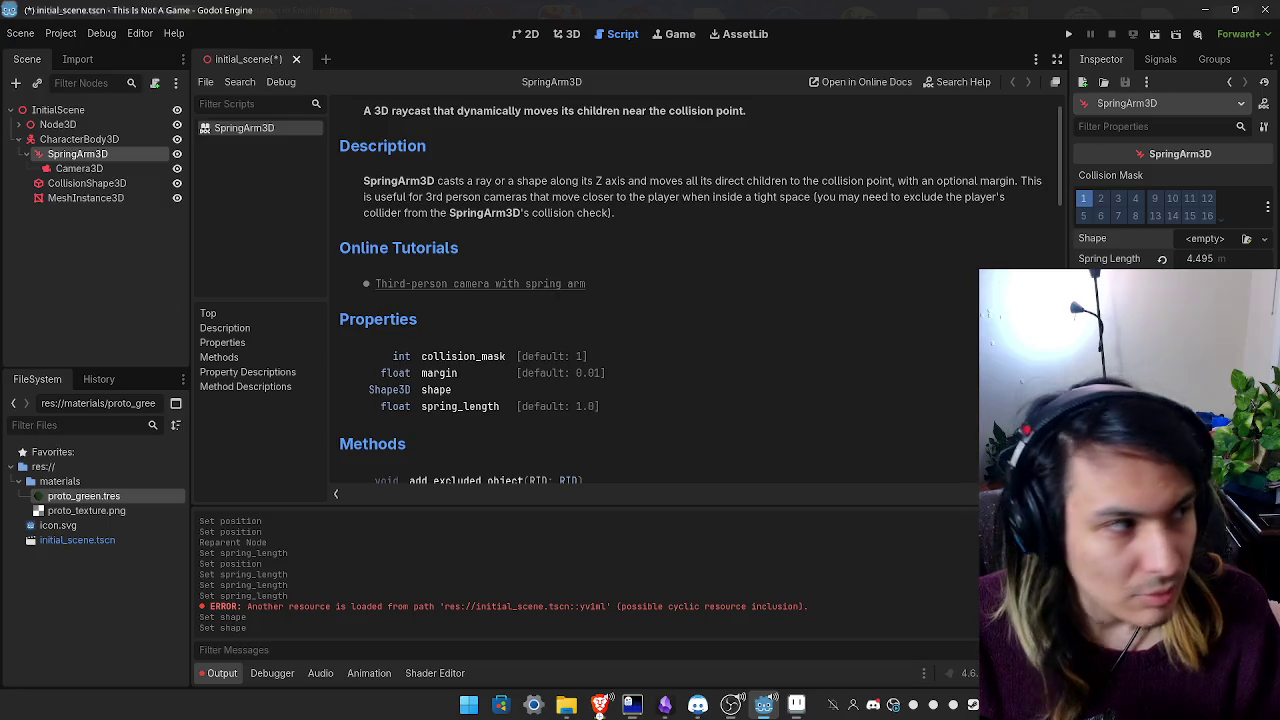
# Scroll the browser tutorial to 'Setting up the spring arm and camera' and its scene-tree screenshot
pyautogui.click(600, 705)
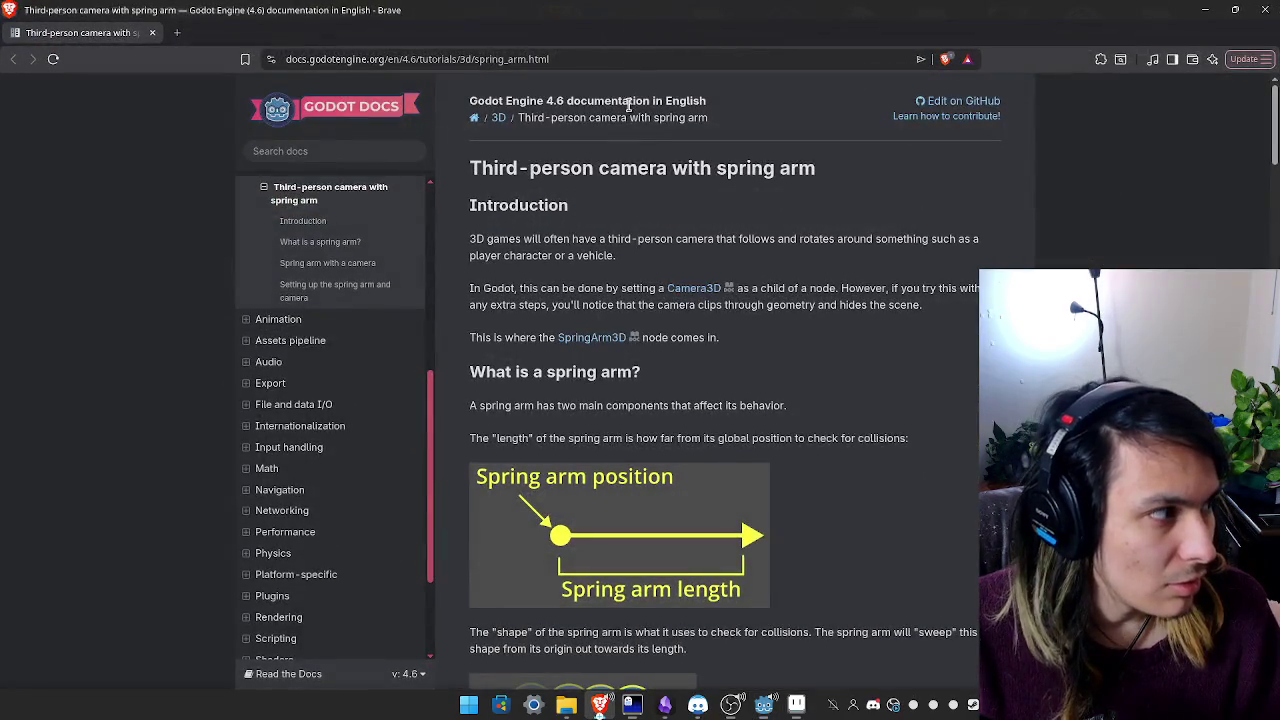
pyautogui.scroll(-1, 620, 175)
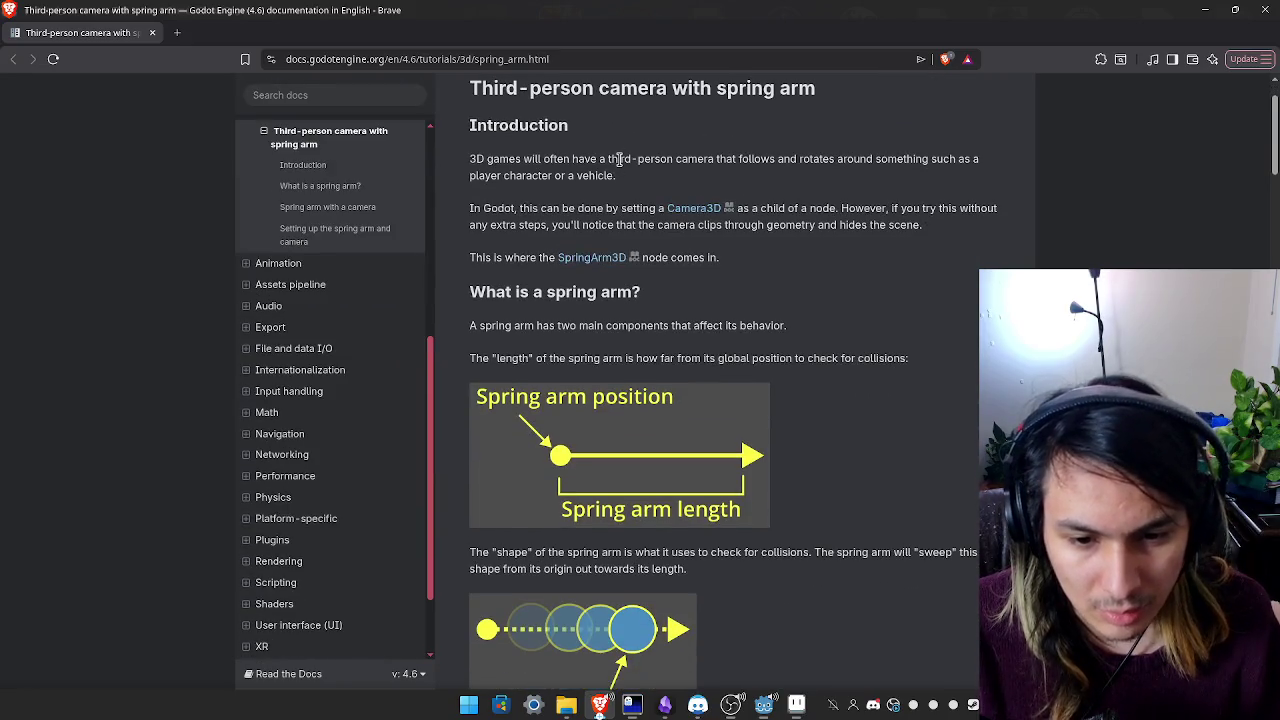
pyautogui.scroll(-2, 621, 170)
pyautogui.scroll(3, 622, 168)
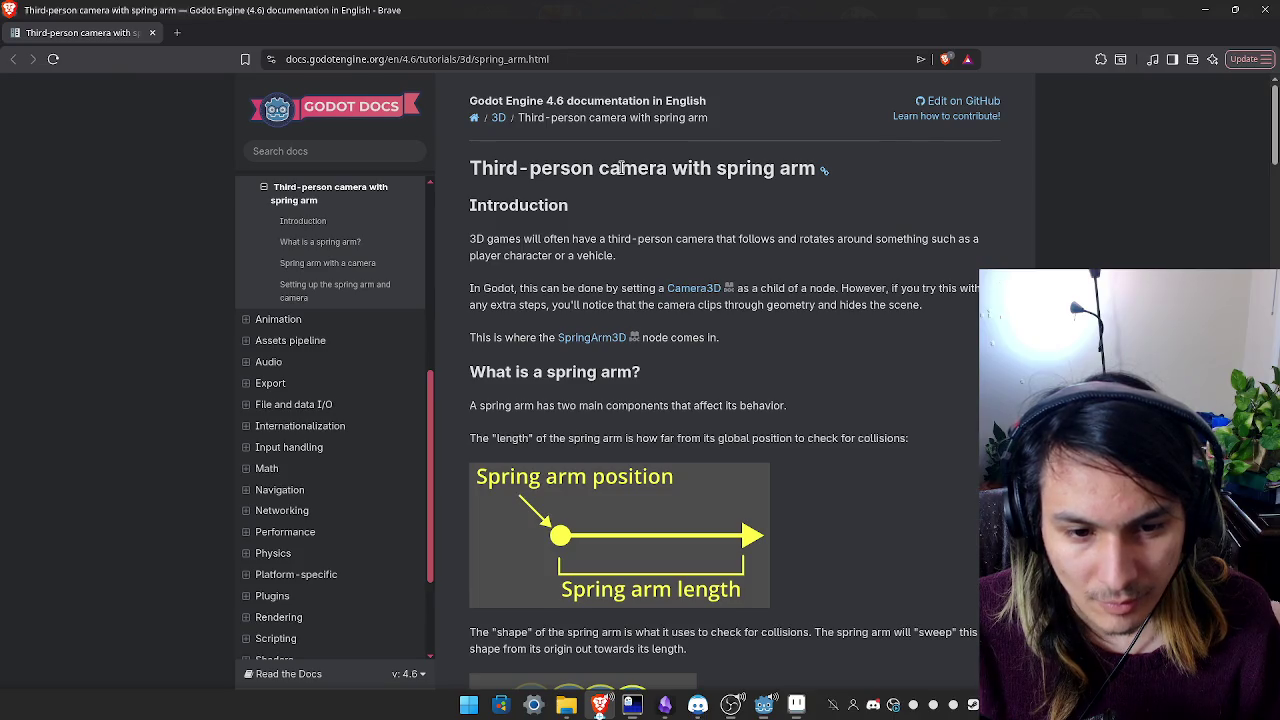
pyautogui.scroll(-3, 621, 168)
pyautogui.scroll(2, 577, 264)
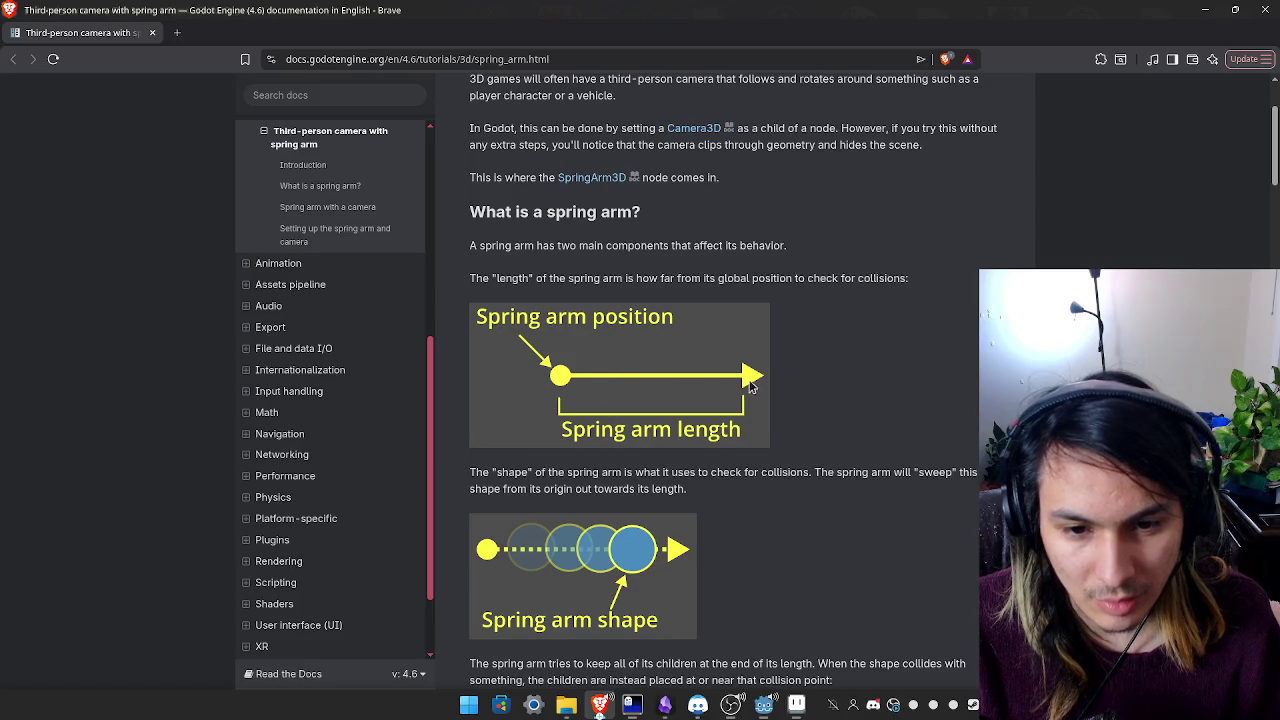
pyautogui.scroll(-1, 740, 382)
pyautogui.scroll(-2, 519, 322)
pyautogui.scroll(-1, 519, 322)
pyautogui.scroll(-4, 583, 337)
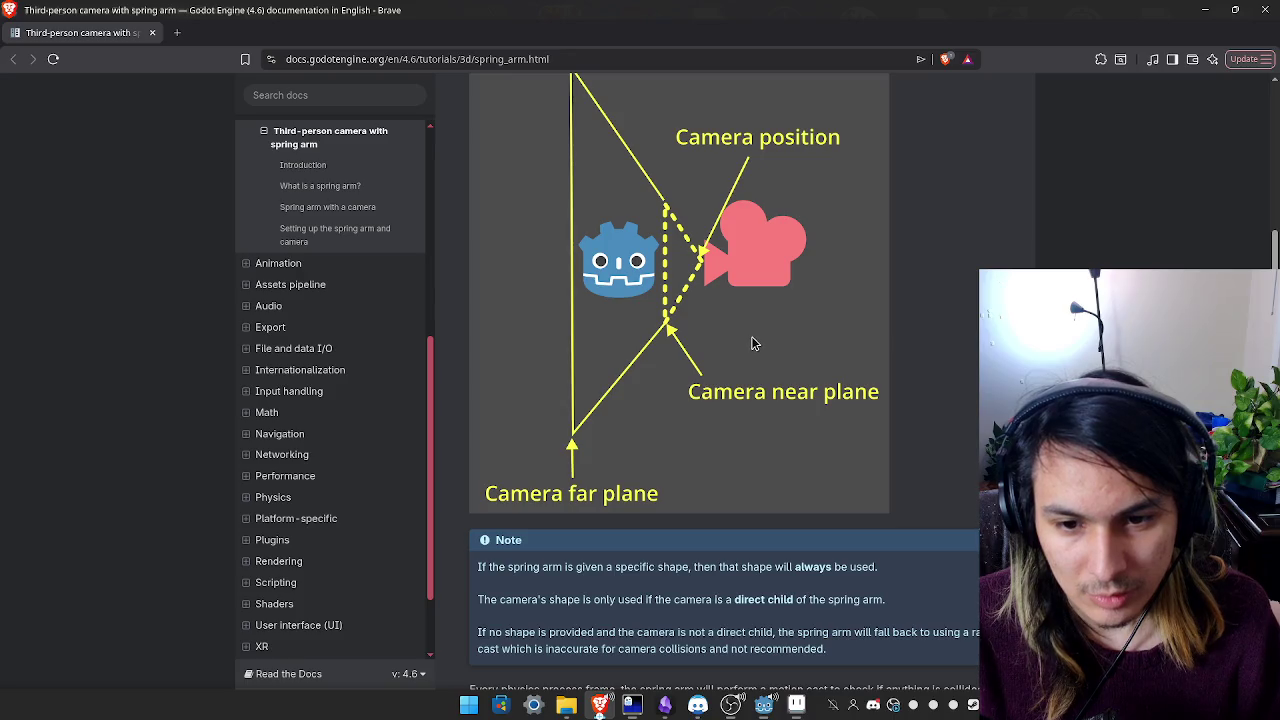
pyautogui.scroll(-5, 753, 343)
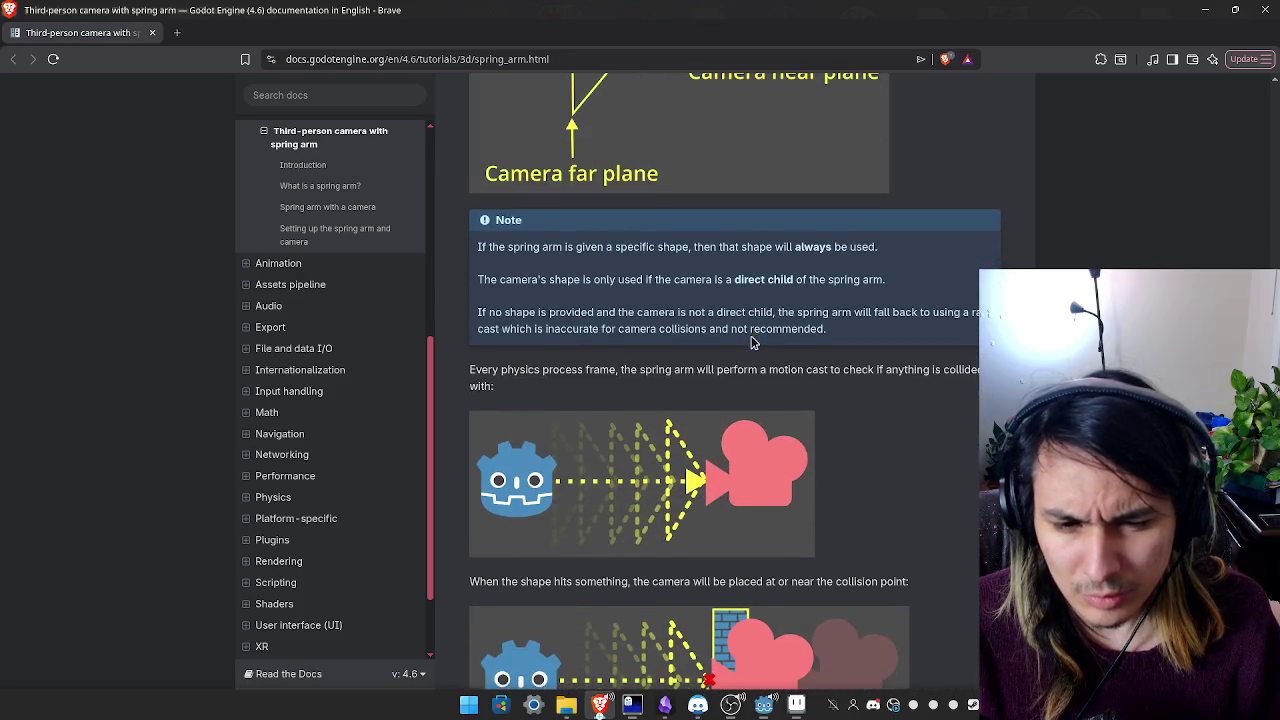
pyautogui.scroll(-2, 753, 343)
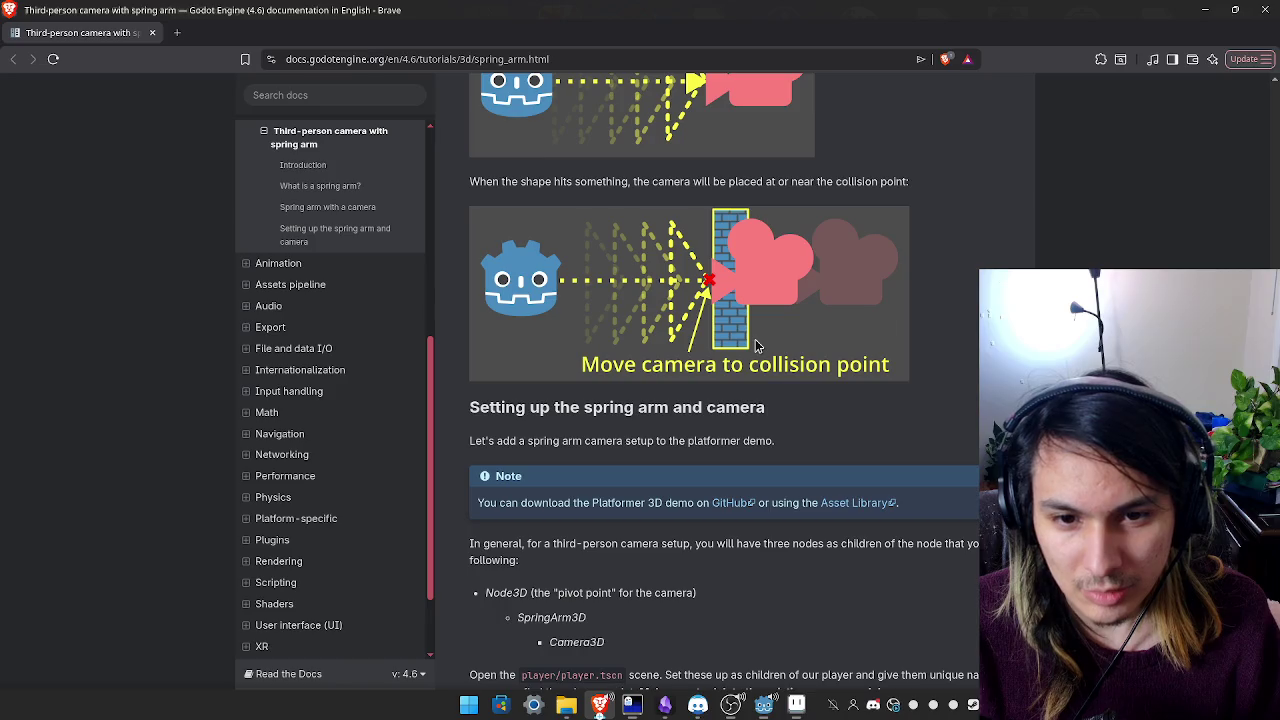
pyautogui.scroll(-2, 756, 345)
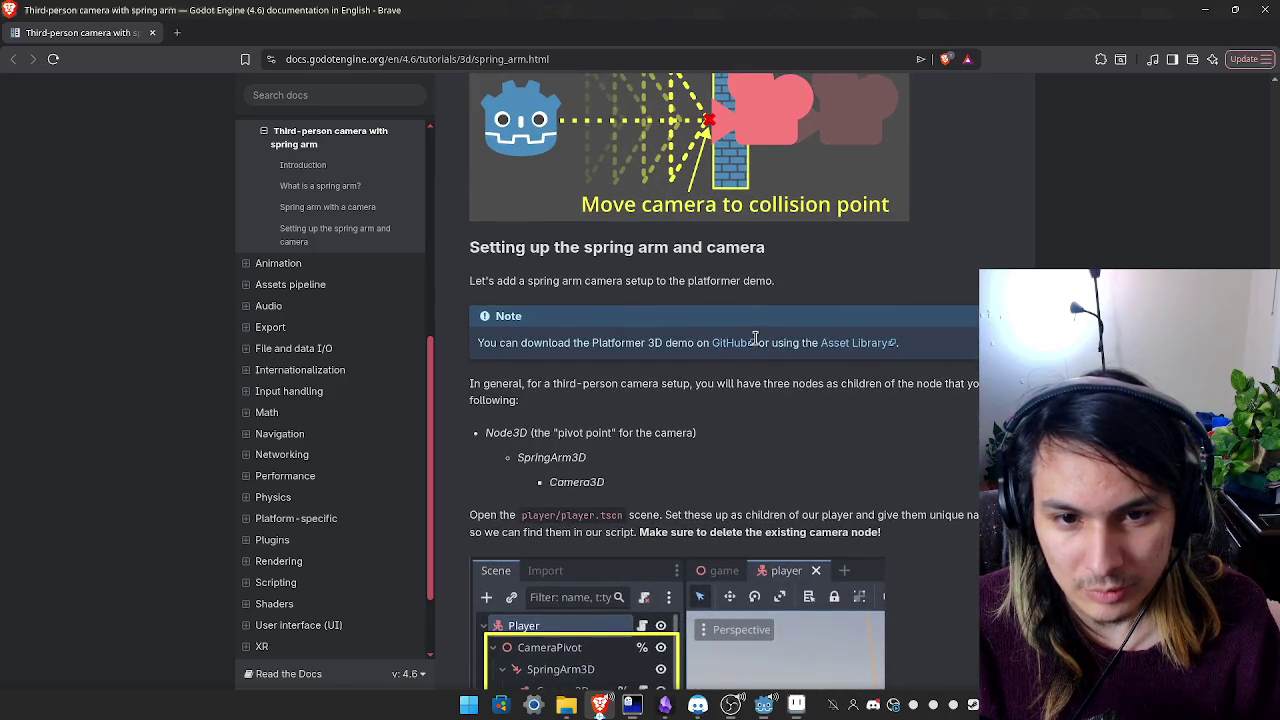
pyautogui.scroll(-3, 755, 340)
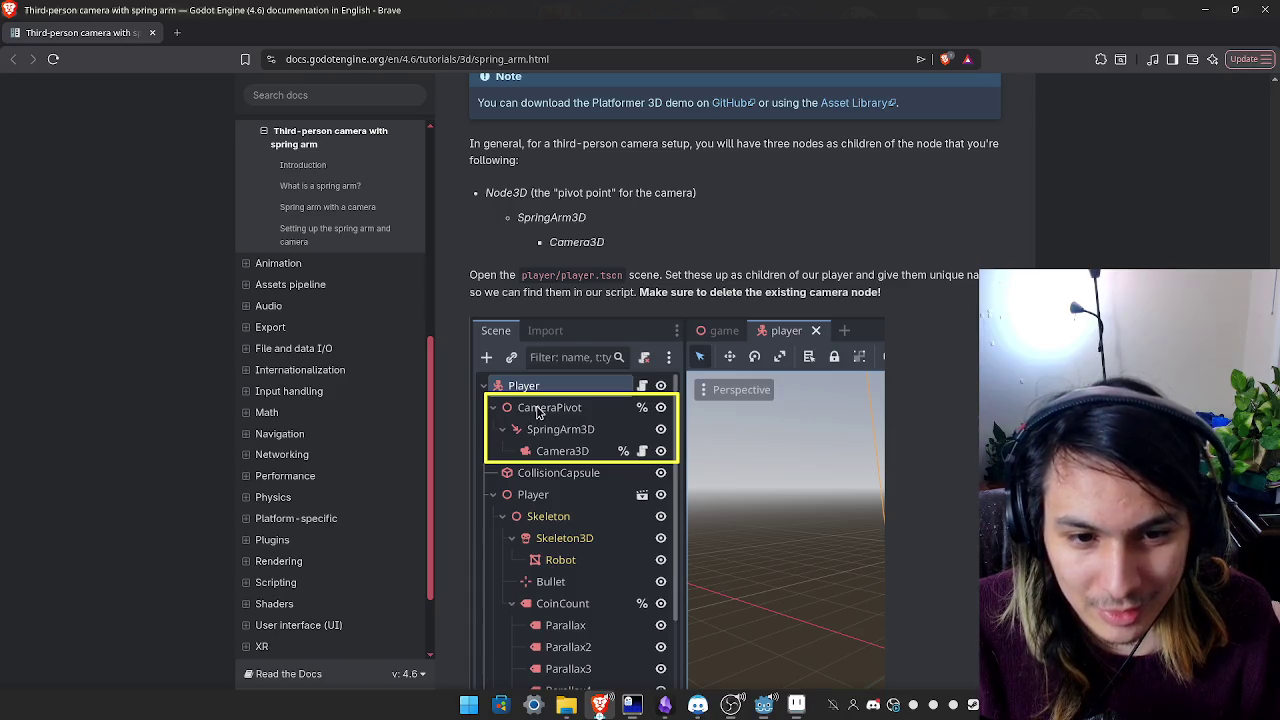
# Add a Node3D named Pivot under CharacterBody3D and move SpringArm3D into it
pyautogui.click(765, 705)
pyautogui.rightClick(72, 140)
pyautogui.click(128, 157)
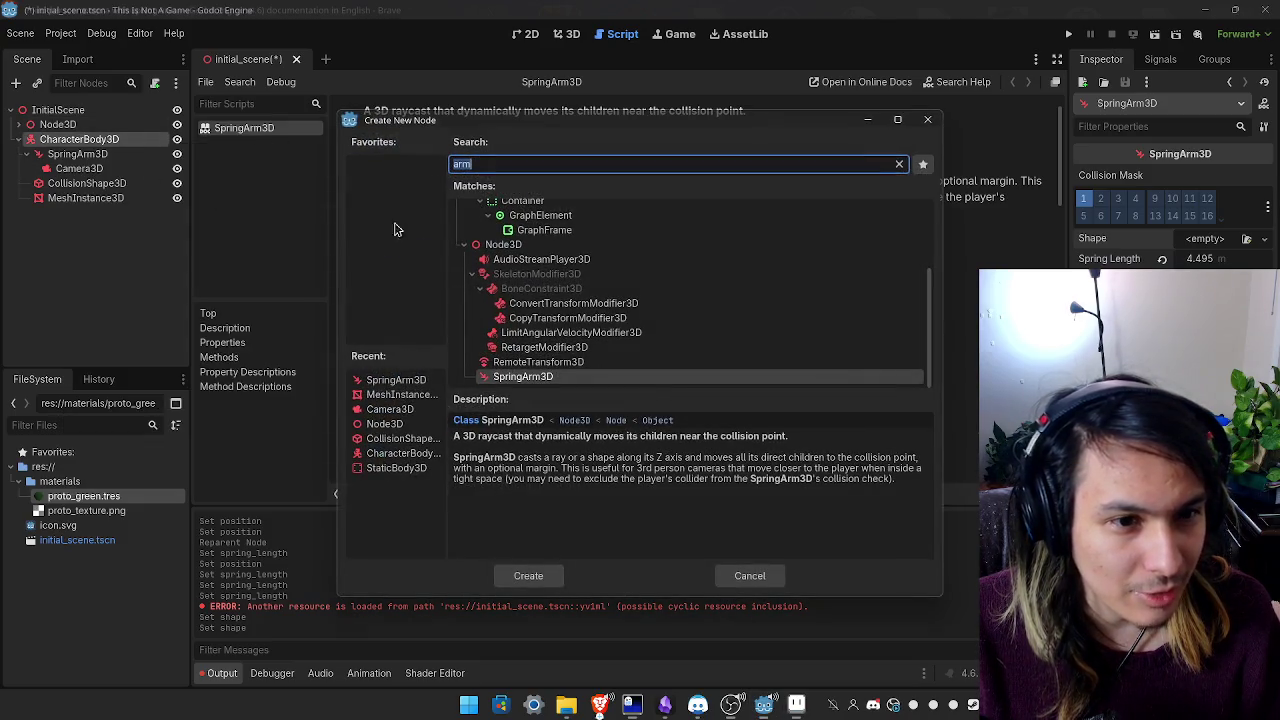
pyautogui.click(490, 260)
pyautogui.click(523, 574)
pyautogui.moveTo(28, 218); pyautogui.dragTo(64, 148)
pyautogui.click(68, 156)
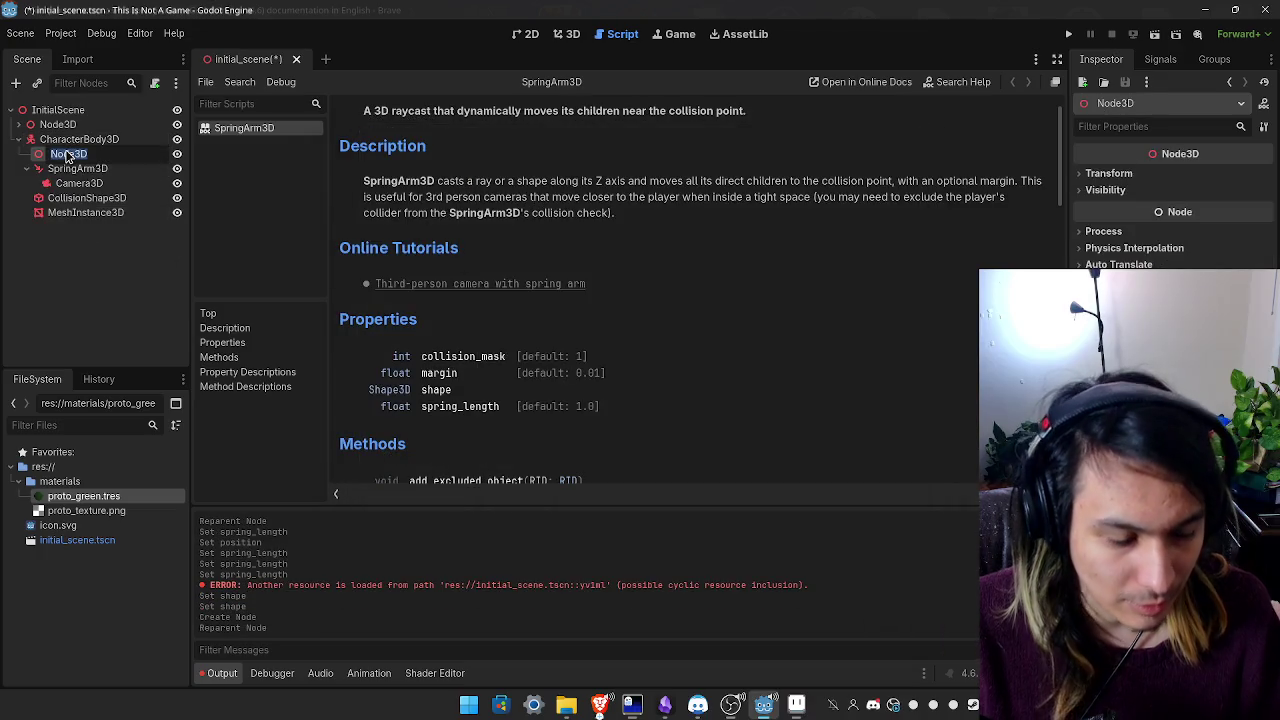
pyautogui.write('Piv')
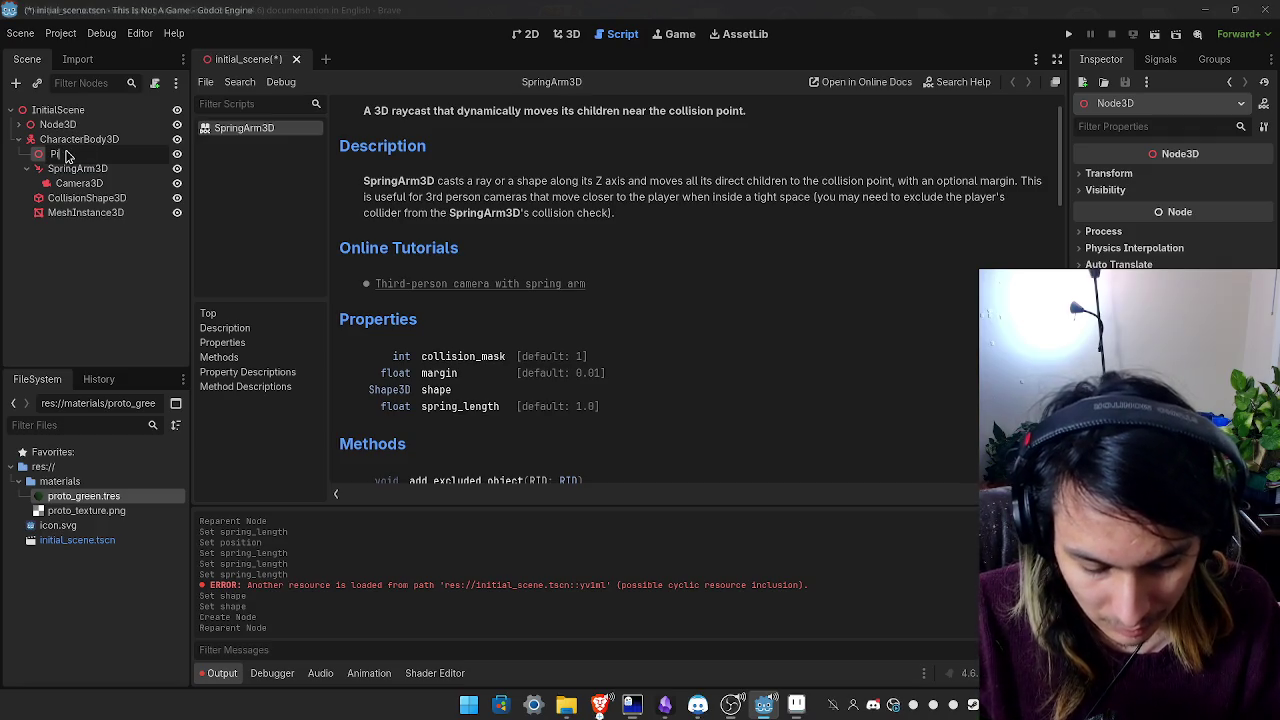
pyautogui.write('o')
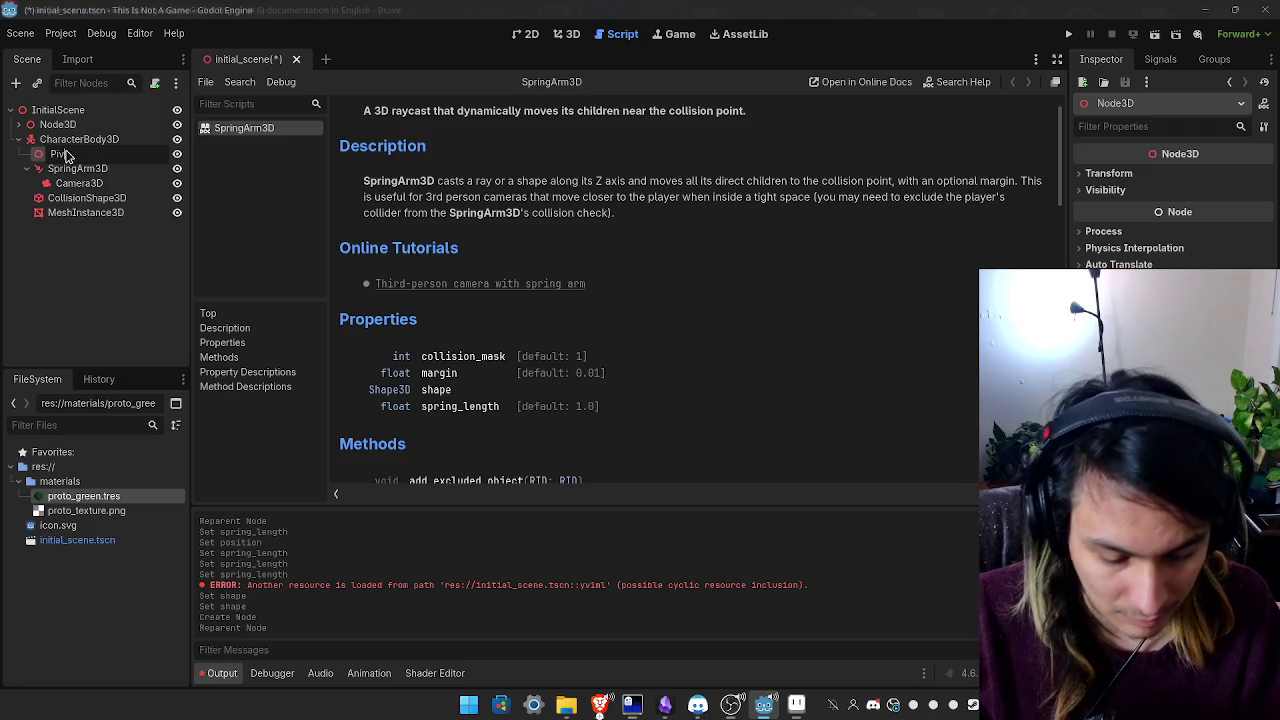
pyautogui.press('Return')
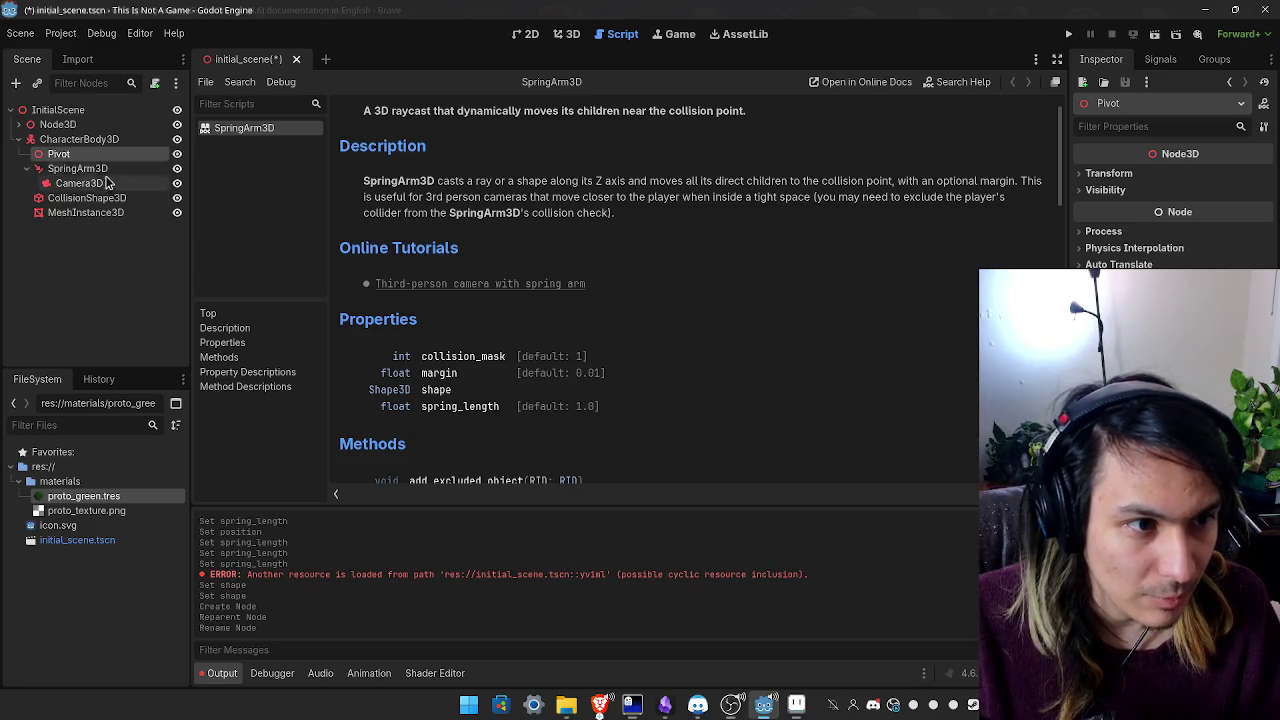
pyautogui.moveTo(93, 175); pyautogui.dragTo(80, 156)
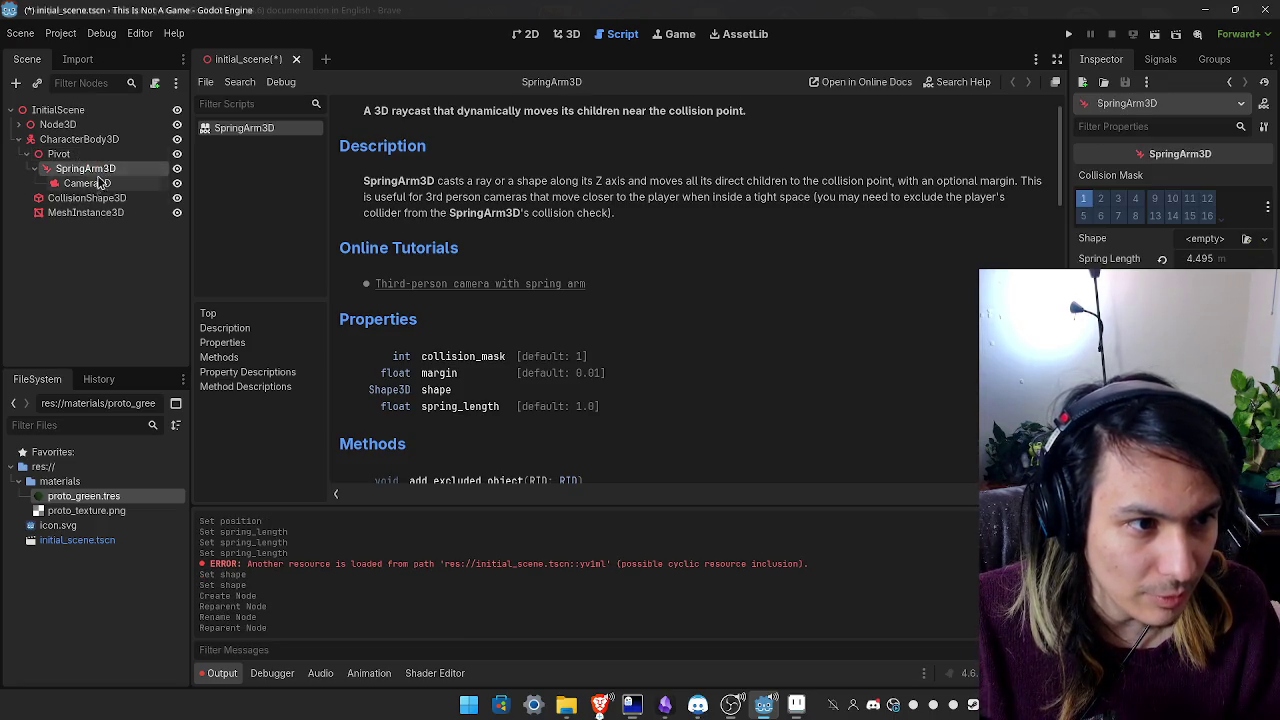
# Delete the old Camera3D node
pyautogui.click(578, 37)
pyautogui.moveTo(640, 222); pyautogui.dragTo(543, 343)
pyautogui.click(110, 184)
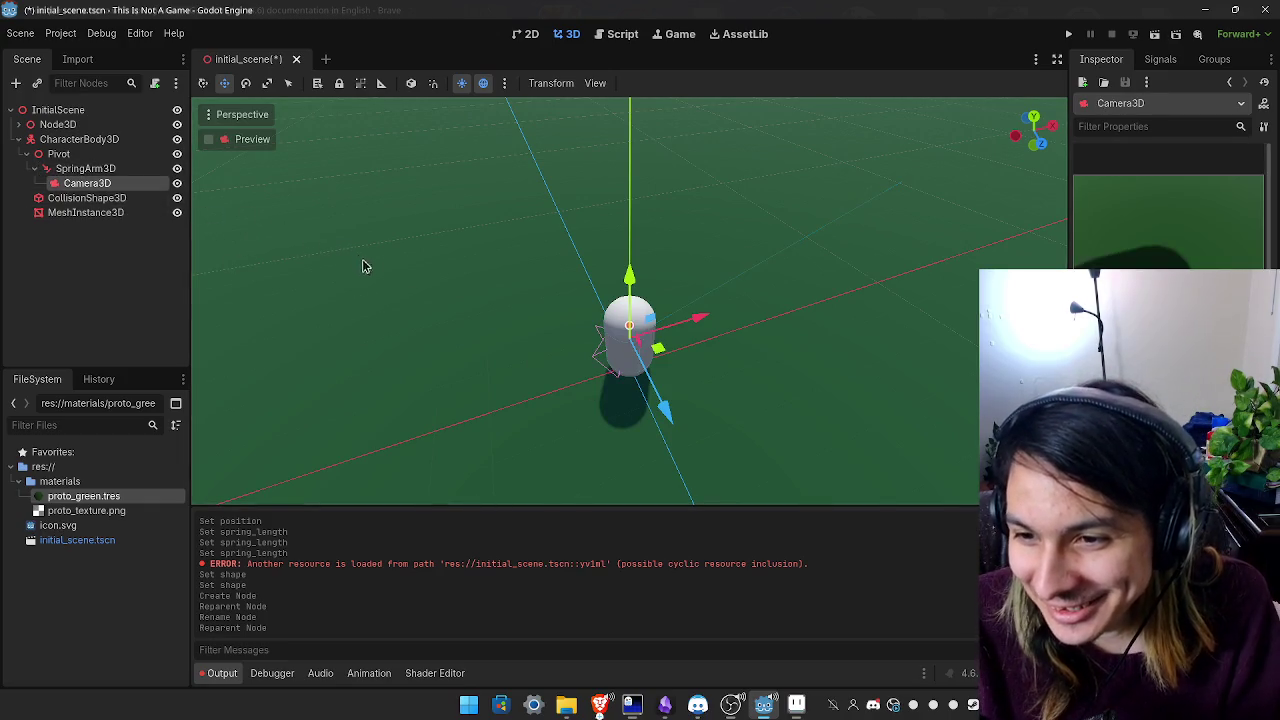
pyautogui.scroll(-3, 1170, 205)
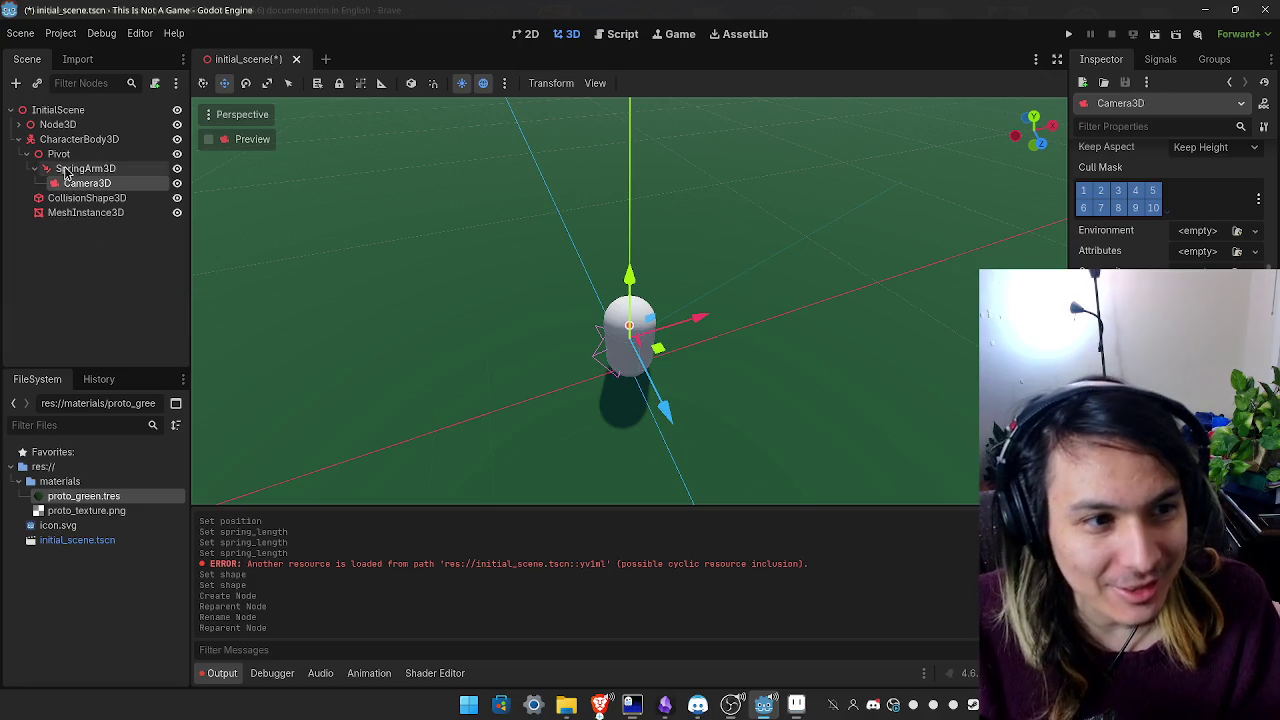
pyautogui.press('Delete')
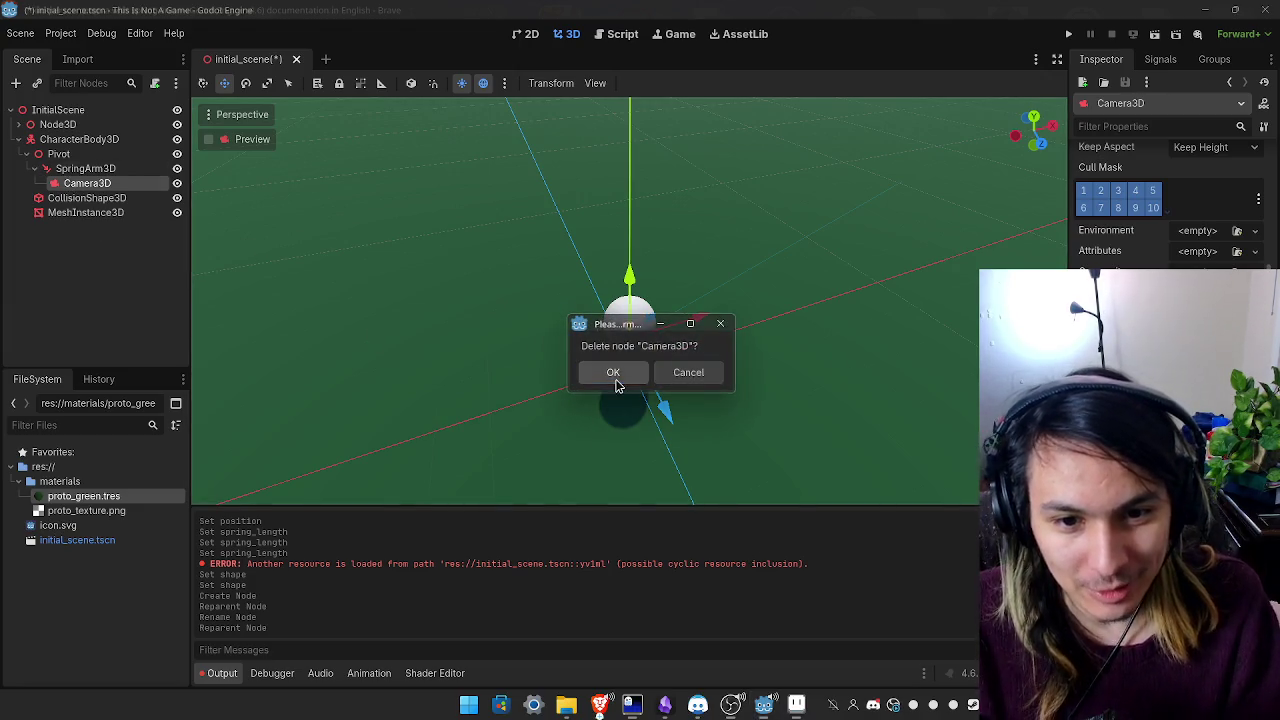
pyautogui.click(609, 371)
# Add a new Camera3D as a child of SpringArm3D
pyautogui.rightClick(100, 170)
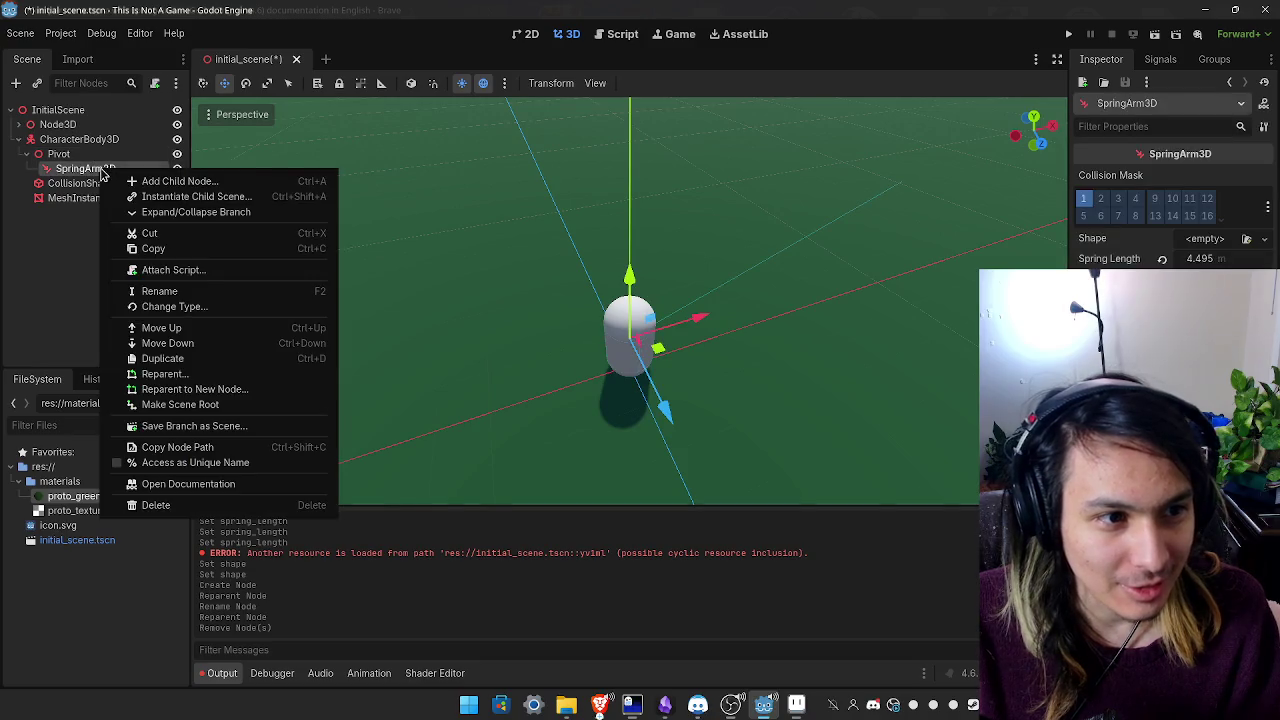
pyautogui.click(131, 183)
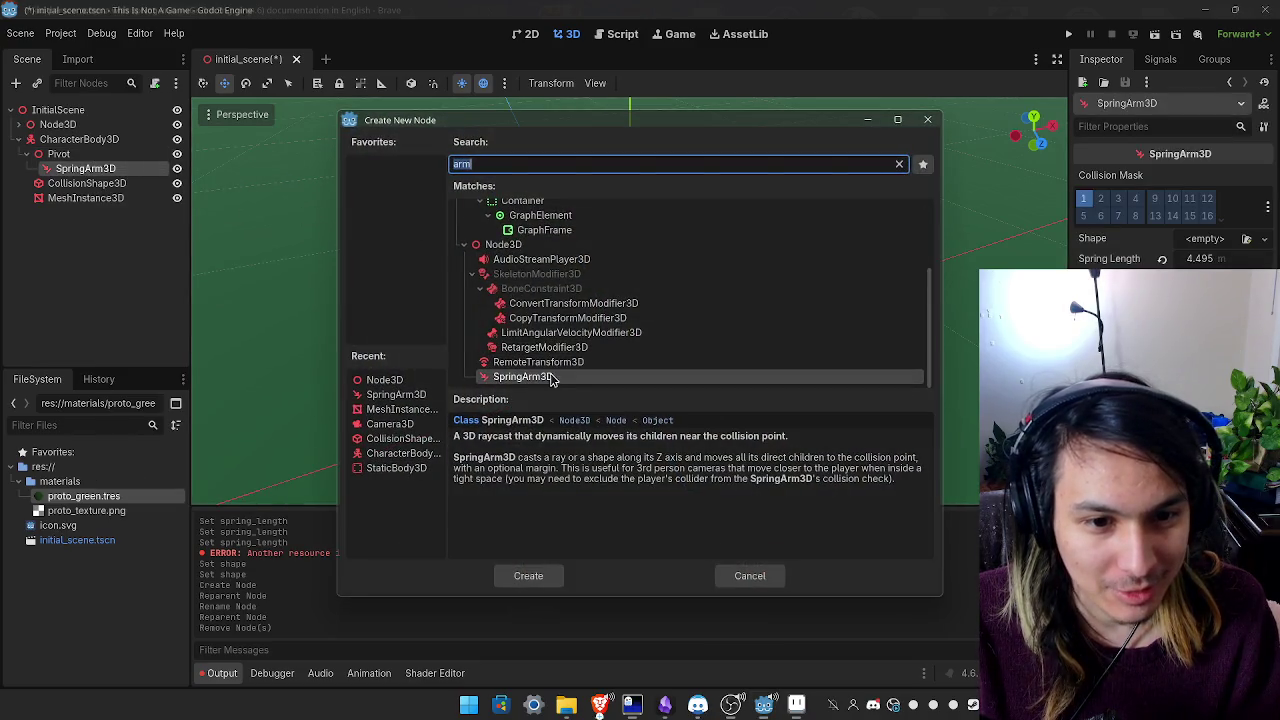
pyautogui.write('caer')
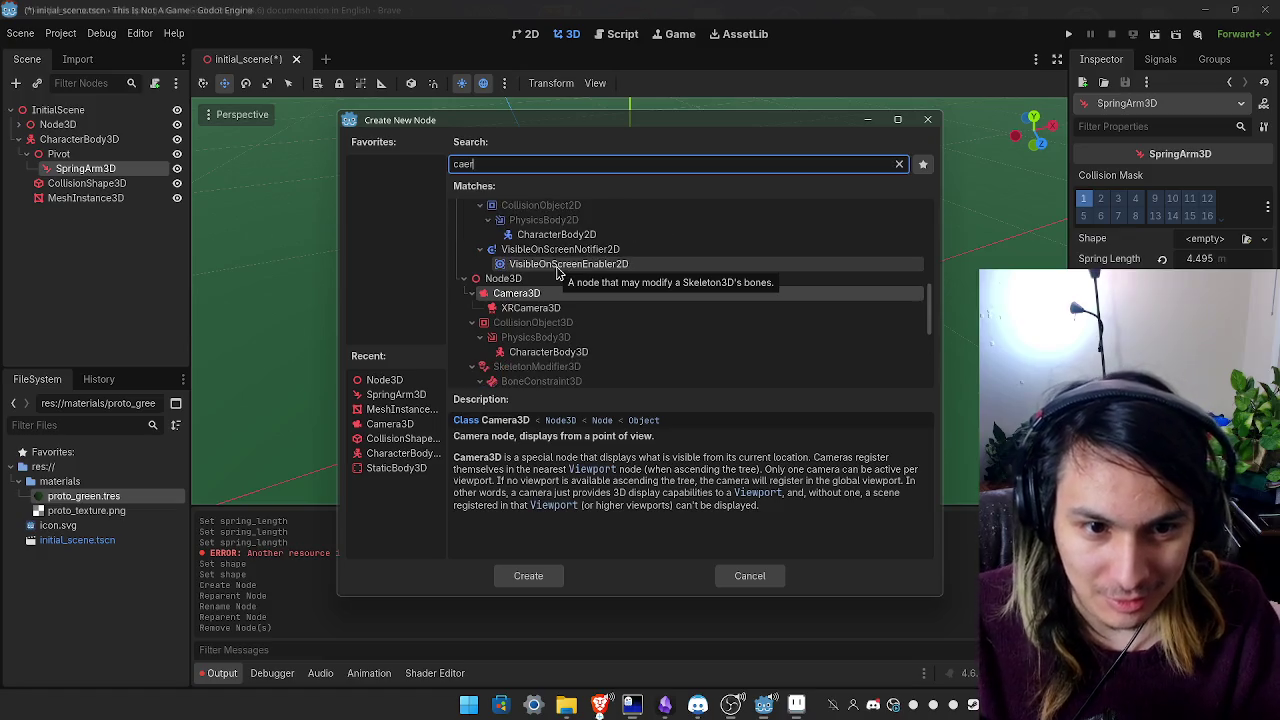
pyautogui.doubleClick(585, 300)
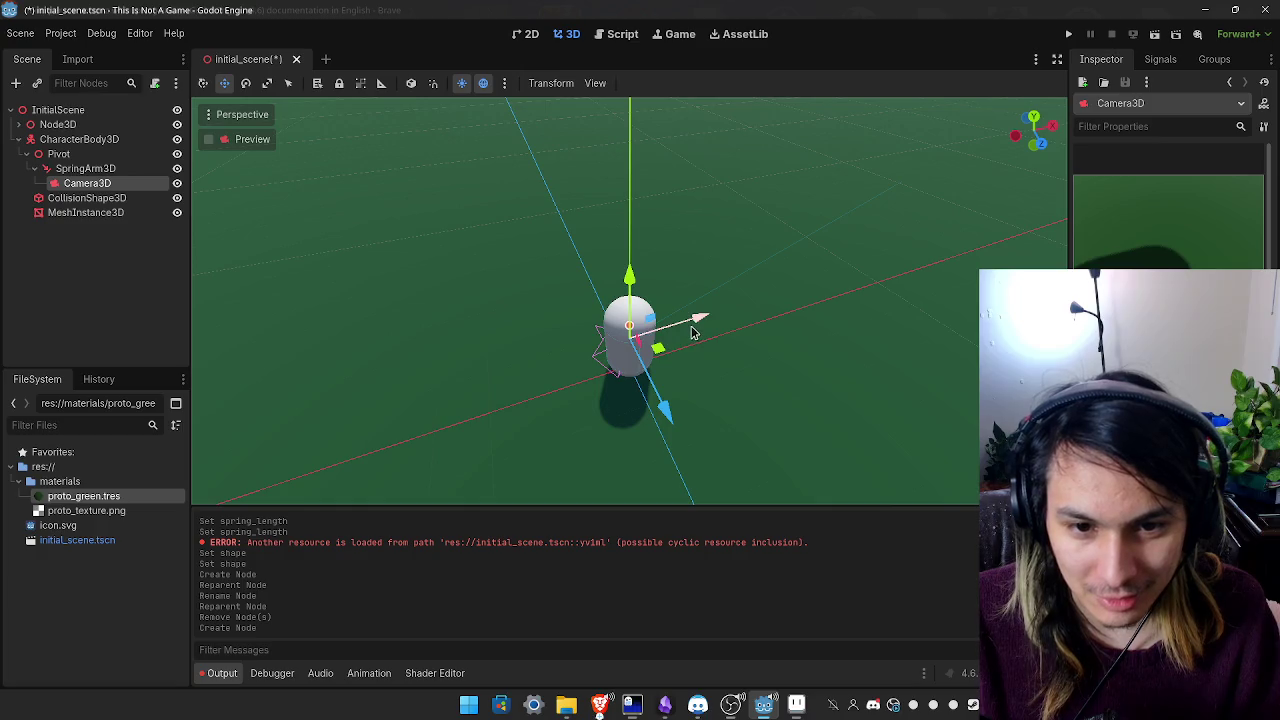
pyautogui.hotkey('alt', 'Tab')
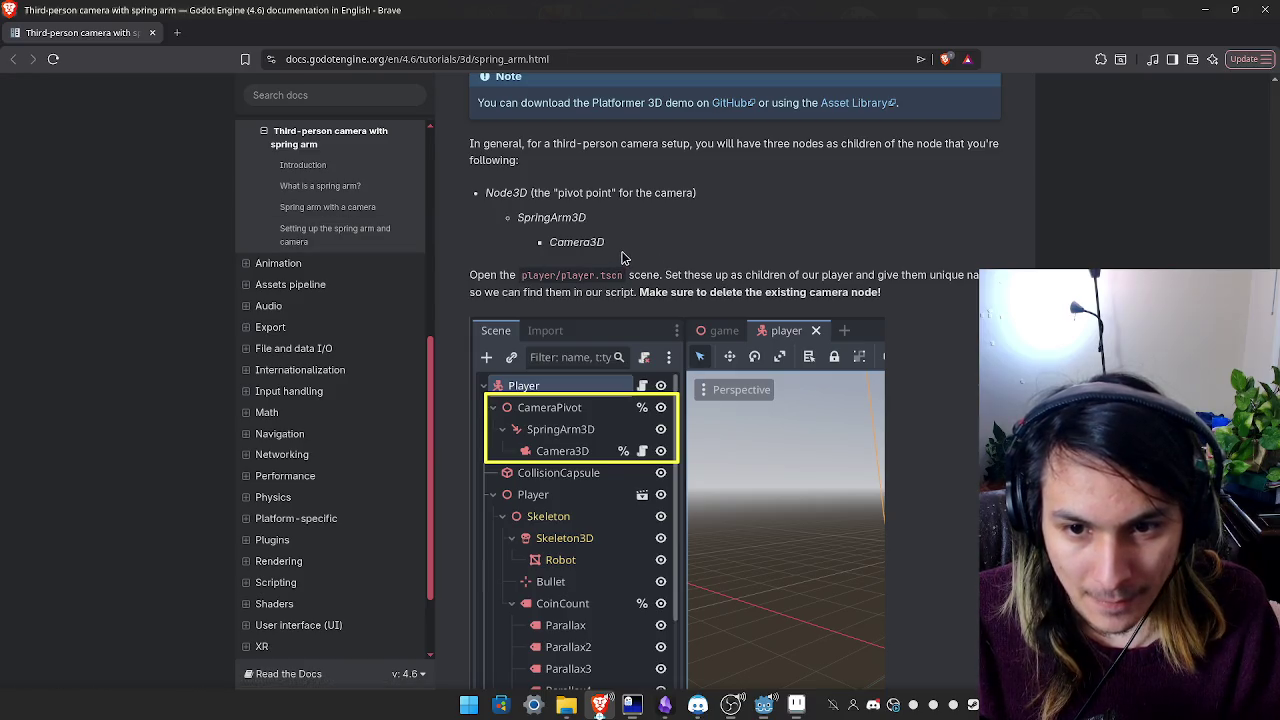
# Scroll the docs down to the pivot-point and spring-length screenshots
pyautogui.scroll(-5, 622, 255)
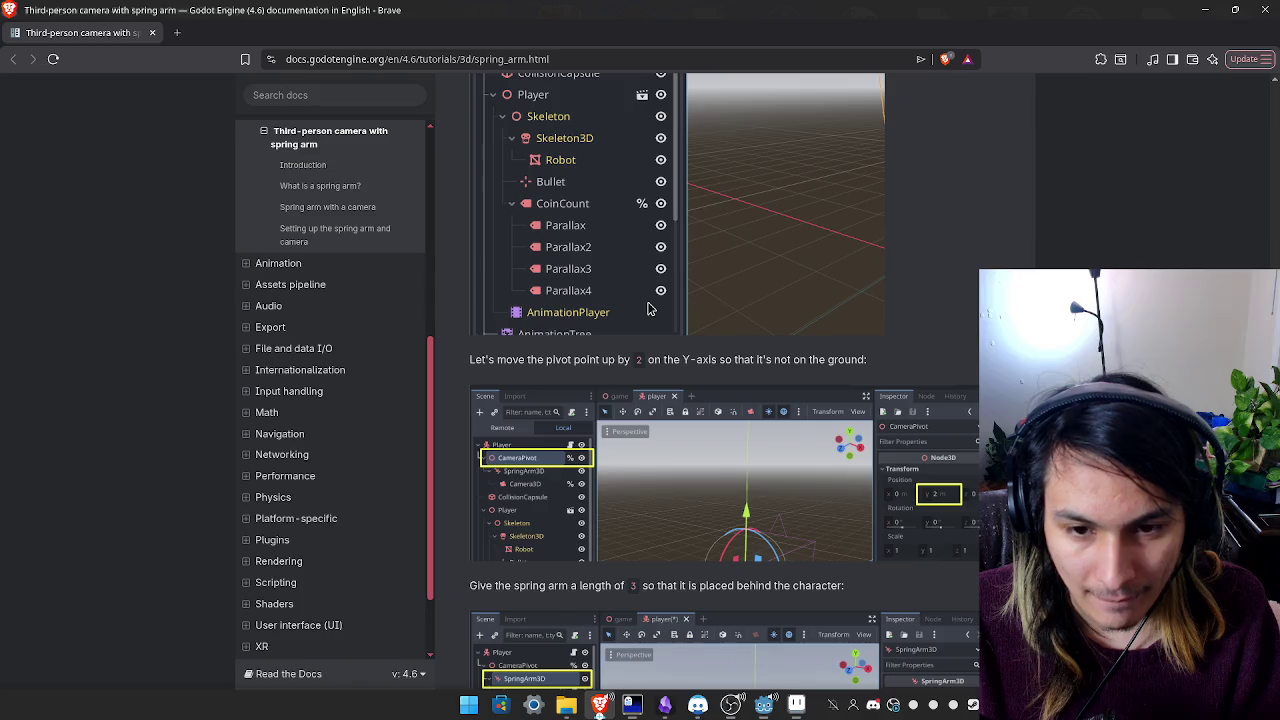
pyautogui.hotkey('alt', 'Tab')
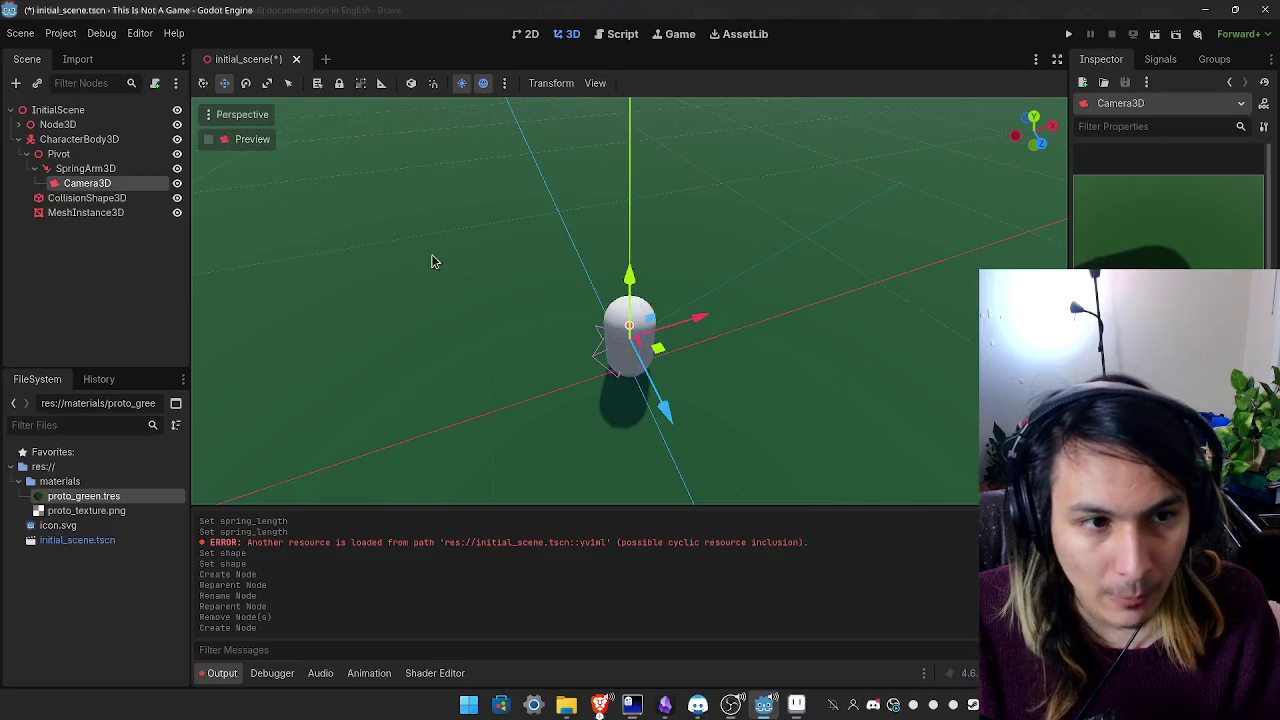
# Drag the SpringArm3D's Spring Length to a longer value
pyautogui.click(110, 168)
pyautogui.press('Return')
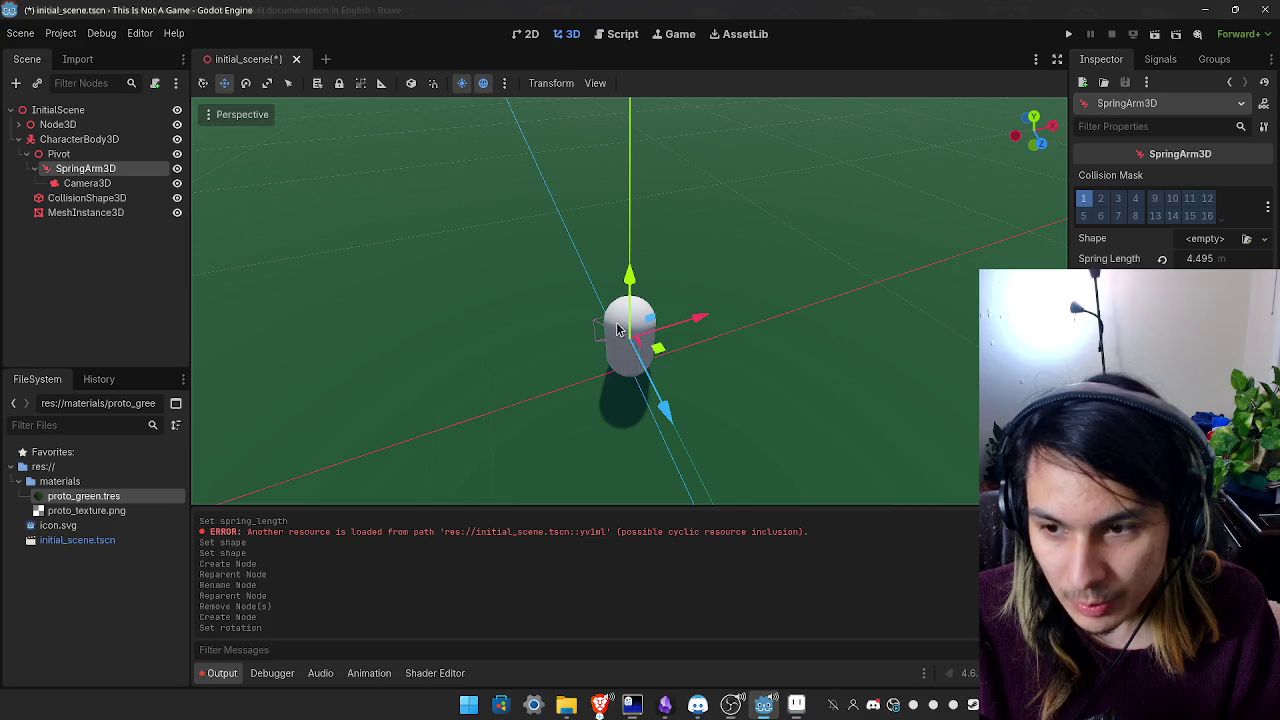
pyautogui.moveTo(1200, 259); pyautogui.dragTo(1215, 259)
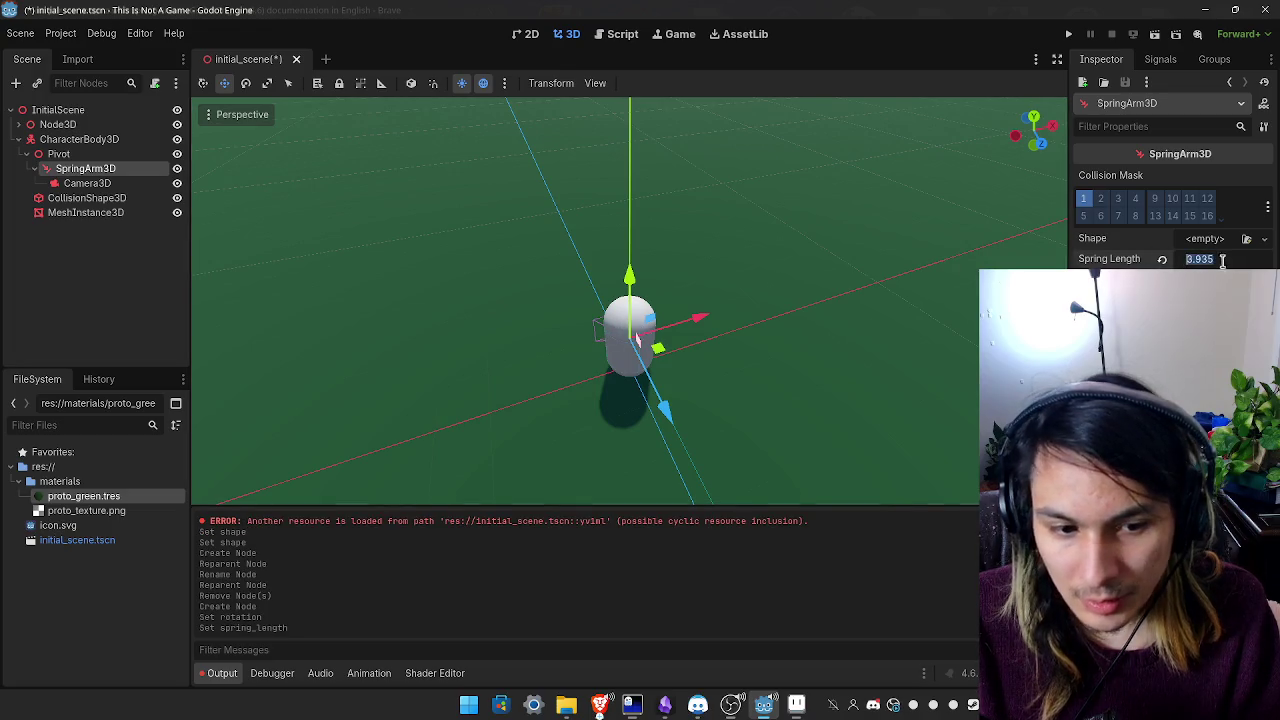
# Rotate Pivot to 57.5° around Y in its Transform
pyautogui.click(60, 155)
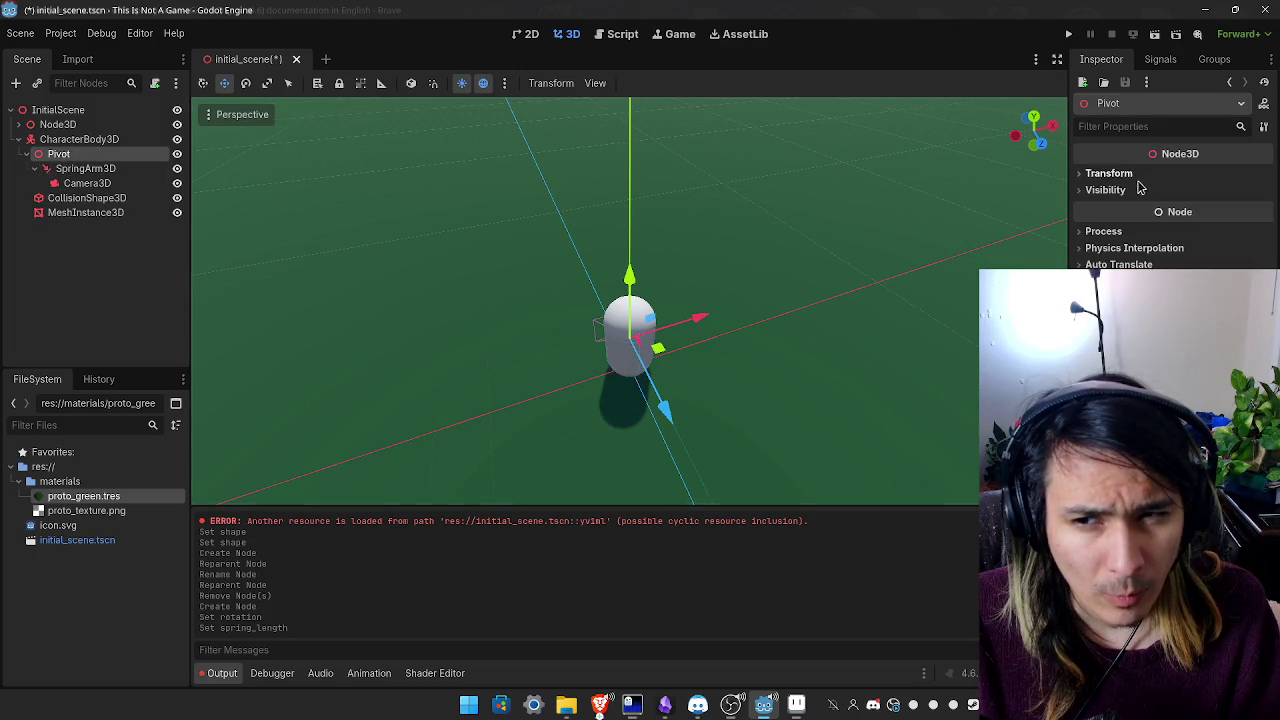
pyautogui.click(1102, 174)
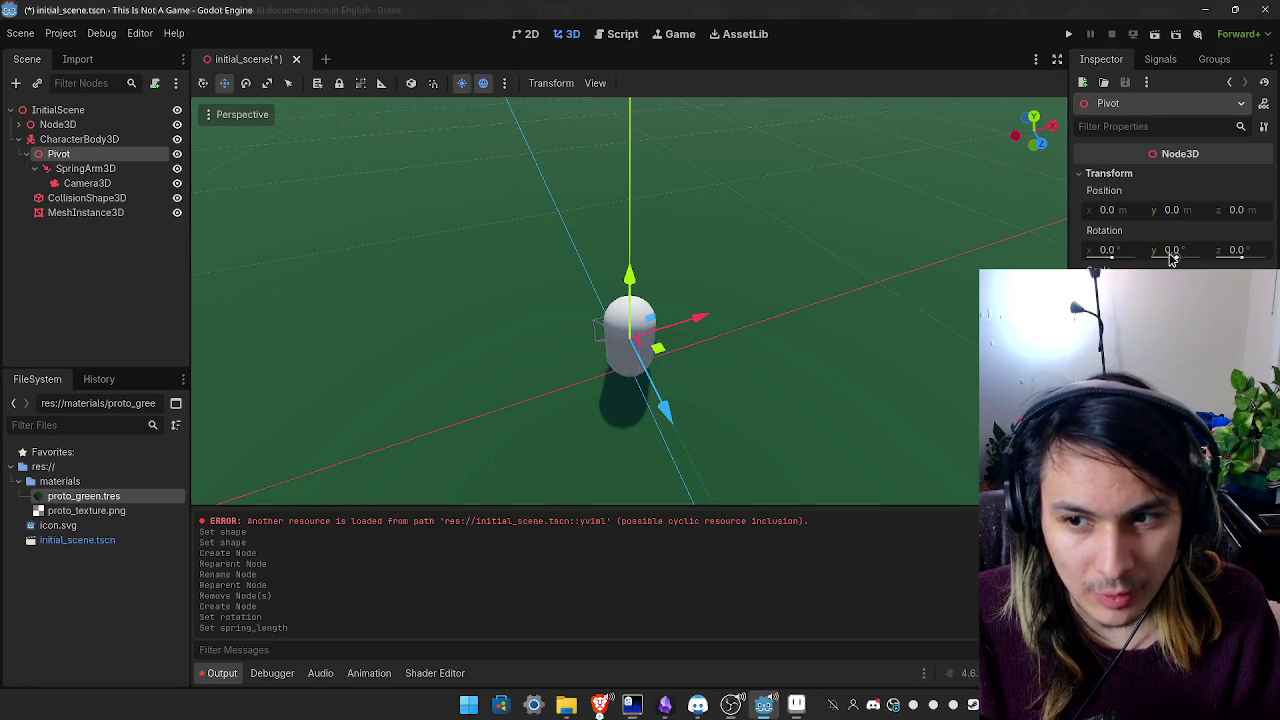
pyautogui.moveTo(1176, 251); pyautogui.dragTo(1214, 251)
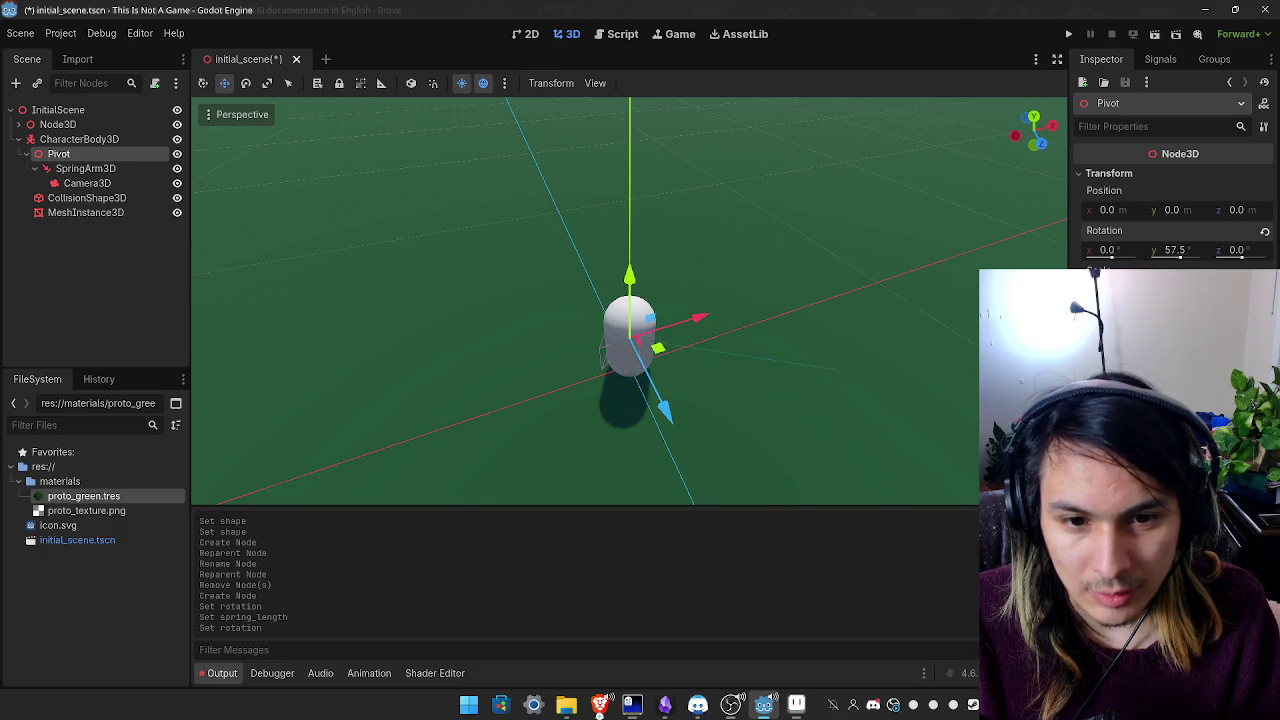
pyautogui.hotkey('alt', 'Tab')
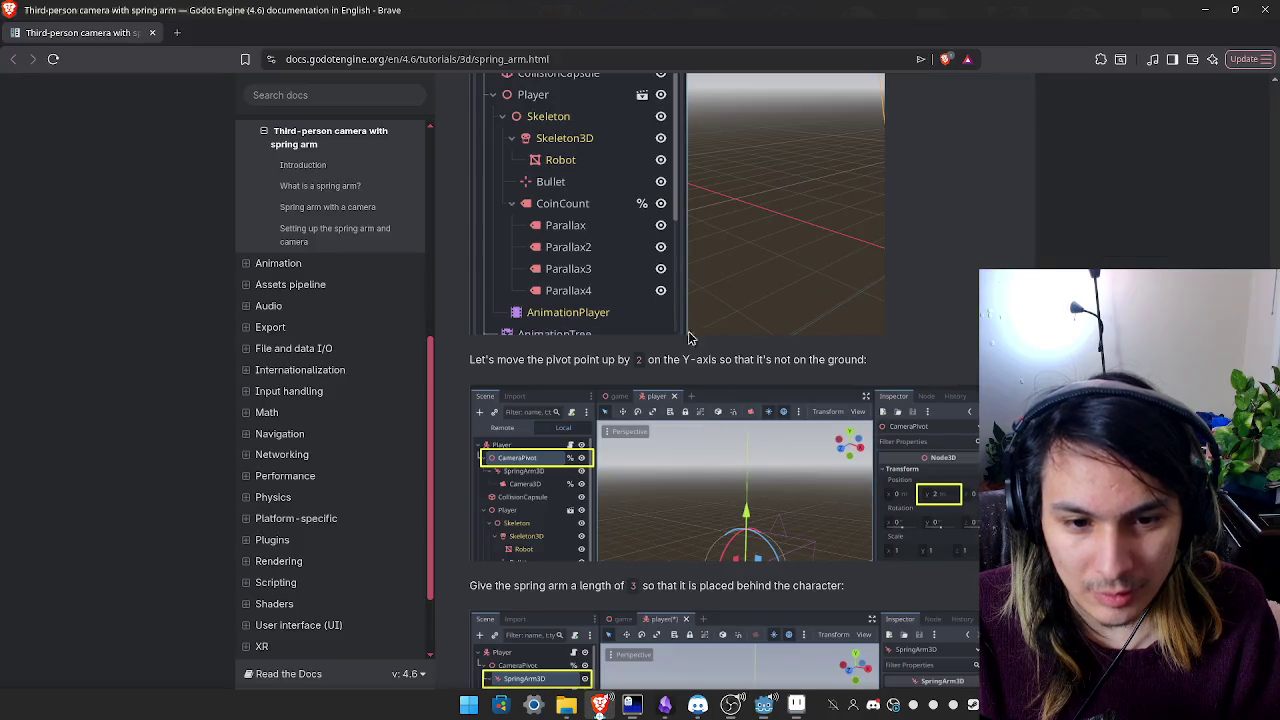
# Scroll past the player.gd code and demo video, then back to the pivot height and length-3 steps
pyautogui.scroll(-3, 660, 340)
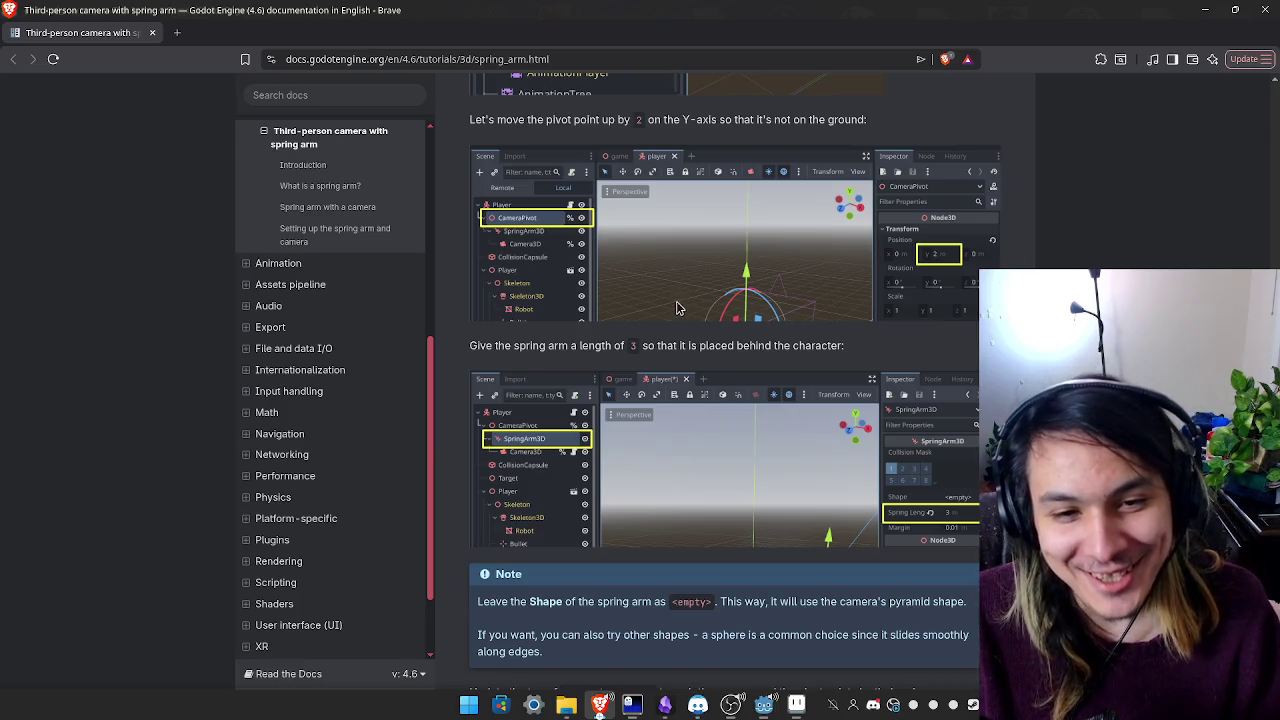
pyautogui.scroll(-2, 685, 285)
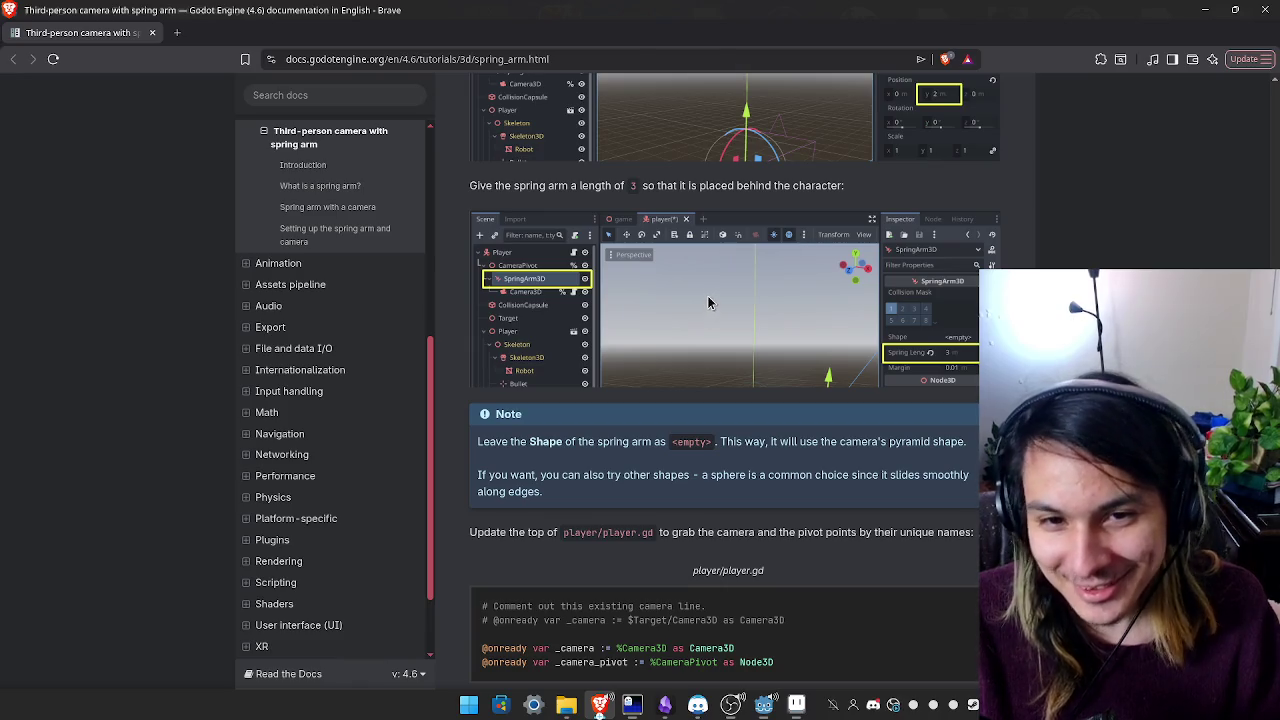
pyautogui.scroll(2, 735, 288)
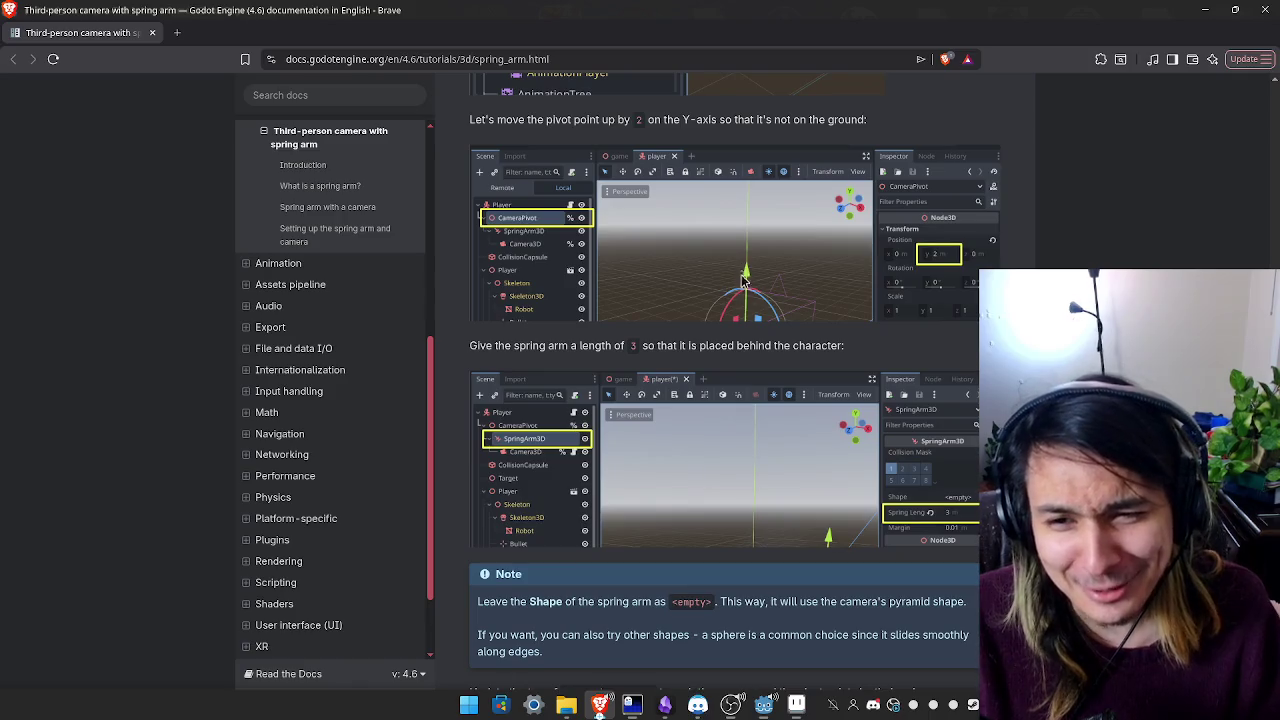
pyautogui.scroll(-1, 696, 300)
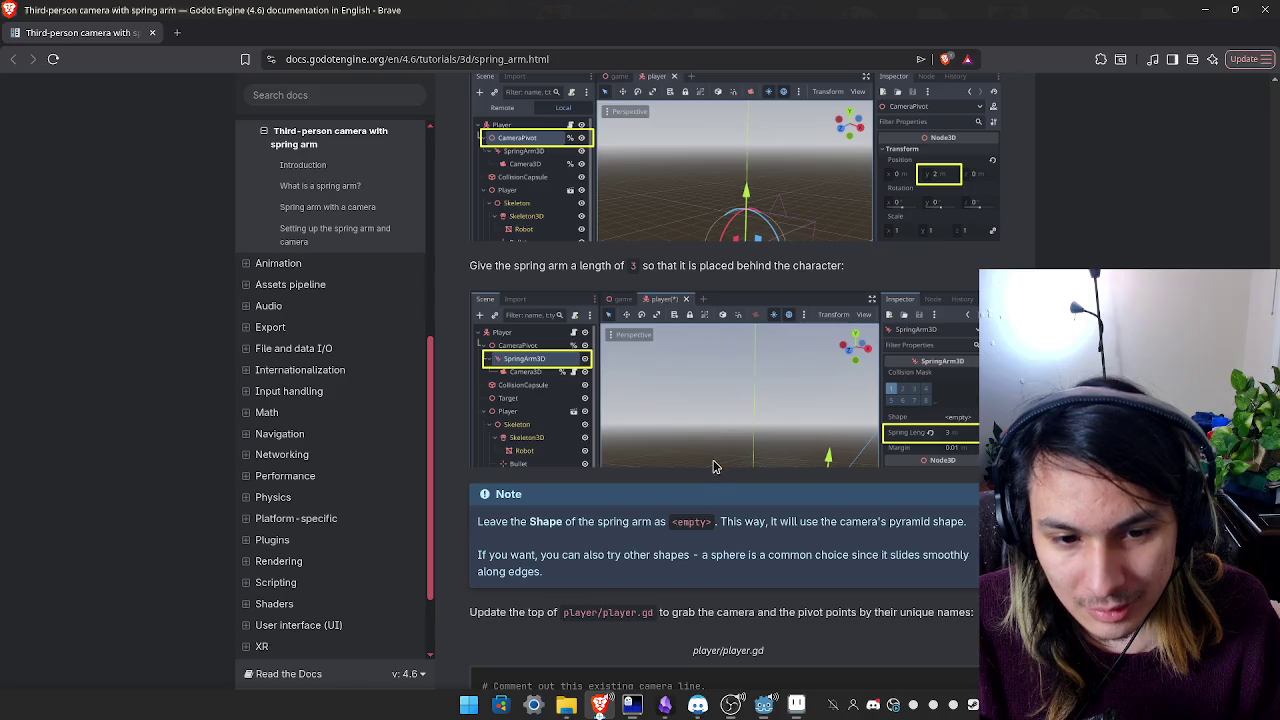
pyautogui.scroll(-2, 716, 466)
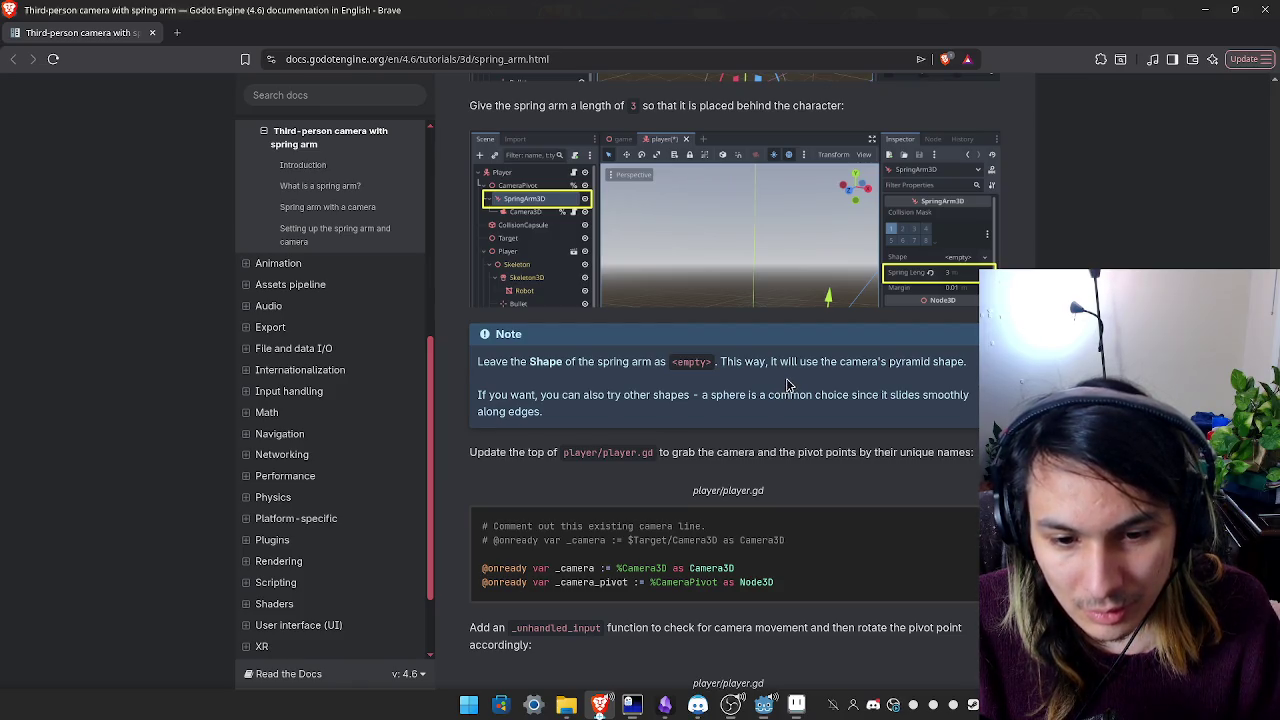
pyautogui.scroll(-2, 787, 385)
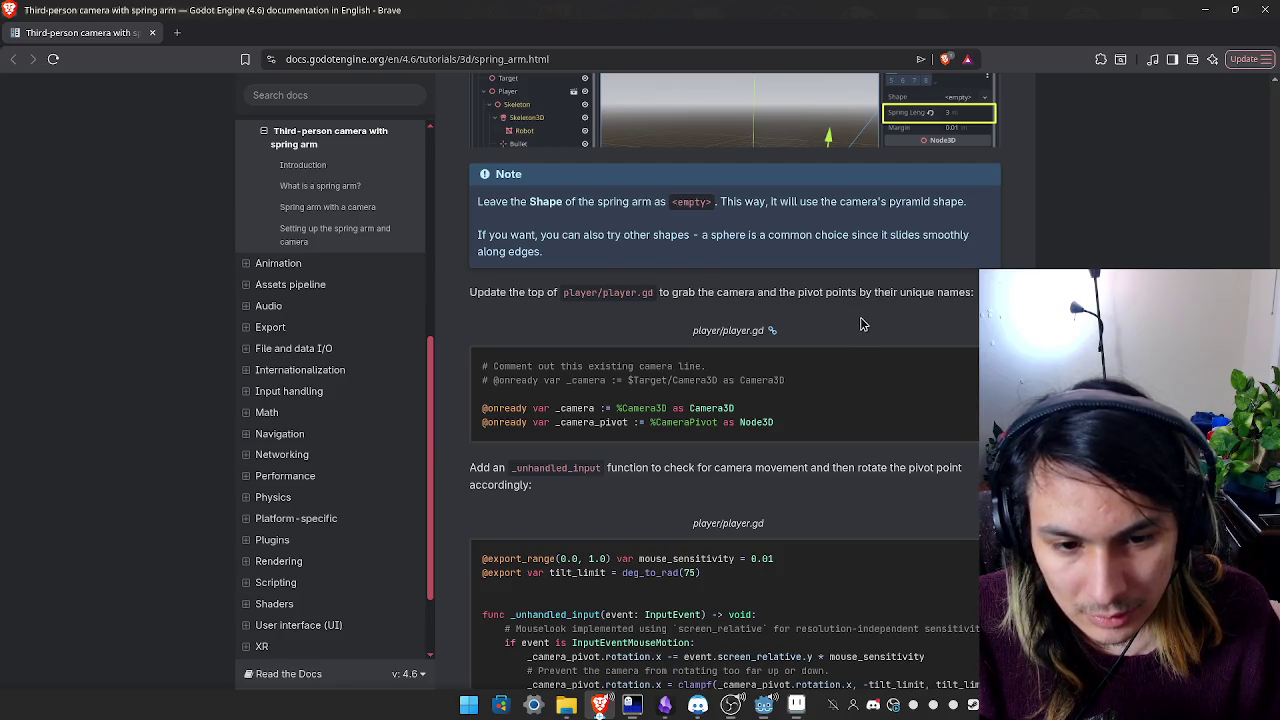
pyautogui.scroll(1, 866, 328)
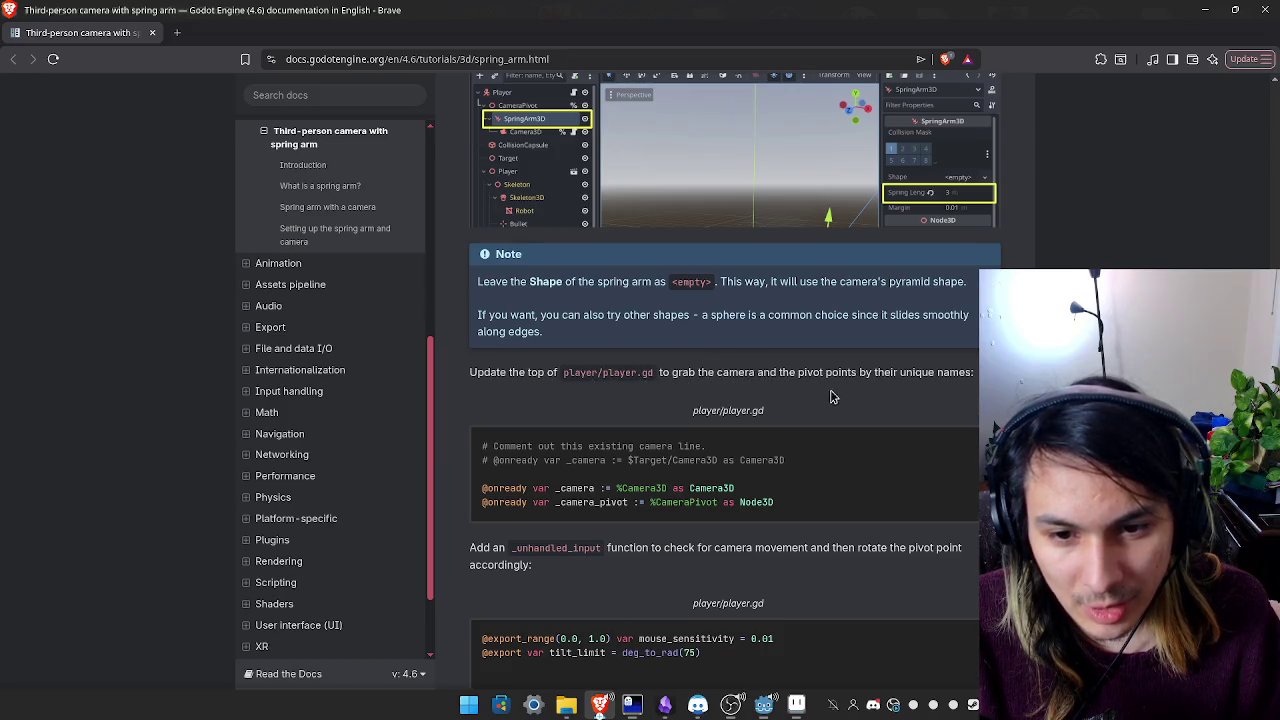
pyautogui.scroll(2, 703, 390)
pyautogui.scroll(-7, 727, 347)
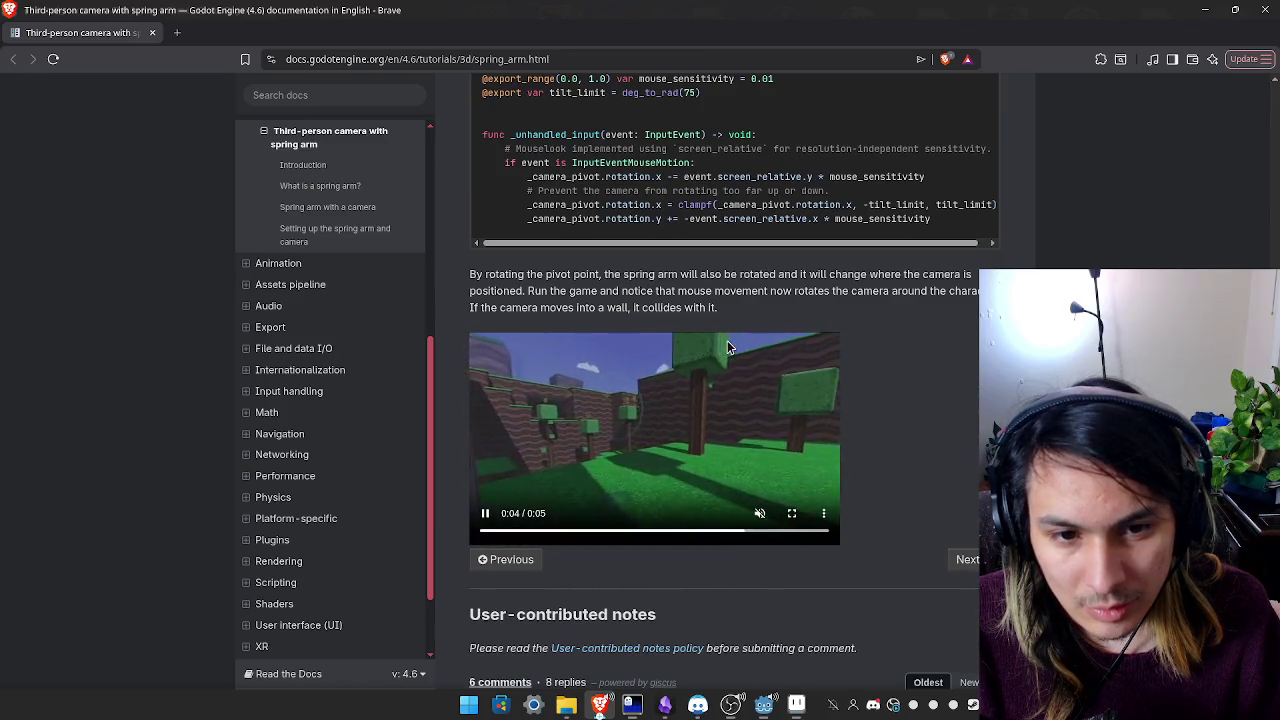
pyautogui.scroll(-2, 727, 345)
pyautogui.scroll(3, 728, 347)
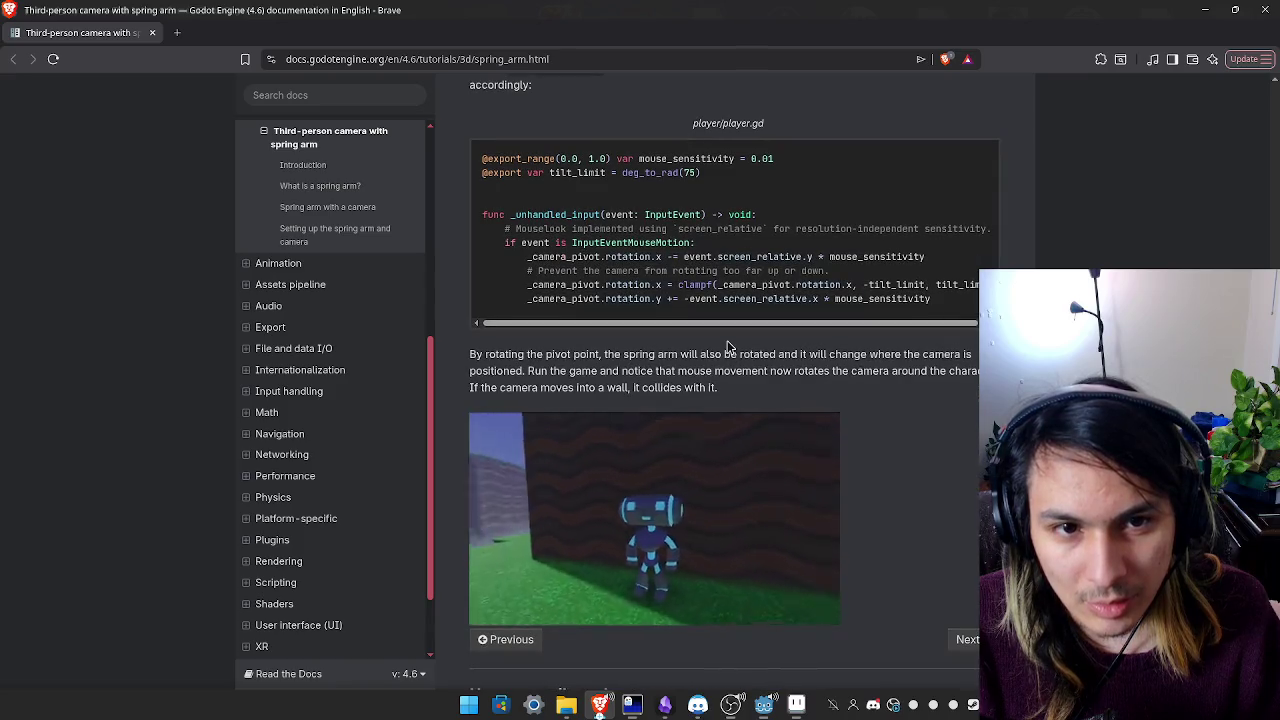
pyautogui.scroll(10, 728, 347)
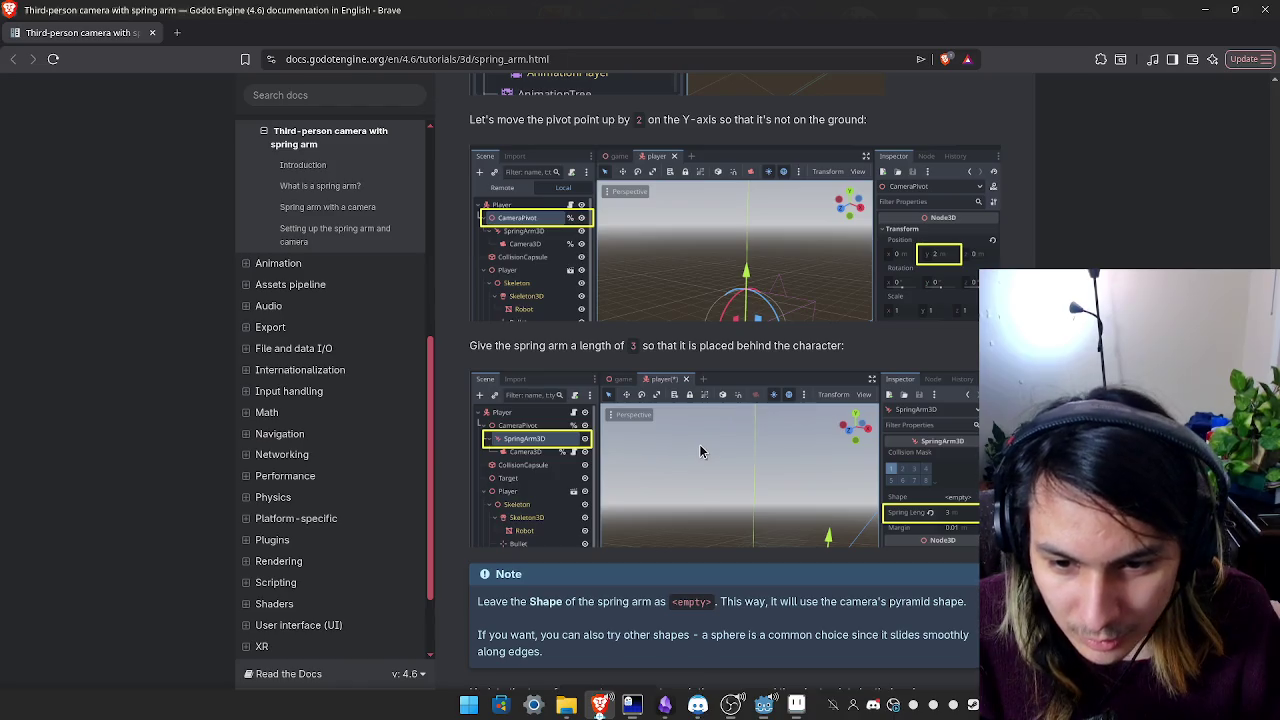
# Set the SpringArm3D's Spring Length to 3 m
pyautogui.click(766, 705)
pyautogui.click(86, 168)
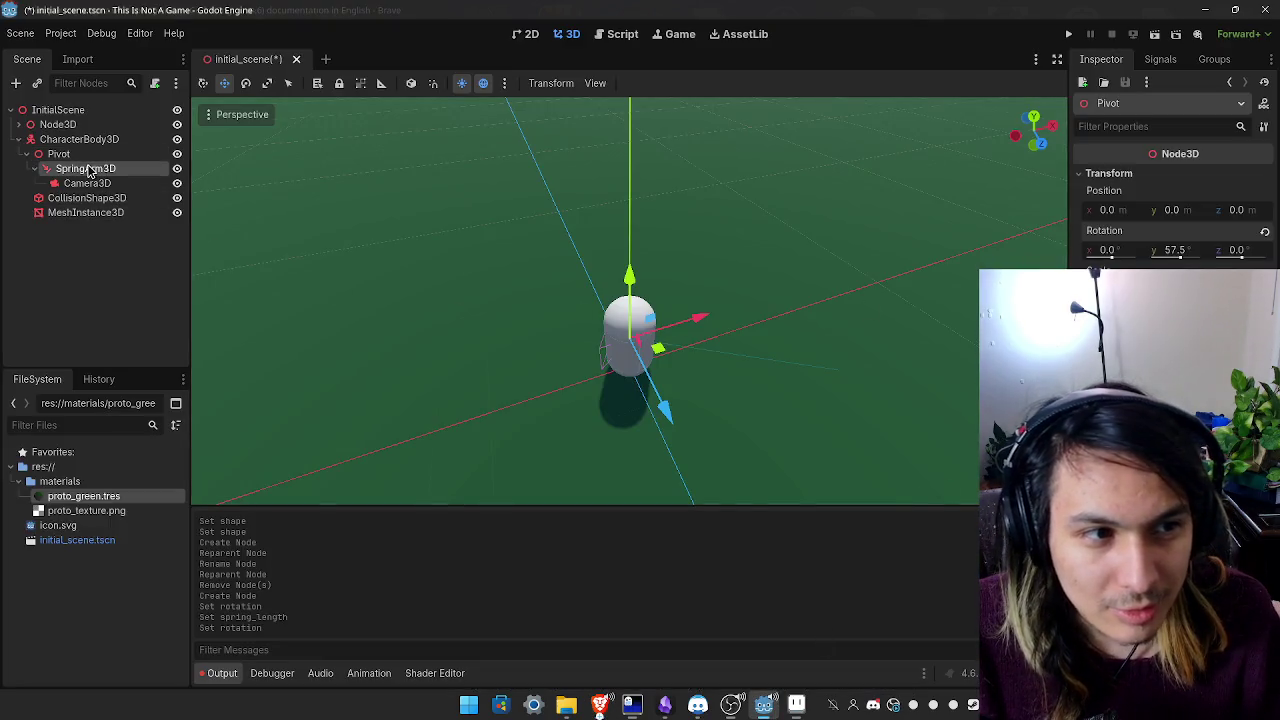
pyautogui.click(1218, 262)
pyautogui.write('3')
pyautogui.press('Return')
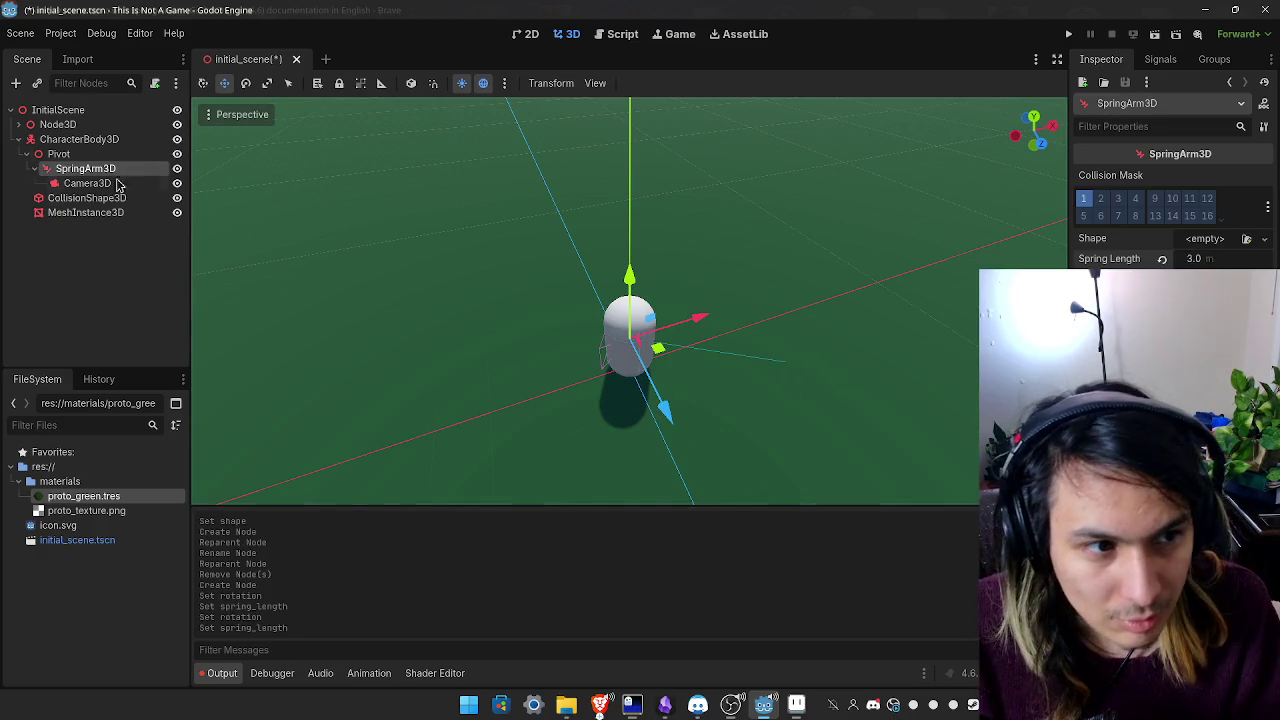
# Move the Camera3D, undo the move, and cancel deleting it
pyautogui.click(108, 184)
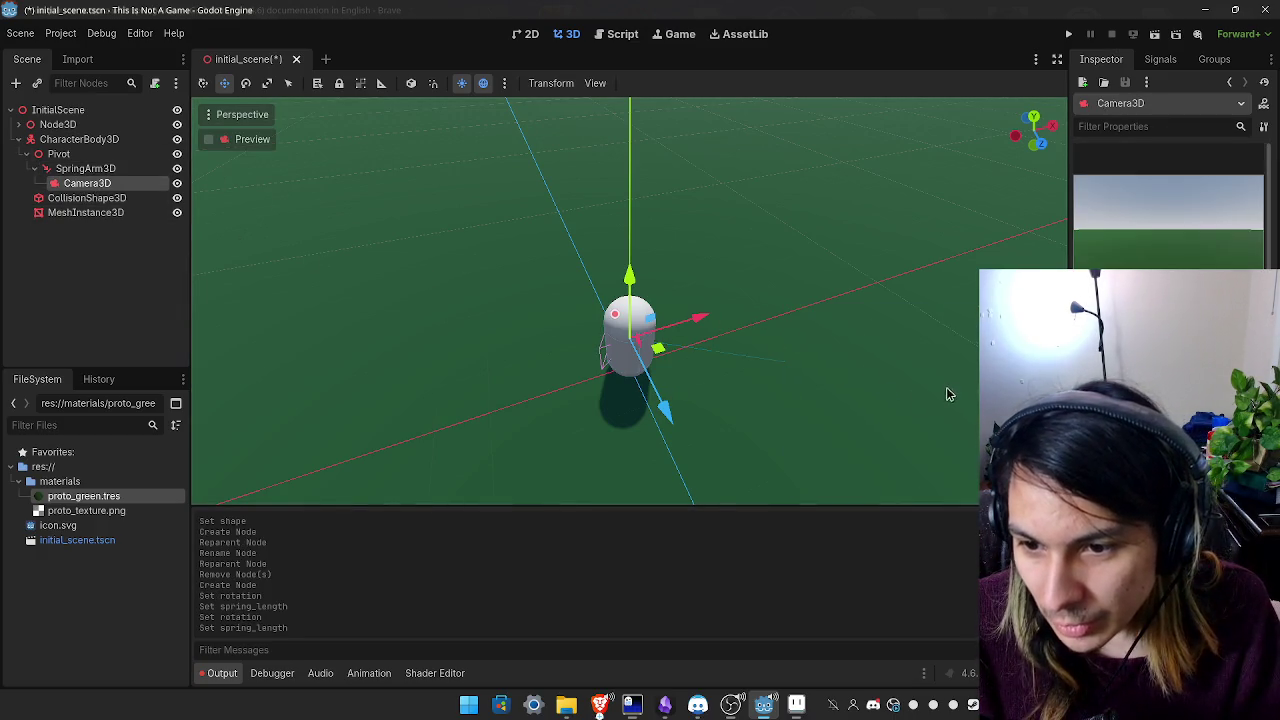
pyautogui.moveTo(656, 350)
pyautogui.mouseDown()
pyautogui.moveTo(853, 375)
pyautogui.moveTo(833, 373)
pyautogui.mouseUp()
pyautogui.hotkey('ctrl', 'z')
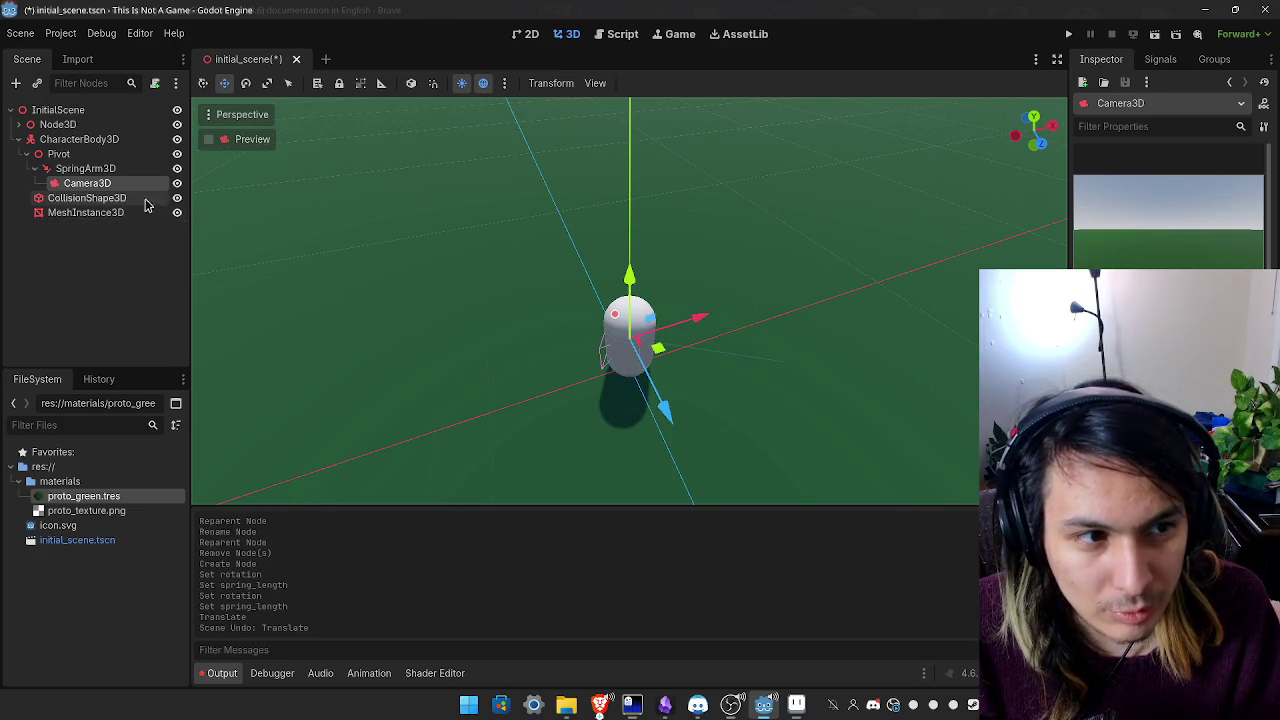
pyautogui.rightClick(110, 185)
pyautogui.click(87, 190)
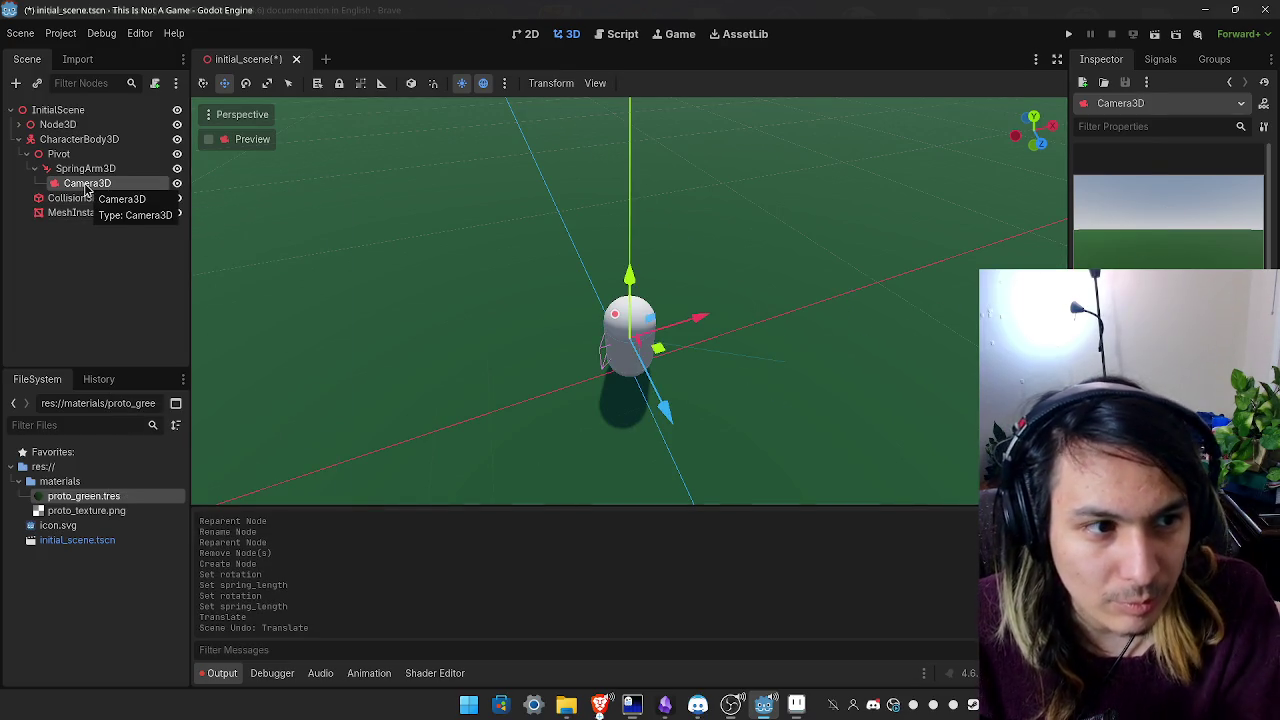
pyautogui.press('Delete')
pyautogui.click(677, 372)
# Delete SpringArm3D together with its Camera3D child
pyautogui.click(85, 168)
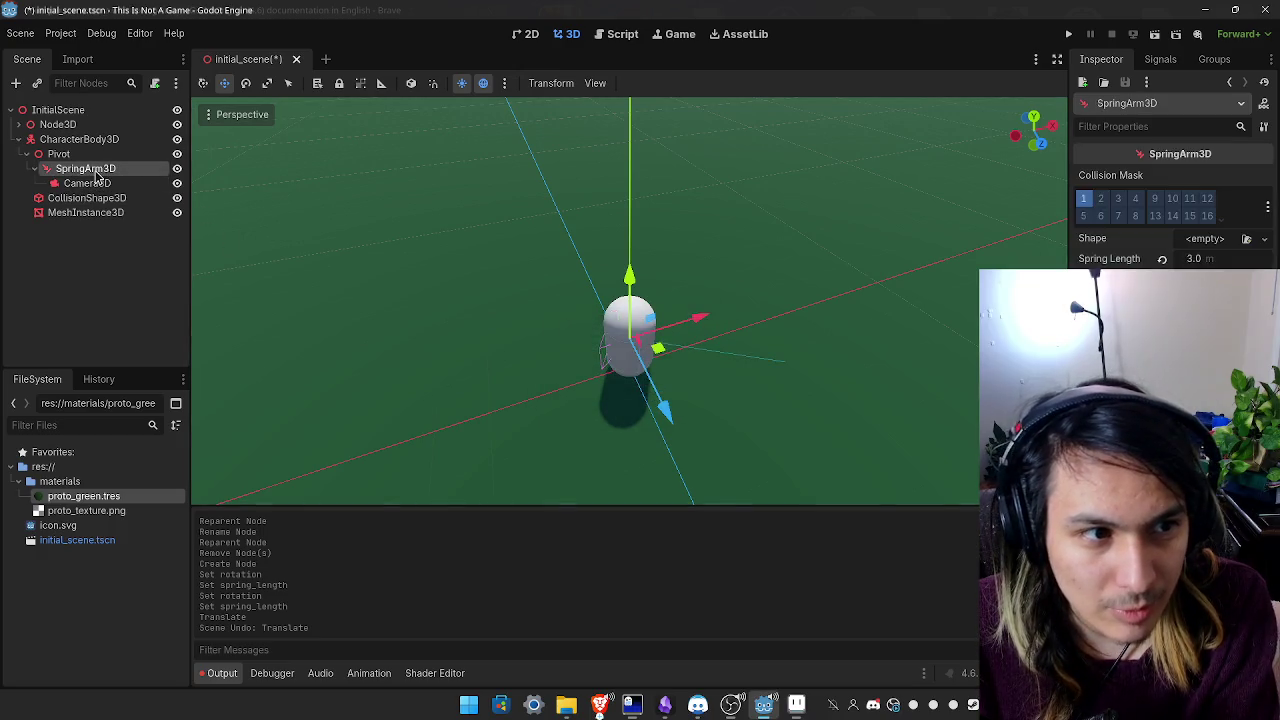
pyautogui.press('Delete')
pyautogui.click(591, 372)
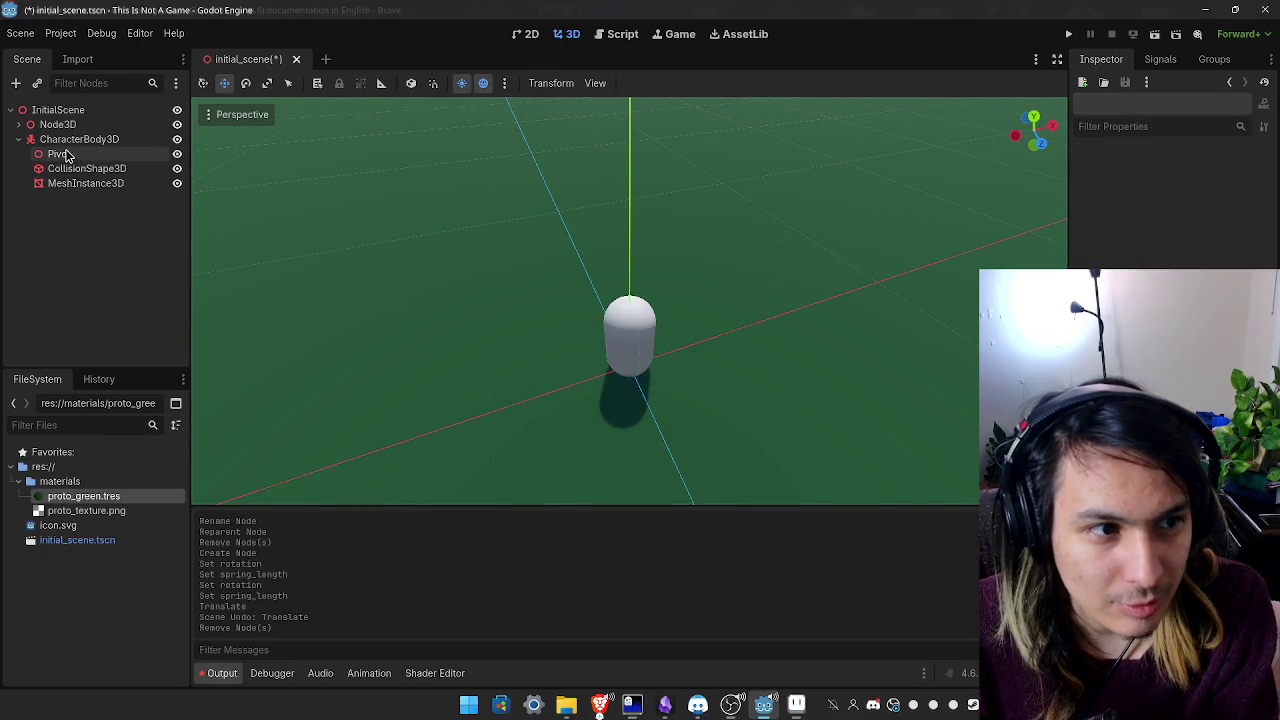
# Add a new SpringArm3D as a child of Pivot
pyautogui.rightClick(58, 153)
pyautogui.click(118, 161)
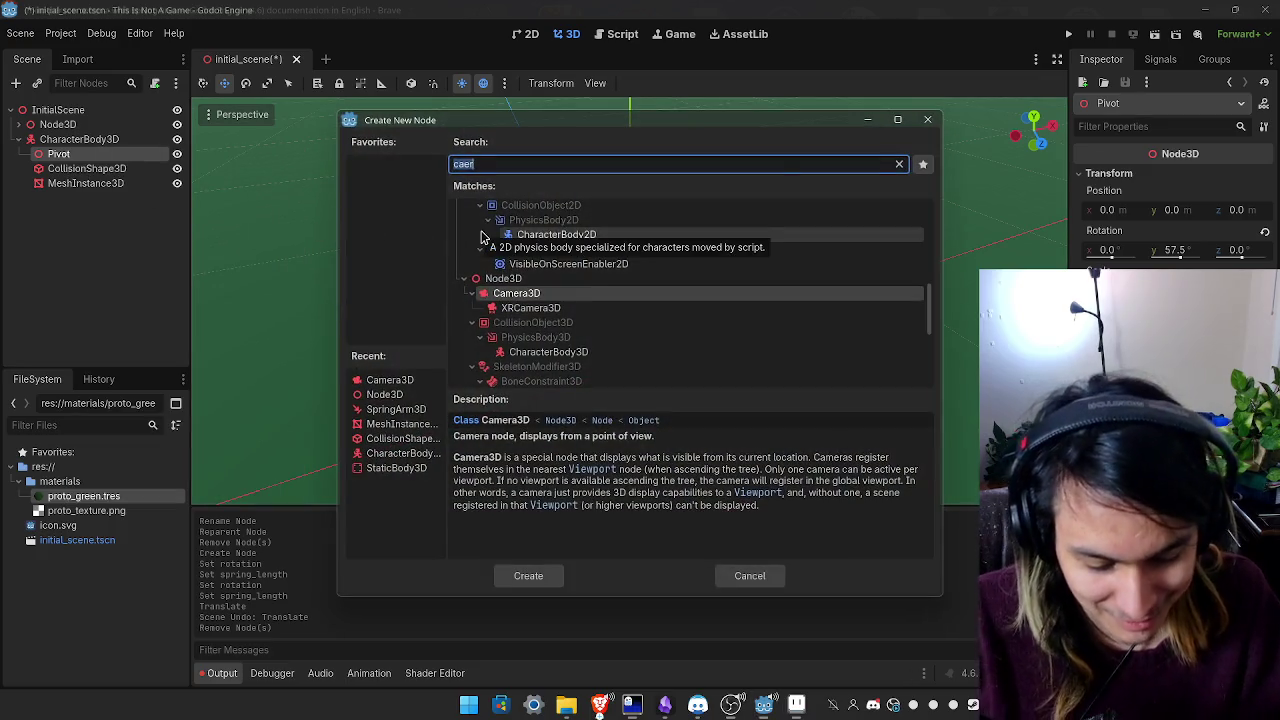
pyautogui.write('Sprin')
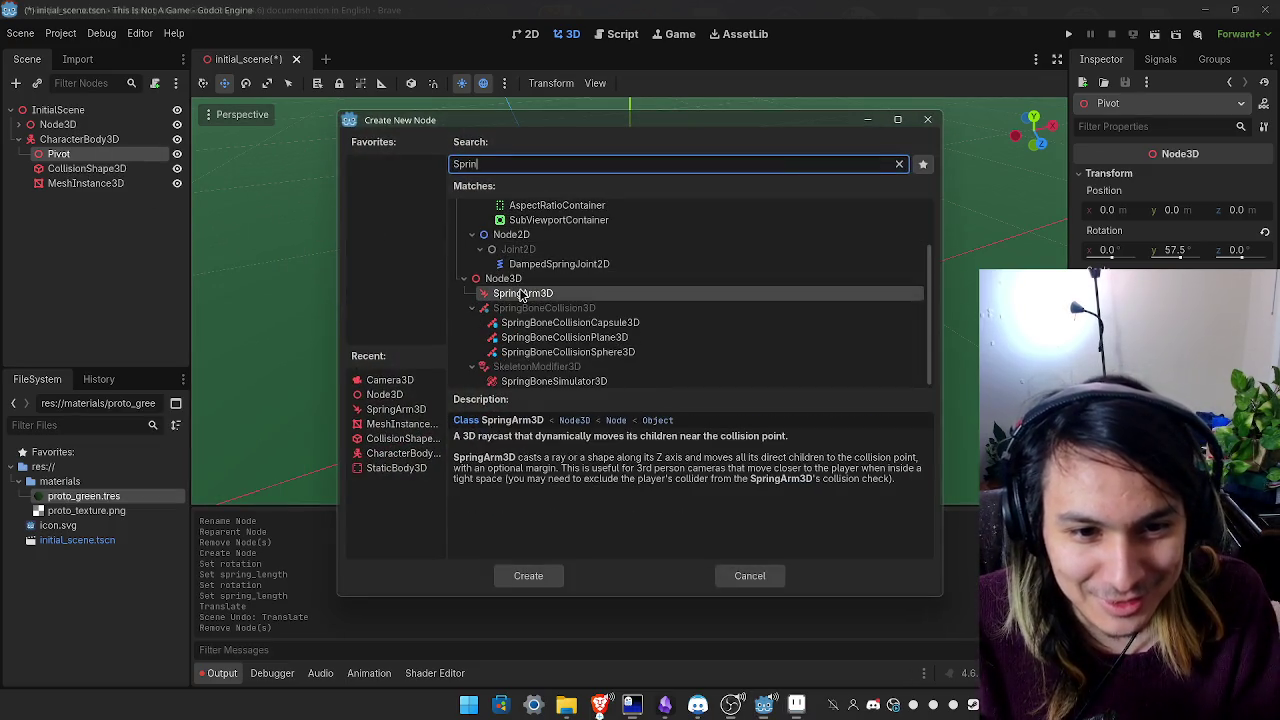
pyautogui.click(520, 295)
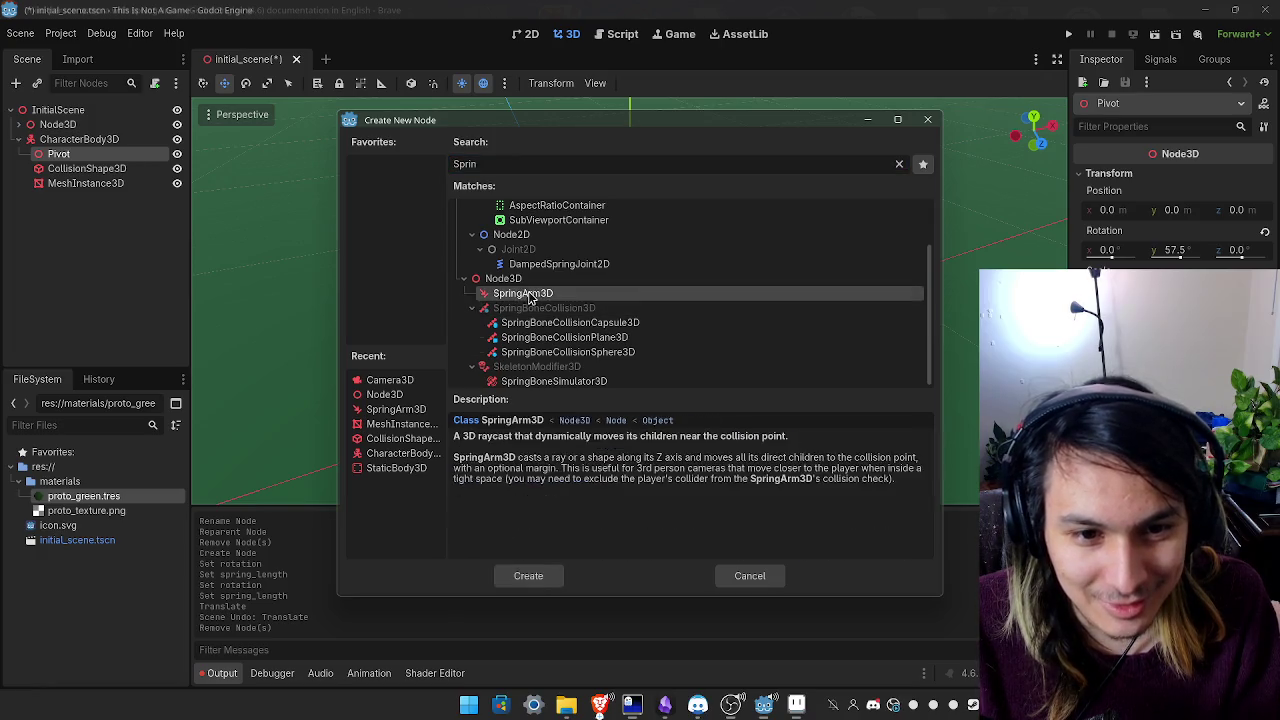
pyautogui.doubleClick(520, 295)
# Add a Camera3D inside the SpringArm3D and briefly preview through it
pyautogui.rightClick(80, 170)
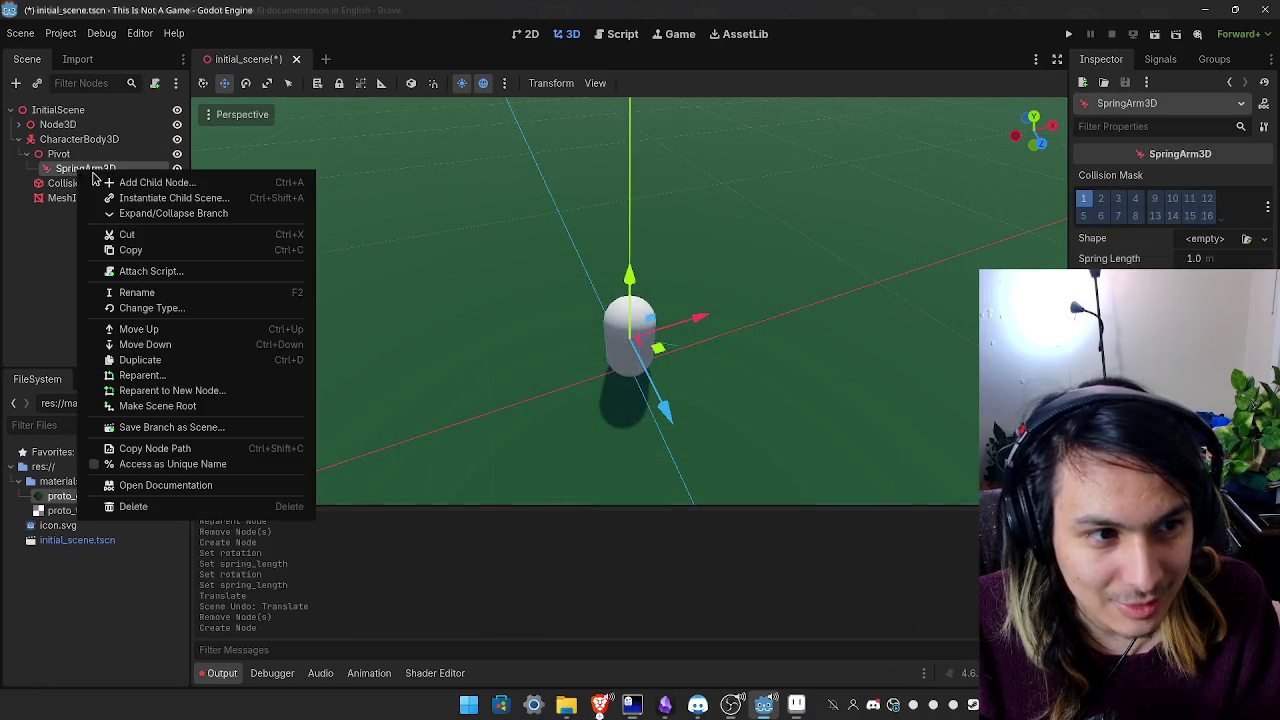
pyautogui.click(112, 179)
pyautogui.write('Canme')
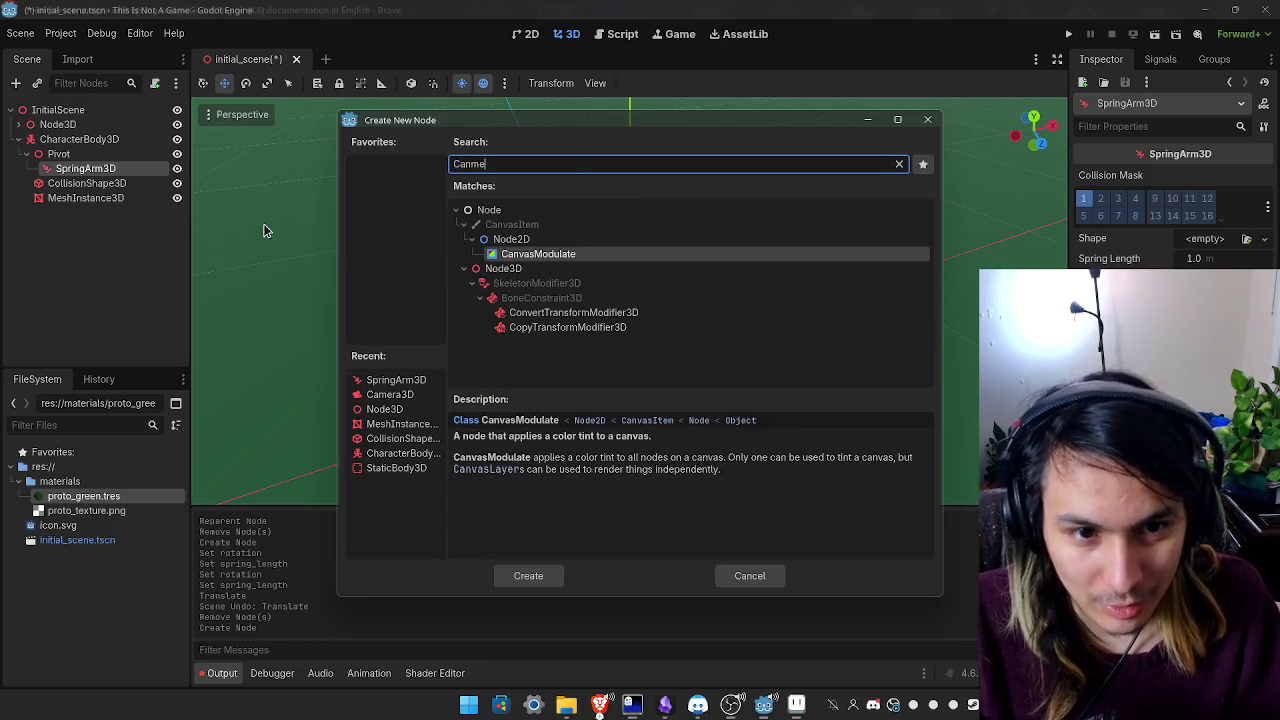
pyautogui.press('BackSpace')
pyautogui.press('BackSpace')
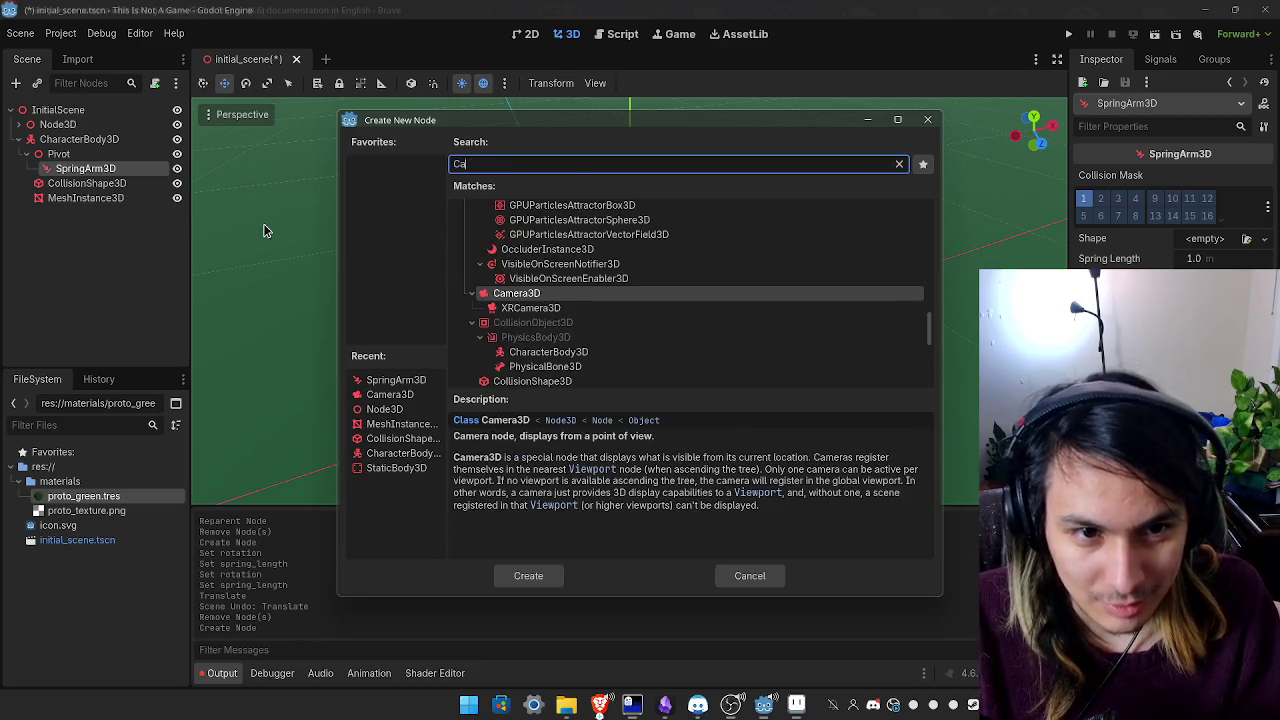
pyautogui.write('m')
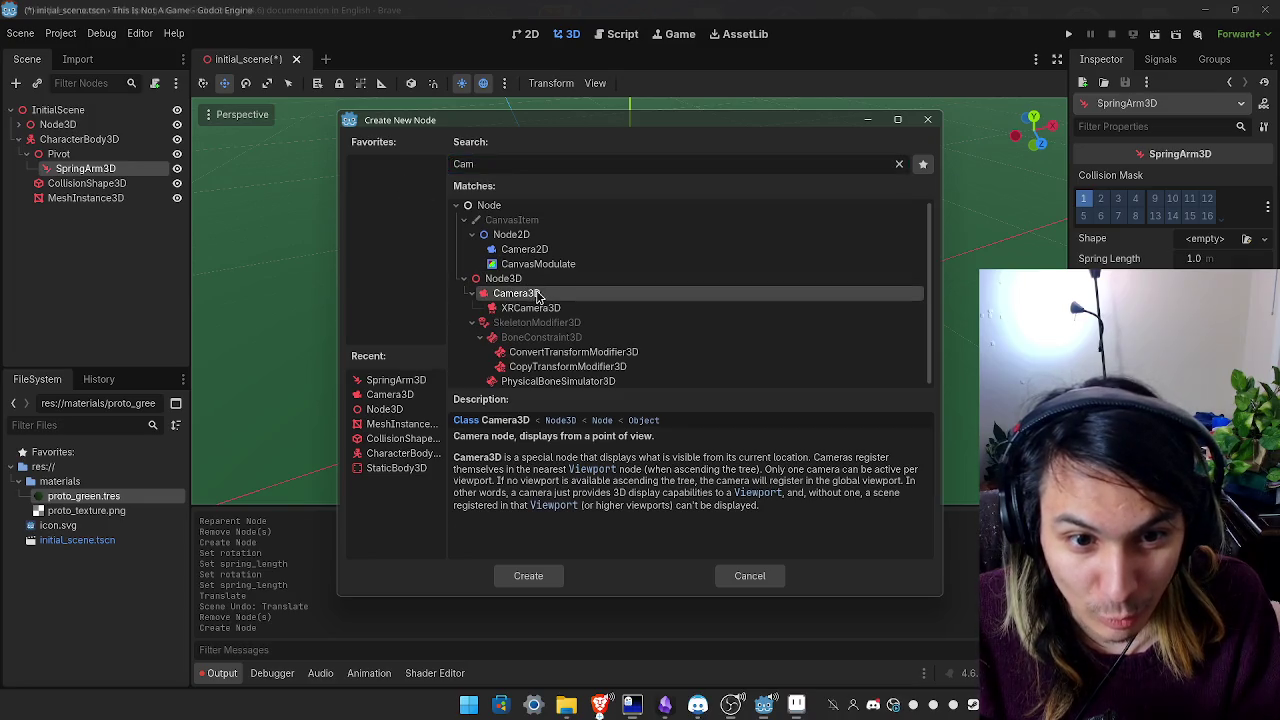
pyautogui.doubleClick(533, 292)
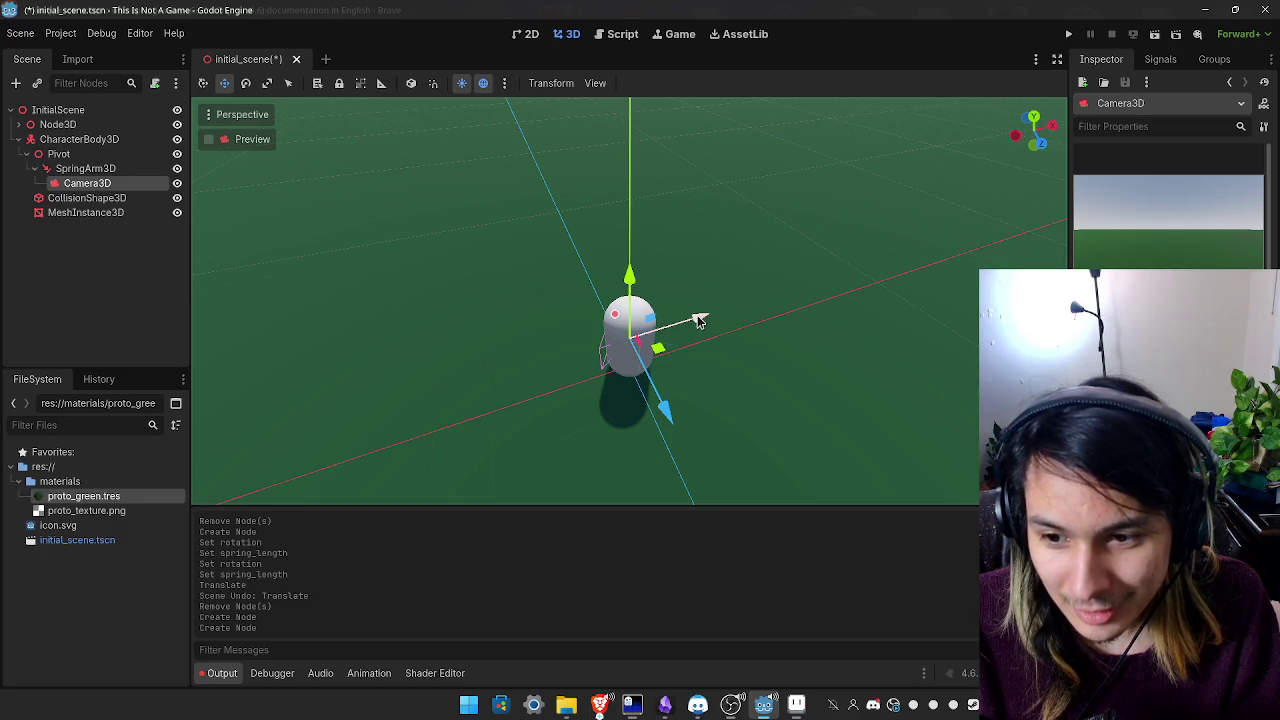
pyautogui.click(208, 141)
pyautogui.click(207, 142)
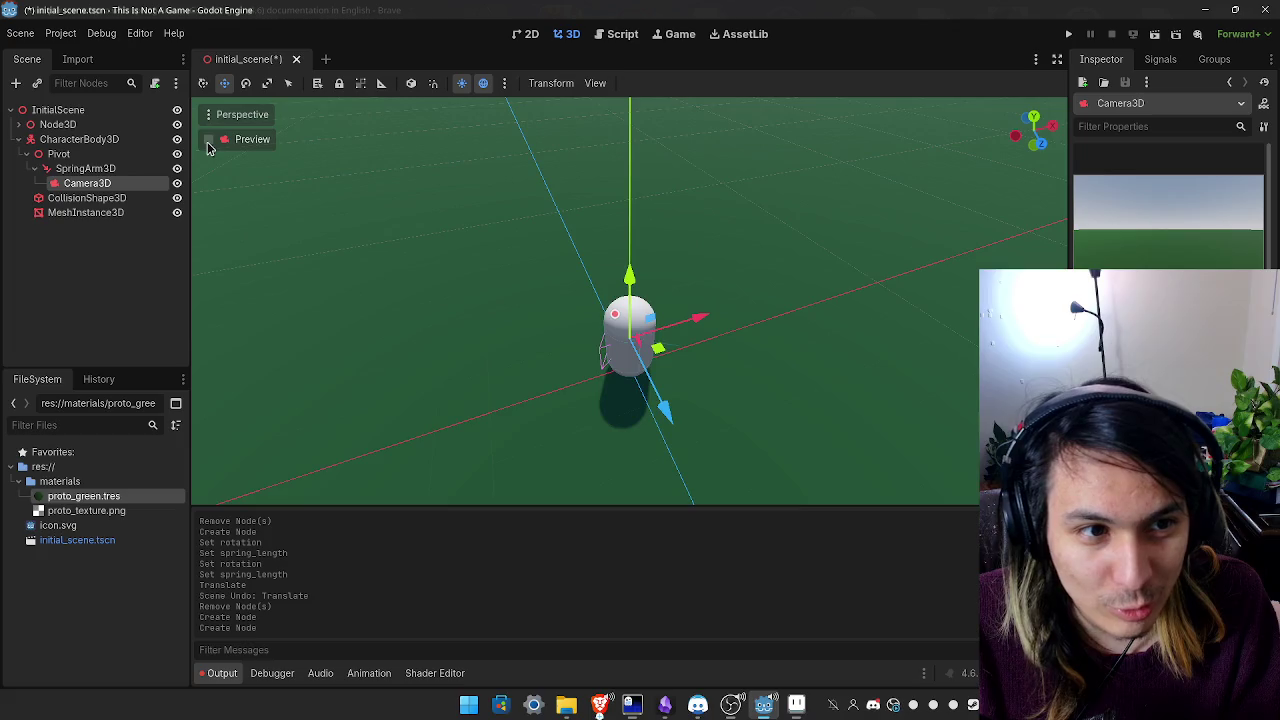
# Set the new SpringArm3D's Spring Length to 3 m
pyautogui.click(72, 170)
pyautogui.click(1215, 257)
pyautogui.write('3')
pyautogui.press('Return')
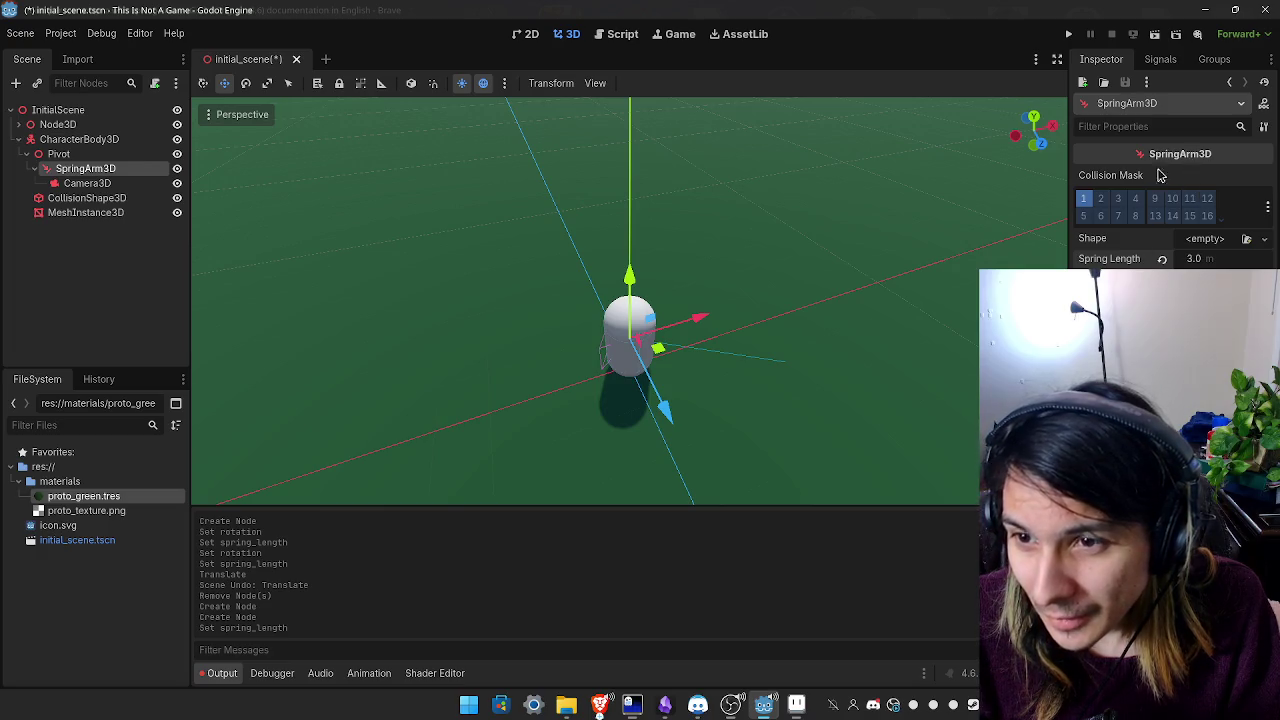
pyautogui.click(600, 705)
# Read through the 'Third-person camera with spring arm' tutorial page, then return to the Godot editor
pyautogui.scroll(5, 624, 322)
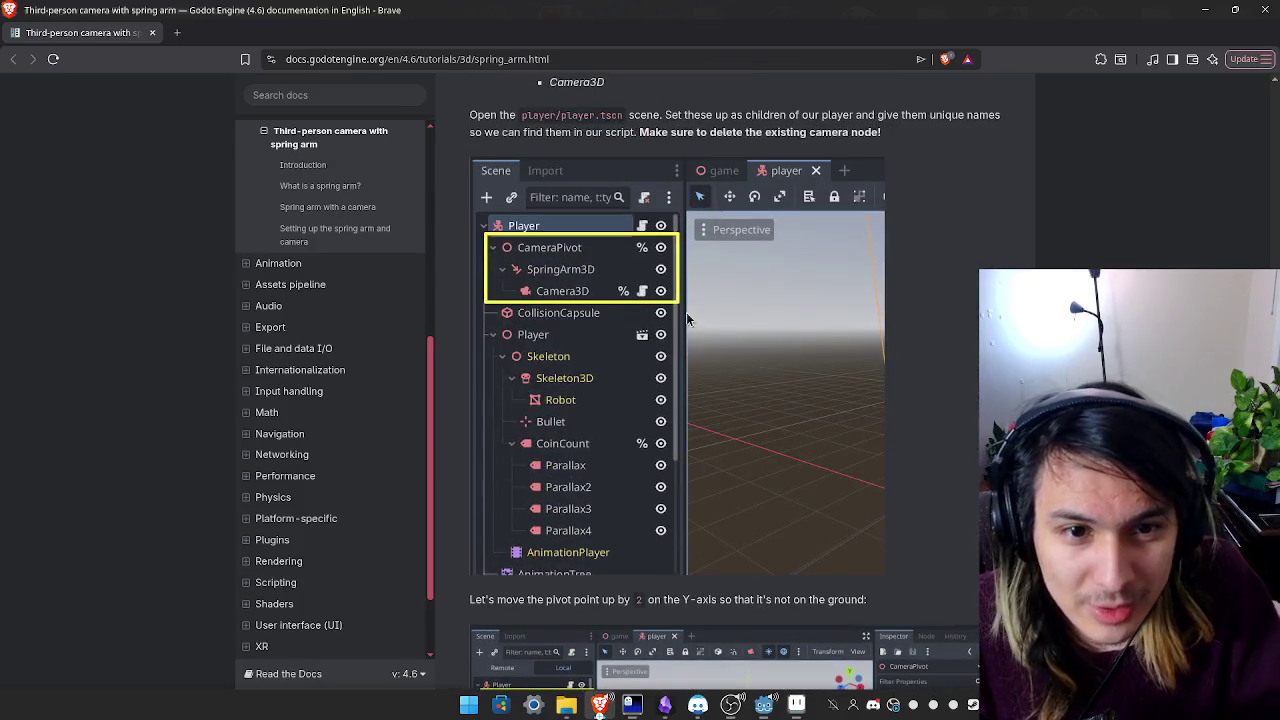
pyautogui.scroll(-12, 684, 317)
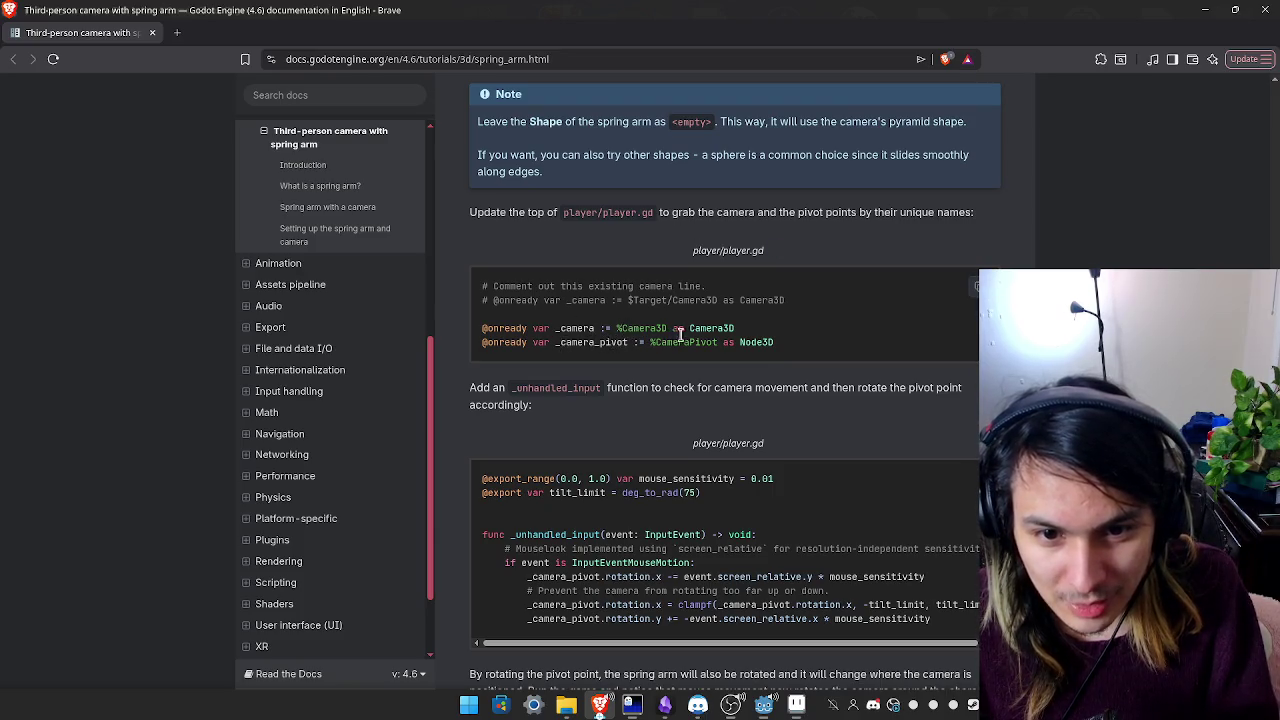
pyautogui.scroll(2, 760, 345)
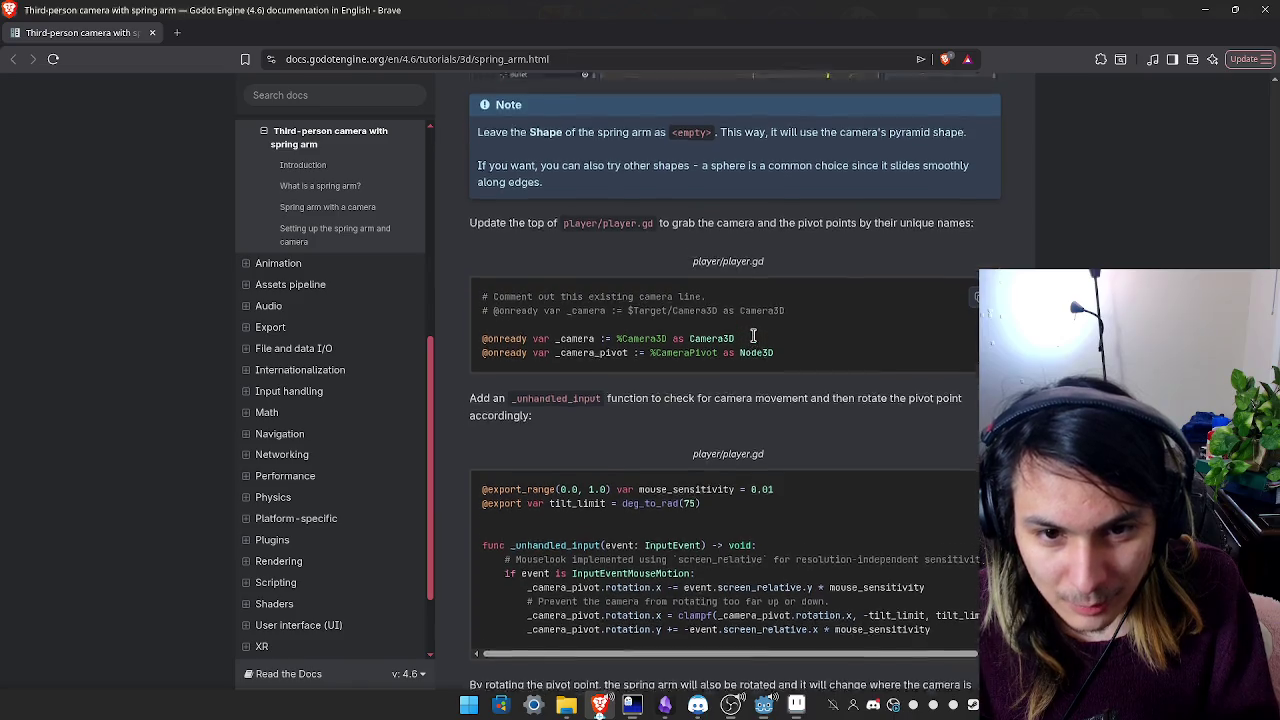
pyautogui.scroll(1, 788, 386)
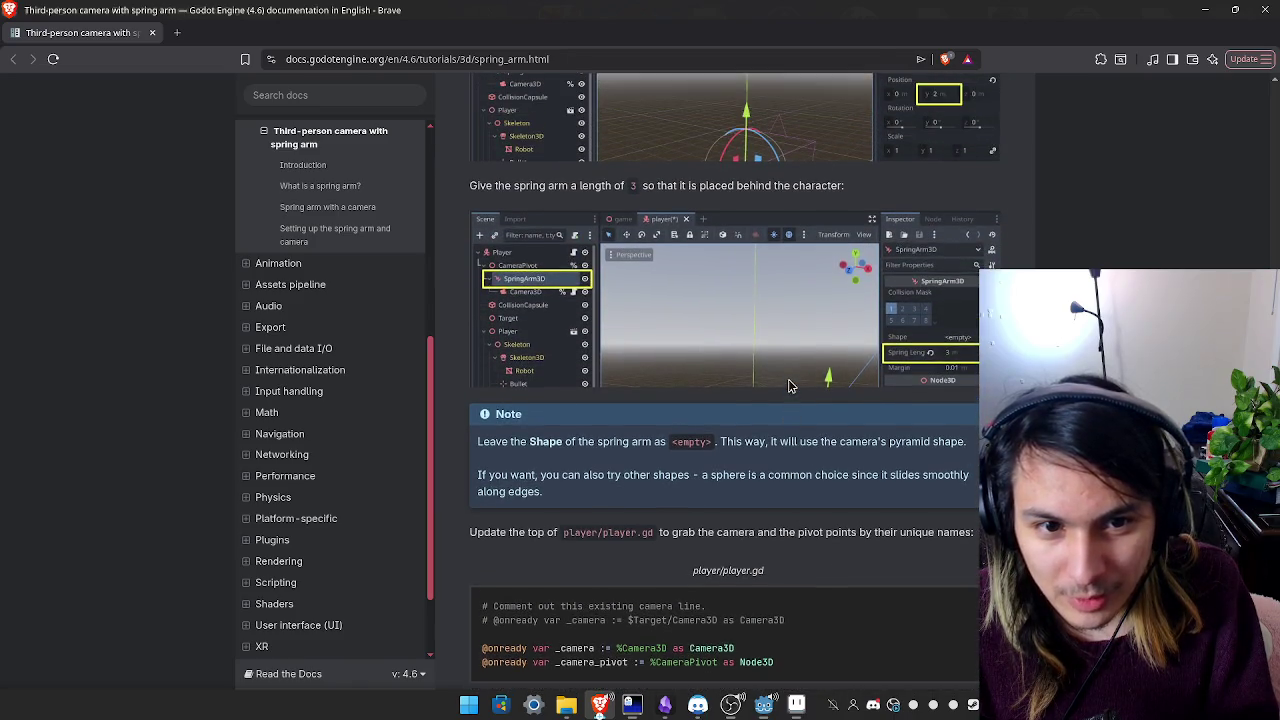
pyautogui.scroll(-2, 788, 386)
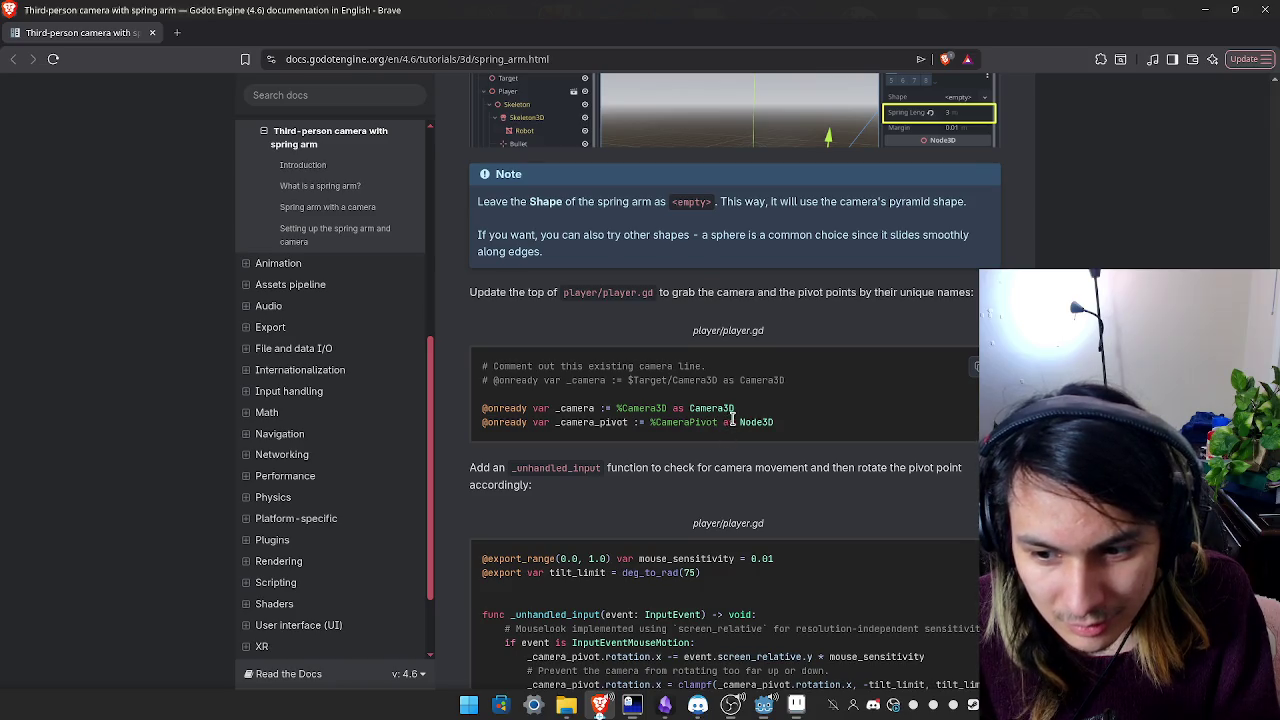
pyautogui.scroll(1, 740, 415)
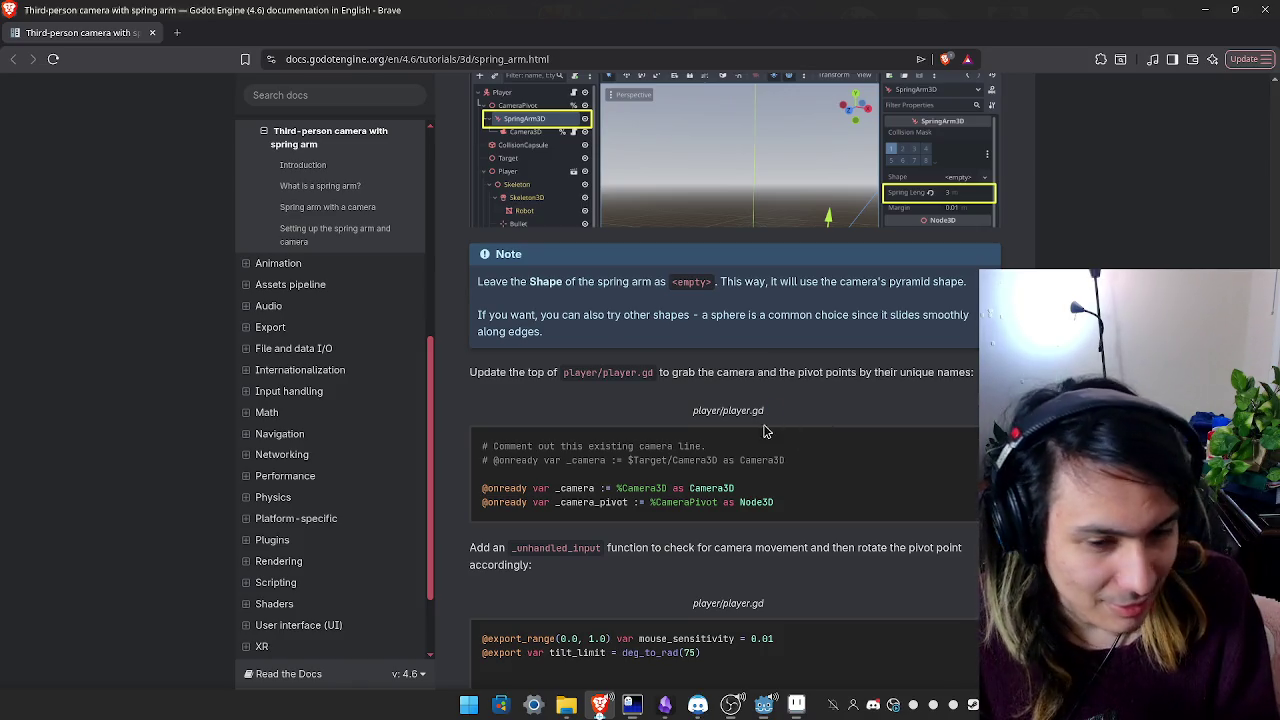
pyautogui.scroll(1, 772, 430)
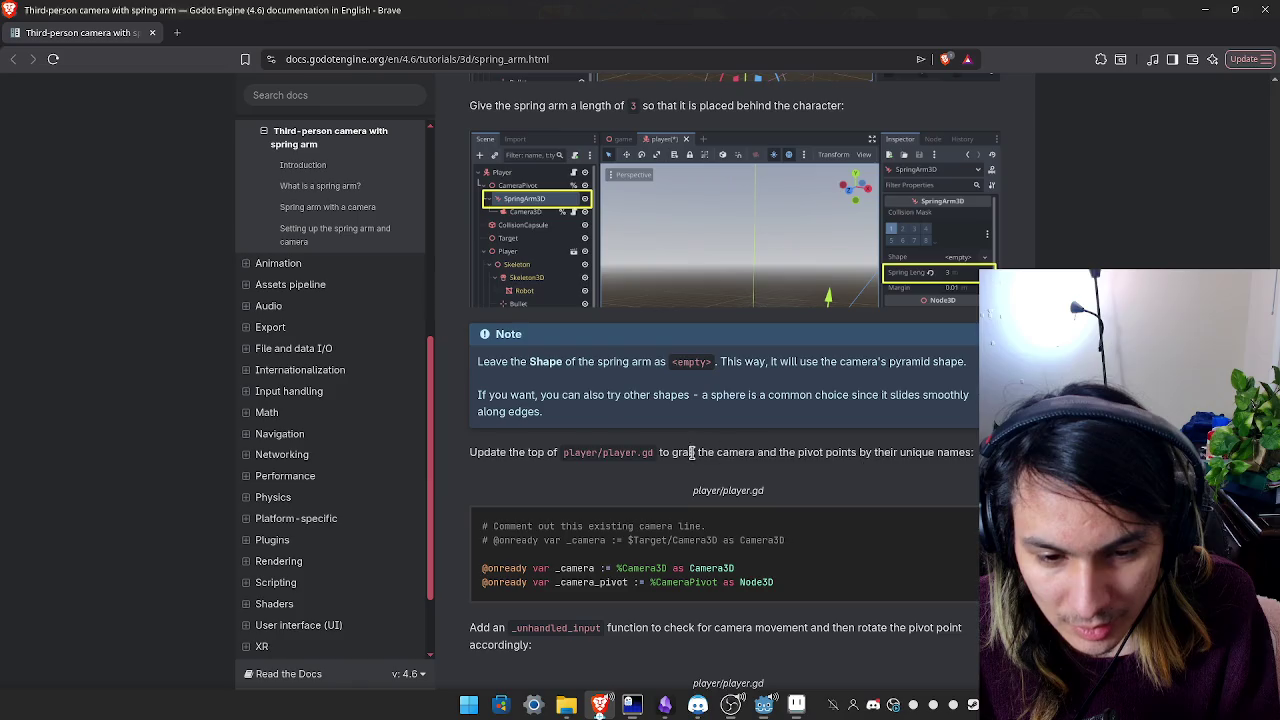
pyautogui.scroll(-3, 698, 452)
pyautogui.scroll(-1, 709, 449)
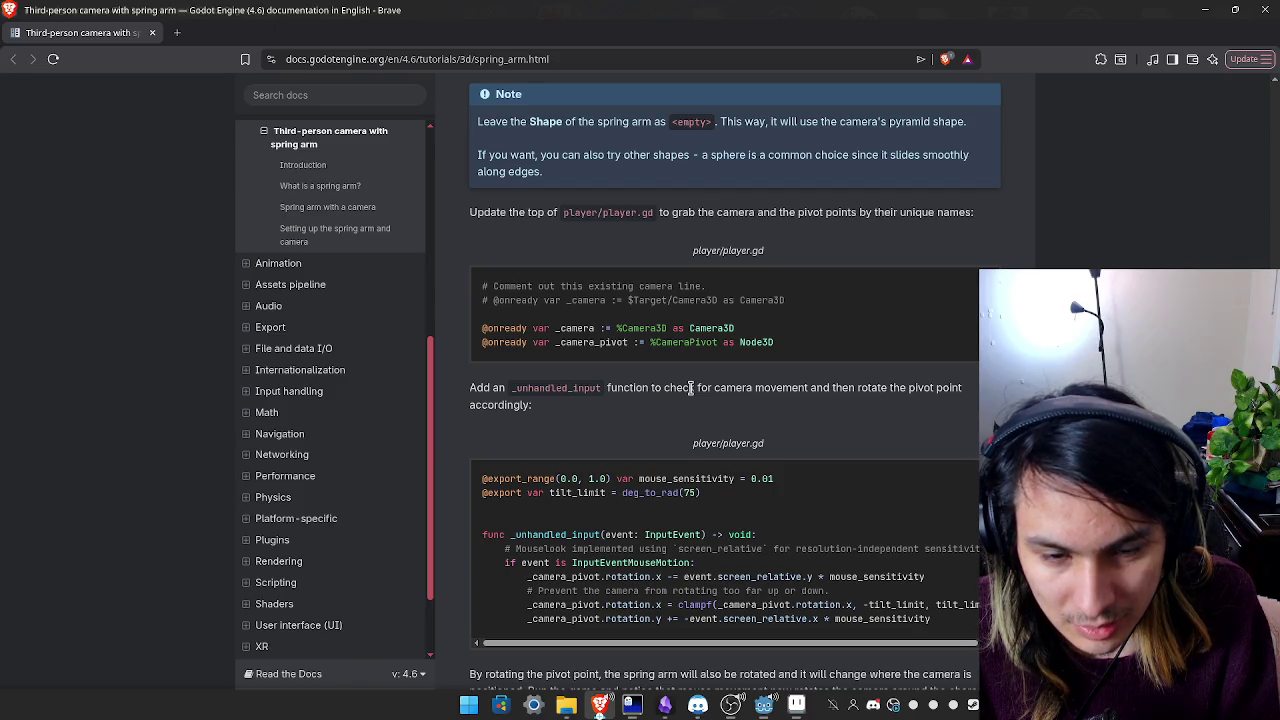
pyautogui.scroll(-1, 690, 388)
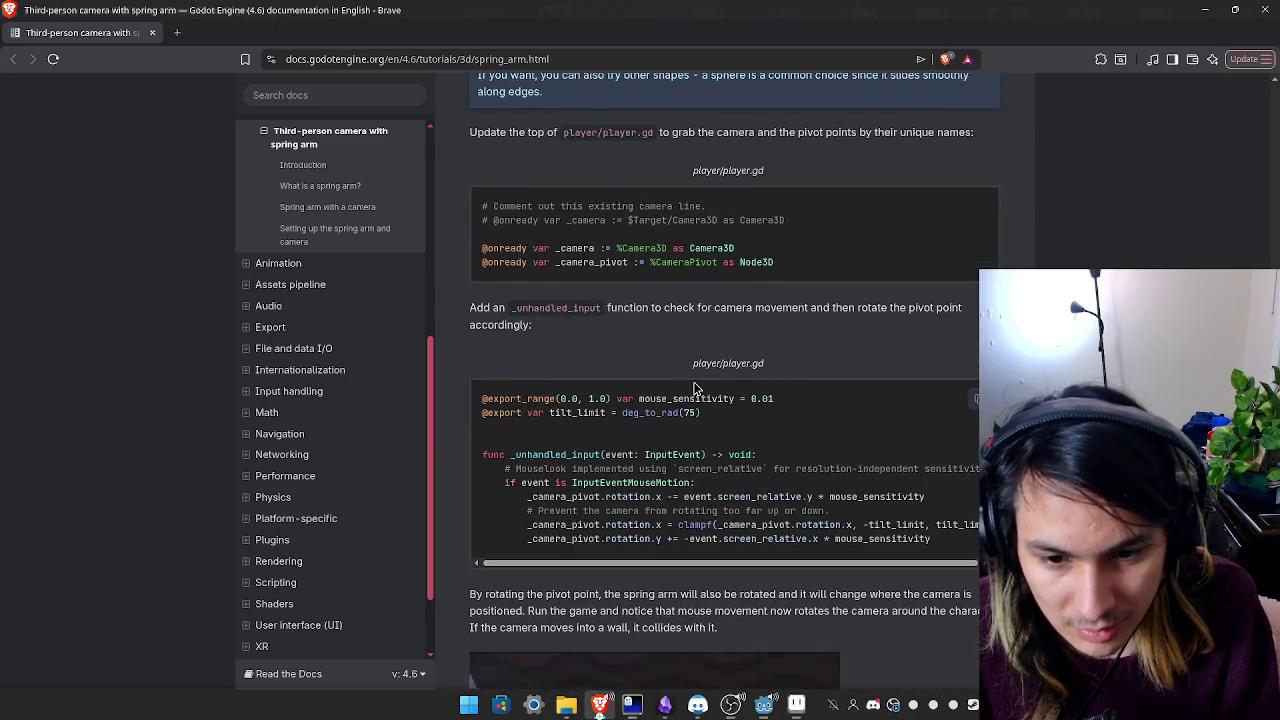
pyautogui.scroll(-1, 680, 520)
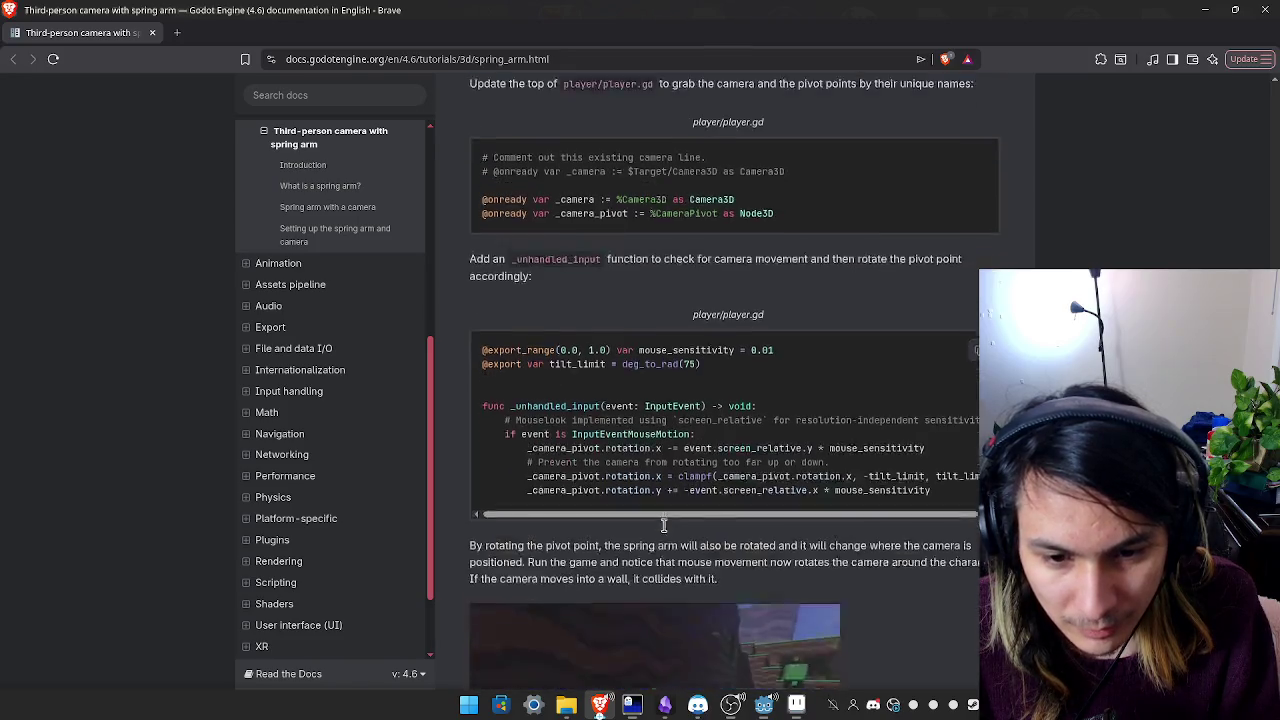
pyautogui.scroll(8, 675, 508)
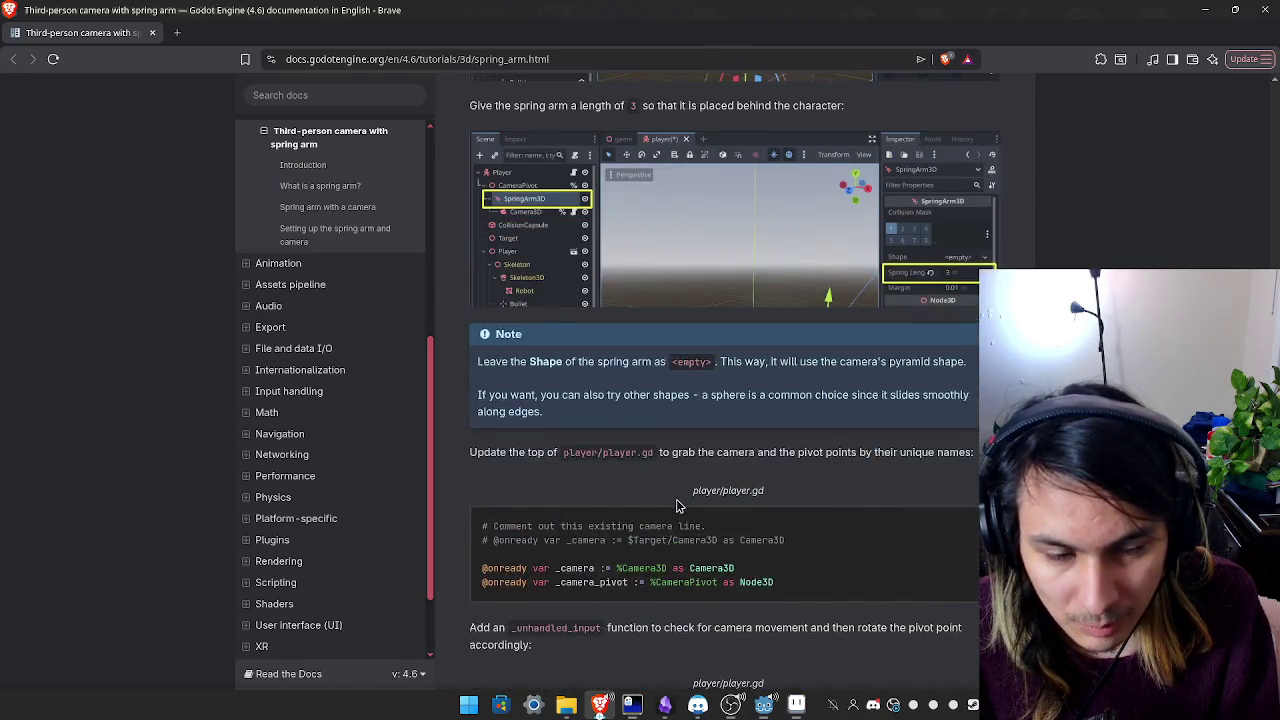
pyautogui.scroll(5, 677, 506)
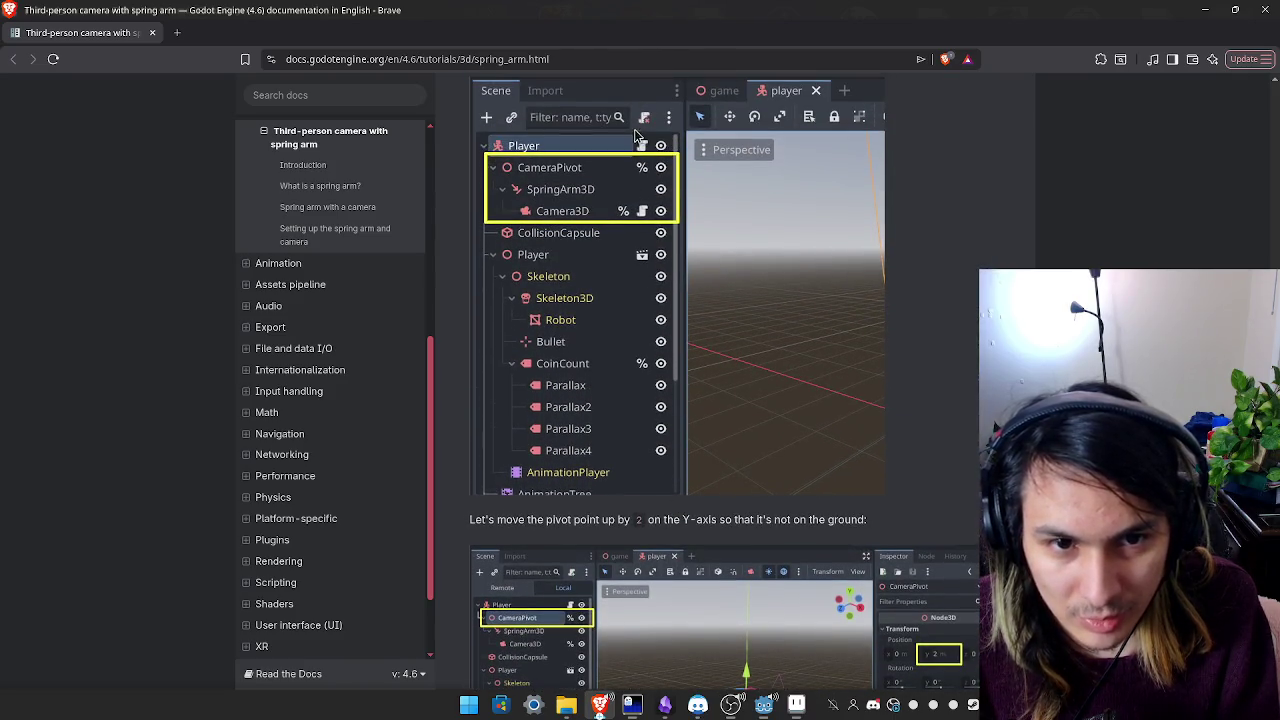
pyautogui.scroll(10, 690, 376)
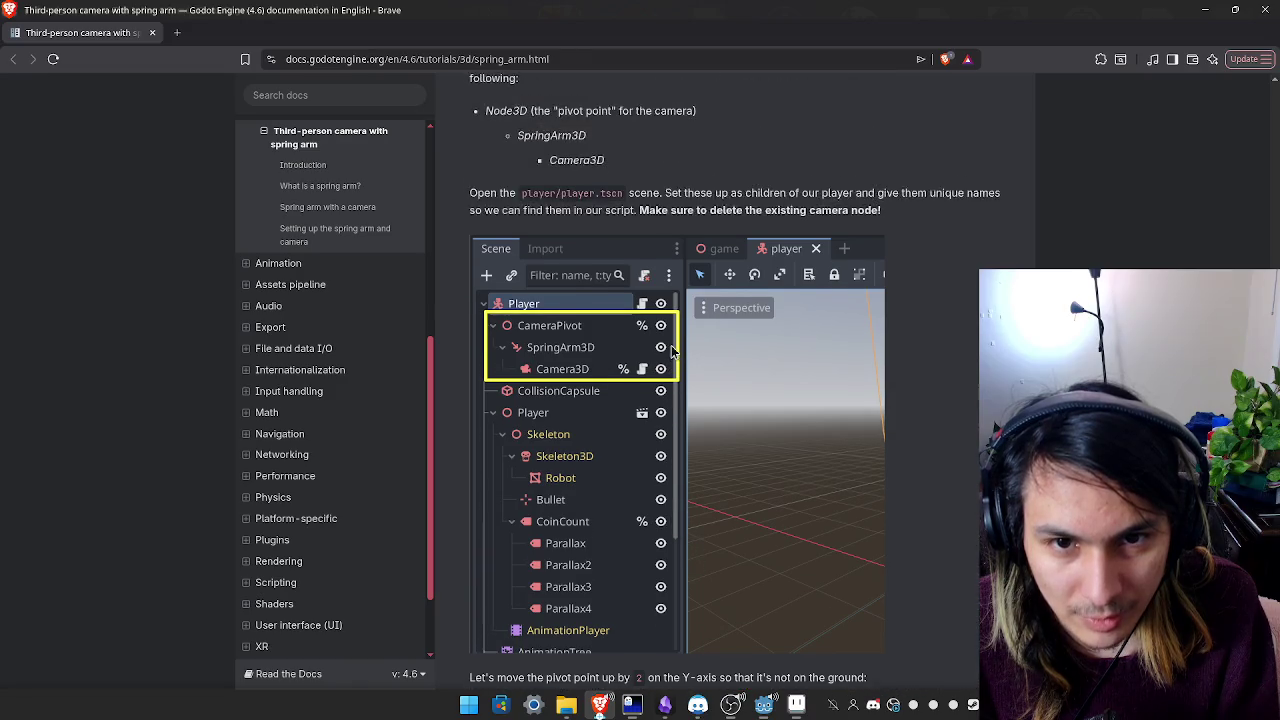
pyautogui.scroll(6, 678, 369)
pyautogui.scroll(-8, 678, 369)
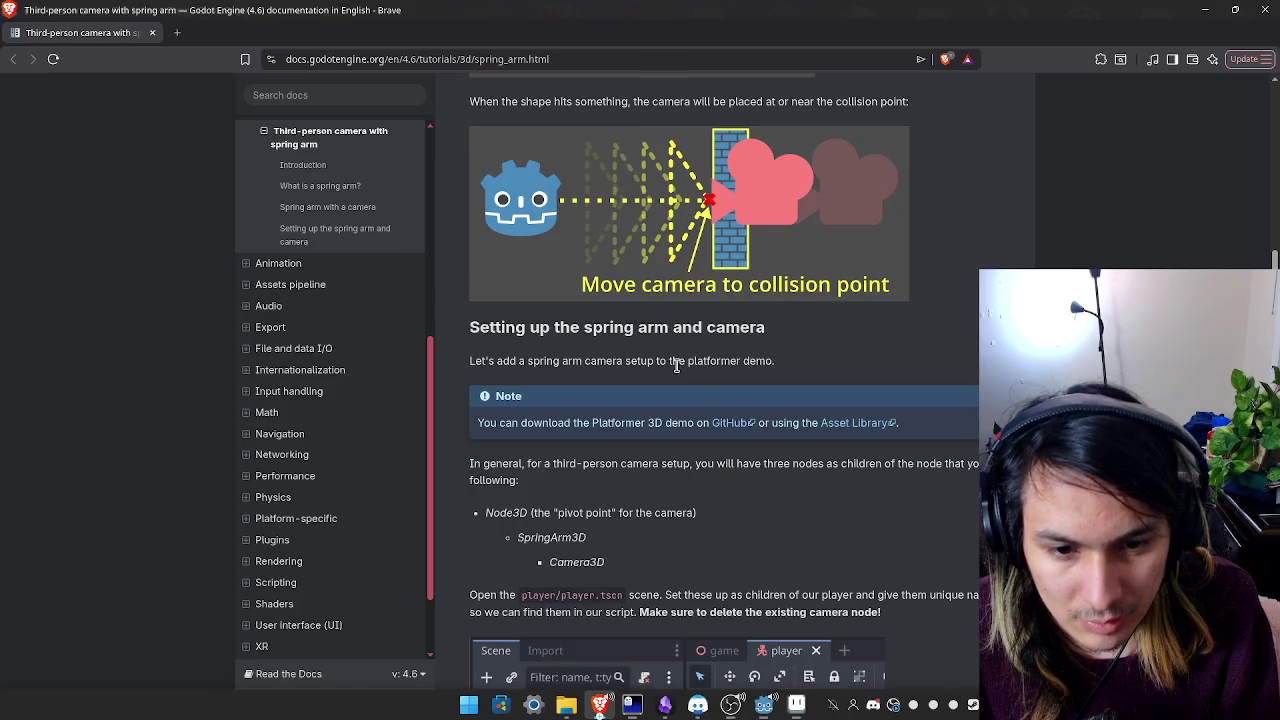
pyautogui.scroll(-12, 676, 366)
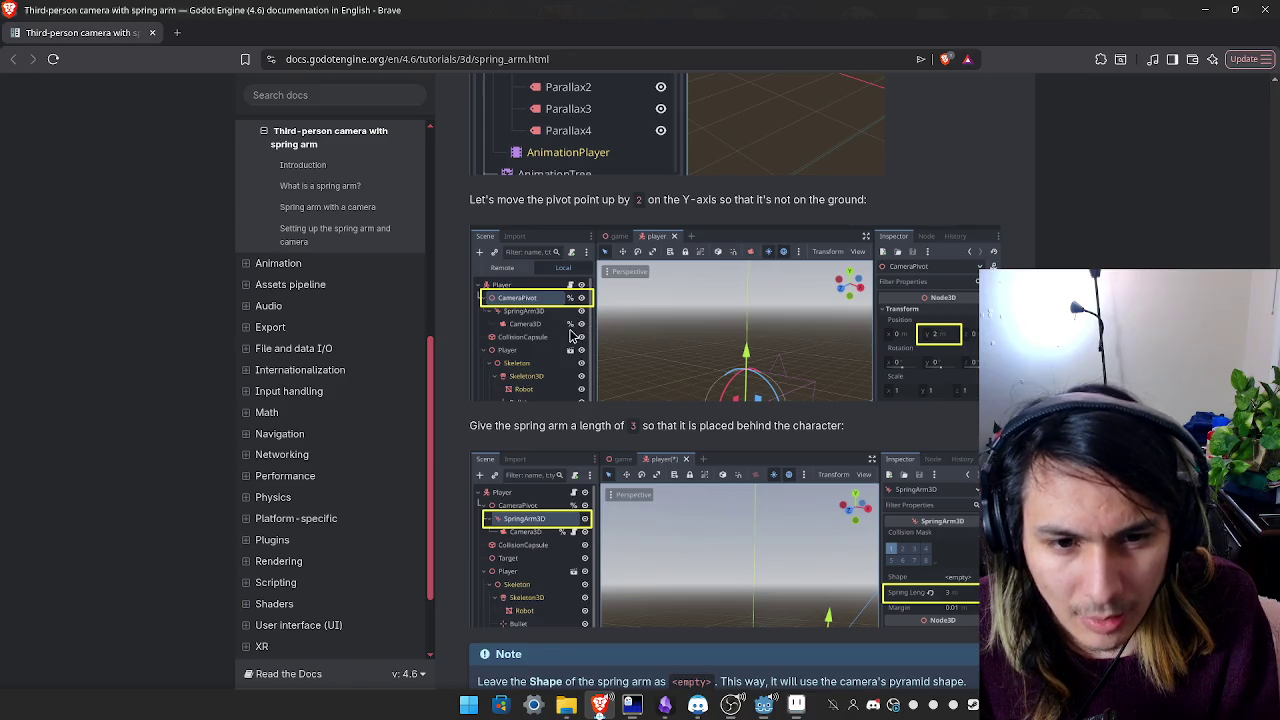
pyautogui.scroll(4, 596, 345)
pyautogui.scroll(15, 596, 345)
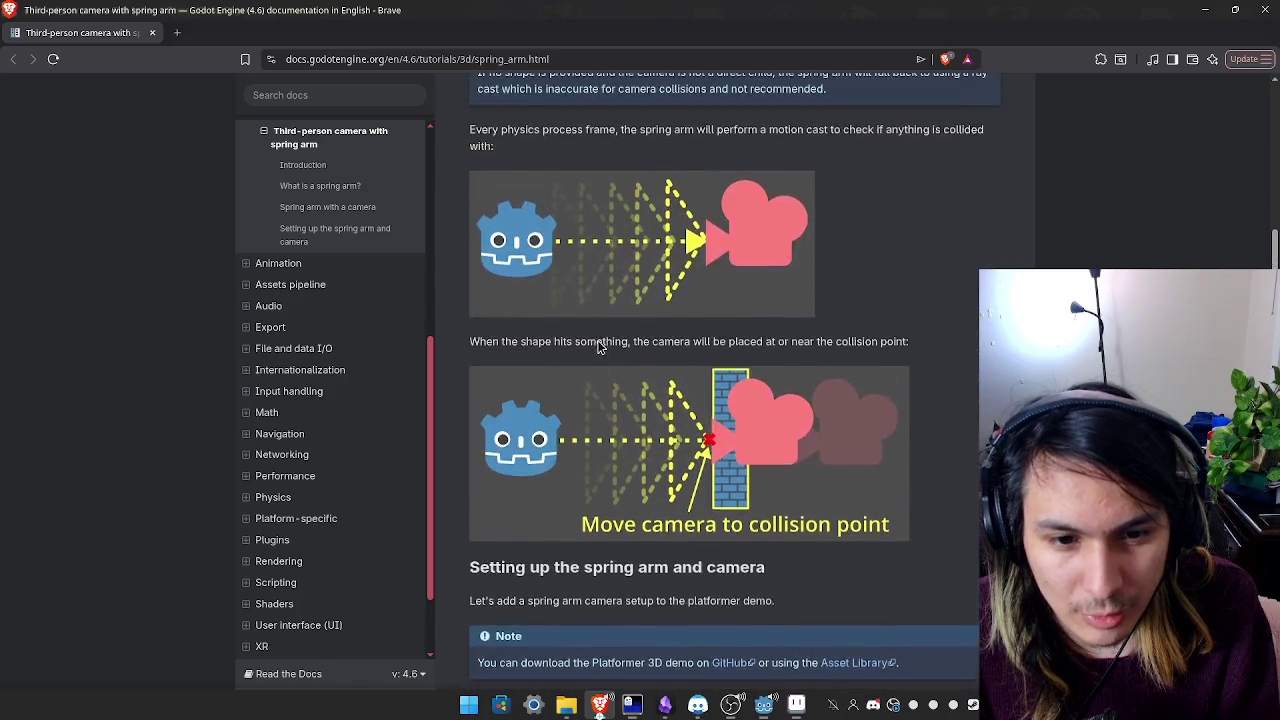
pyautogui.scroll(6, 616, 345)
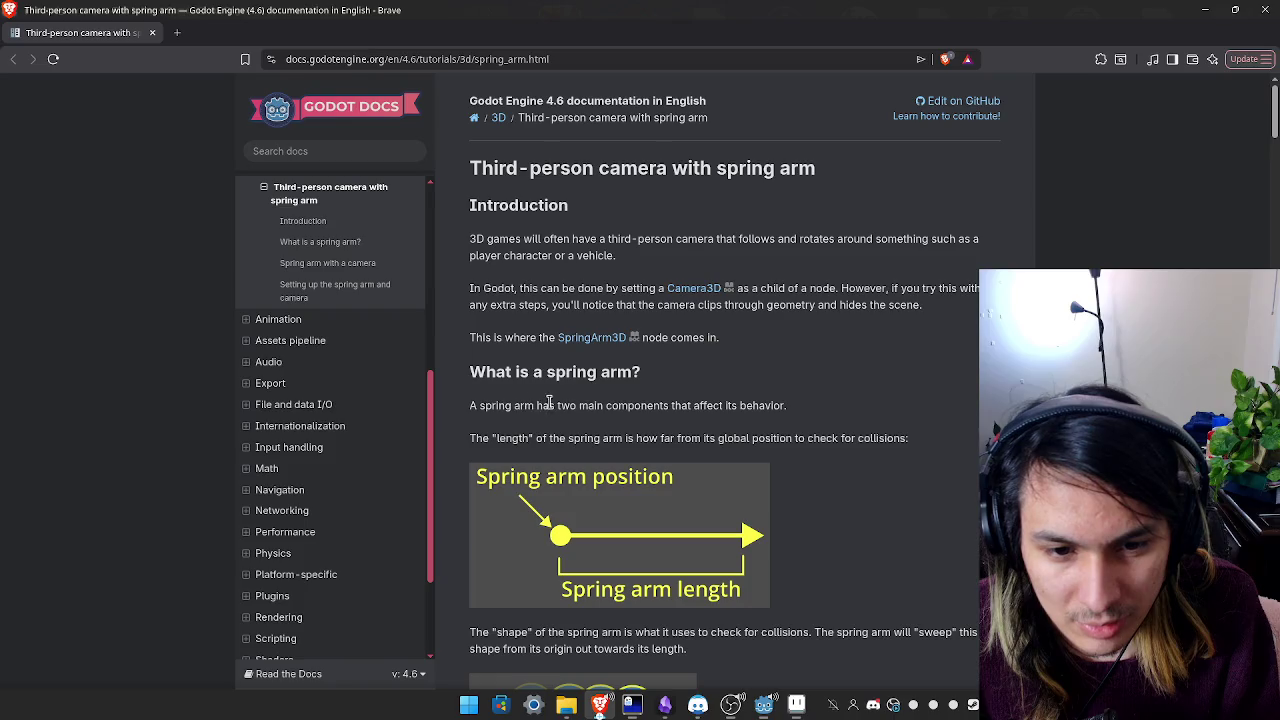
pyautogui.scroll(-3, 659, 408)
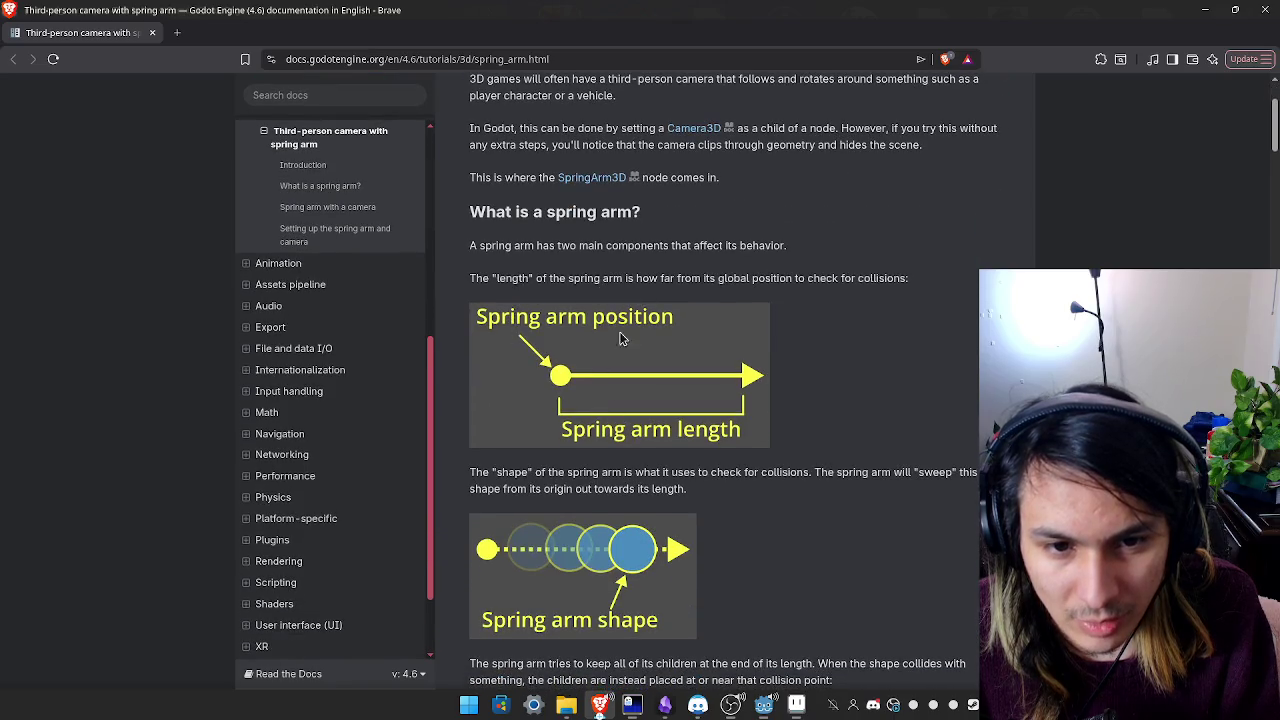
pyautogui.scroll(-1, 578, 396)
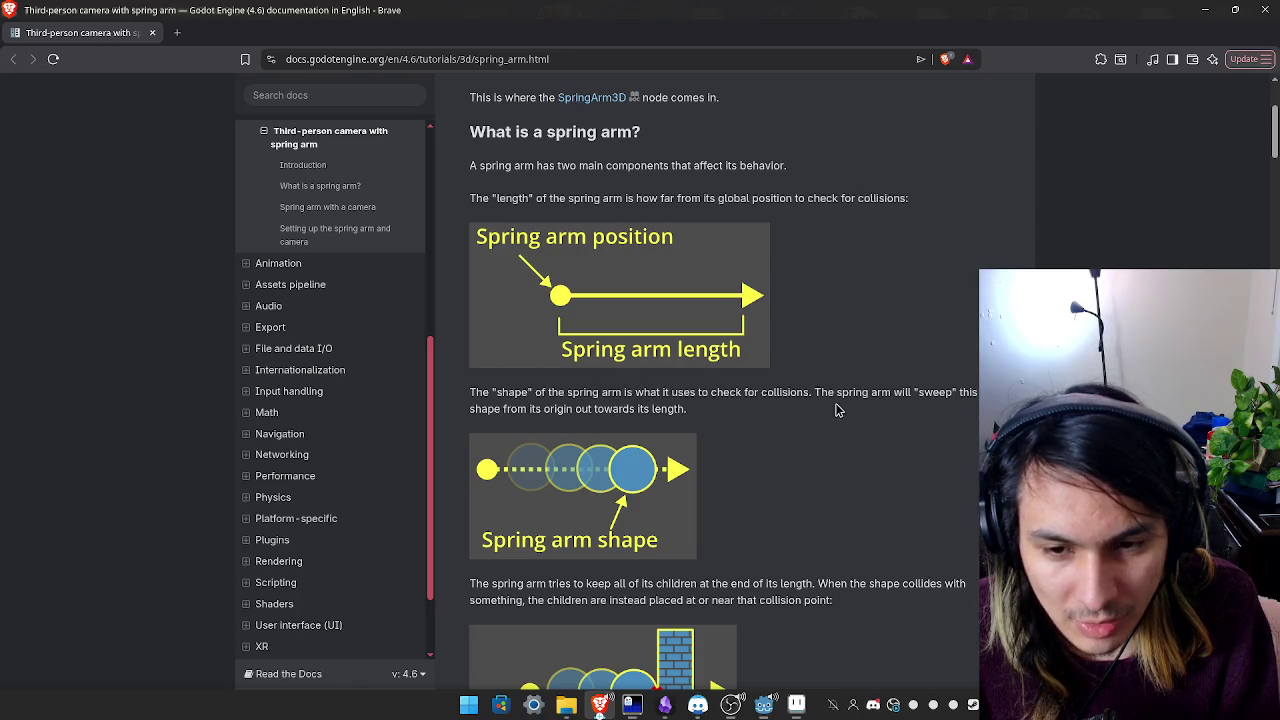
pyautogui.scroll(-4, 745, 412)
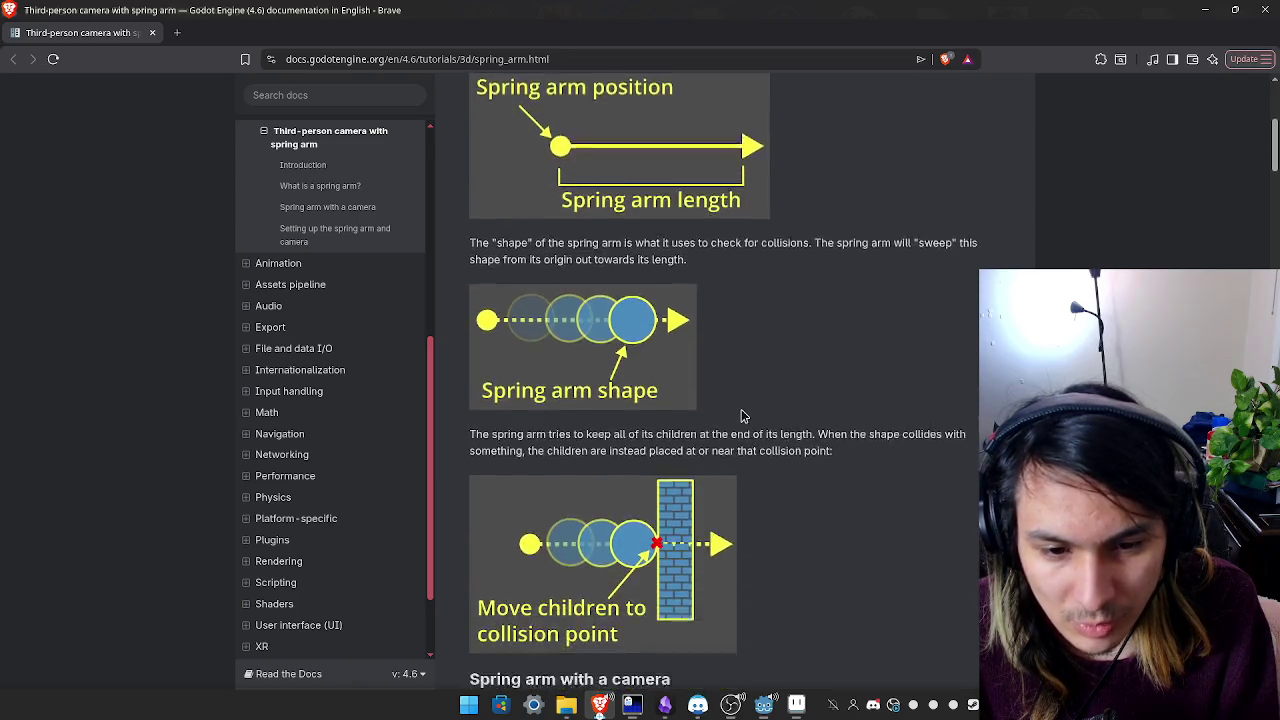
pyautogui.scroll(-3, 670, 424)
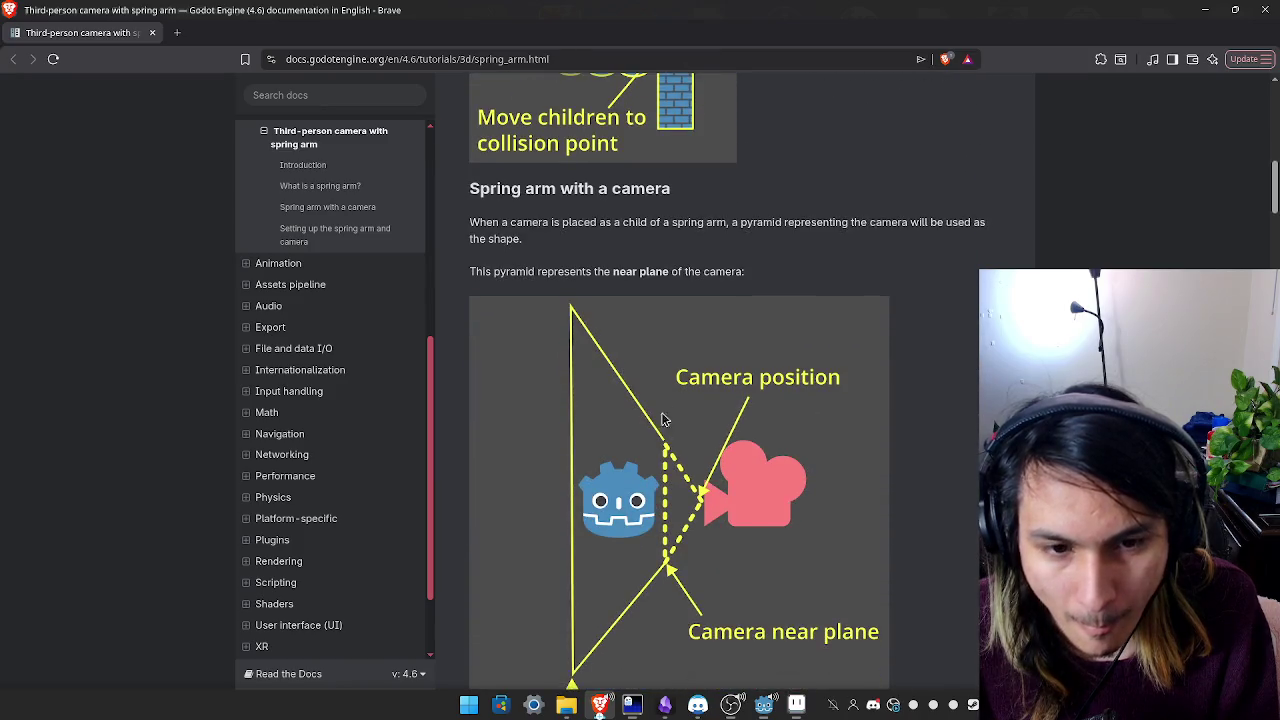
pyautogui.scroll(-5, 628, 245)
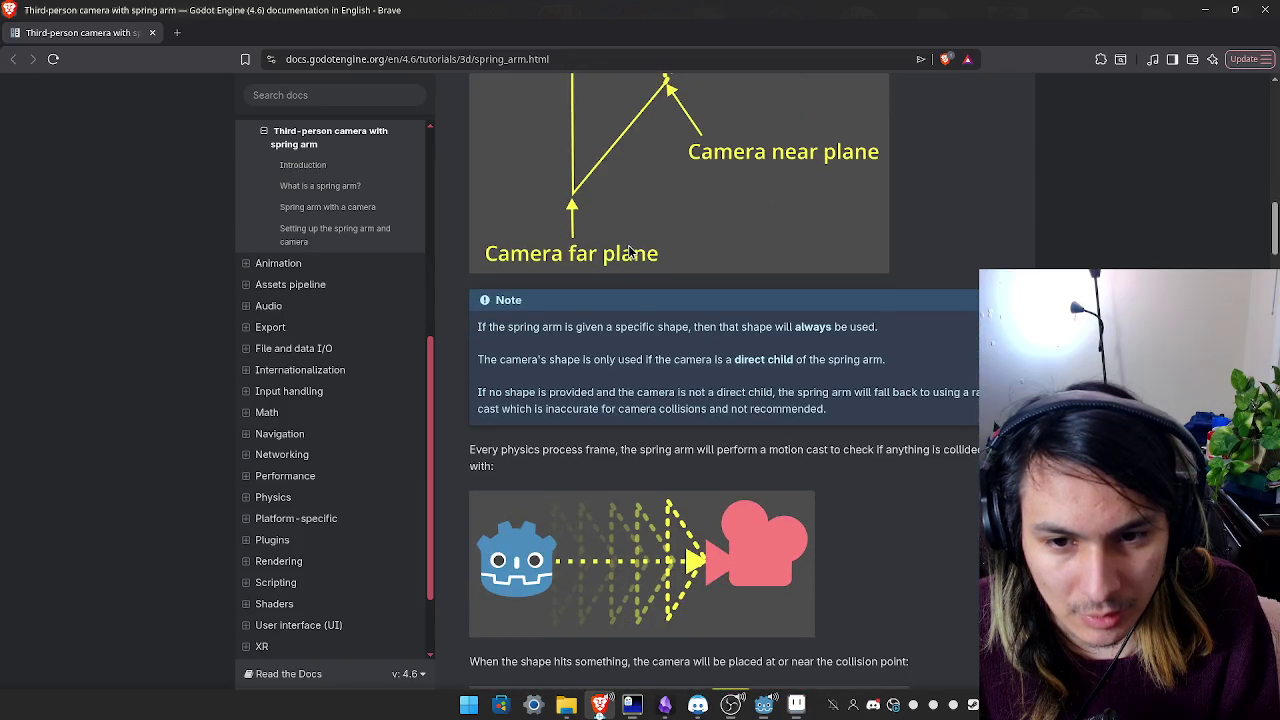
pyautogui.scroll(-5, 630, 253)
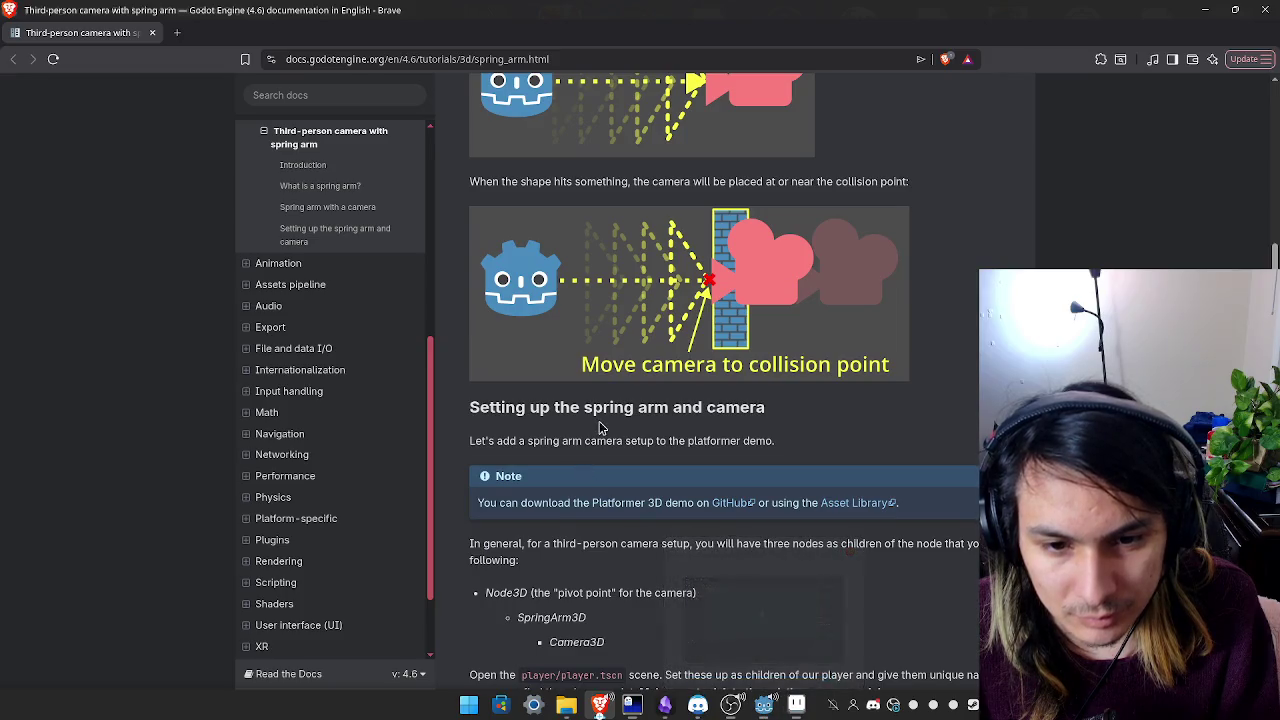
pyautogui.scroll(-3, 600, 428)
pyautogui.click(763, 705)
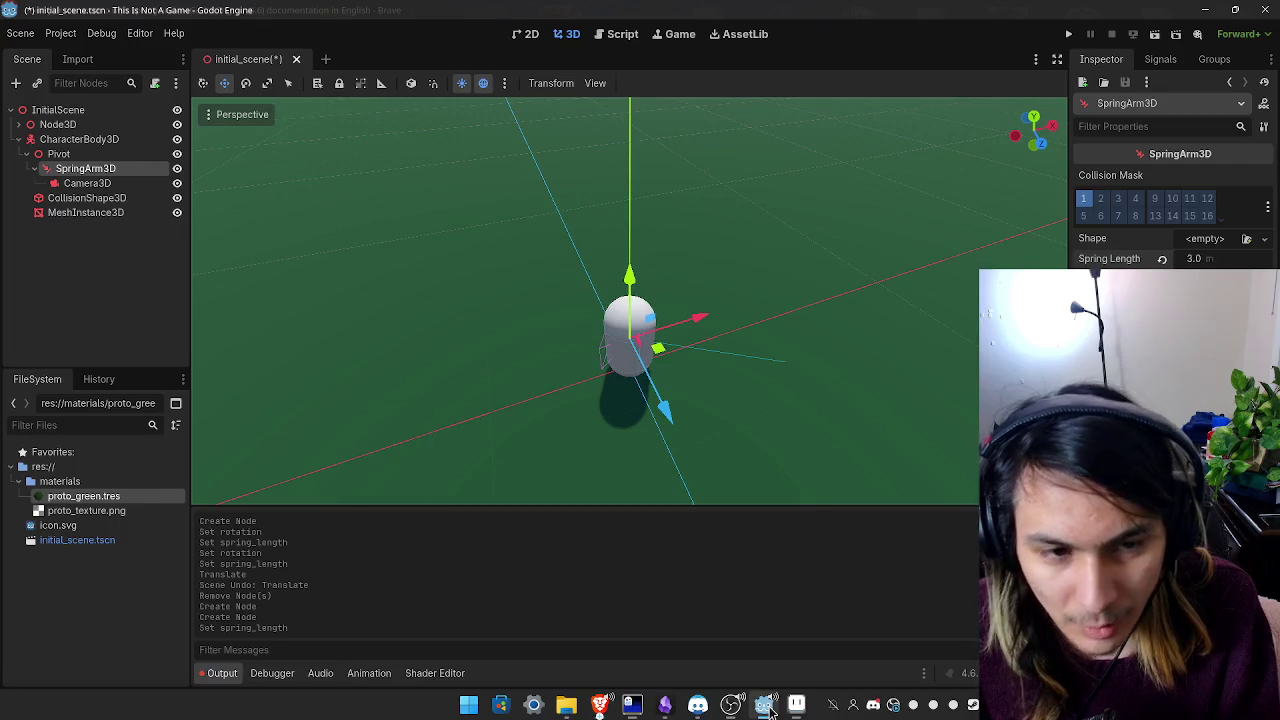
# Add a trial Node3D child to the camera rig from the SpringArm3D context menu
pyautogui.rightClick(78, 172)
pyautogui.click(105, 186)
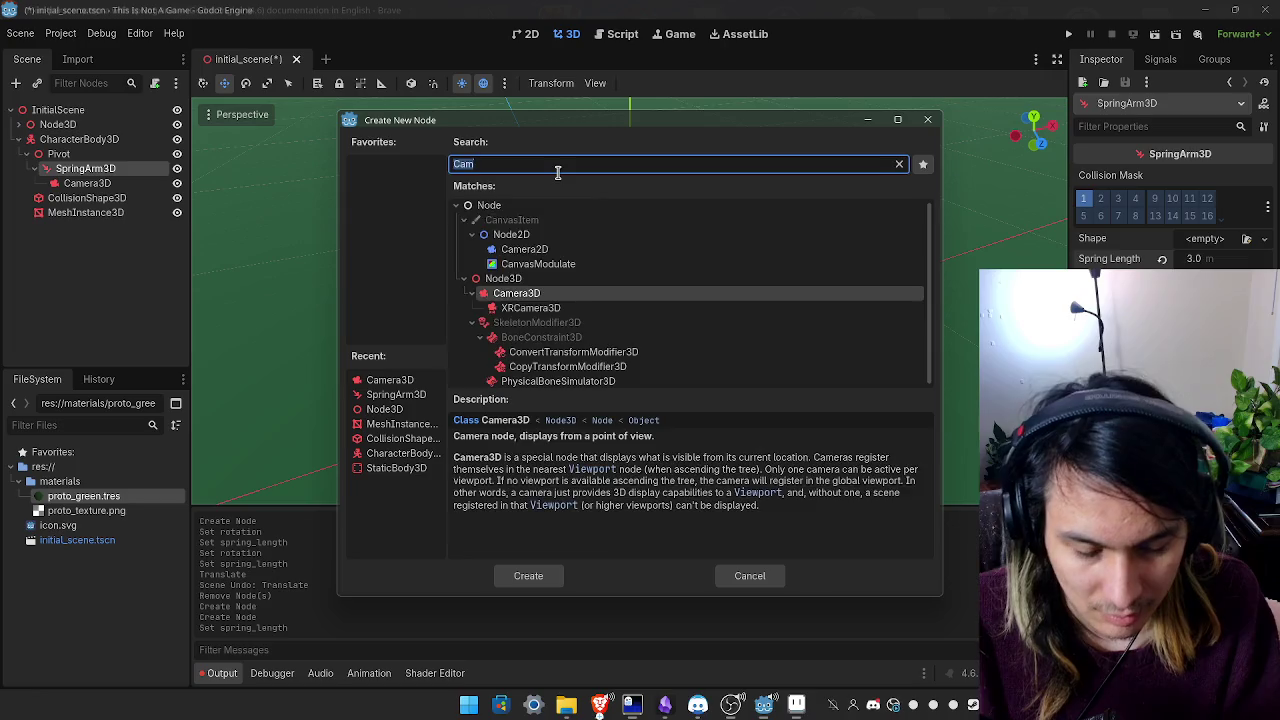
pyautogui.write('gepo')
pyautogui.press('BackSpace')
pyautogui.press('BackSpace')
pyautogui.write('om')
pyautogui.press('BackSpace')
pyautogui.press('BackSpace')
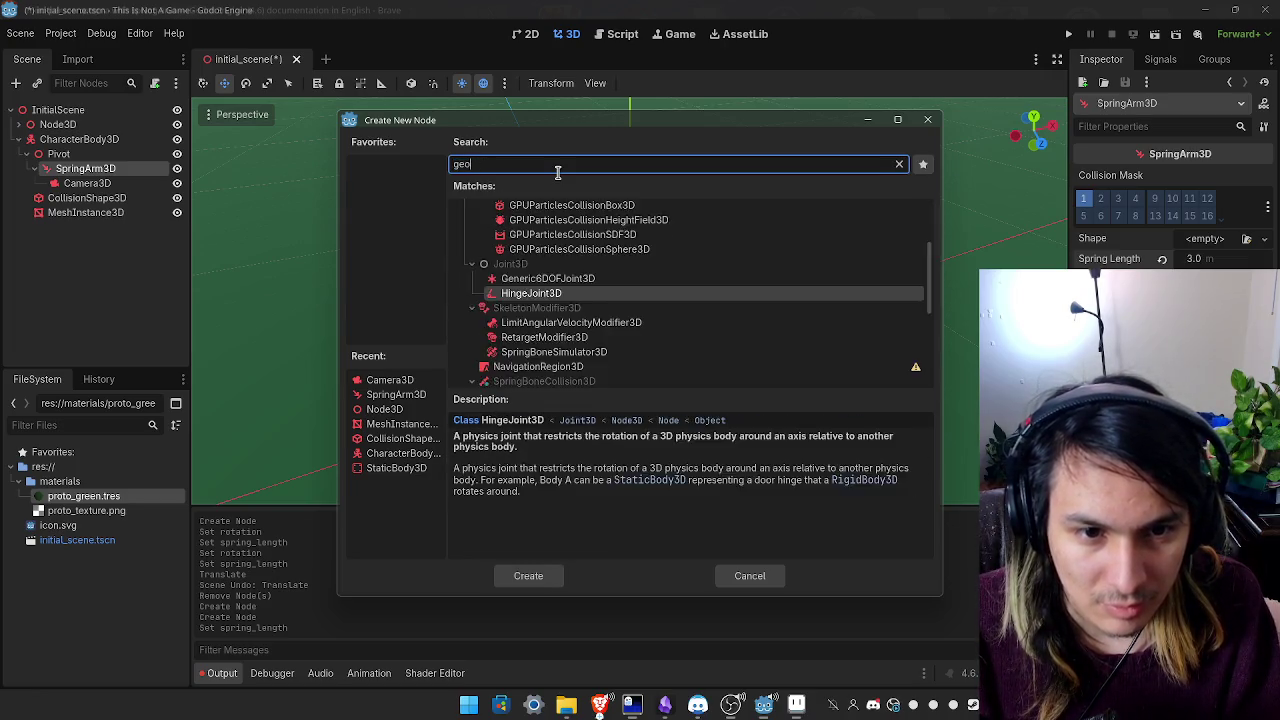
pyautogui.press('BackSpace')
pyautogui.press('BackSpace')
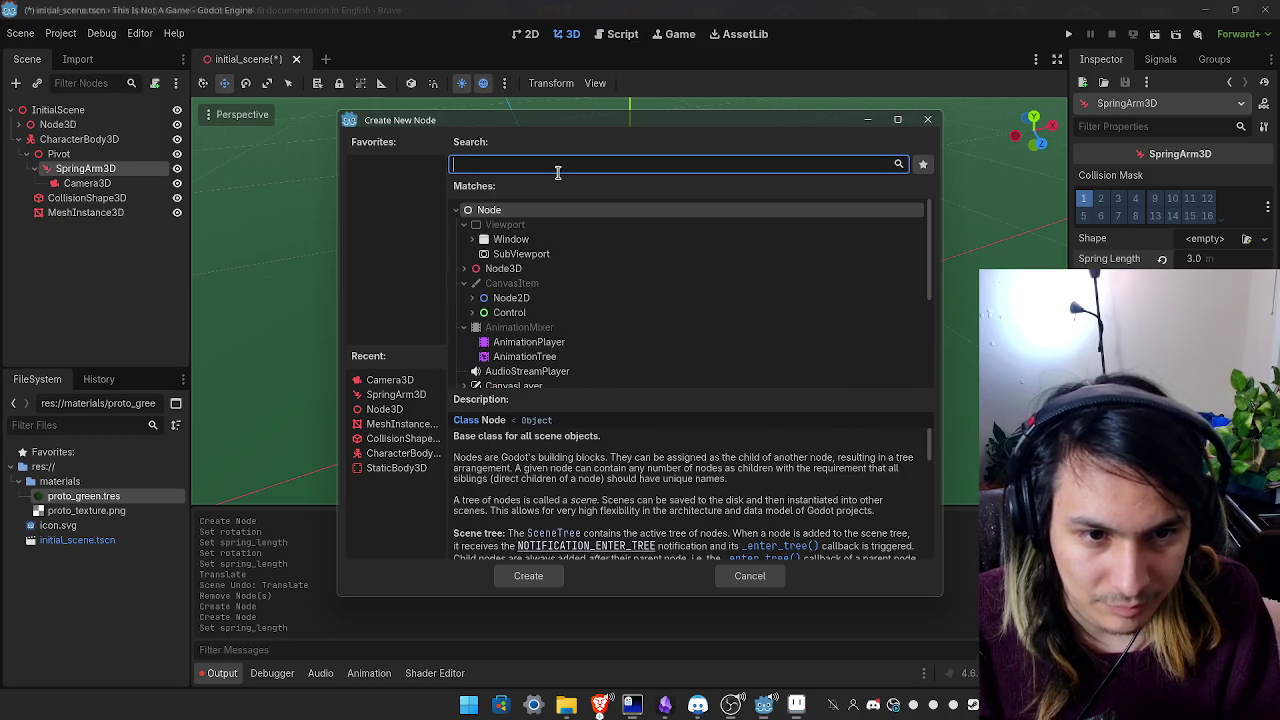
pyautogui.doubleClick(528, 270)
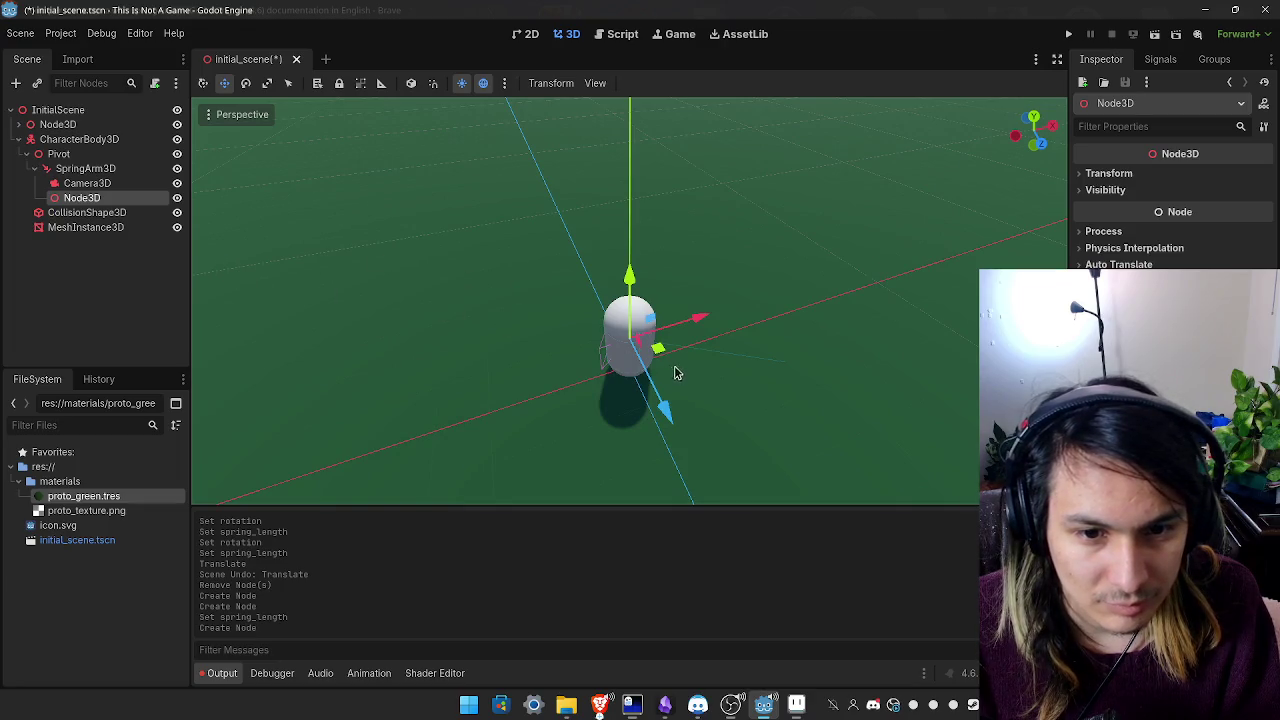
# Move the trial Node3D, undo the move, delete it, and bring the spring arm docs back
pyautogui.moveTo(657, 353); pyautogui.dragTo(731, 348)
pyautogui.hotkey('ctrl', 'z')
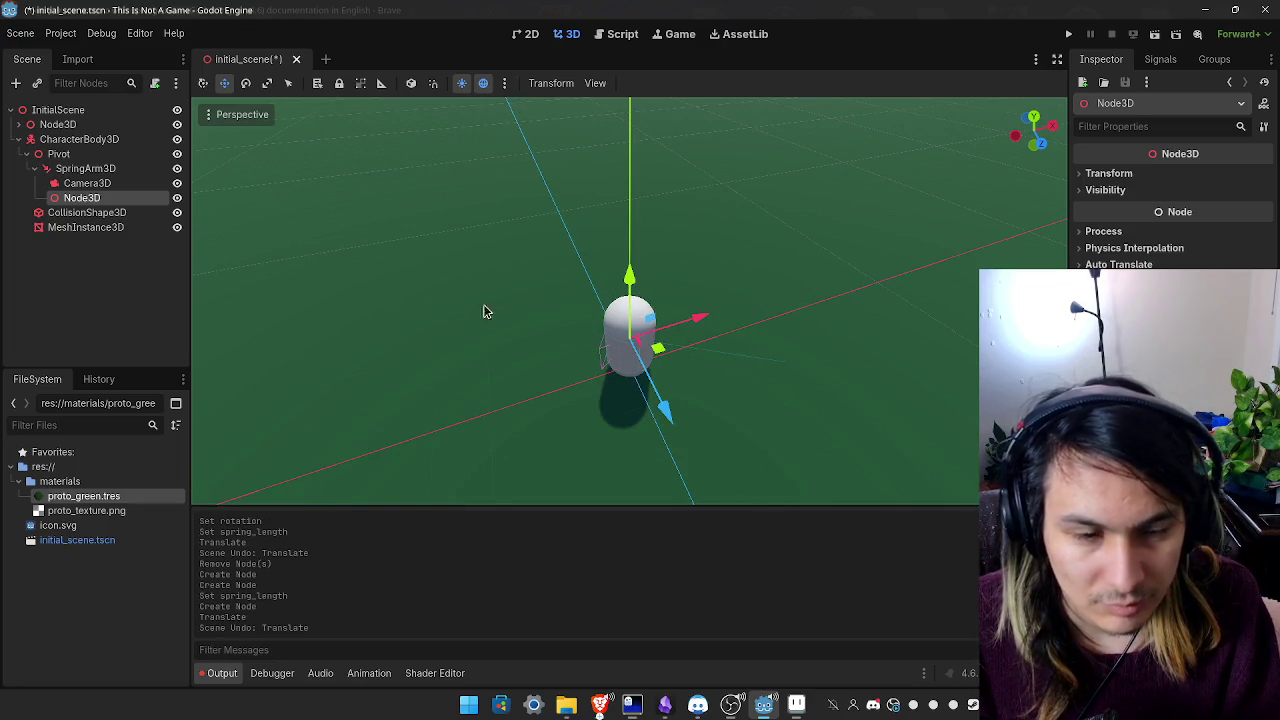
pyautogui.press('Delete')
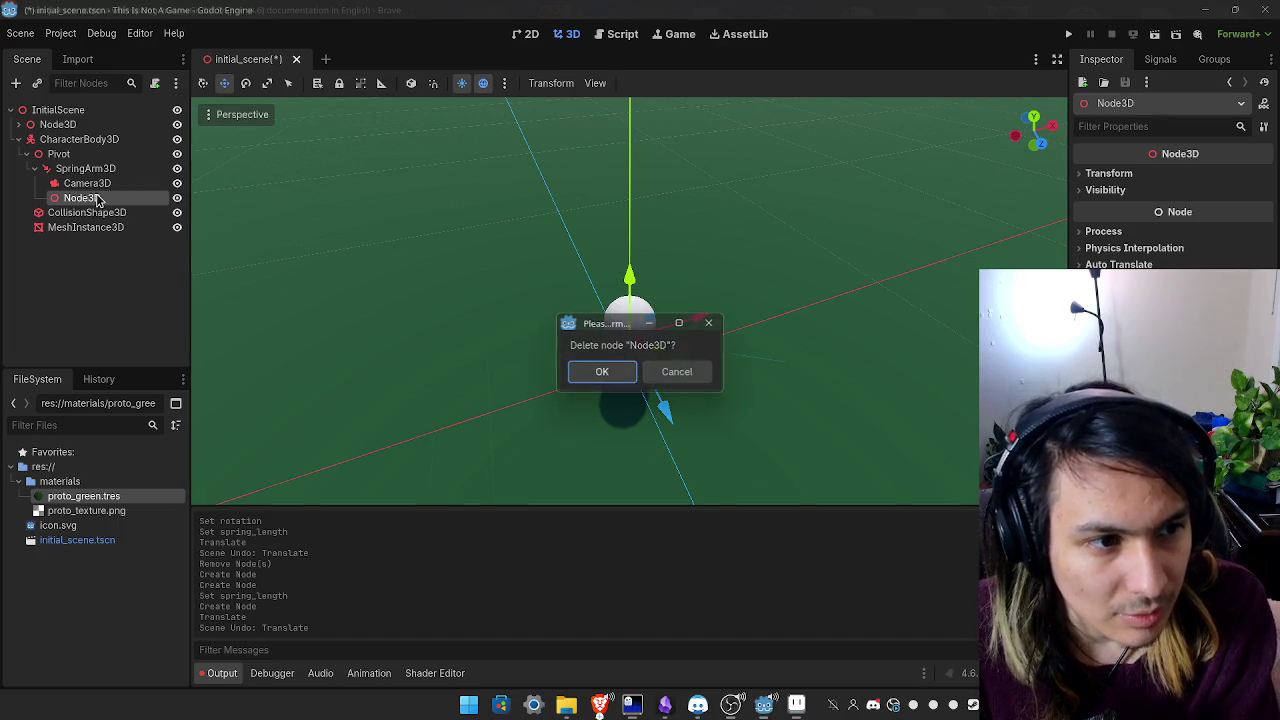
pyautogui.click(599, 372)
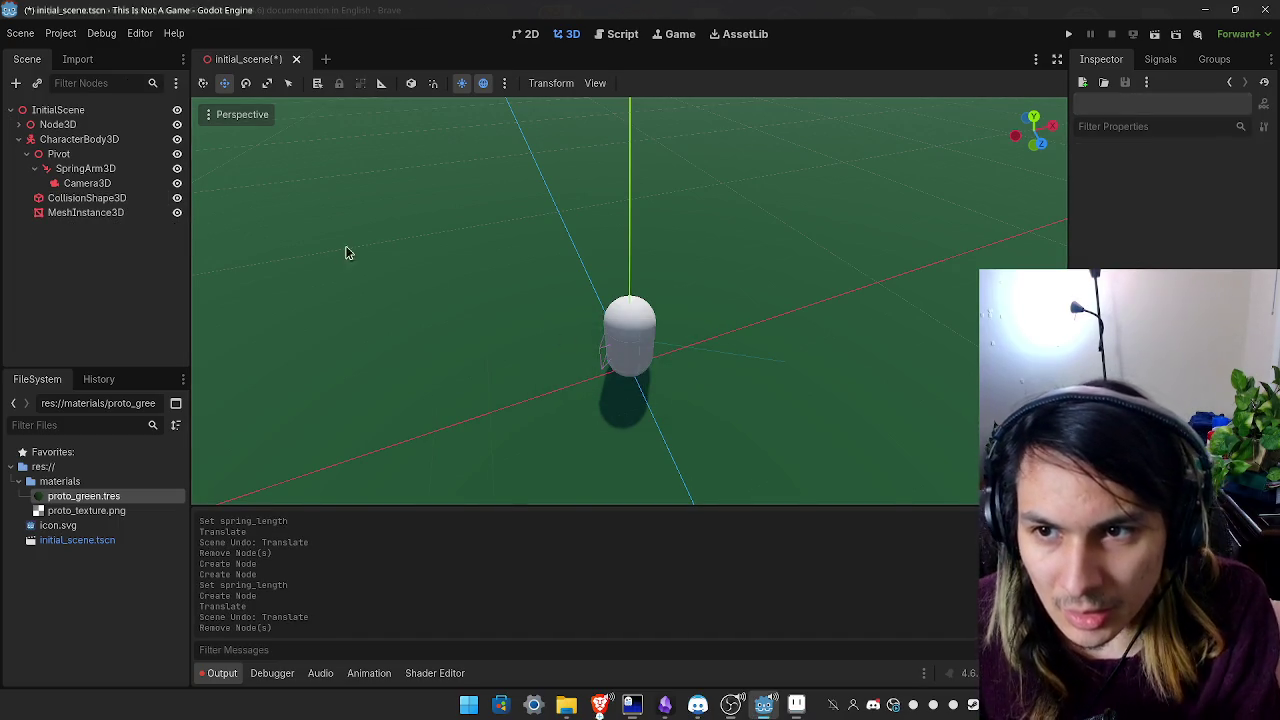
pyautogui.click(599, 705)
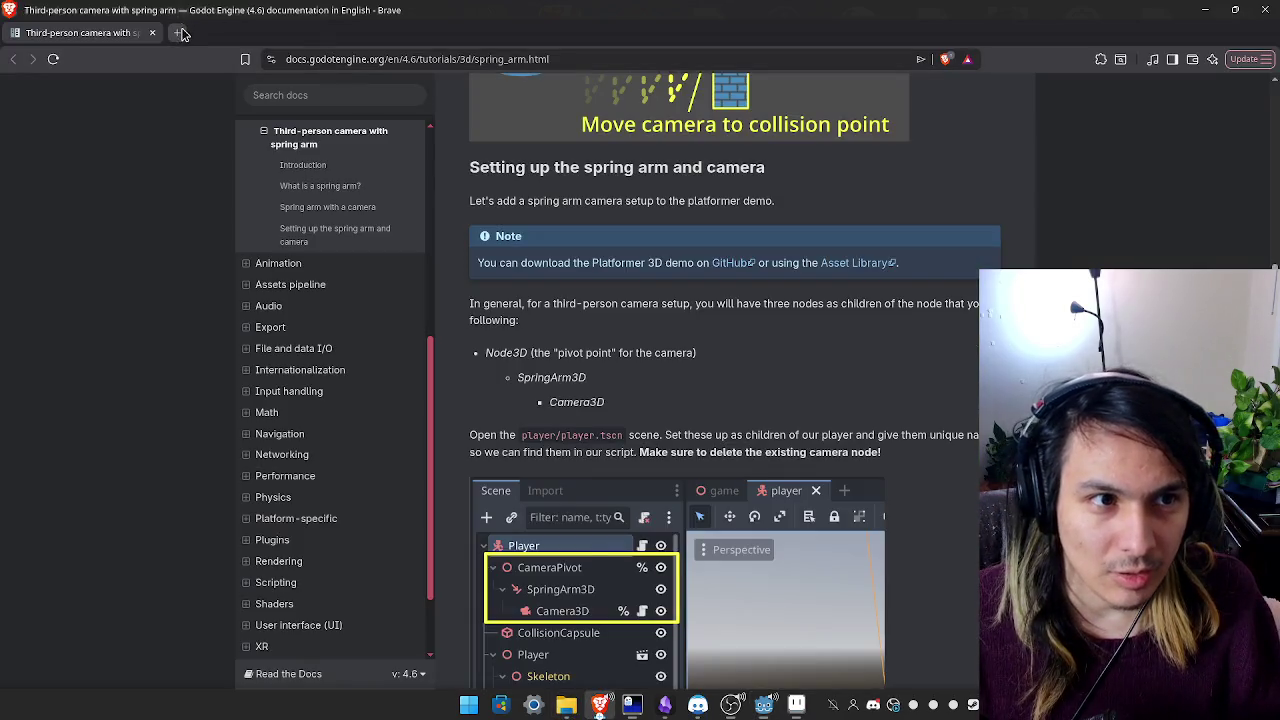
# Minimize Brave and restore it, now showing a YouTube tab beside the spring arm docs
pyautogui.click(599, 705)
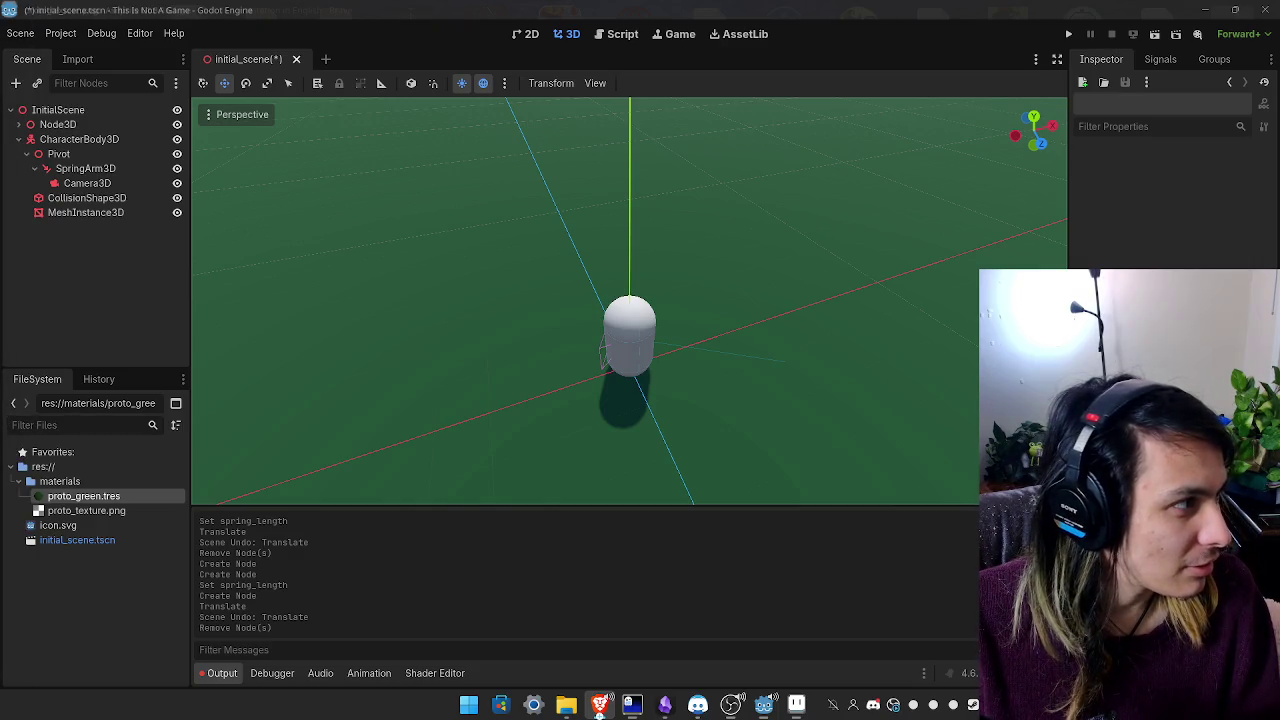
pyautogui.click(599, 704)
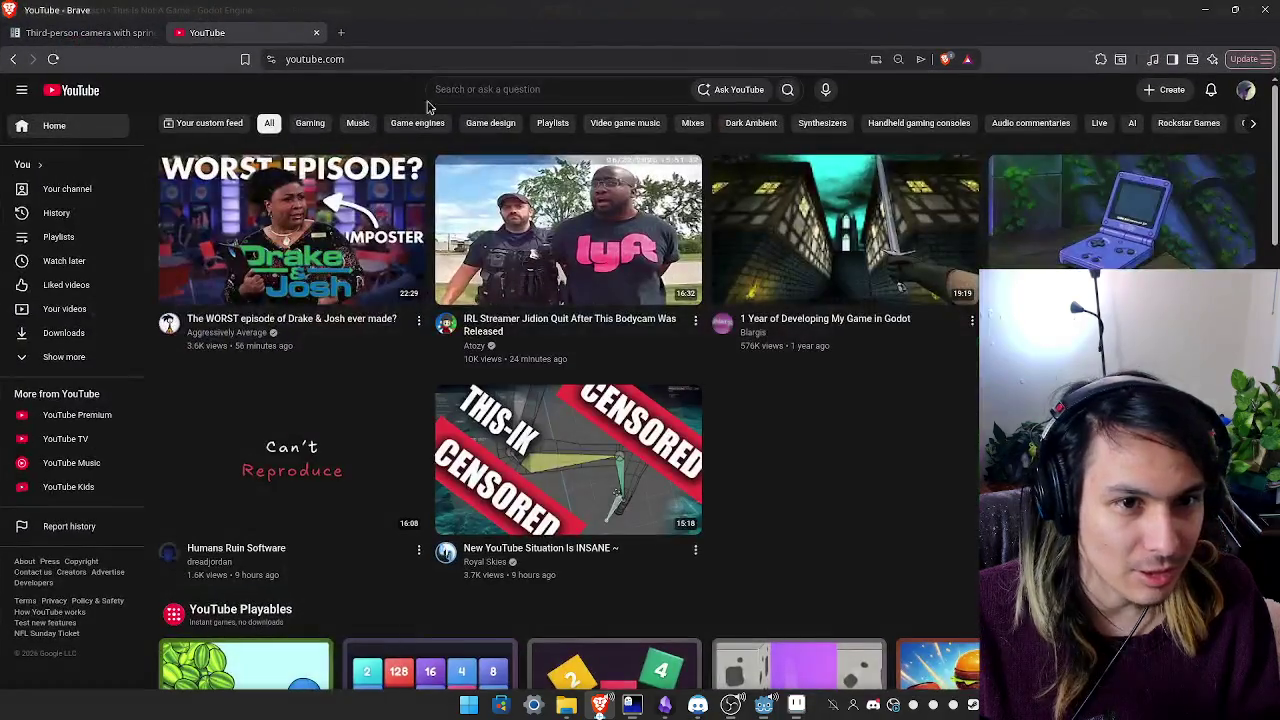
# Search YouTube for 'spring arm godot' and open 'Making a GOOD third person camera in Godot 4'
pyautogui.click(480, 92)
pyautogui.write('spring arm')
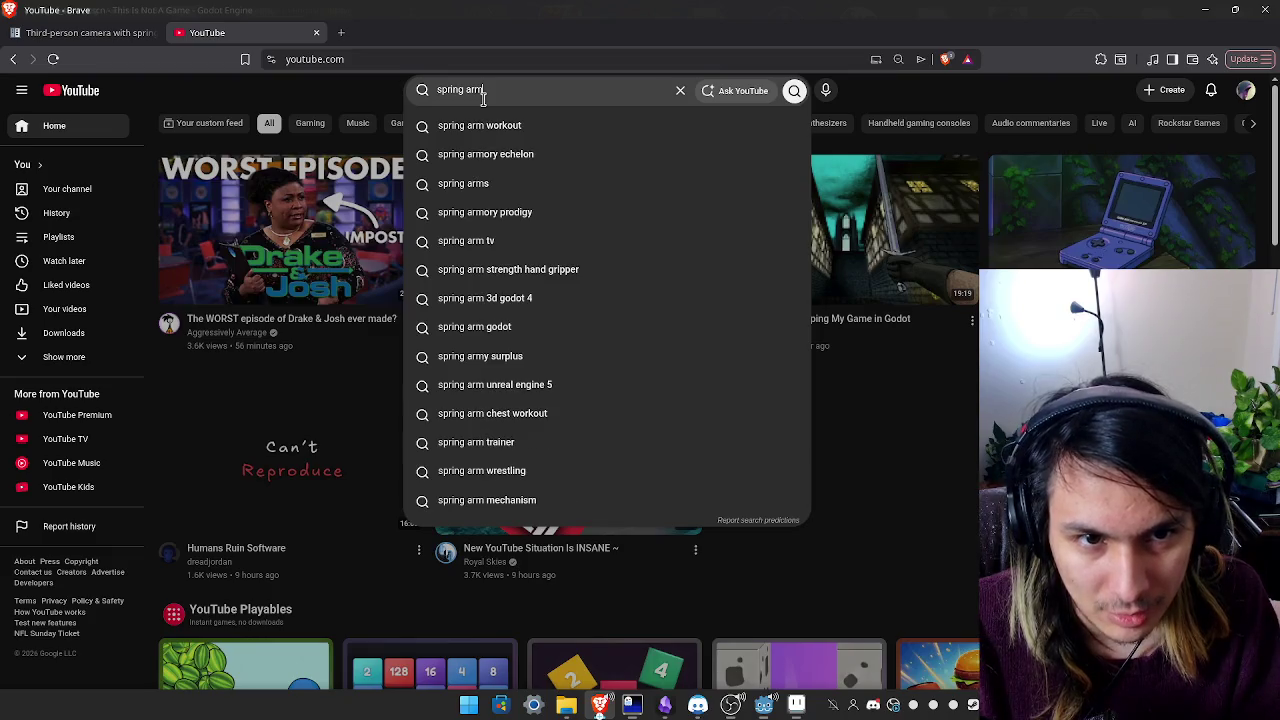
pyautogui.write(' go')
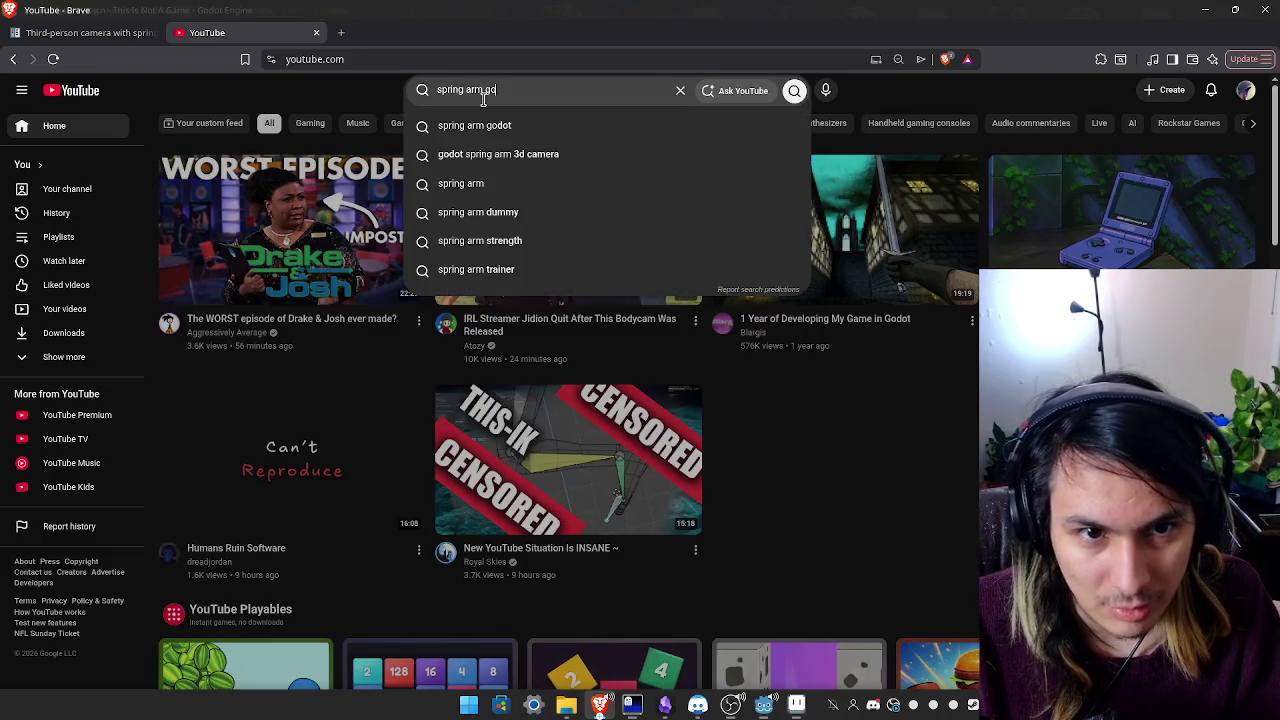
pyautogui.write('dot')
pyautogui.press('Return')
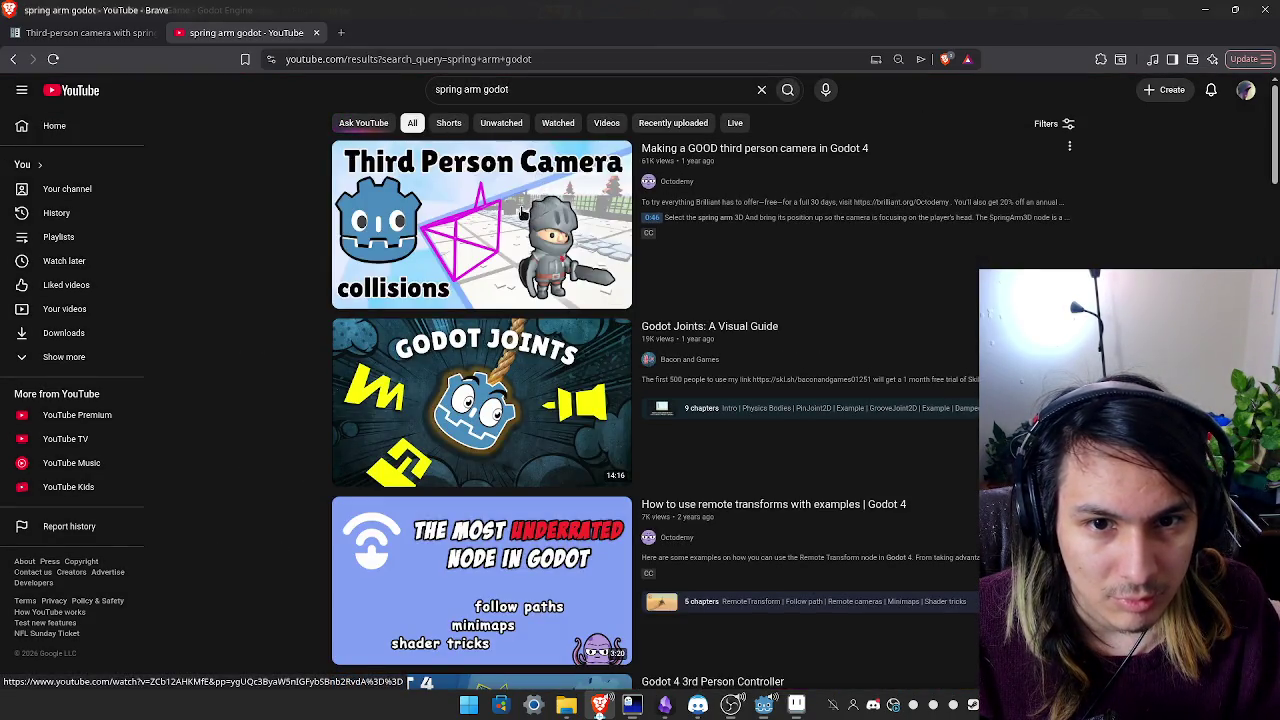
pyautogui.click(522, 213)
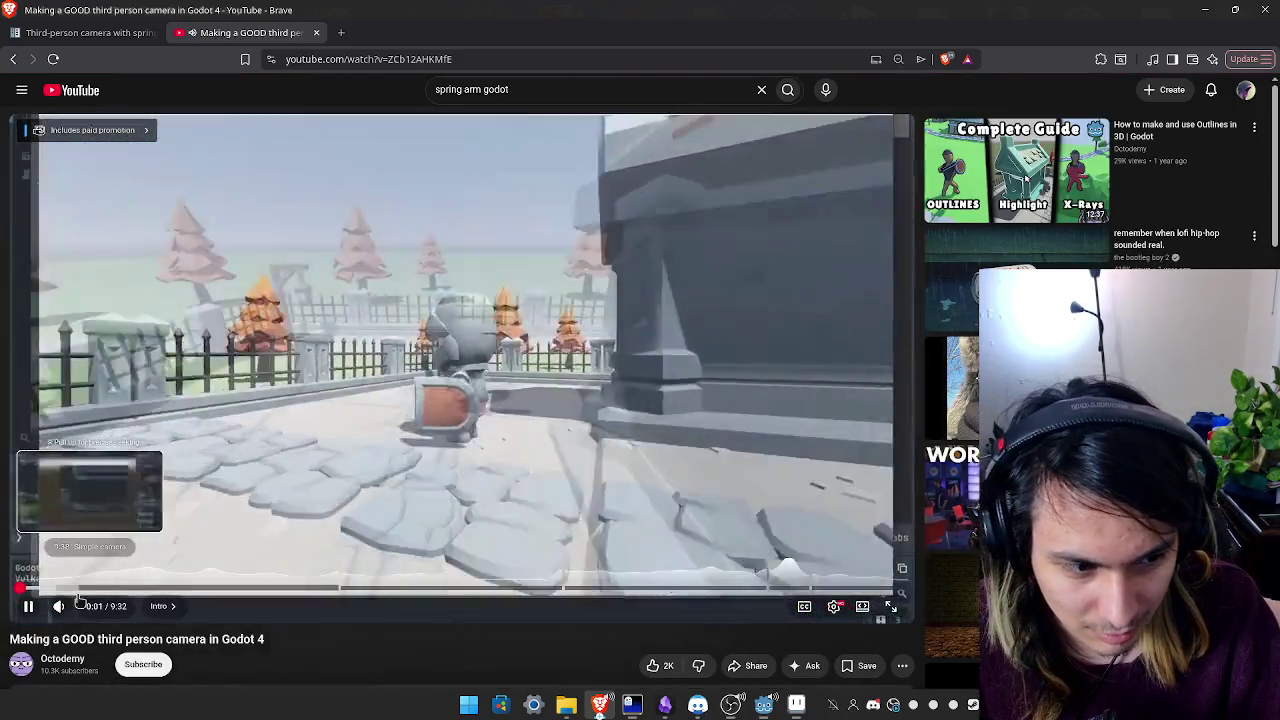
# Scrub the video to its spring arm mouse-look script, pause it, and return to Godot
pyautogui.moveTo(80, 600); pyautogui.dragTo(120, 595)
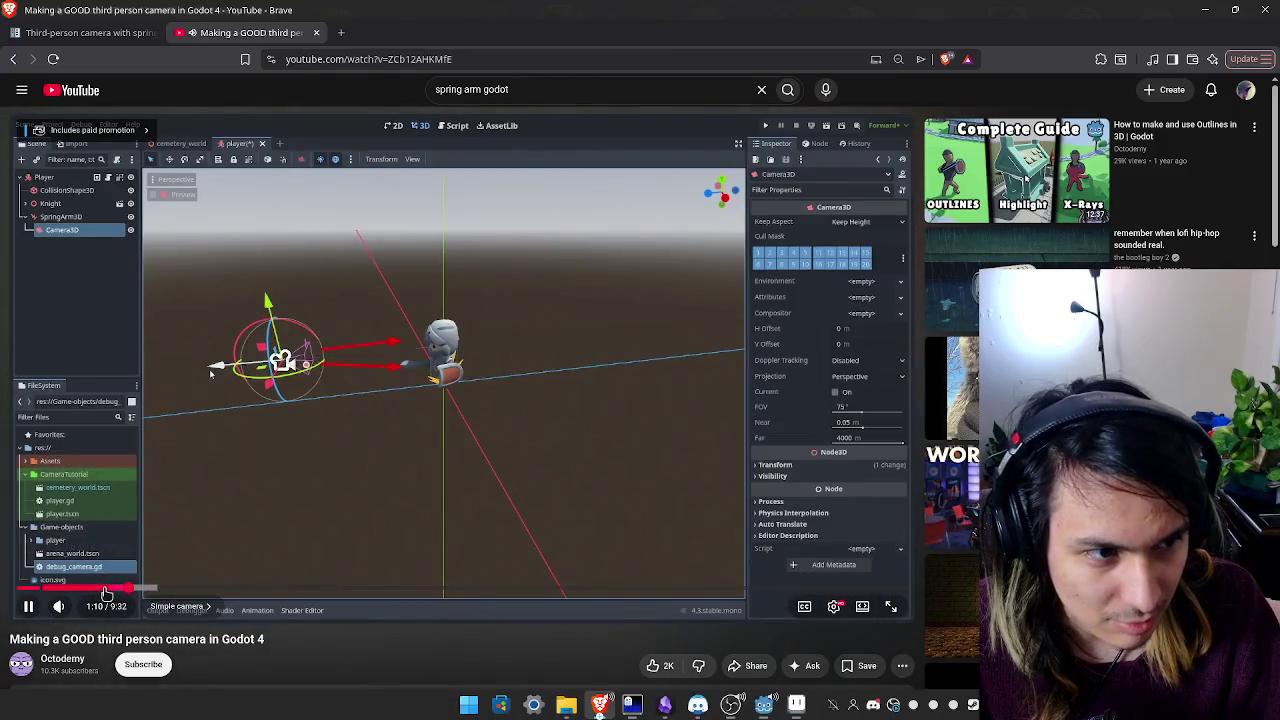
pyautogui.click(90, 593)
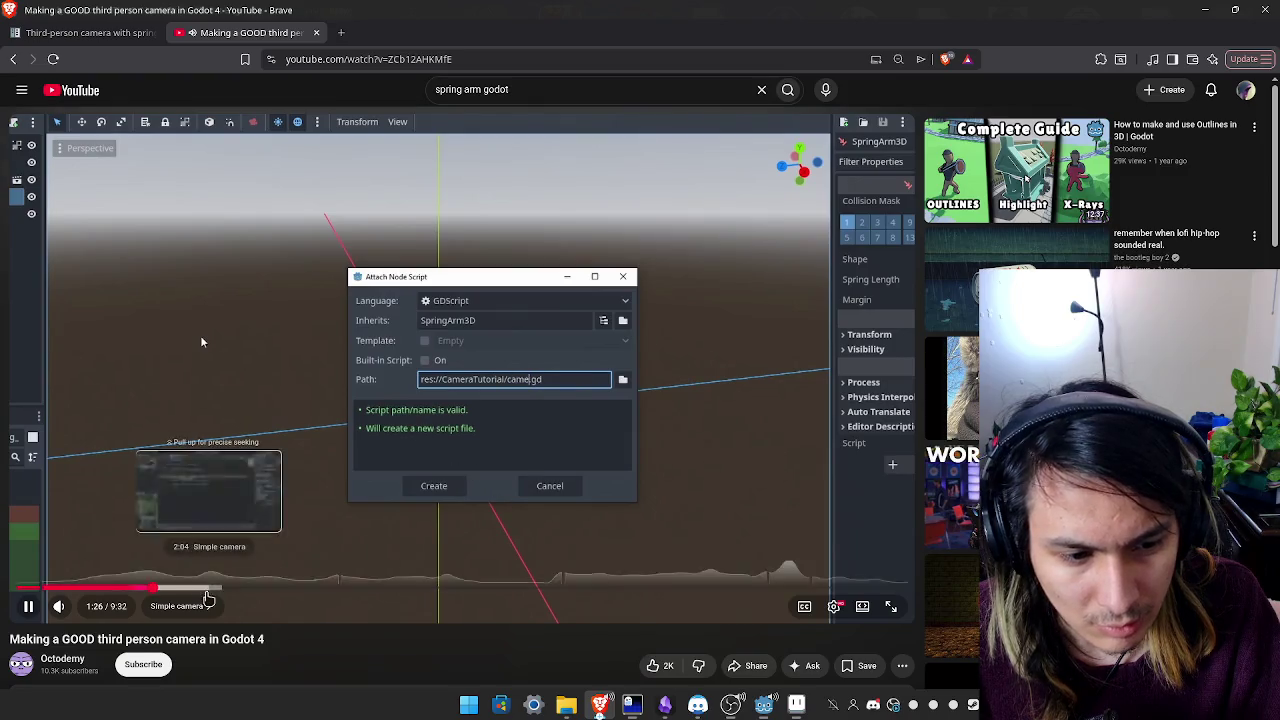
pyautogui.click(224, 588)
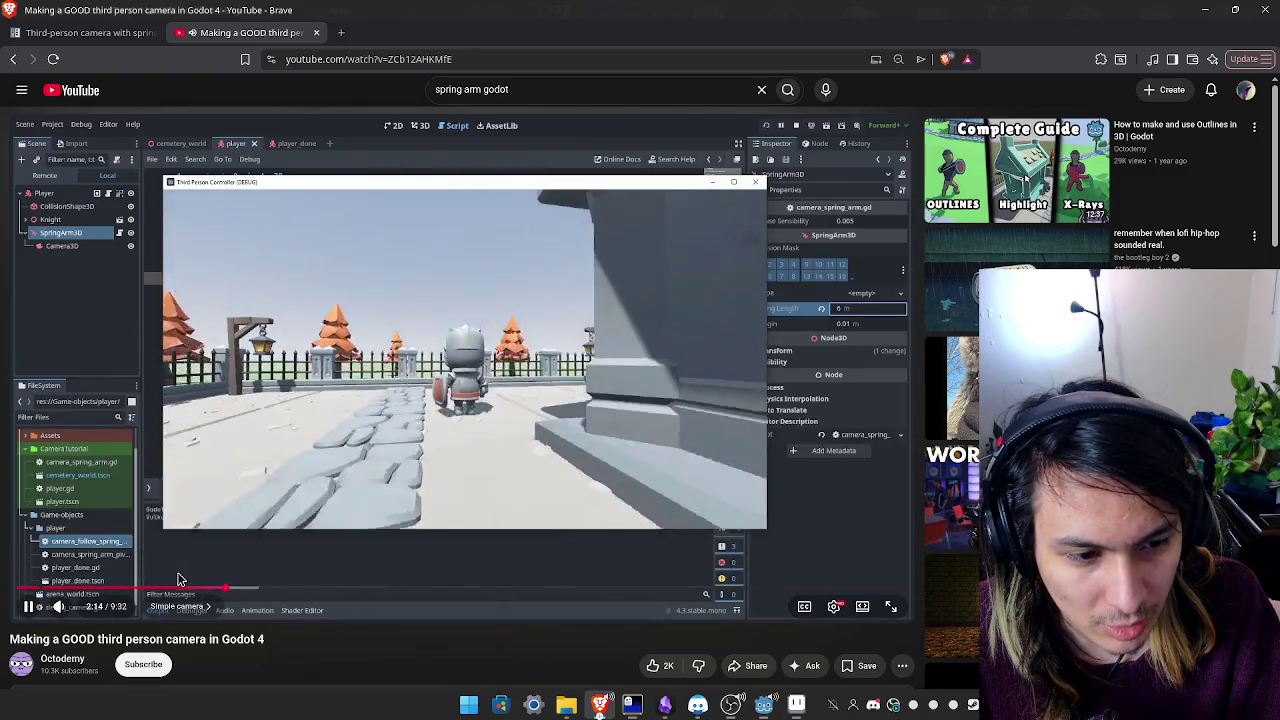
pyautogui.click(194, 588)
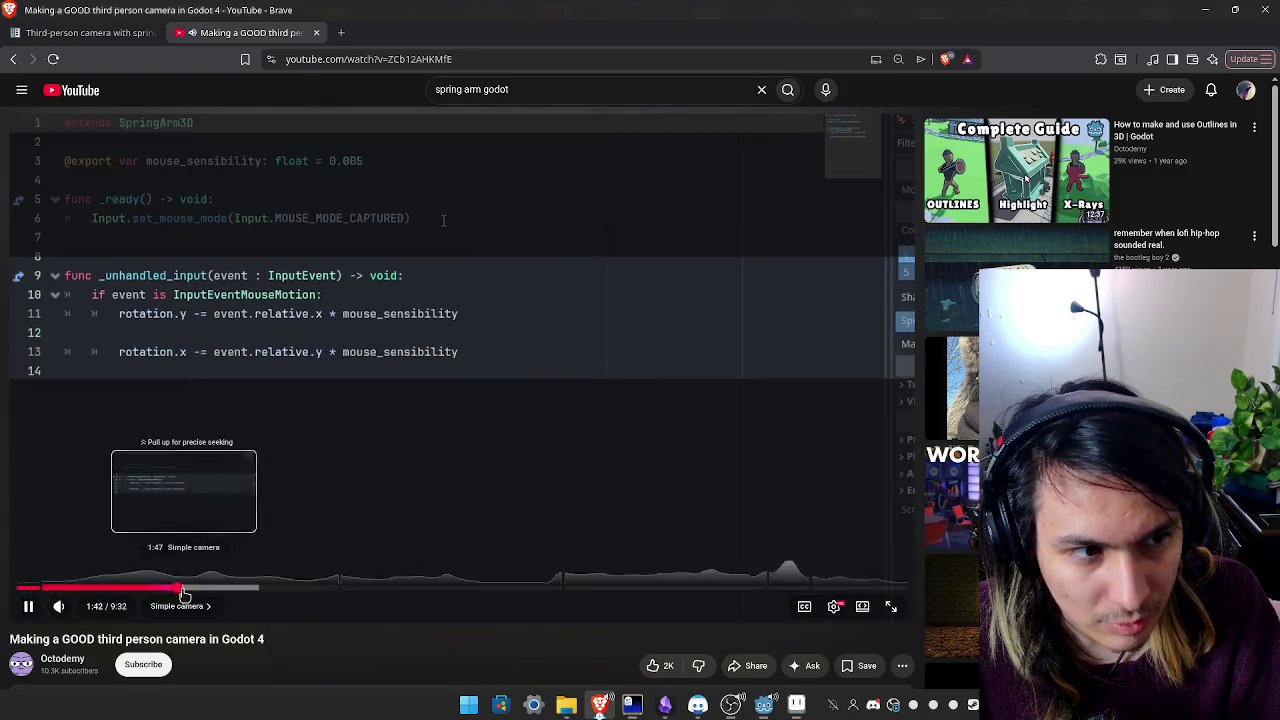
pyautogui.click(291, 463)
pyautogui.click(764, 705)
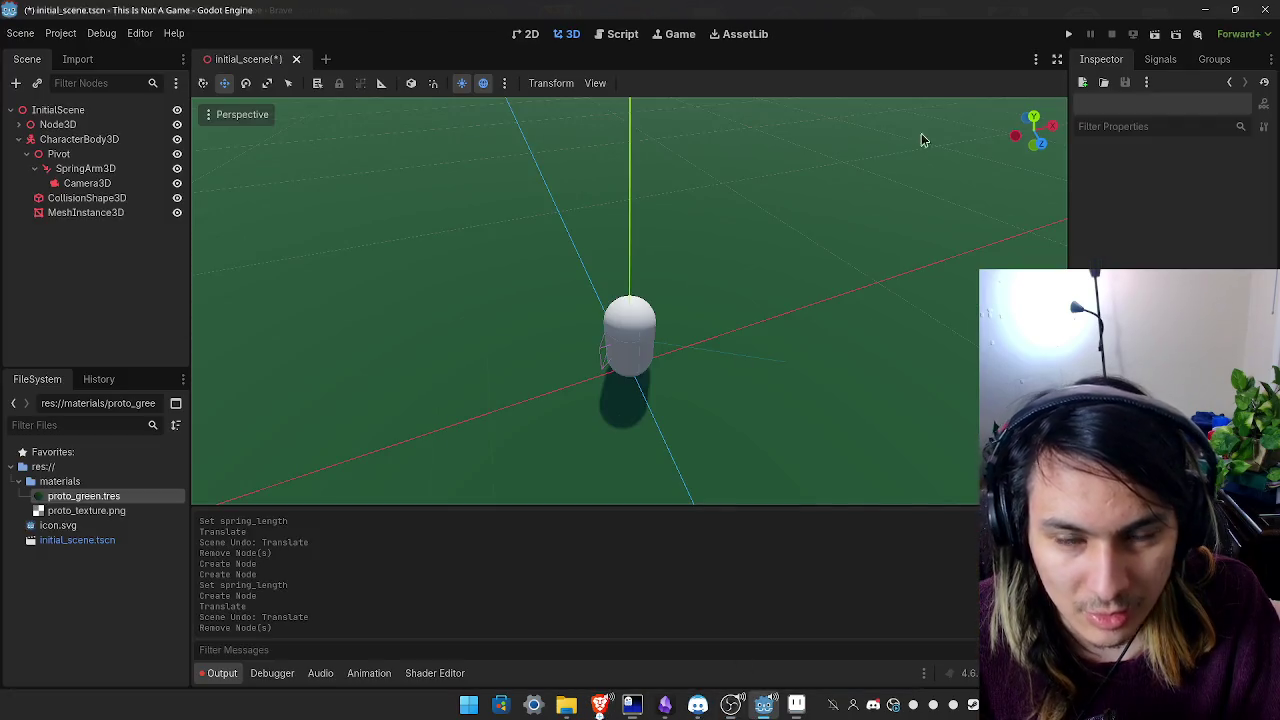
# Test-run the project to check the camera's view of the capsule, then stop the game
pyautogui.click(1068, 34)
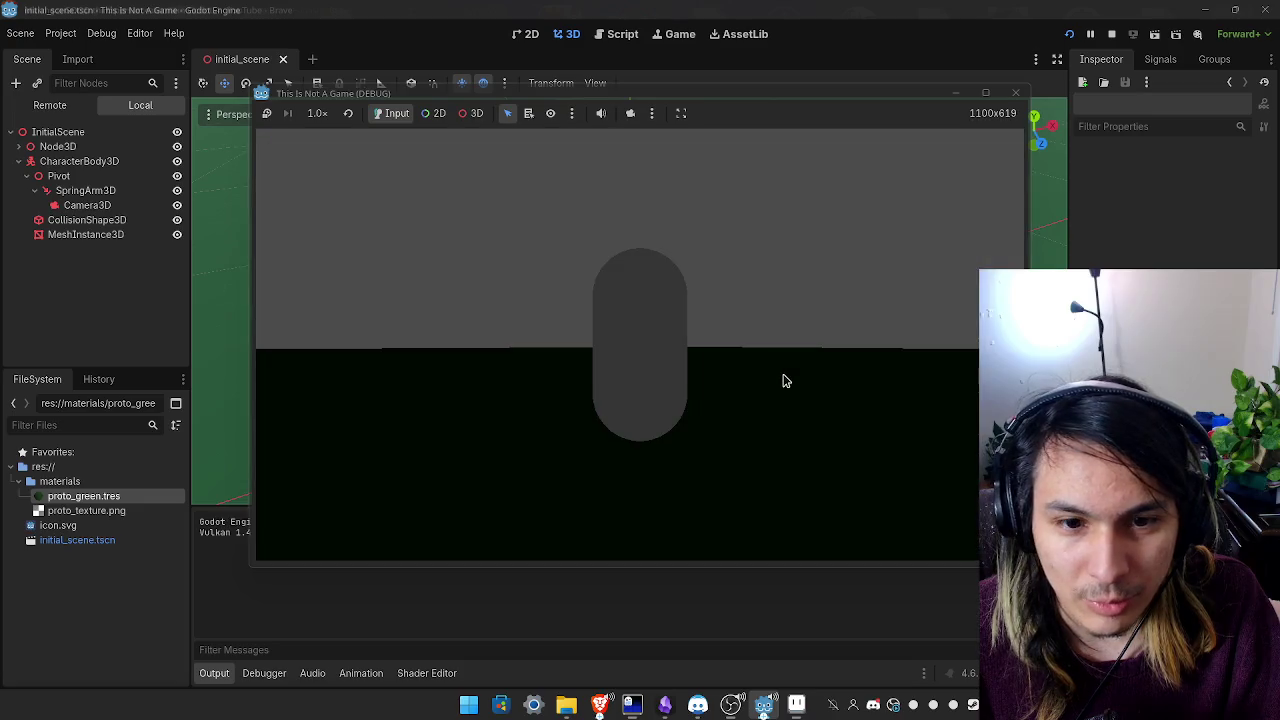
pyautogui.click(1016, 92)
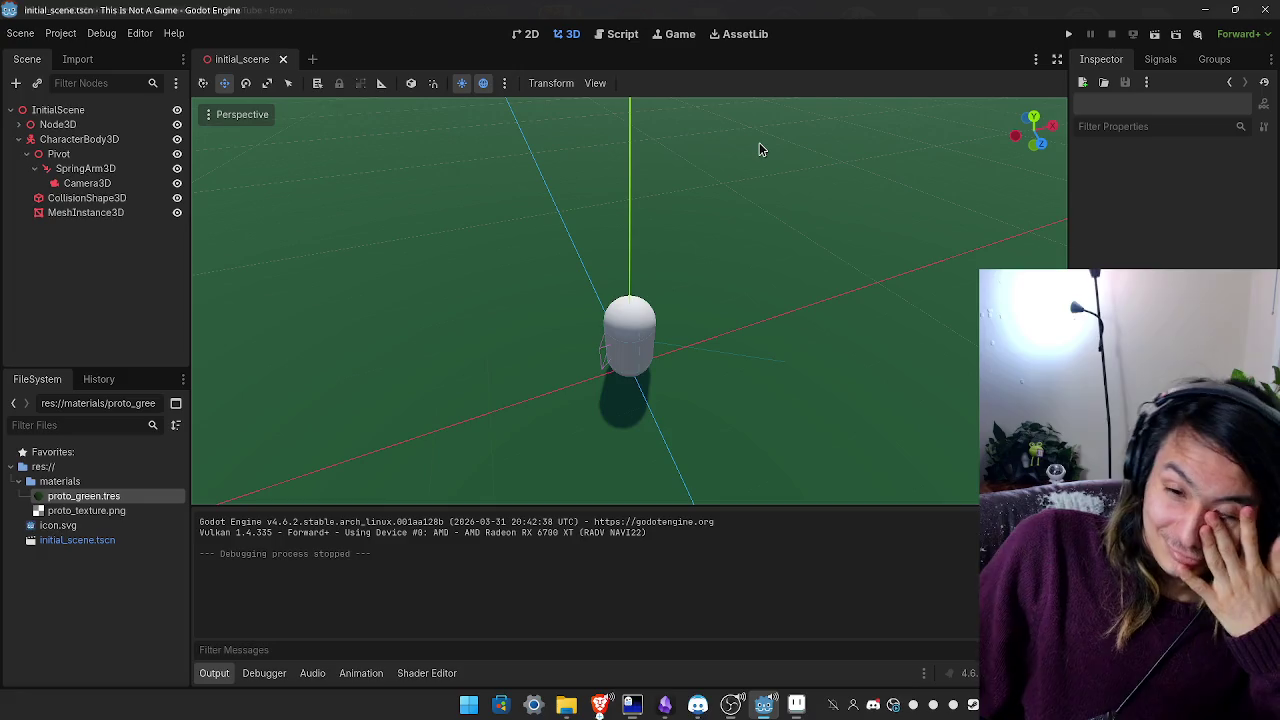
pyautogui.click(87, 183)
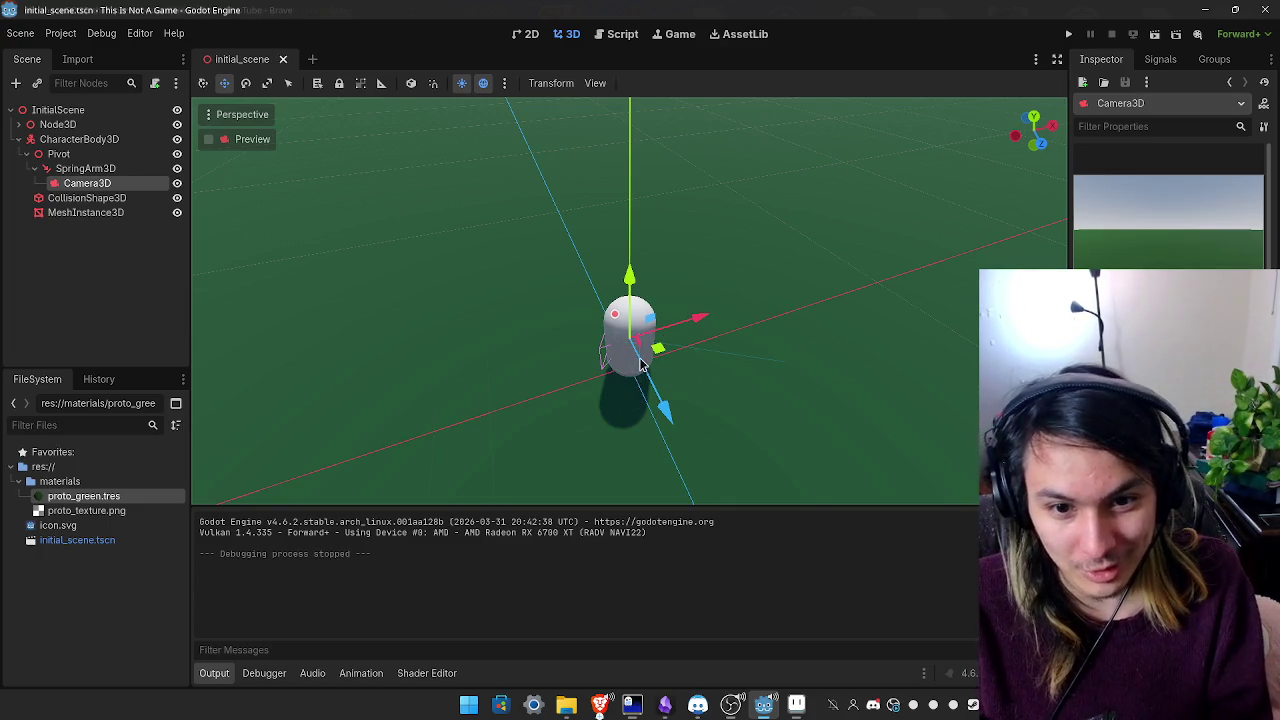
# Reset the Pivot's Y rotation to 0
pyautogui.moveTo(808, 360); pyautogui.dragTo(455, 318)
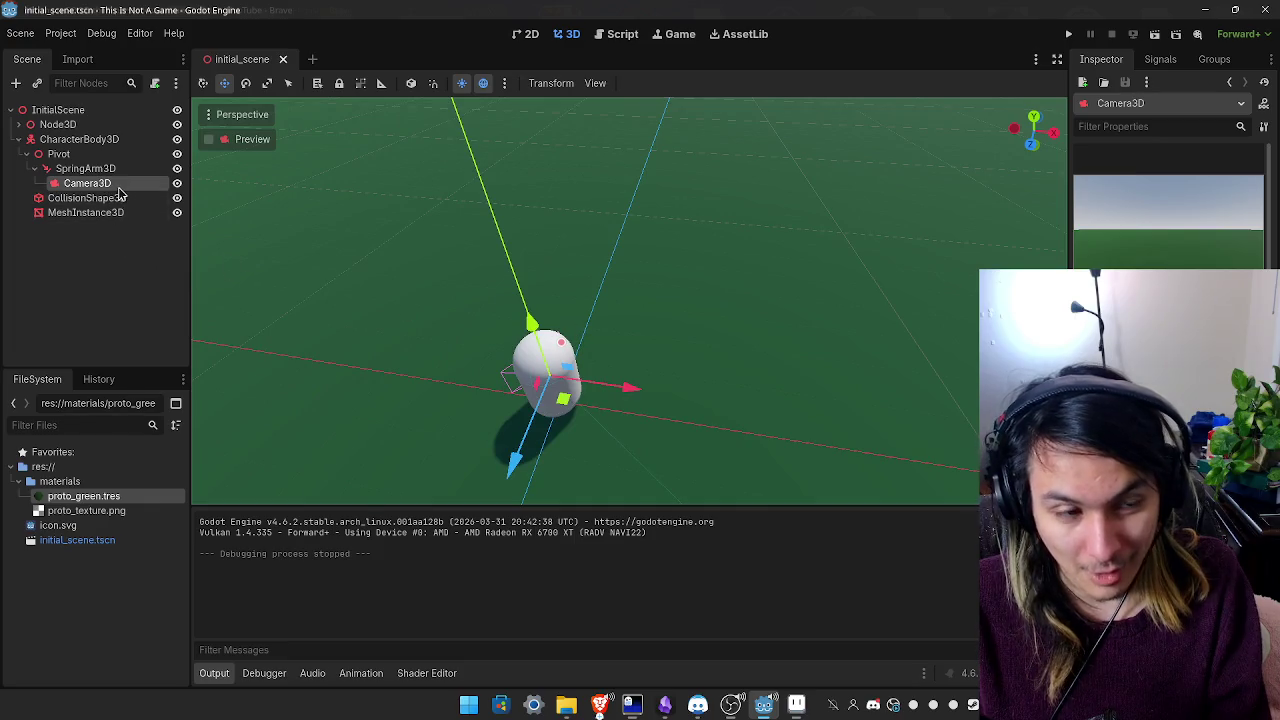
pyautogui.click(60, 154)
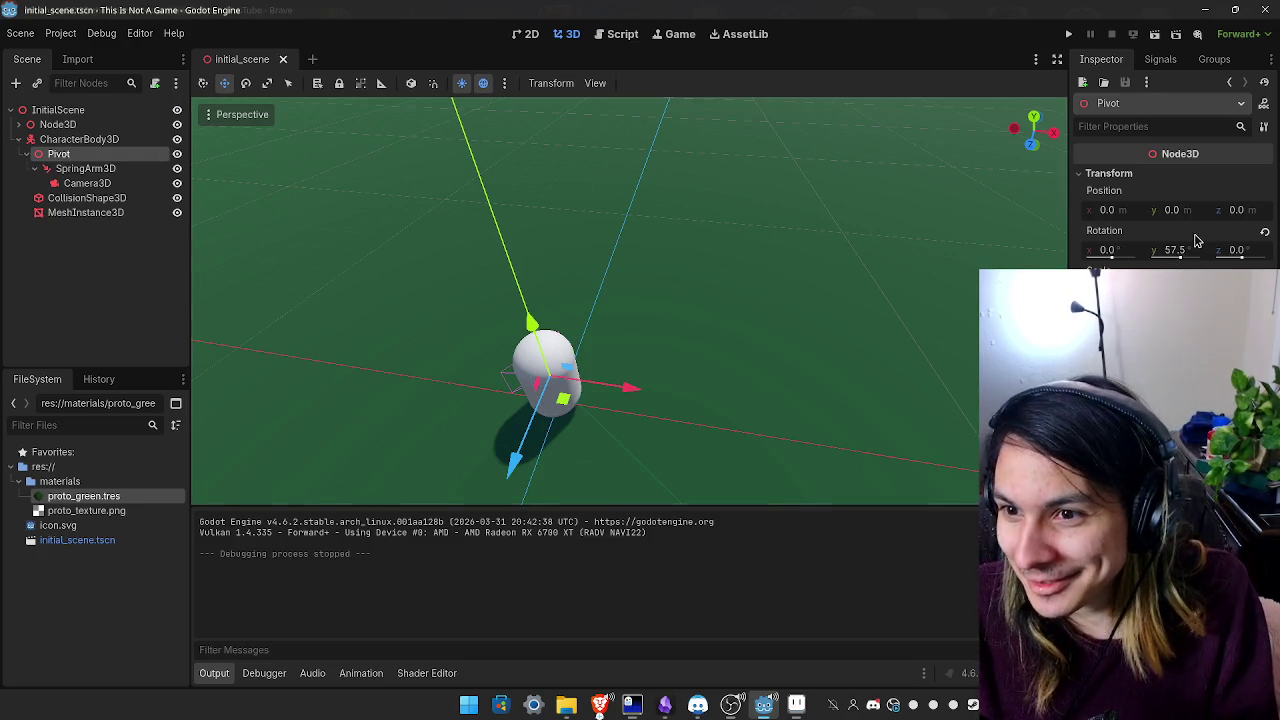
pyautogui.click(1266, 232)
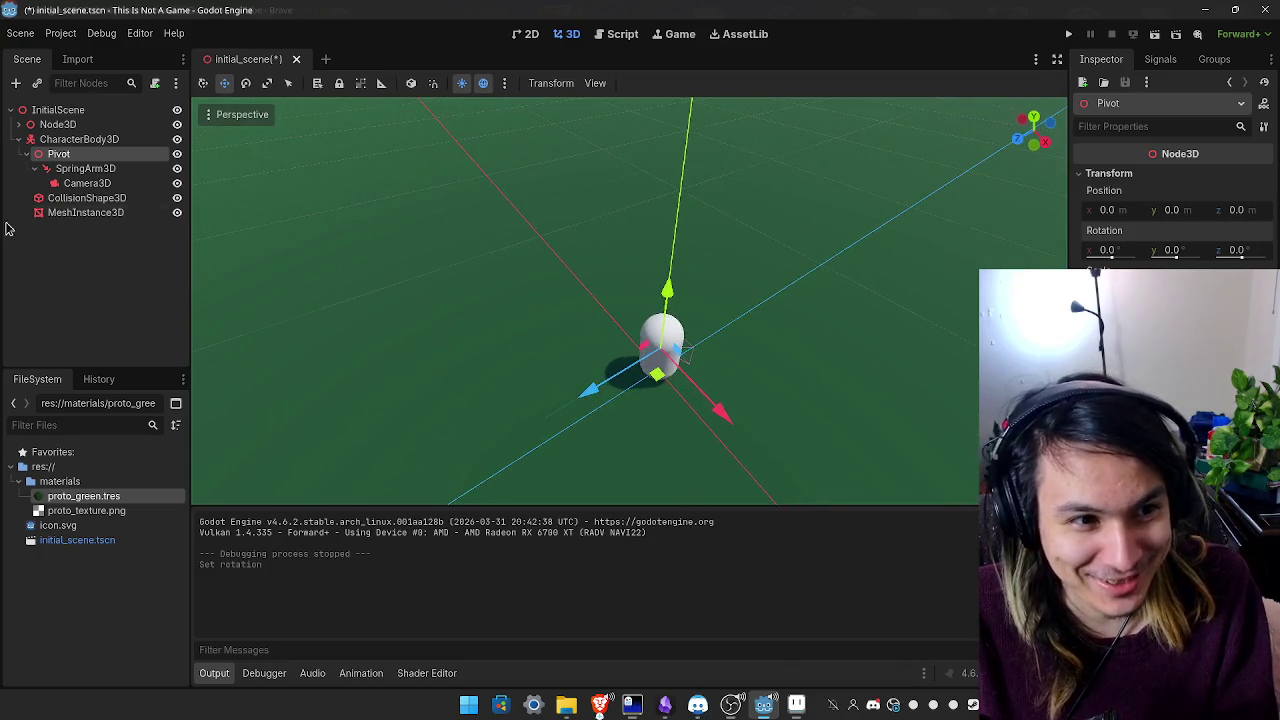
# Pull Camera3D back along its Z axis, away from the capsule
pyautogui.click(87, 183)
pyautogui.moveTo(590, 393)
pyautogui.mouseDown()
pyautogui.moveTo(400, 495)
pyautogui.moveTo(445, 474)
pyautogui.mouseUp()
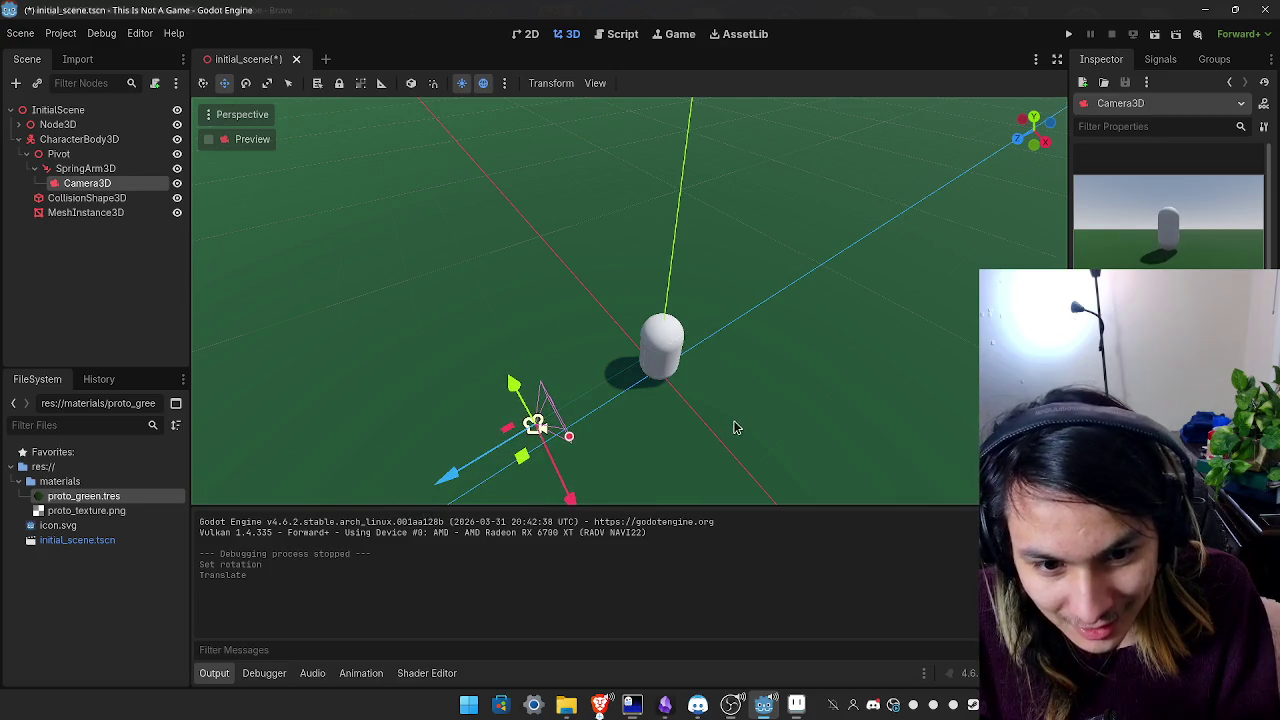
pyautogui.press('f')
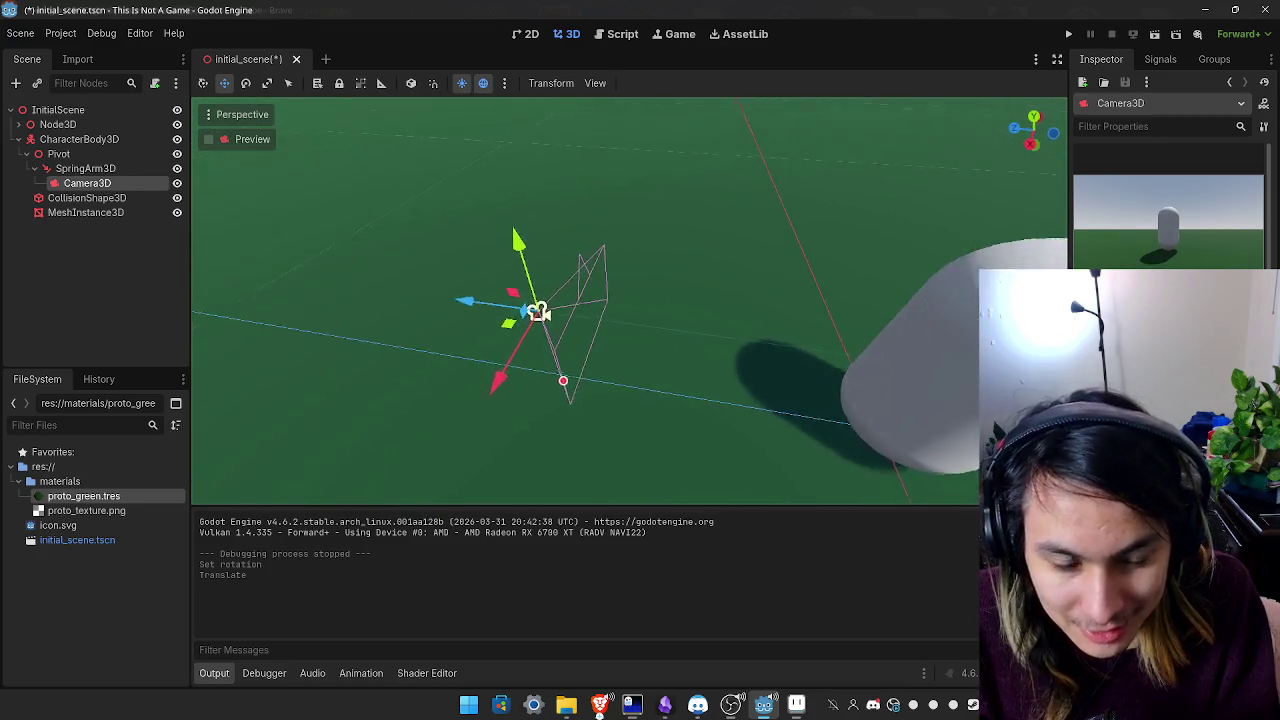
pyautogui.moveTo(372, 296); pyautogui.dragTo(410, 315)
pyautogui.scroll(-5, 700, 400)
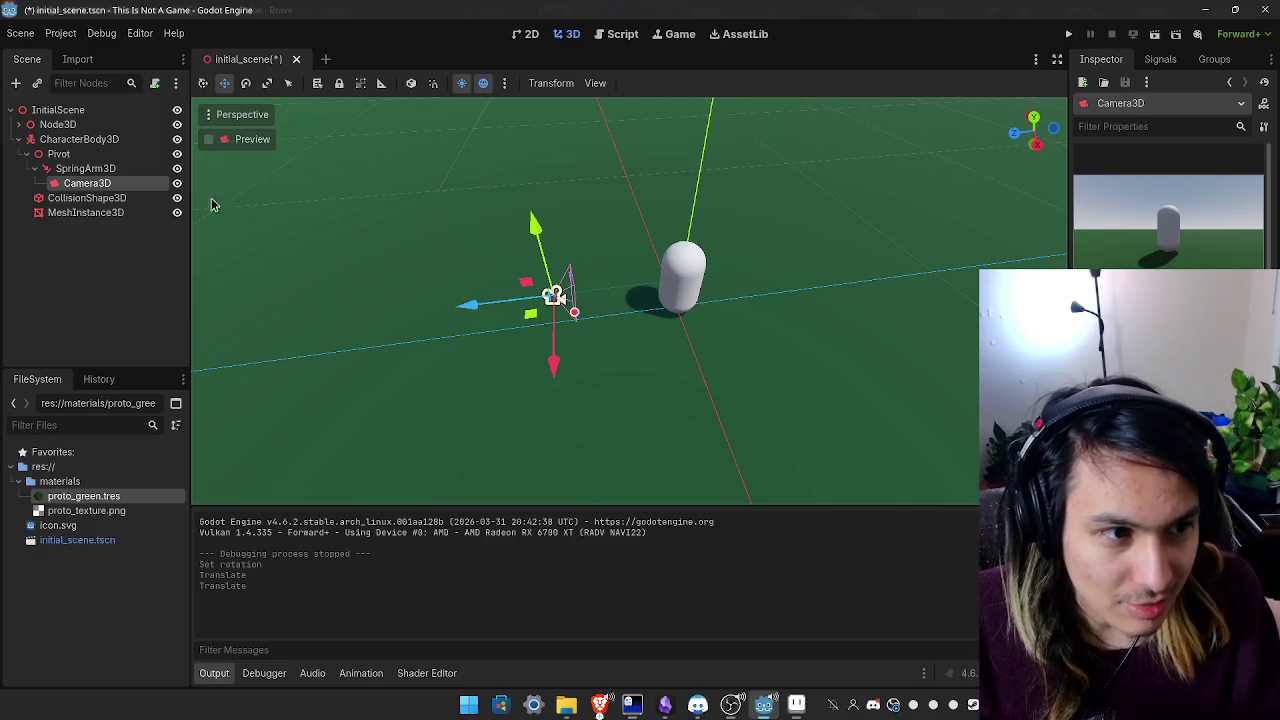
# Set the Pivot's Y position to 90, then put it back to 0
pyautogui.click(60, 154)
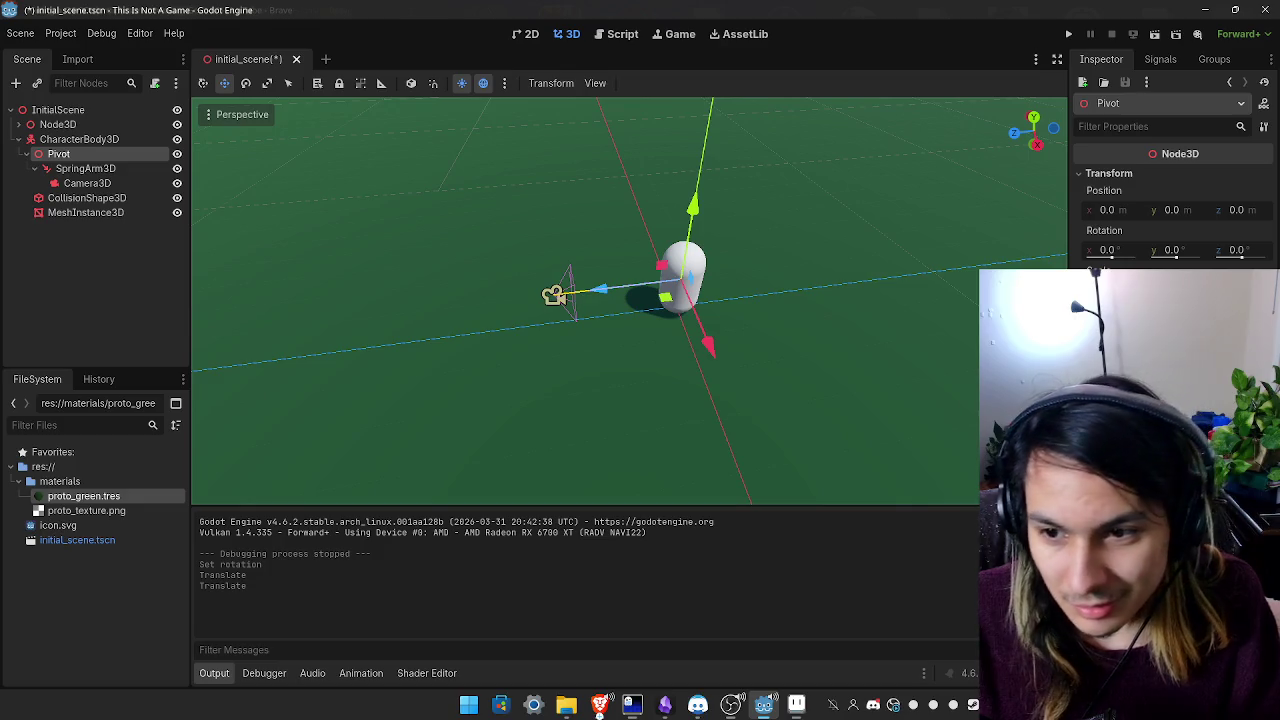
pyautogui.click(1172, 211)
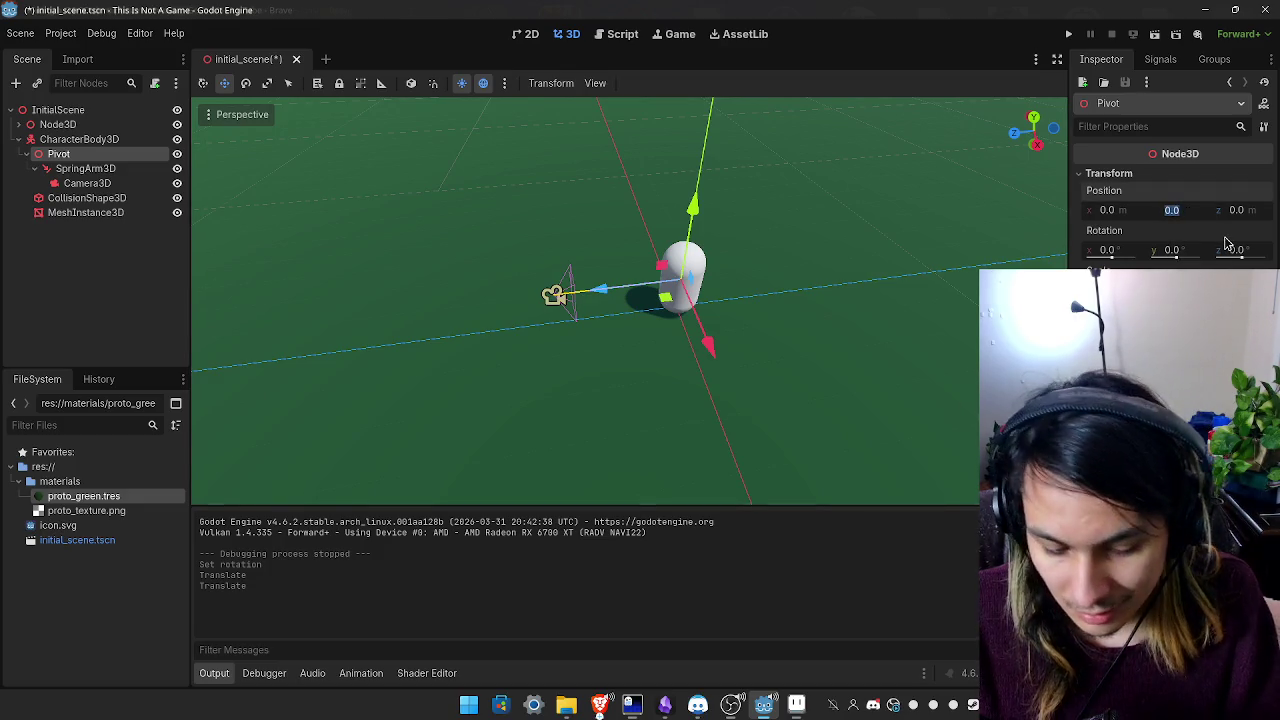
pyautogui.write('90')
pyautogui.write('8')
pyautogui.press('Return')
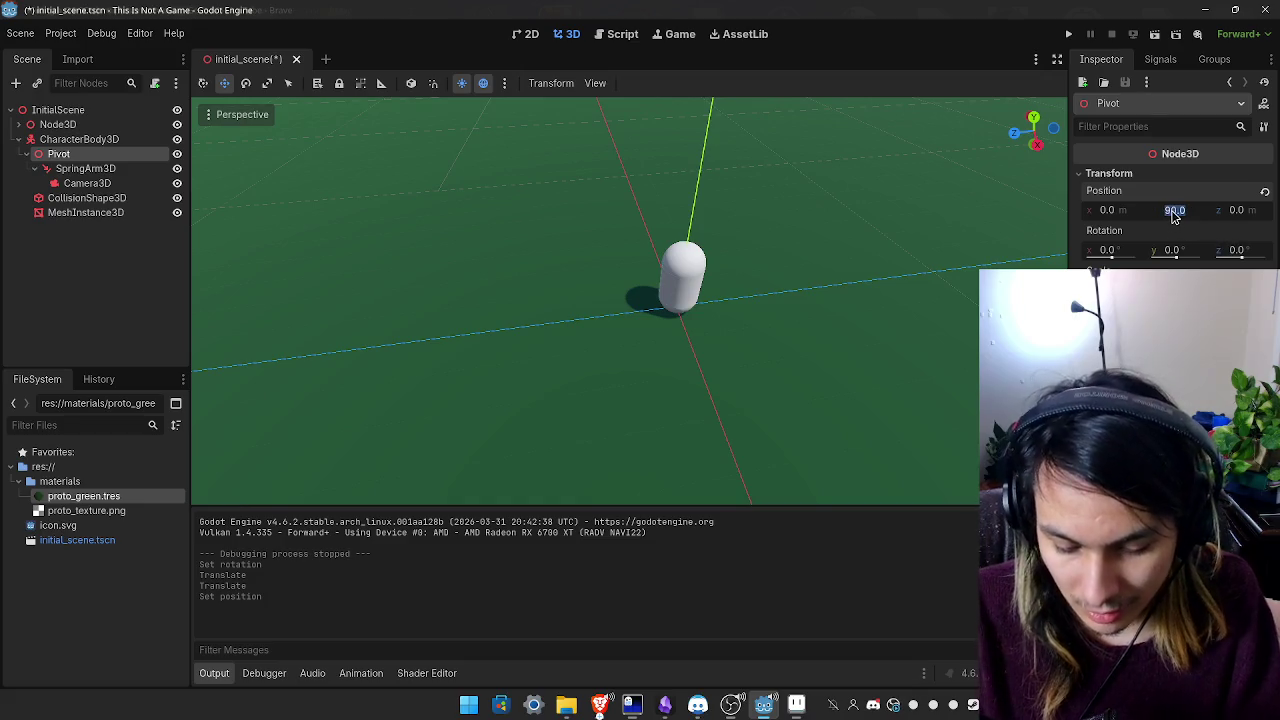
pyautogui.write('0')
pyautogui.press('Return')
# Rotate the Pivot to 45° around Y and -49.3° around X
pyautogui.click(1176, 250)
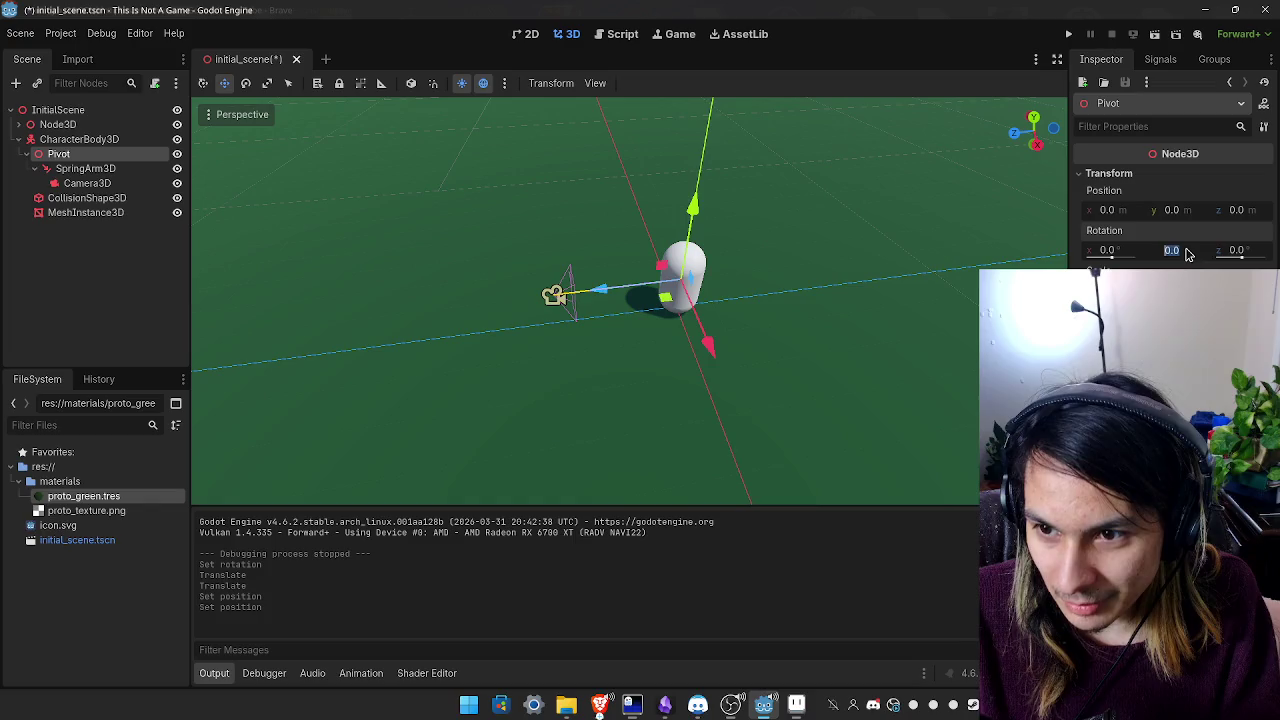
pyautogui.write('45')
pyautogui.press('Return')
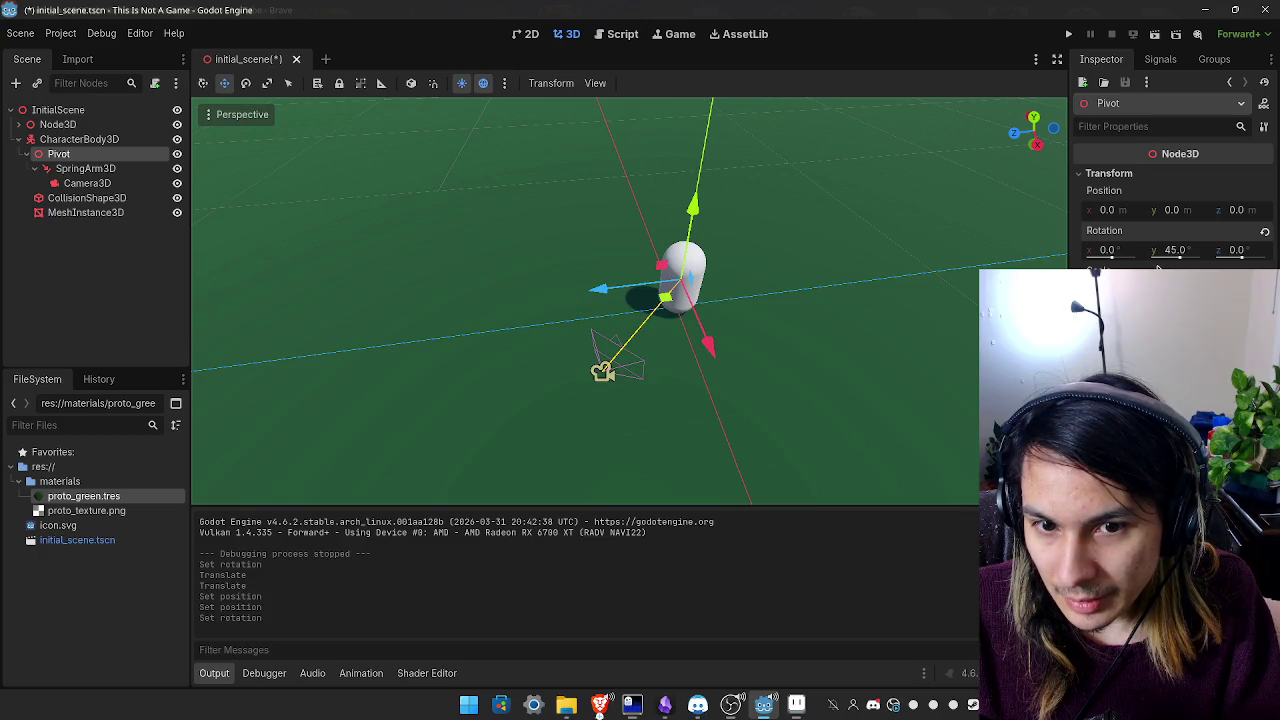
pyautogui.moveTo(1110, 252)
pyautogui.mouseDown()
pyautogui.moveTo(1095, 258)
pyautogui.moveTo(1109, 258)
pyautogui.mouseUp()
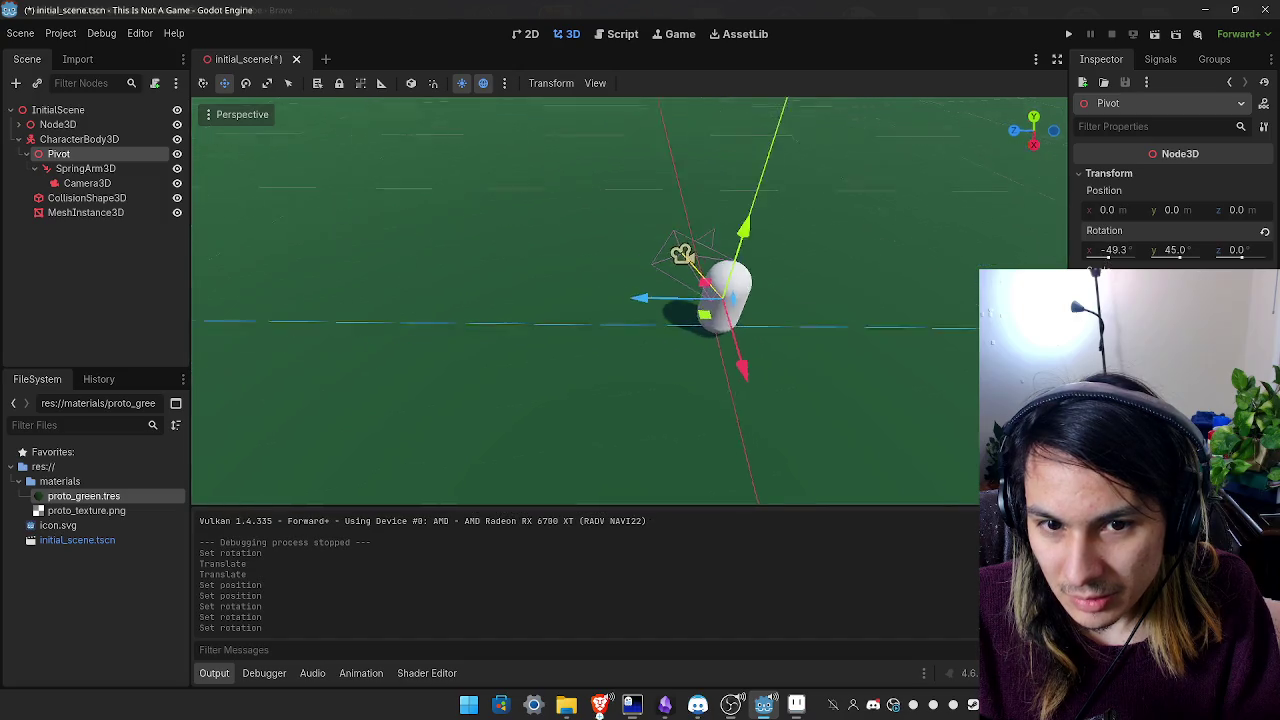
pyautogui.moveTo(1033, 130); pyautogui.dragTo(1018, 133)
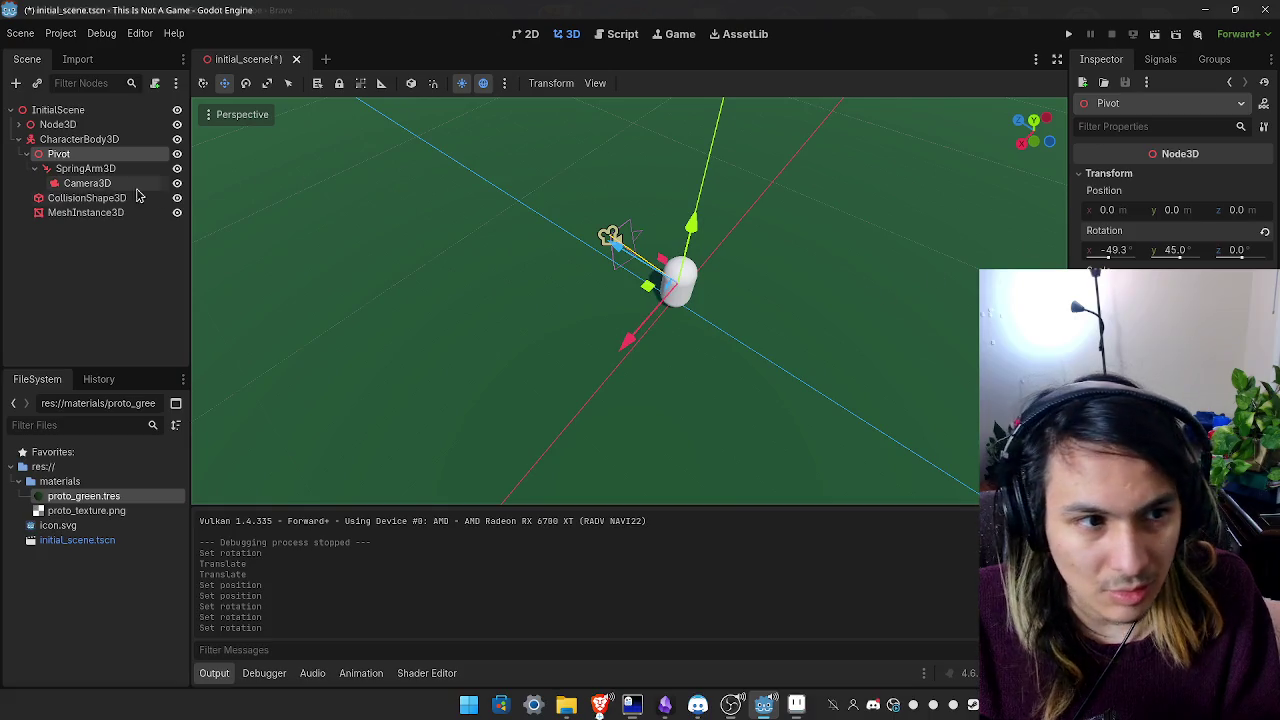
pyautogui.click(85, 168)
# Set the SpringArm3D spring length to 10 m
pyautogui.click(1193, 258)
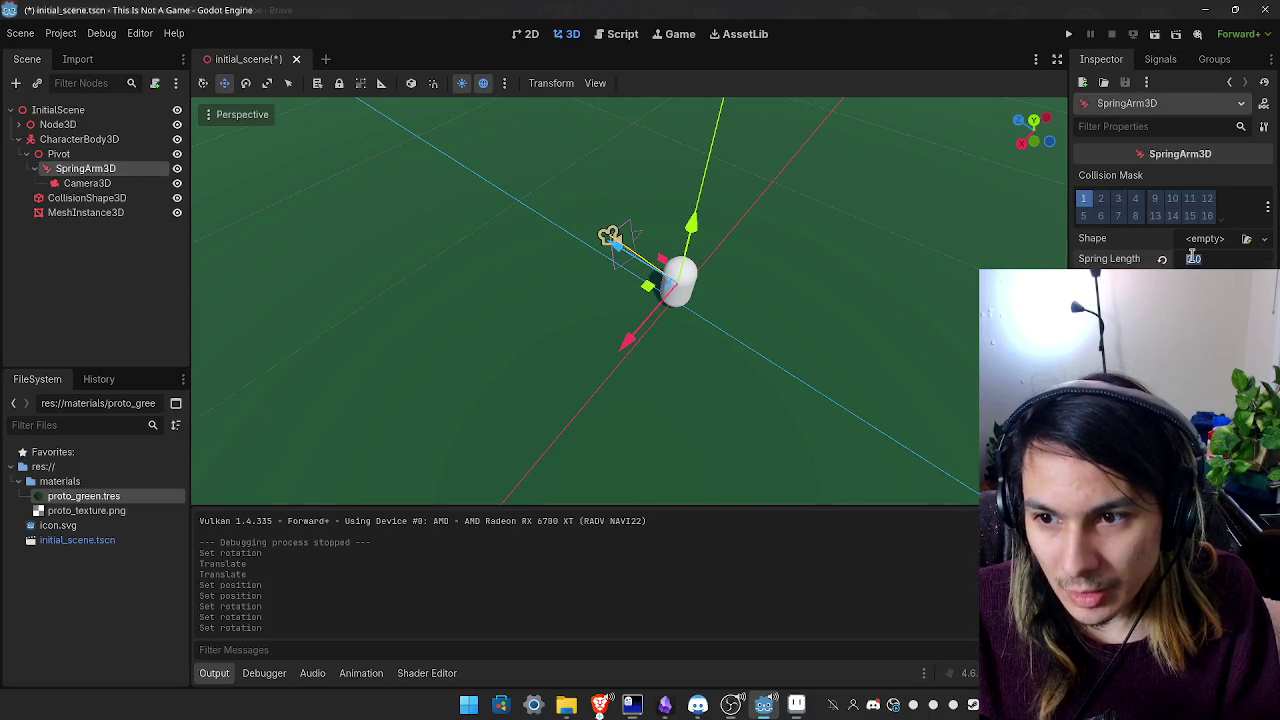
pyautogui.write('10')
pyautogui.press('Return')
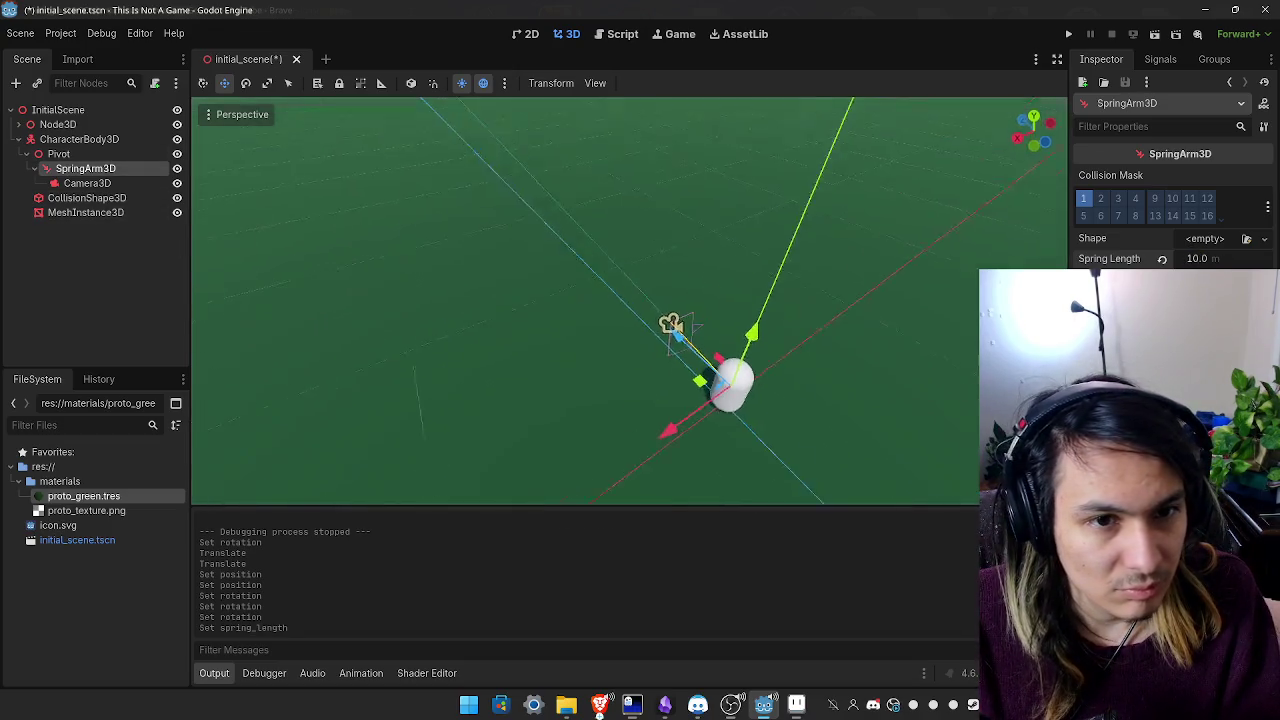
pyautogui.moveTo(329, 237); pyautogui.dragTo(329, 237)
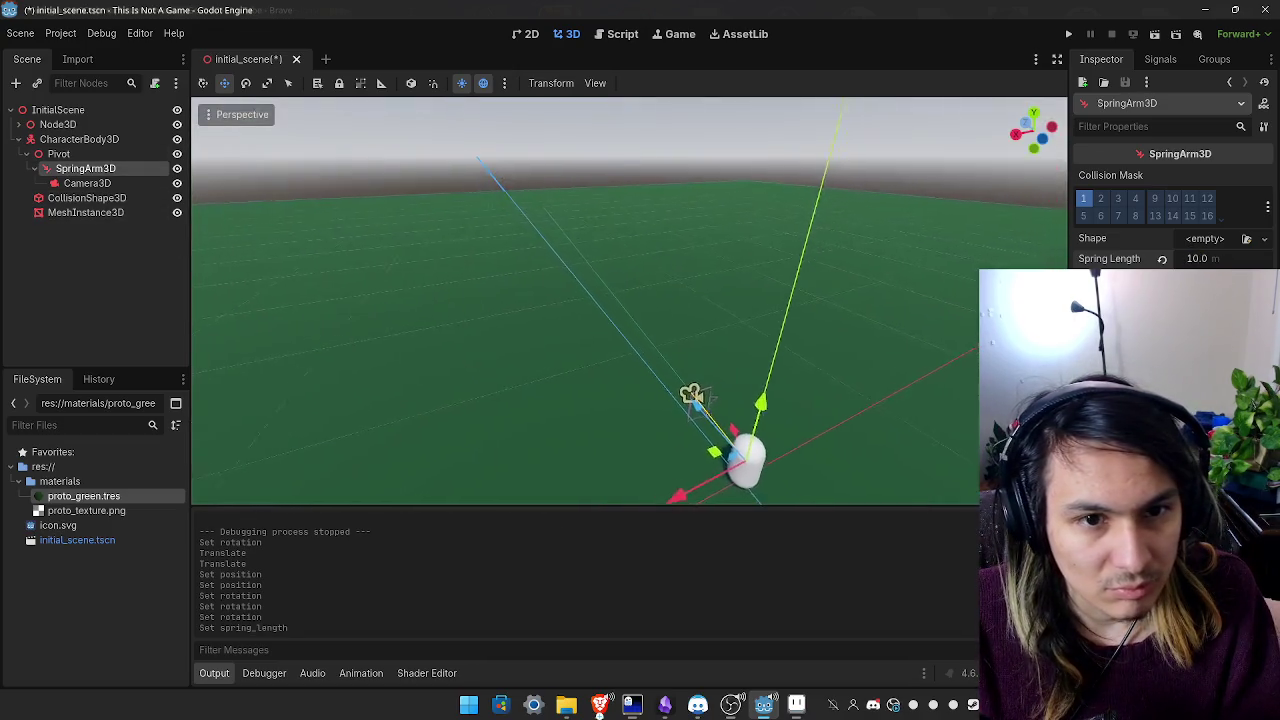
# Move Camera3D up and to the left, above the capsule
pyautogui.click(99, 185)
pyautogui.moveTo(1033, 130)
pyautogui.mouseDown()
pyautogui.moveTo(990, 140)
pyautogui.moveTo(1066, 194)
pyautogui.mouseUp()
pyautogui.scroll(-2, 1170, 220)
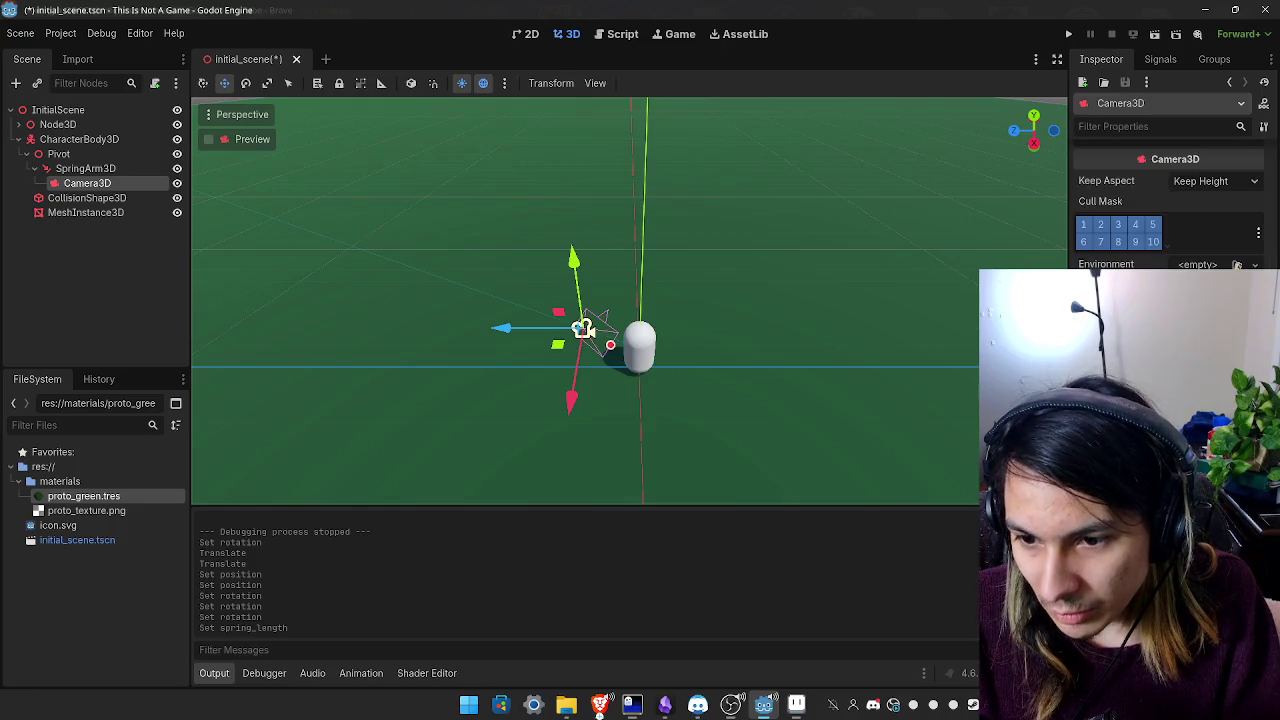
pyautogui.moveTo(582, 329); pyautogui.dragTo(270, 216)
pyautogui.moveTo(503, 447)
pyautogui.mouseDown()
pyautogui.moveTo(530, 255)
pyautogui.moveTo(541, 253)
pyautogui.moveTo(431, 163)
pyautogui.mouseUp()
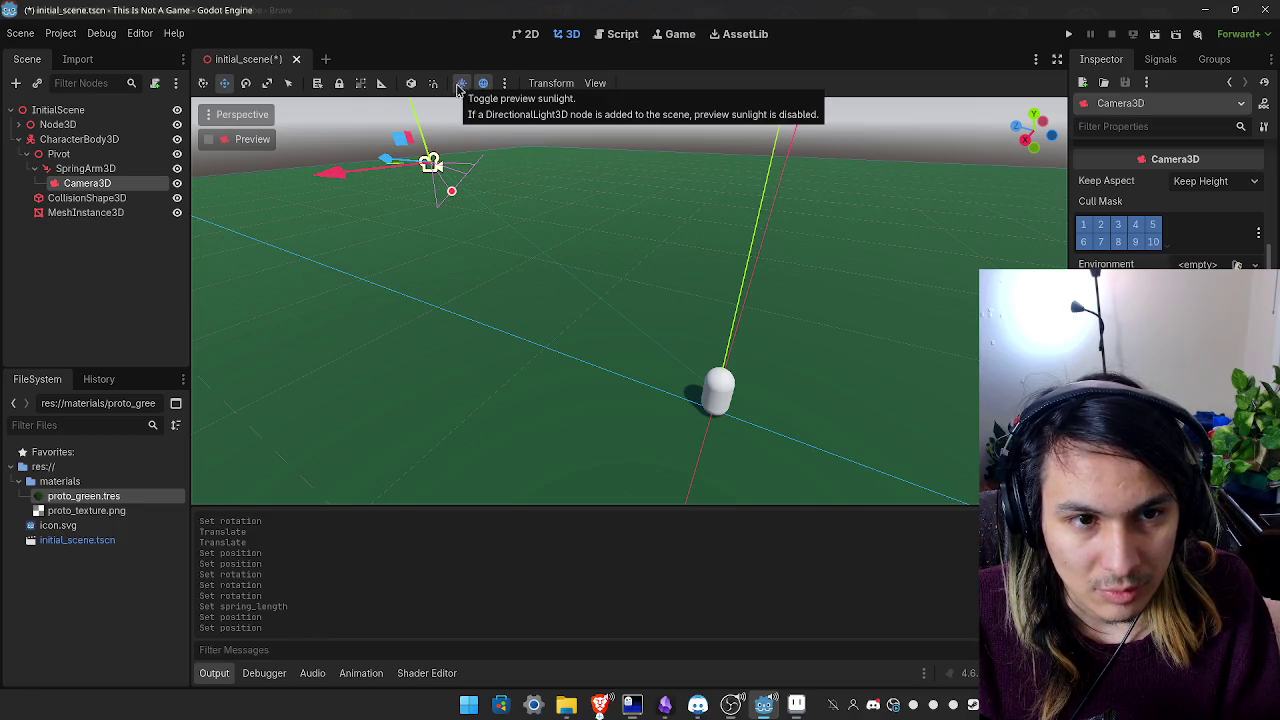
pyautogui.scroll(5, 629, 300)
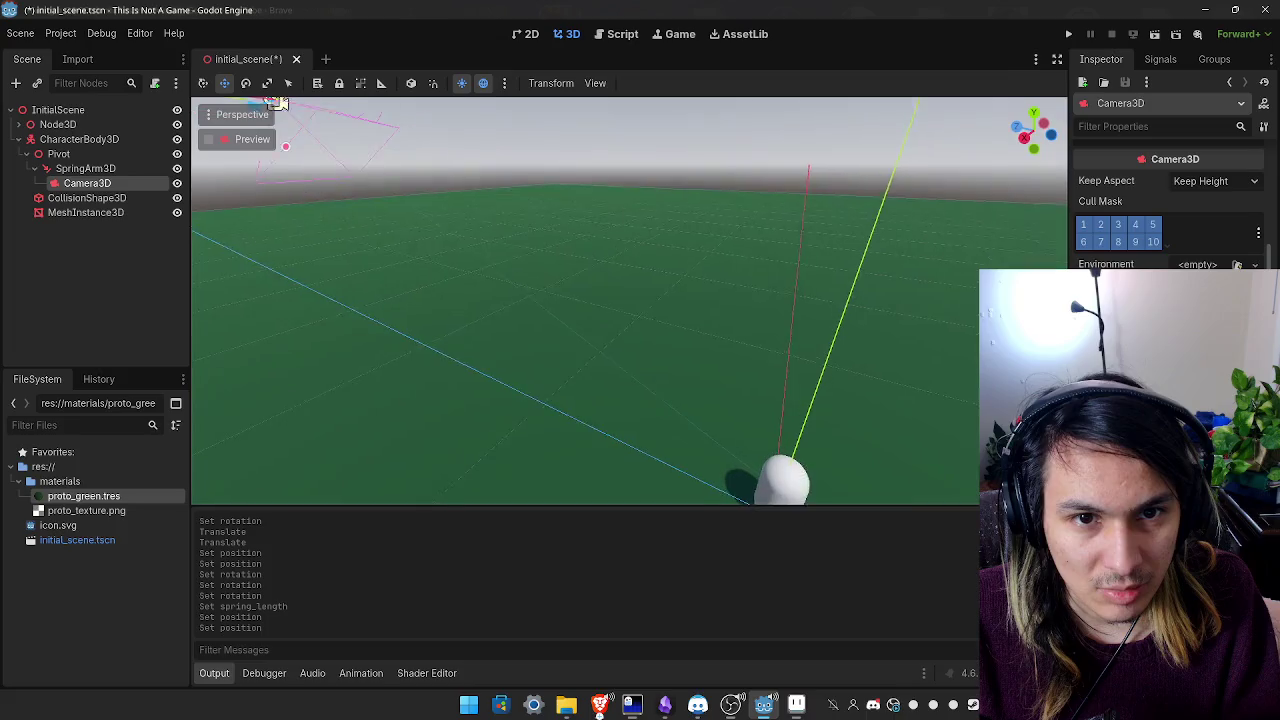
# Check the viewport options menu, then orbit to view both the camera and the capsule
pyautogui.click(550, 84)
pyautogui.moveTo(597, 90)
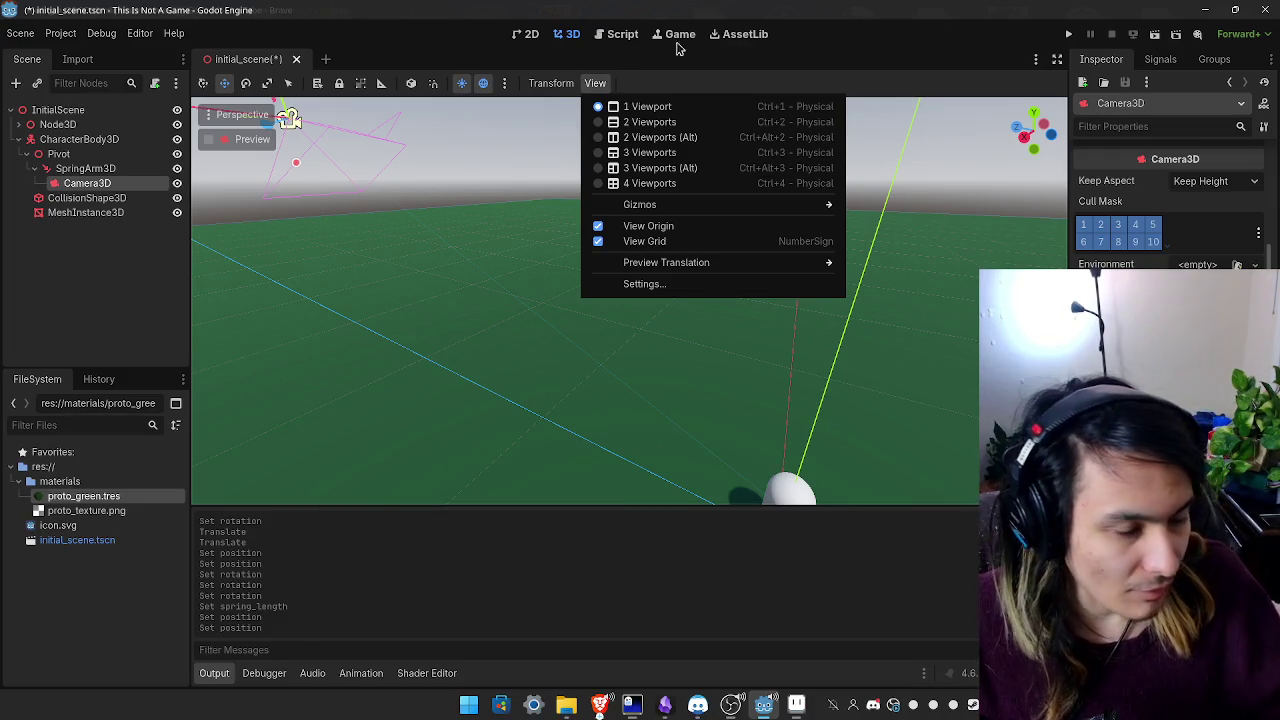
pyautogui.click(517, 206)
pyautogui.moveTo(523, 225)
pyautogui.mouseDown()
pyautogui.moveTo(650, 160)
pyautogui.moveTo(899, 76)
pyautogui.mouseUp()
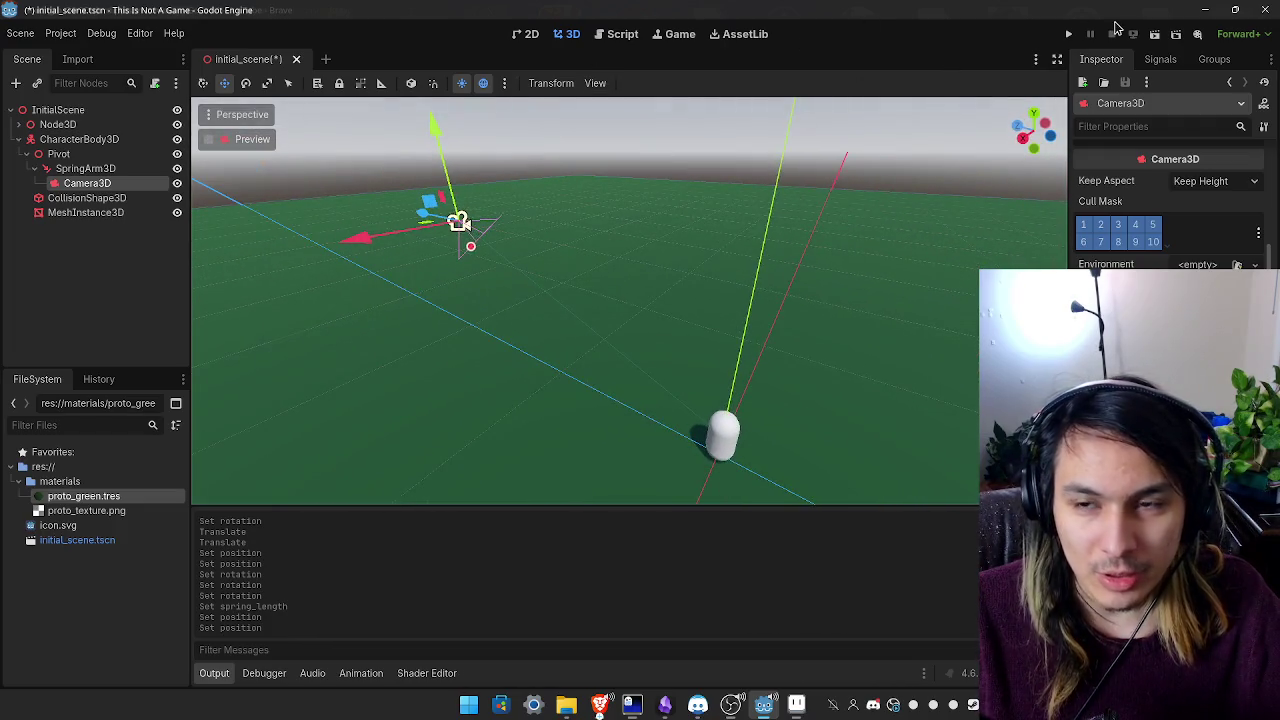
# Run and stop the game, then preview the 3D viewport through Camera3D
pyautogui.click(1068, 34)
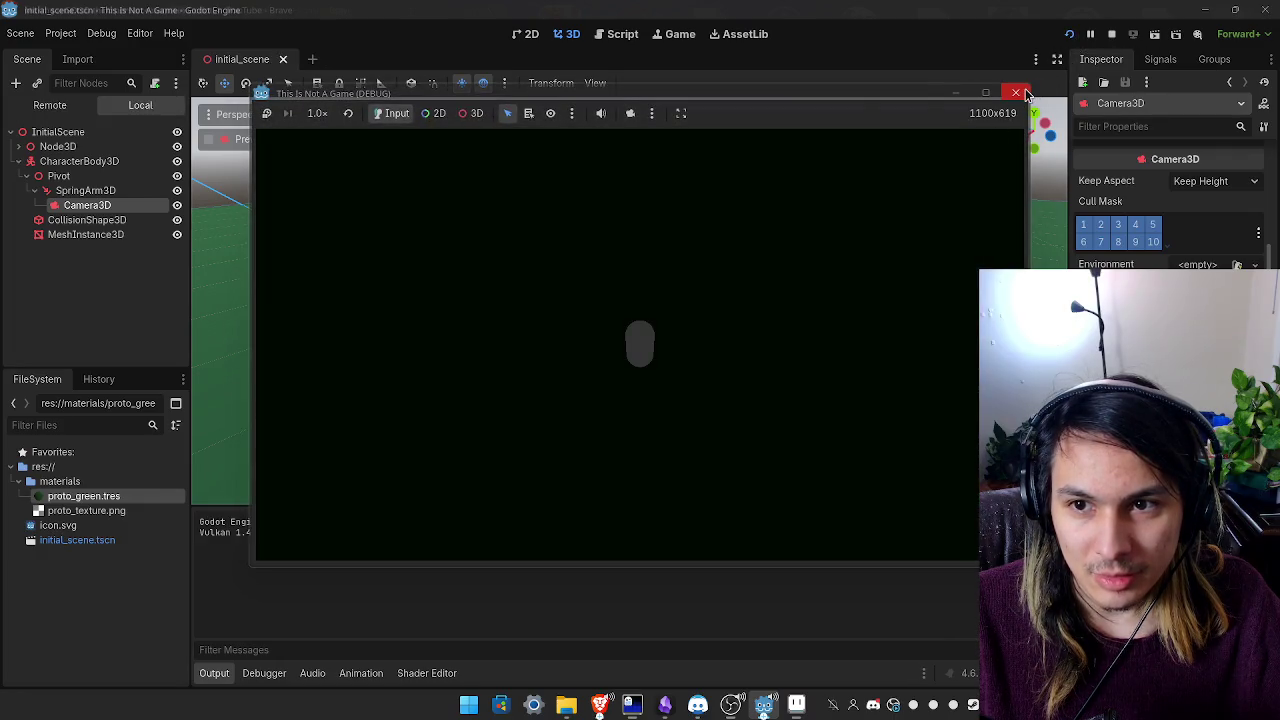
pyautogui.click(1021, 93)
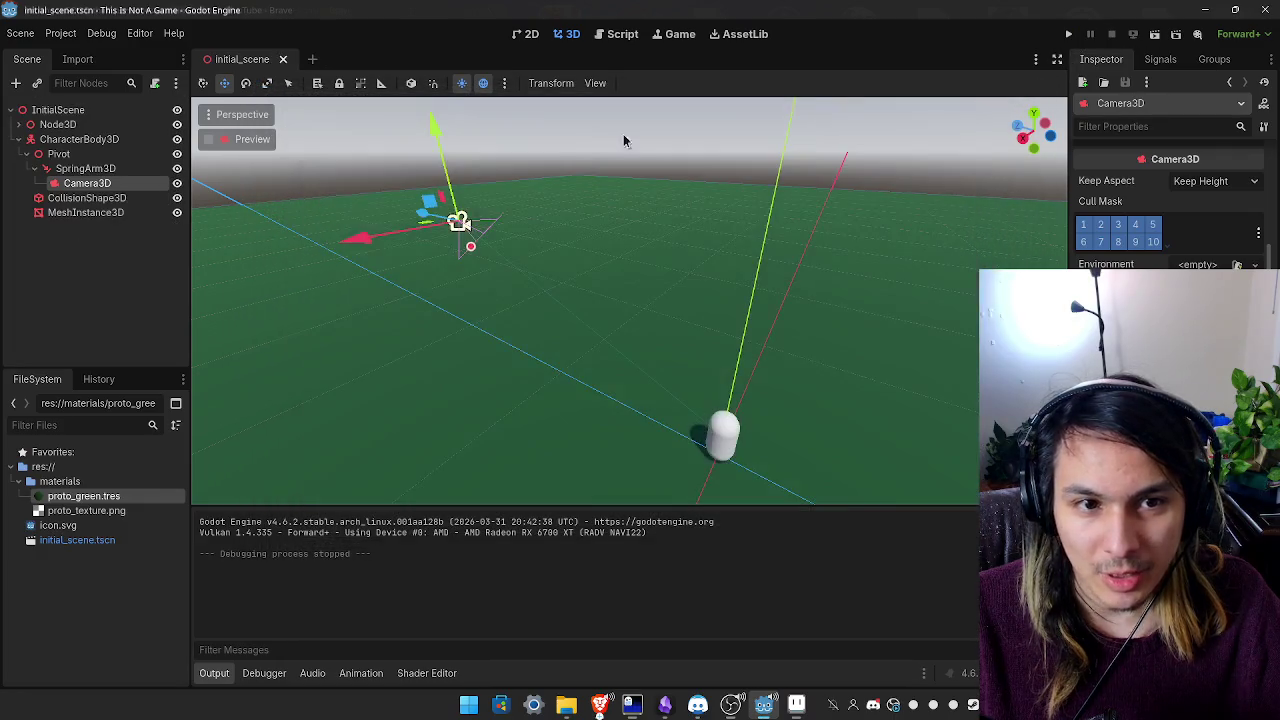
pyautogui.moveTo(478, 237); pyautogui.dragTo(230, 165)
pyautogui.click(208, 140)
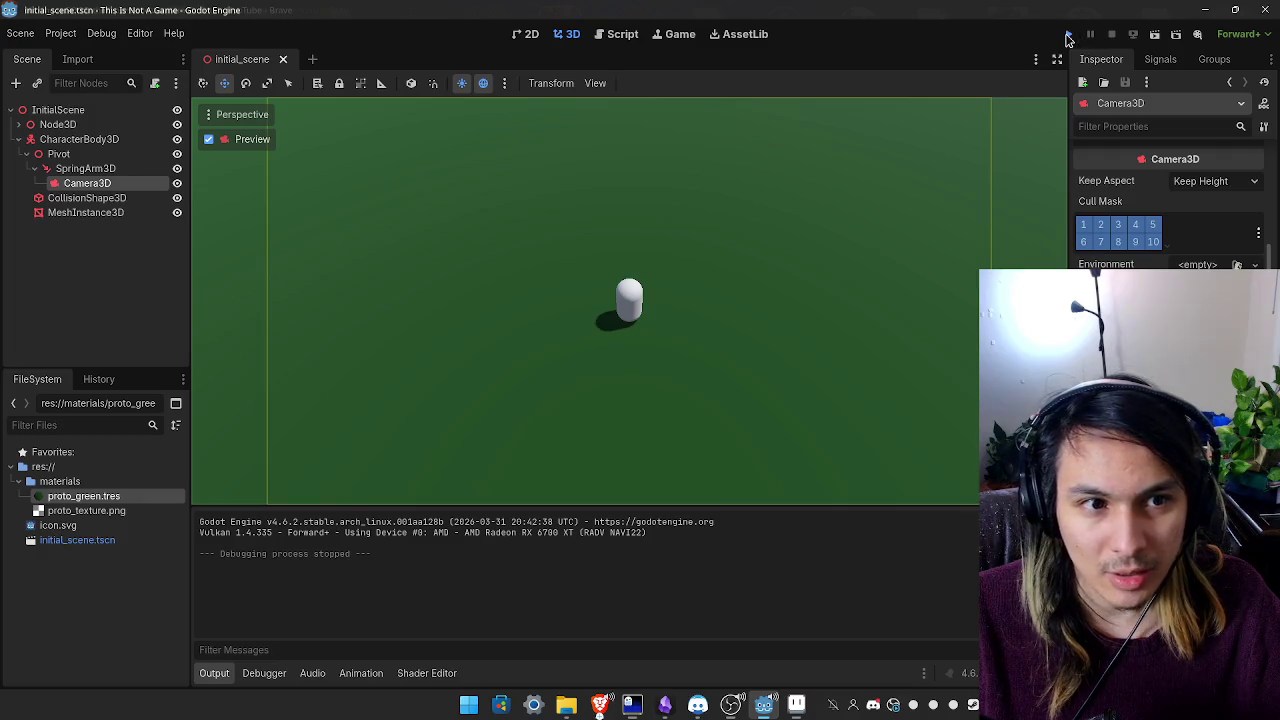
# Run the game again to check the overhead view, then collapse CharacterBody3D
pyautogui.click(1068, 38)
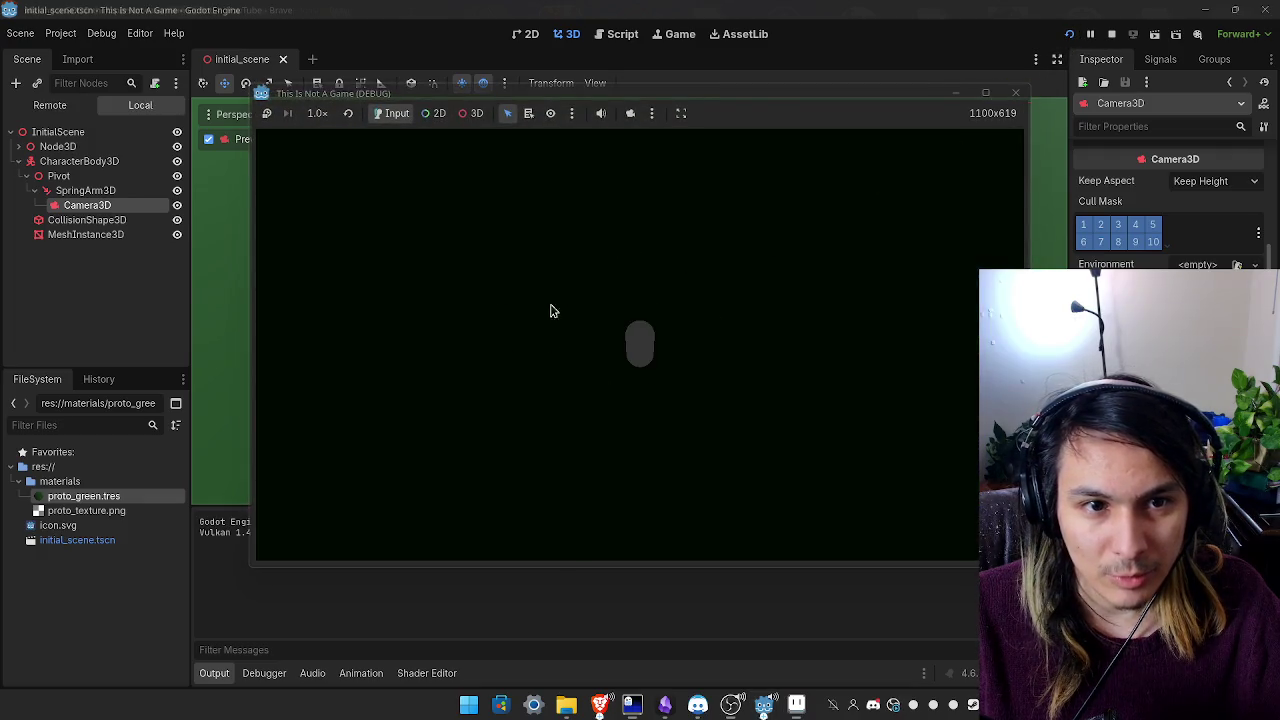
pyautogui.click(1016, 93)
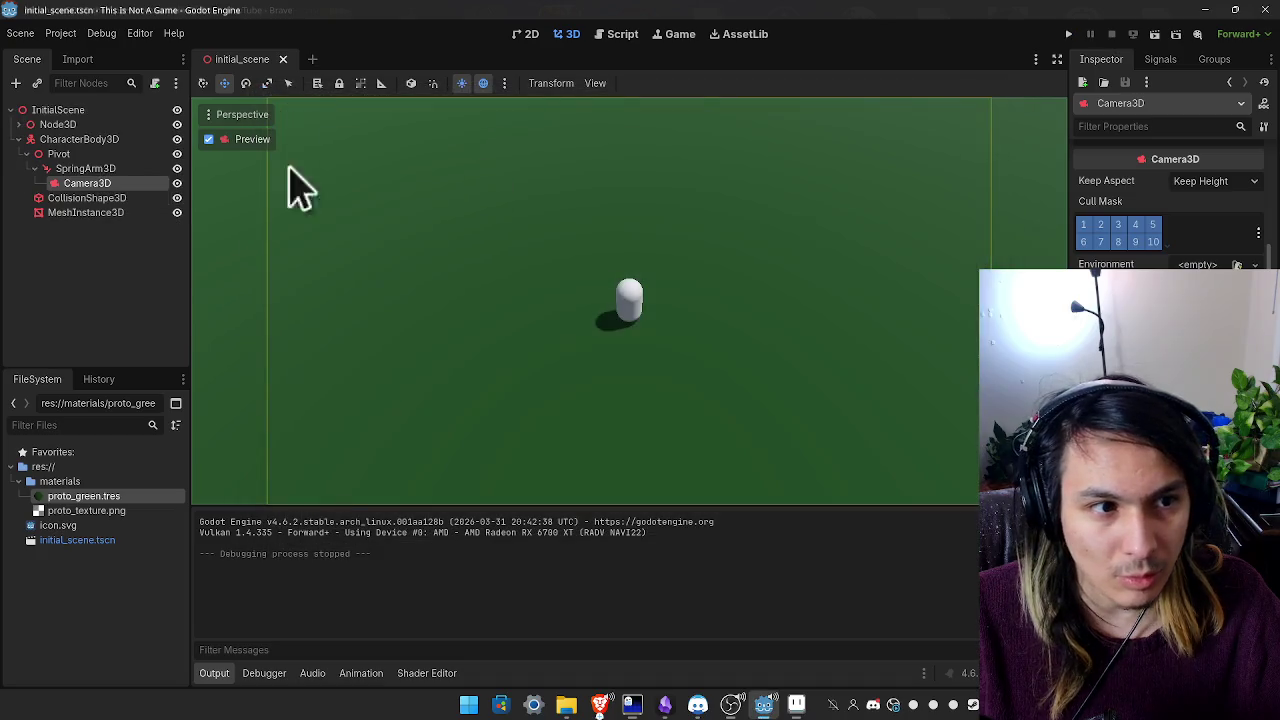
pyautogui.click(37, 156)
pyautogui.click(19, 139)
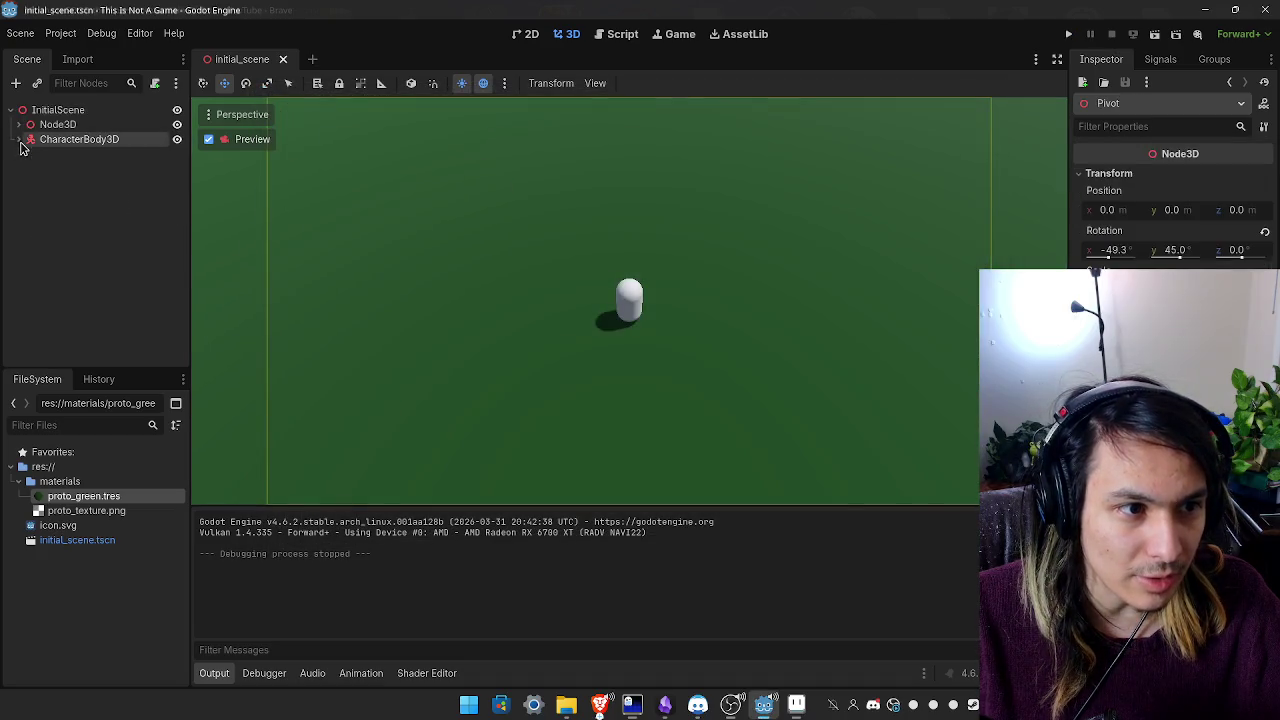
# Search 'light' and add a DirectionalLight3D node to the scene
pyautogui.click(15, 83)
pyautogui.write('light')
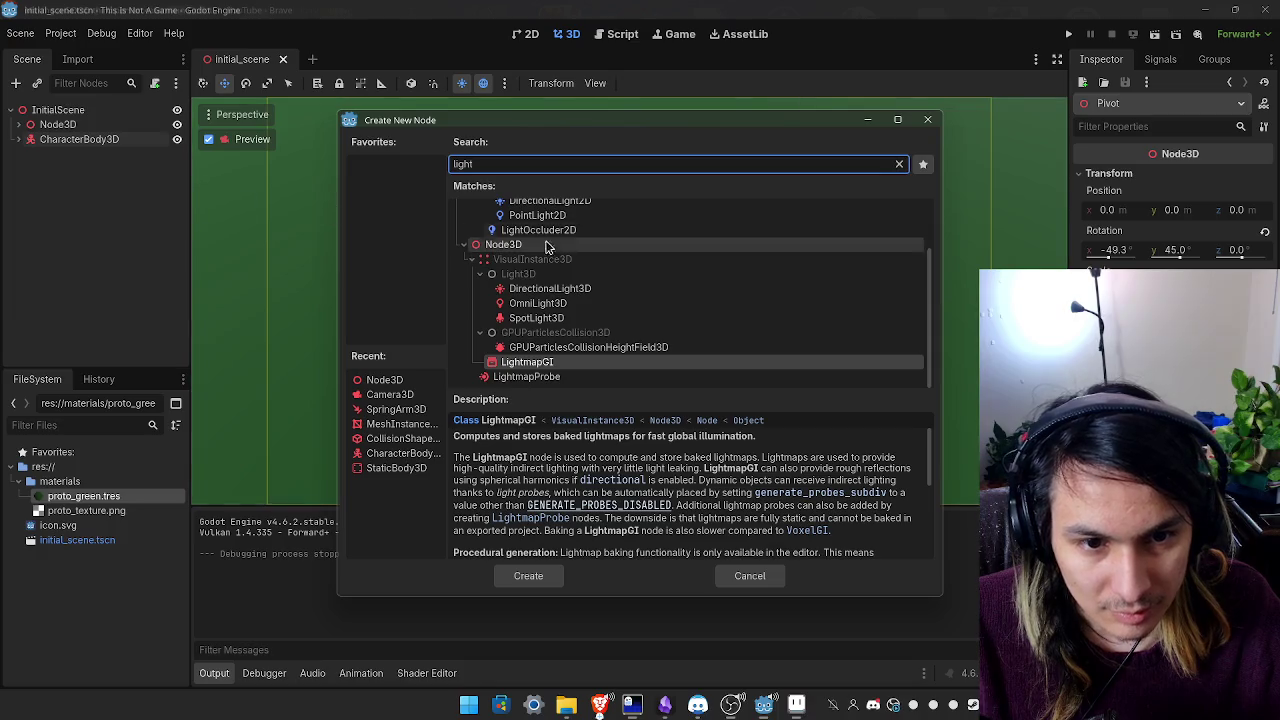
pyautogui.click(560, 290)
pyautogui.doubleClick(560, 290)
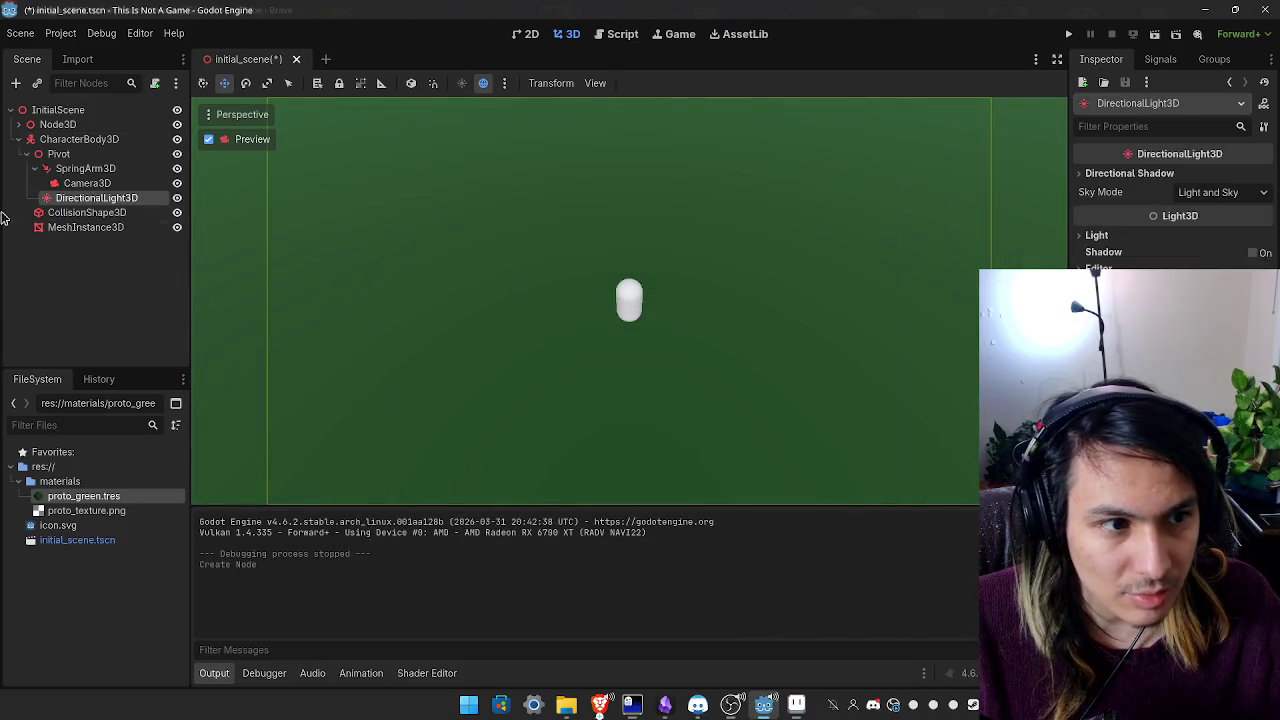
# Undo the accidental Camera3D reparent, place DirectionalLight3D directly under InitialScene, and run the game
pyautogui.moveTo(75, 190); pyautogui.dragTo(66, 116)
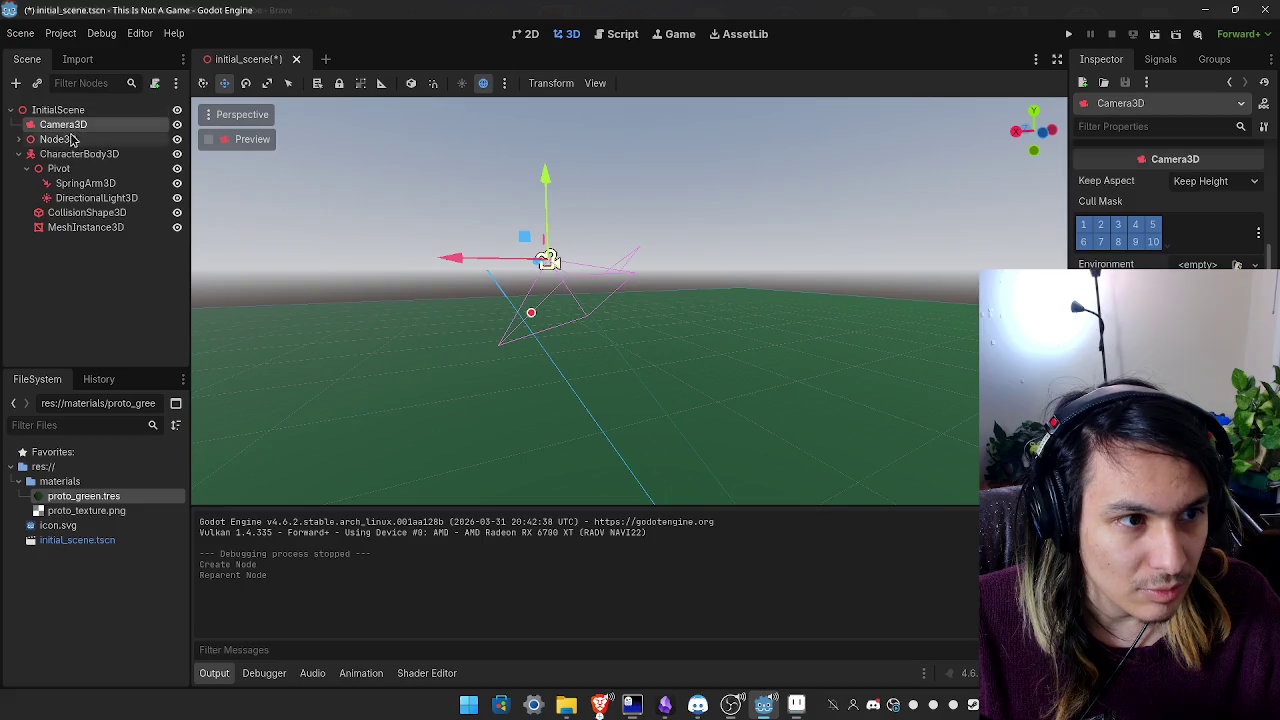
pyautogui.moveTo(543, 257)
pyautogui.mouseDown()
pyautogui.moveTo(298, 318)
pyautogui.moveTo(488, 290)
pyautogui.mouseUp()
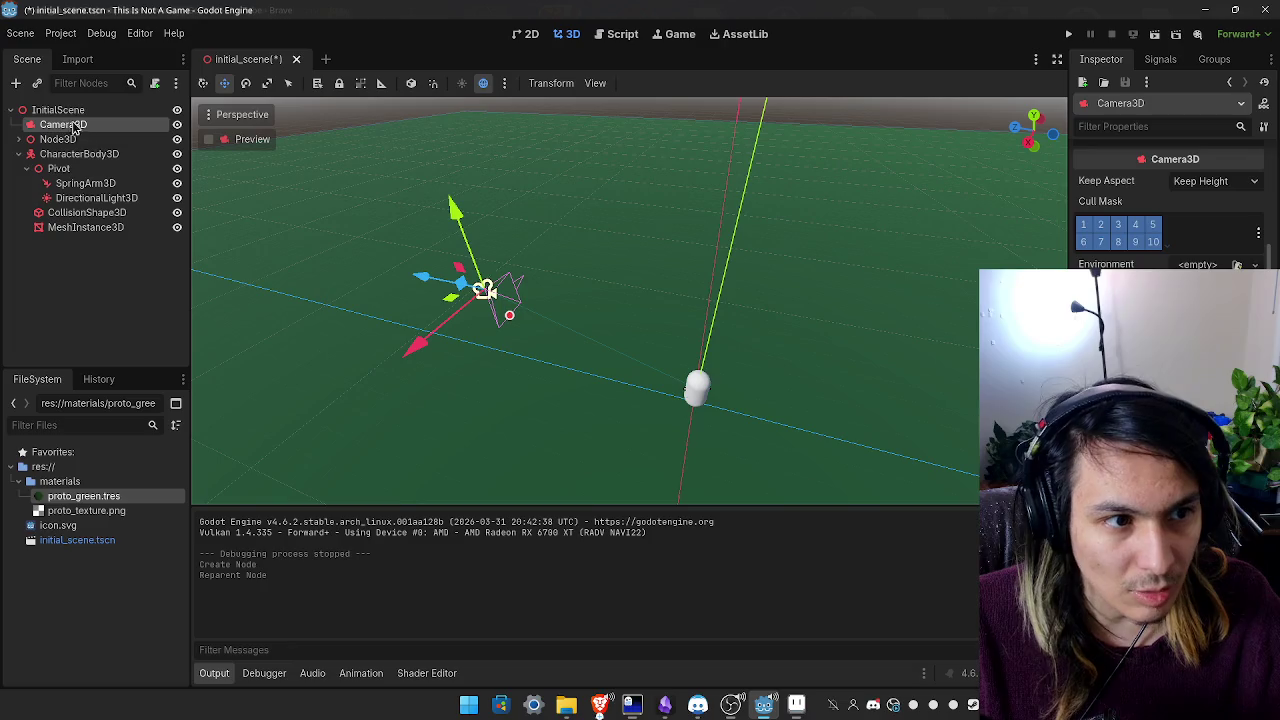
pyautogui.hotkey('ctrl', 'z')
pyautogui.moveTo(98, 198)
pyautogui.mouseDown()
pyautogui.moveTo(43, 88)
pyautogui.moveTo(63, 120)
pyautogui.mouseUp()
pyautogui.moveTo(634, 326)
pyautogui.mouseDown()
pyautogui.moveTo(650, 335)
pyautogui.moveTo(636, 318)
pyautogui.moveTo(590, 314)
pyautogui.mouseUp()
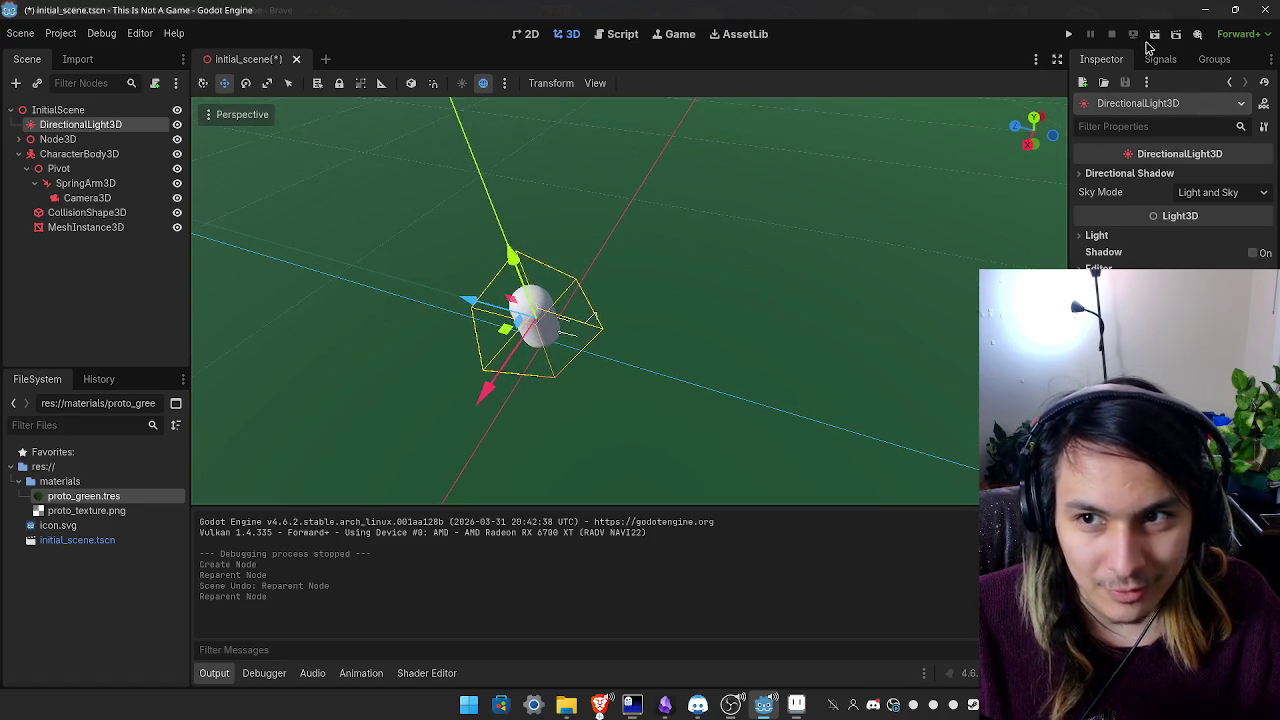
pyautogui.click(1069, 35)
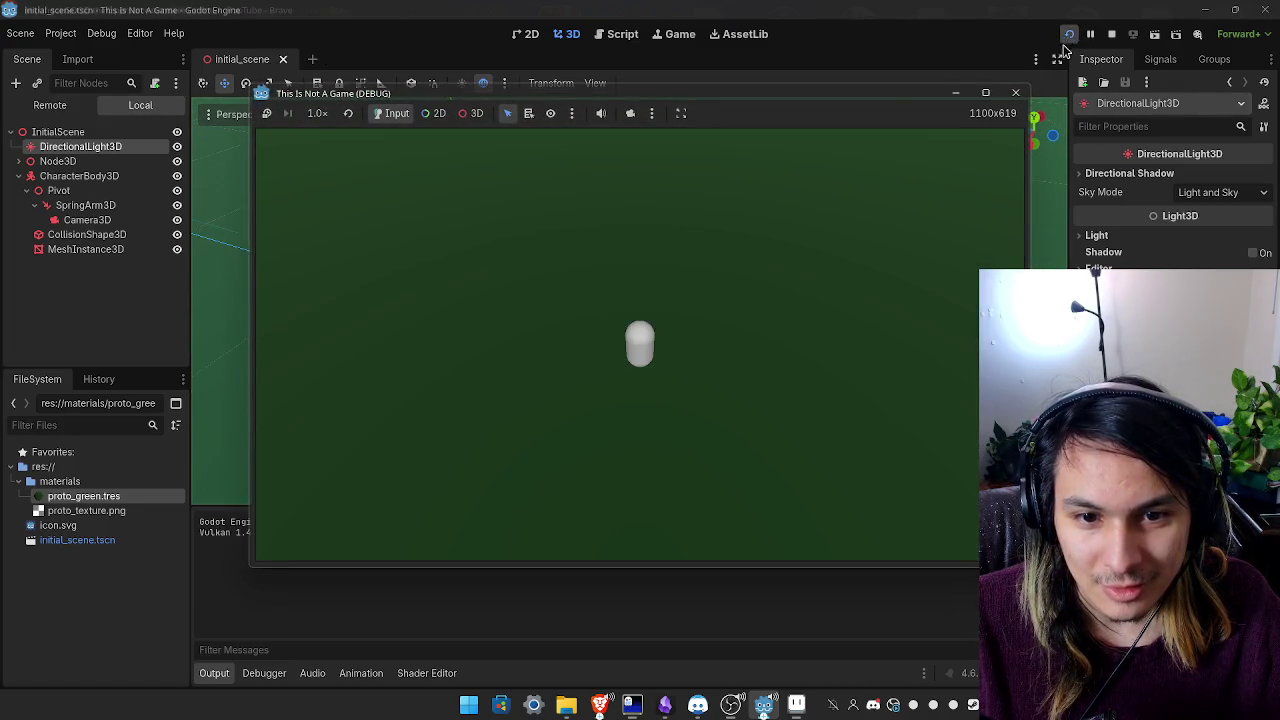
# Raise the directional light above the capsule and rerun the game to check the lit ground
pyautogui.click(989, 93)
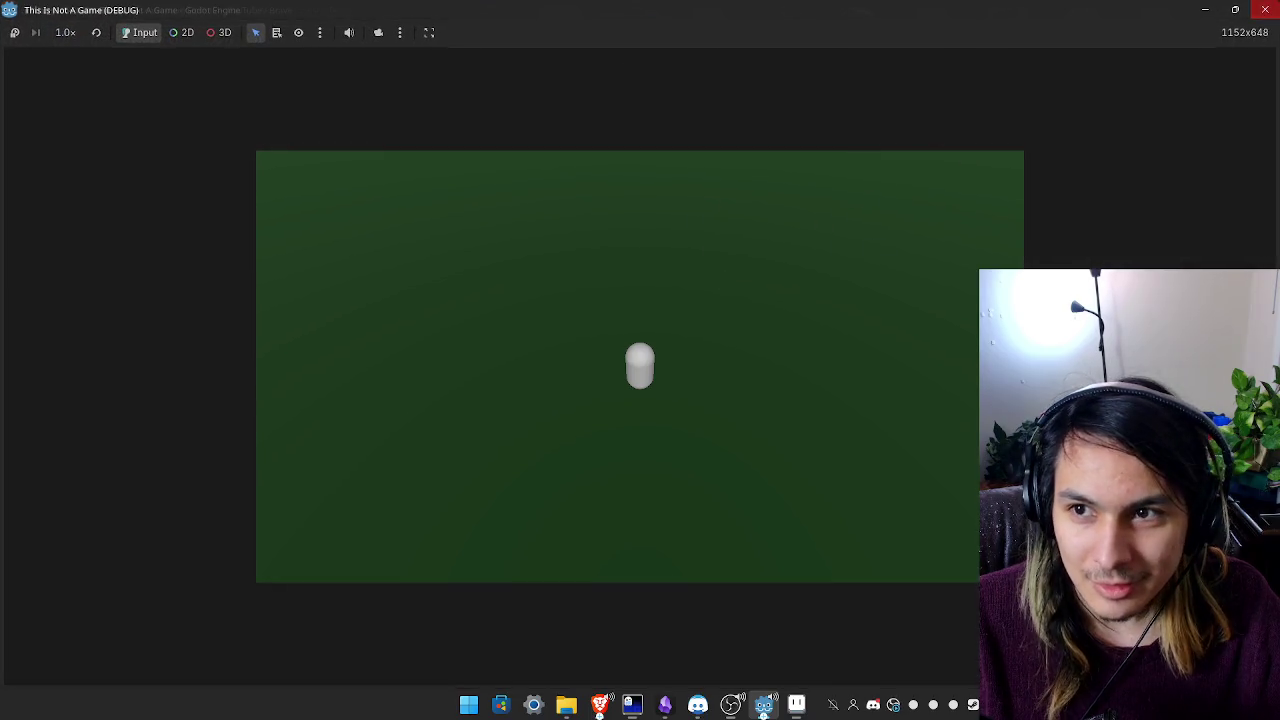
pyautogui.press('F8')
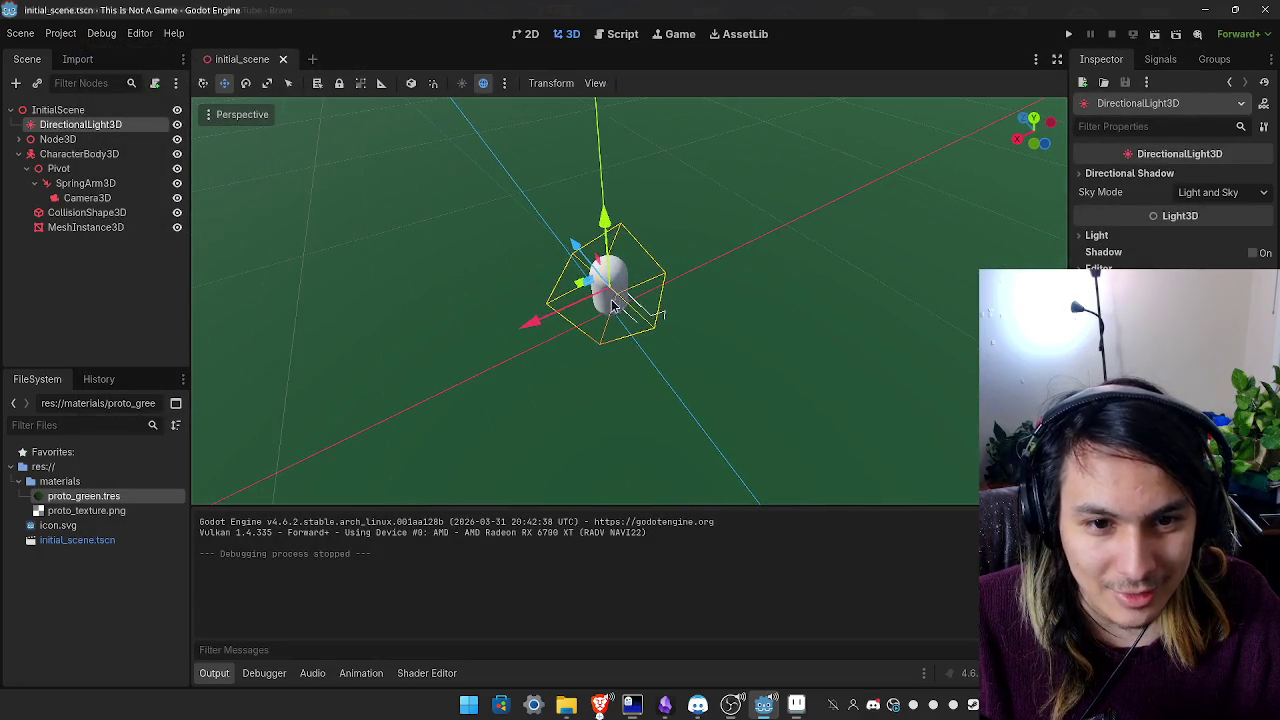
pyautogui.moveTo(608, 222); pyautogui.dragTo(608, 174)
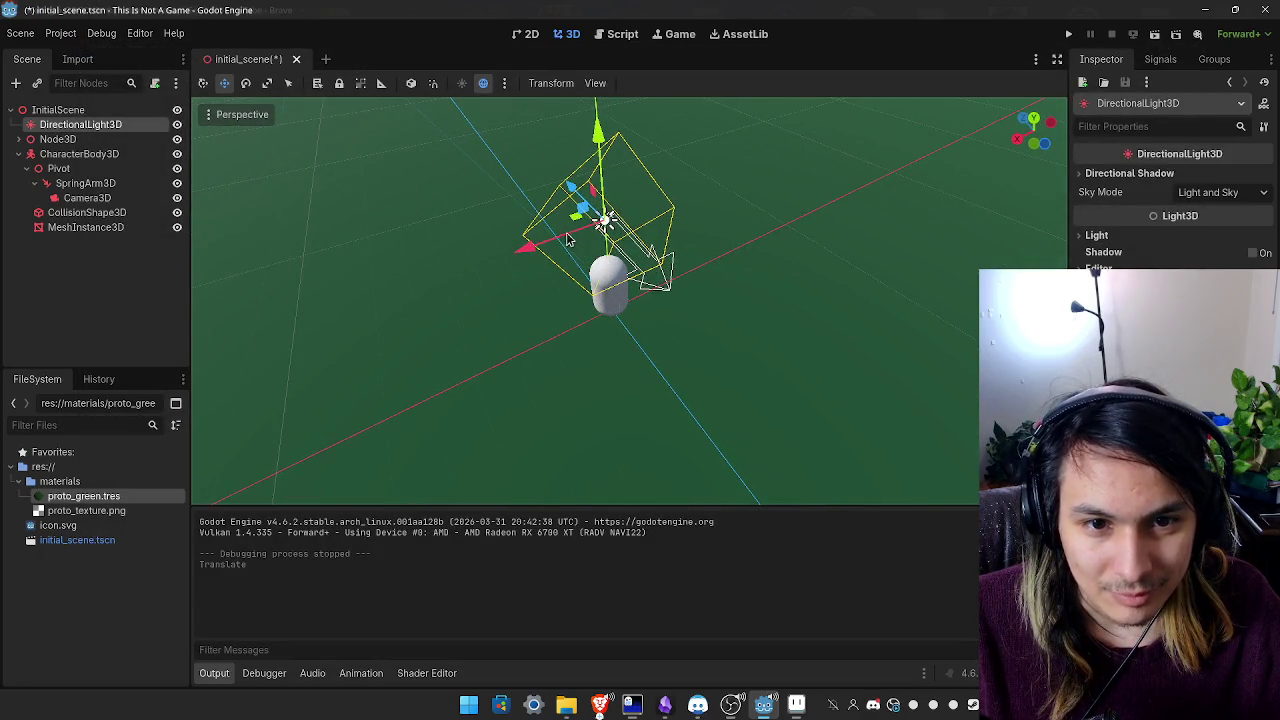
pyautogui.moveTo(547, 241)
pyautogui.mouseDown()
pyautogui.moveTo(414, 278)
pyautogui.moveTo(543, 249)
pyautogui.mouseUp()
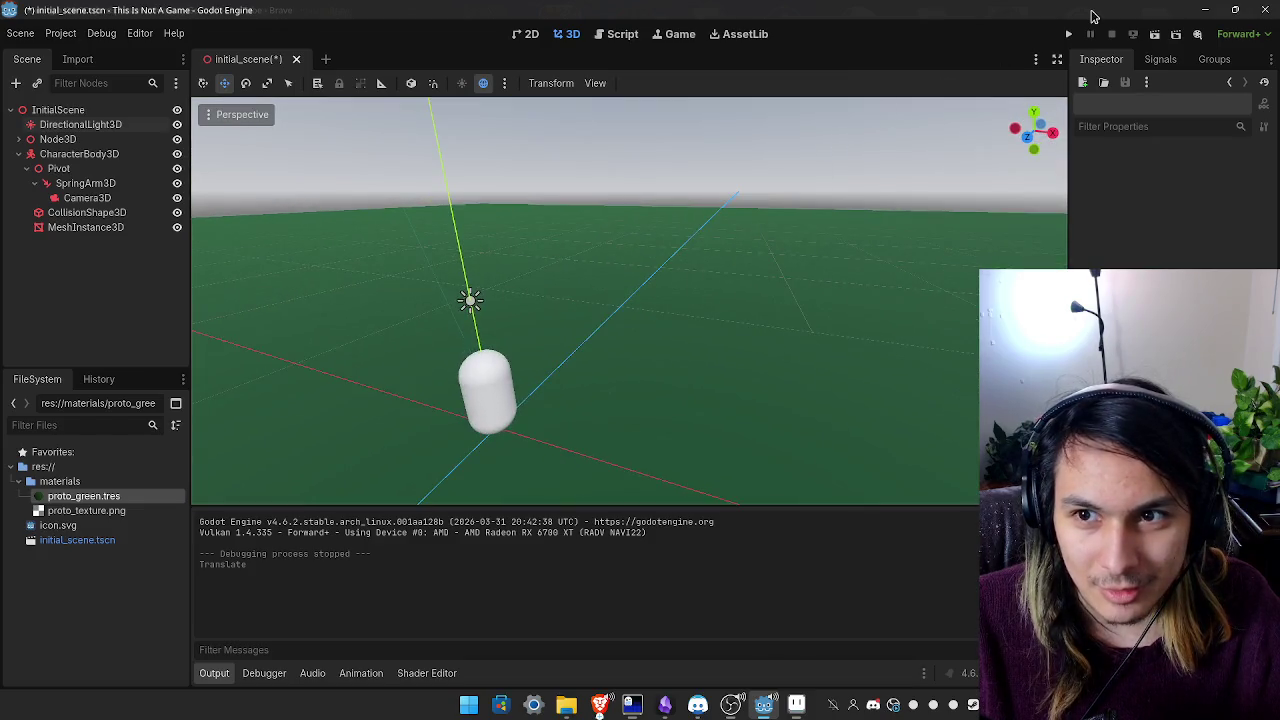
pyautogui.click(1068, 34)
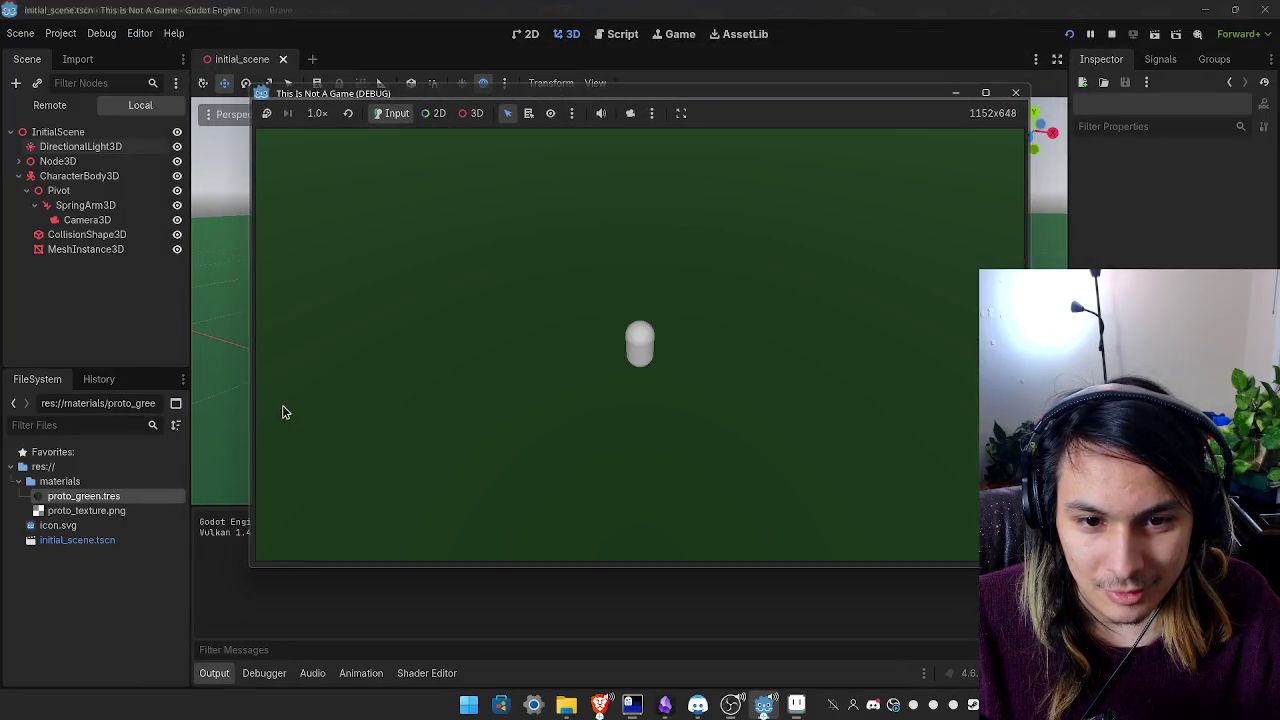
pyautogui.click(1014, 94)
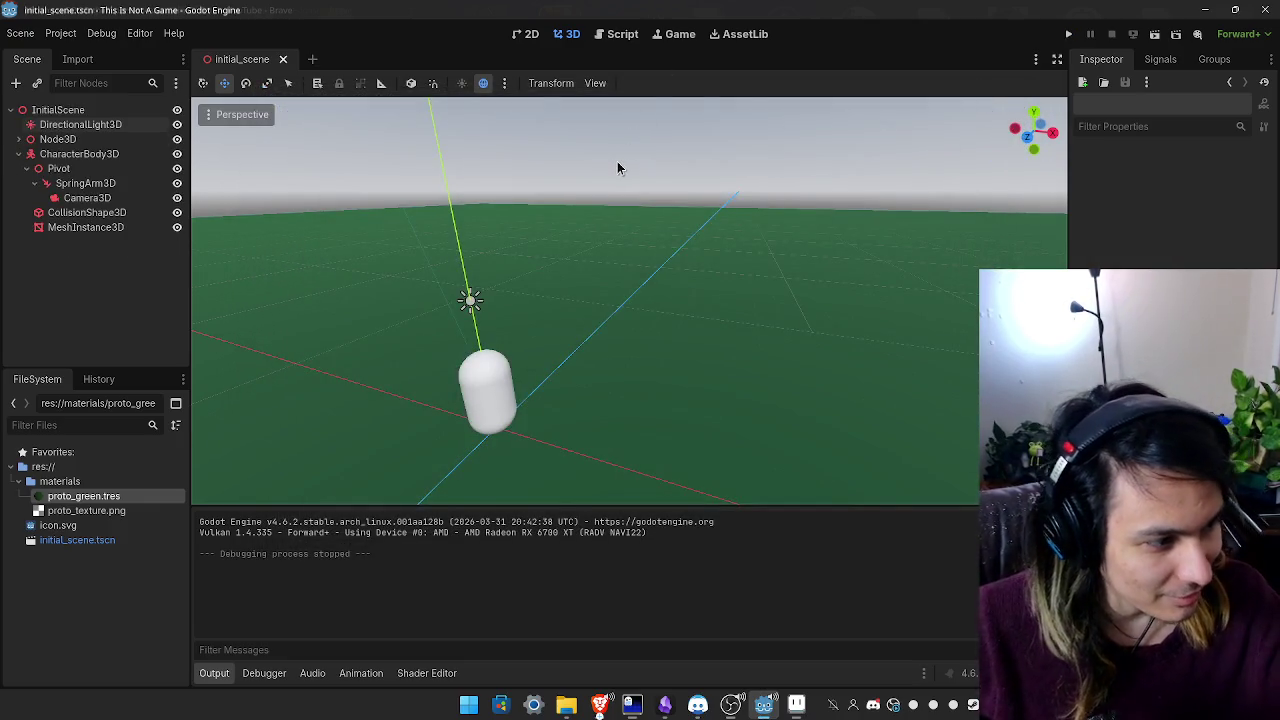
# Collapse the Pivot and CharacterBody3D branches in the scene tree
pyautogui.click(26, 168)
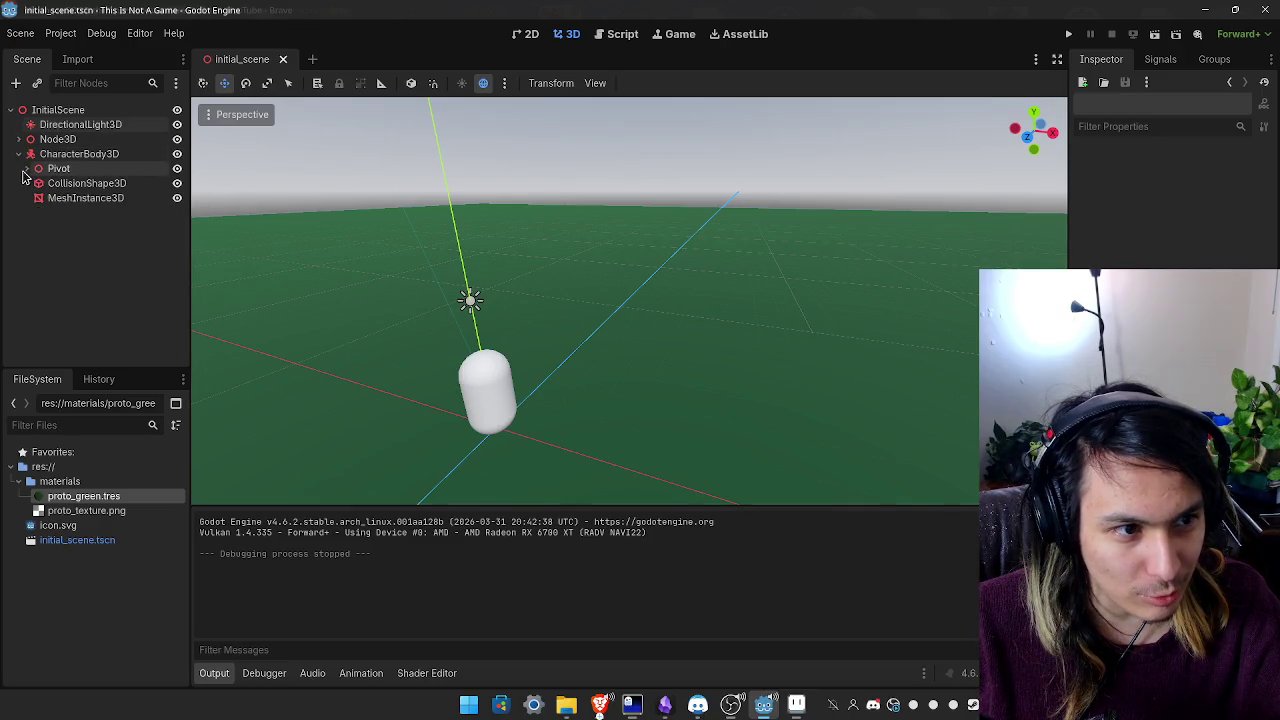
pyautogui.click(18, 155)
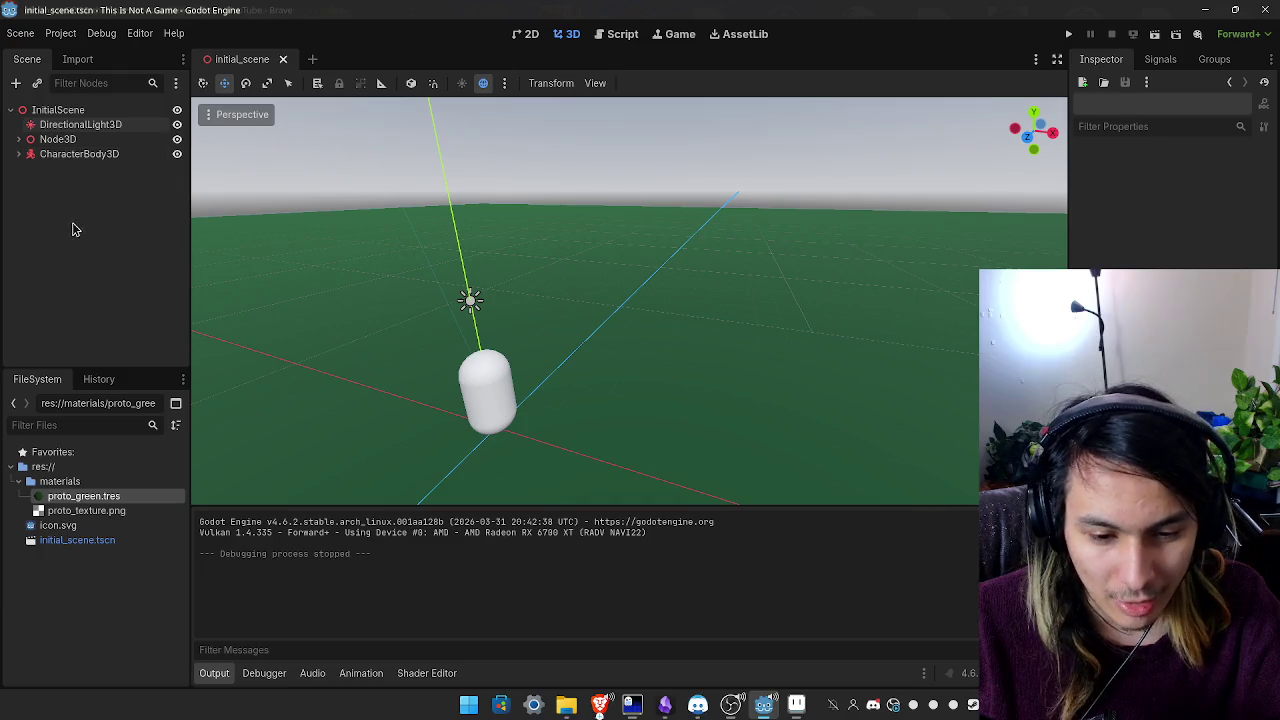
pyautogui.click(600, 706)
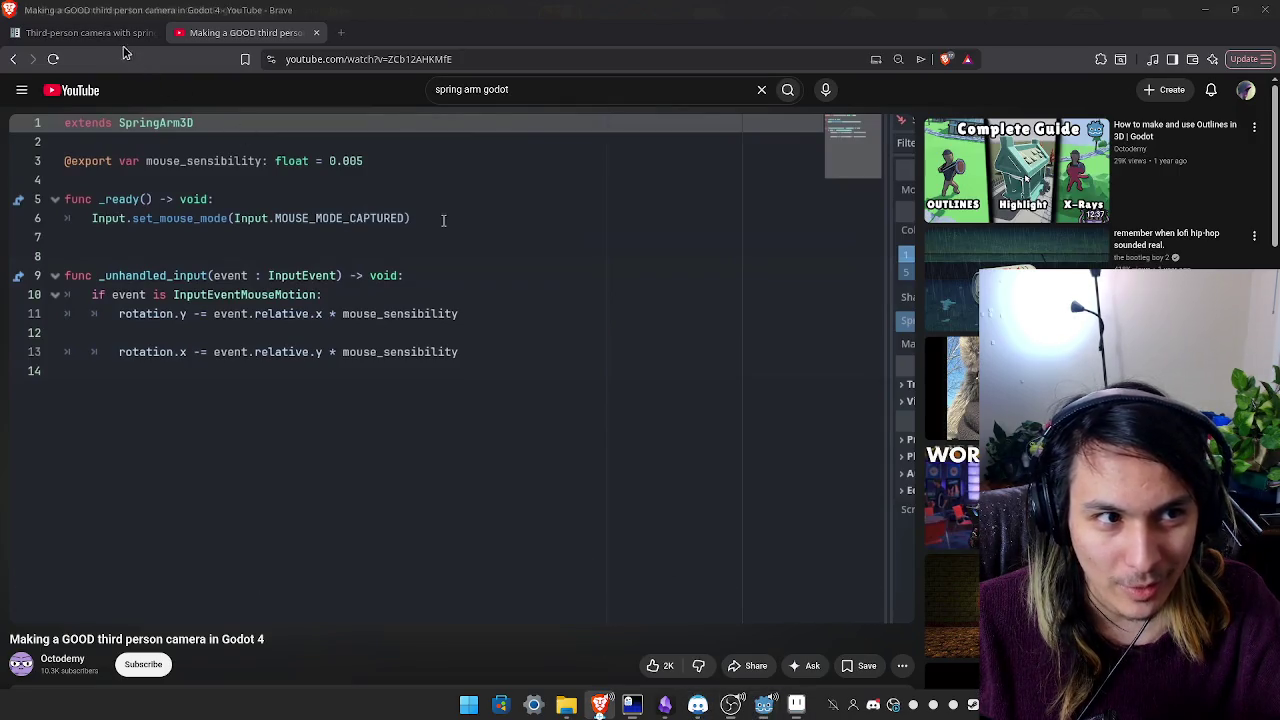
# Go from the spring-arm camera docs to the Input handling 'Using InputEvent' page
pyautogui.click(125, 33)
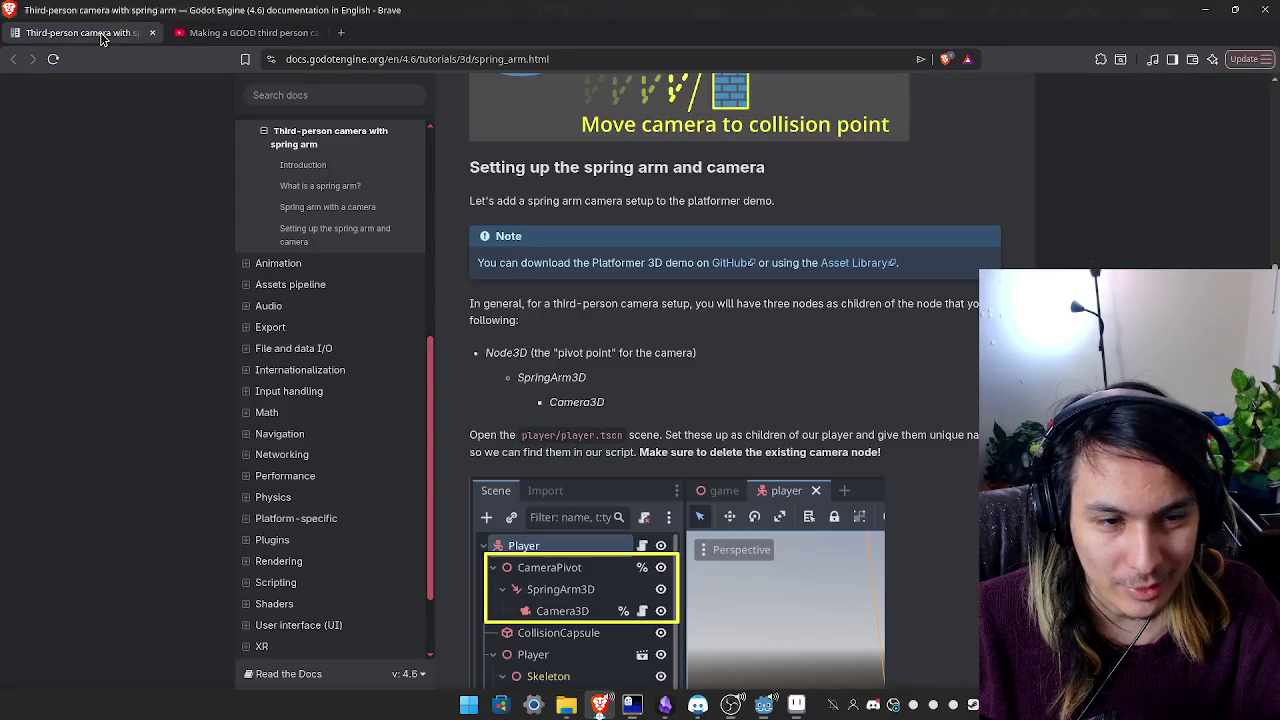
pyautogui.click(322, 391)
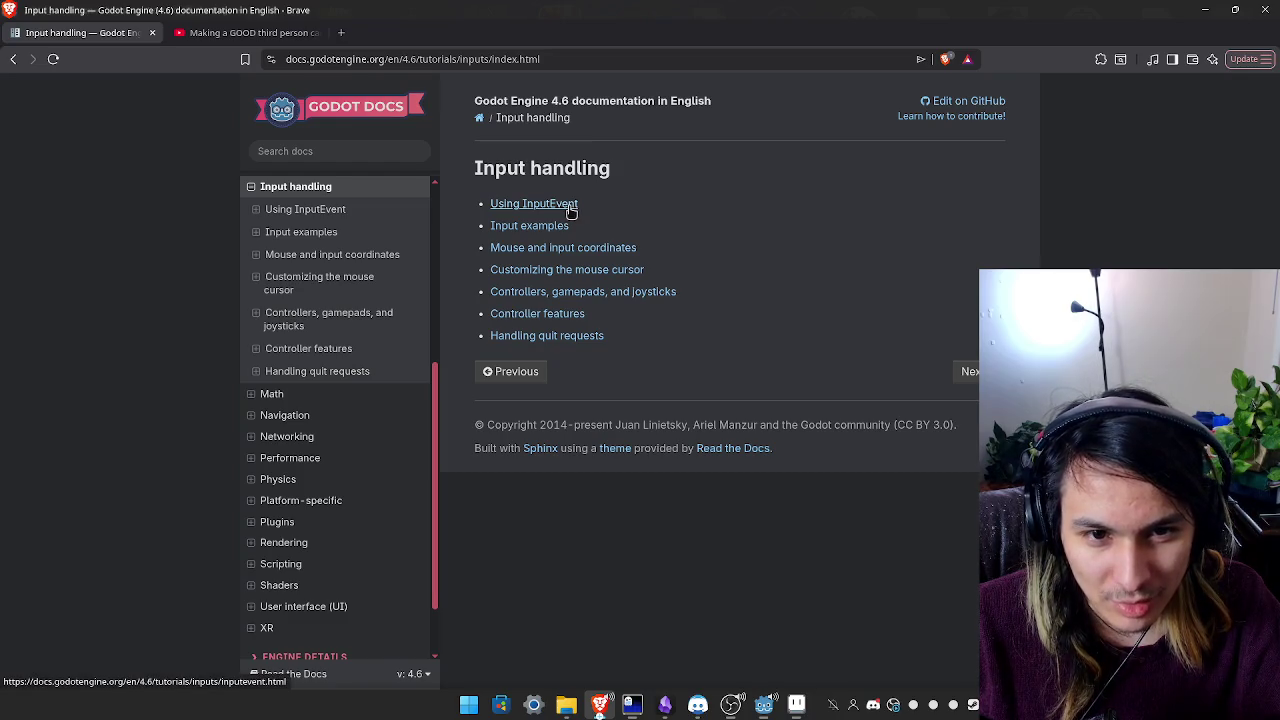
pyautogui.click(571, 206)
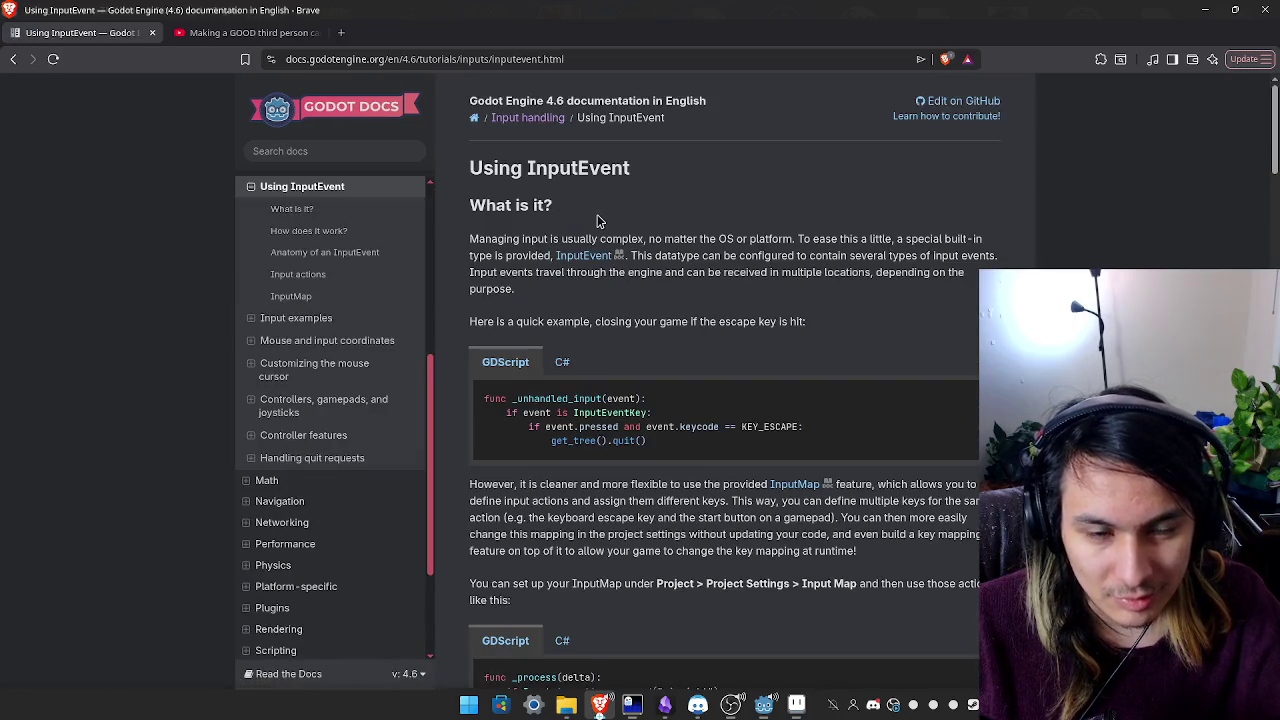
pyautogui.scroll(-5, 598, 220)
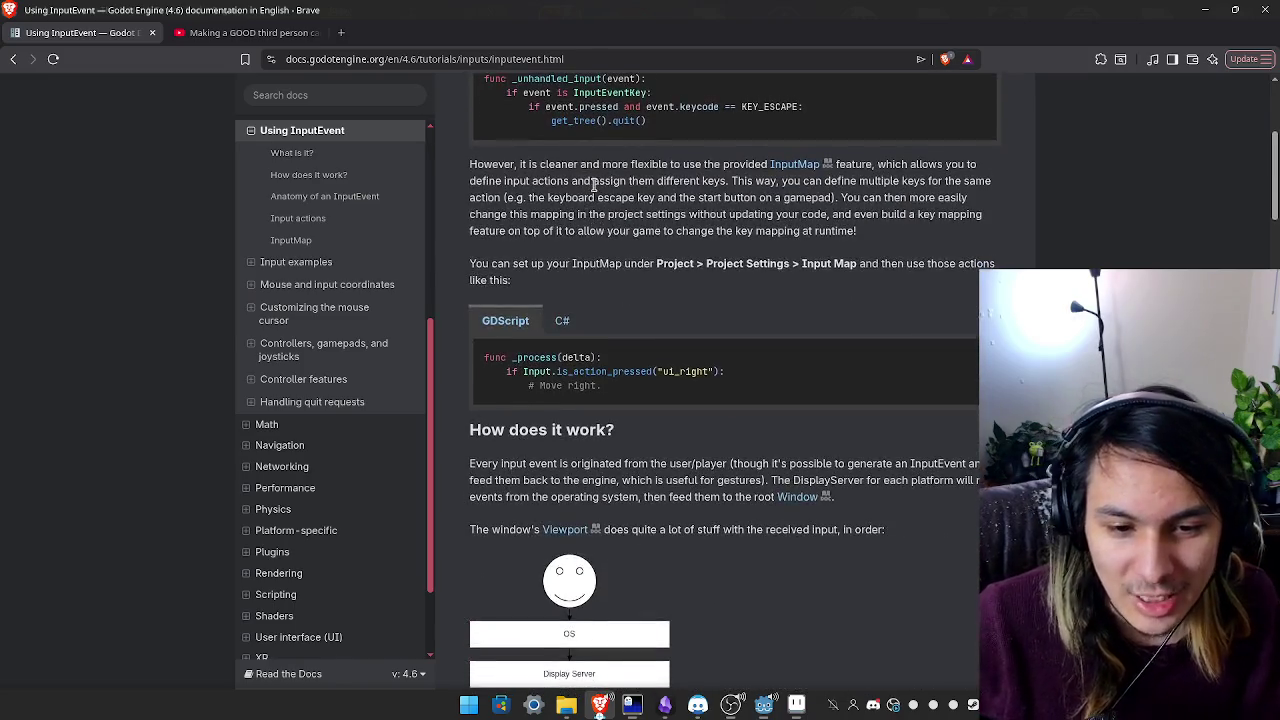
pyautogui.scroll(-10, 594, 185)
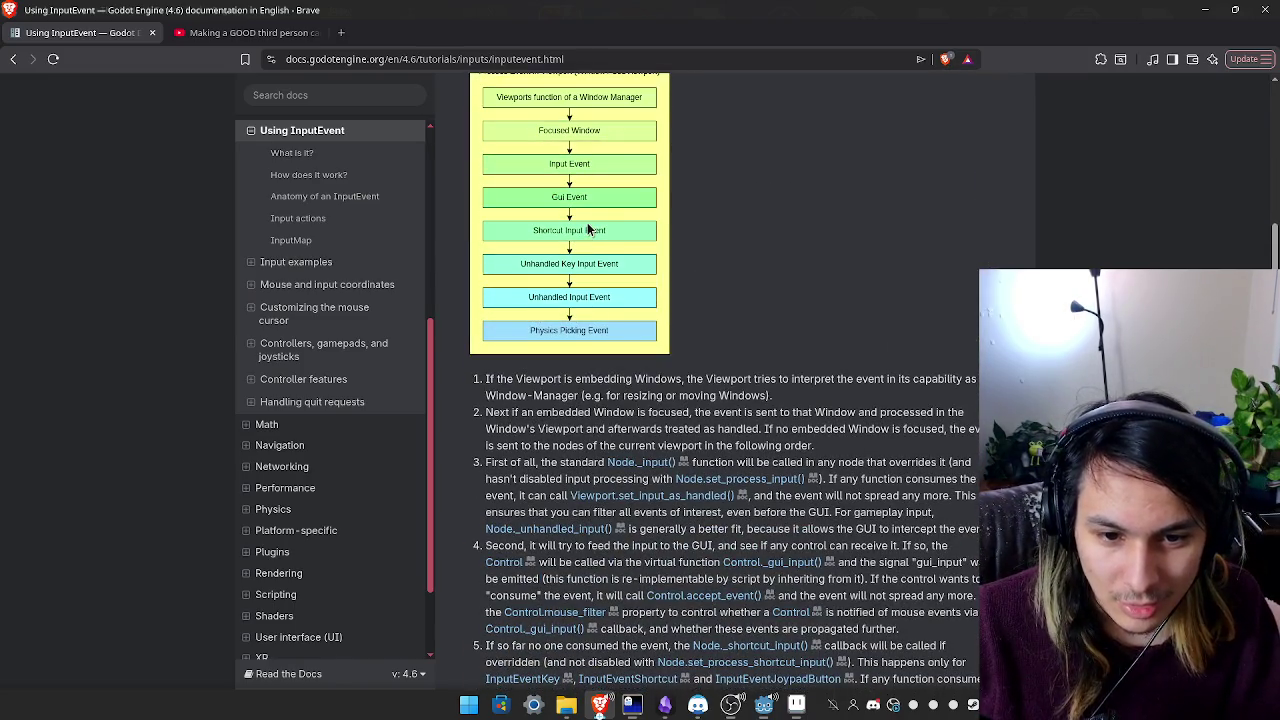
pyautogui.scroll(14, 588, 230)
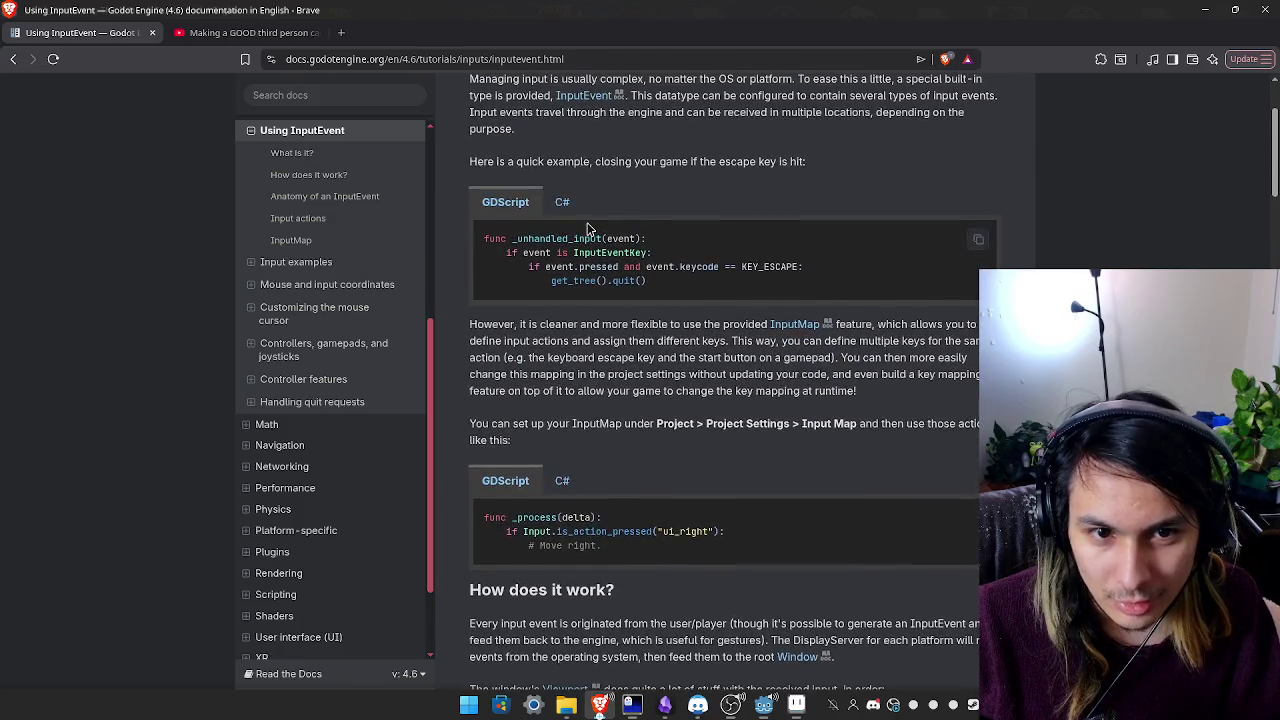
pyautogui.scroll(1, 588, 230)
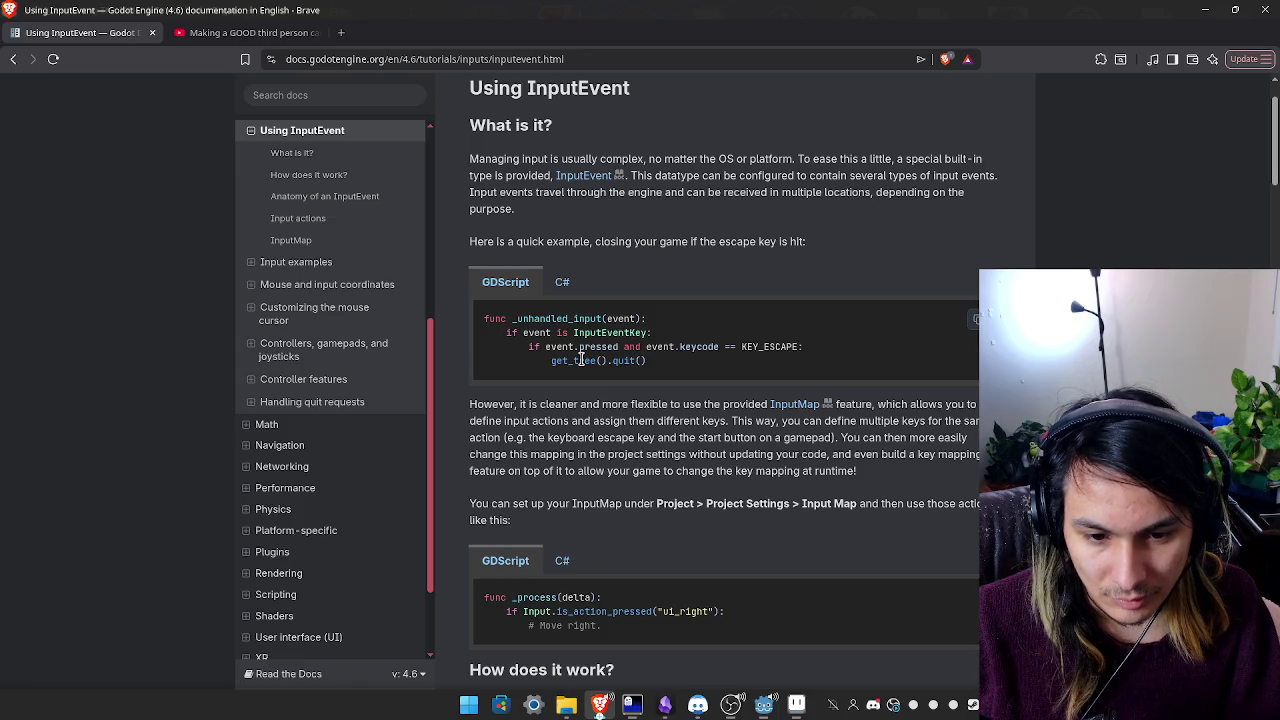
# Read down the Using InputEvent page through Input actions to the InputMap section
pyautogui.scroll(-1, 580, 360)
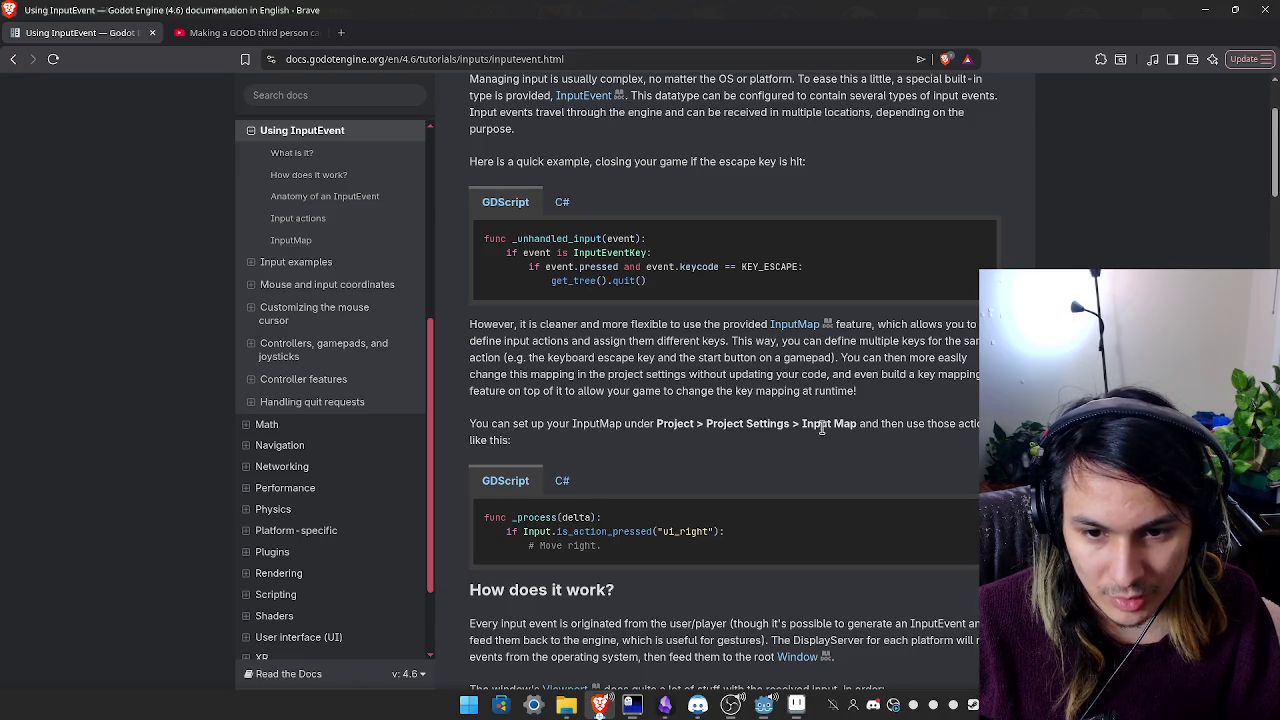
pyautogui.scroll(-4, 604, 444)
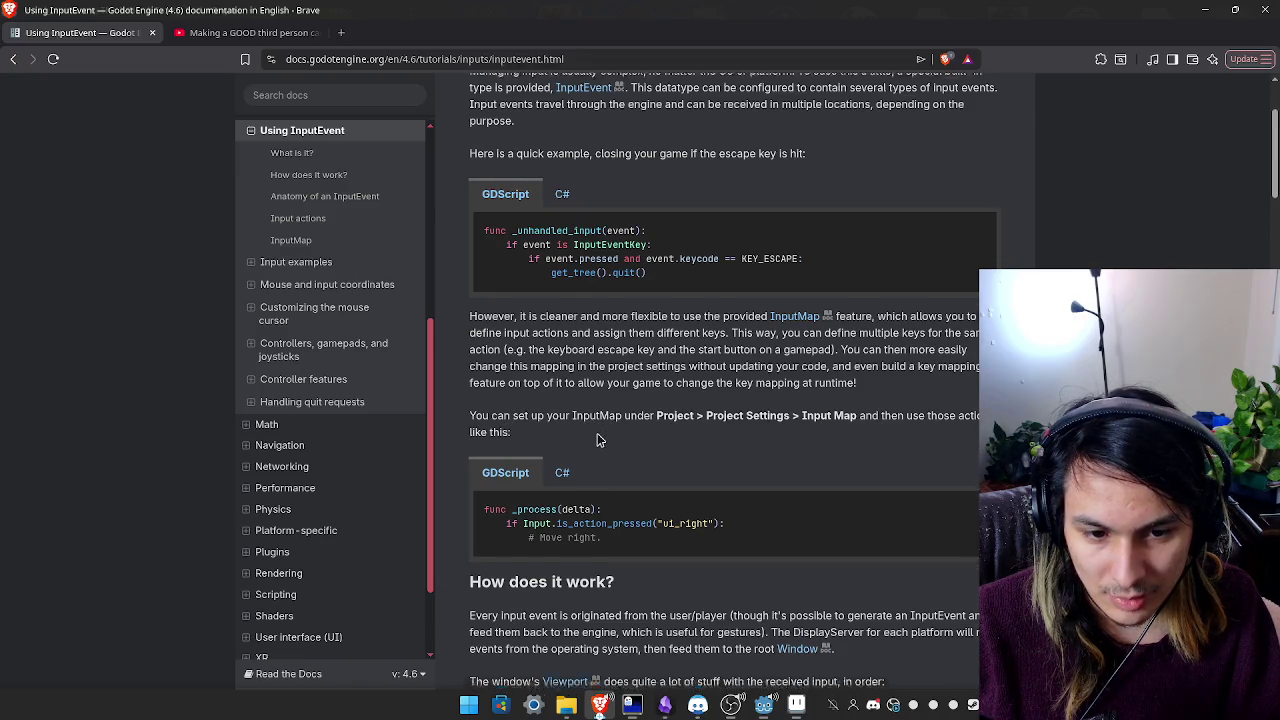
pyautogui.scroll(-5, 610, 416)
pyautogui.scroll(-8, 609, 414)
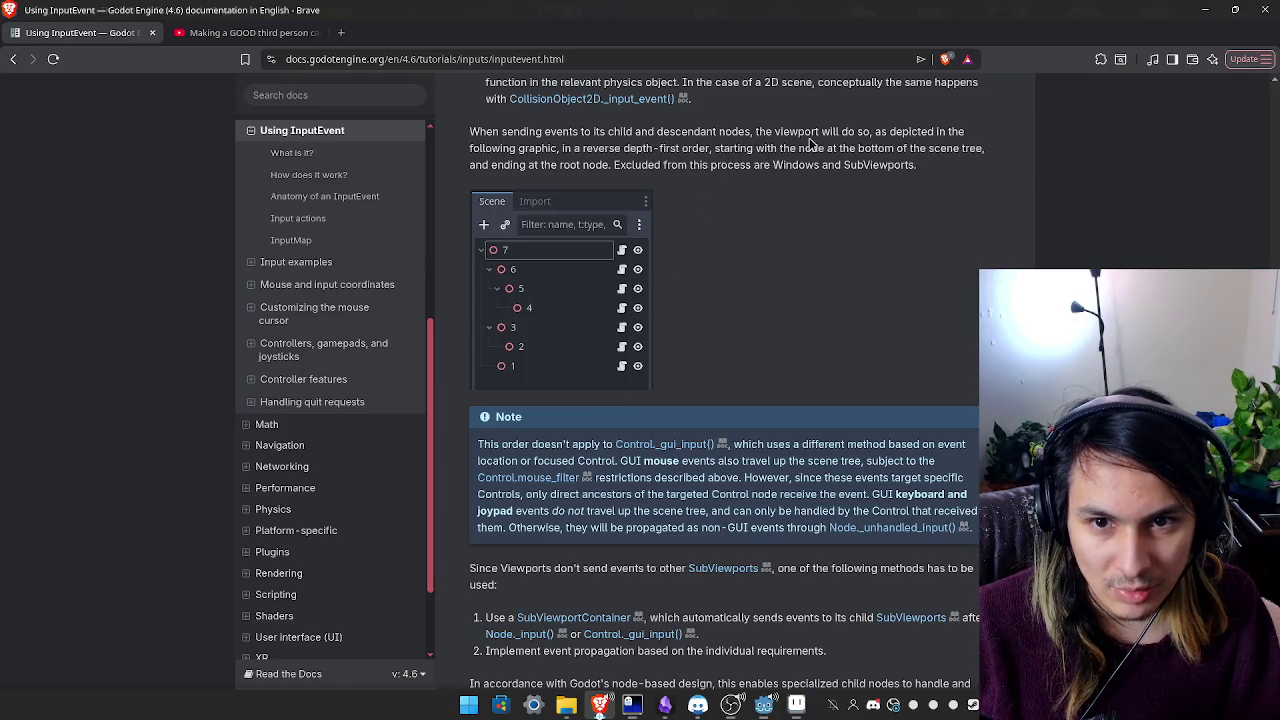
pyautogui.scroll(-3, 749, 176)
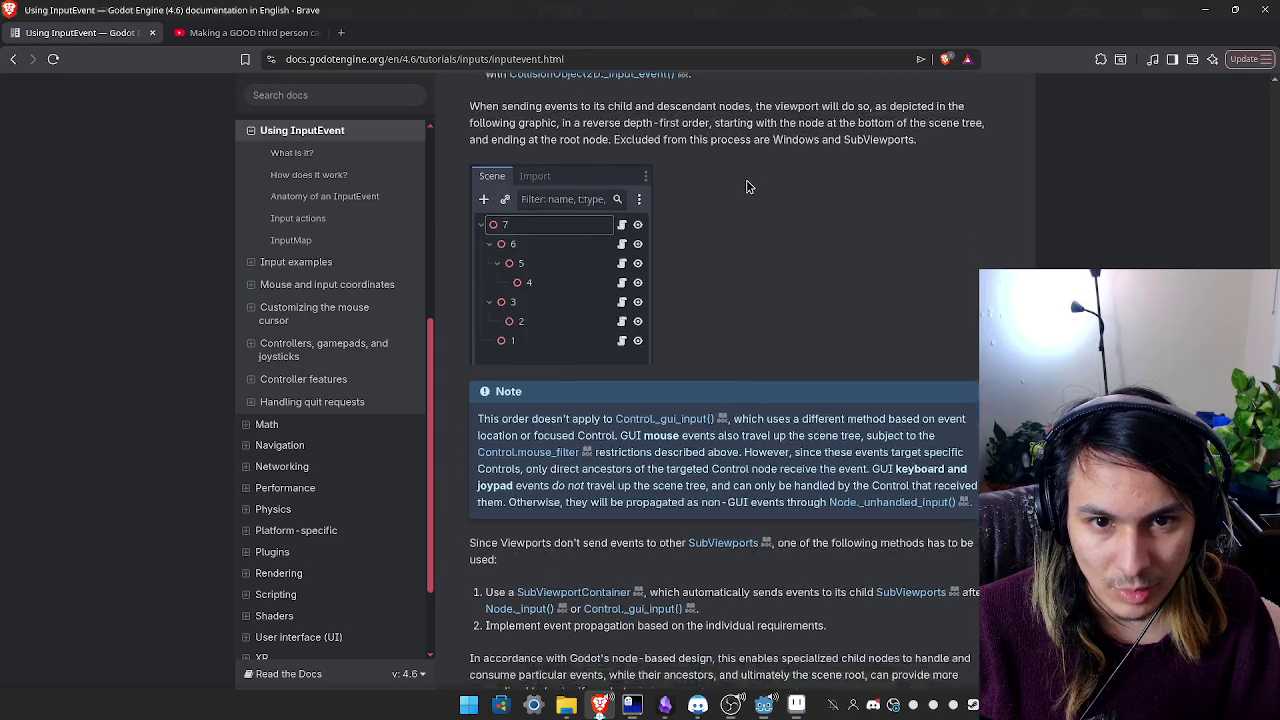
pyautogui.scroll(-5, 749, 185)
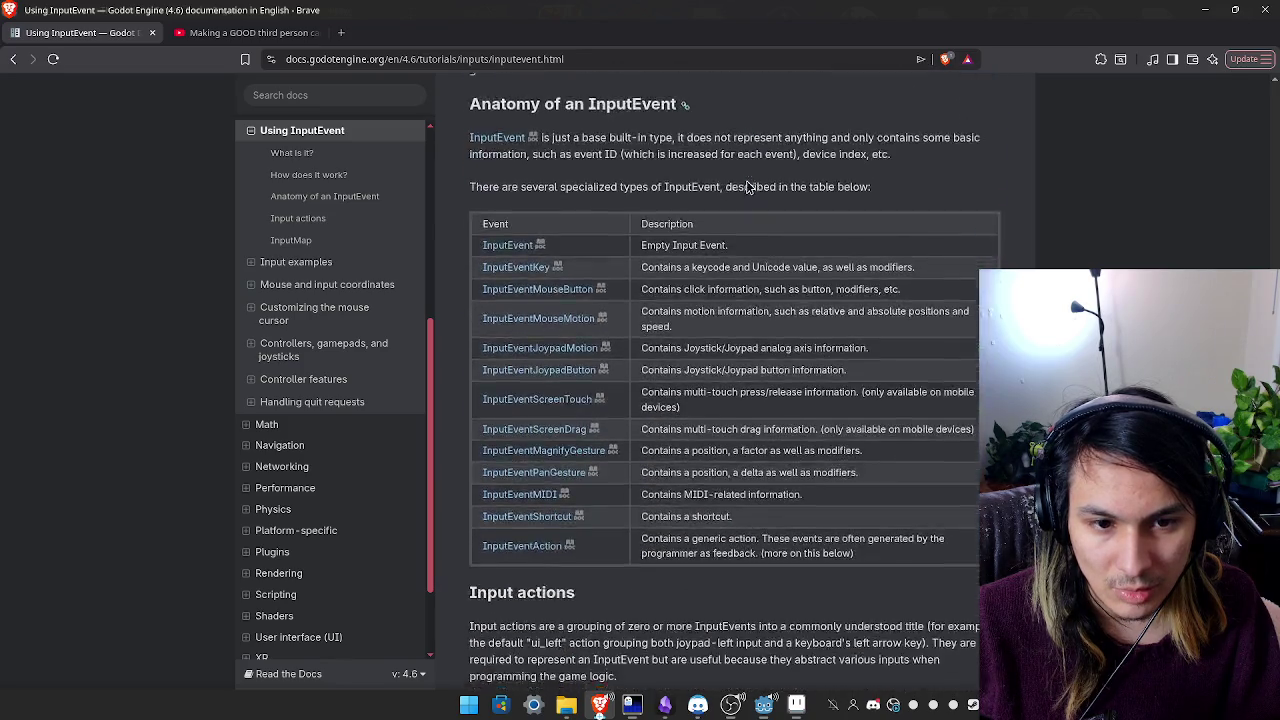
pyautogui.scroll(-1, 690, 370)
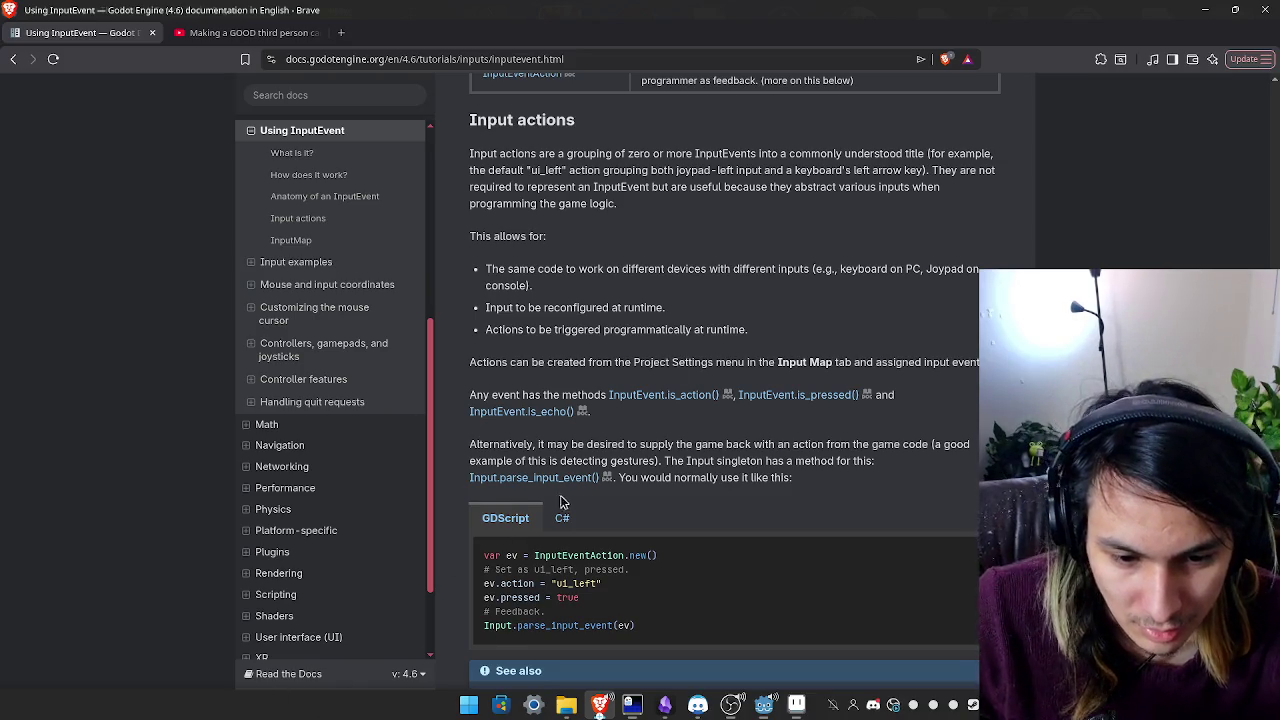
pyautogui.scroll(-4, 578, 469)
pyautogui.scroll(-3, 578, 469)
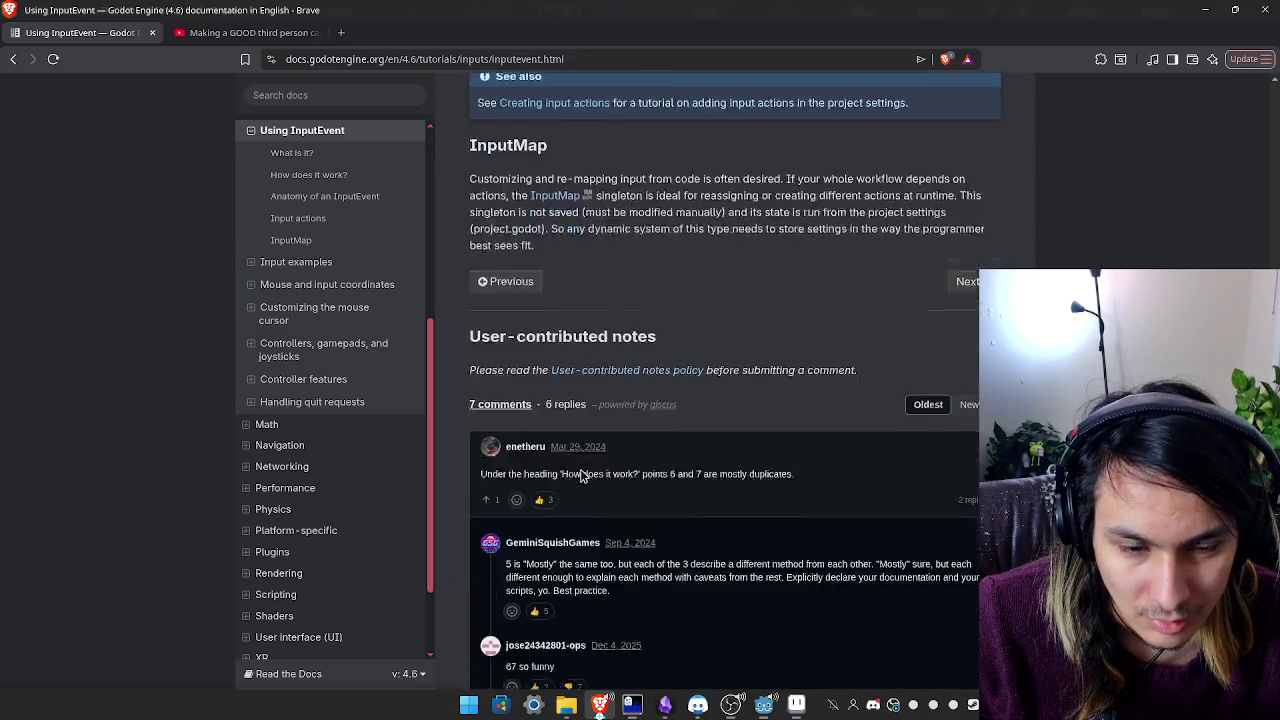
pyautogui.scroll(4, 580, 476)
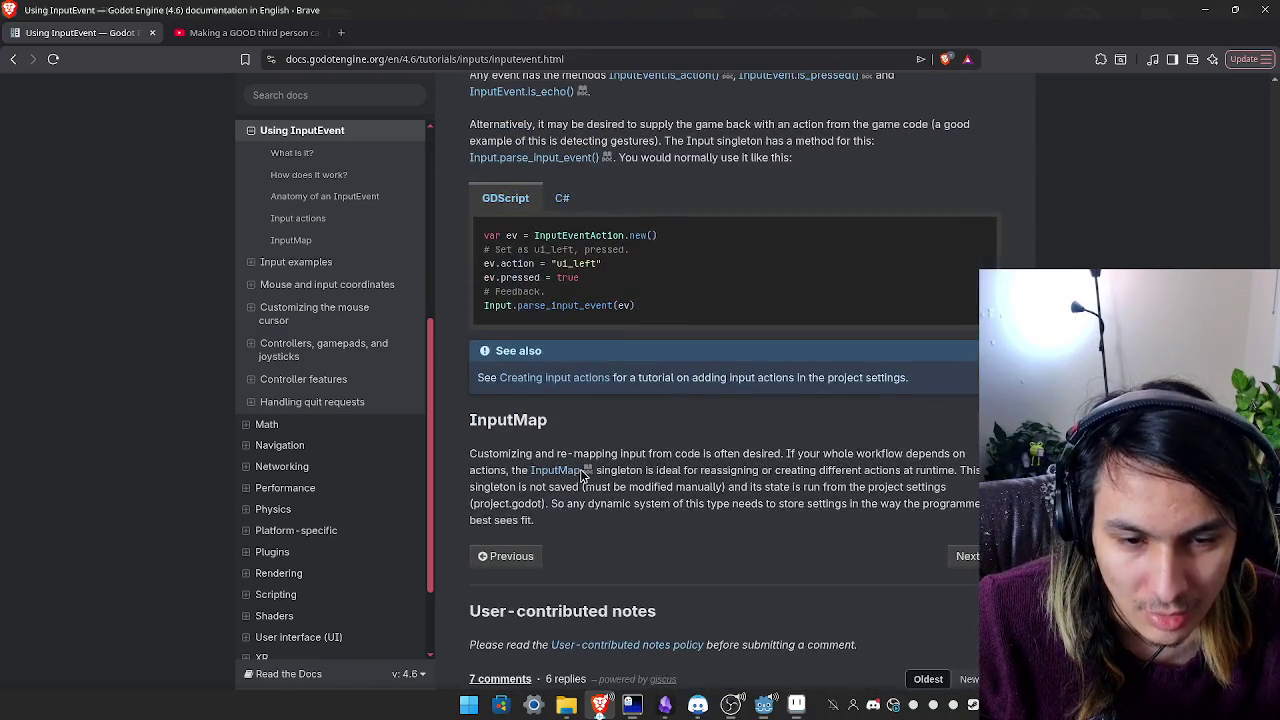
pyautogui.click(789, 711)
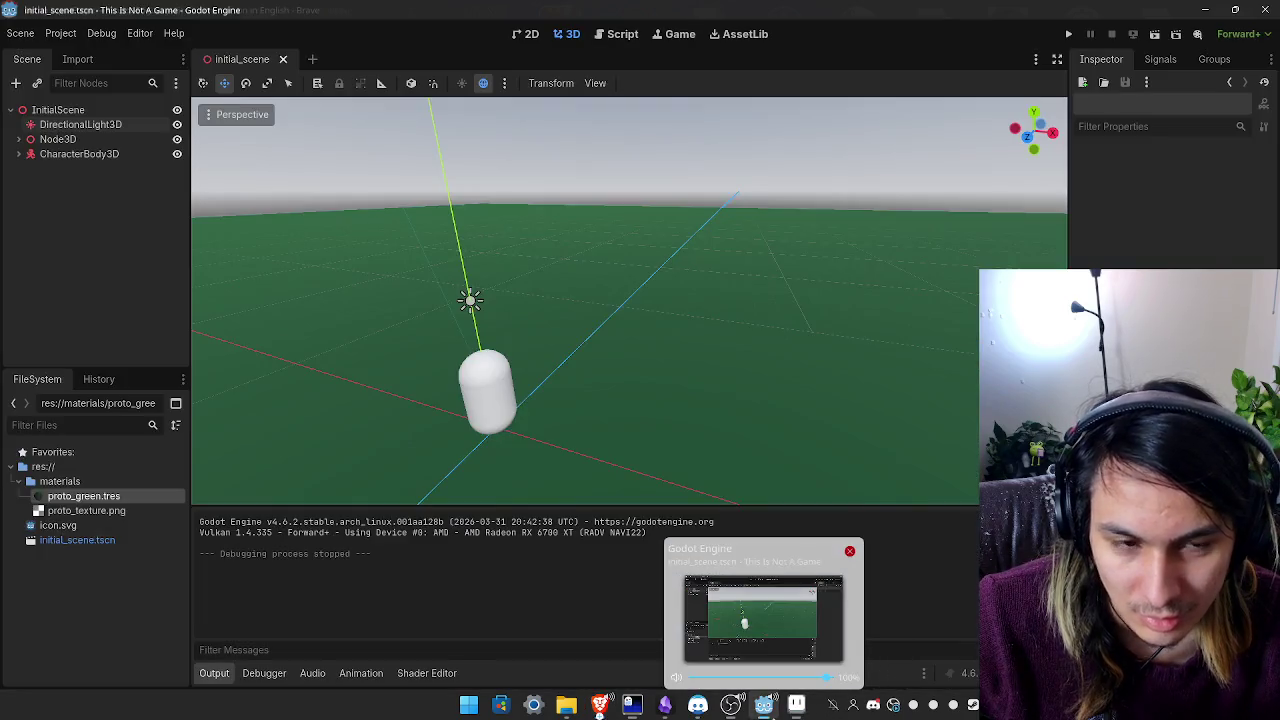
# Expand CharacterBody3D, then abandon attaching a 'player' script to it
pyautogui.click(19, 154)
pyautogui.rightClick(78, 155)
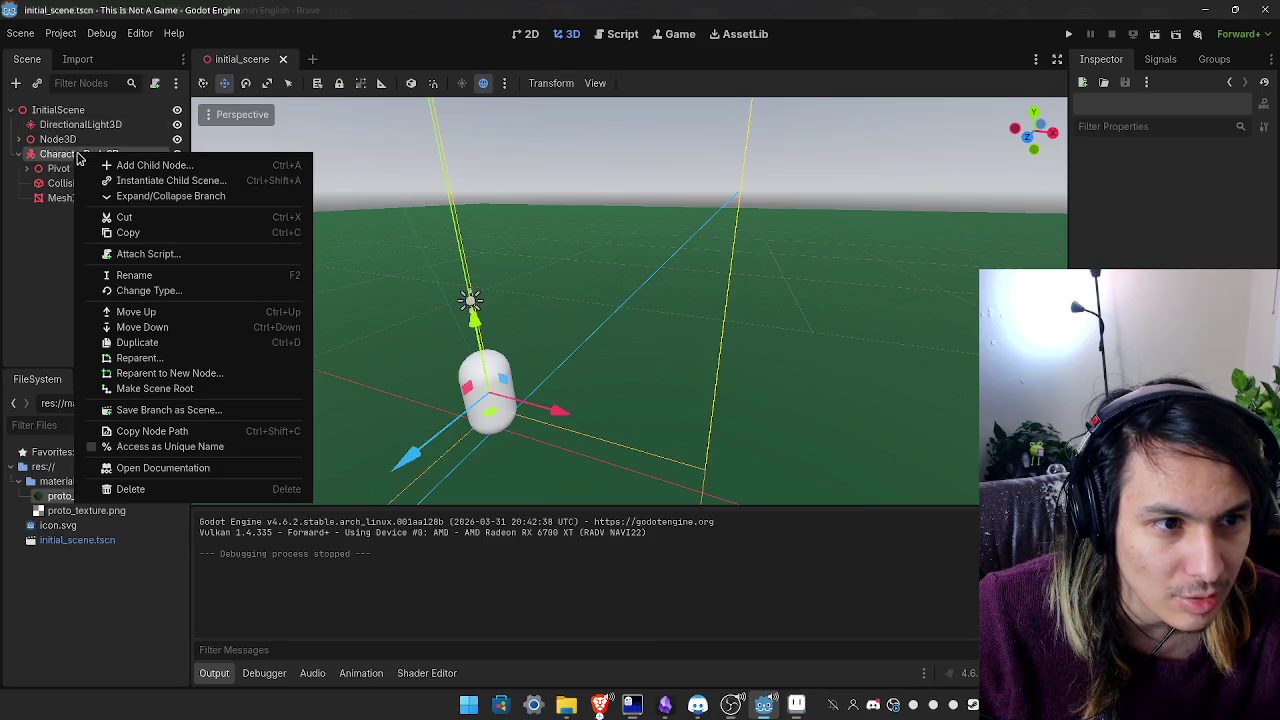
pyautogui.click(185, 261)
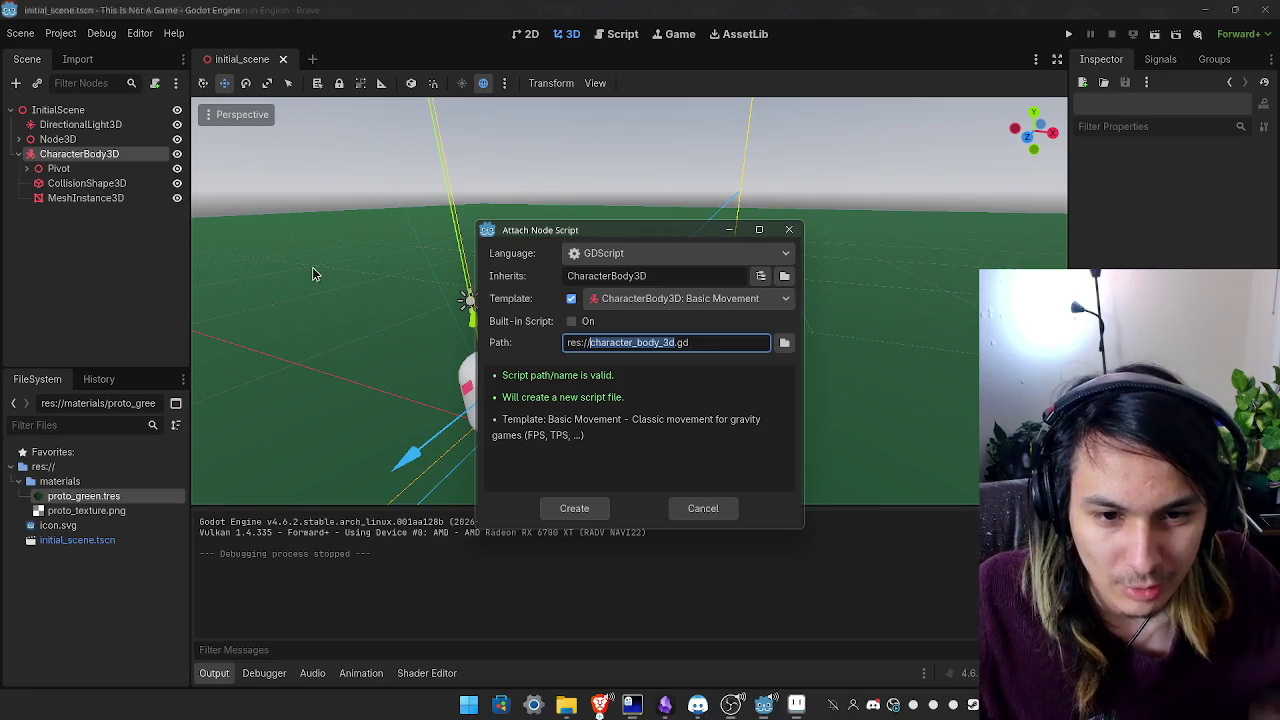
pyautogui.write('player')
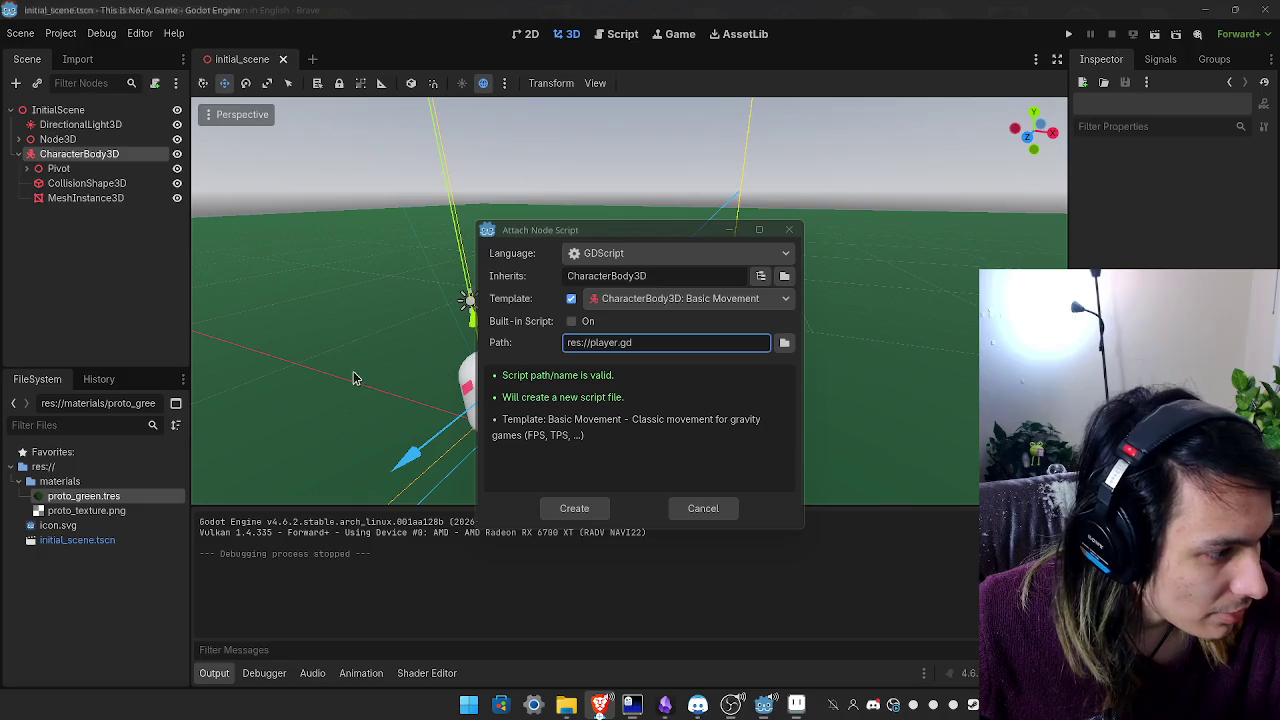
pyautogui.click(789, 230)
pyautogui.rightClick(60, 154)
pyautogui.click(95, 165)
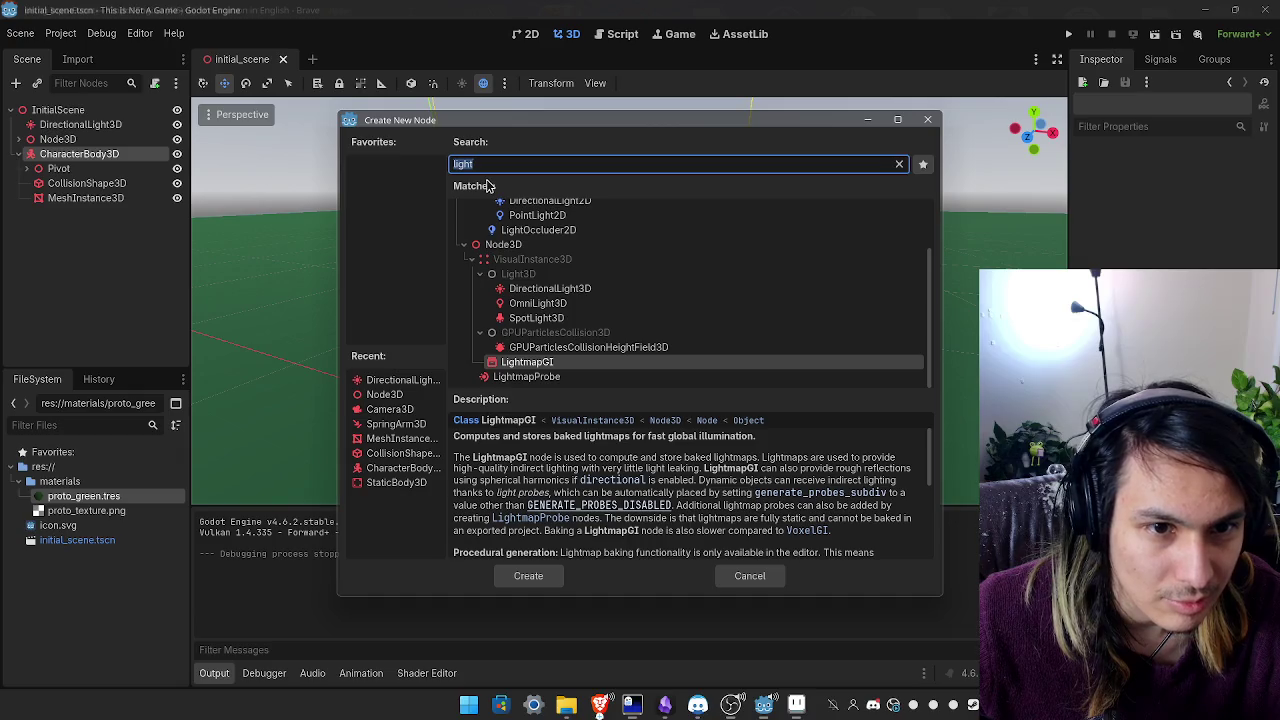
# Add a Node3D and move it under CharacterBody3D
pyautogui.write('Pin')
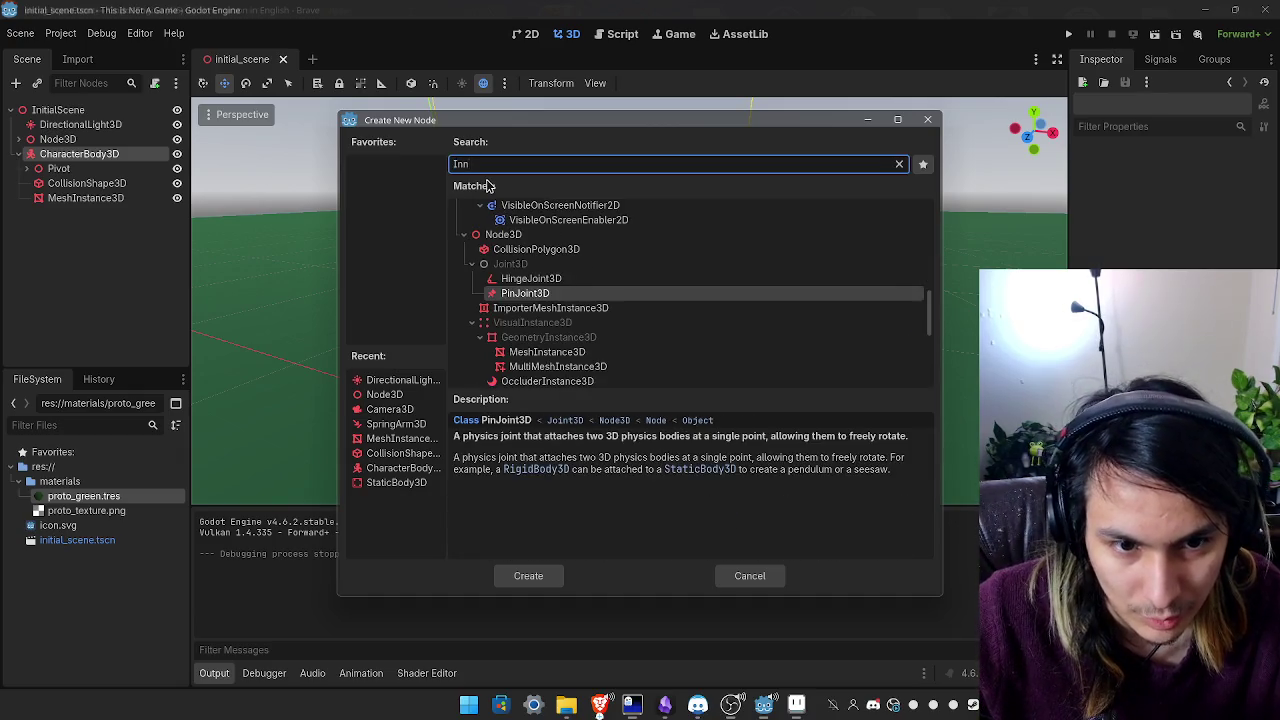
pyautogui.press('BackSpace')
pyautogui.press('BackSpace')
pyautogui.press('BackSpace')
pyautogui.write('noder')
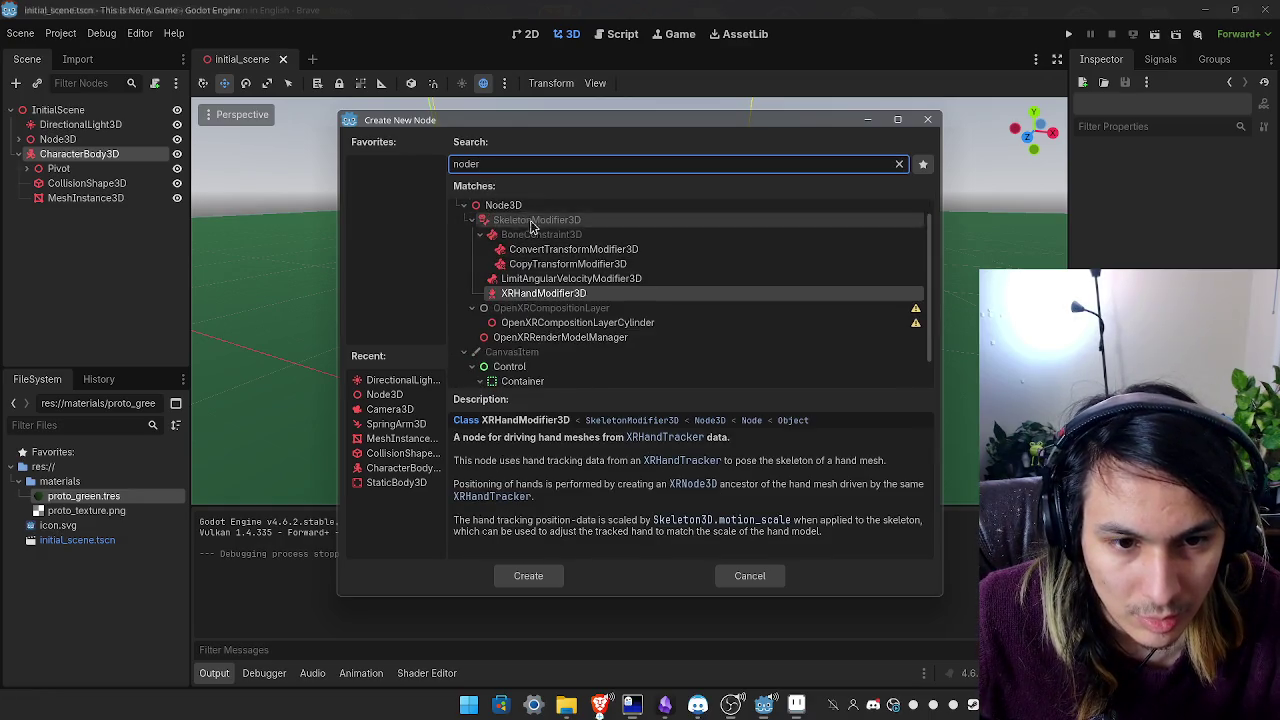
pyautogui.scroll(1, 492, 205)
pyautogui.click(500, 228)
pyautogui.doubleClick(500, 228)
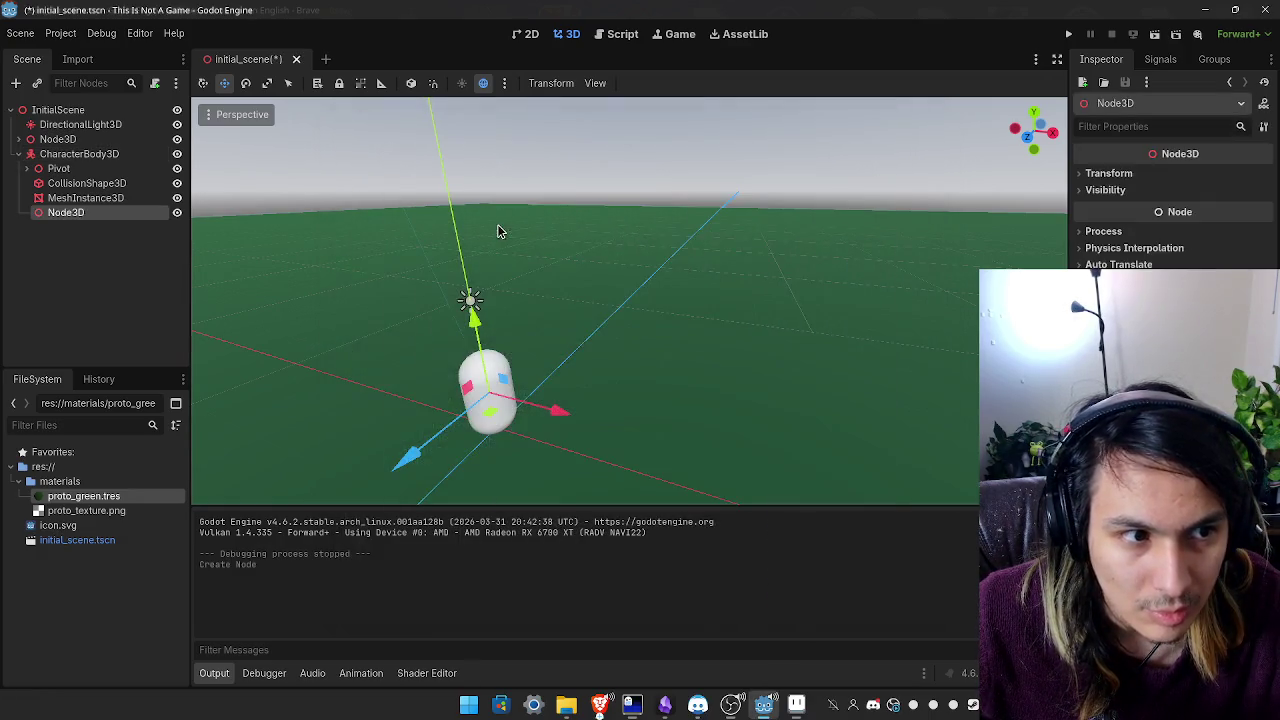
pyautogui.moveTo(60, 212); pyautogui.dragTo(57, 165)
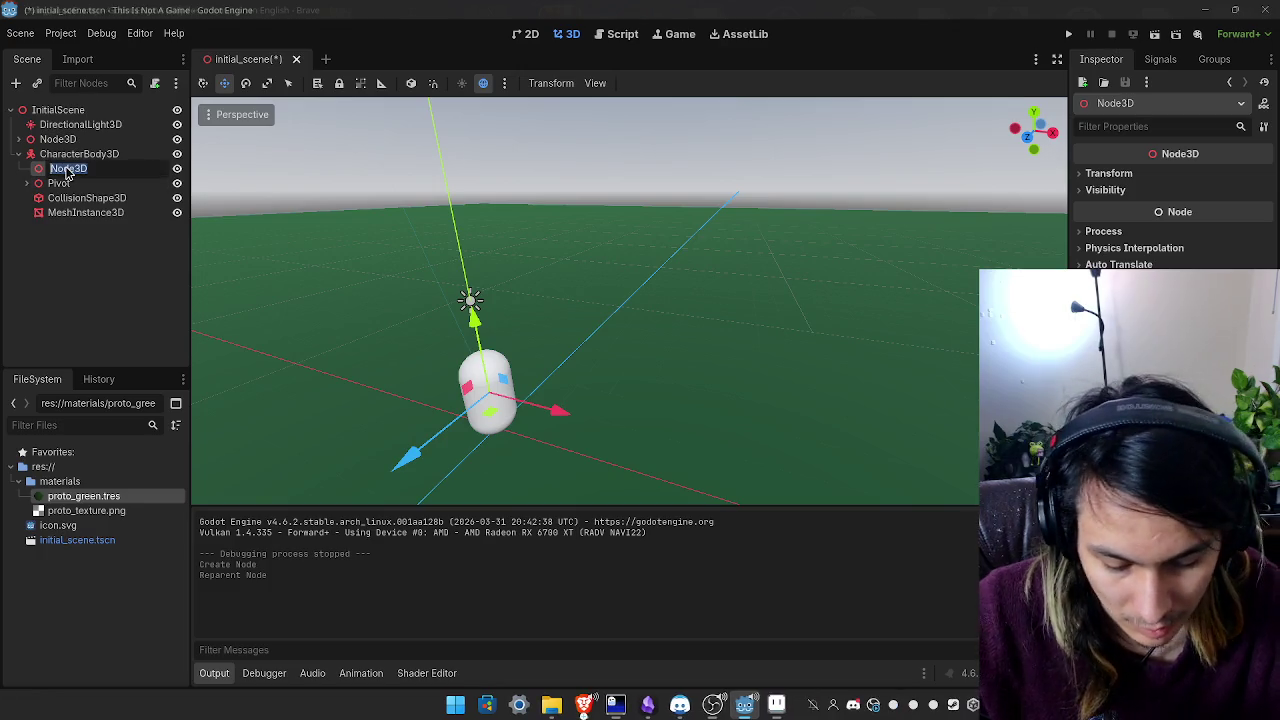
# Rename the node to 'Input' and move it directly under InitialScene
pyautogui.click(66, 170)
pyautogui.write('put')
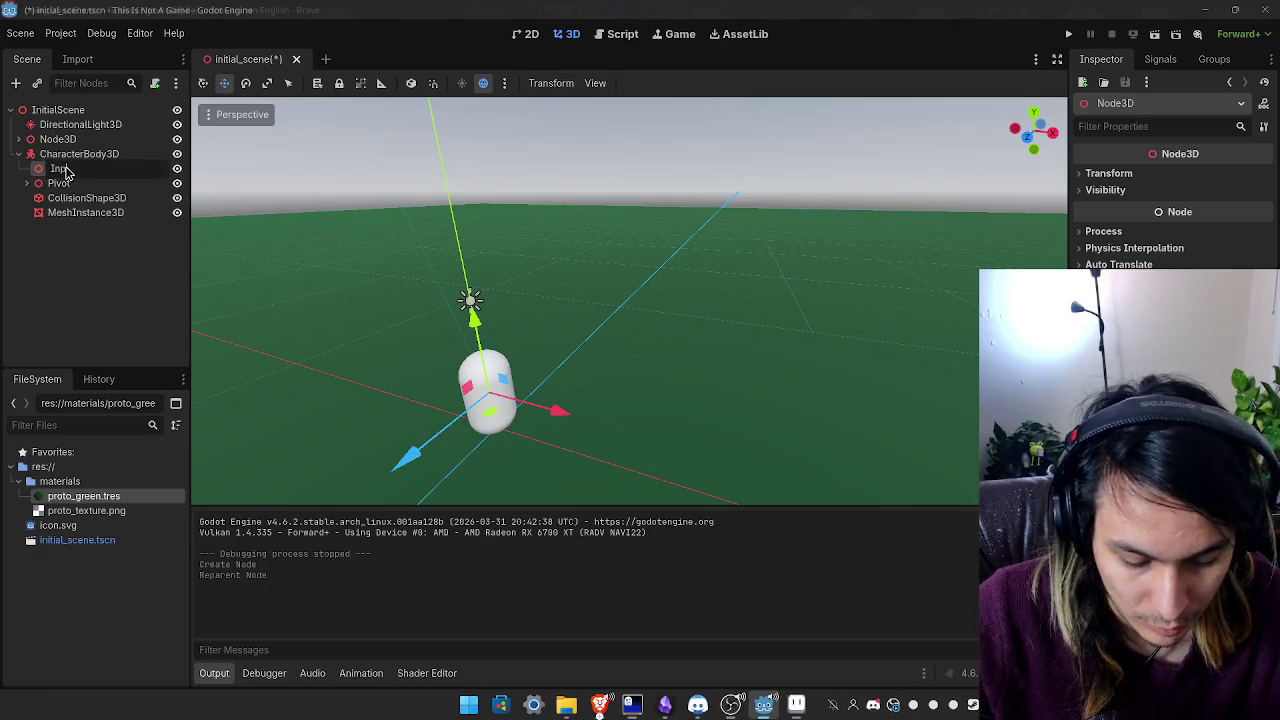
pyautogui.press('Return')
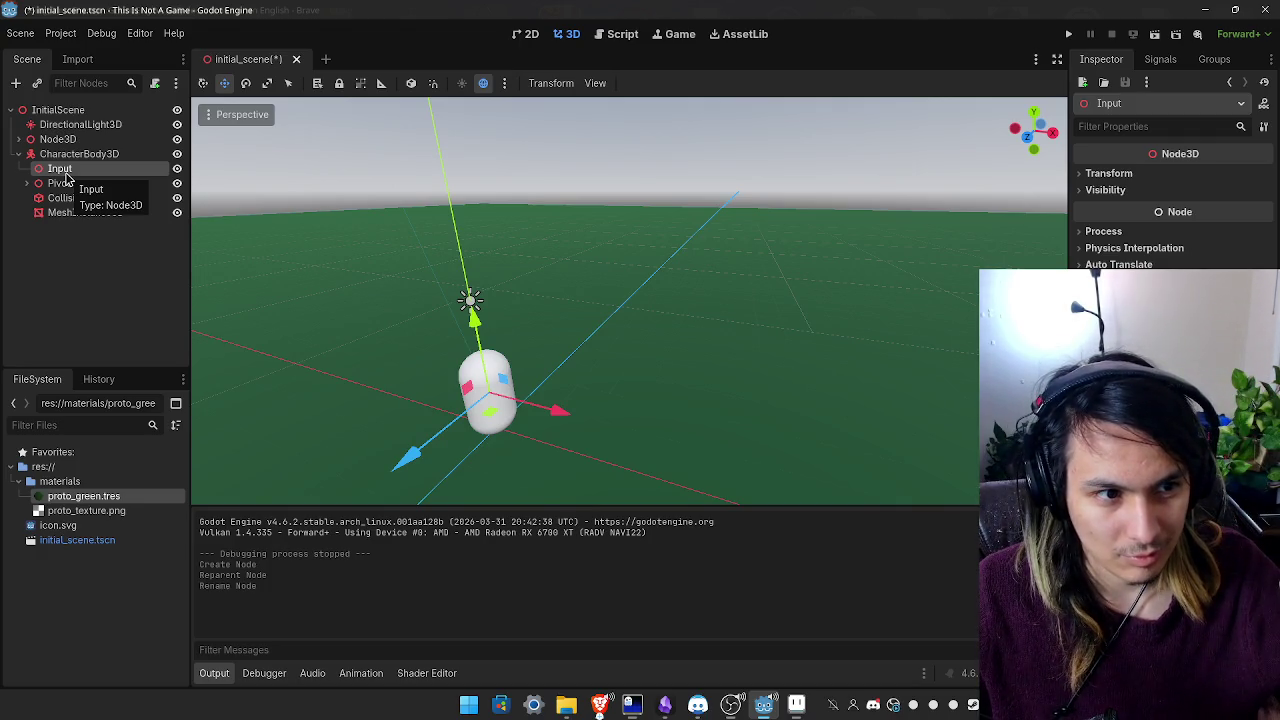
pyautogui.rightClick(67, 177)
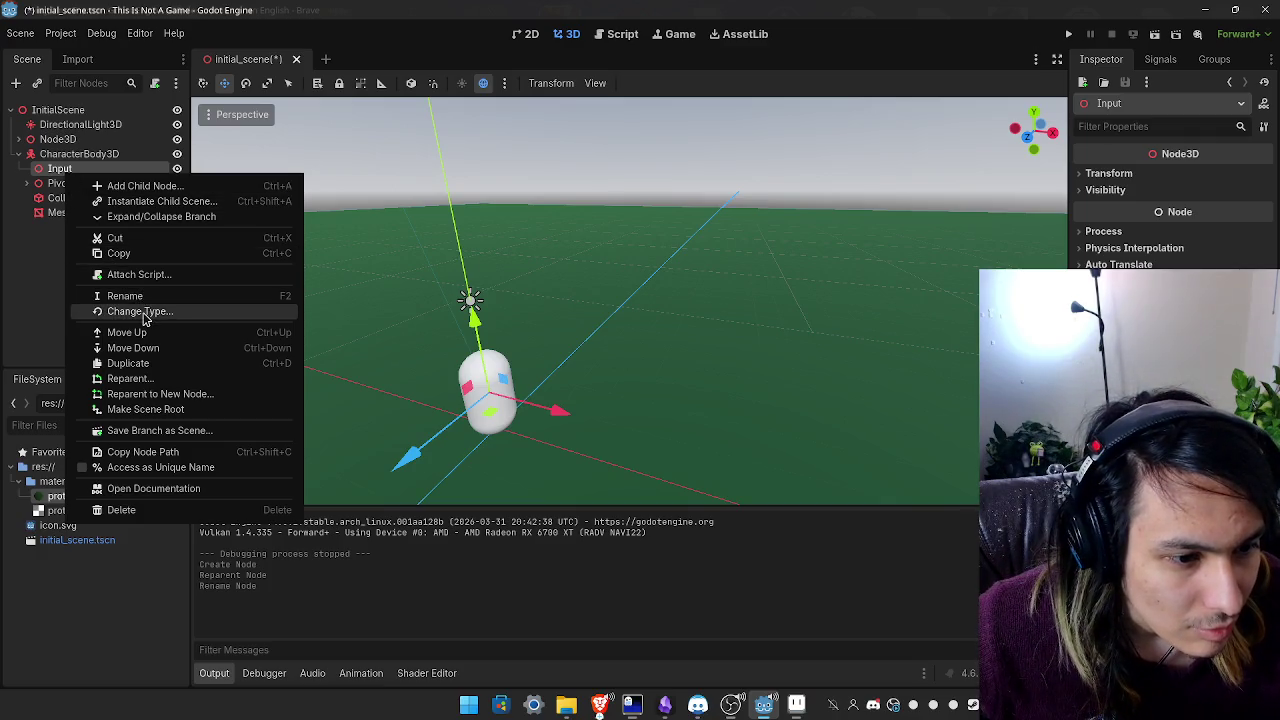
pyautogui.click(166, 512)
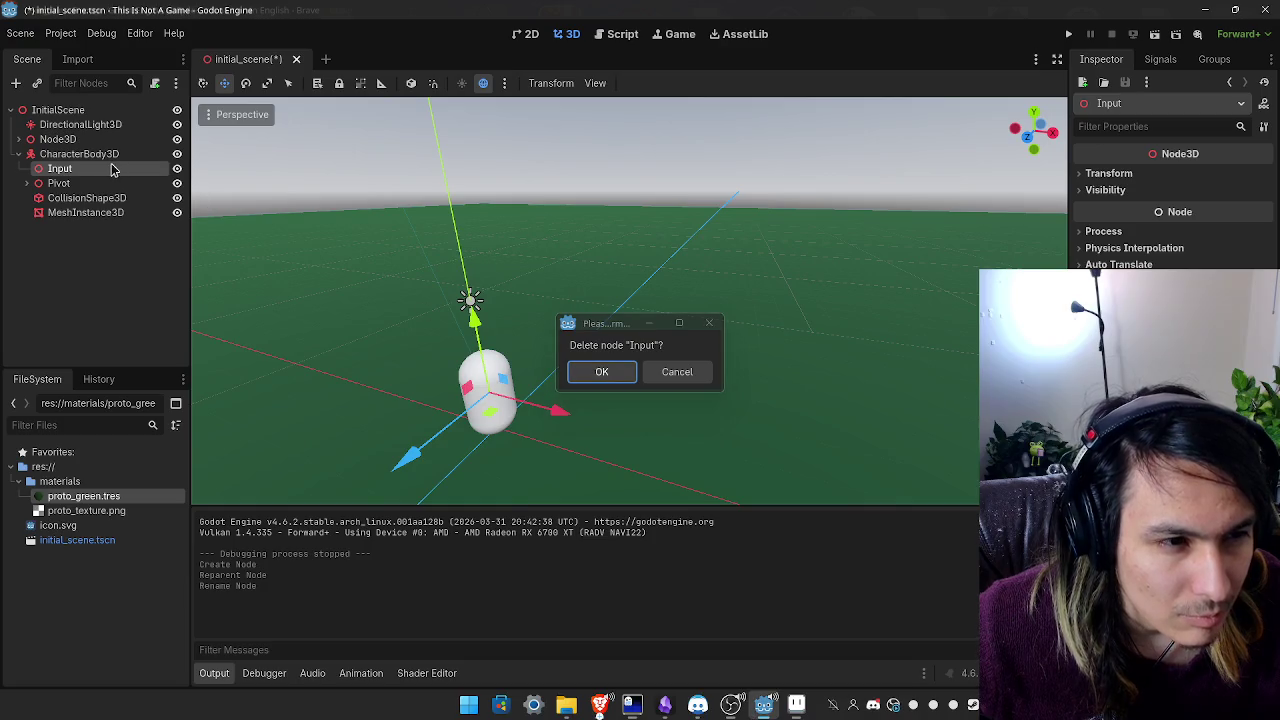
pyautogui.click(709, 323)
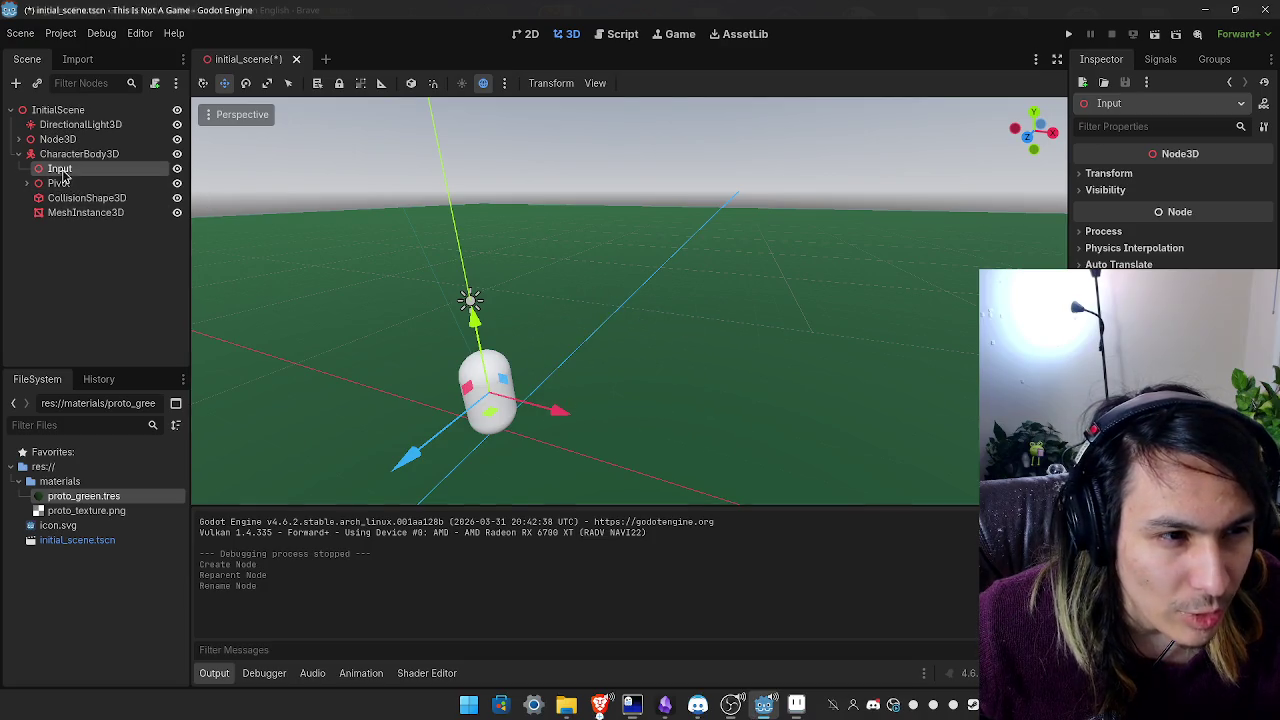
pyautogui.moveTo(60, 170); pyautogui.dragTo(85, 117)
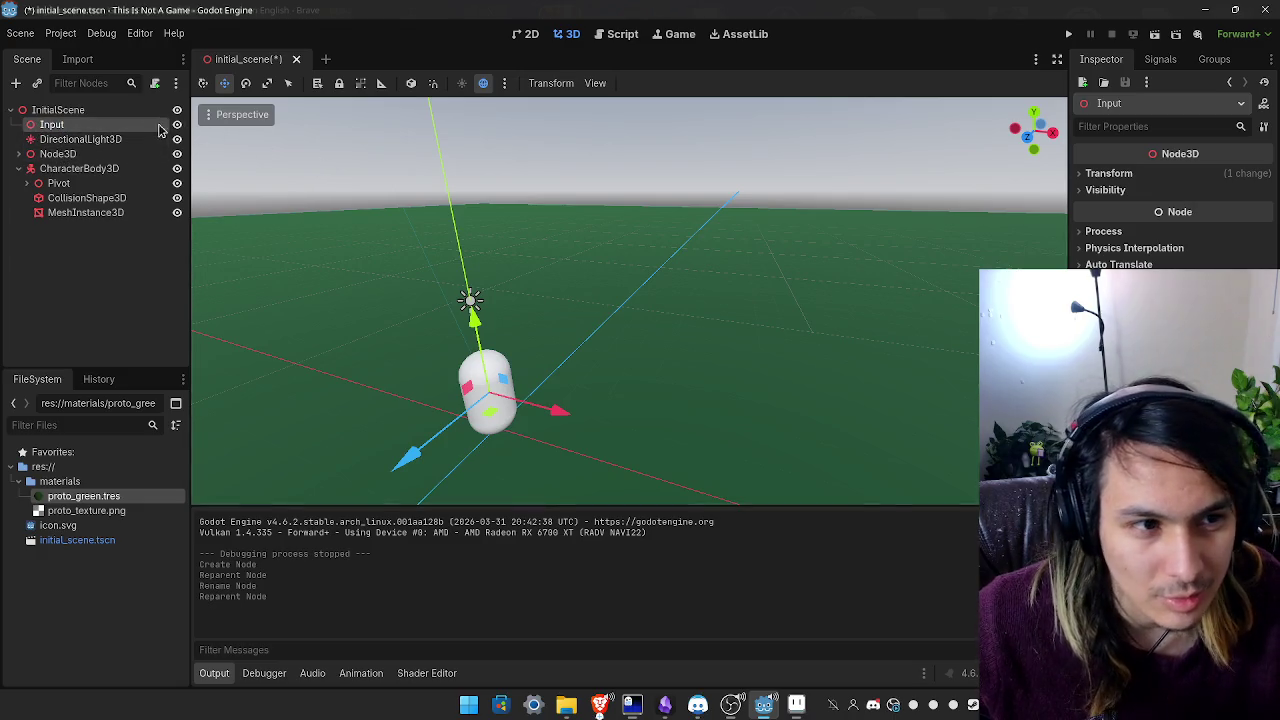
pyautogui.click(155, 83)
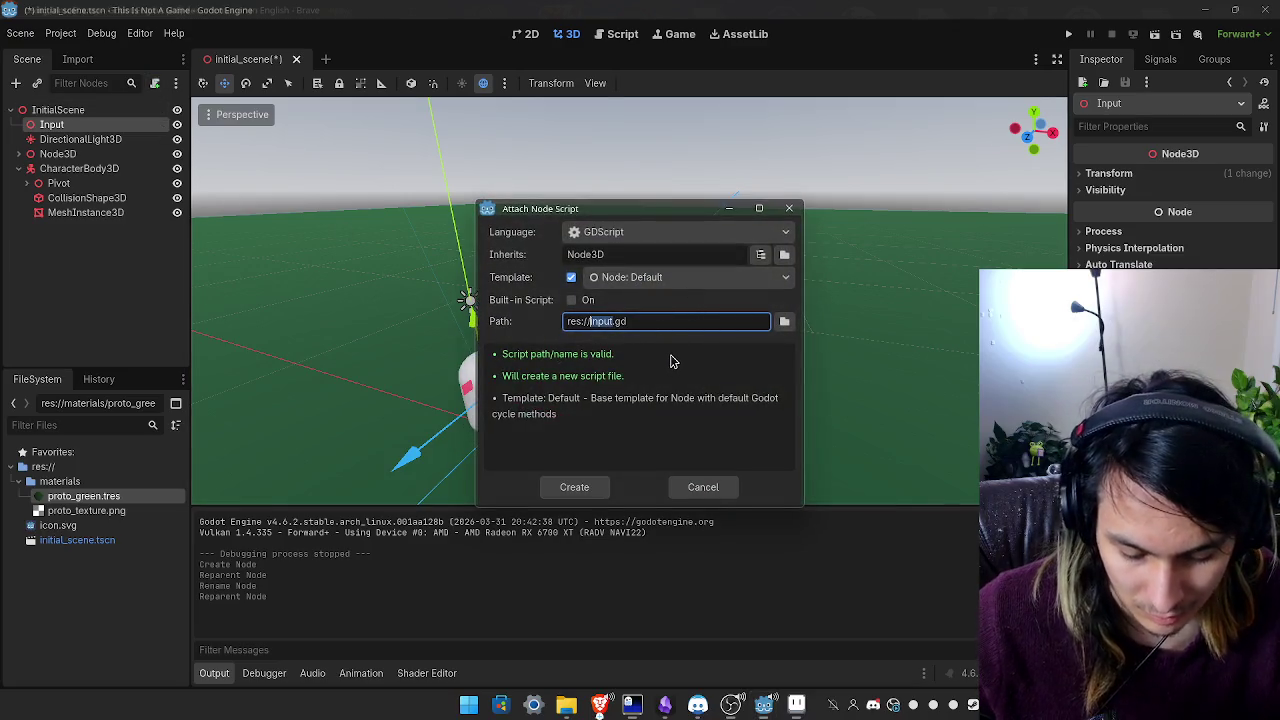
pyautogui.write('input_re')
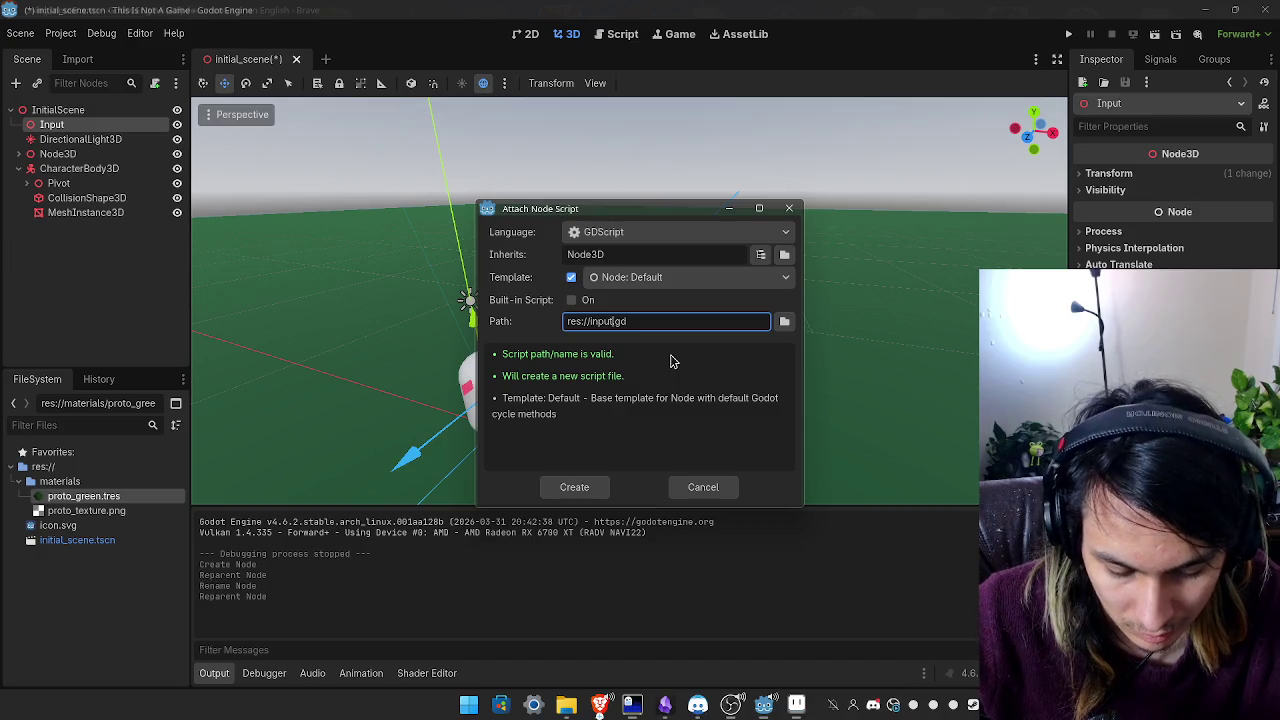
pyautogui.write('ader')
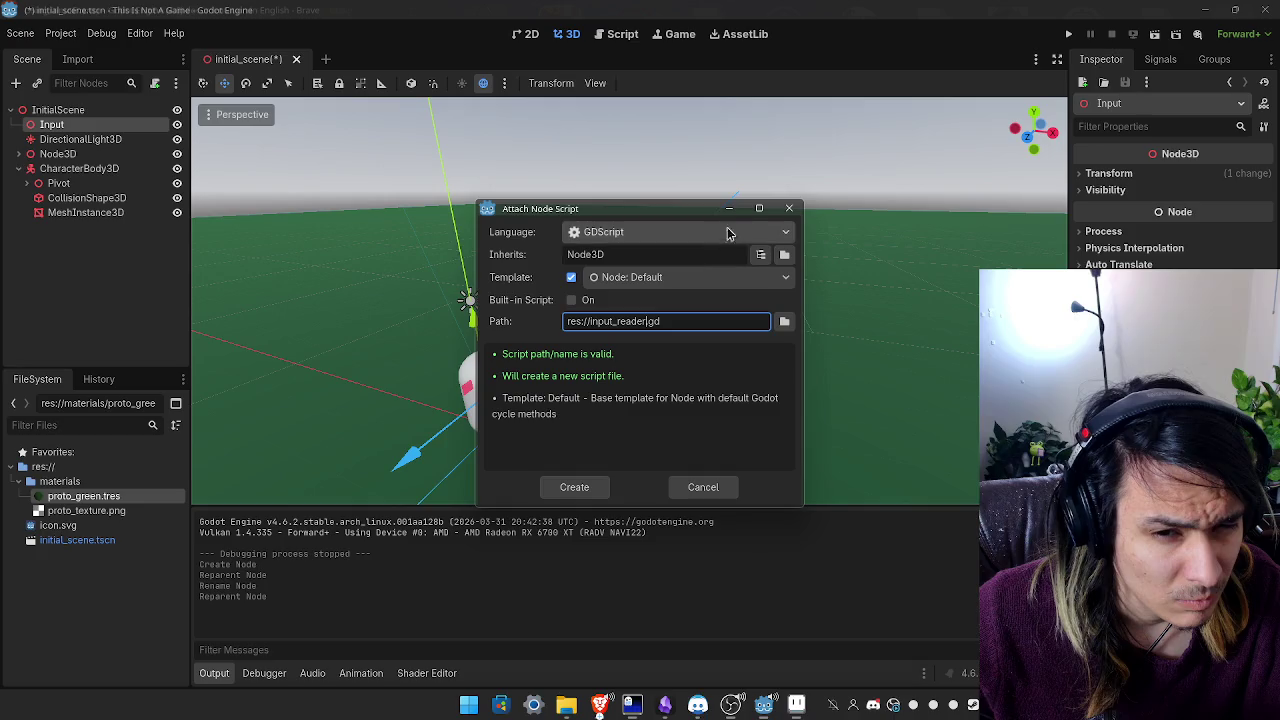
pyautogui.click(764, 257)
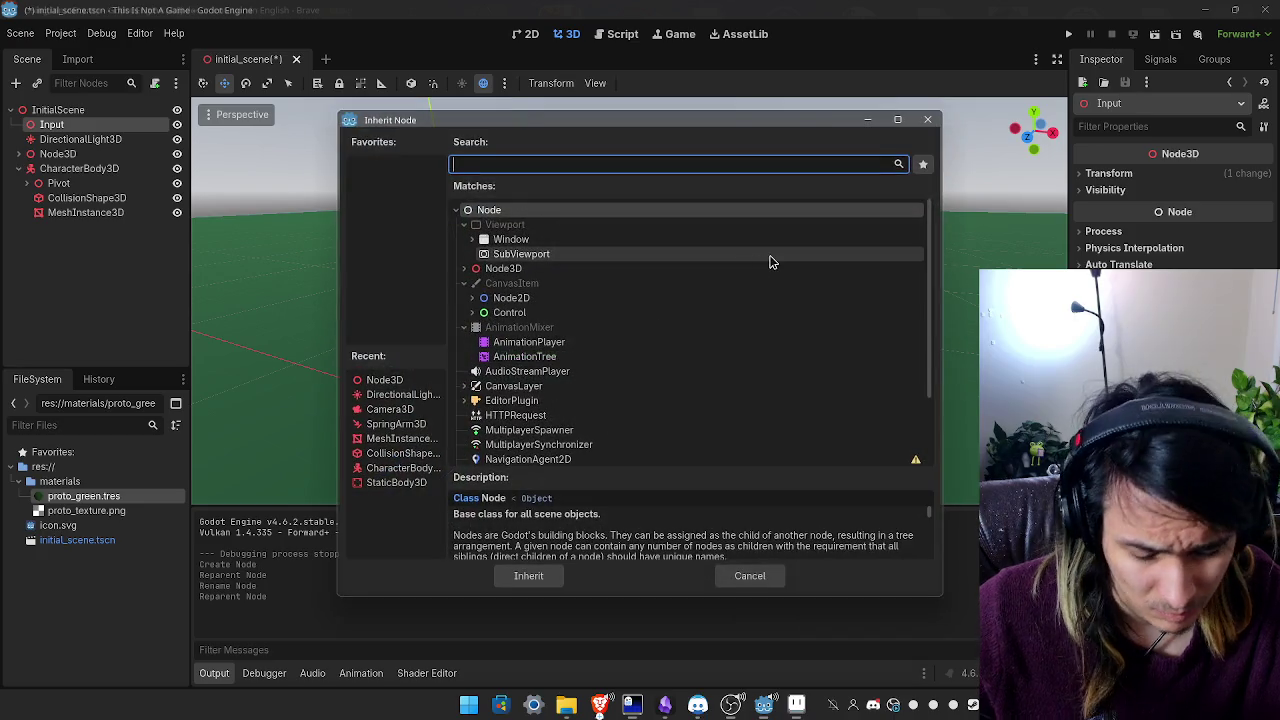
pyautogui.write('ion')
pyautogui.press('BackSpace')
pyautogui.press('BackSpace')
pyautogui.write('no')
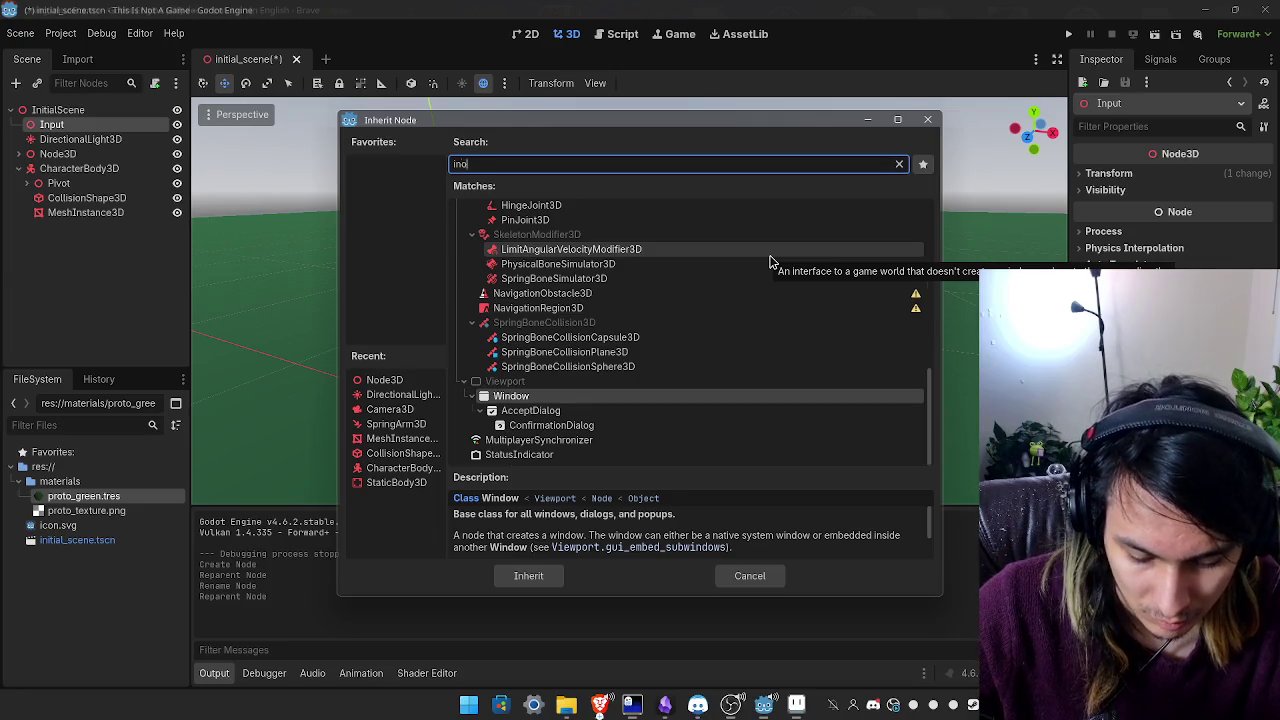
pyautogui.press('BackSpace')
pyautogui.write('put')
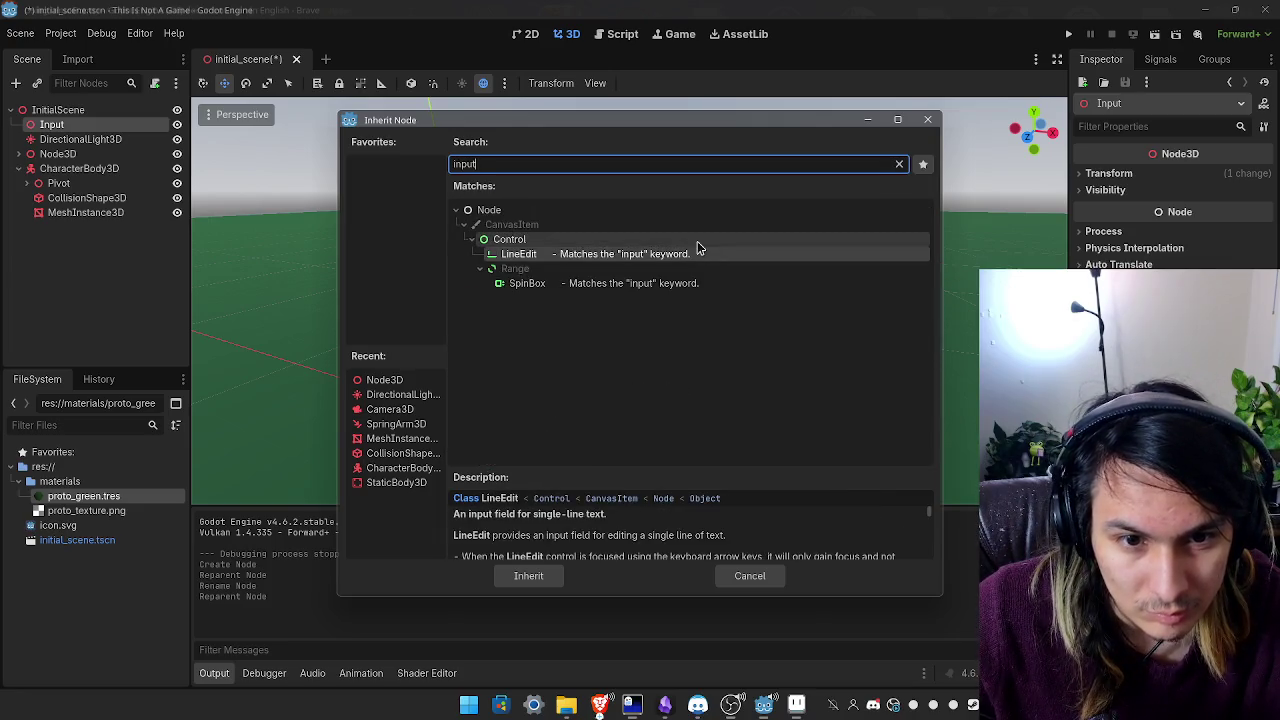
pyautogui.click(751, 578)
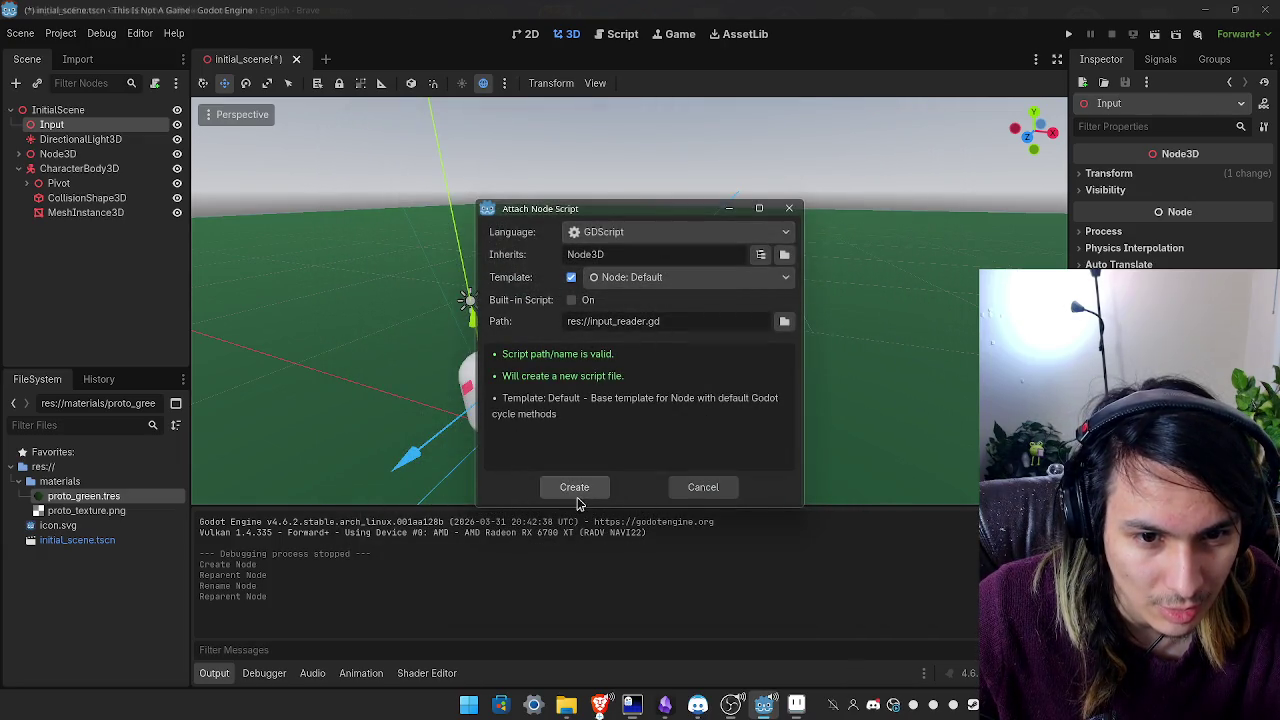
pyautogui.click(661, 281)
pyautogui.click(661, 281)
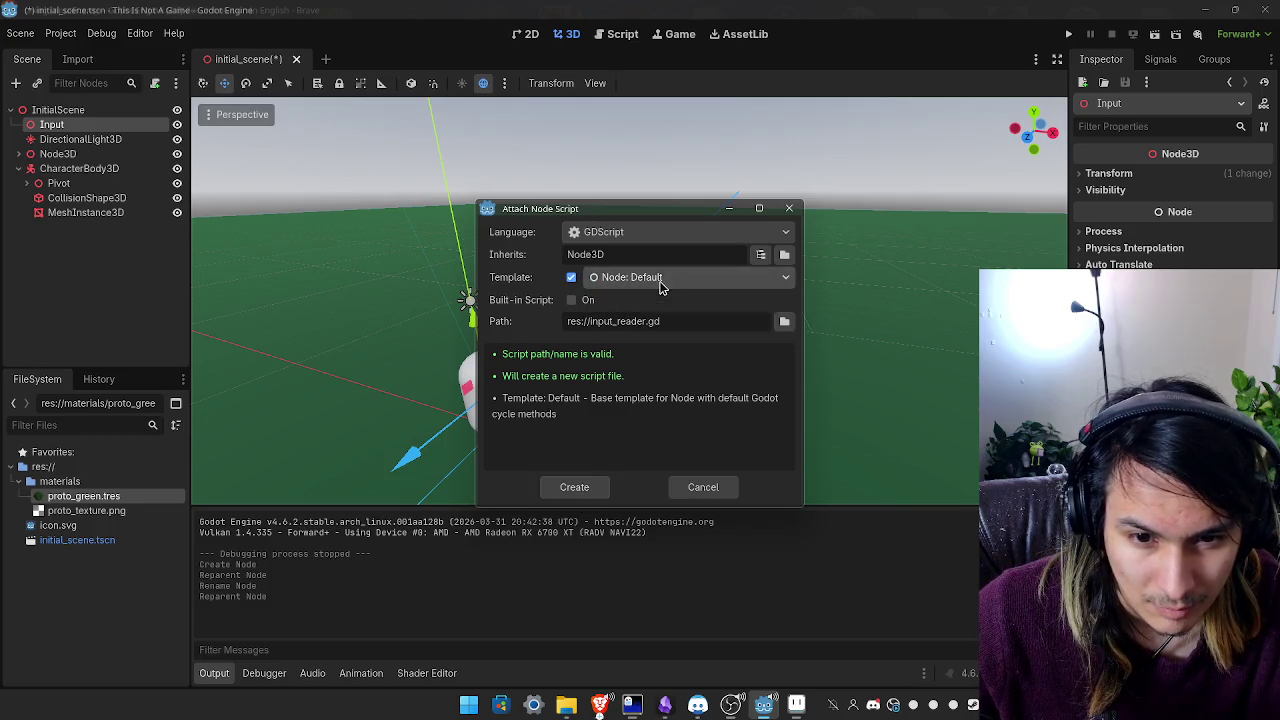
pyautogui.click(575, 488)
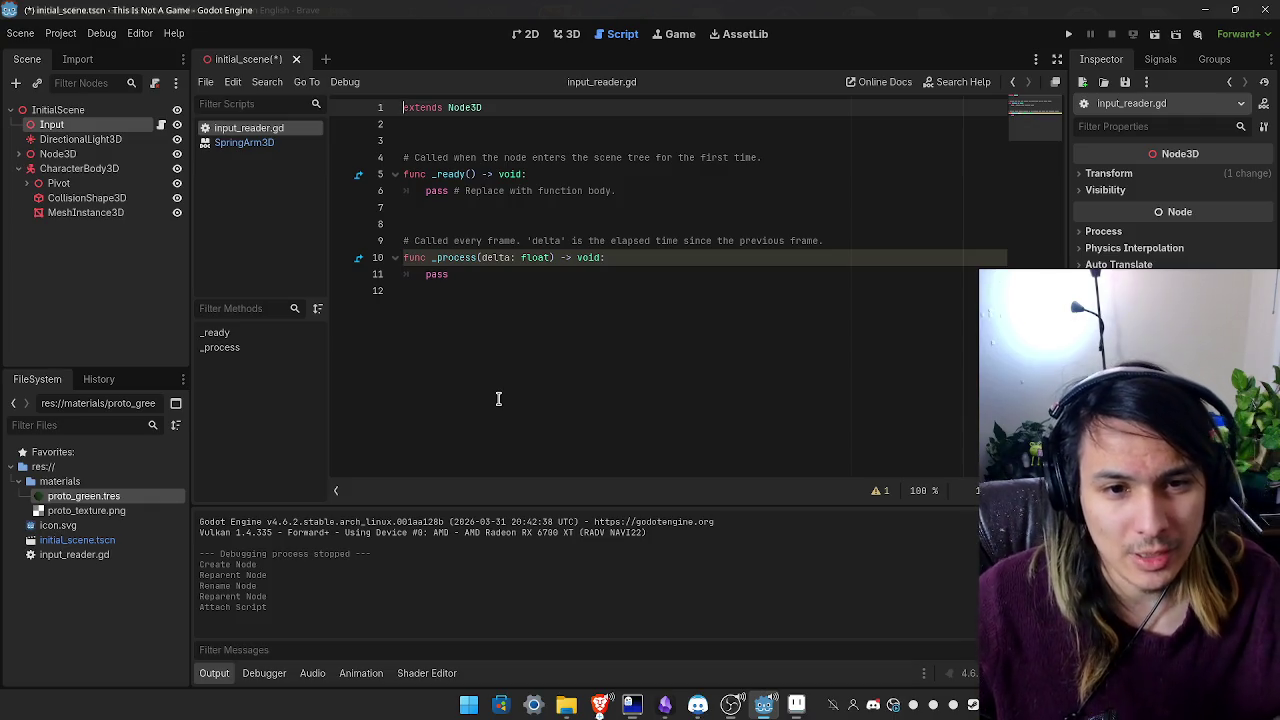
pyautogui.moveTo(413, 240)
pyautogui.mouseDown()
pyautogui.moveTo(474, 258)
pyautogui.moveTo(525, 240)
pyautogui.moveTo(526, 254)
pyautogui.moveTo(842, 241)
pyautogui.mouseUp()
pyautogui.click(842, 241)
pyautogui.click(606, 292)
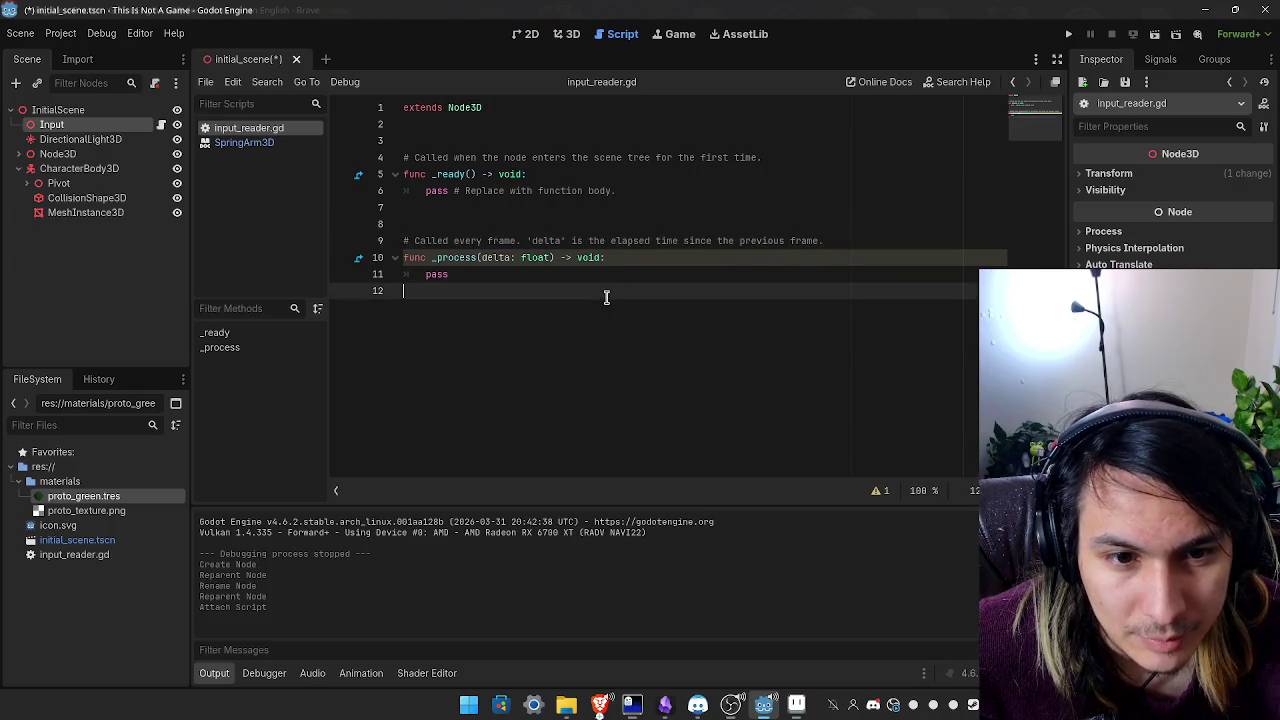
pyautogui.click(542, 272)
pyautogui.moveTo(405, 141)
pyautogui.mouseDown()
pyautogui.moveTo(540, 158)
pyautogui.moveTo(720, 144)
pyautogui.moveTo(767, 163)
pyautogui.moveTo(786, 197)
pyautogui.mouseUp()
pyautogui.click(786, 197)
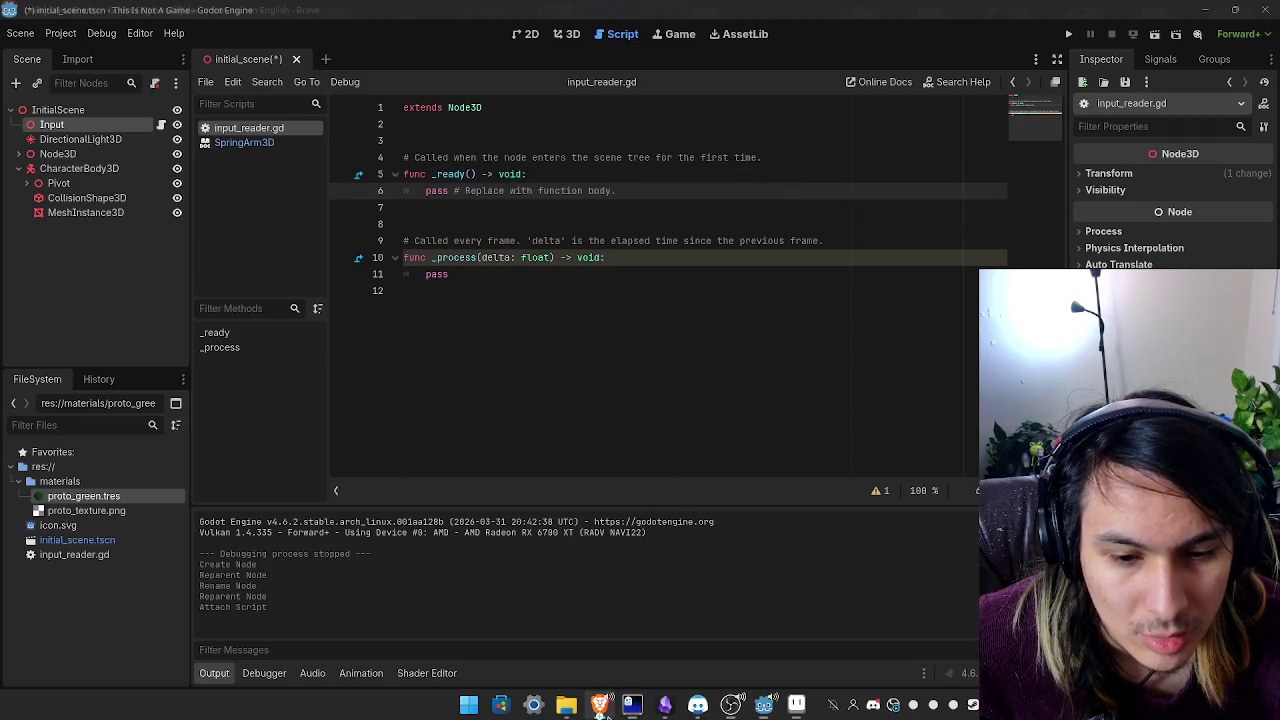
pyautogui.click(602, 708)
# Search the docs for 'input' and open Input handling > Using InputEvent
pyautogui.scroll(5, 664, 445)
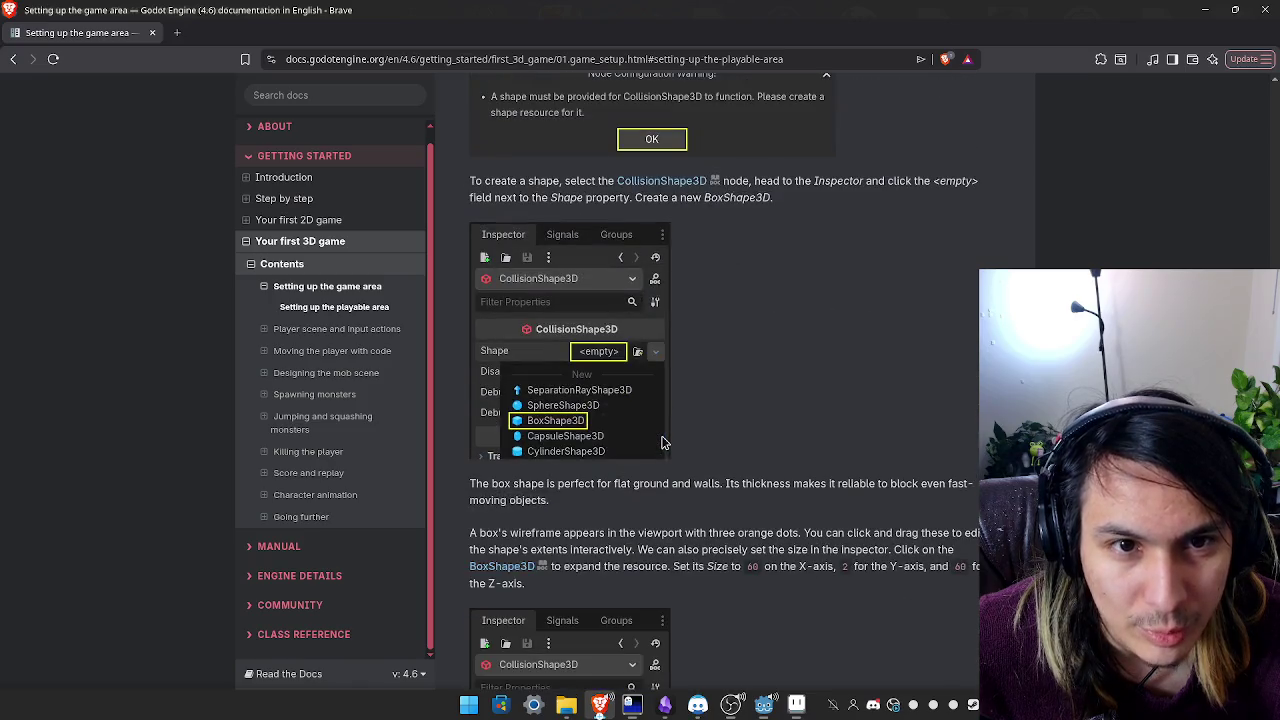
pyautogui.scroll(-9, 664, 445)
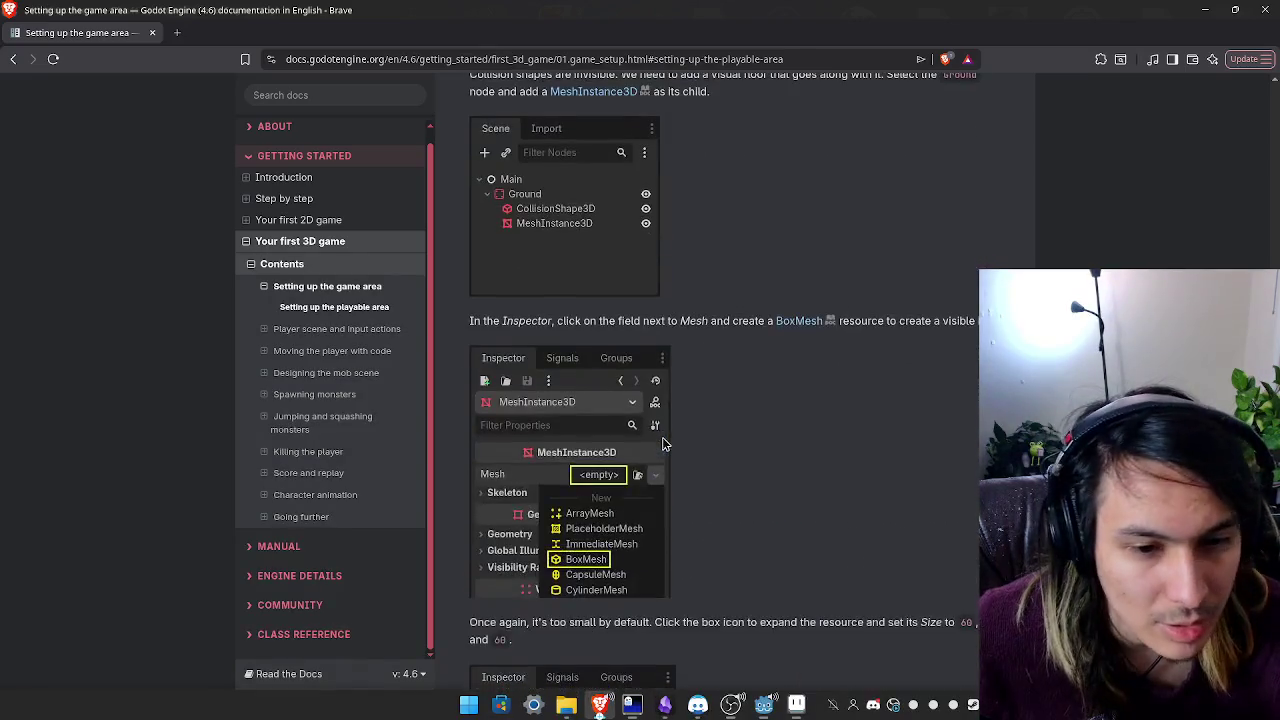
pyautogui.scroll(-10, 675, 533)
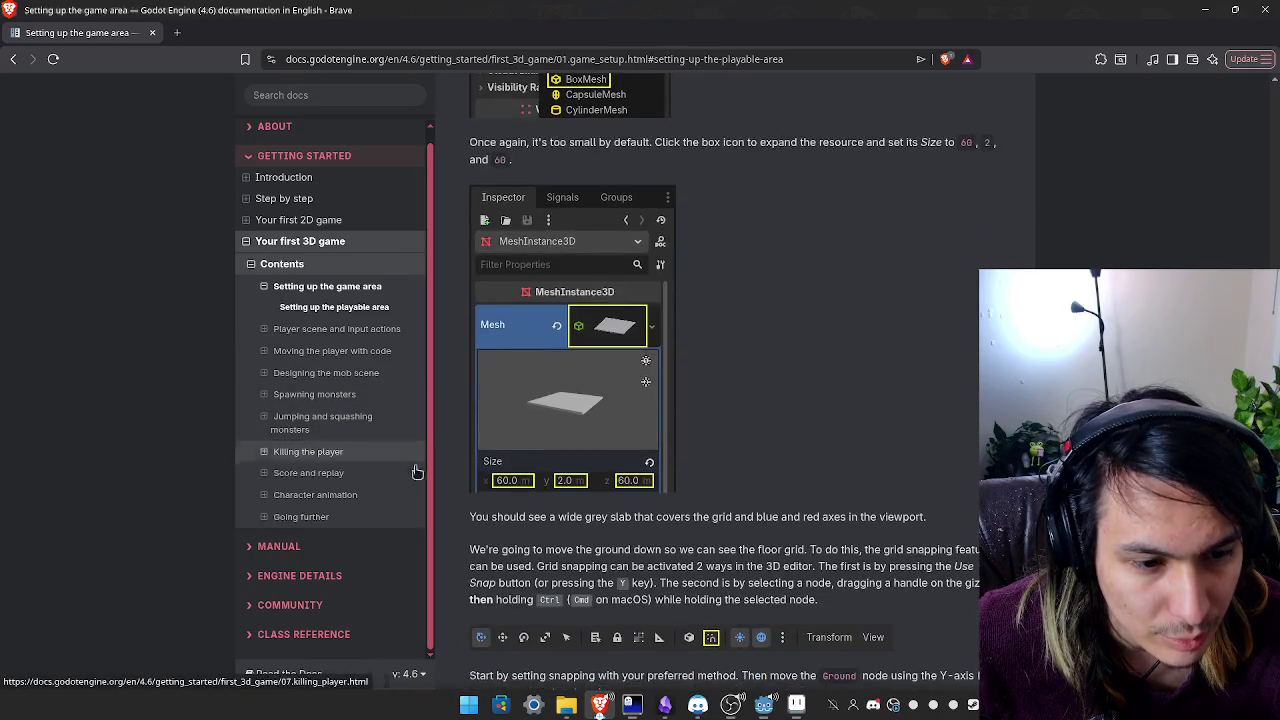
pyautogui.scroll(-10, 675, 533)
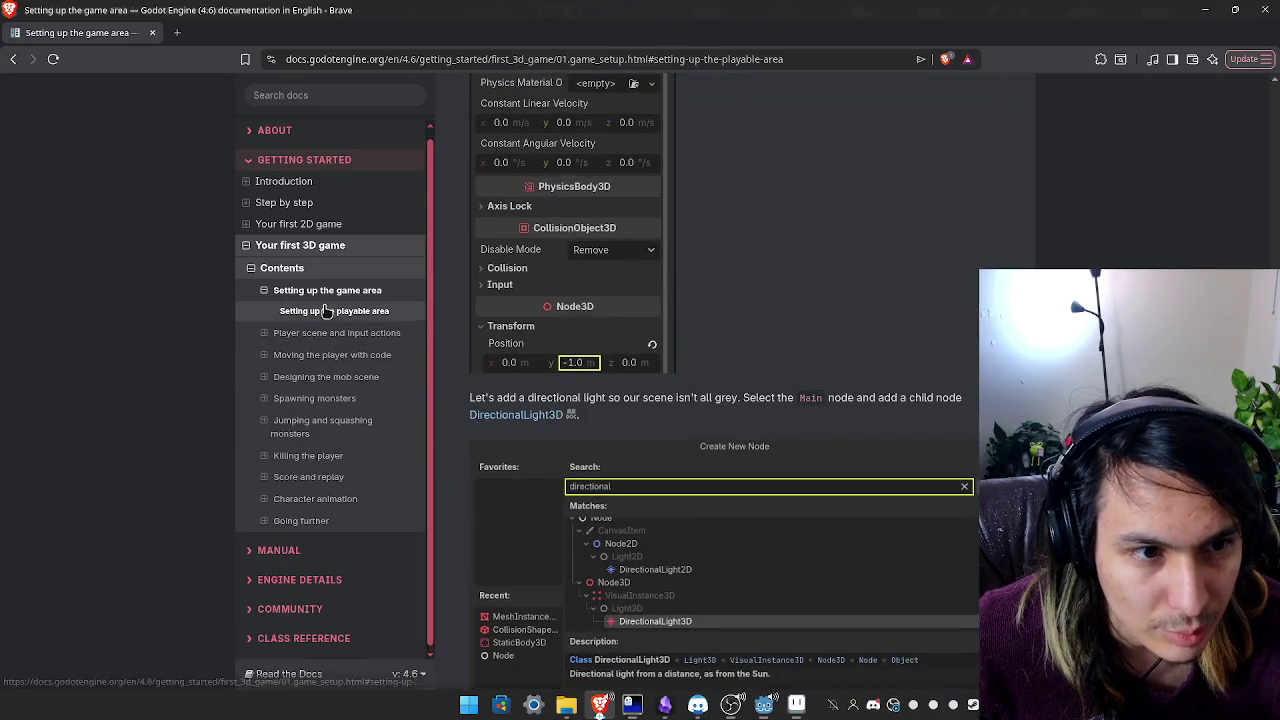
pyautogui.click(344, 98)
pyautogui.write('input')
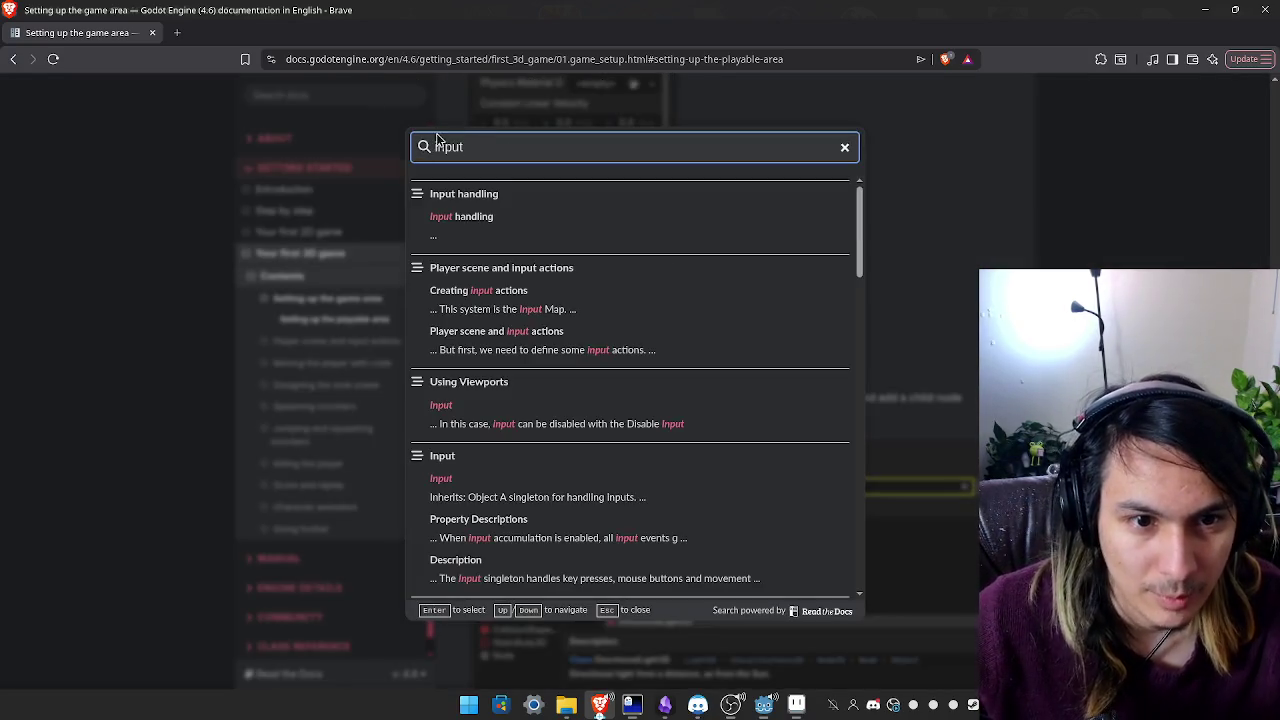
pyautogui.click(565, 218)
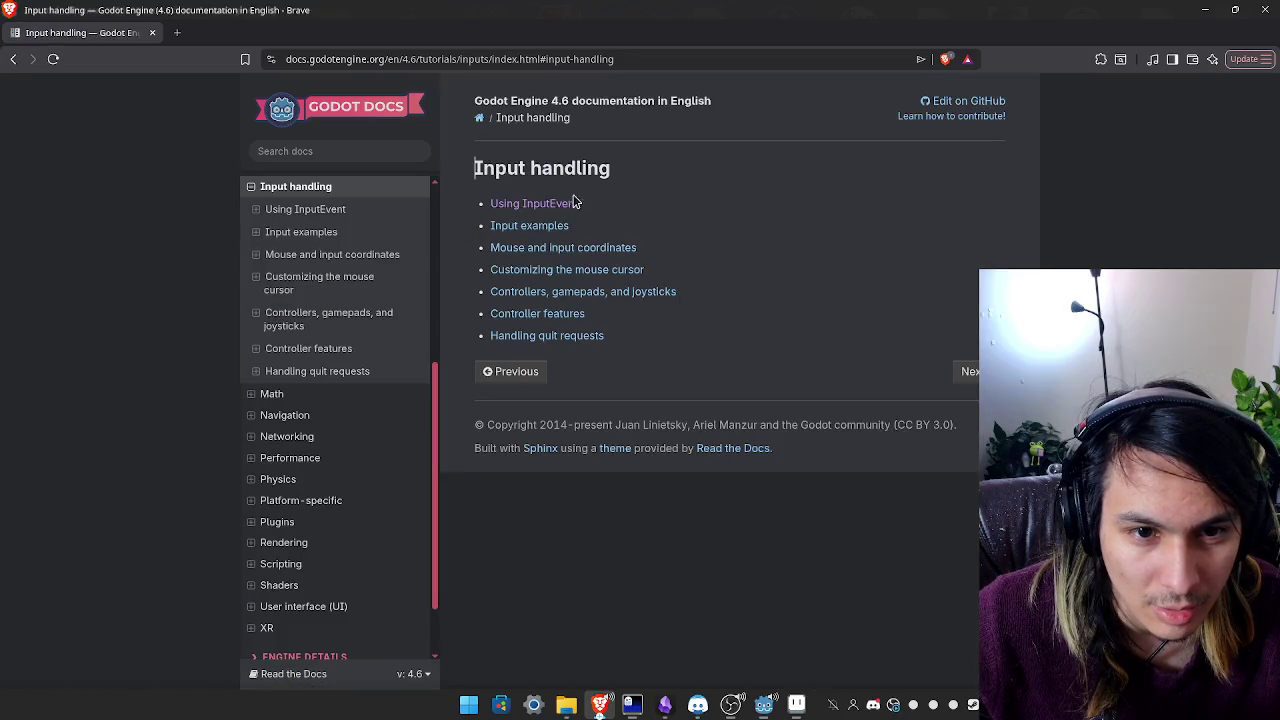
pyautogui.click(576, 201)
pyautogui.scroll(-1, 623, 197)
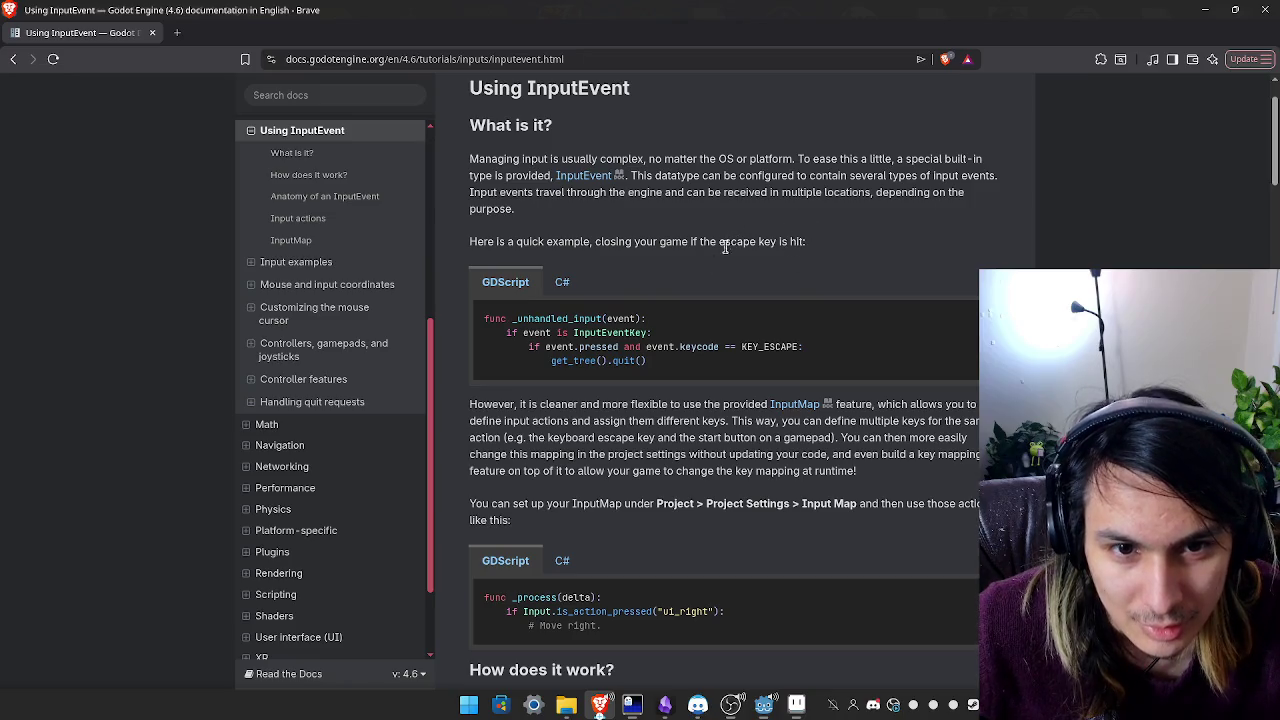
# Highlight the _unhandled_input, InputEventKey and is_action_pressed 'ui_right' example lines
pyautogui.moveTo(512, 321)
pyautogui.mouseDown()
pyautogui.moveTo(634, 319)
pyautogui.moveTo(478, 318)
pyautogui.mouseUp()
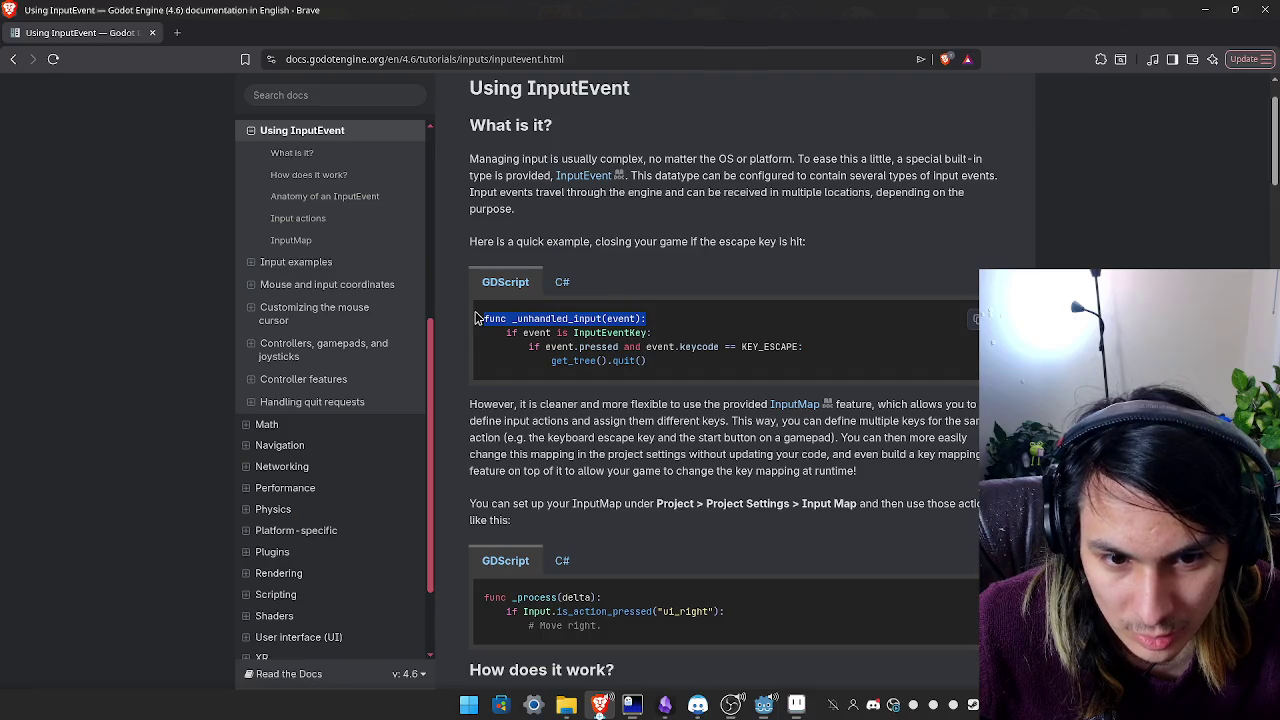
pyautogui.click(720, 340)
pyautogui.moveTo(506, 333)
pyautogui.mouseDown()
pyautogui.moveTo(580, 347)
pyautogui.moveTo(683, 340)
pyautogui.moveTo(508, 374)
pyautogui.moveTo(590, 350)
pyautogui.moveTo(815, 359)
pyautogui.mouseUp()
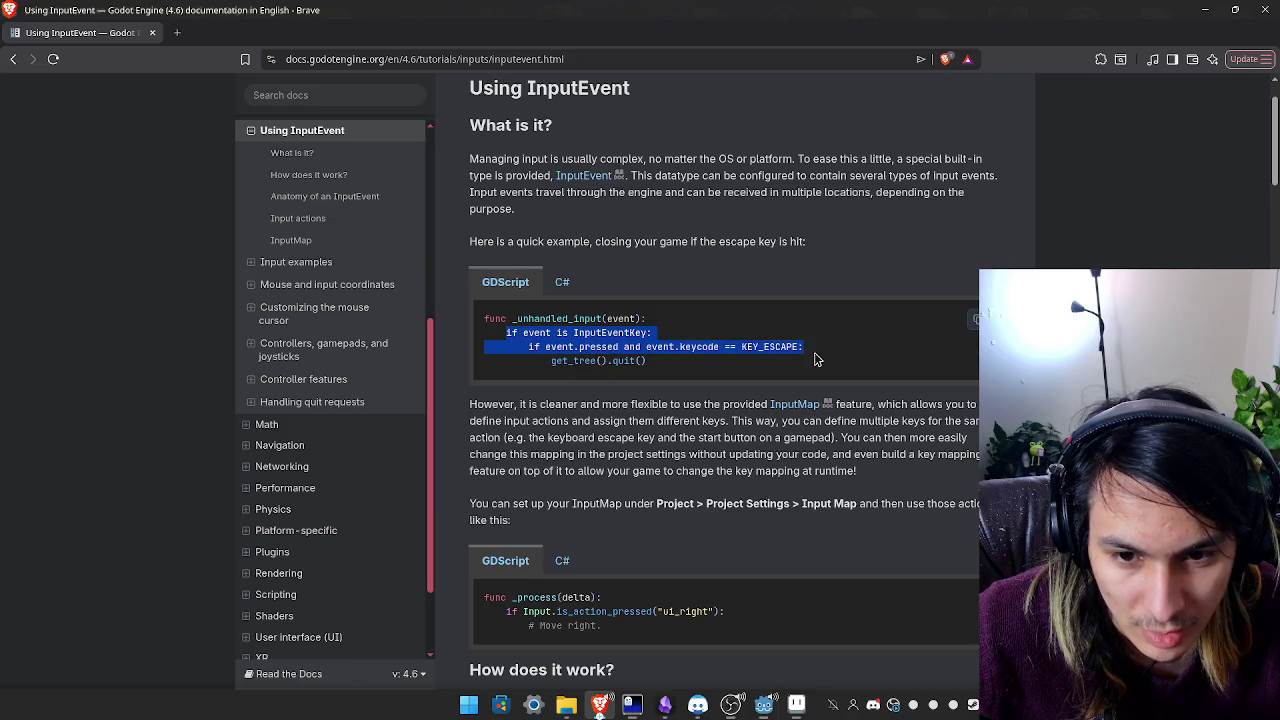
pyautogui.scroll(-2, 809, 358)
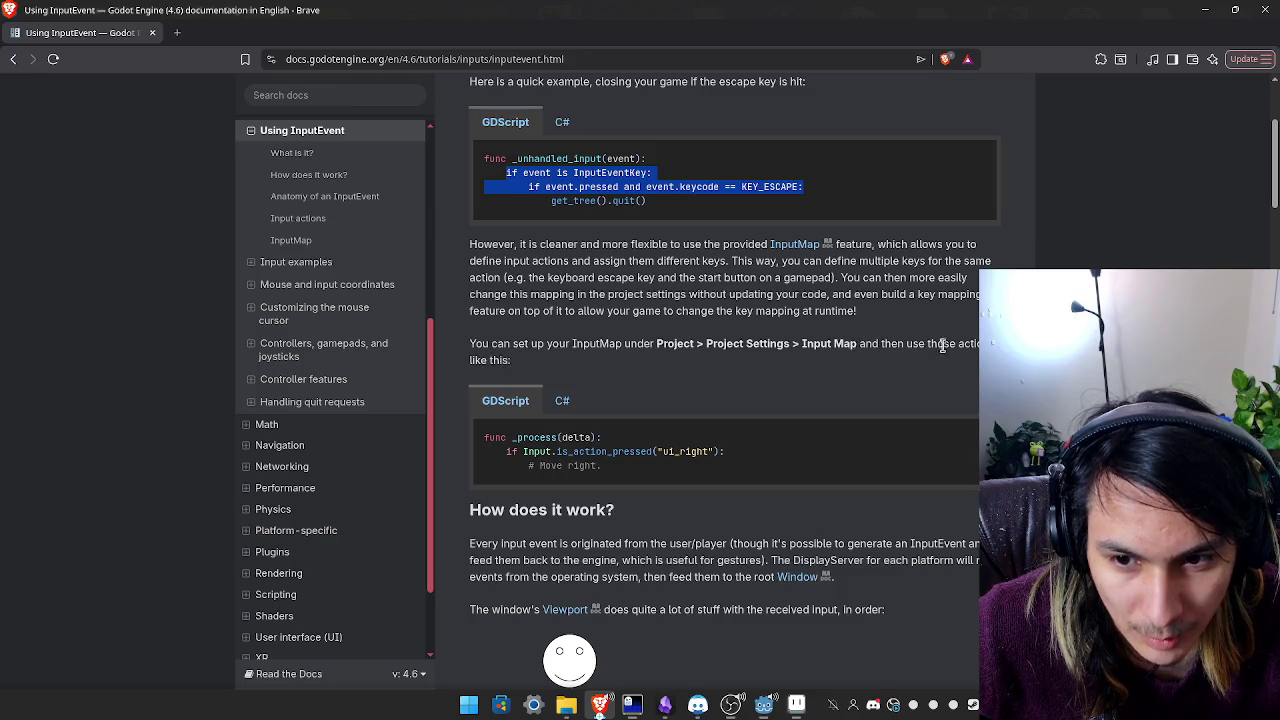
pyautogui.moveTo(506, 452); pyautogui.dragTo(741, 459)
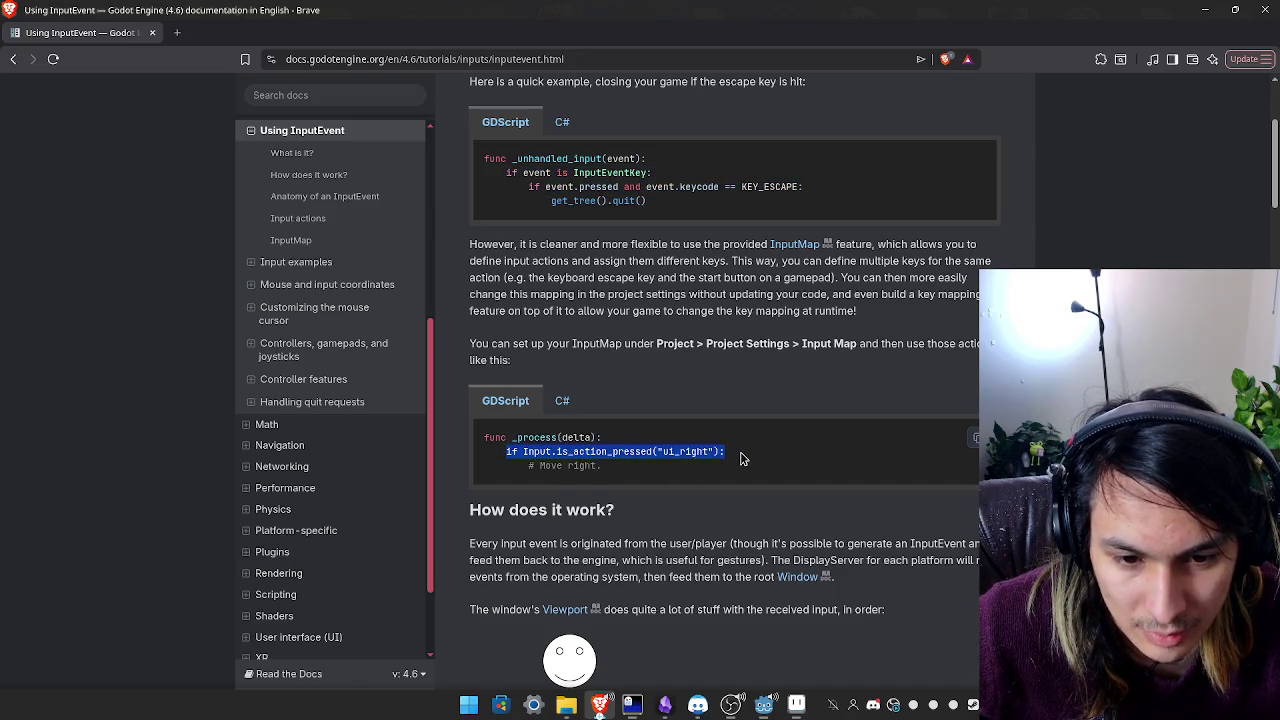
pyautogui.click(678, 452)
pyautogui.moveTo(657, 452); pyautogui.dragTo(714, 452)
pyautogui.click(735, 577)
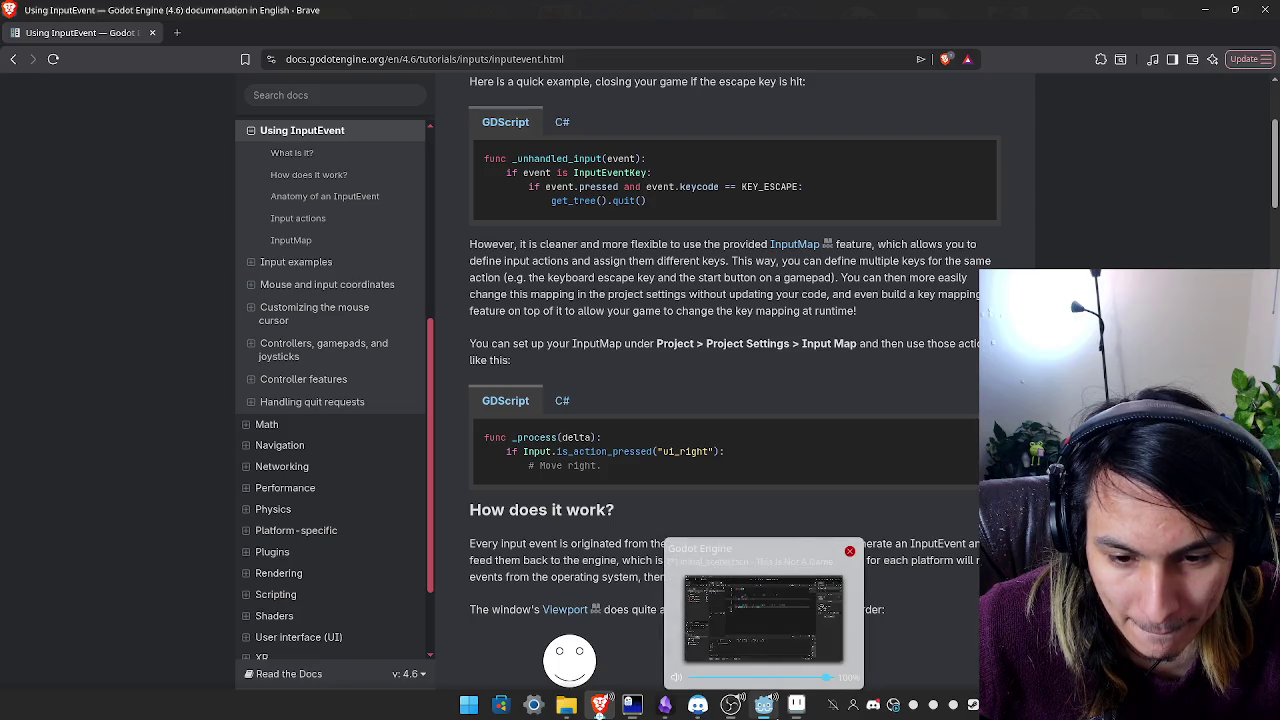
# Bring the Godot editor back to the front
pyautogui.click(766, 706)
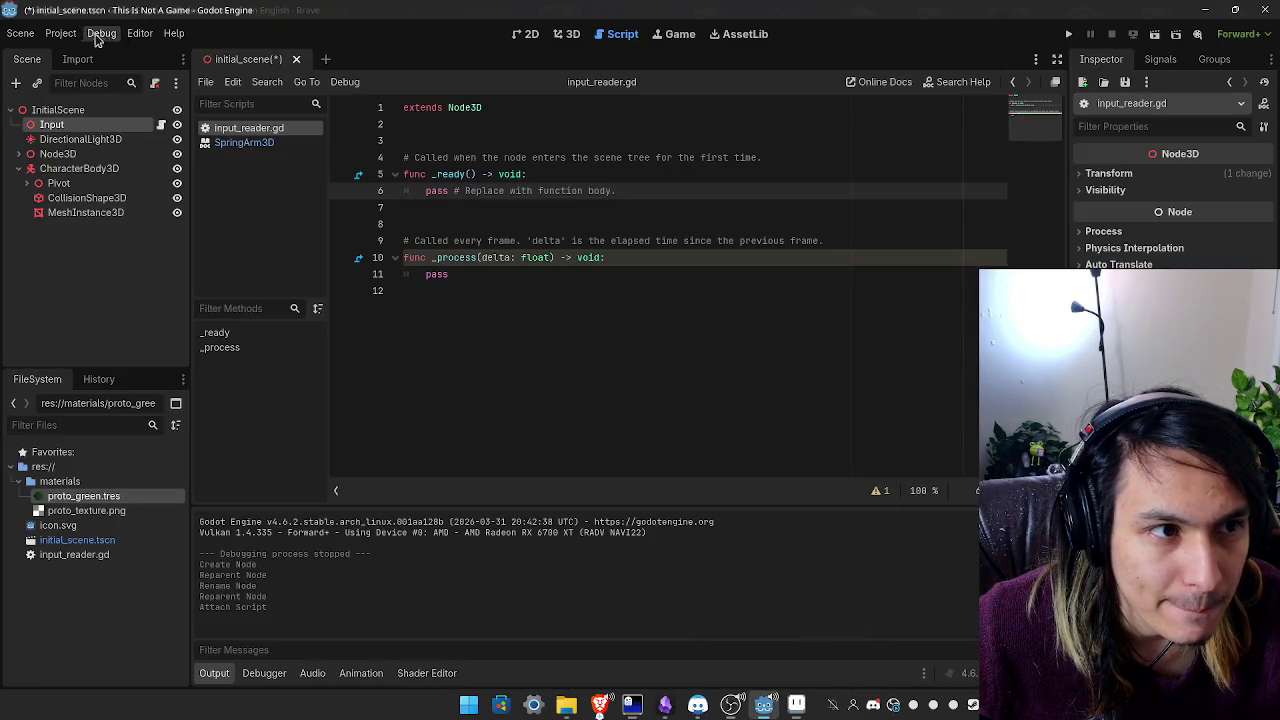
pyautogui.click(764, 706)
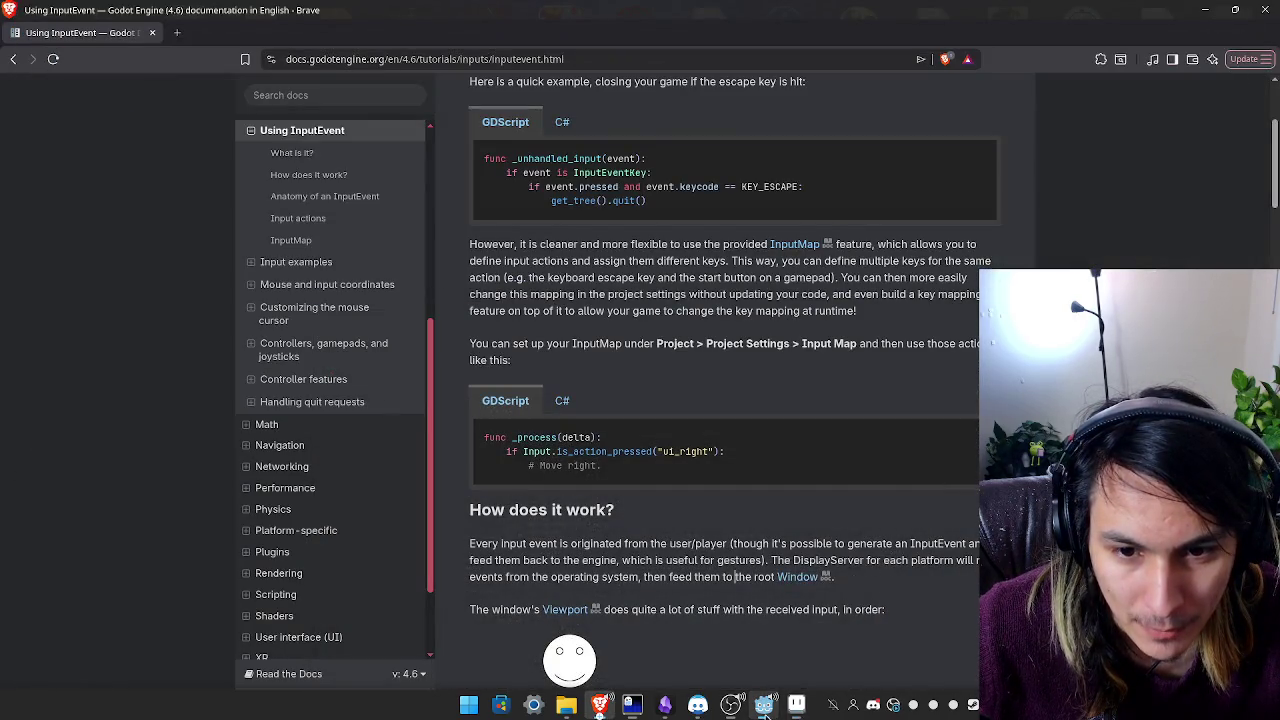
pyautogui.click(764, 706)
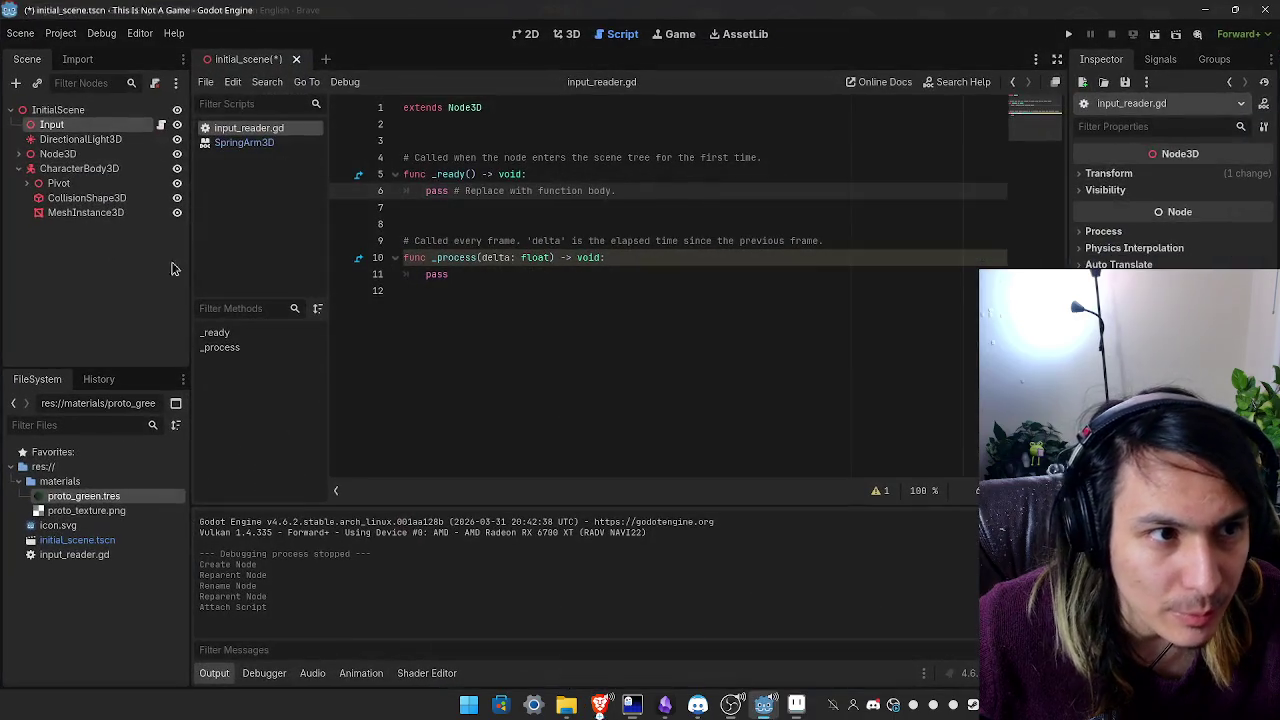
# In Project Settings' Input Map, add a new action named 'Target'
pyautogui.click(60, 33)
pyautogui.click(116, 55)
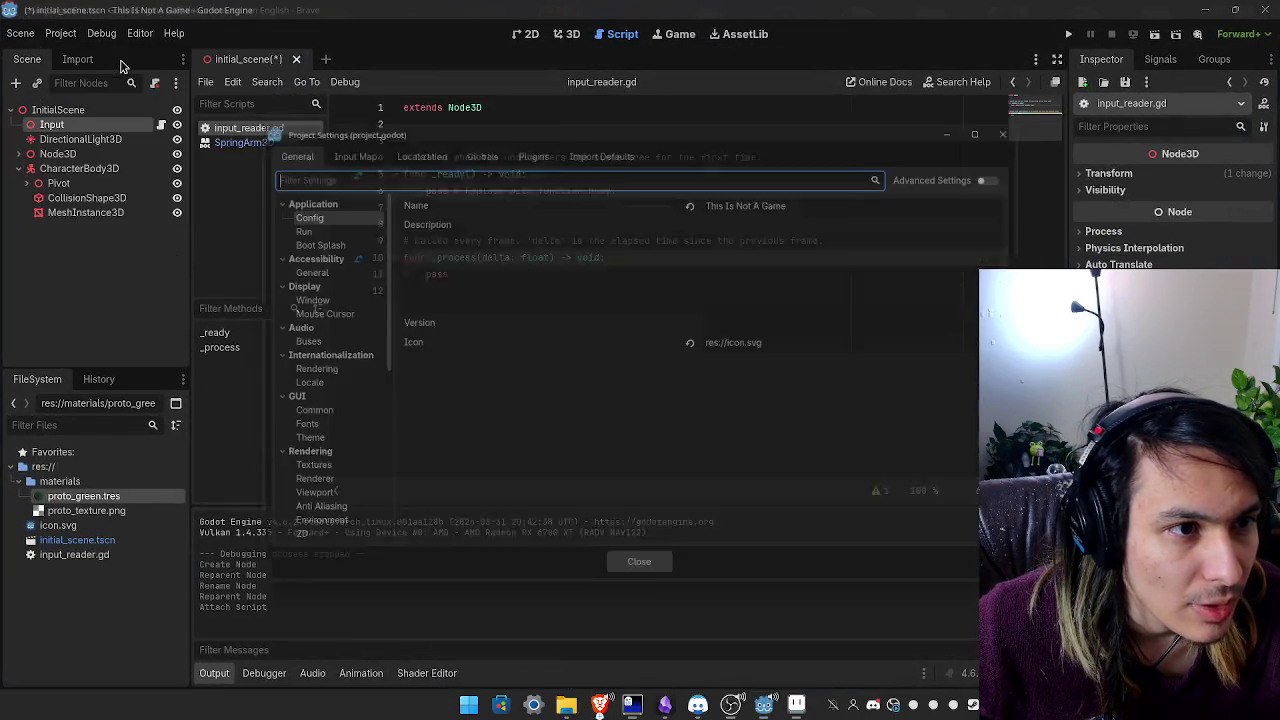
pyautogui.click(336, 143)
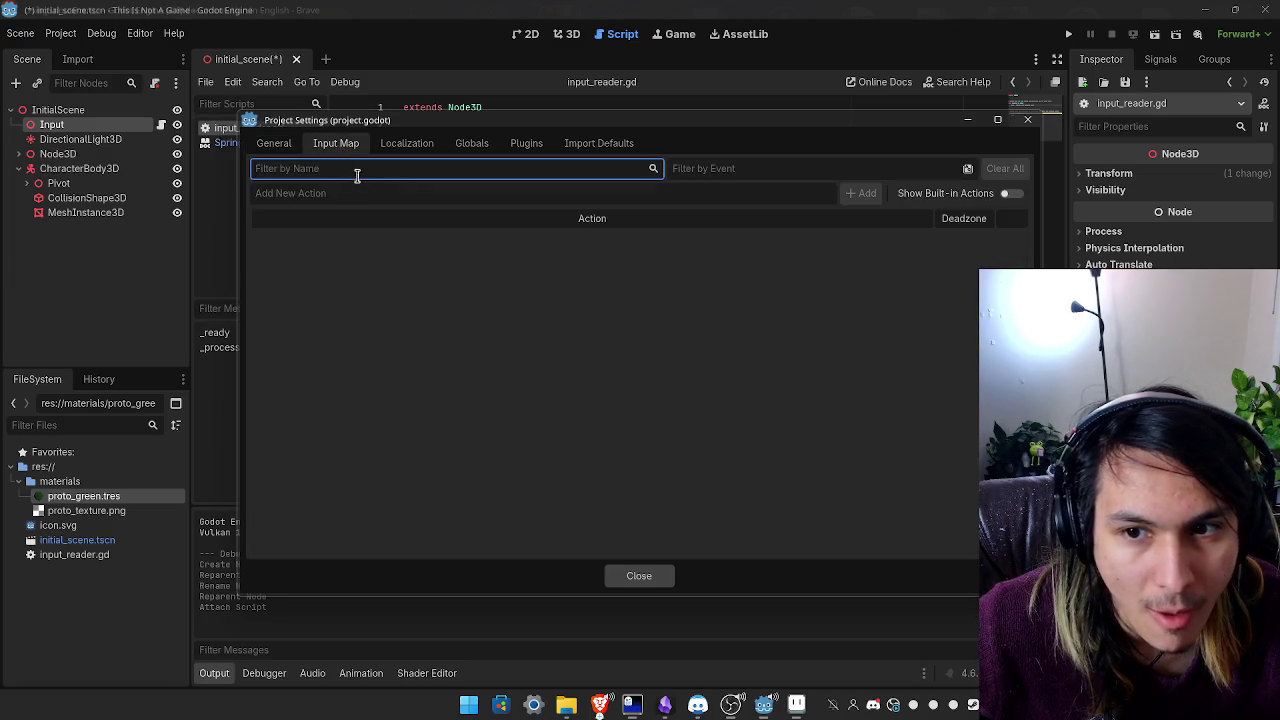
pyautogui.click(390, 183)
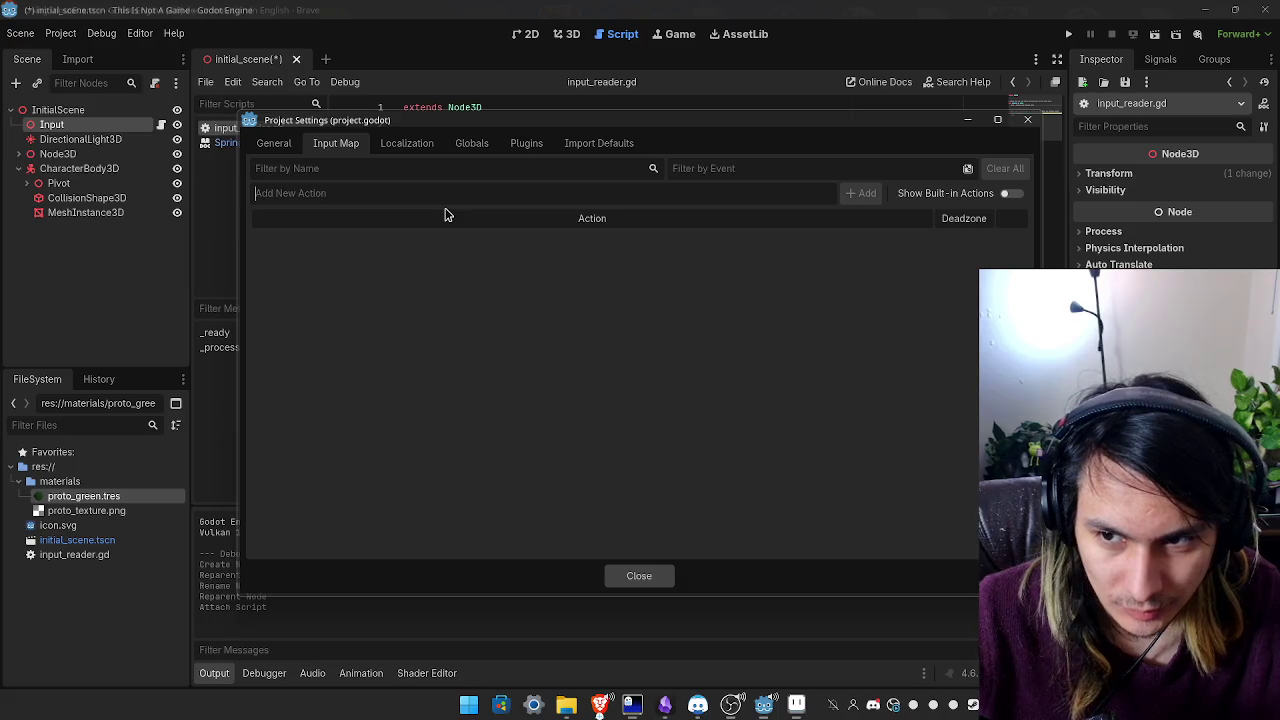
pyautogui.write('mouse')
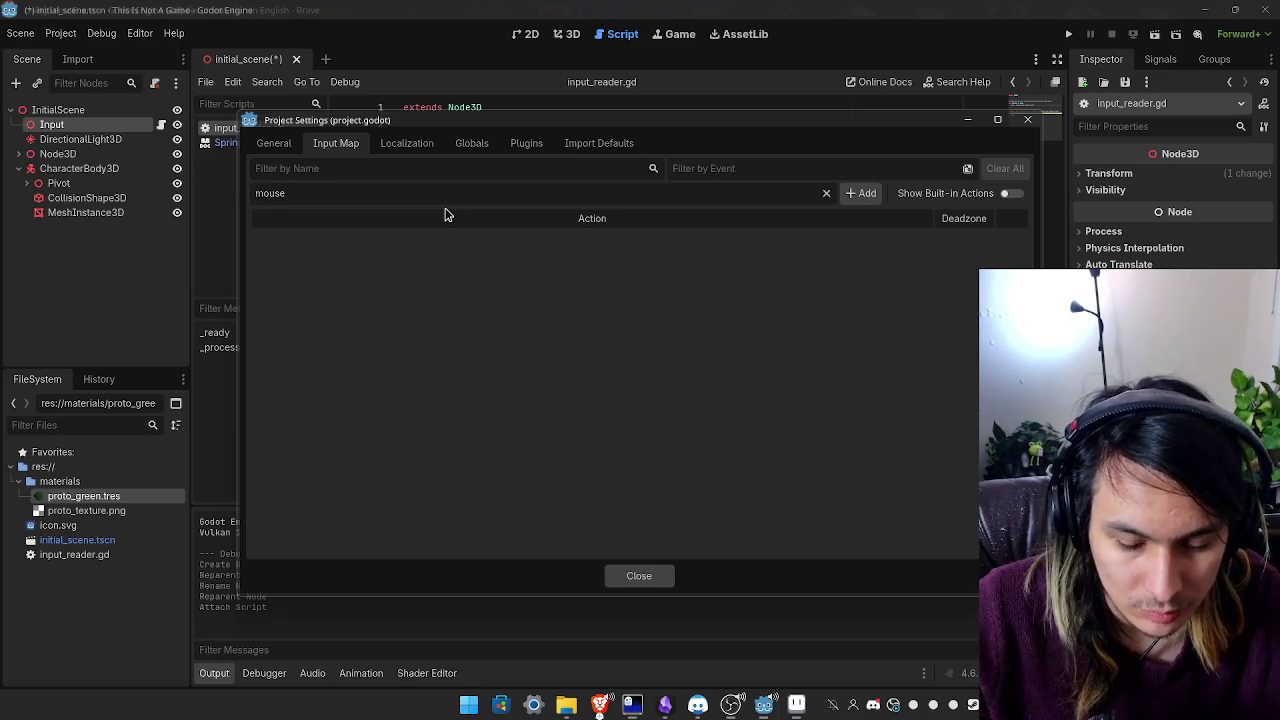
pyautogui.press('BackSpace')
pyautogui.press('BackSpace')
pyautogui.press('BackSpace')
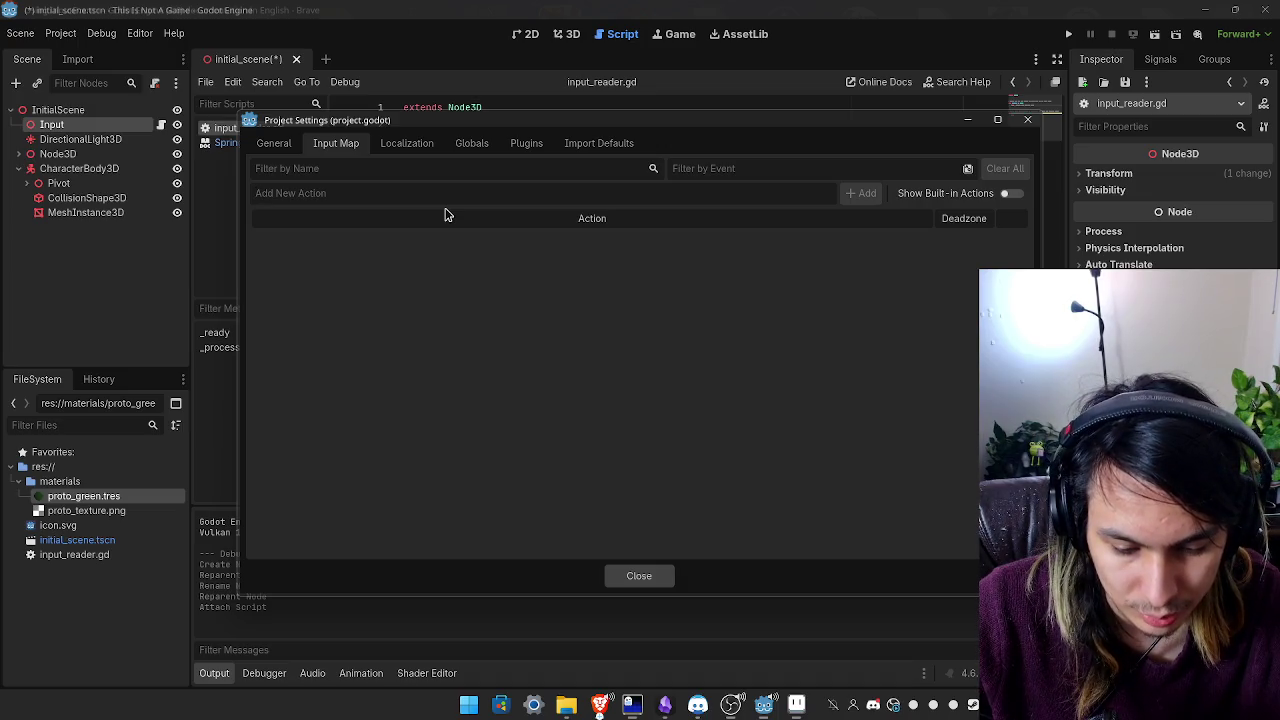
pyautogui.write('T')
pyautogui.press('BackSpace')
pyautogui.write('Target')
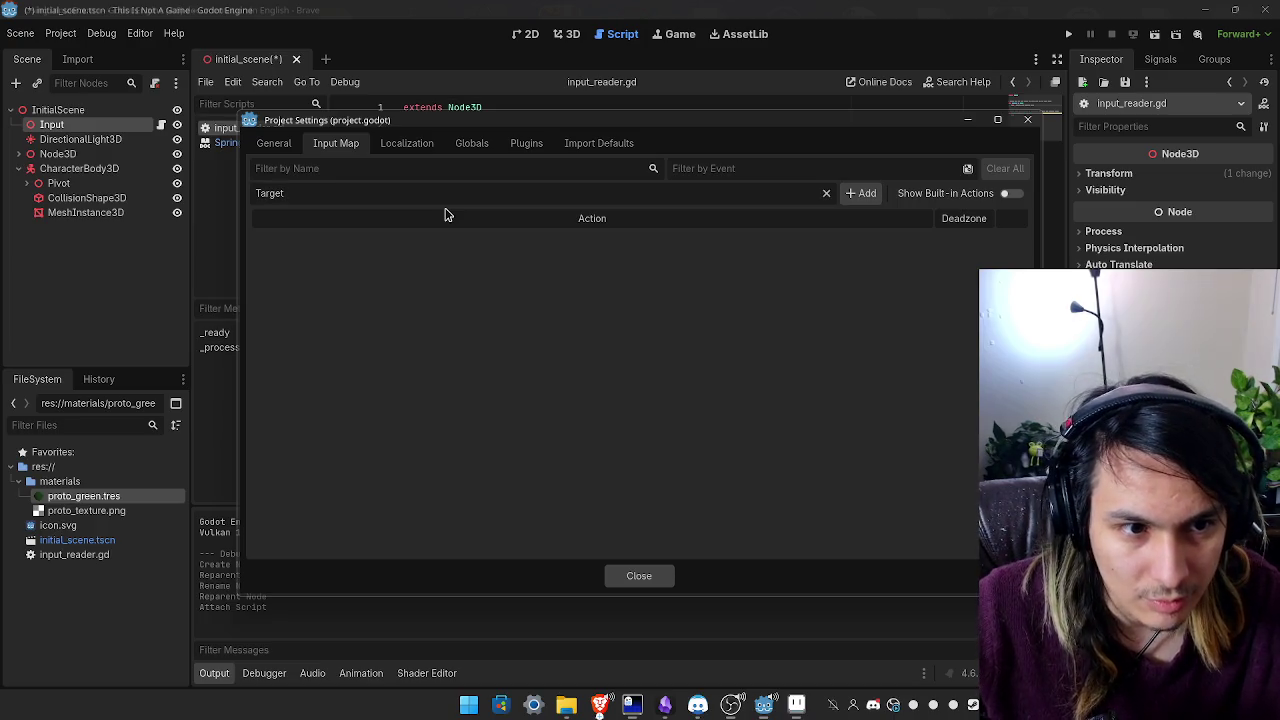
pyautogui.click(860, 195)
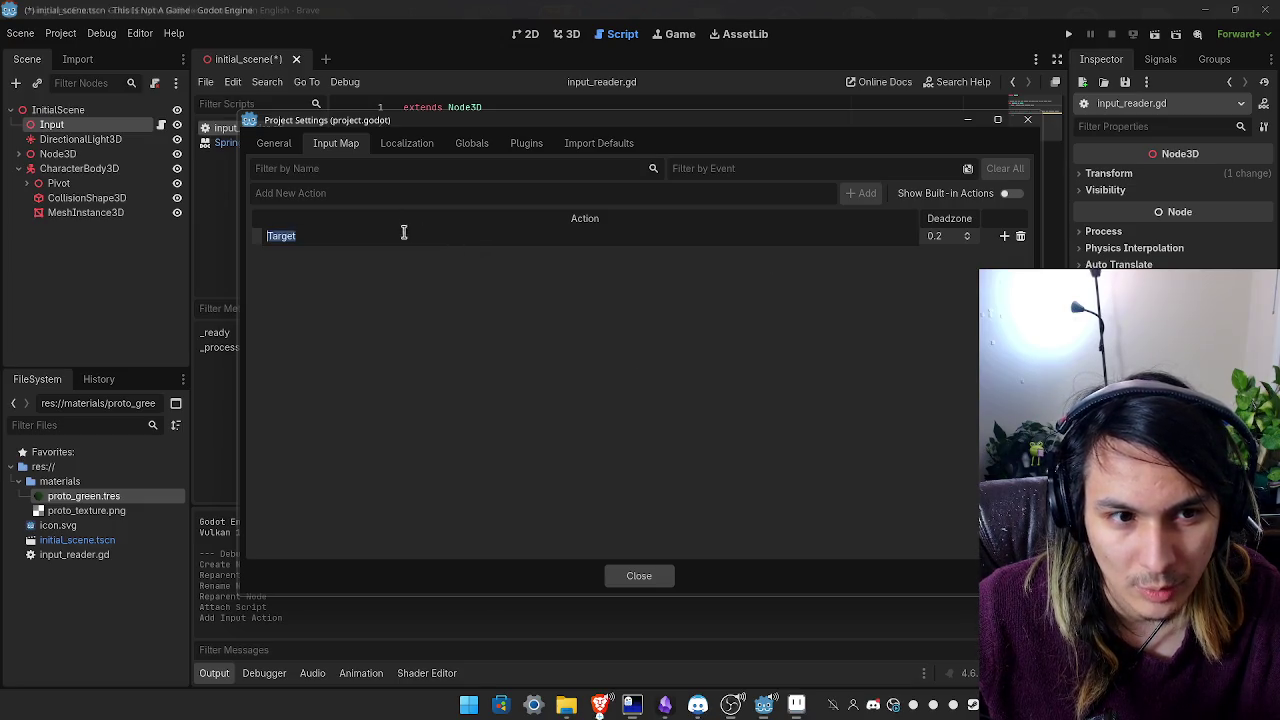
# Bind Target to Left Mouse Button and begin naming the next action
pyautogui.click(1004, 236)
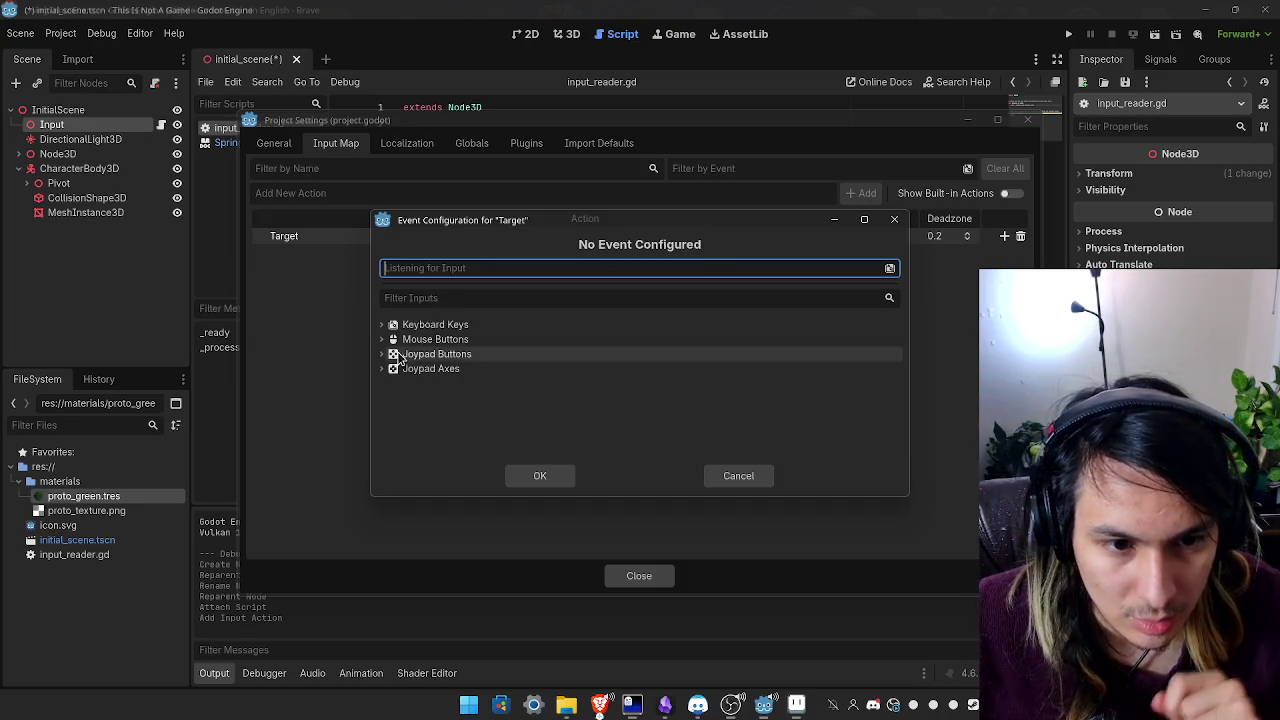
pyautogui.click(430, 339)
pyautogui.click(388, 340)
pyautogui.click(402, 355)
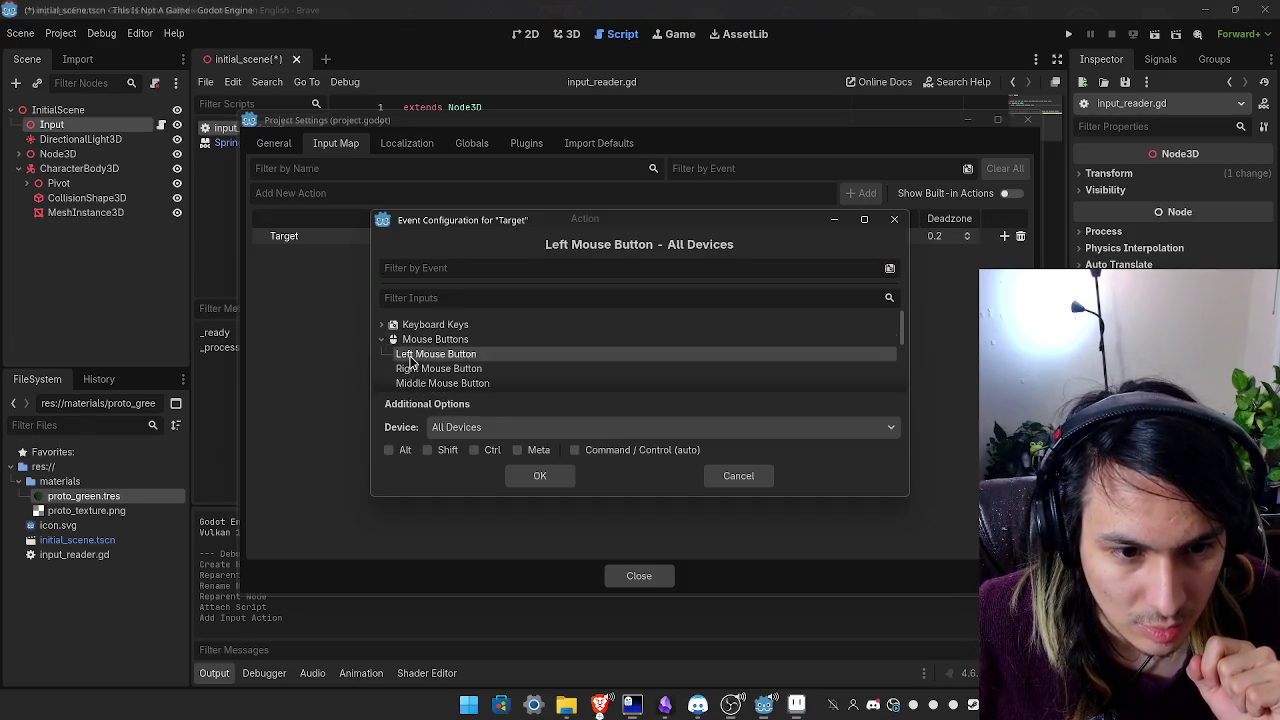
pyautogui.click(540, 474)
pyautogui.click(286, 192)
pyautogui.write('Look')
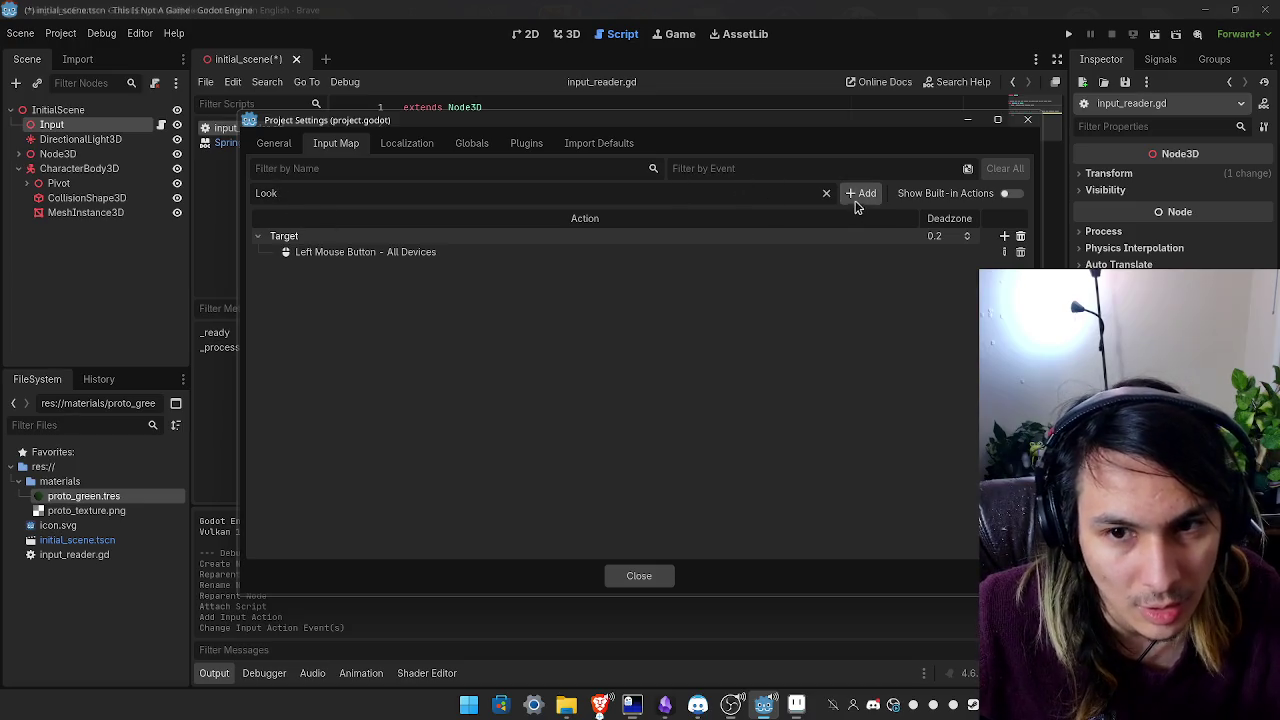
# Add the Look action and browse Mouse Buttons and Joypad Axes inputs for it
pyautogui.click(860, 193)
pyautogui.click(1004, 267)
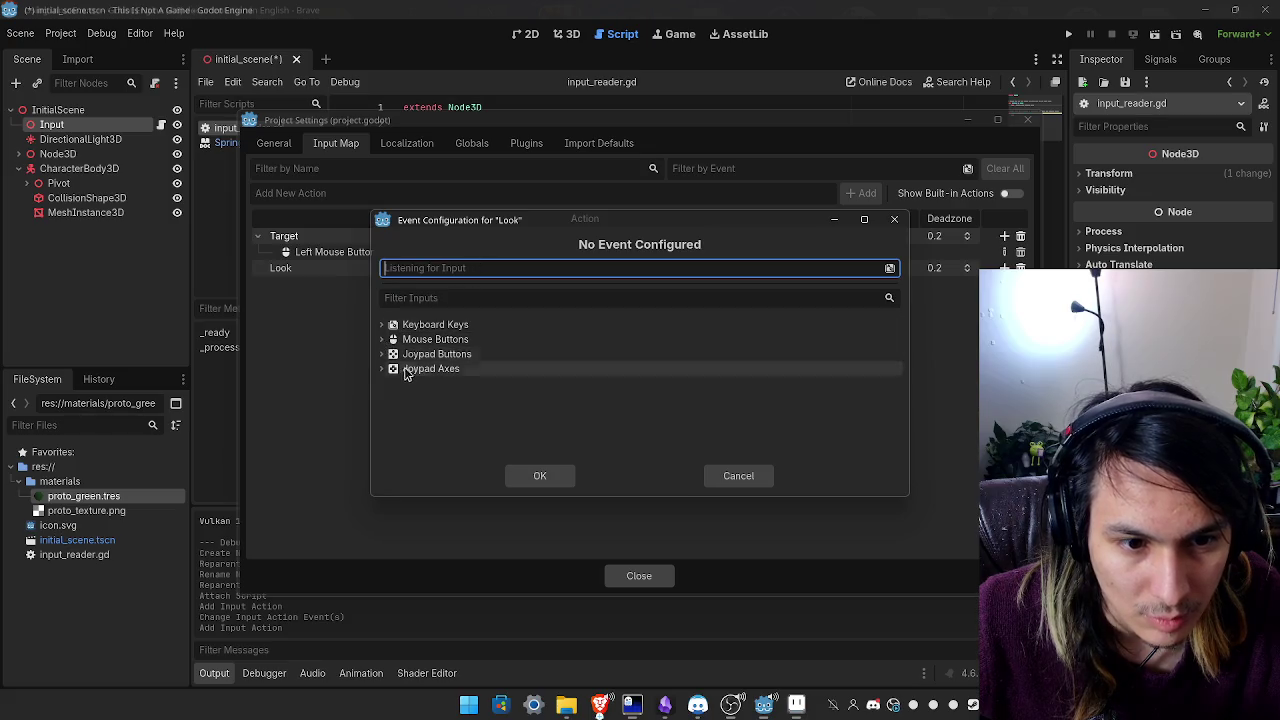
pyautogui.click(383, 339)
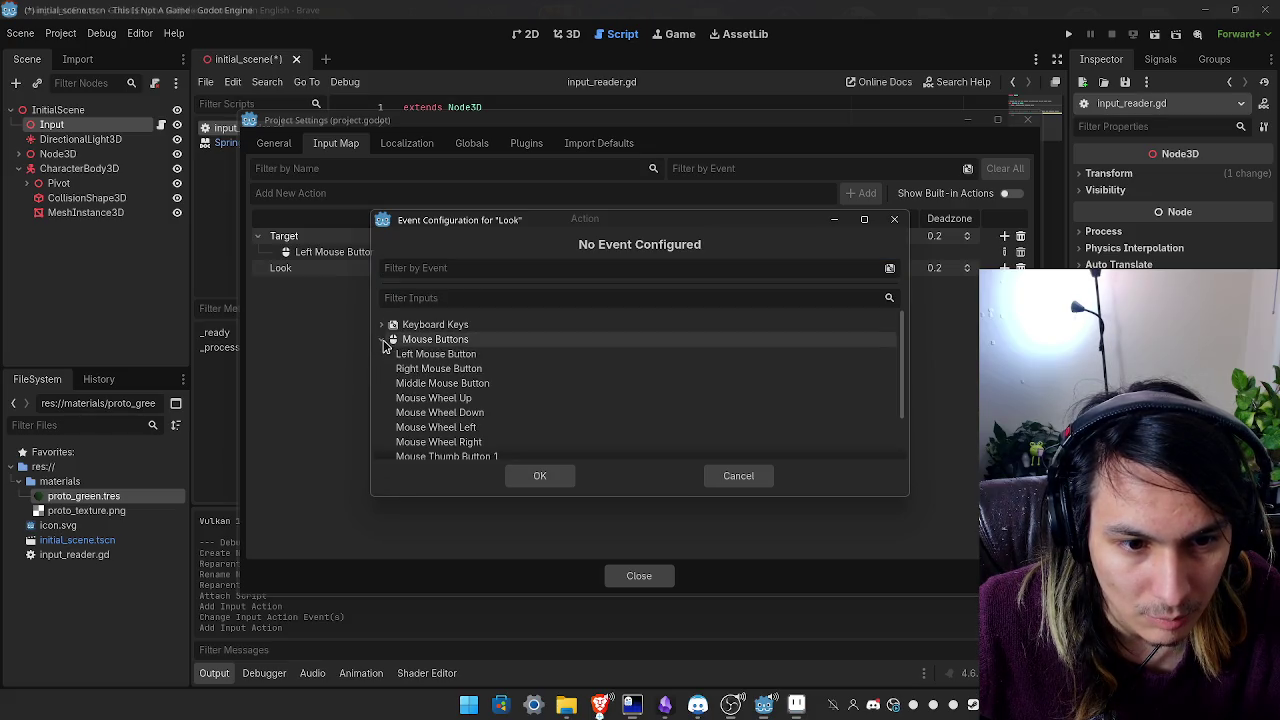
pyautogui.scroll(-3, 470, 372)
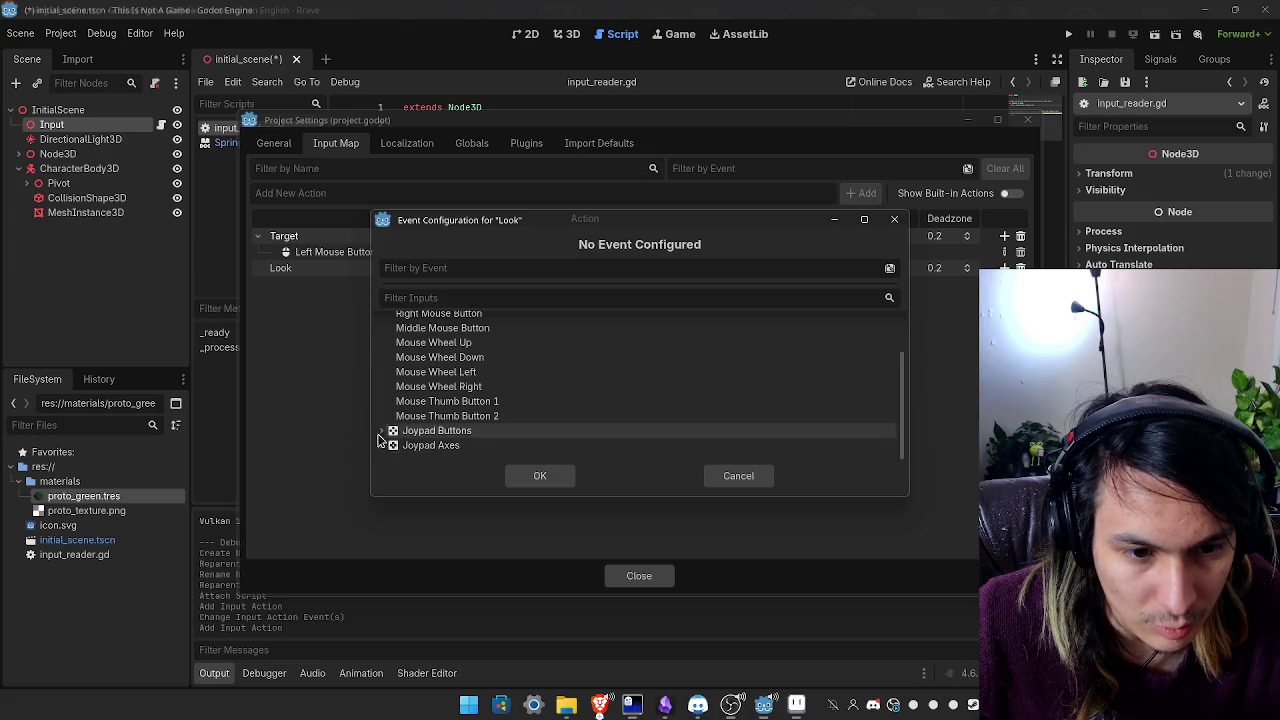
pyautogui.click(381, 445)
pyautogui.scroll(5, 405, 425)
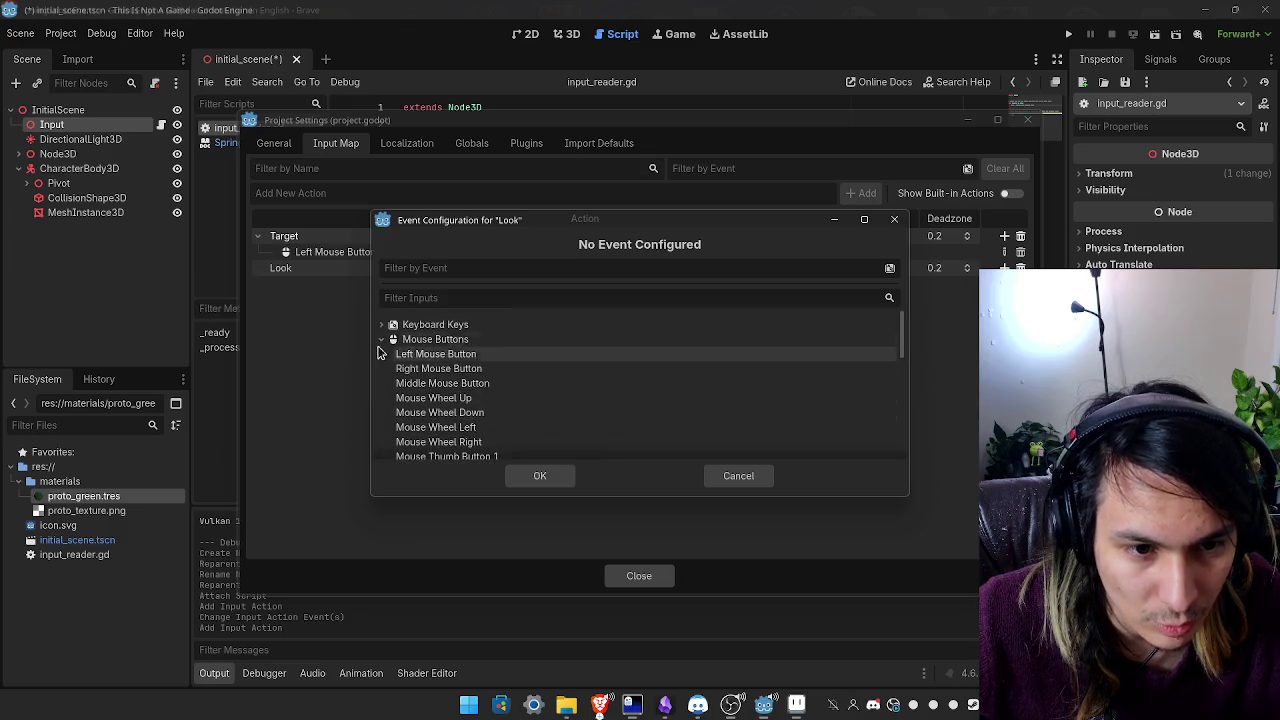
pyautogui.click(381, 339)
pyautogui.click(381, 369)
pyautogui.click(381, 372)
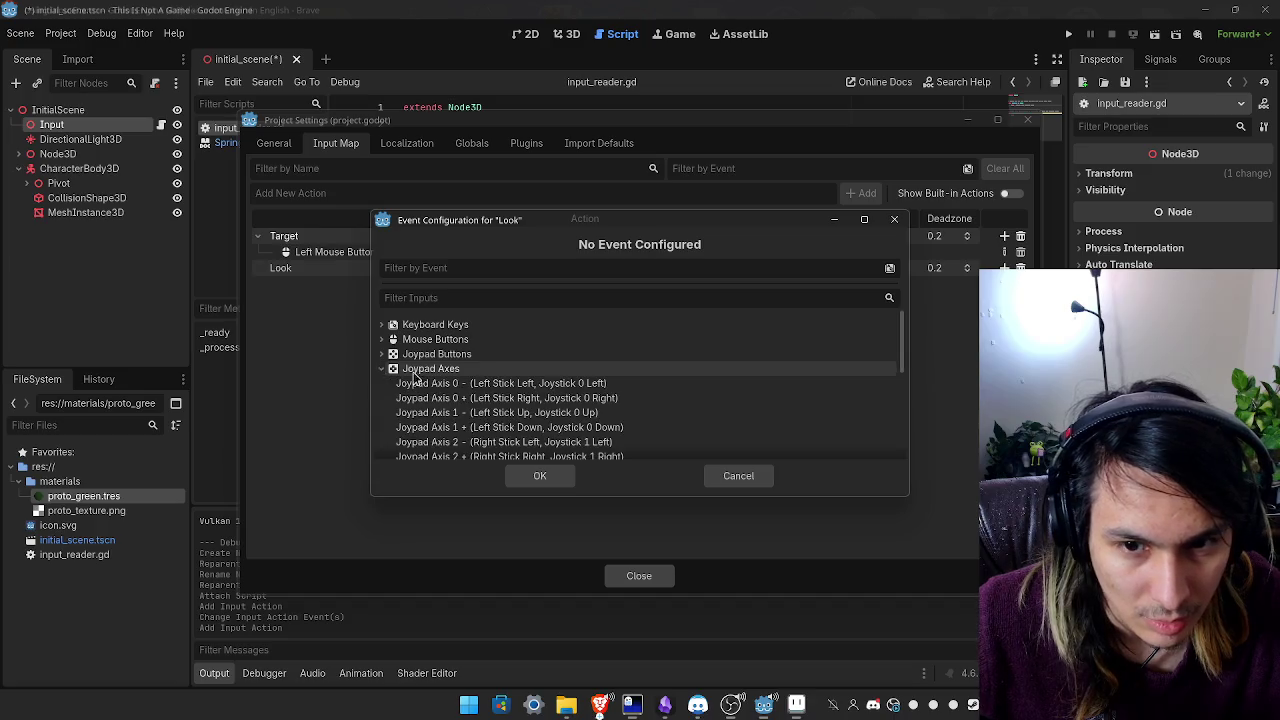
pyautogui.scroll(-5, 560, 410)
pyautogui.scroll(5, 570, 398)
pyautogui.click(381, 369)
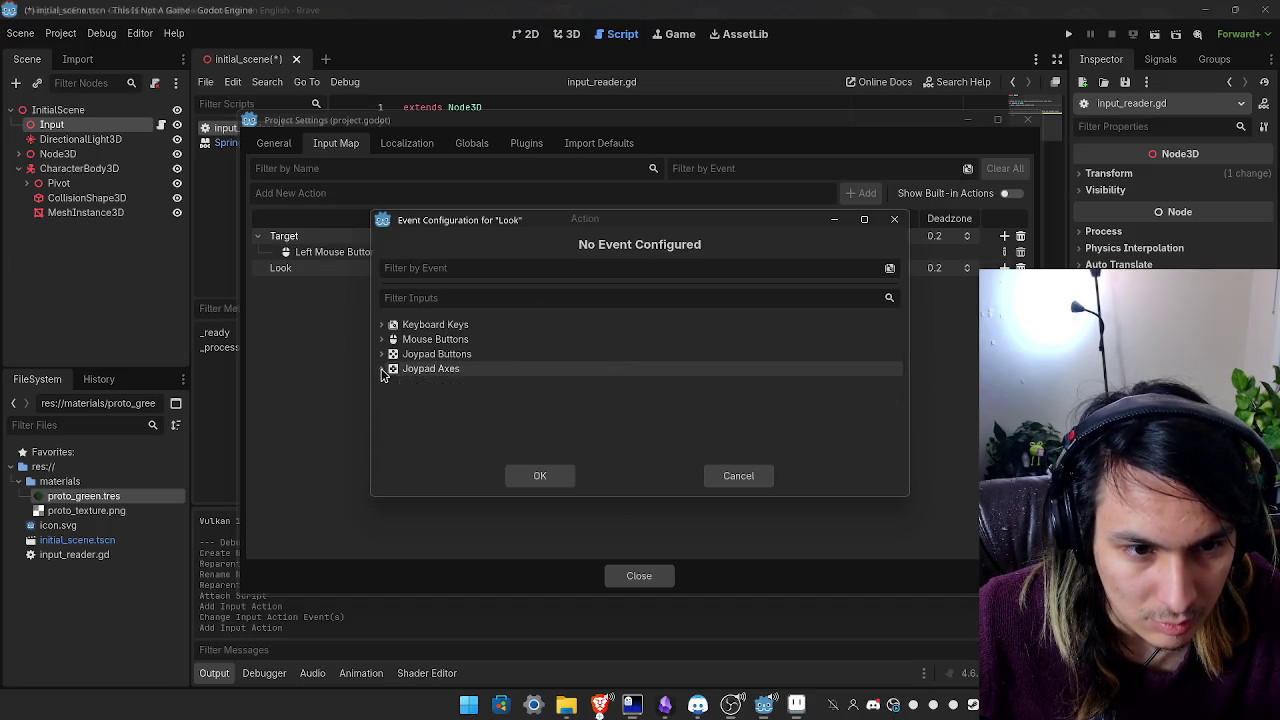
# Filter the inputs by 'mouse p', then cancel without binding Look
pyautogui.click(429, 297)
pyautogui.write('mouse po')
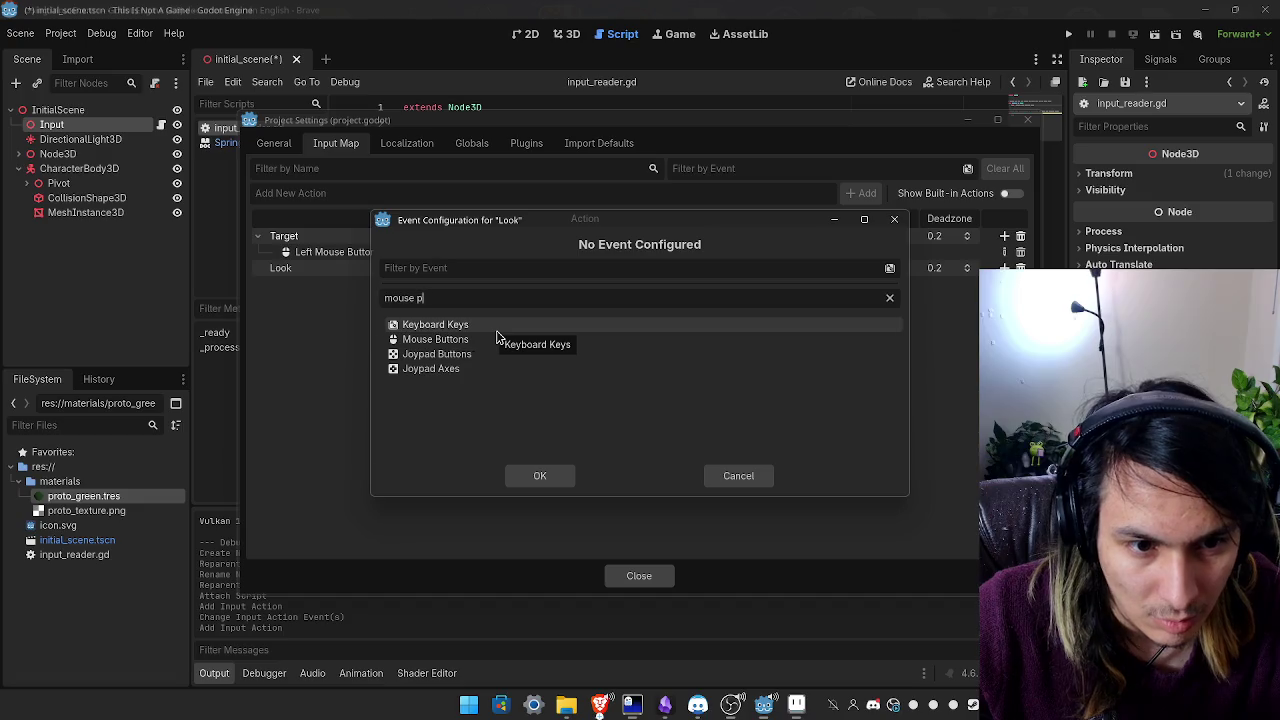
pyautogui.press('BackSpace')
pyautogui.scroll(-2, 436, 397)
pyautogui.scroll(2, 470, 390)
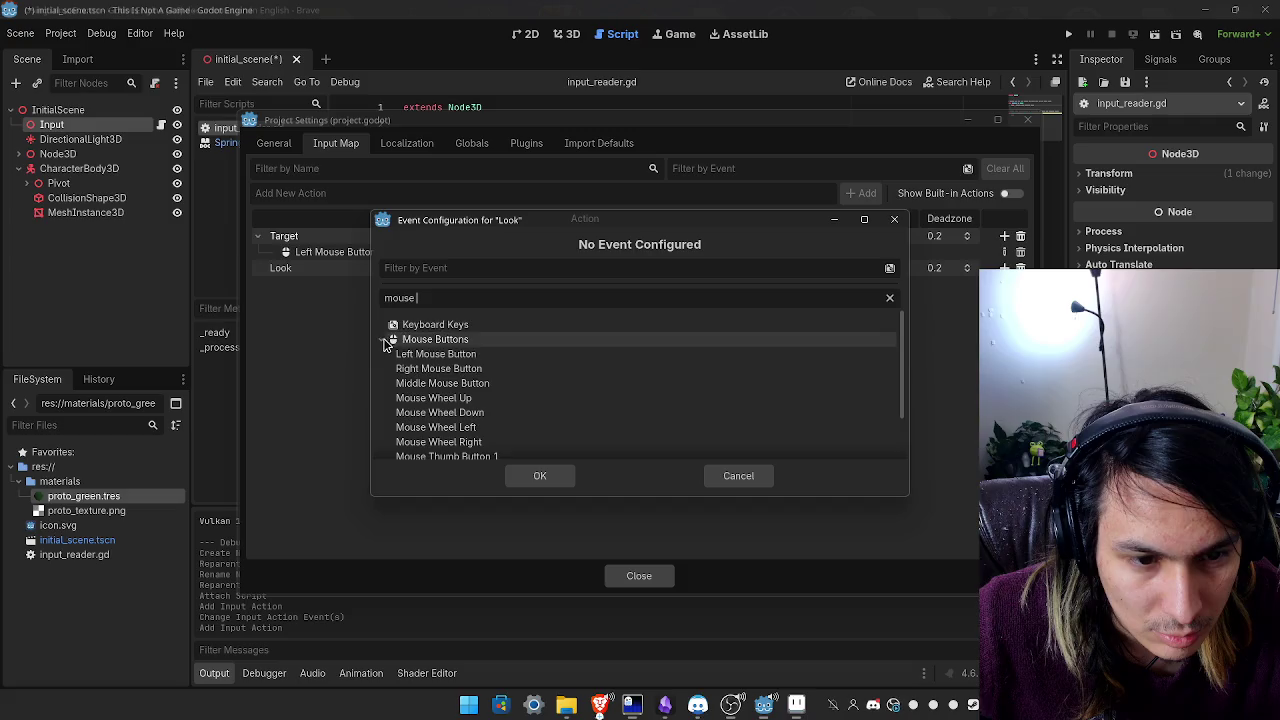
pyautogui.scroll(-2, 390, 352)
pyautogui.scroll(2, 520, 400)
pyautogui.scroll(-2, 414, 357)
pyautogui.scroll(2, 414, 357)
pyautogui.scroll(-2, 425, 370)
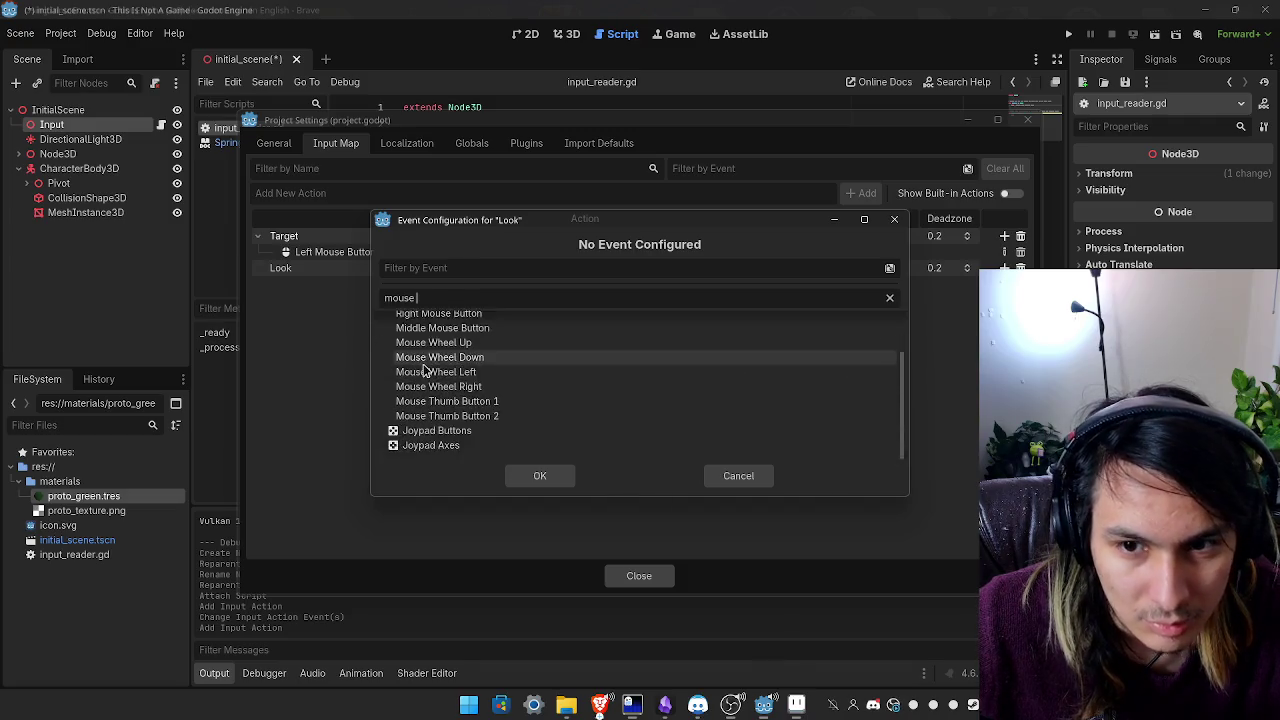
pyautogui.scroll(2, 425, 370)
pyautogui.click(894, 219)
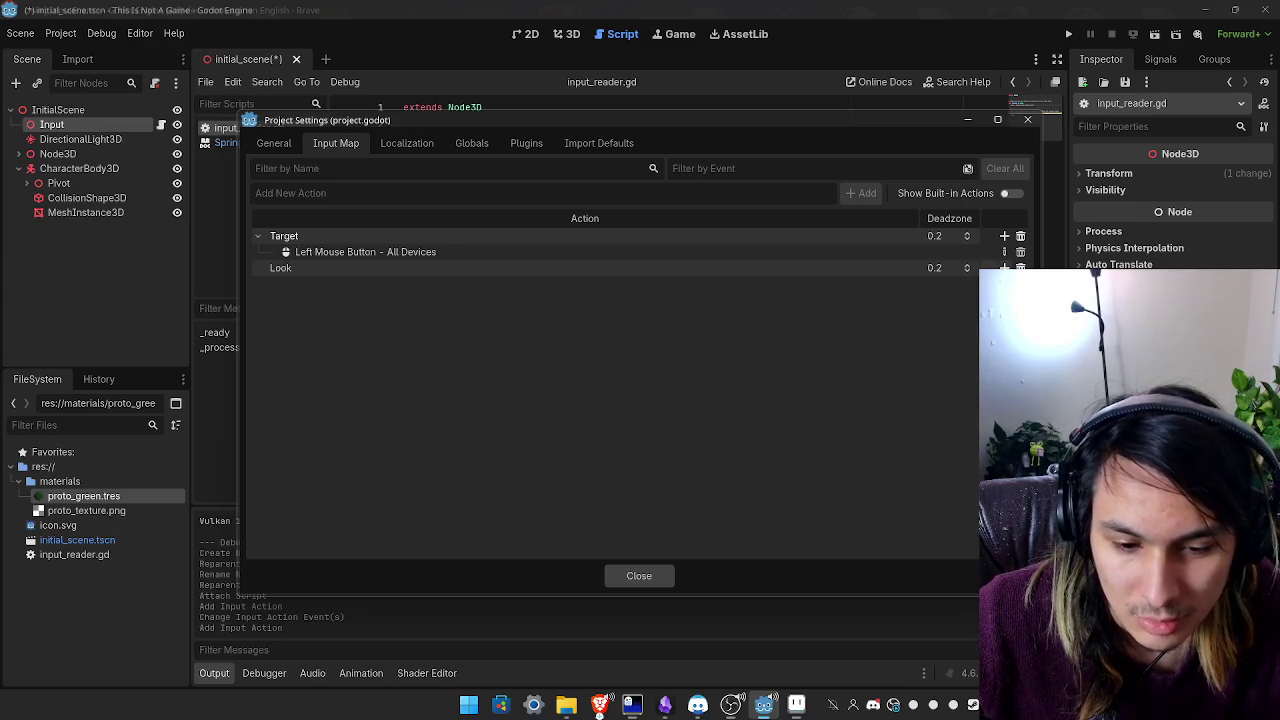
# Search the docs for 'mouse pos' and open 'Mouse and input coordinates'
pyautogui.moveTo(600, 705)
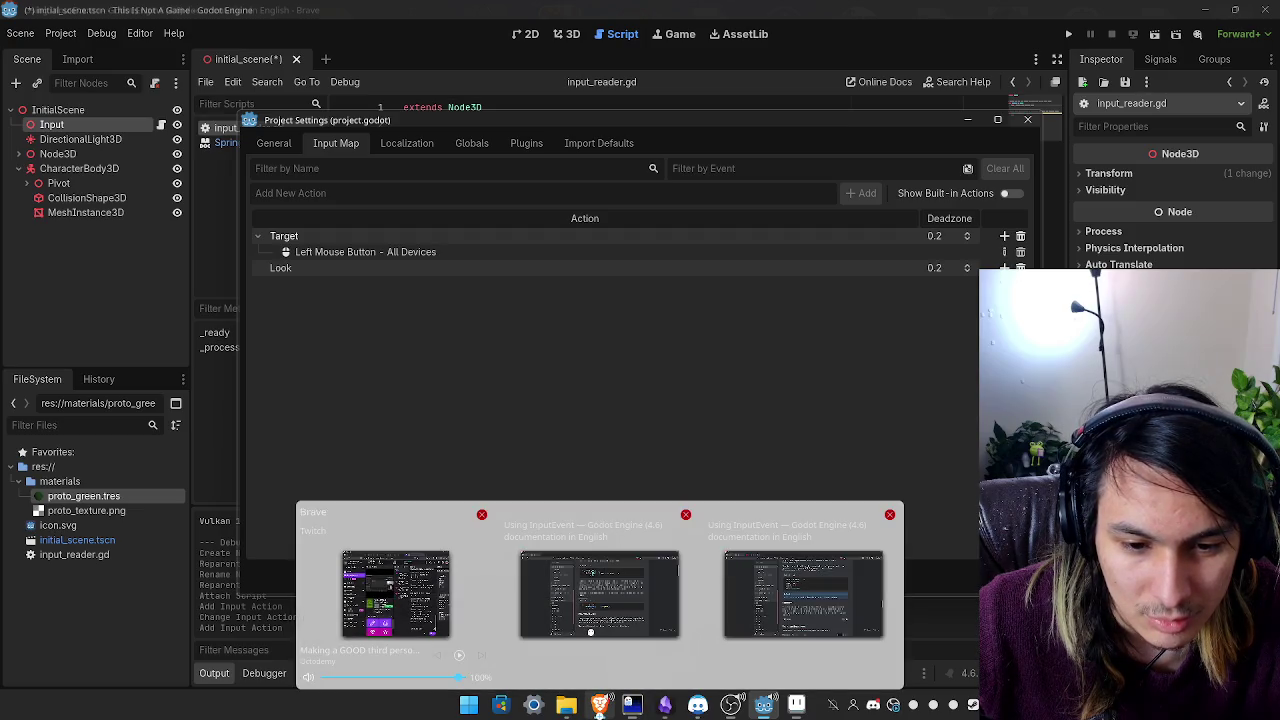
pyautogui.click(705, 595)
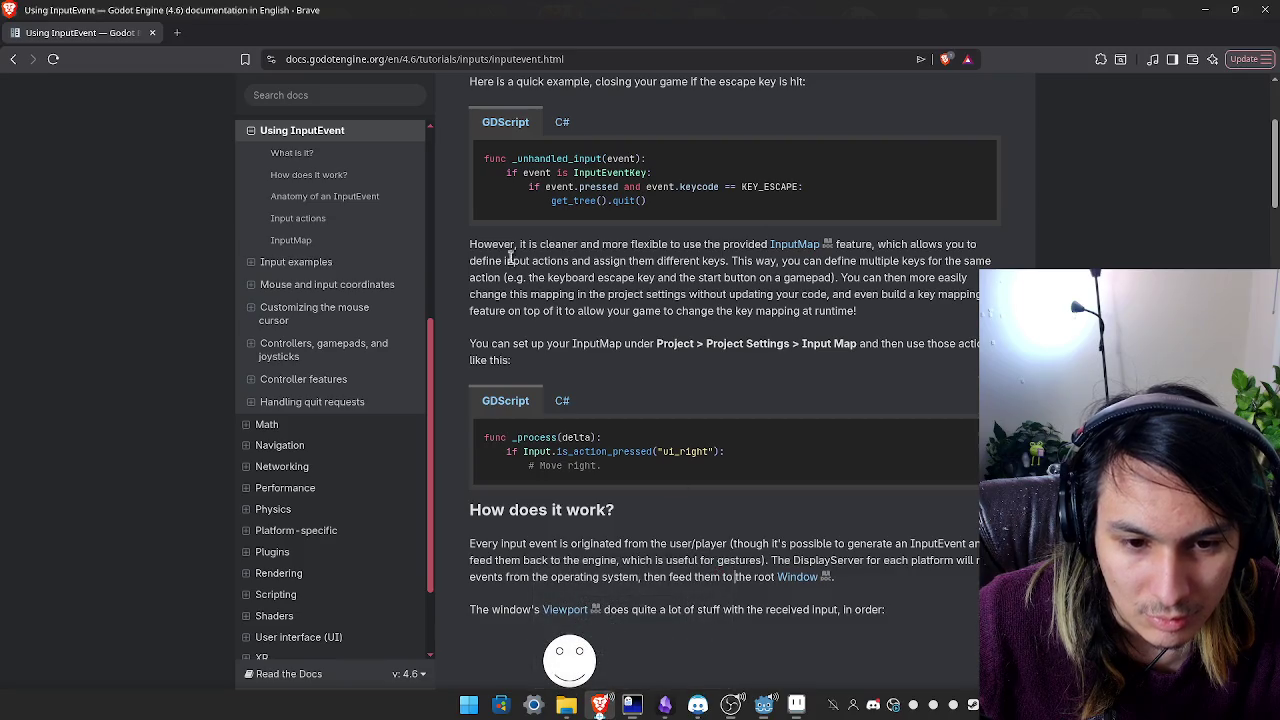
pyautogui.click(313, 99)
pyautogui.write('mouse pos')
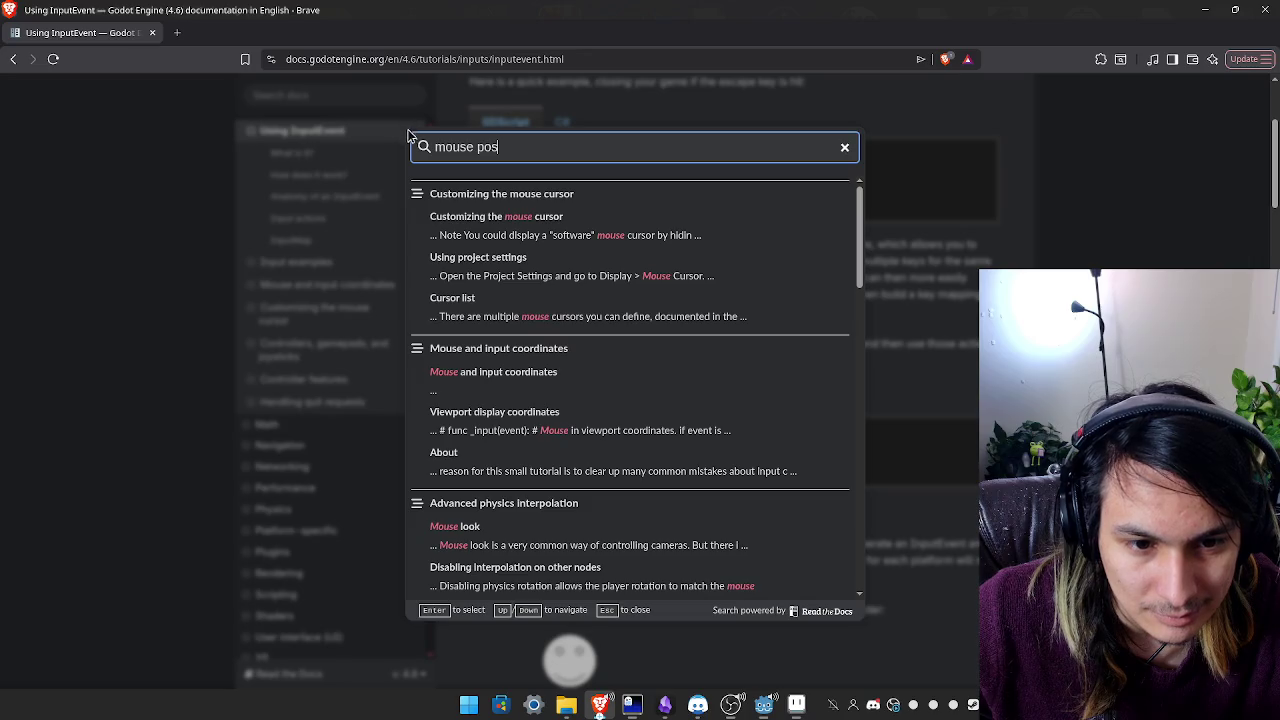
pyautogui.click(449, 371)
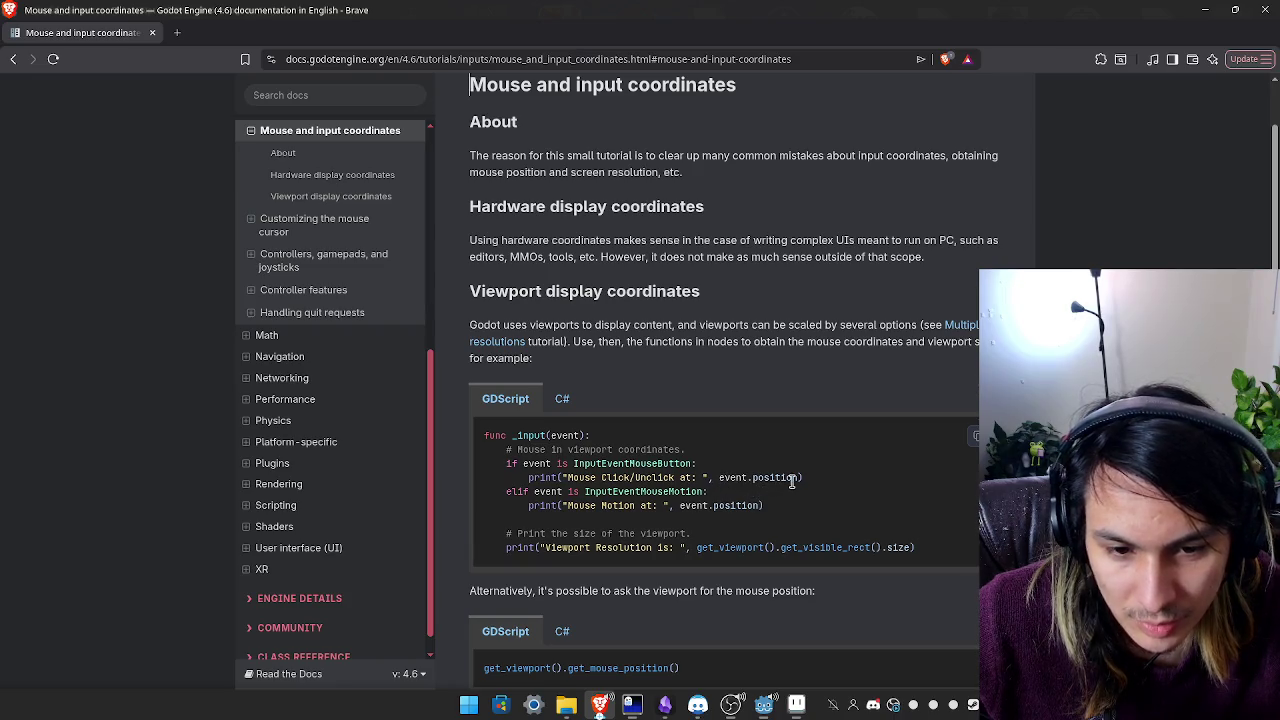
# Read the Mouse and input coordinates page, then return to the Godot editor
pyautogui.scroll(-1, 786, 470)
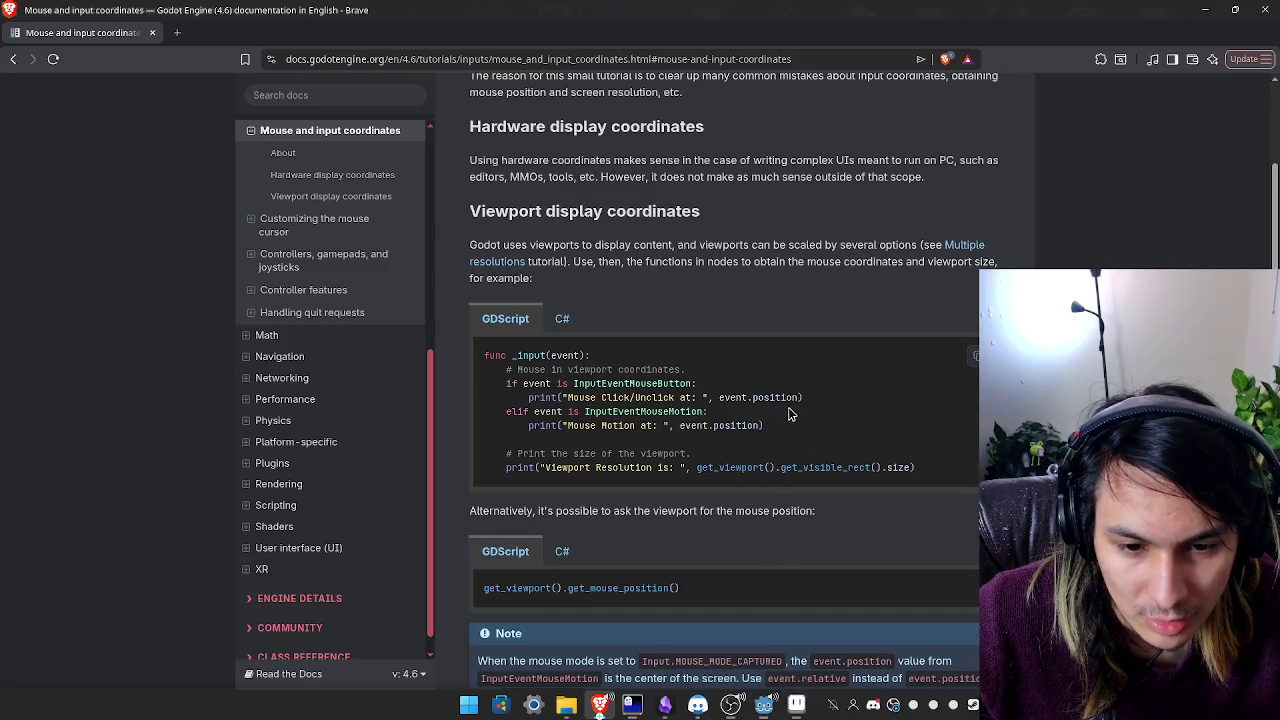
pyautogui.scroll(-4, 784, 408)
pyautogui.scroll(-4, 784, 408)
pyautogui.scroll(6, 784, 408)
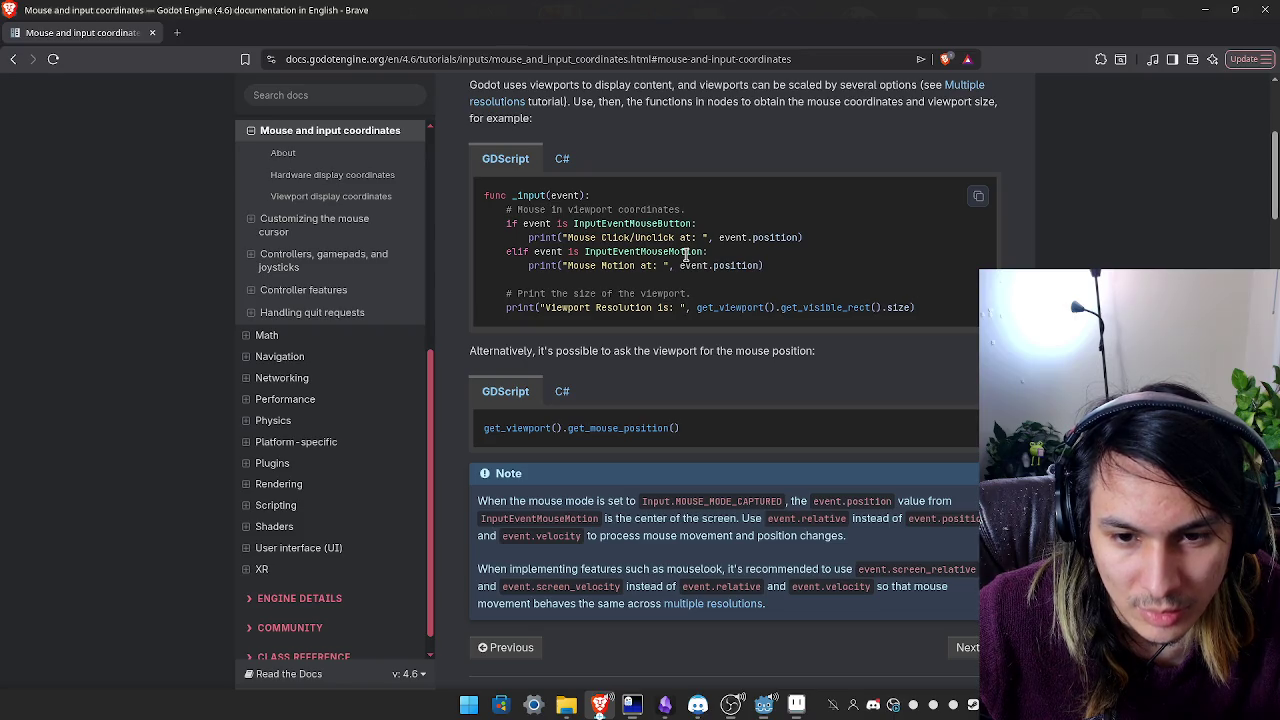
pyautogui.scroll(3, 686, 255)
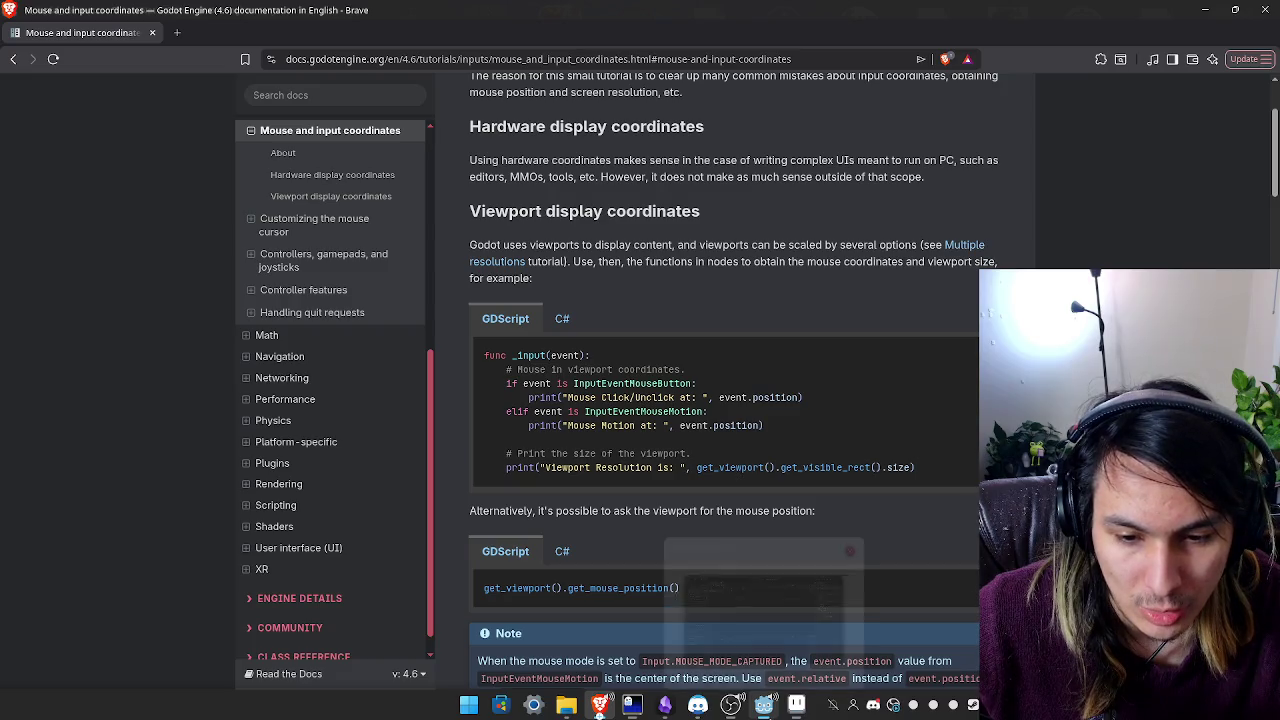
pyautogui.moveTo(764, 705)
pyautogui.click(774, 615)
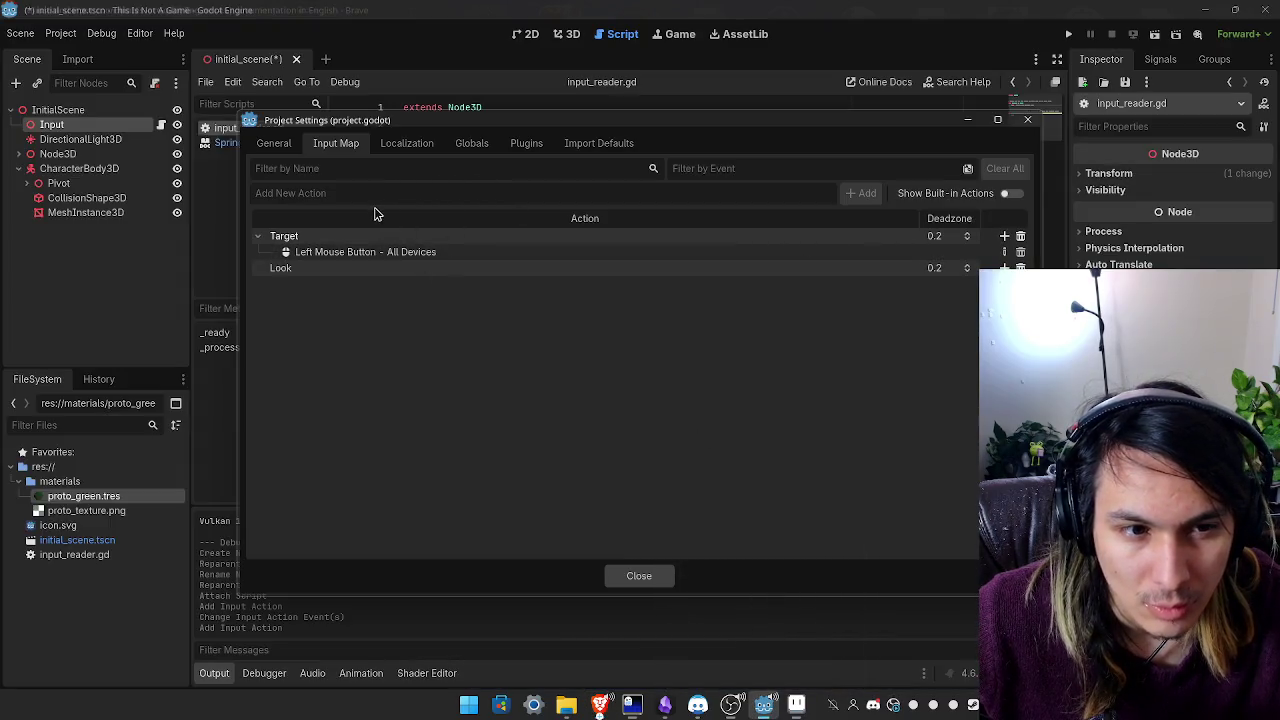
# Open Look's event configuration, filter inputs by 'motion', then close and reopen it
pyautogui.click(1004, 268)
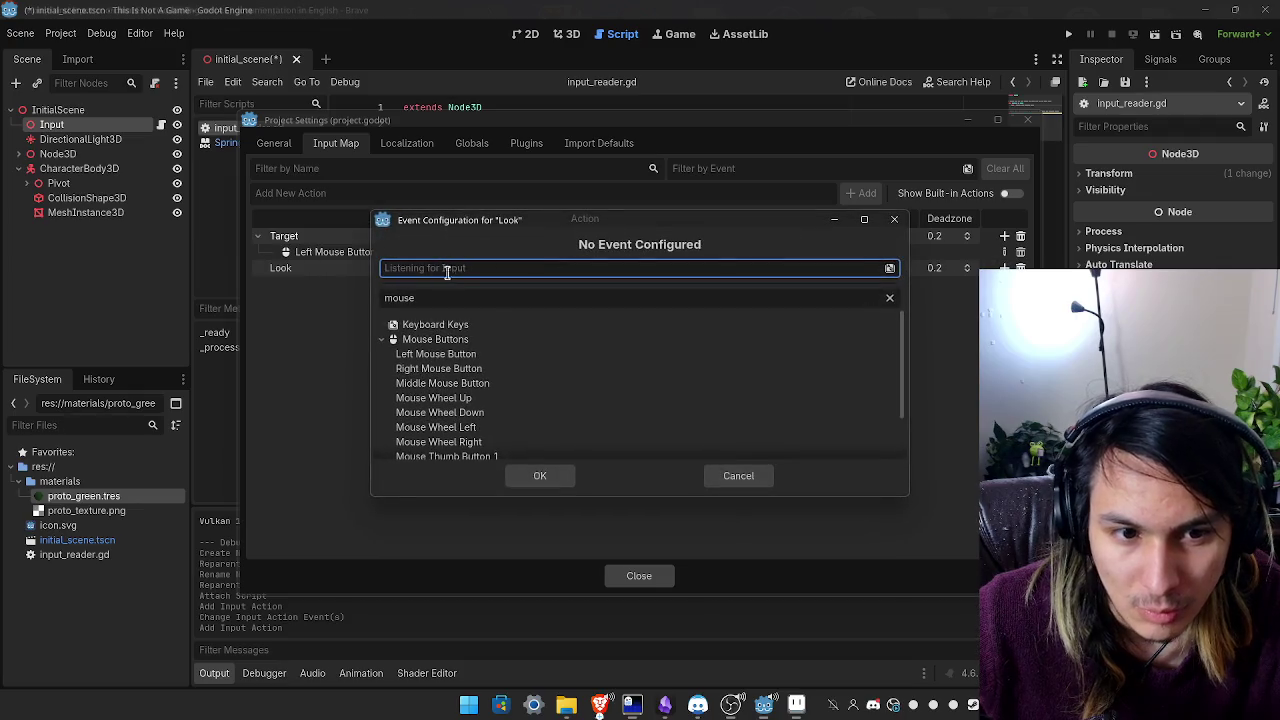
pyautogui.click(450, 270)
pyautogui.press('o')
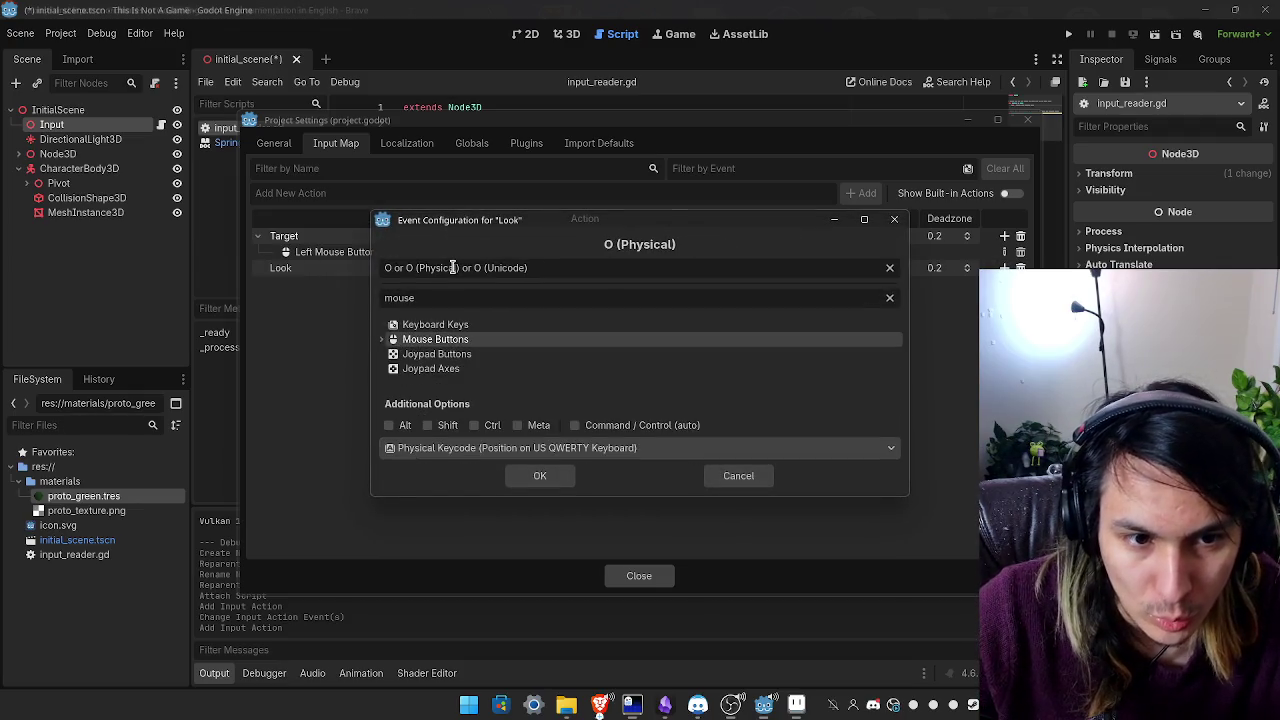
pyautogui.doubleClick(418, 305)
pyautogui.write('motion')
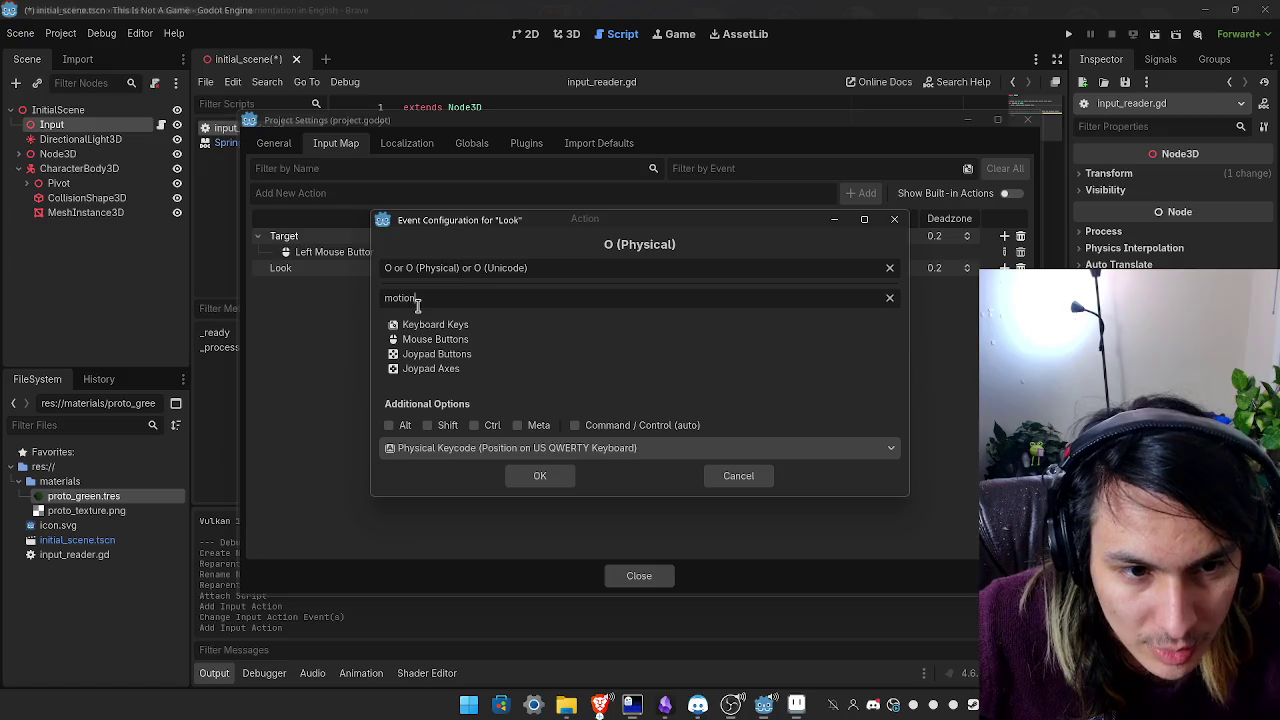
pyautogui.click(894, 219)
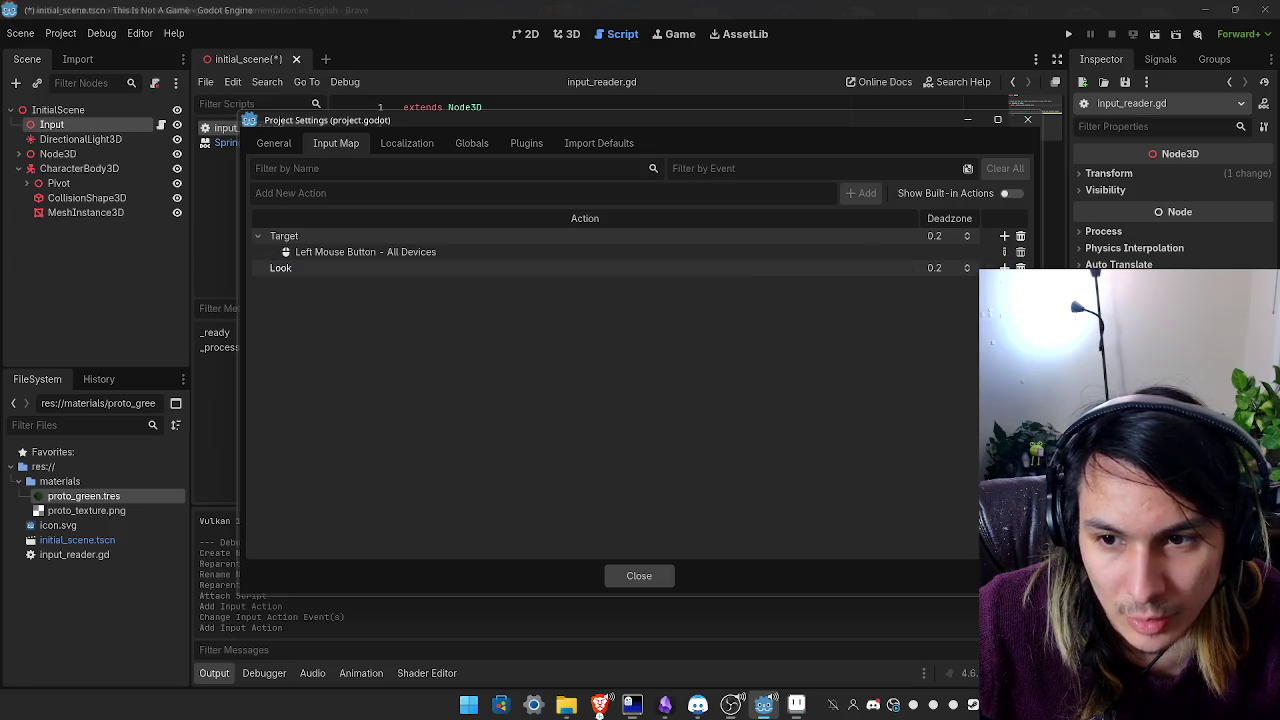
pyautogui.click(1004, 268)
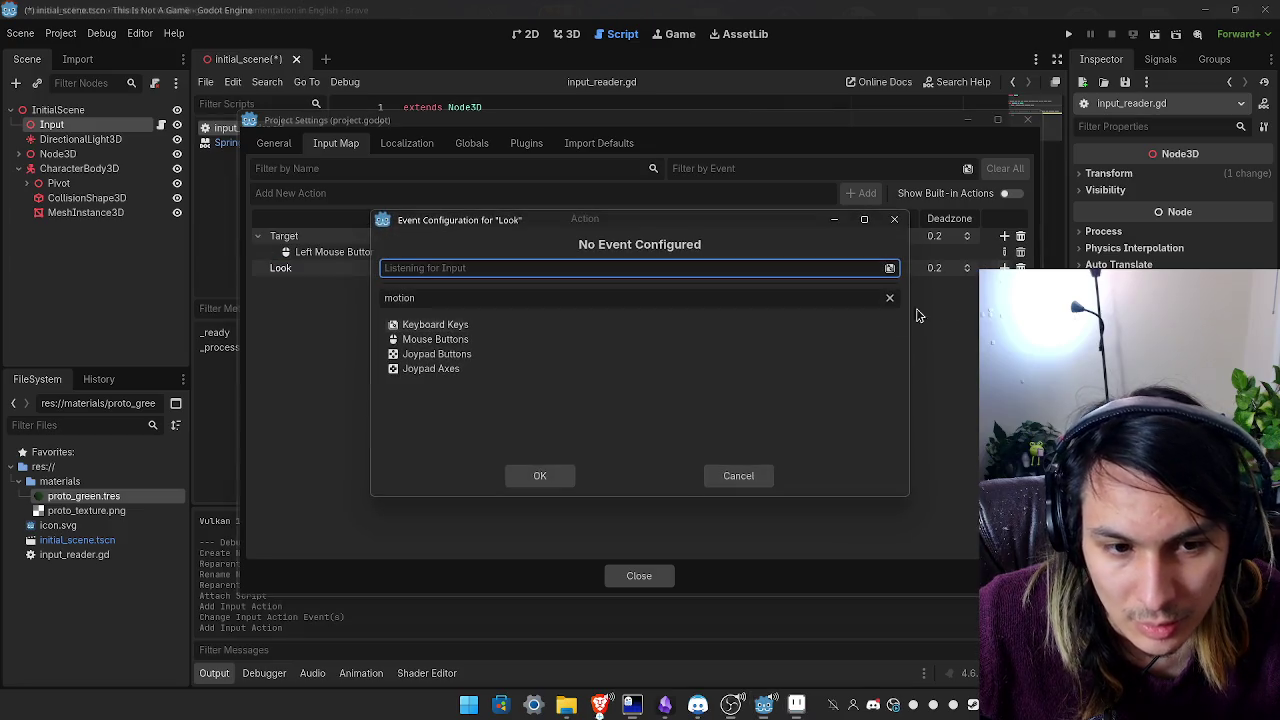
pyautogui.click(466, 370)
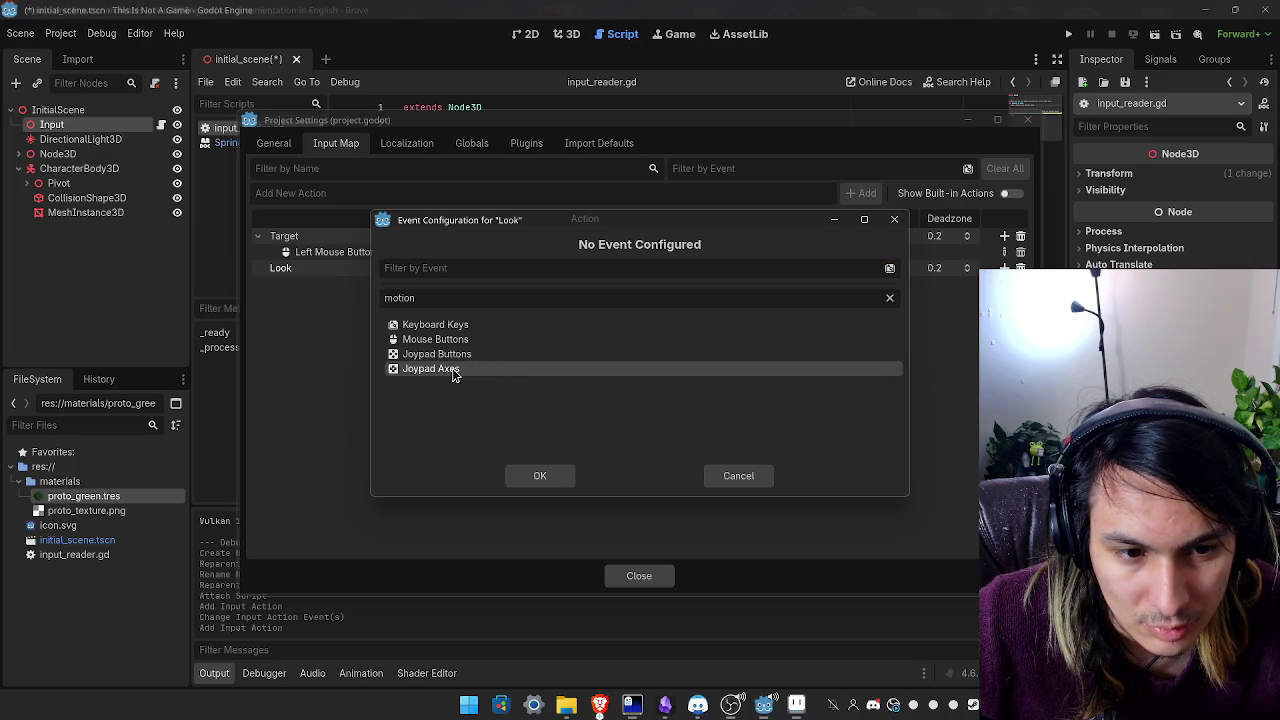
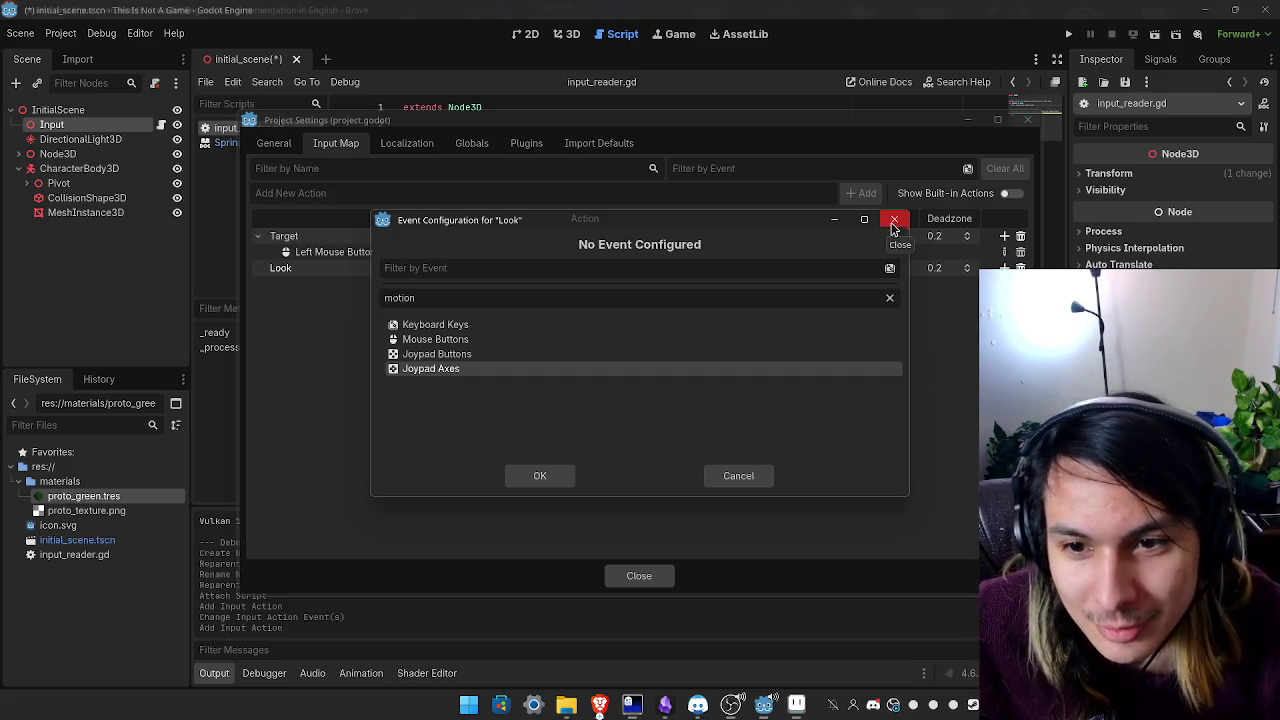
# Delete the Look action from the Input Map, keeping only Target, and close Project Settings
pyautogui.click(887, 223)
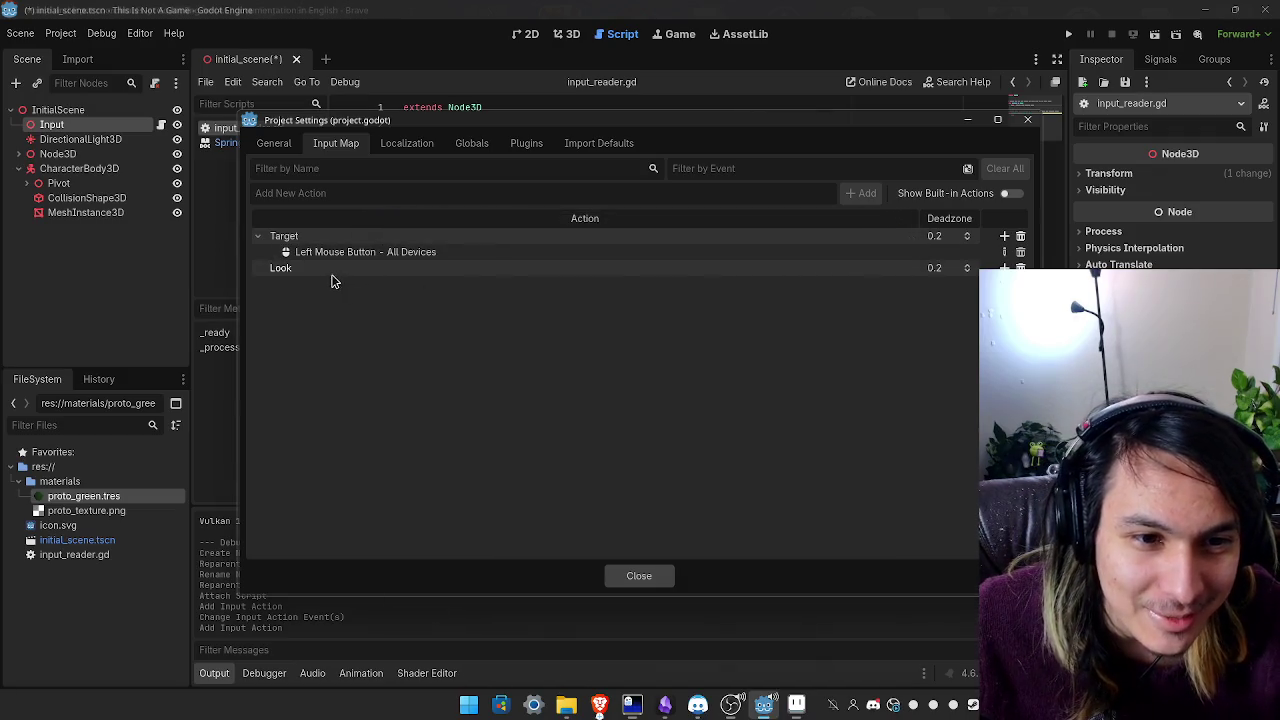
pyautogui.click(1020, 267)
pyautogui.click(968, 121)
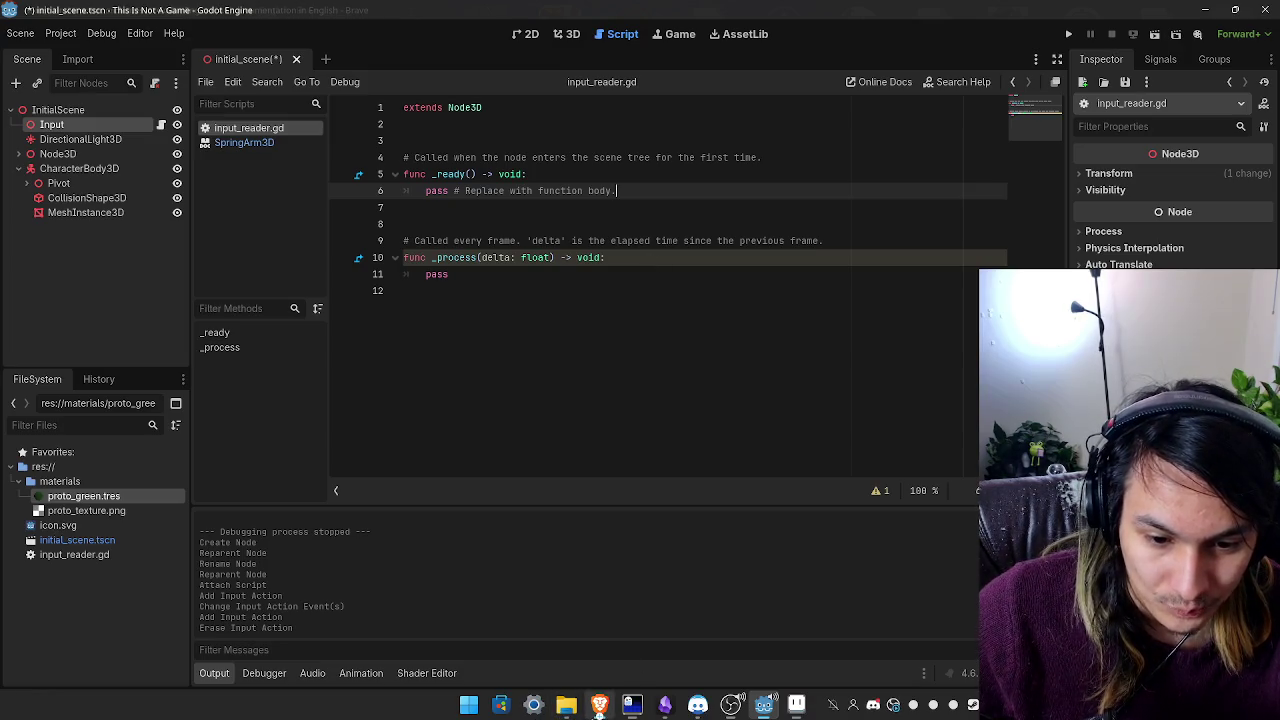
# Return Brave to the Using InputEvent page and search the docs for 'mouse pos'
pyautogui.click(599, 705)
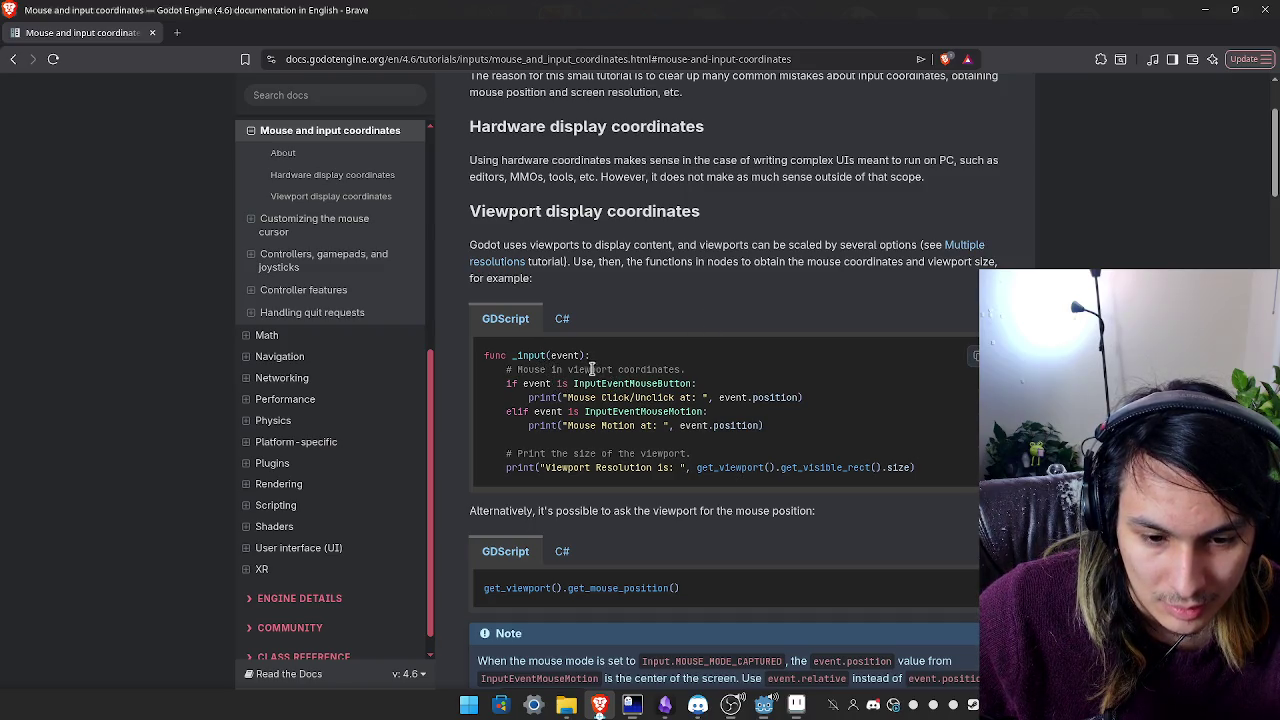
pyautogui.scroll(2, 593, 370)
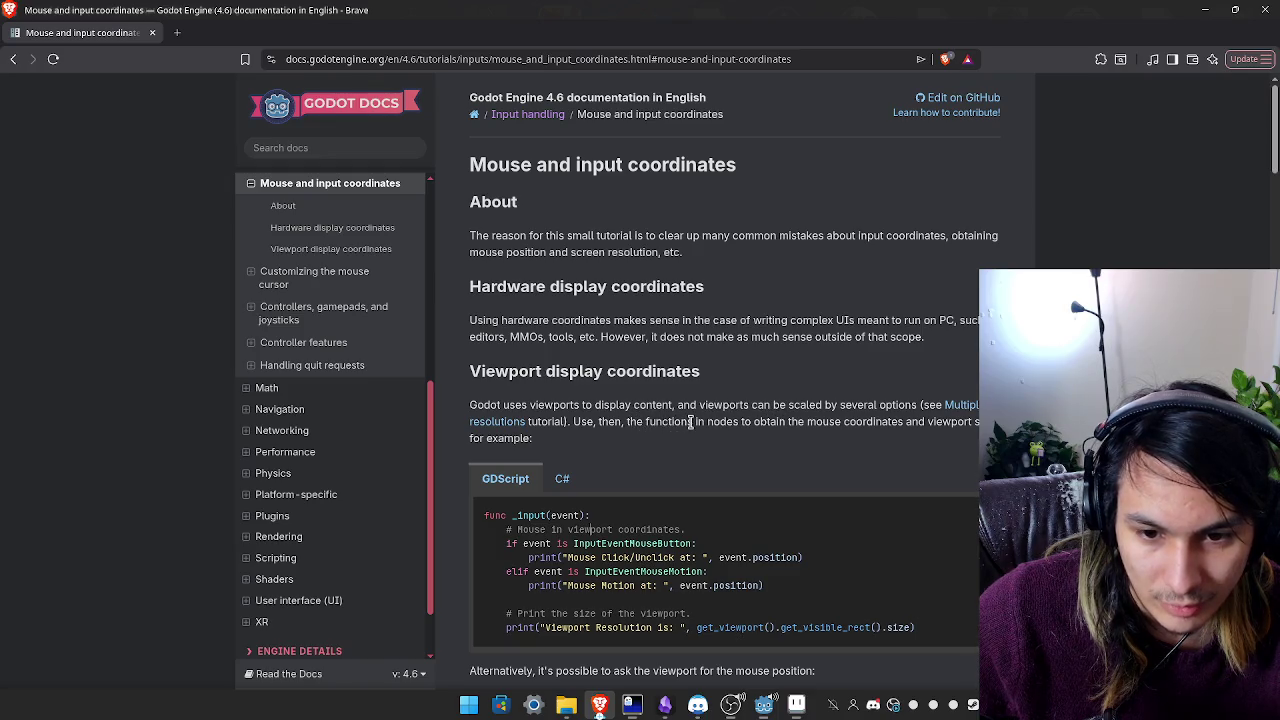
pyautogui.click(11, 61)
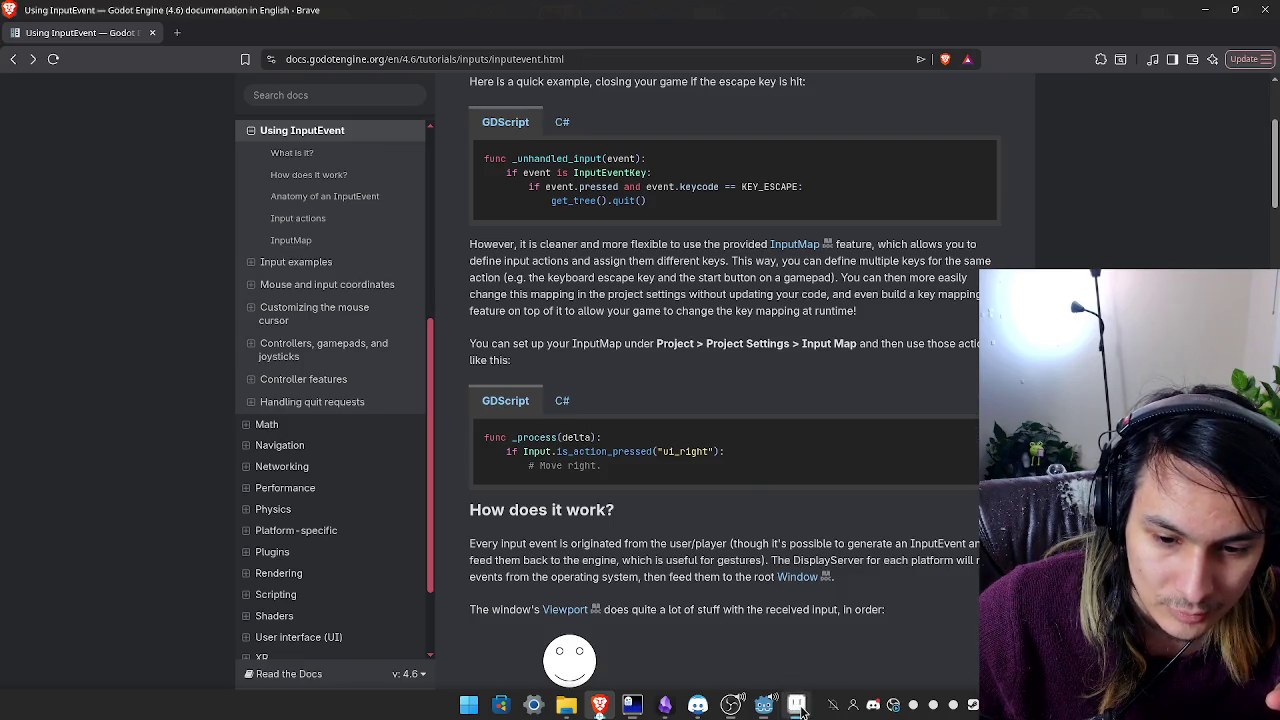
pyautogui.moveTo(791, 714)
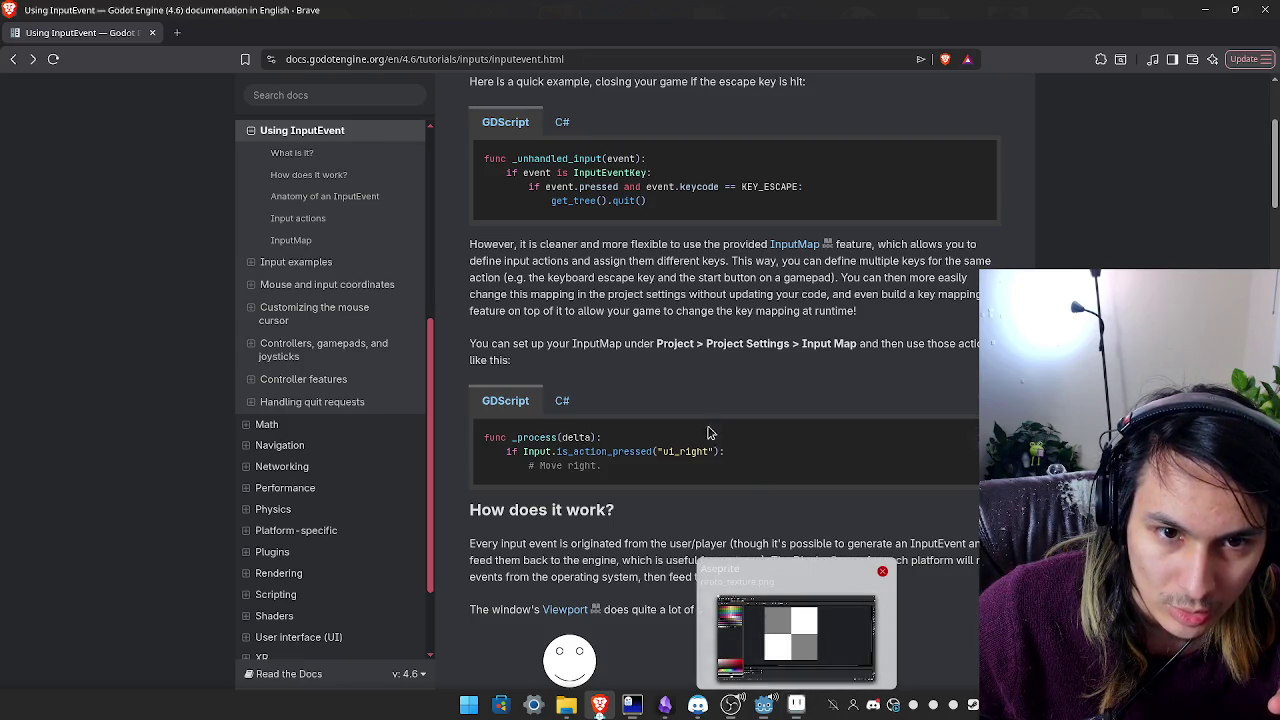
pyautogui.scroll(2, 693, 386)
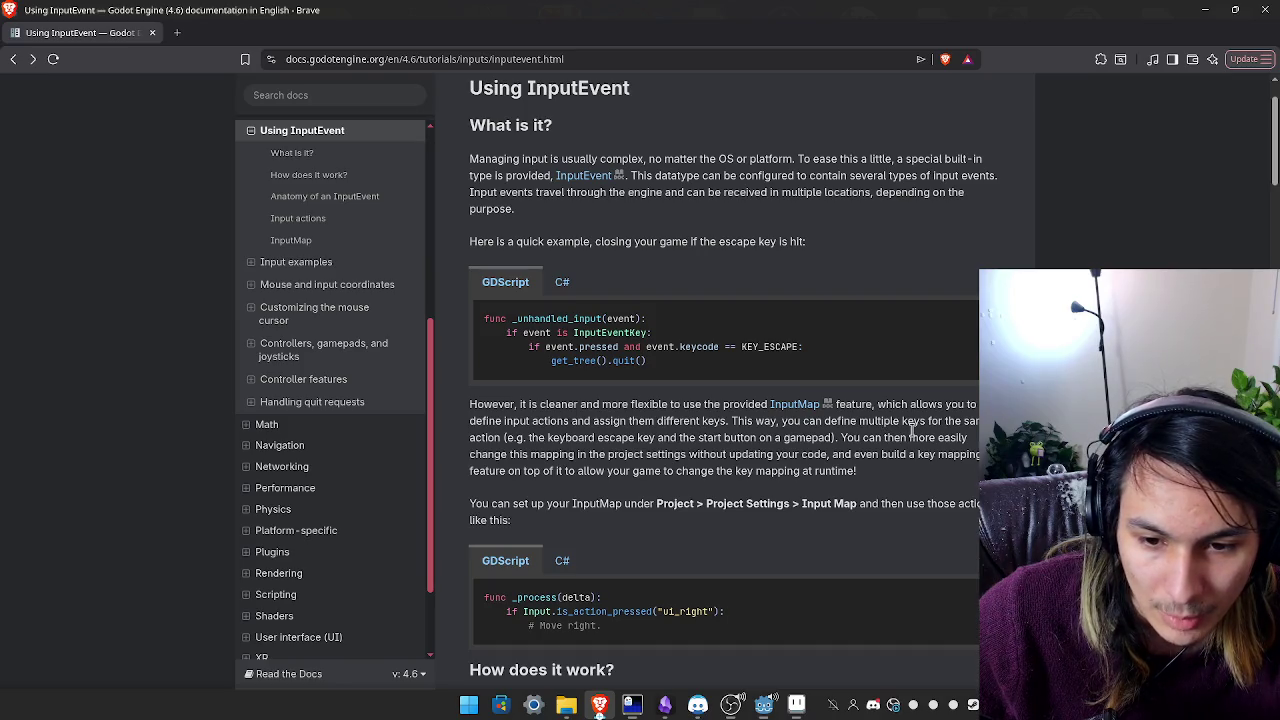
pyautogui.click(309, 97)
pyautogui.write('mouse pos')
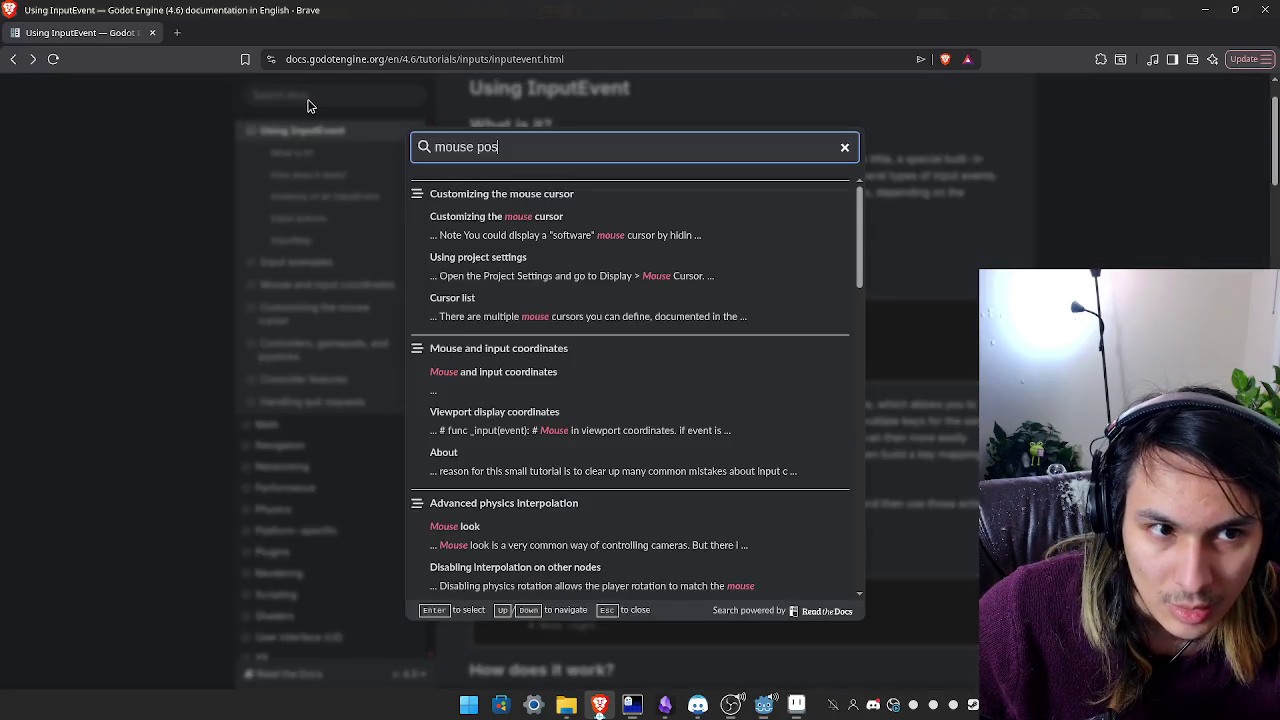
pyautogui.press('BackSpace')
pyautogui.press('BackSpace')
pyautogui.press('BackSpace')
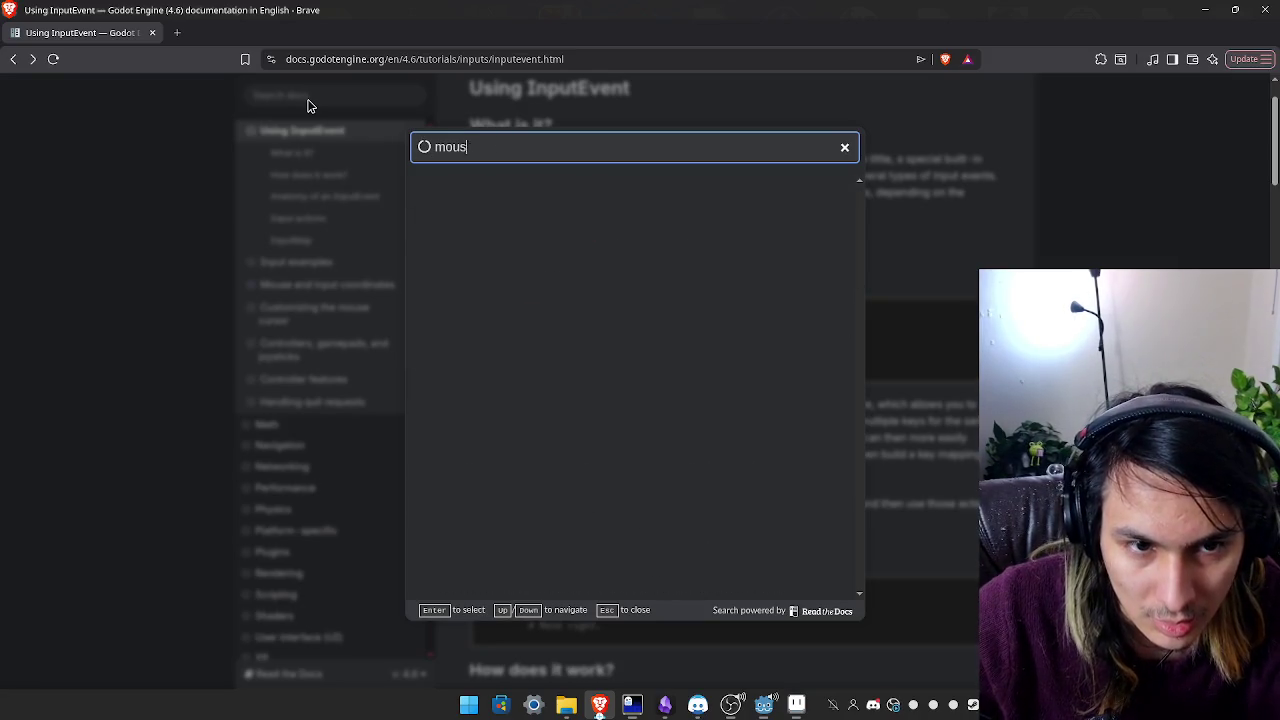
pyautogui.write('input map ')
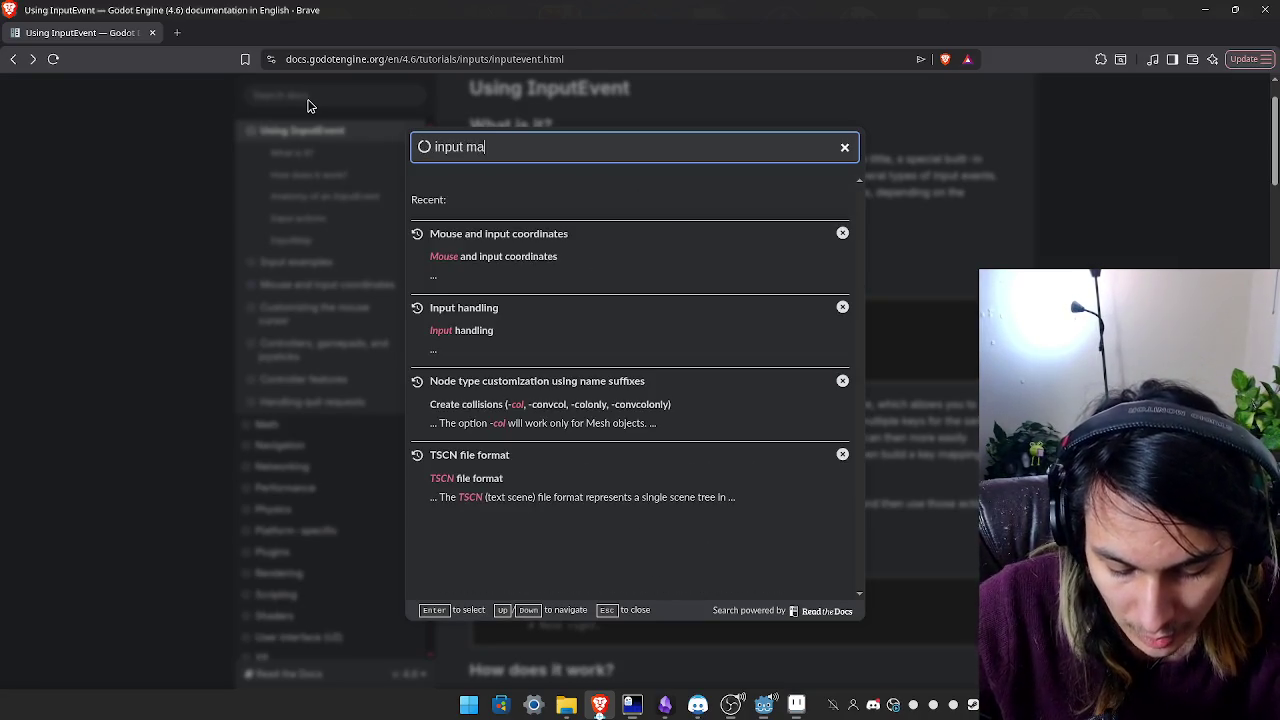
pyautogui.write('mouse pos')
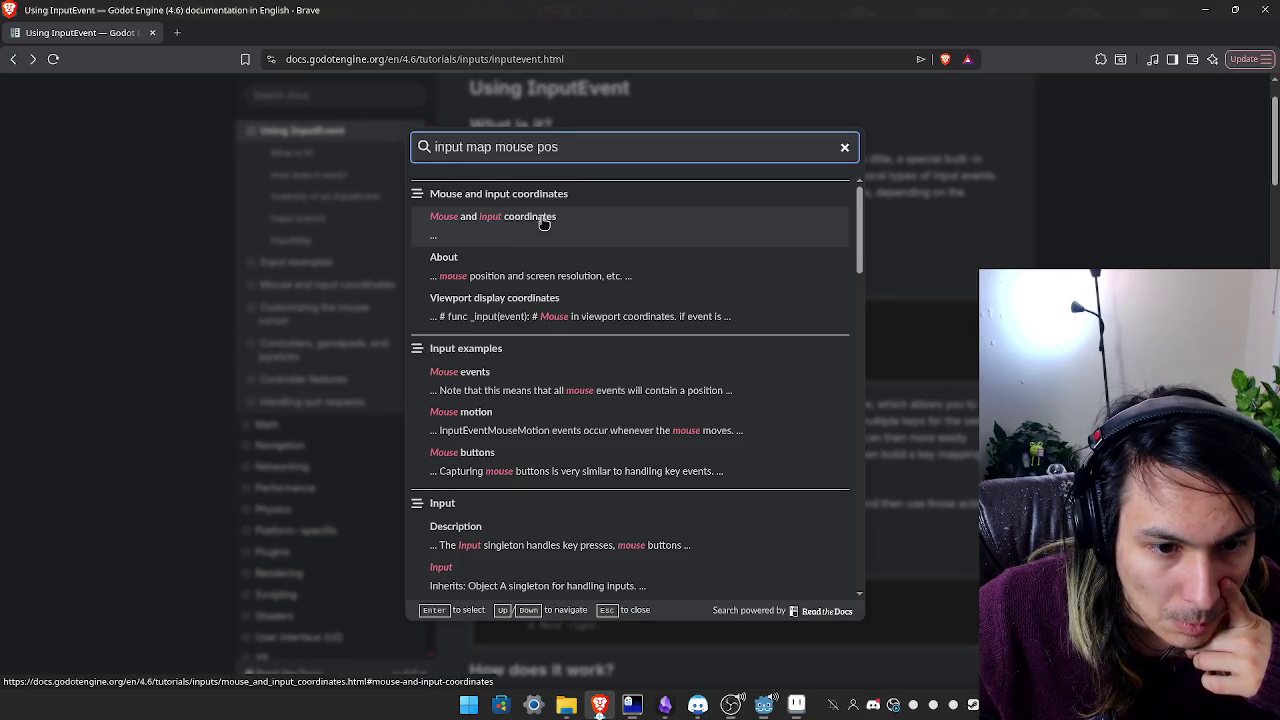
pyautogui.click(543, 222)
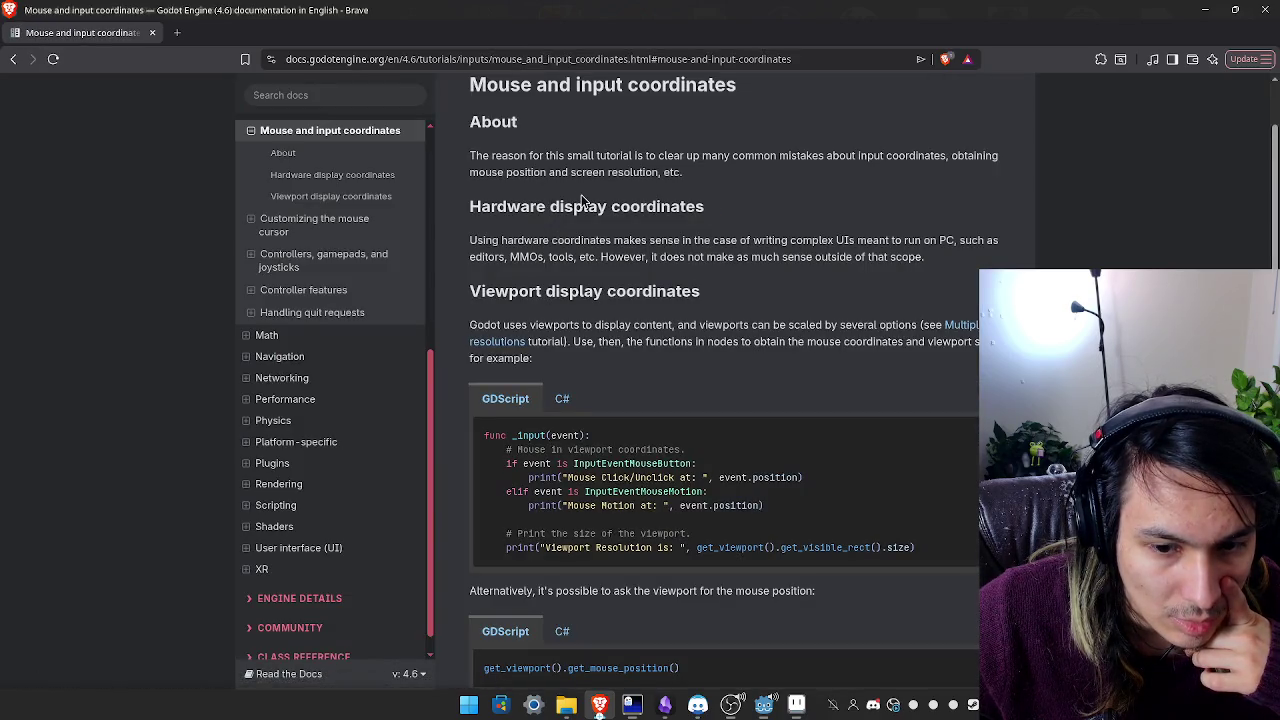
pyautogui.scroll(-2, 585, 217)
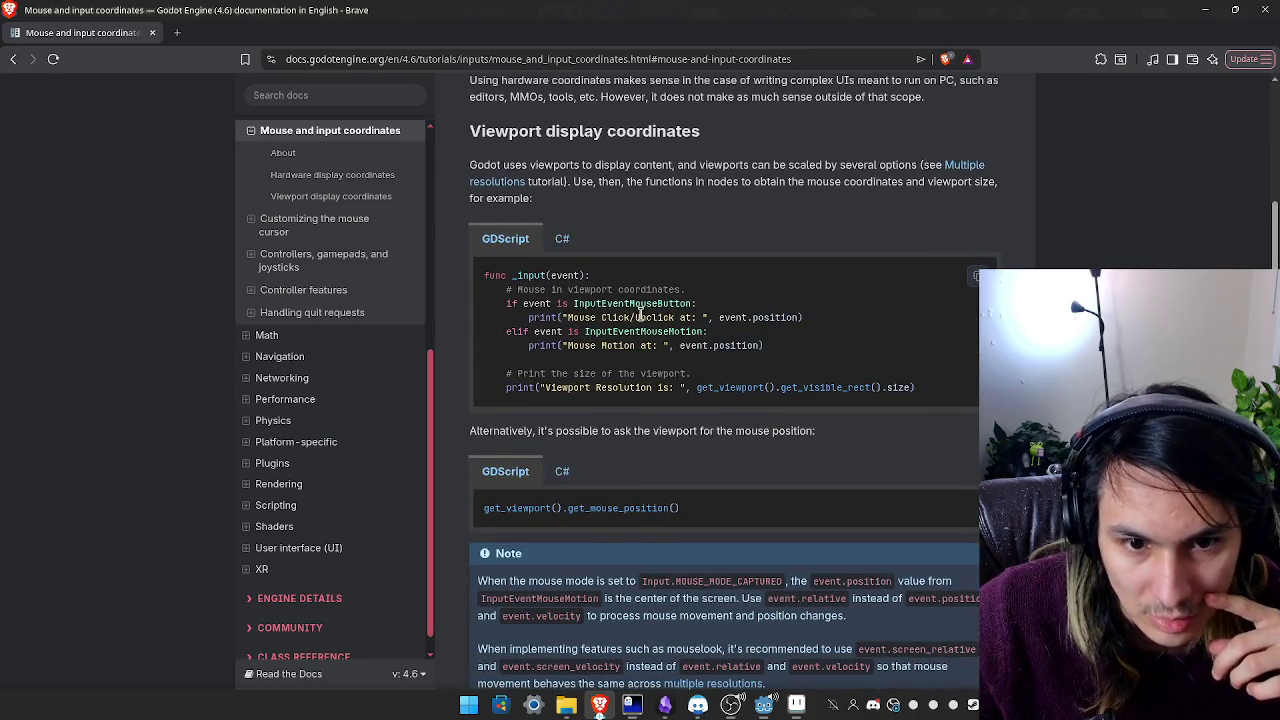
pyautogui.scroll(-2, 640, 313)
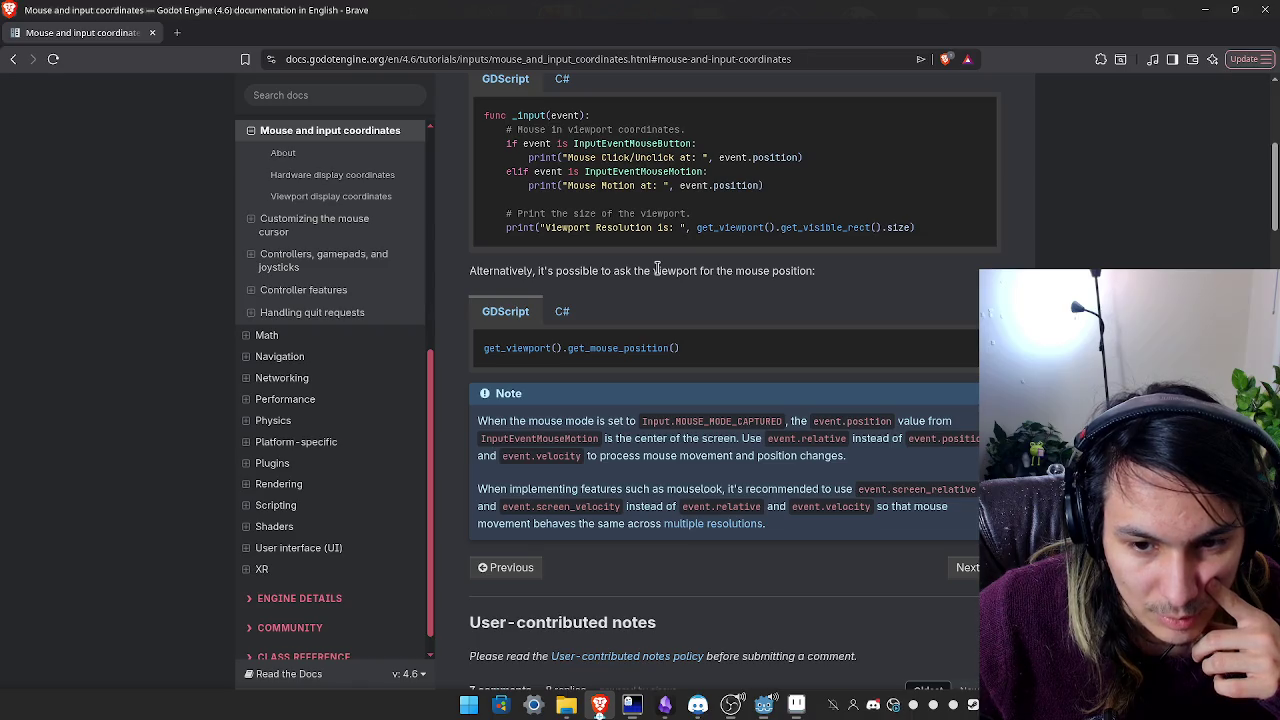
pyautogui.scroll(-3, 658, 270)
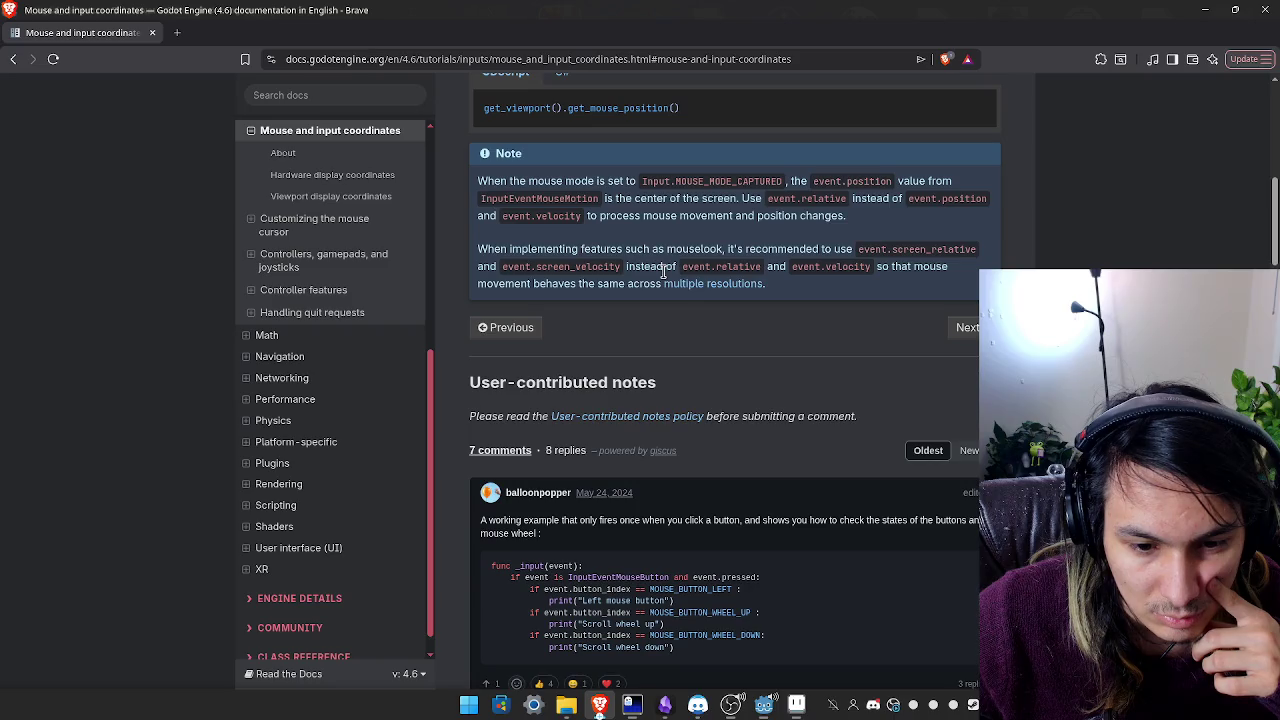
pyautogui.scroll(-5, 663, 270)
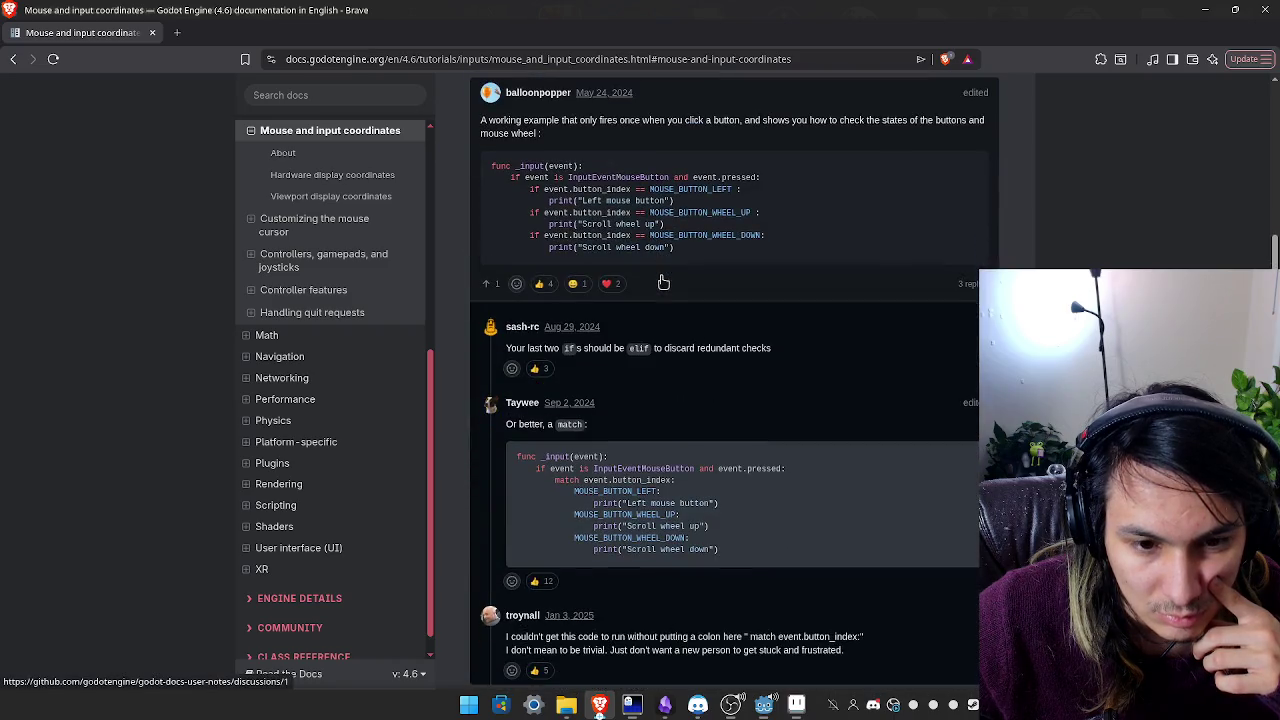
pyautogui.scroll(7, 663, 270)
pyautogui.click(10, 60)
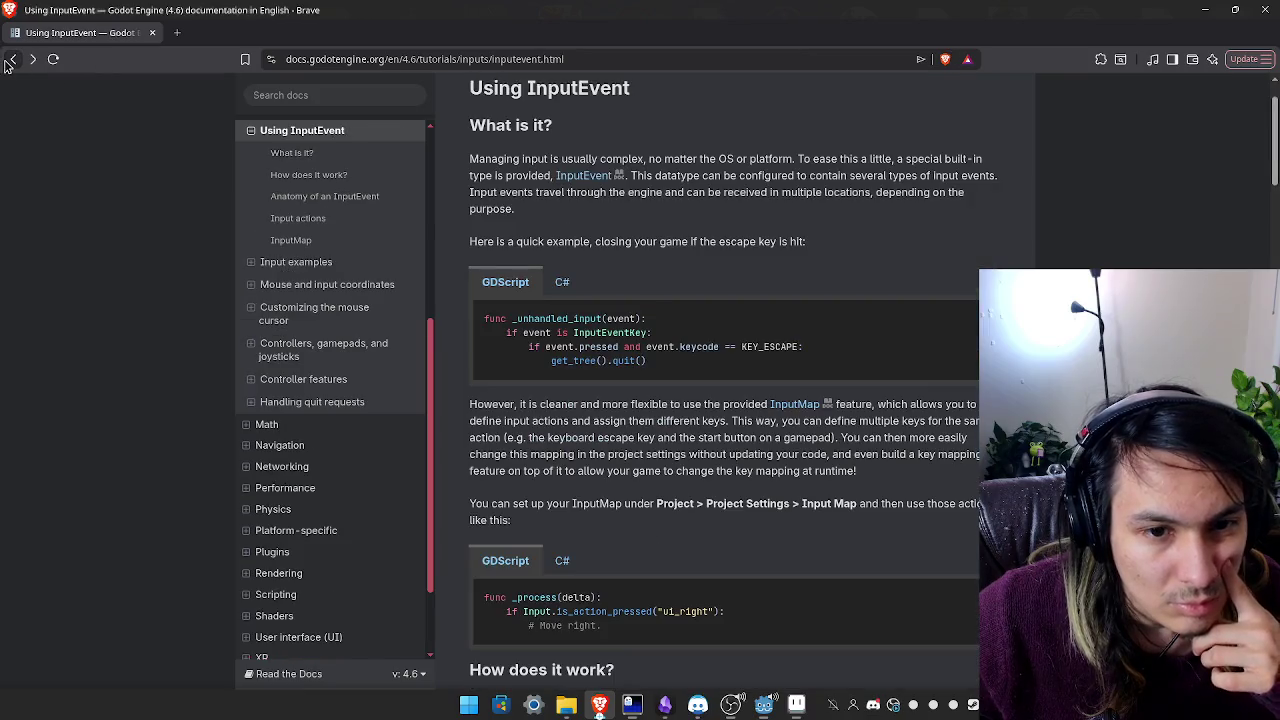
pyautogui.scroll(-2, 711, 237)
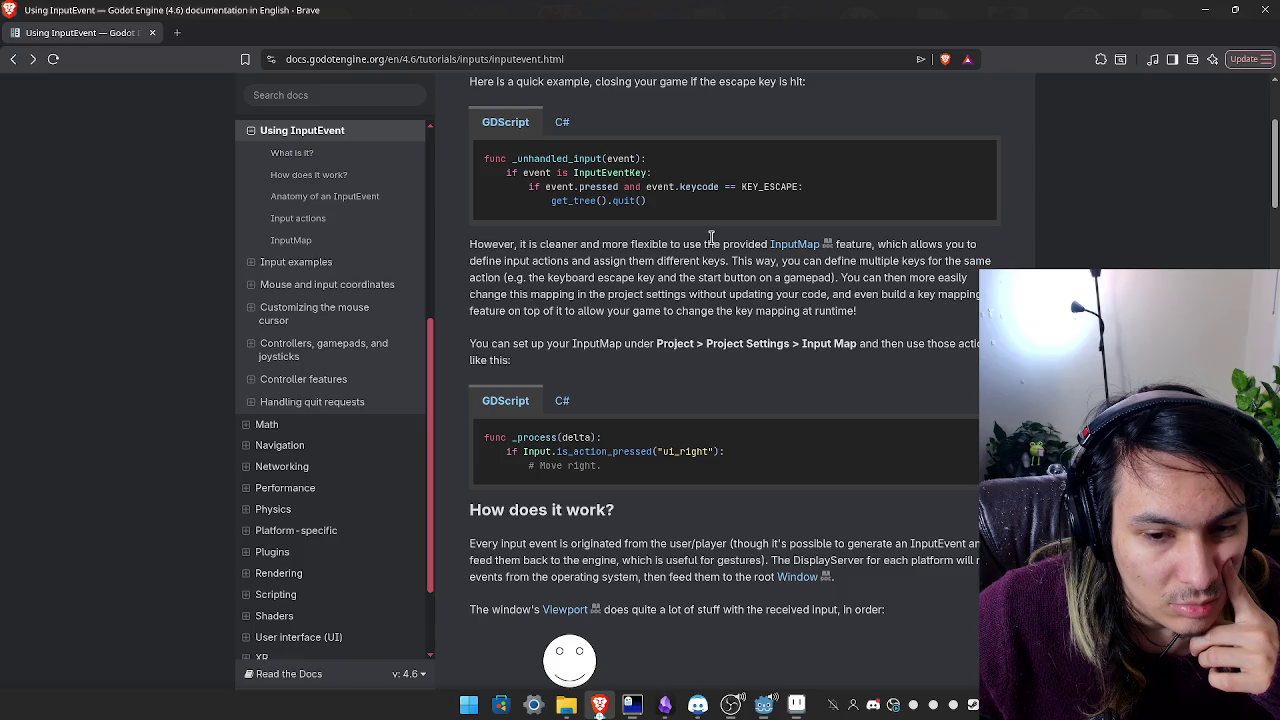
pyautogui.click(179, 38)
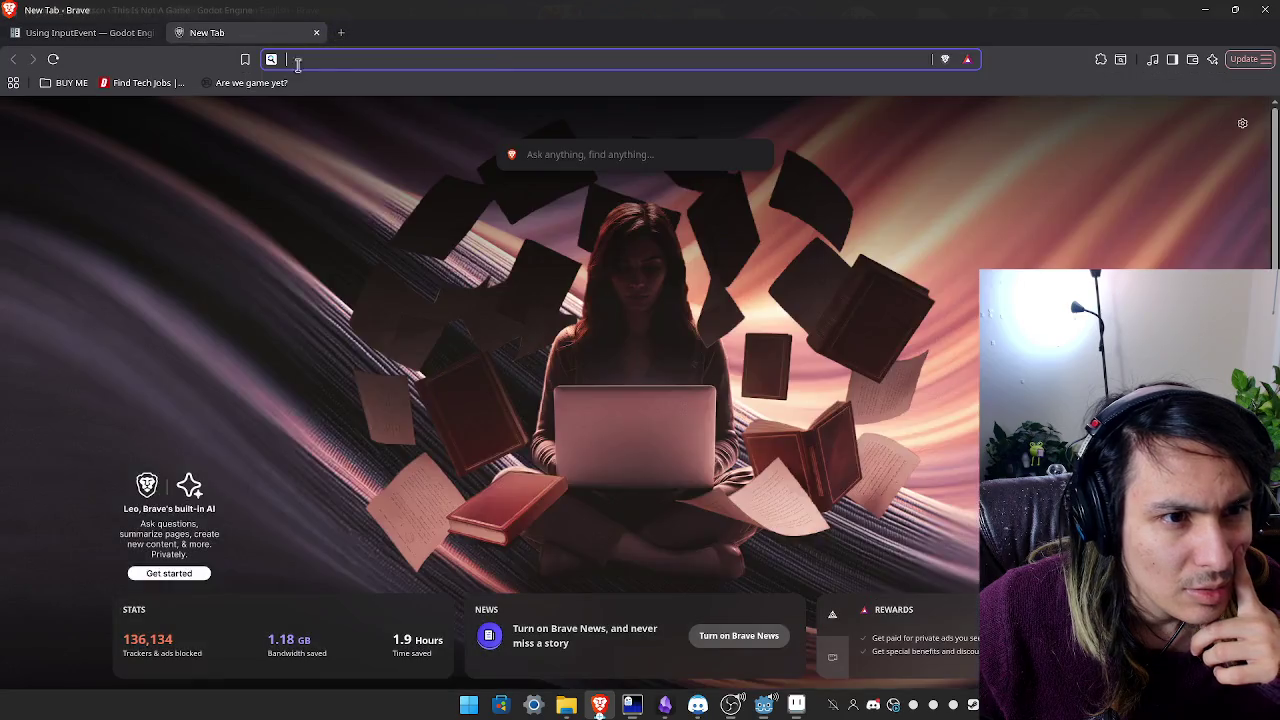
# Web-search 'godoyinput map mouse pos', read GitHub issue #3070, then return to Using InputEvent
pyautogui.write('godoy')
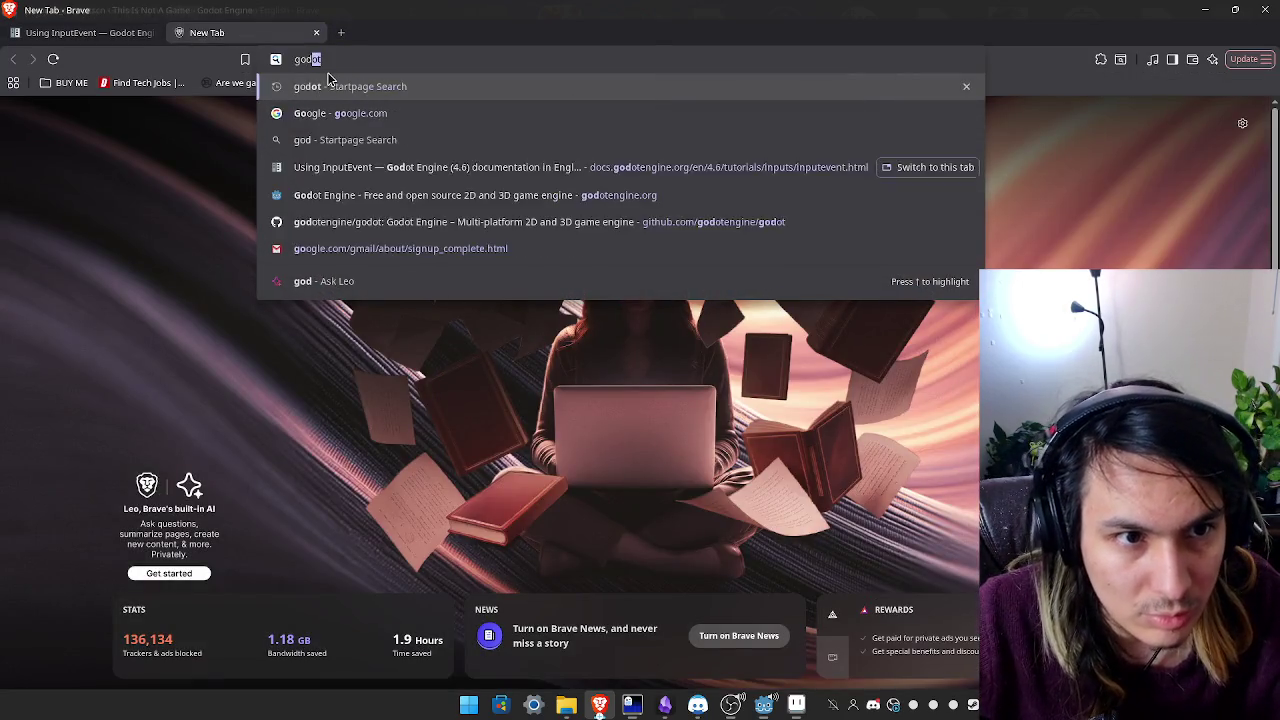
pyautogui.write('inp')
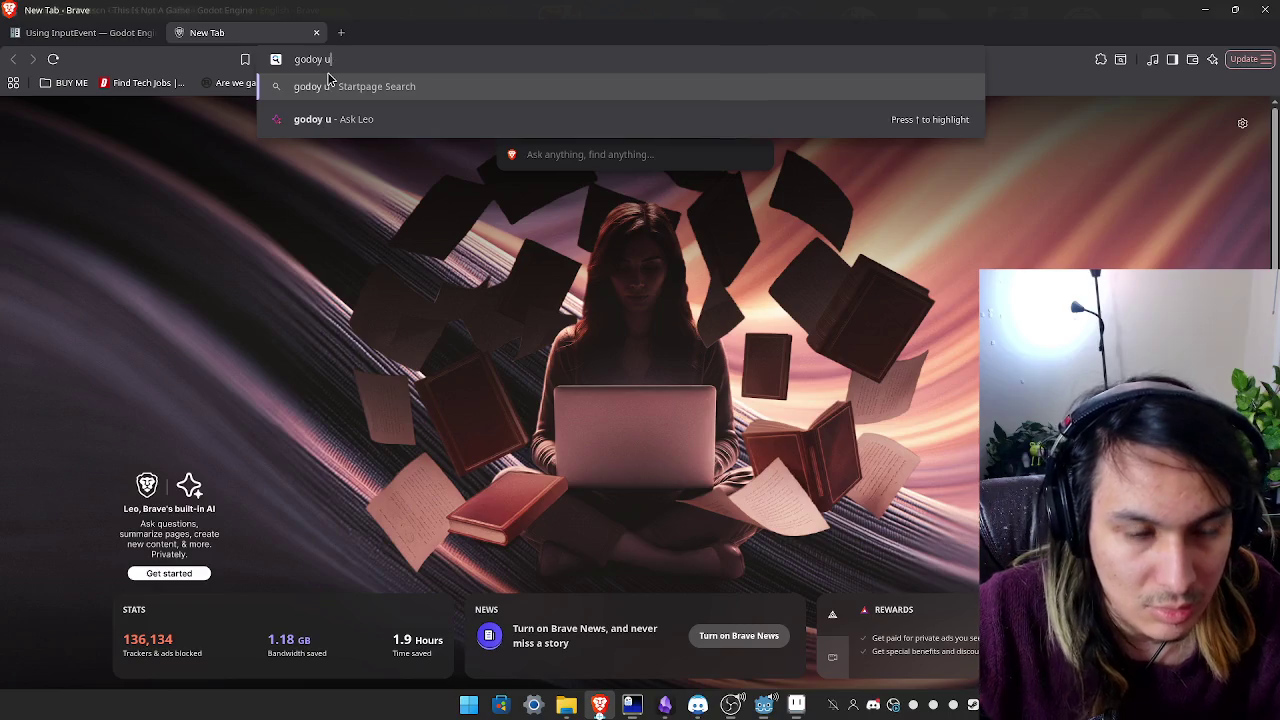
pyautogui.write('ut map mo')
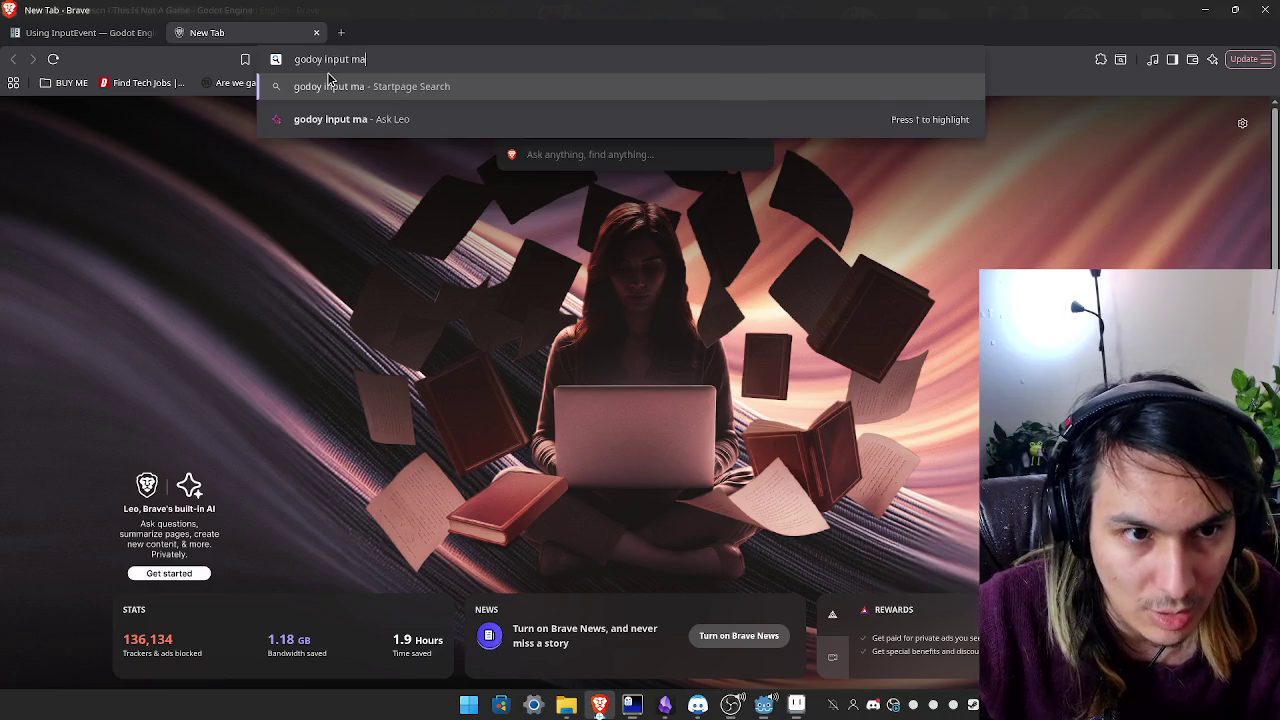
pyautogui.write('use pos')
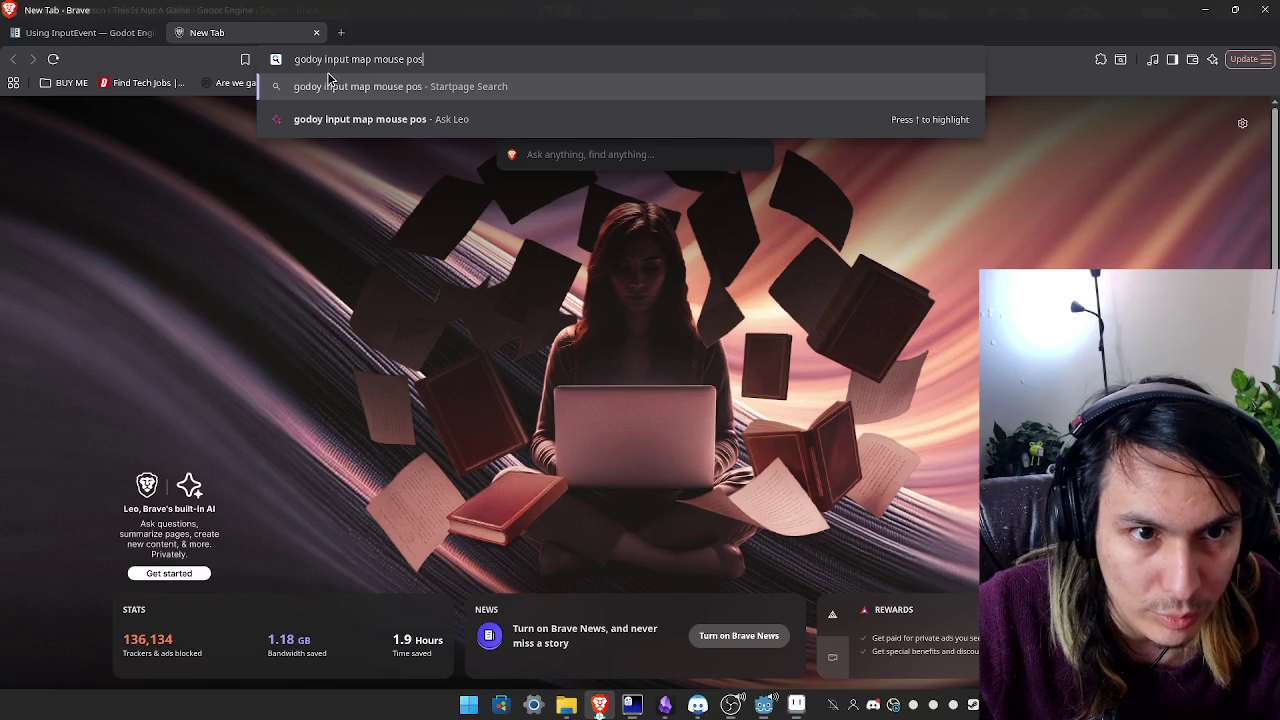
pyautogui.press('Return')
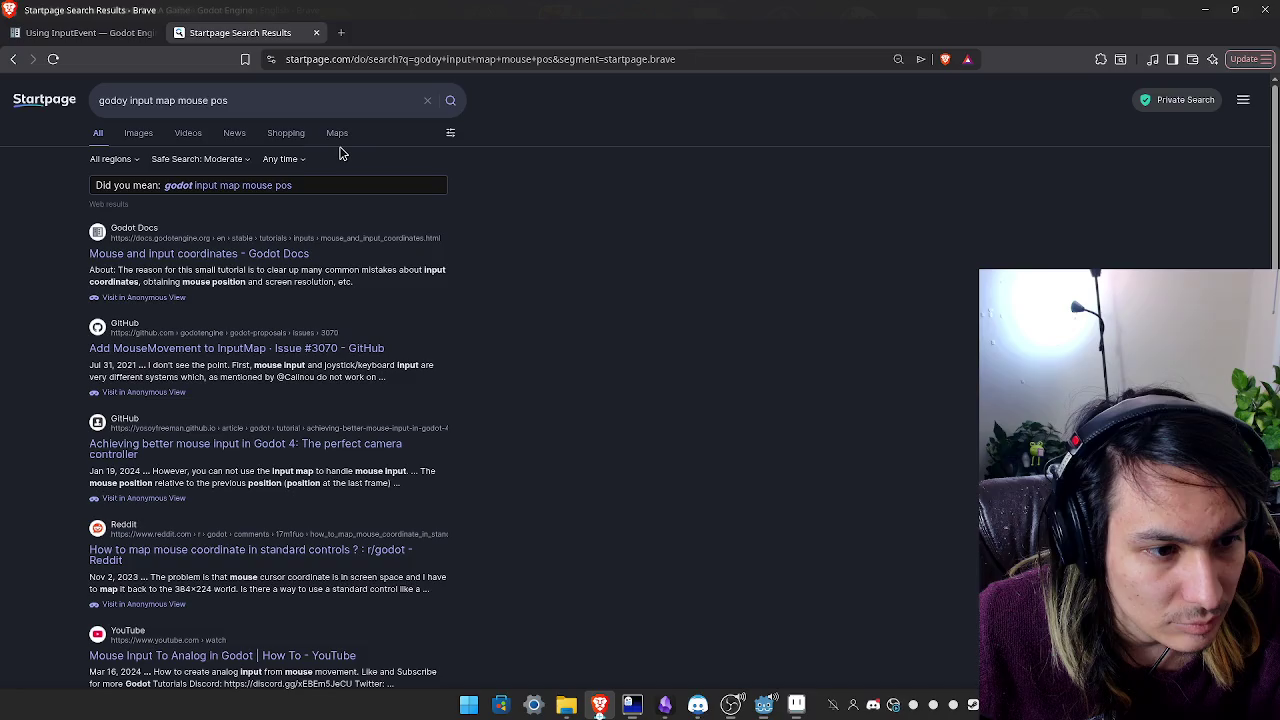
pyautogui.click(271, 347)
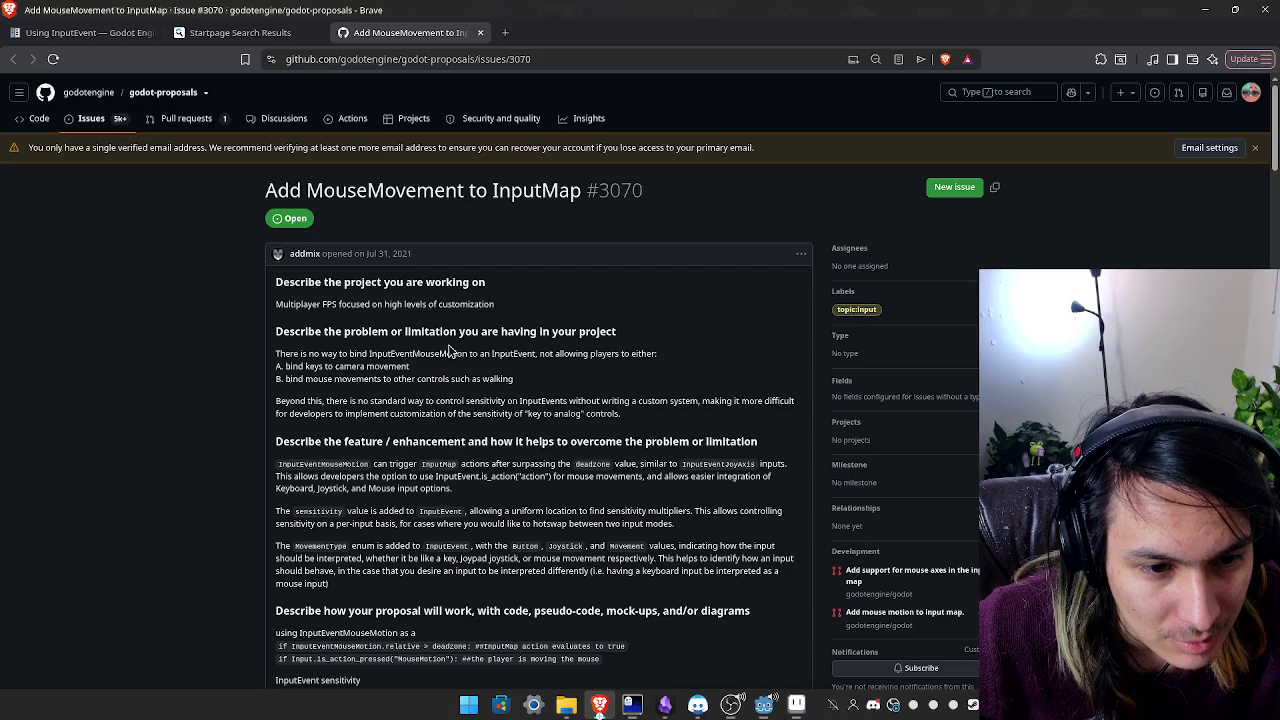
pyautogui.scroll(-1, 445, 345)
pyautogui.scroll(-3, 380, 320)
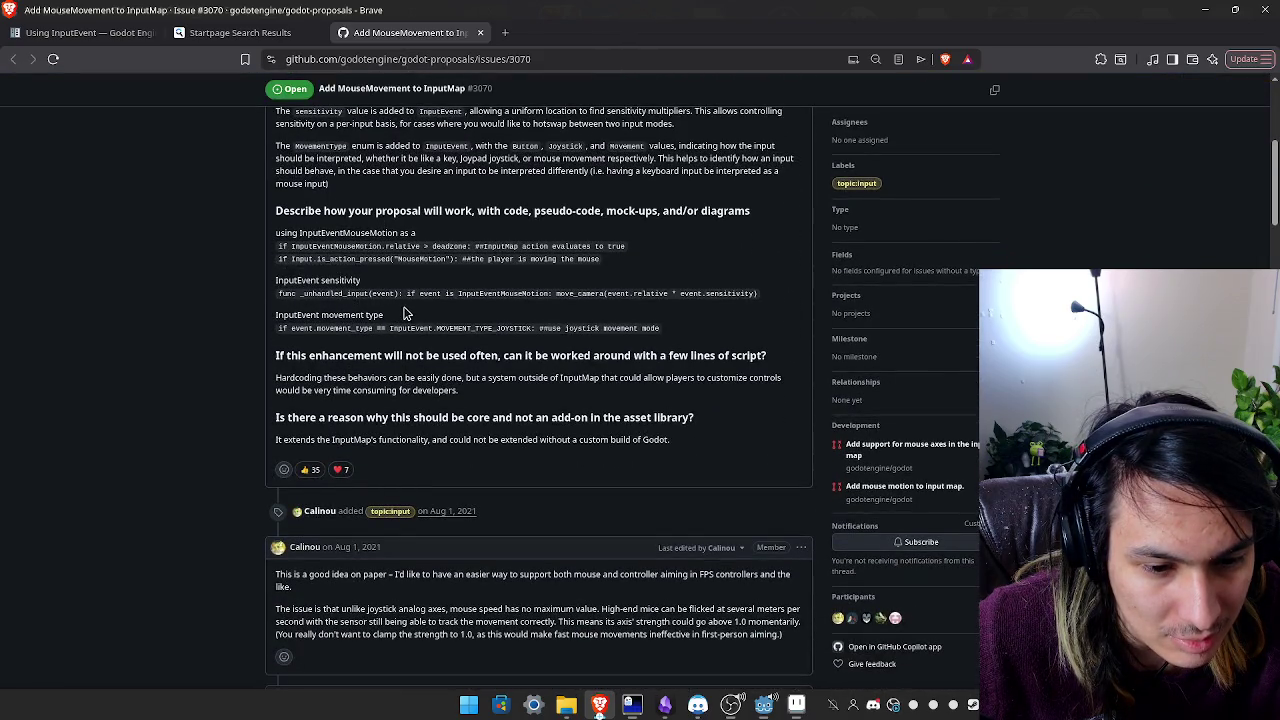
pyautogui.scroll(4, 410, 310)
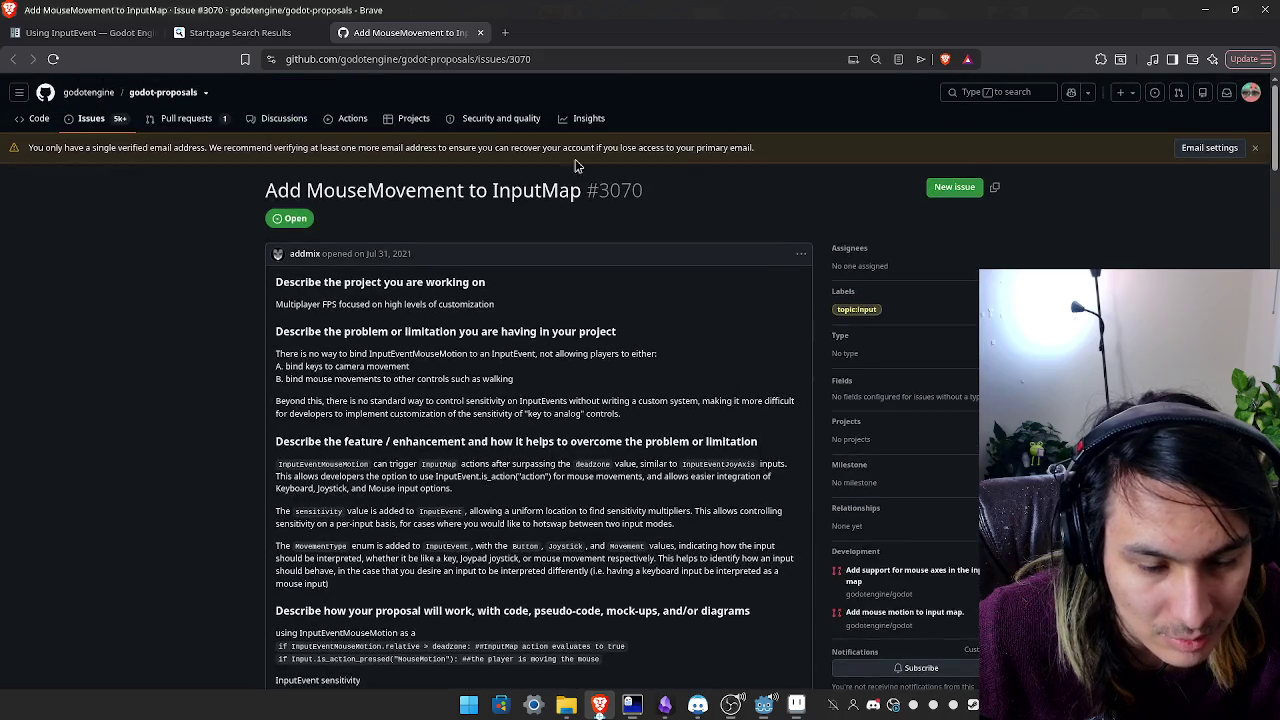
pyautogui.click(72, 34)
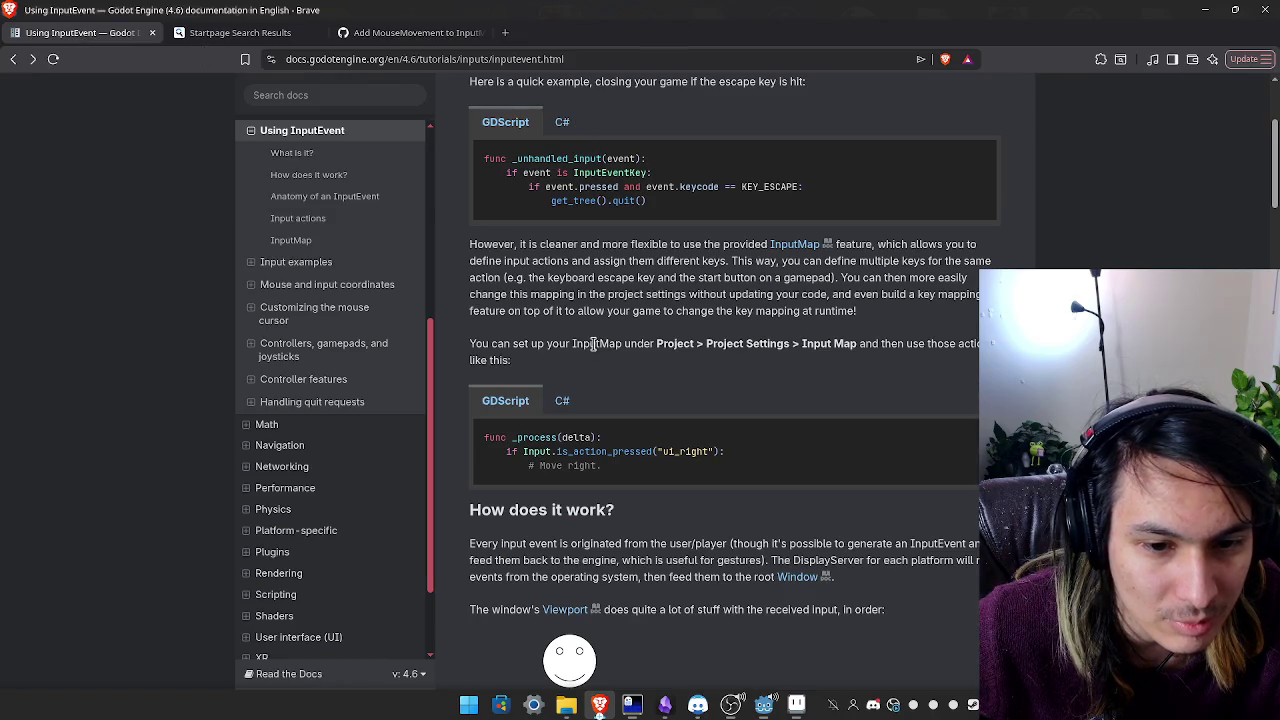
# Close Project Settings and add a new blank line after _process in input_reader.gd
pyautogui.scroll(2, 592, 332)
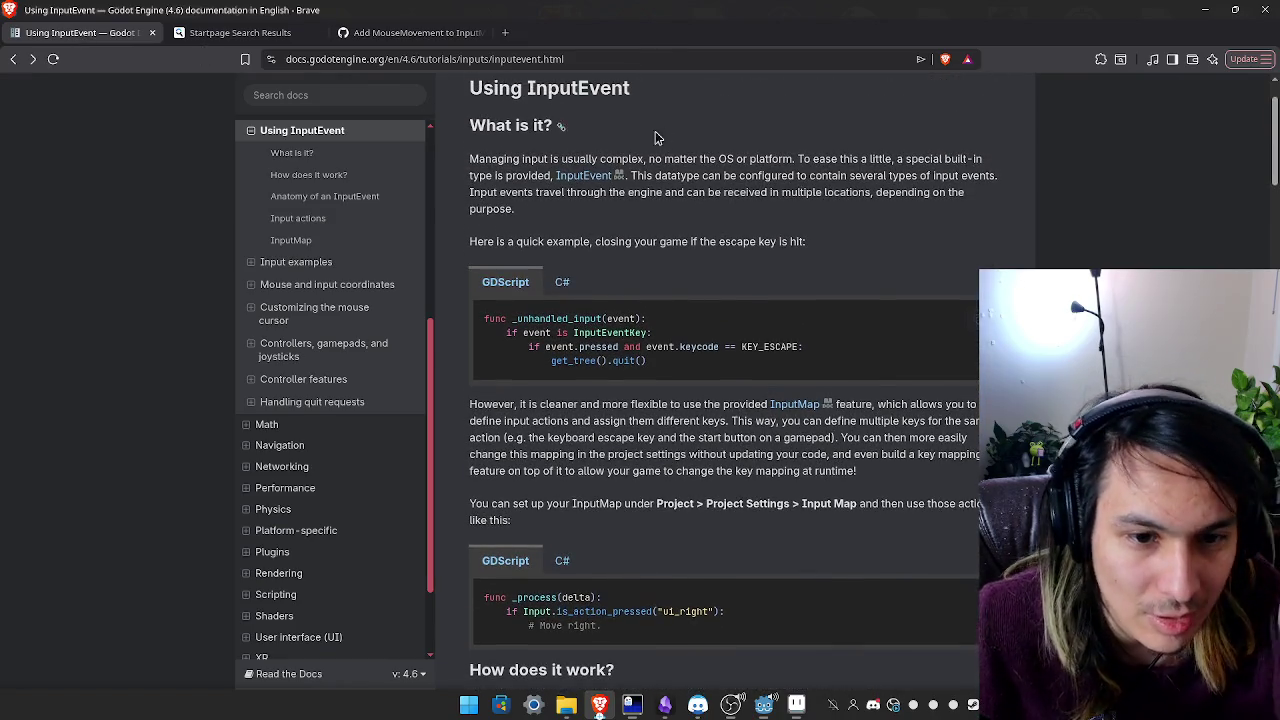
pyautogui.scroll(1, 640, 386)
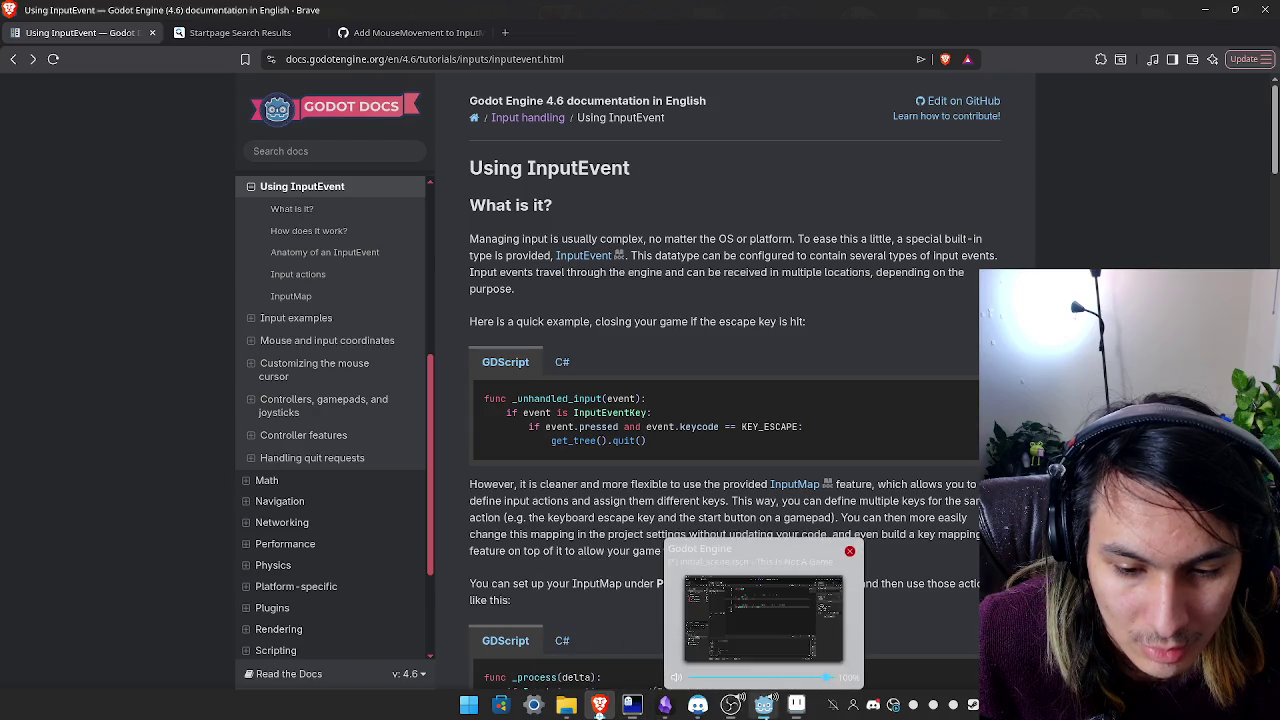
pyautogui.click(764, 706)
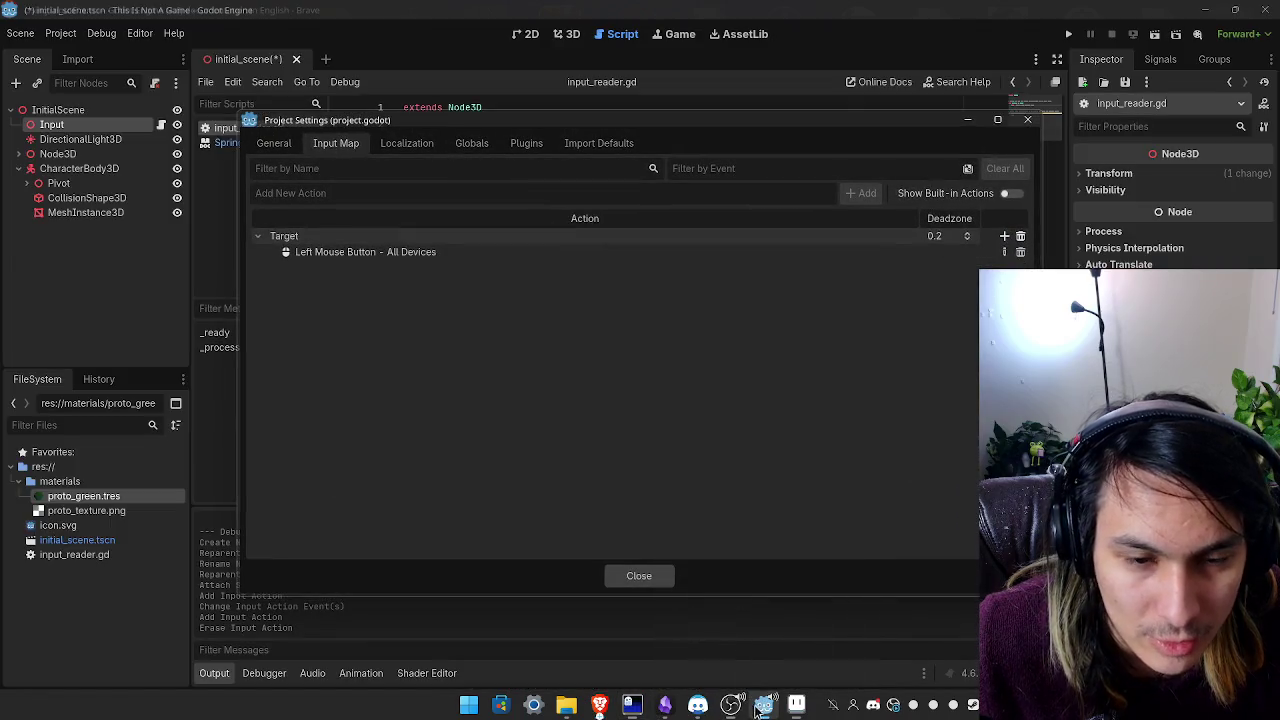
pyautogui.click(1027, 119)
pyautogui.click(491, 310)
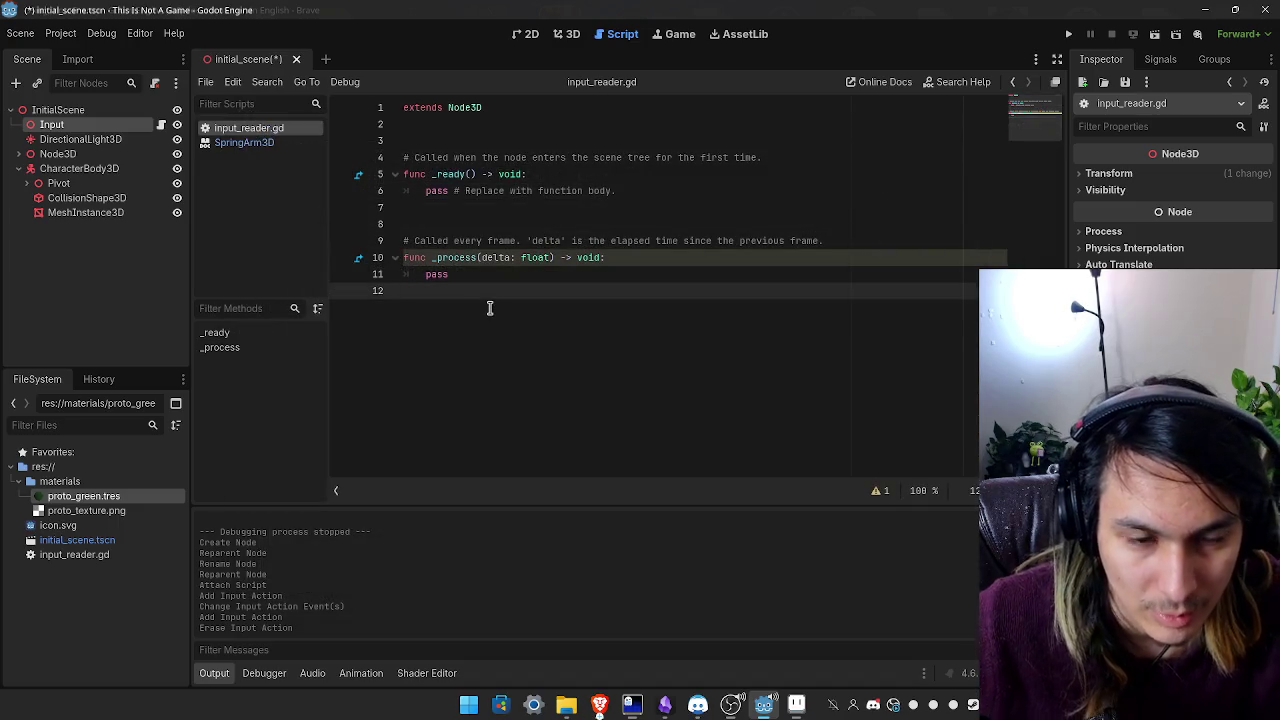
pyautogui.press('Return')
# Reread the opening InputEvent example, then start typing 'func _input' on the new line
pyautogui.hotkey('alt', 'Tab')
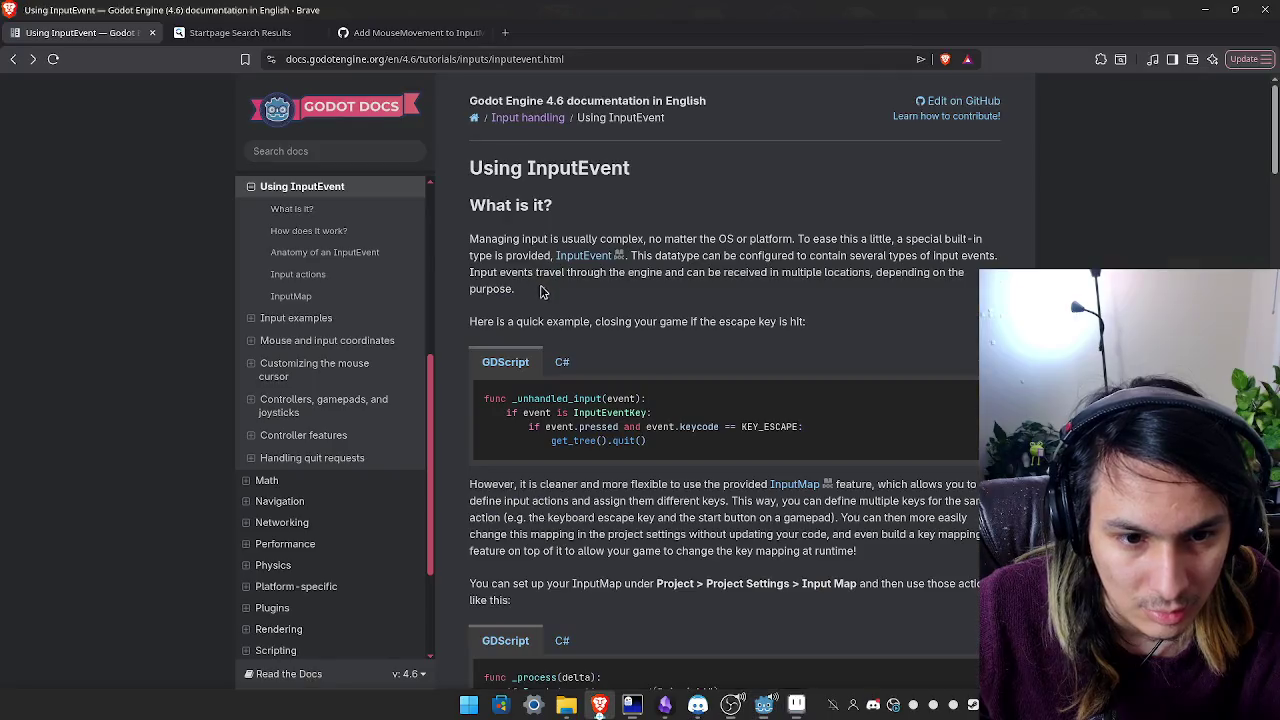
pyautogui.scroll(-3, 634, 426)
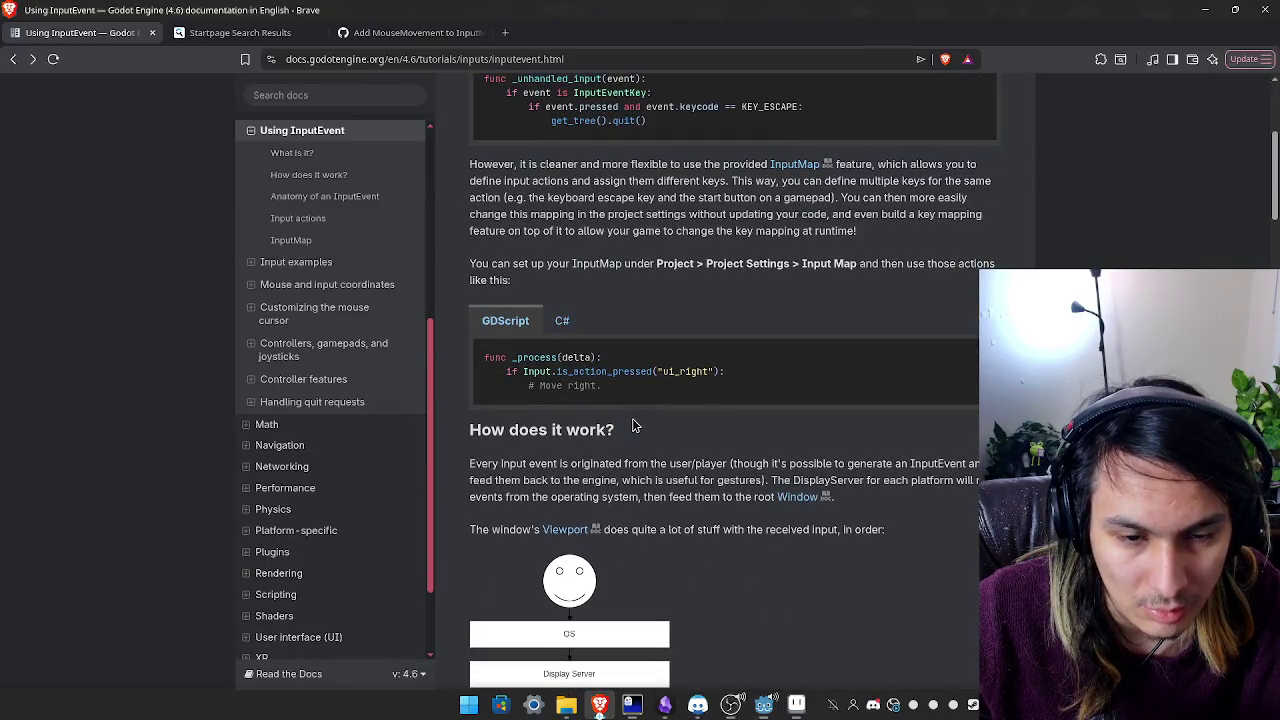
pyautogui.scroll(2, 634, 426)
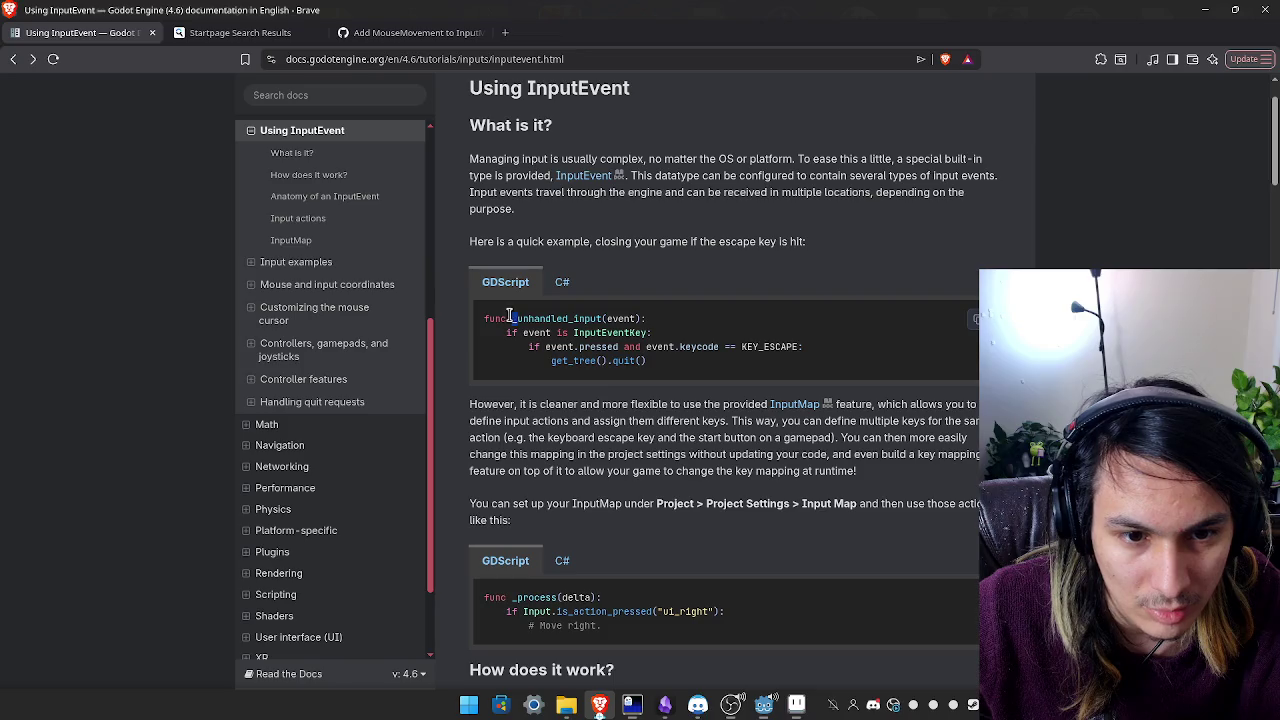
pyautogui.hotkey('alt', 'Tab')
pyautogui.write('func _')
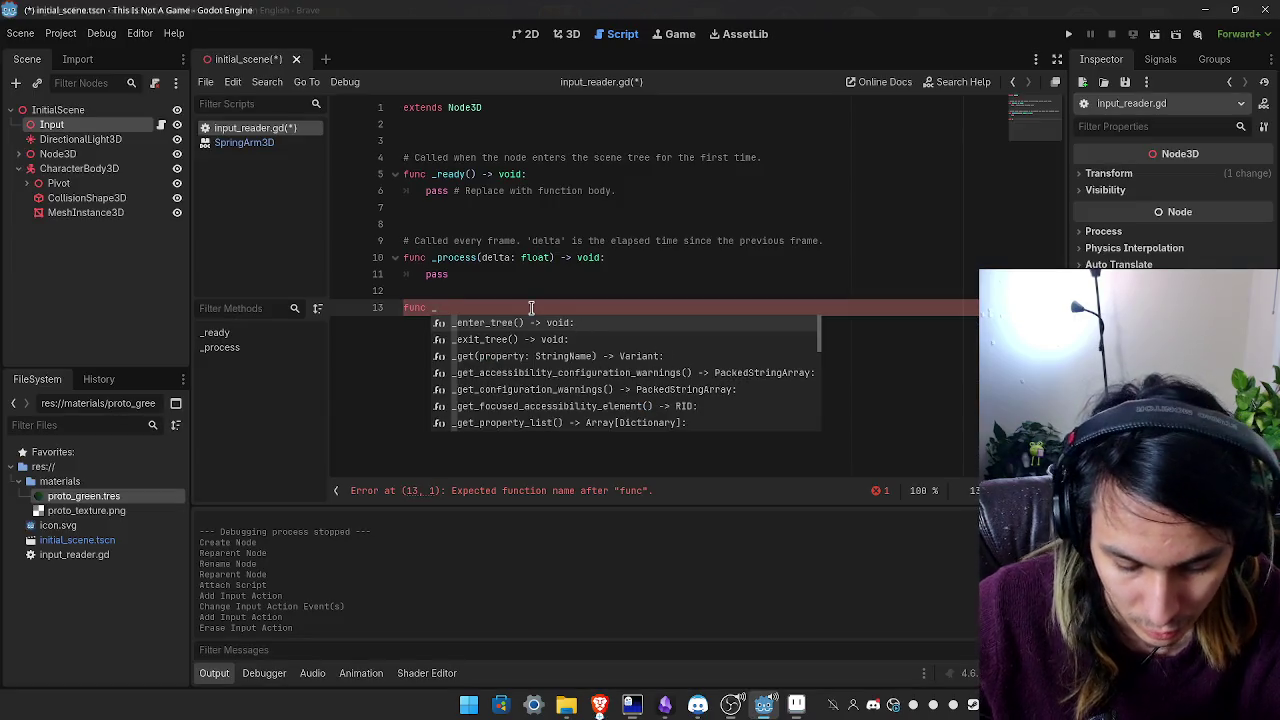
pyautogui.write('input')
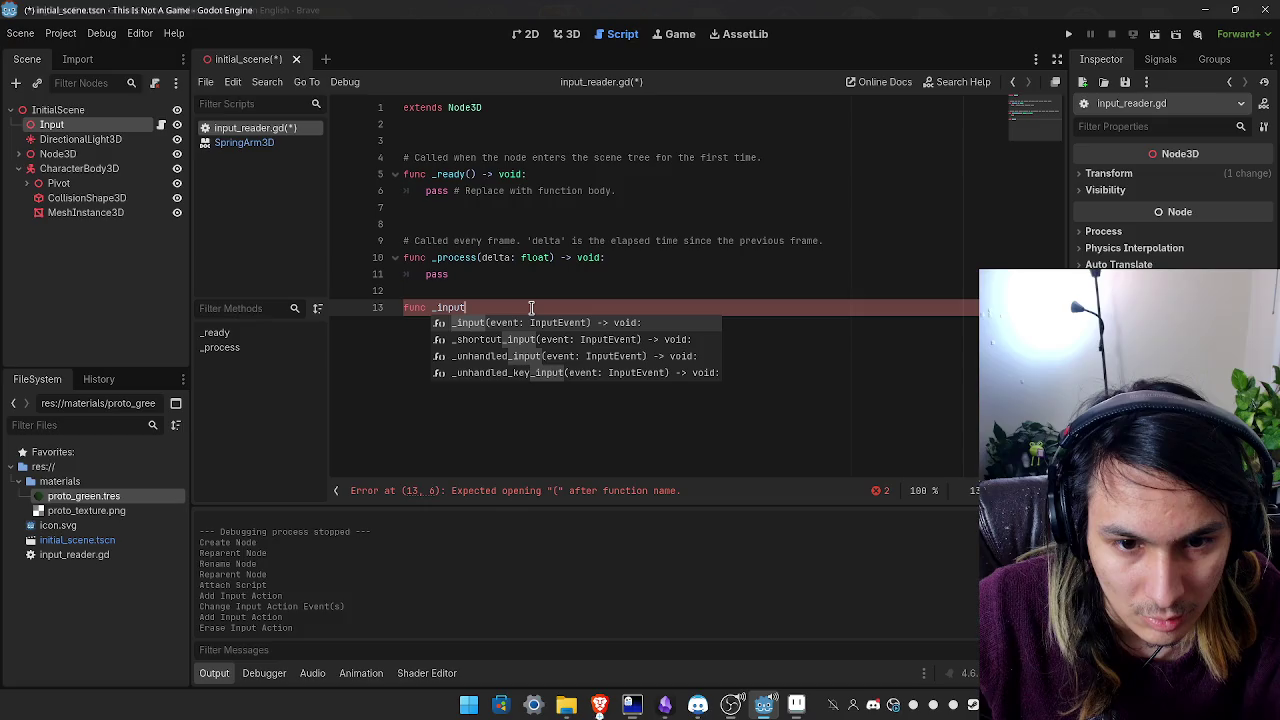
# Complete the _input(event: InputEvent) -> void: declaration and add an indented body line
pyautogui.click(477, 324)
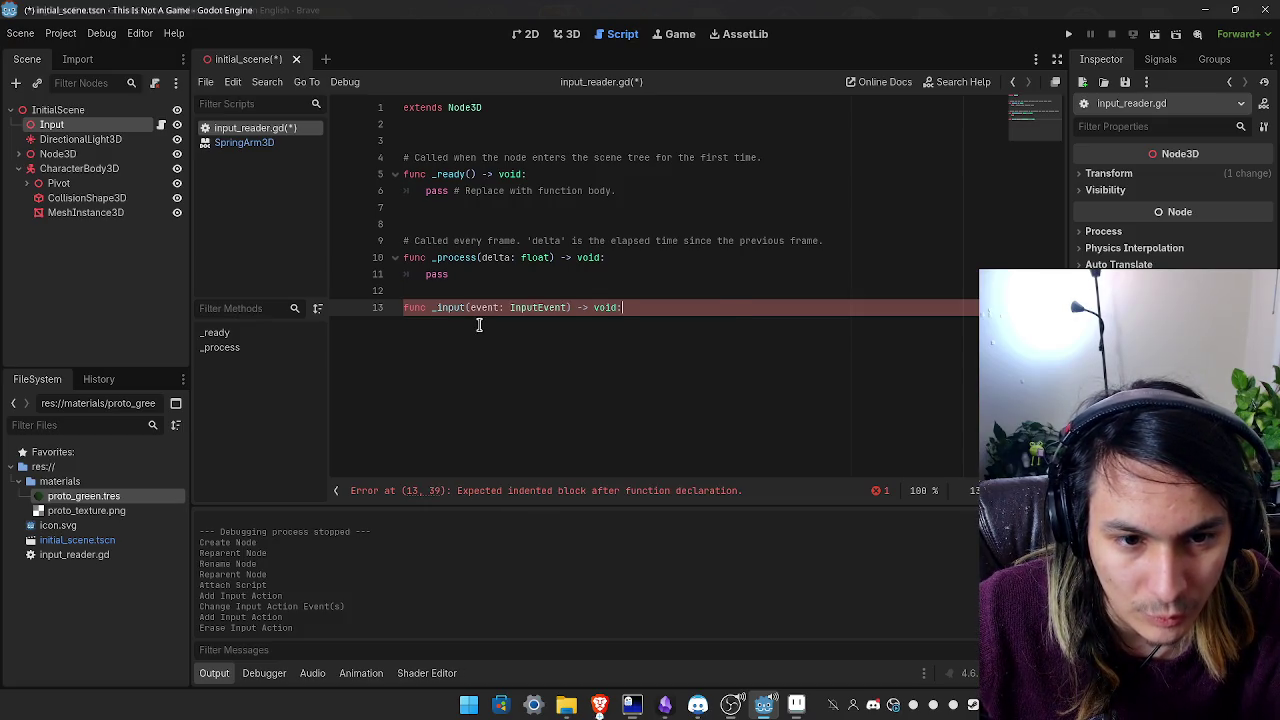
pyautogui.moveTo(451, 316)
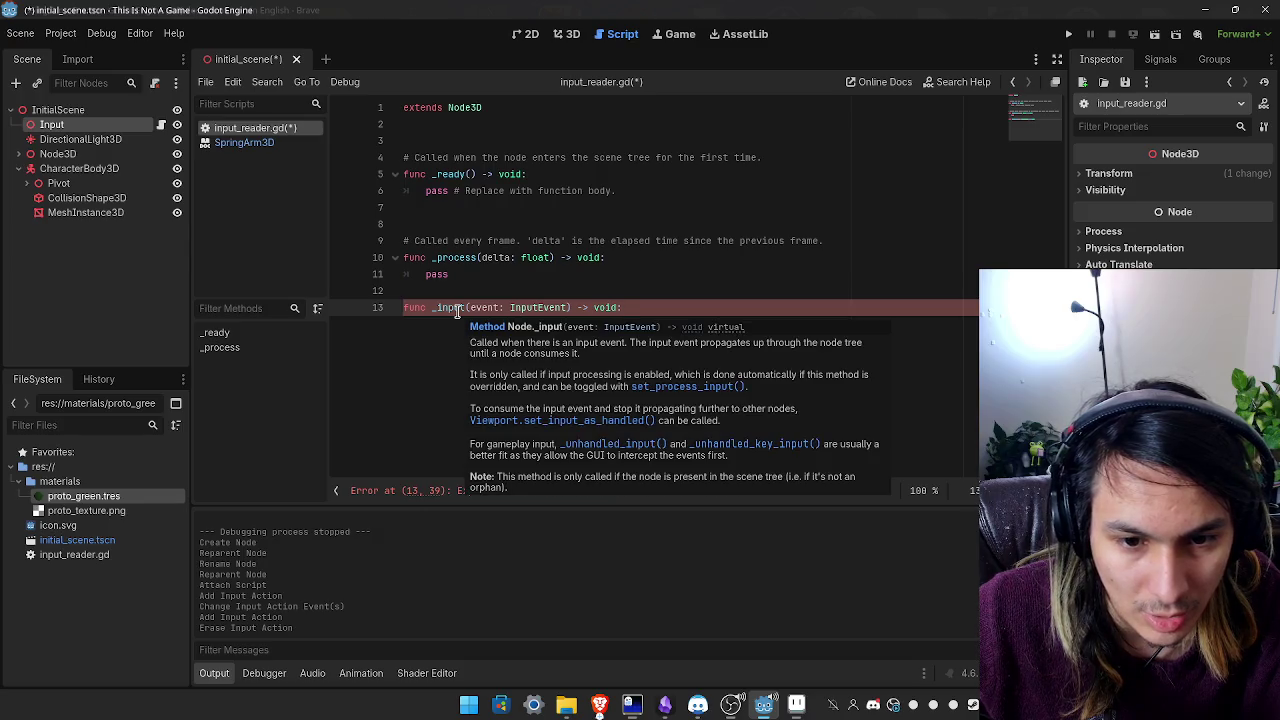
pyautogui.hotkey('alt', 'Tab')
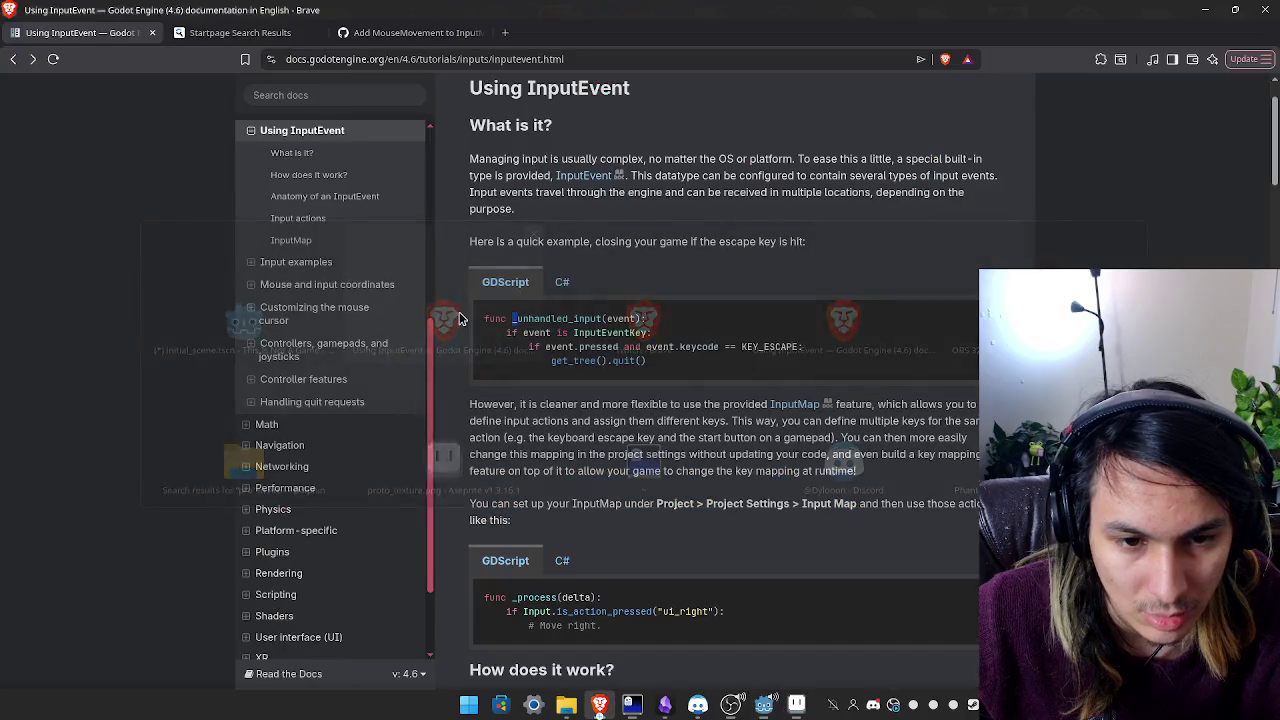
pyautogui.scroll(-1, 679, 394)
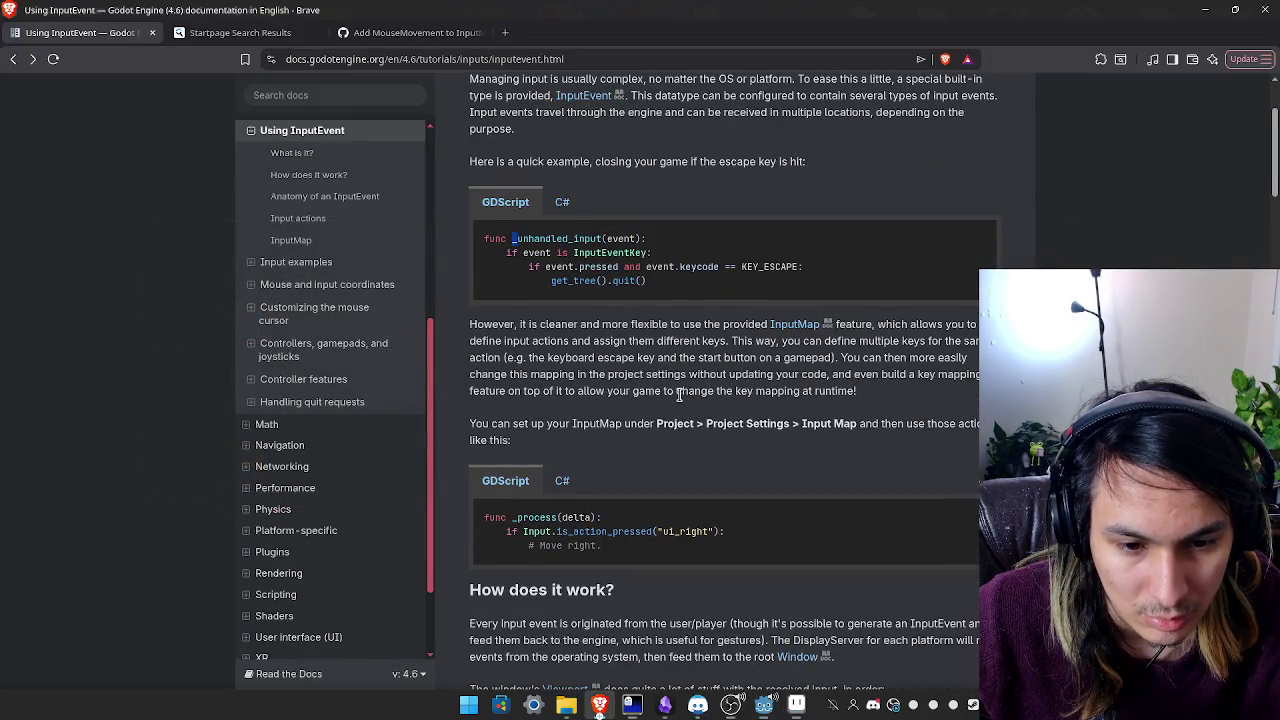
pyautogui.hotkey('alt', 'Tab')
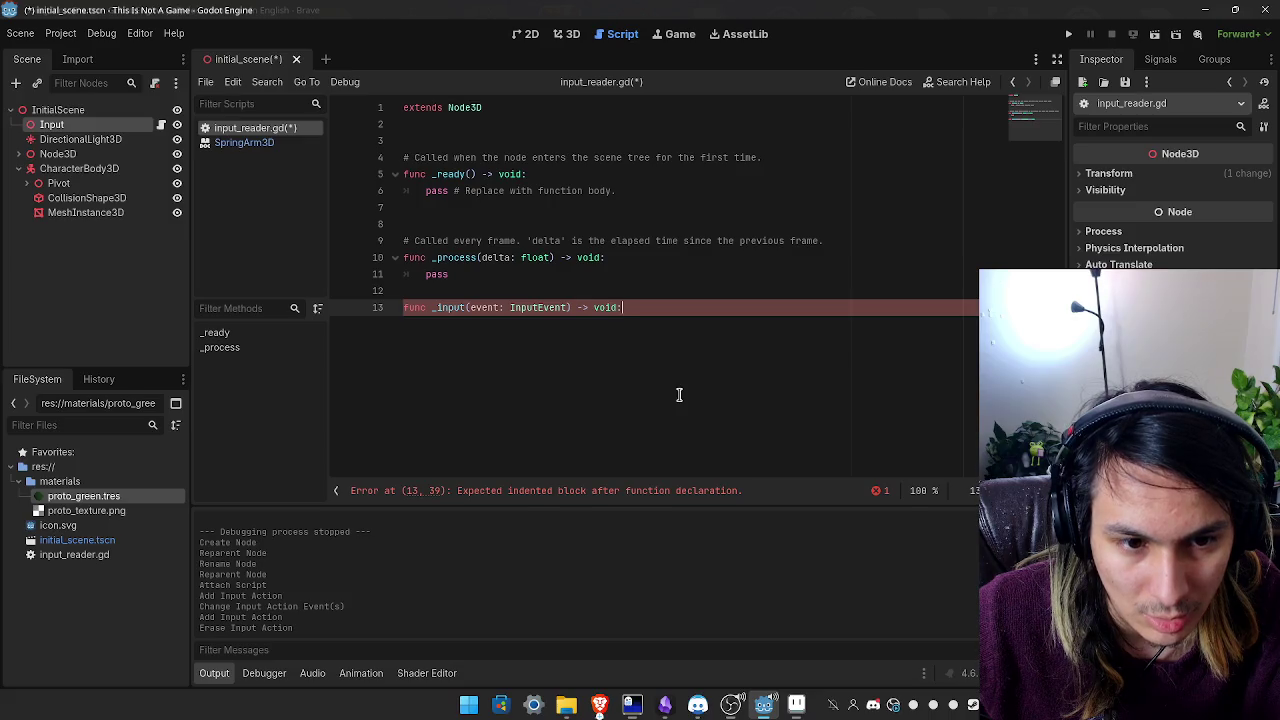
pyautogui.hotkey('alt', 'Tab')
pyautogui.hotkey('alt', 'Tab')
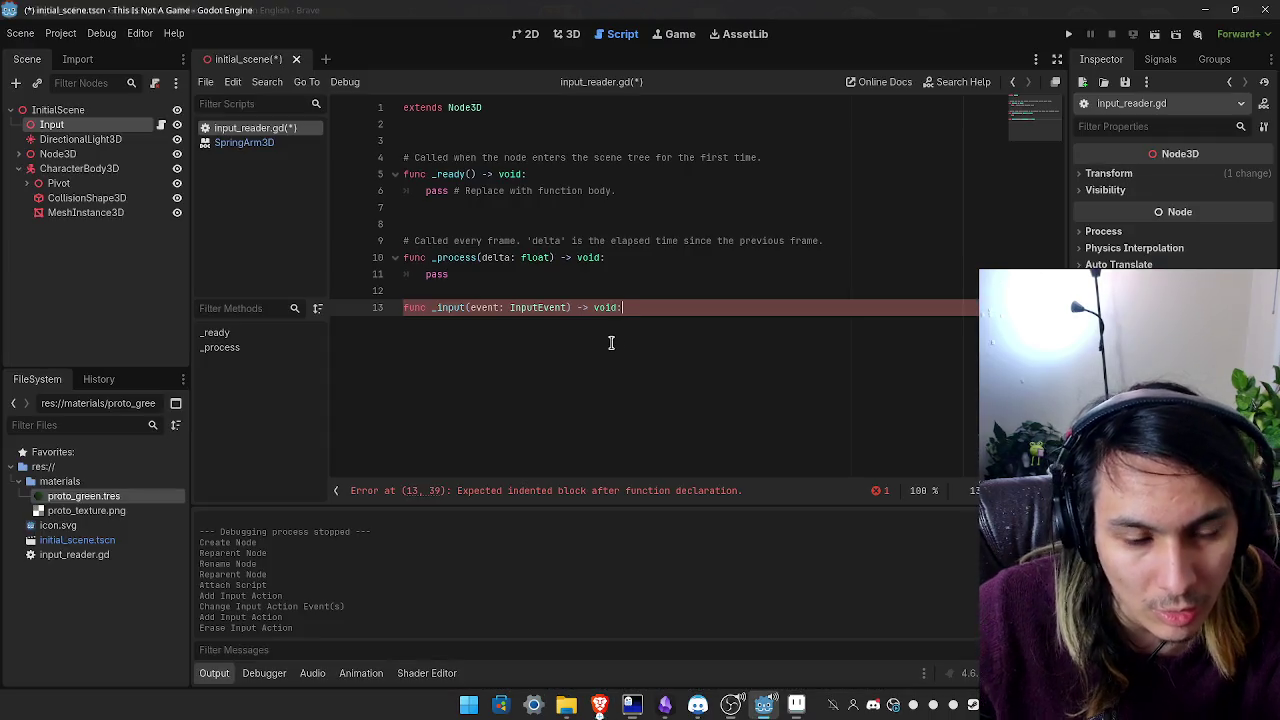
pyautogui.press('Return')
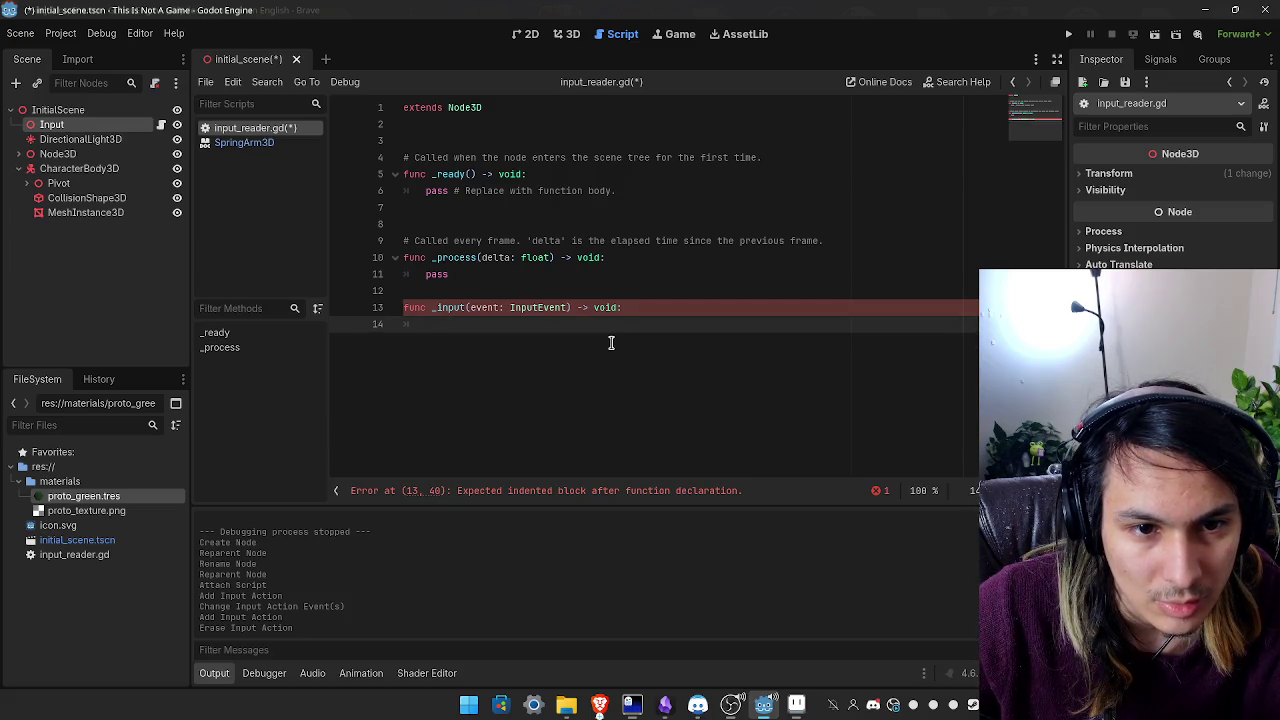
# Compare the function against the docs and place the caret in the empty _input body
pyautogui.hotkey('alt', 'Tab')
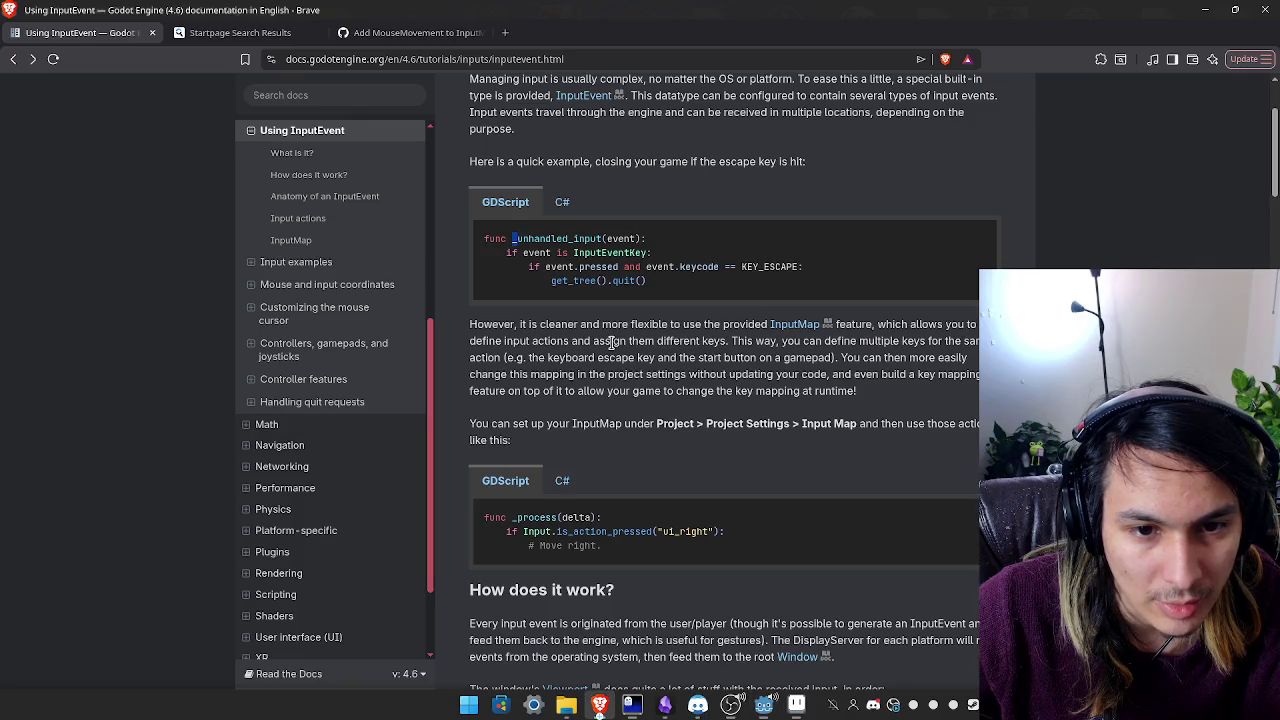
pyautogui.hotkey('alt', 'Tab')
pyautogui.hotkey('alt', 'Tab')
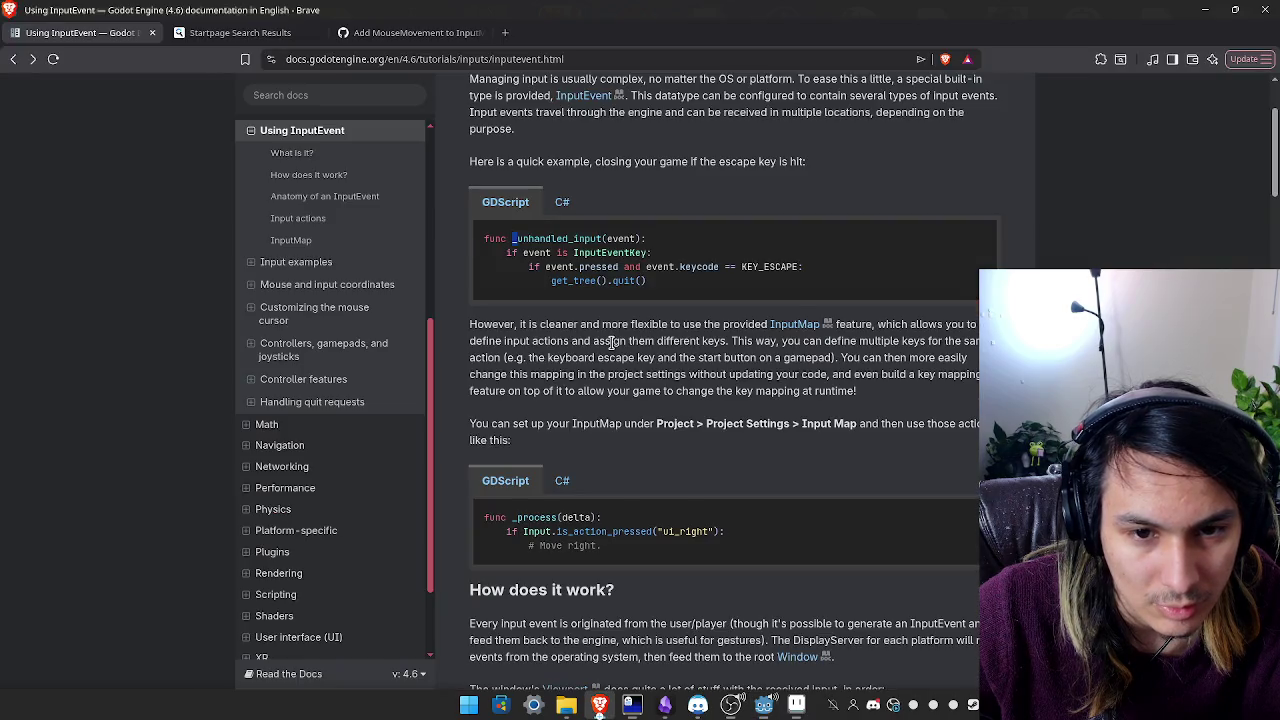
pyautogui.hotkey('alt', 'Tab')
pyautogui.moveTo(622, 307); pyautogui.dragTo(597, 305)
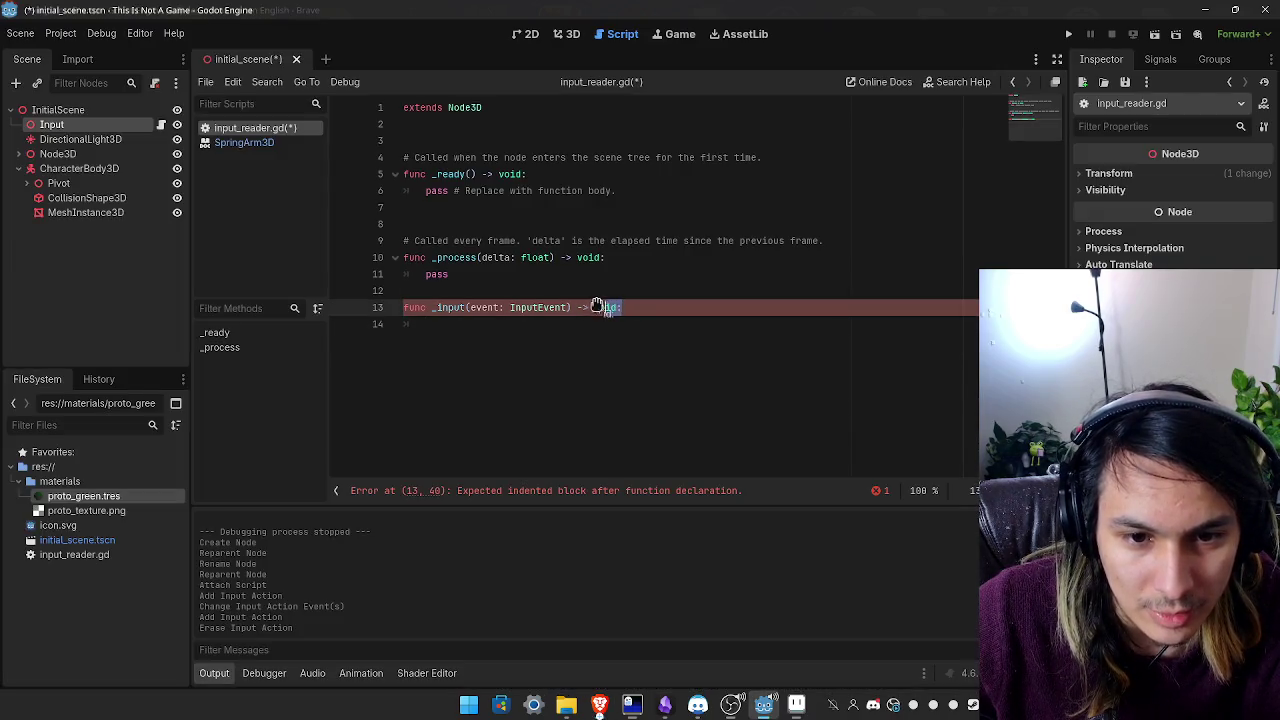
pyautogui.click(622, 307)
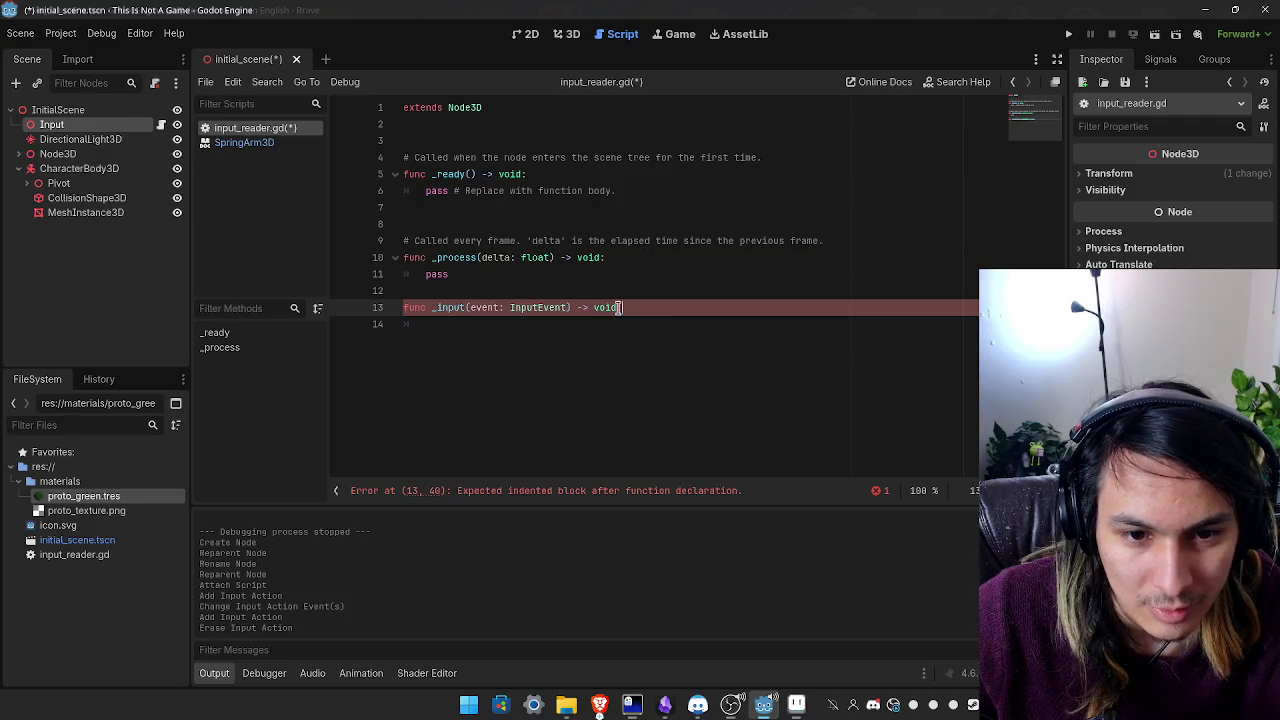
pyautogui.click(594, 360)
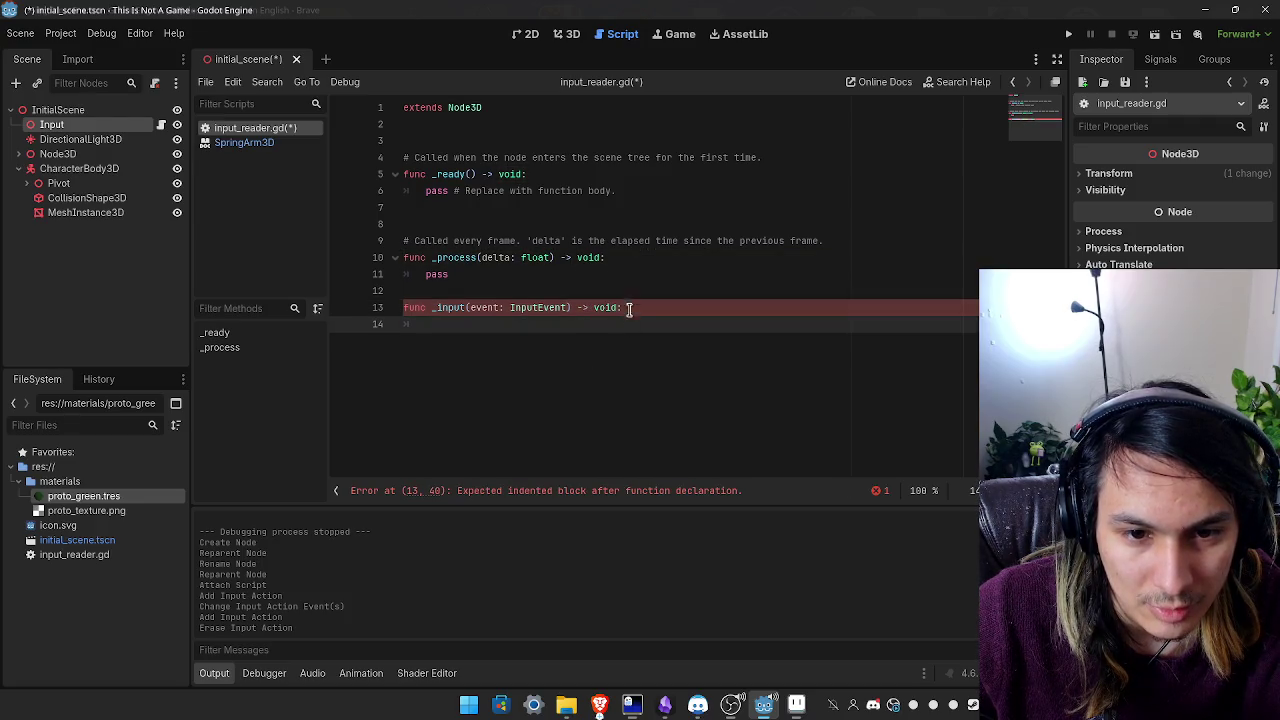
pyautogui.hotkey('alt', 'Tab')
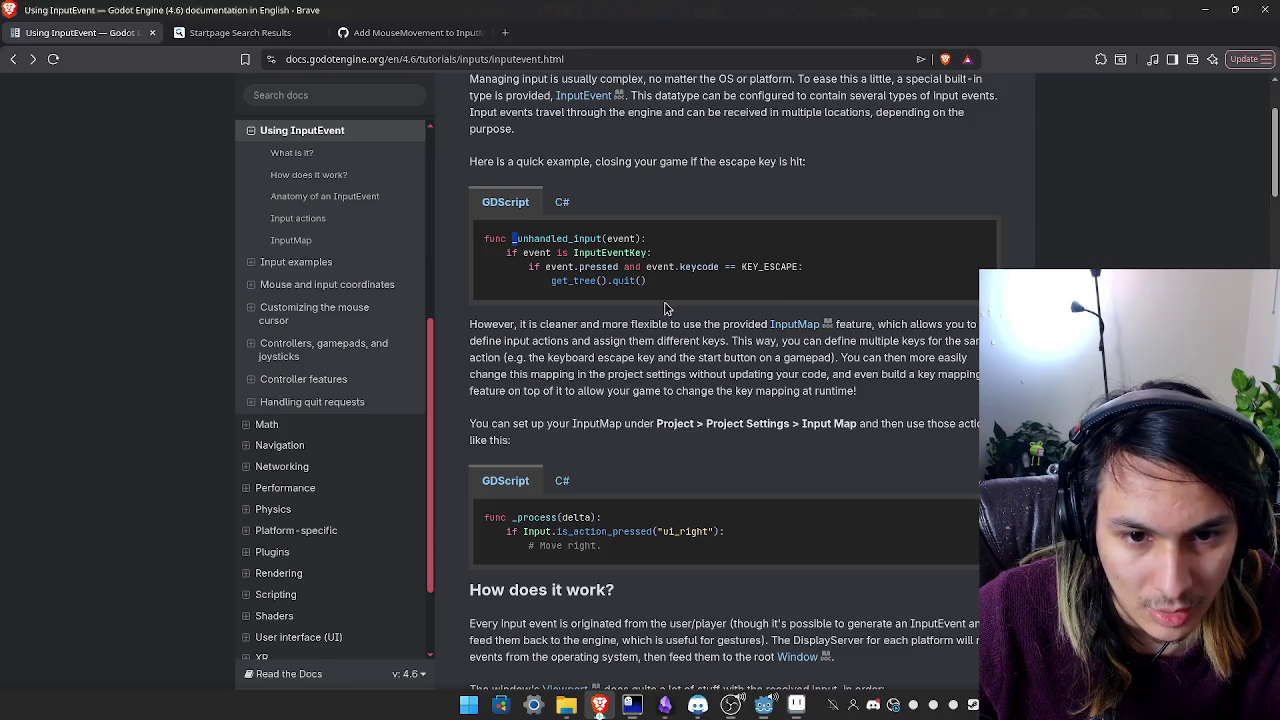
# Search the docs for 'input map mouse pos' and open Mouse and input coordinates
pyautogui.scroll(1, 667, 308)
pyautogui.scroll(-3, 667, 308)
pyautogui.scroll(5, 667, 308)
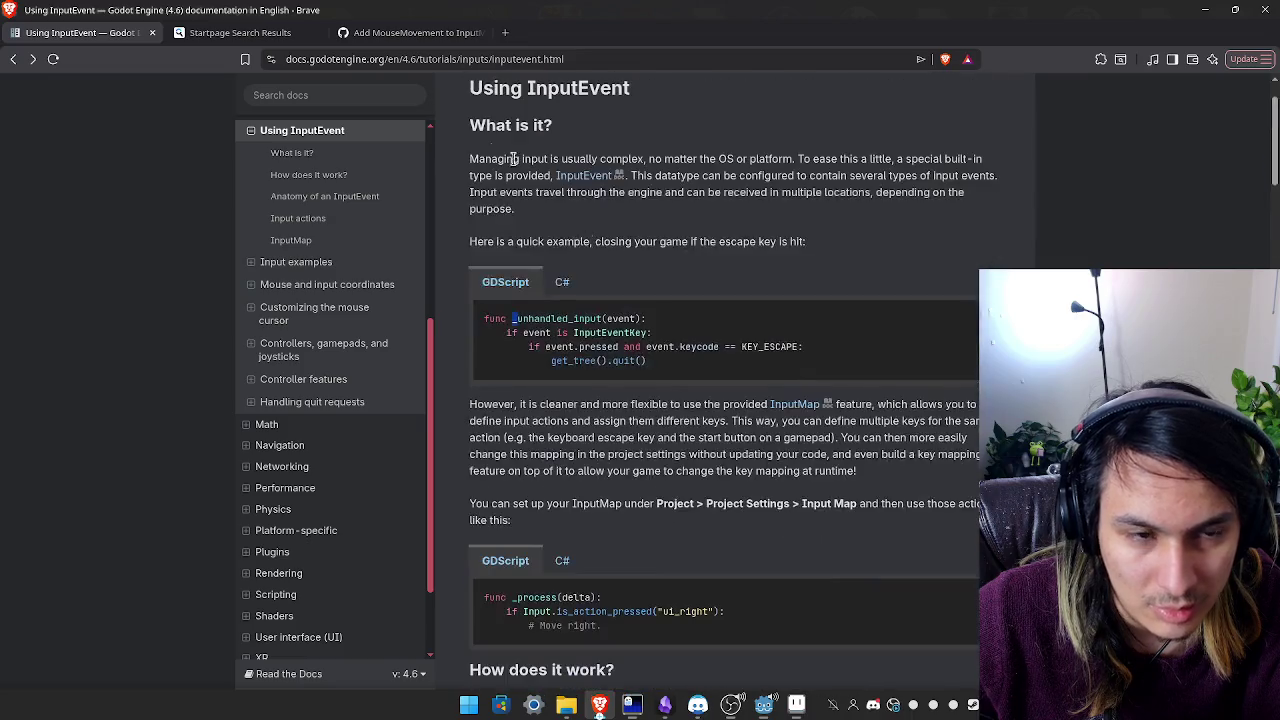
pyautogui.click(335, 95)
pyautogui.write('input map mouse pos')
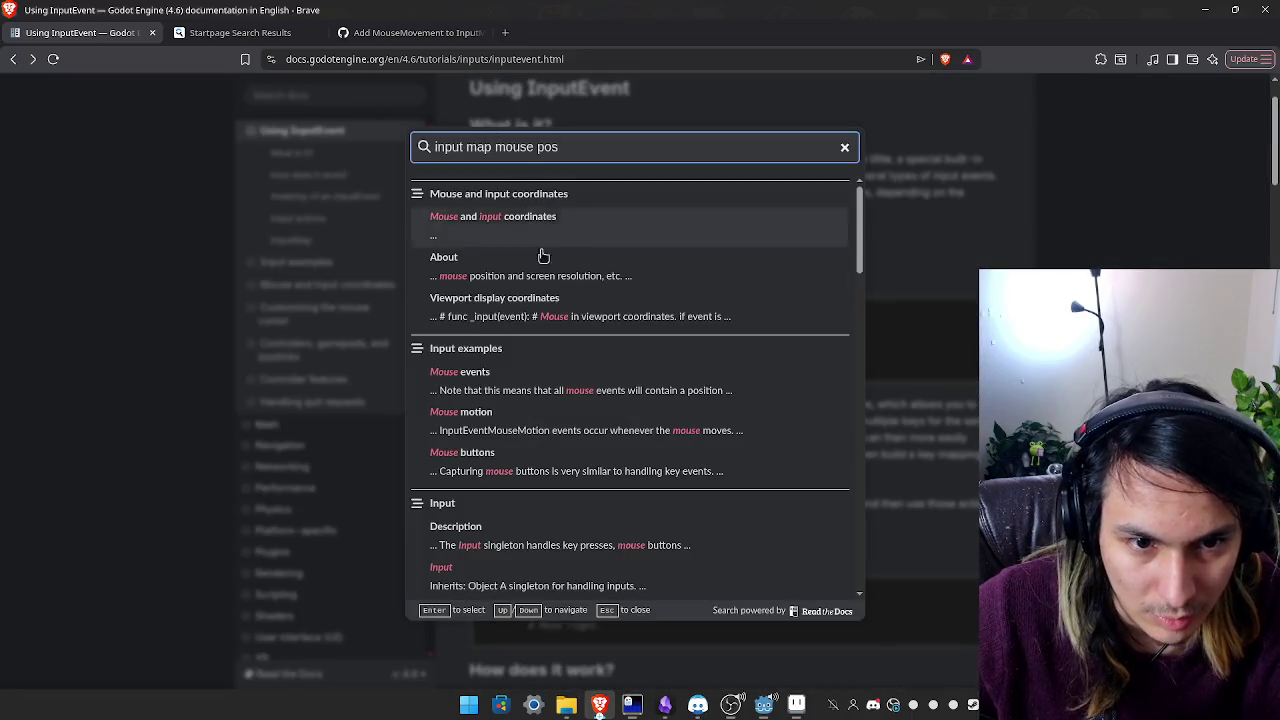
pyautogui.click(535, 225)
pyautogui.scroll(-1, 711, 298)
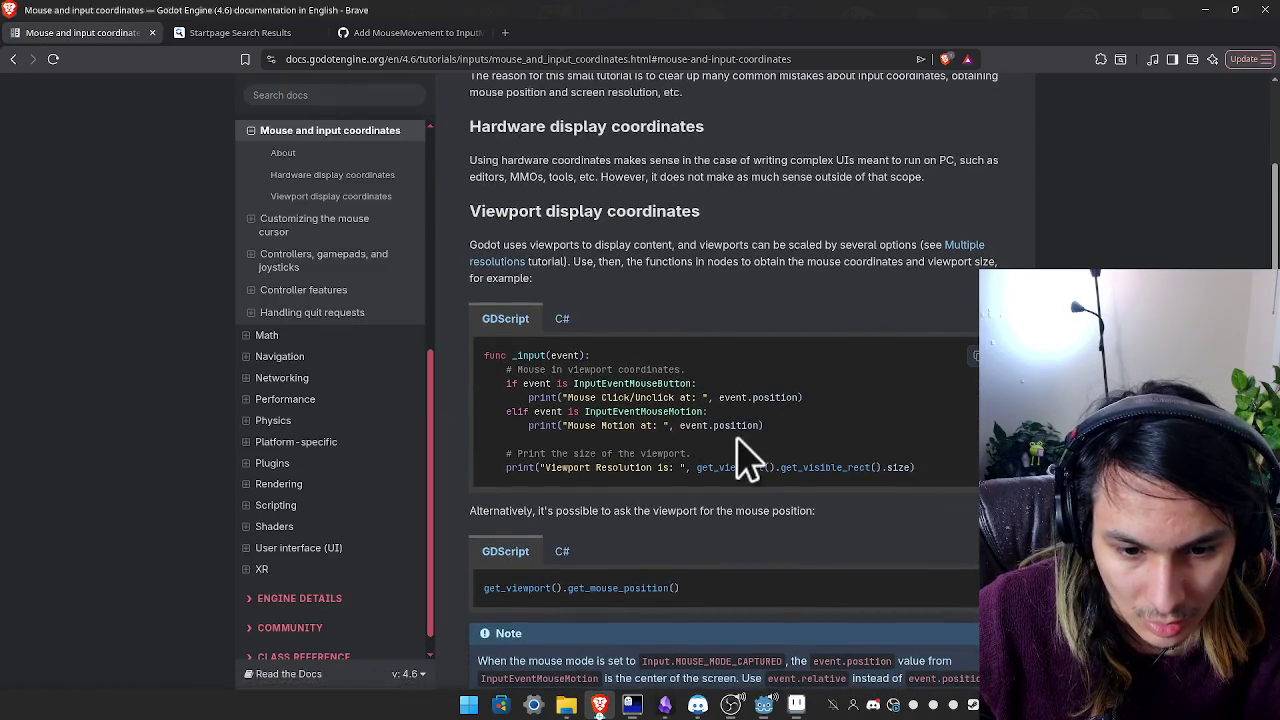
# Insert a blank line 3 below the extends line in input_reader.gd
pyautogui.hotkey('alt', 'Tab')
pyautogui.click(558, 126)
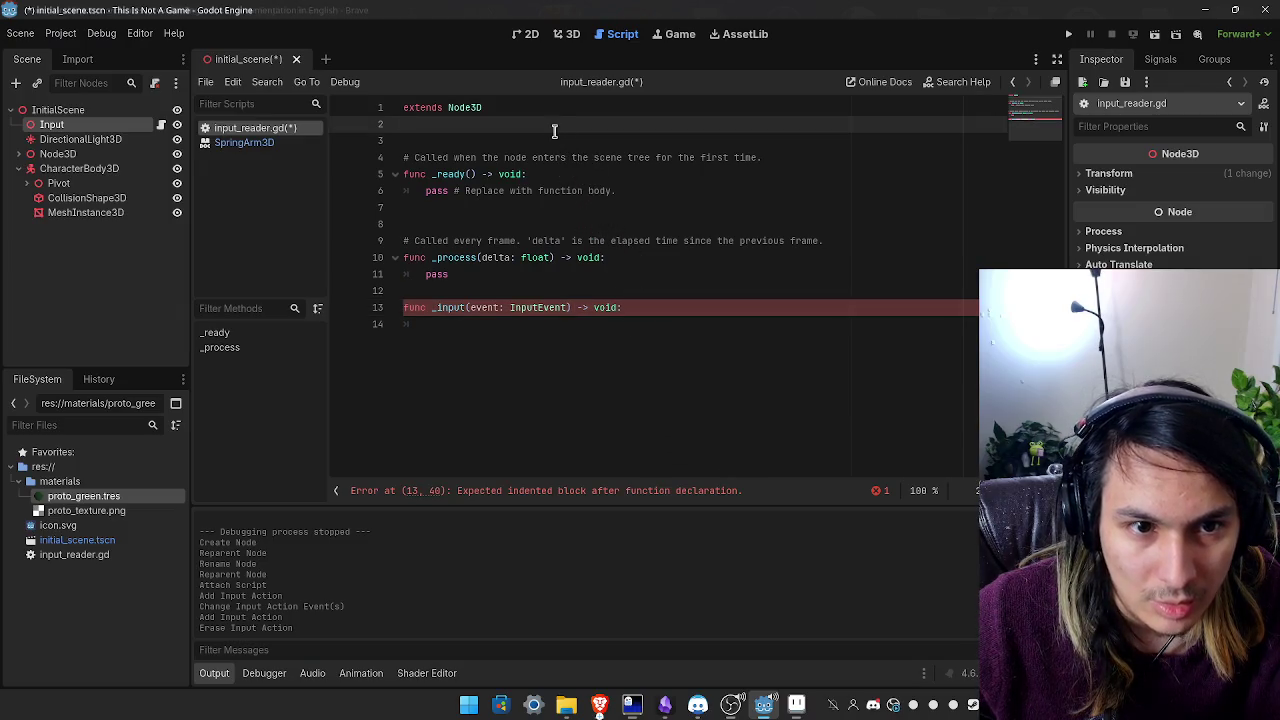
pyautogui.press('Down')
pyautogui.press('Return')
pyautogui.press('Up')
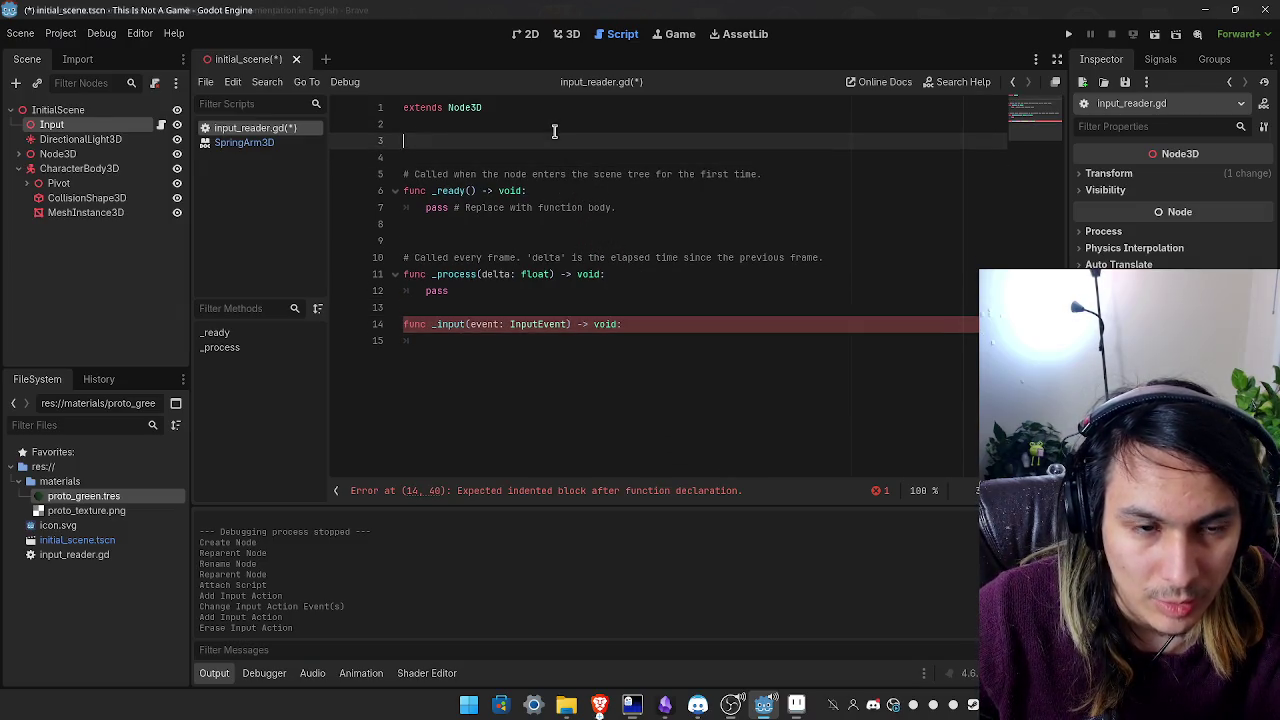
# Search the docs for 'variables' and open the shader style guide's Local variables section
pyautogui.hotkey('alt', 'Tab')
pyautogui.scroll(3, 320, 120)
pyautogui.click(311, 96)
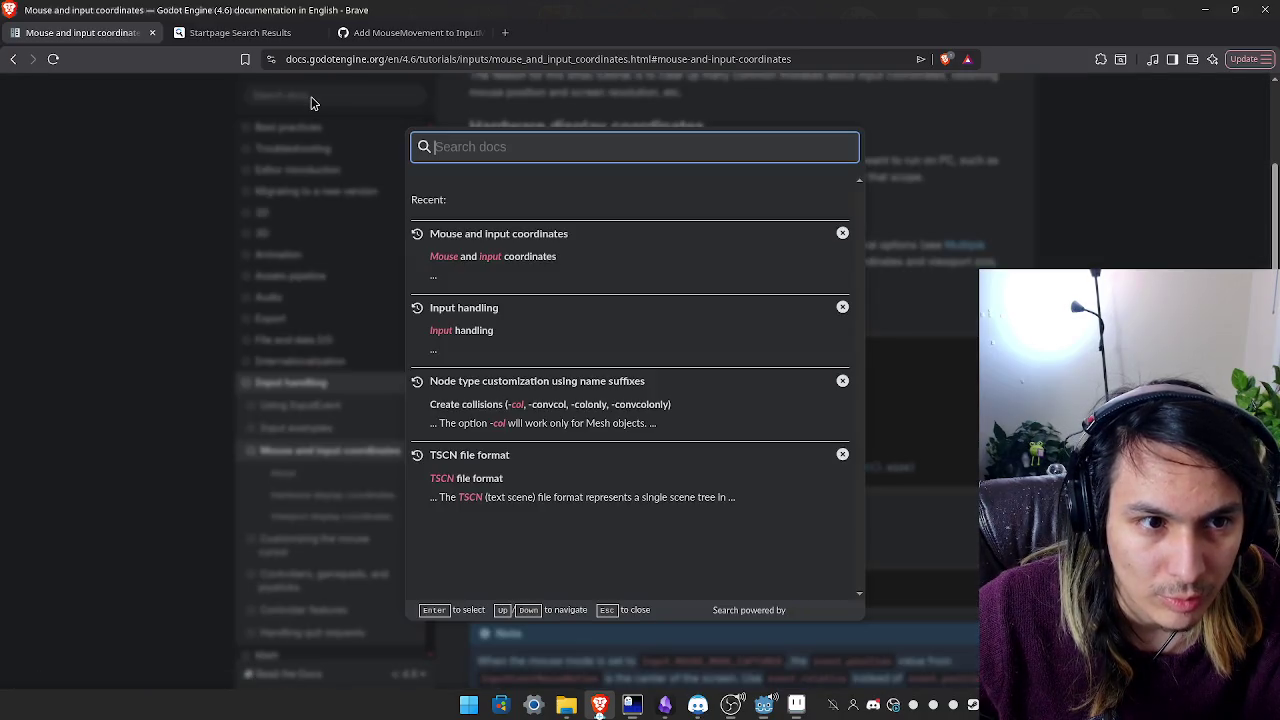
pyautogui.write('variables')
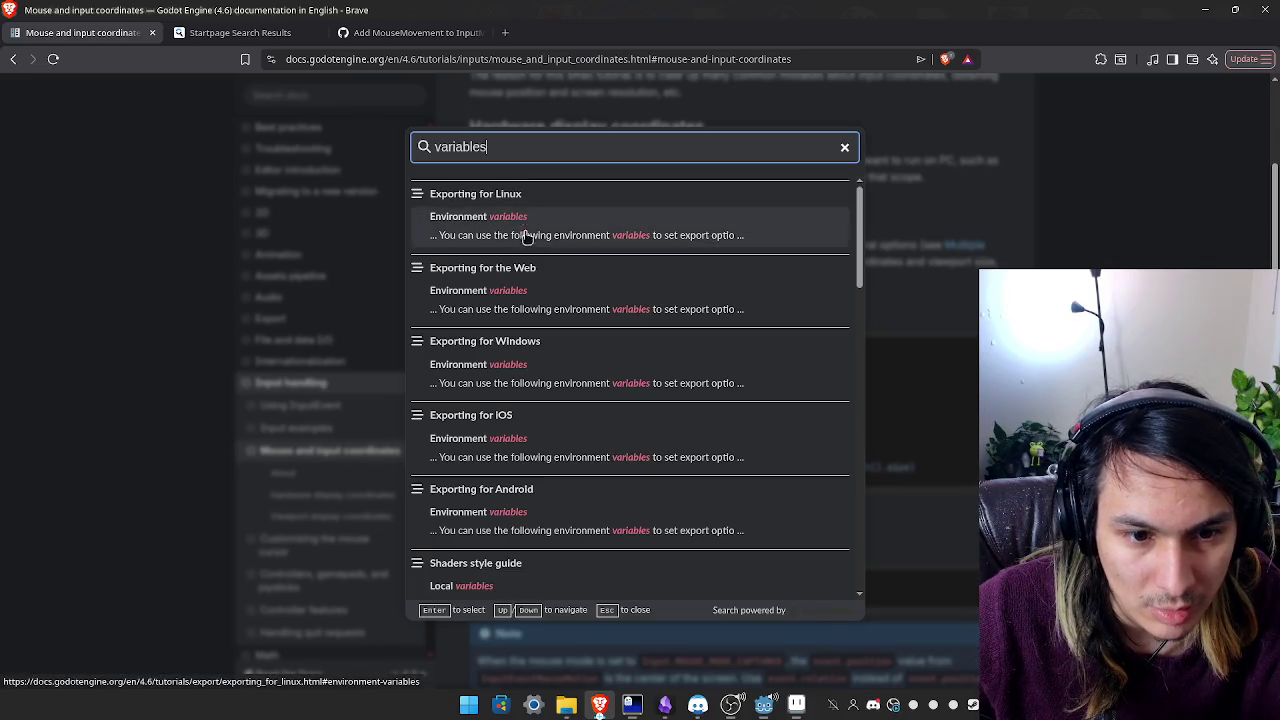
pyautogui.scroll(-1, 574, 286)
pyautogui.click(481, 502)
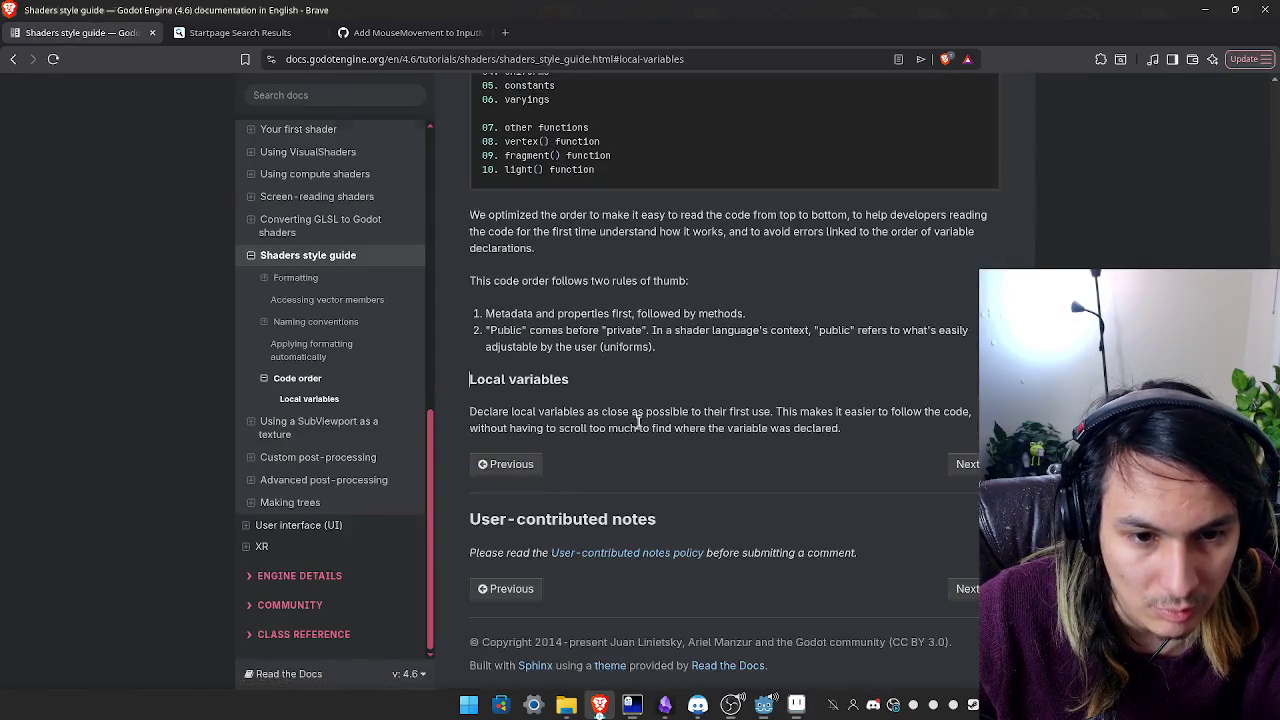
pyautogui.scroll(3, 317, 299)
pyautogui.scroll(5, 317, 299)
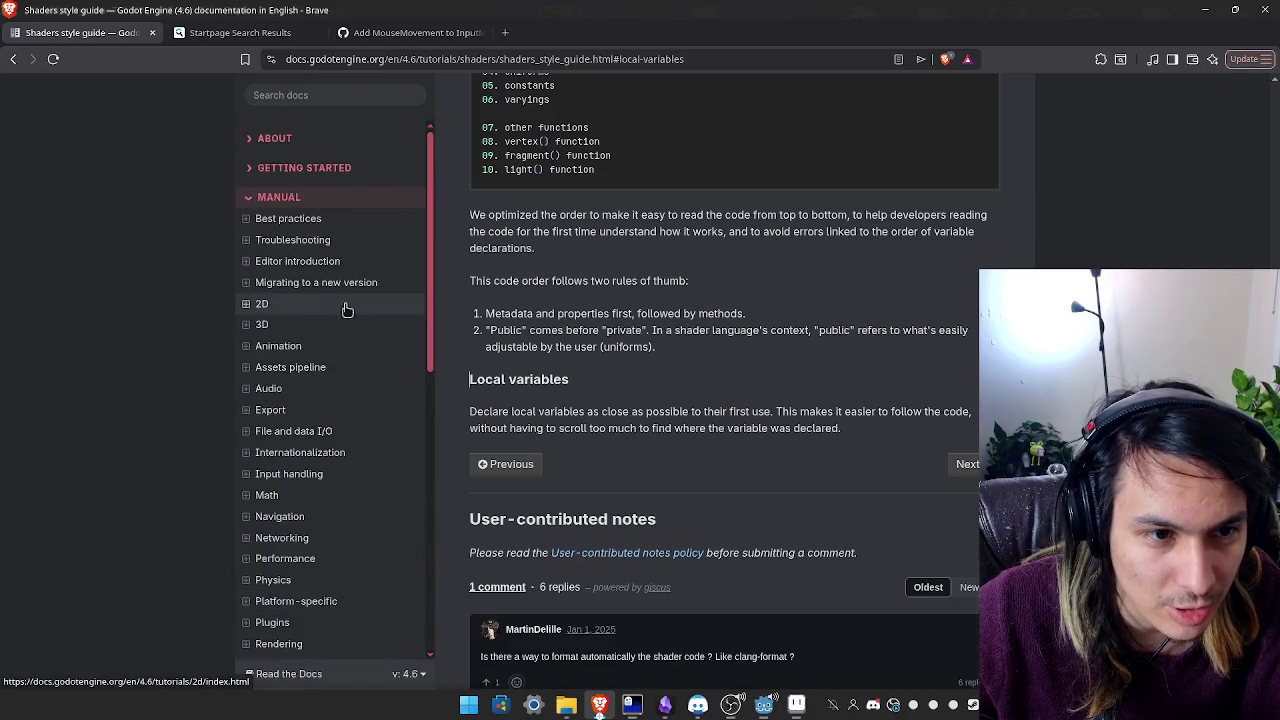
# Collapse the Manual navigation section and open the Best practices page
pyautogui.click(300, 202)
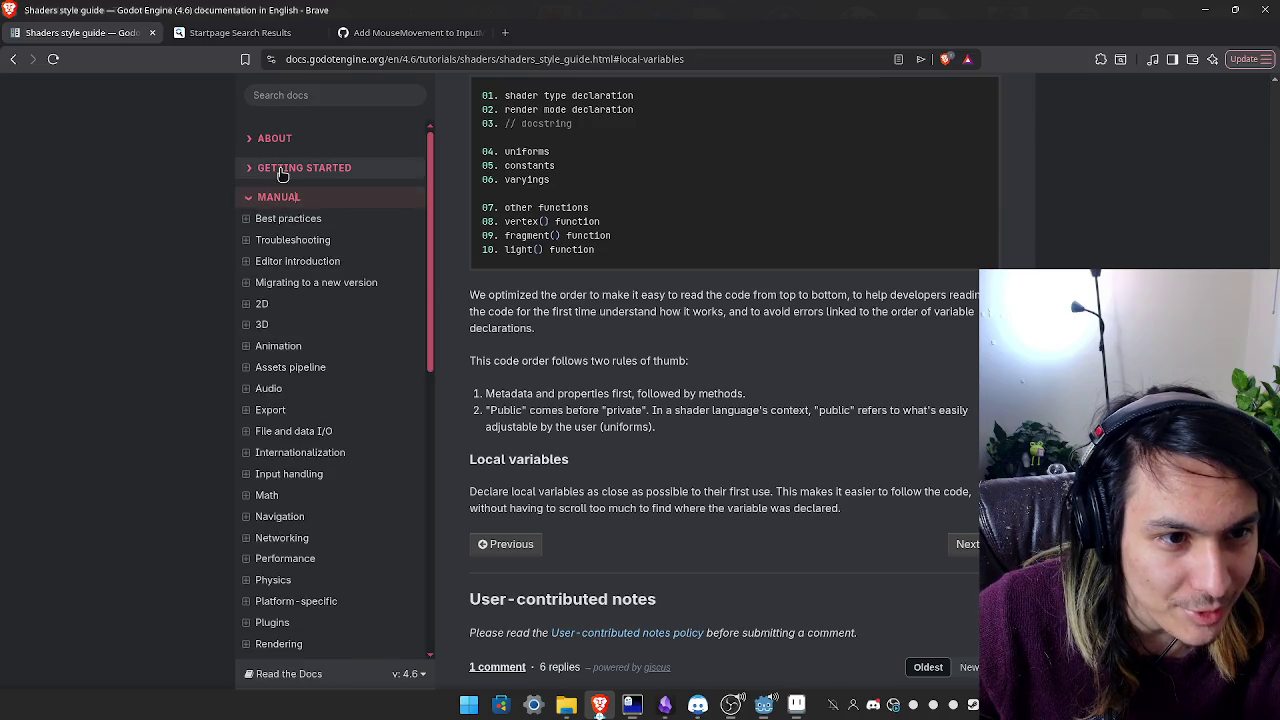
pyautogui.click(300, 219)
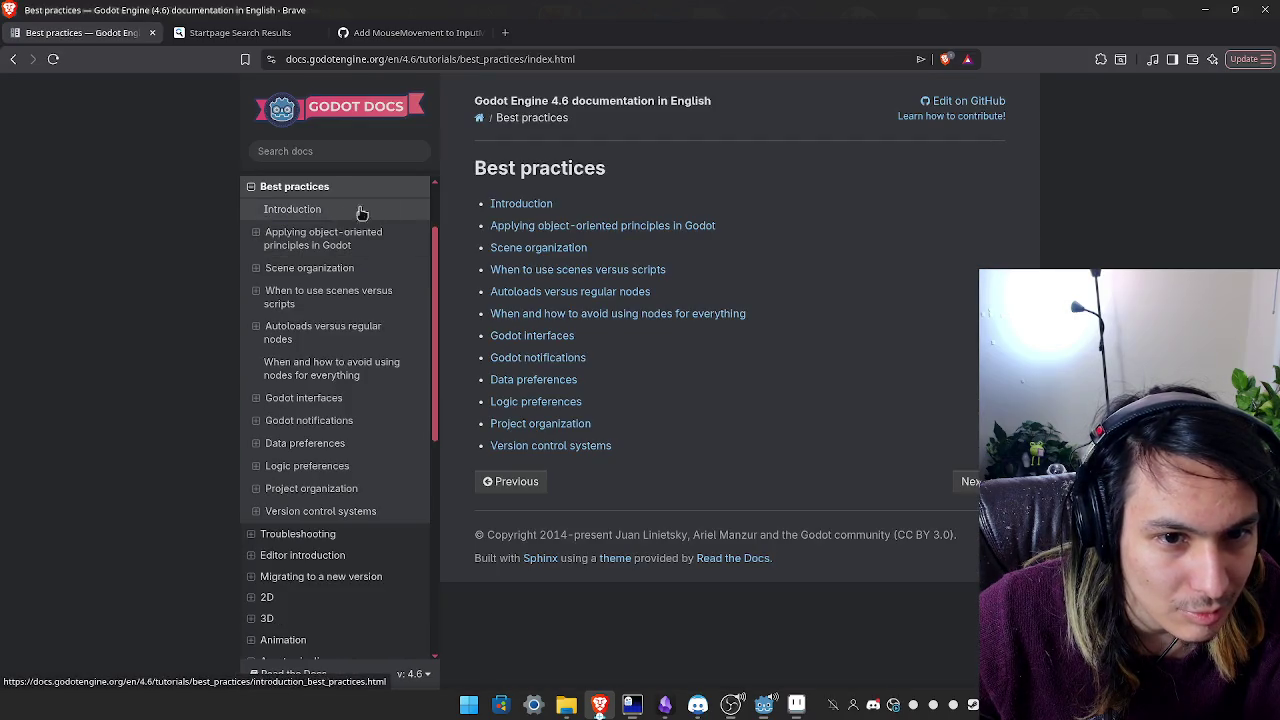
pyautogui.scroll(-5, 320, 215)
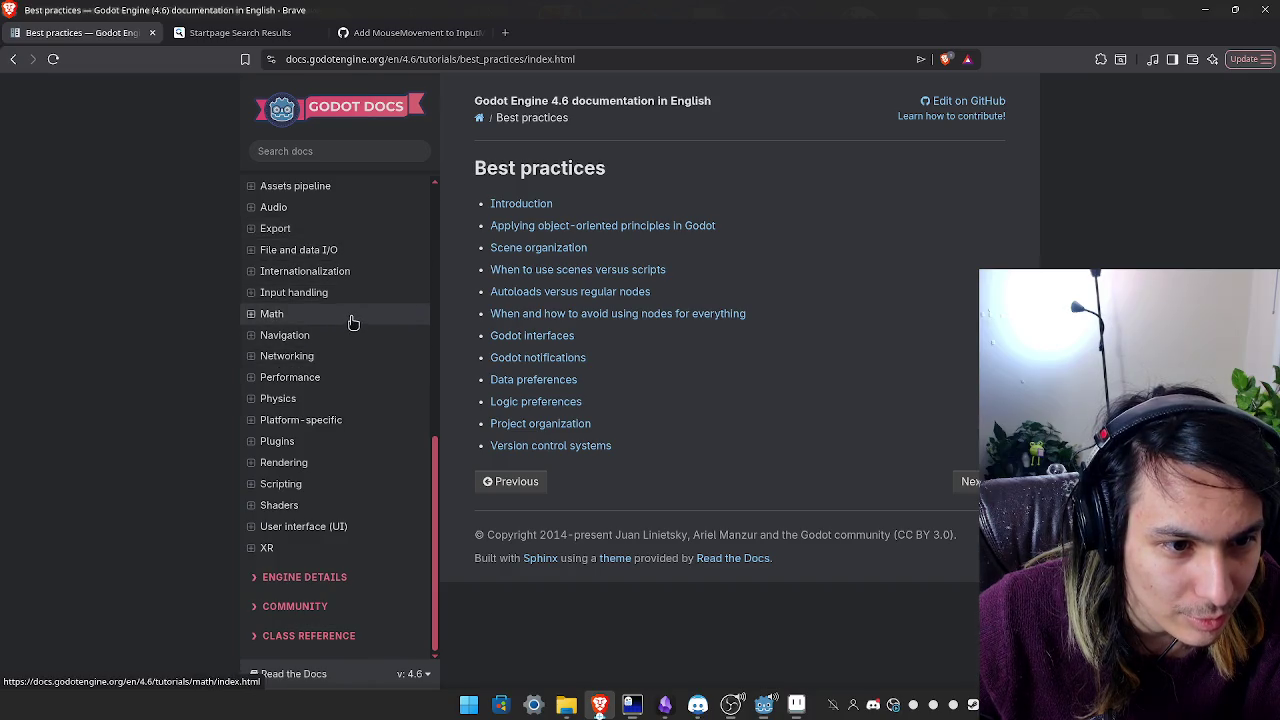
pyautogui.scroll(5, 352, 322)
# Search the docs for 'variable', browse the results, then close the search
pyautogui.click(328, 155)
pyautogui.write('v')
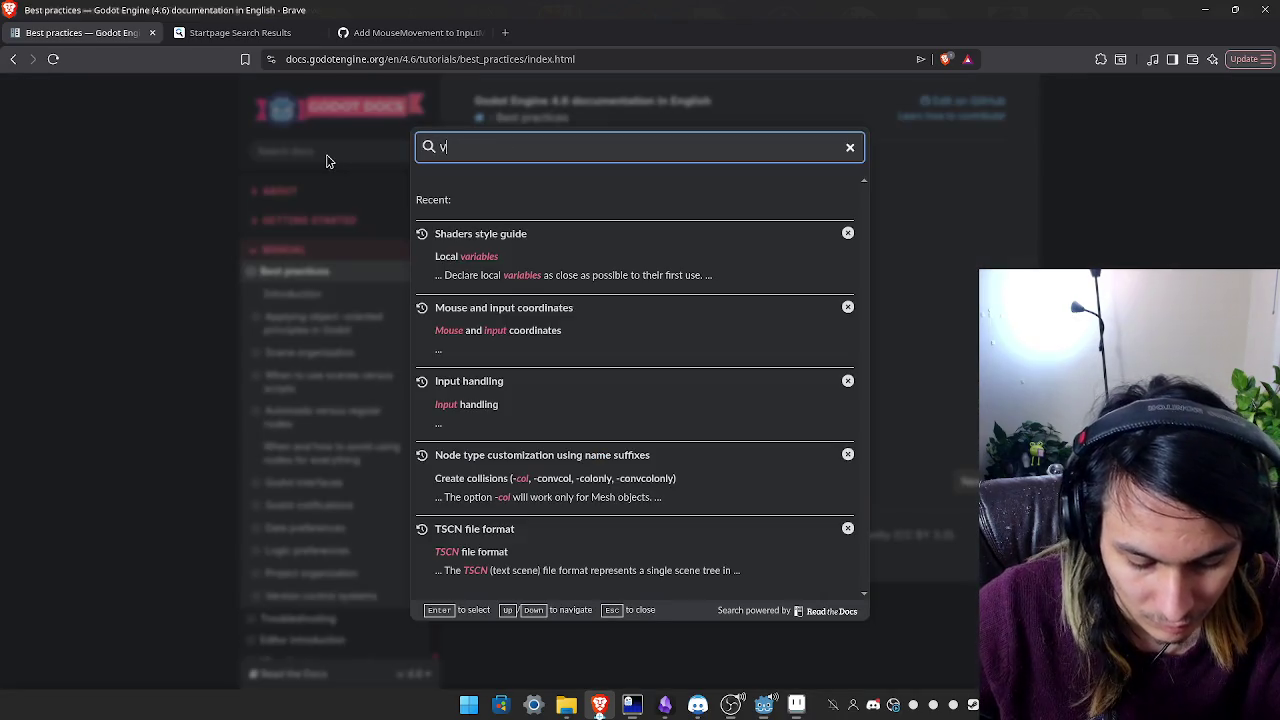
pyautogui.write('ariable')
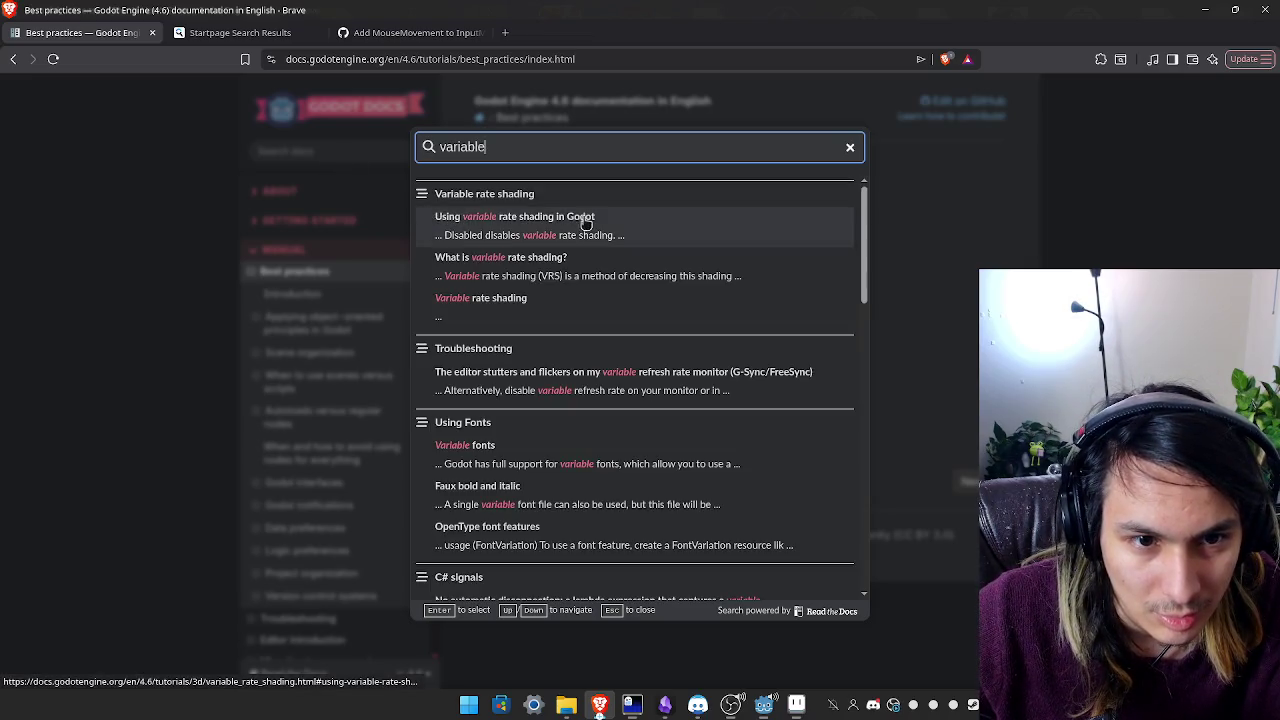
pyautogui.scroll(-2, 604, 354)
pyautogui.scroll(-6, 606, 352)
pyautogui.scroll(-5, 608, 342)
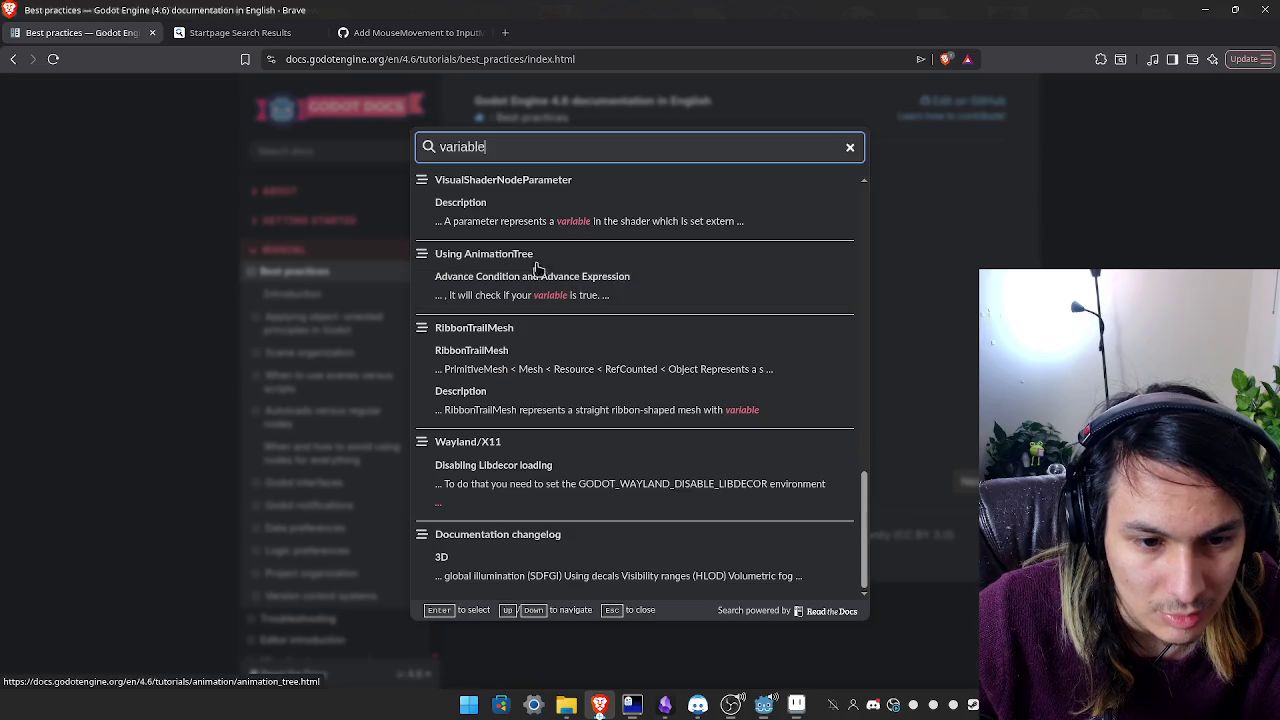
pyautogui.click(335, 243)
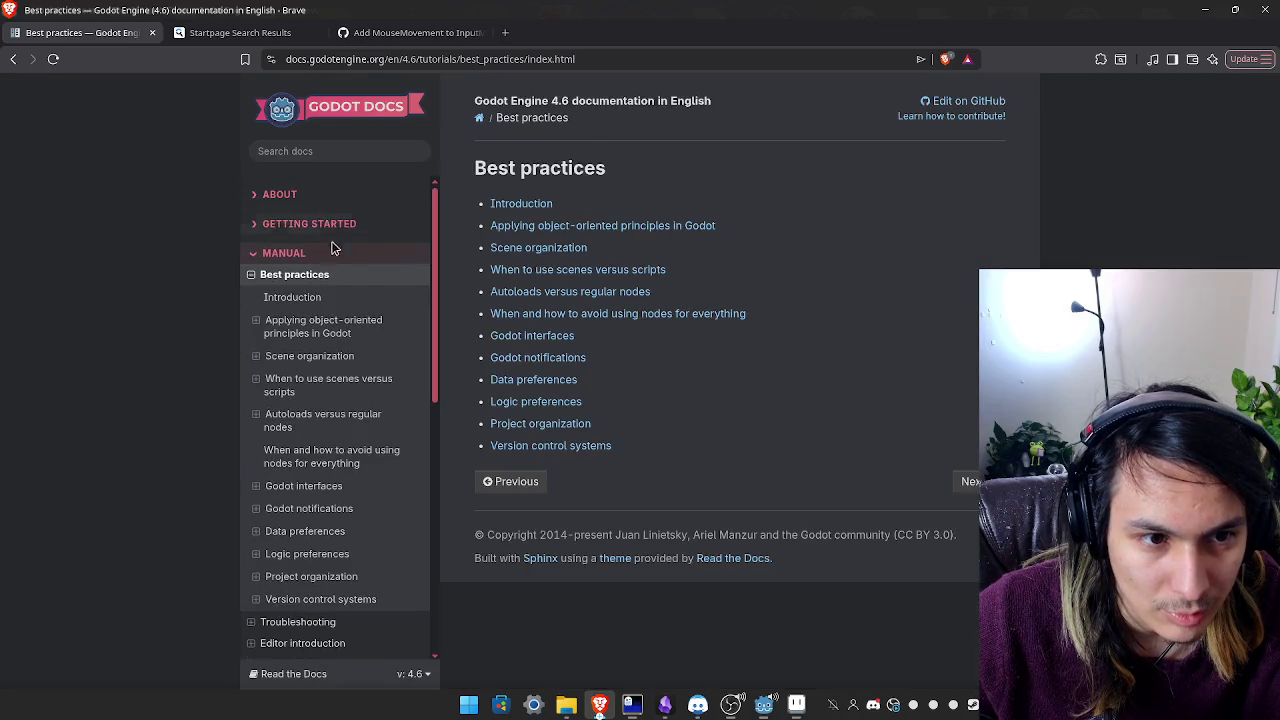
# Open Getting Started's Your first 3D game and read the Player scene and input actions page
pyautogui.click(334, 226)
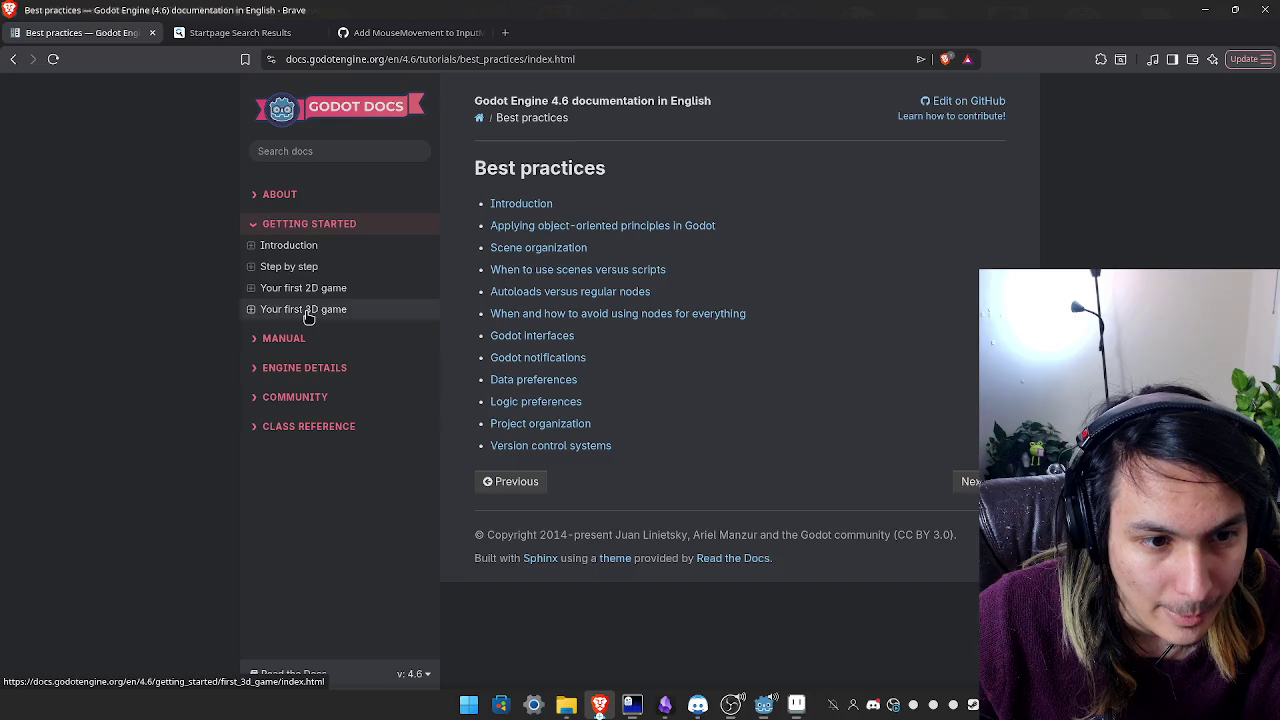
pyautogui.click(308, 313)
pyautogui.click(297, 319)
pyautogui.scroll(-9, 610, 340)
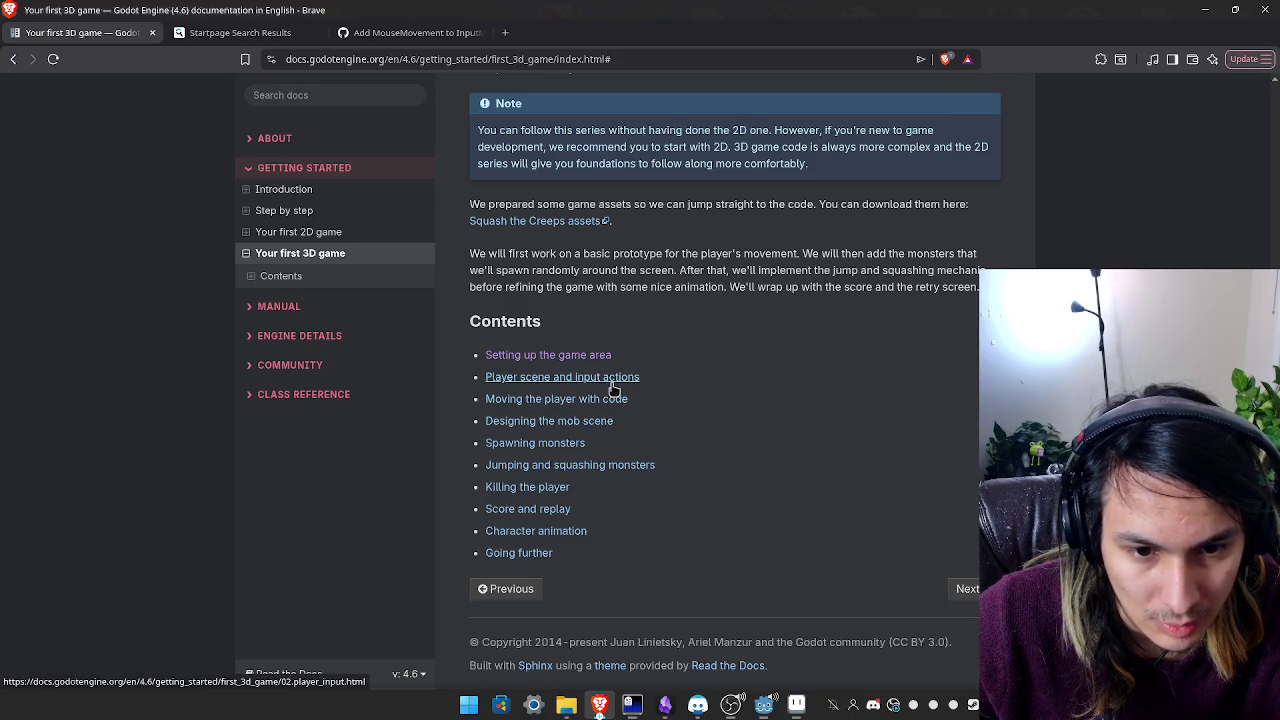
pyautogui.click(613, 378)
pyautogui.scroll(-10, 600, 380)
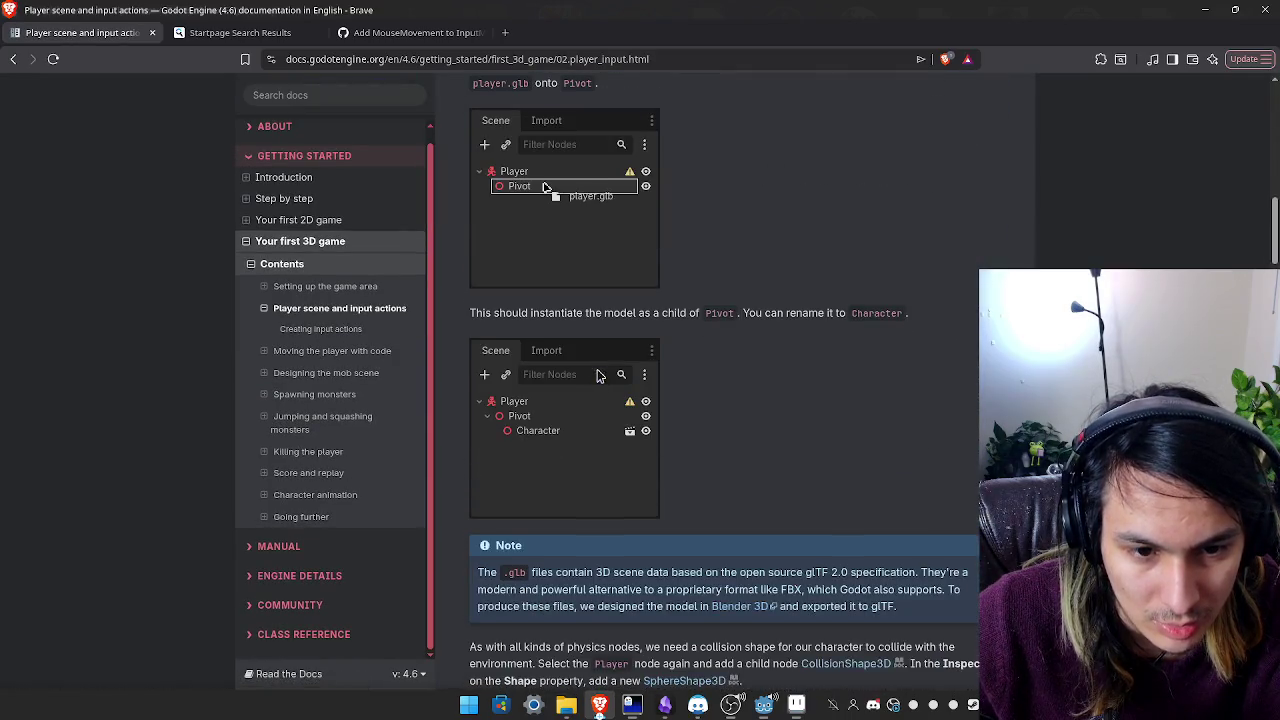
pyautogui.scroll(-12, 598, 376)
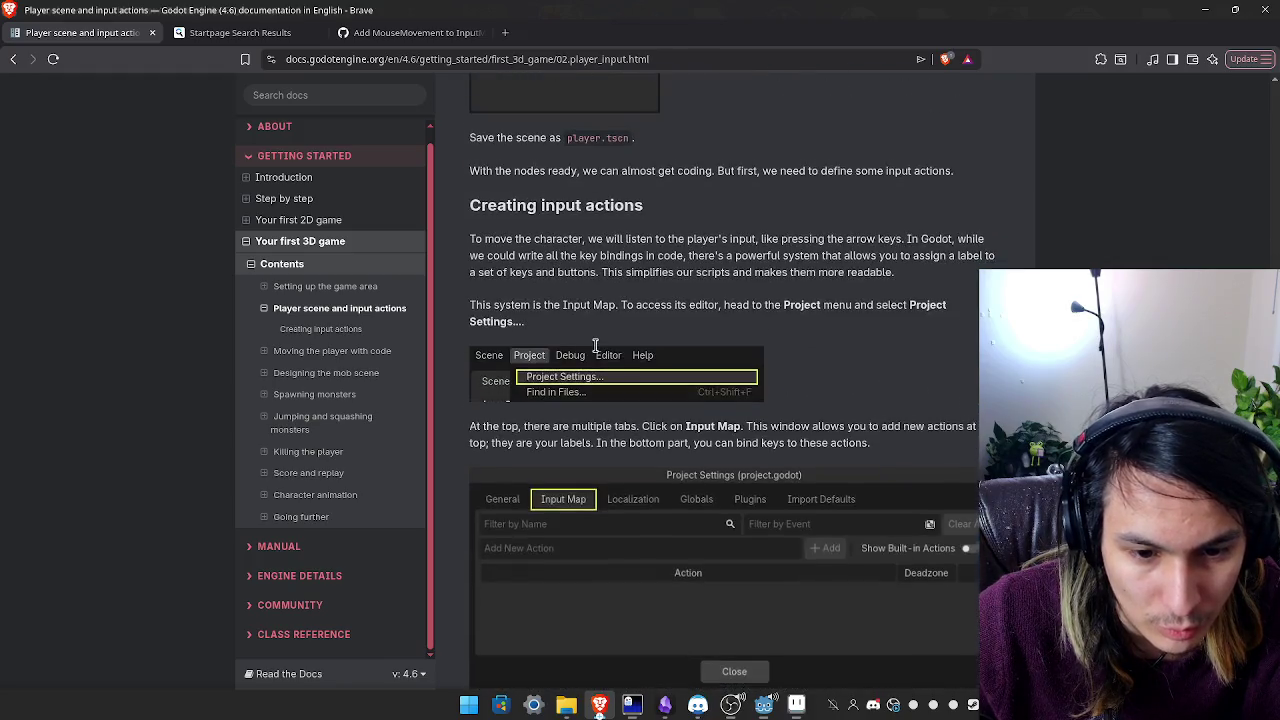
pyautogui.scroll(-15, 595, 345)
pyautogui.scroll(-6, 587, 346)
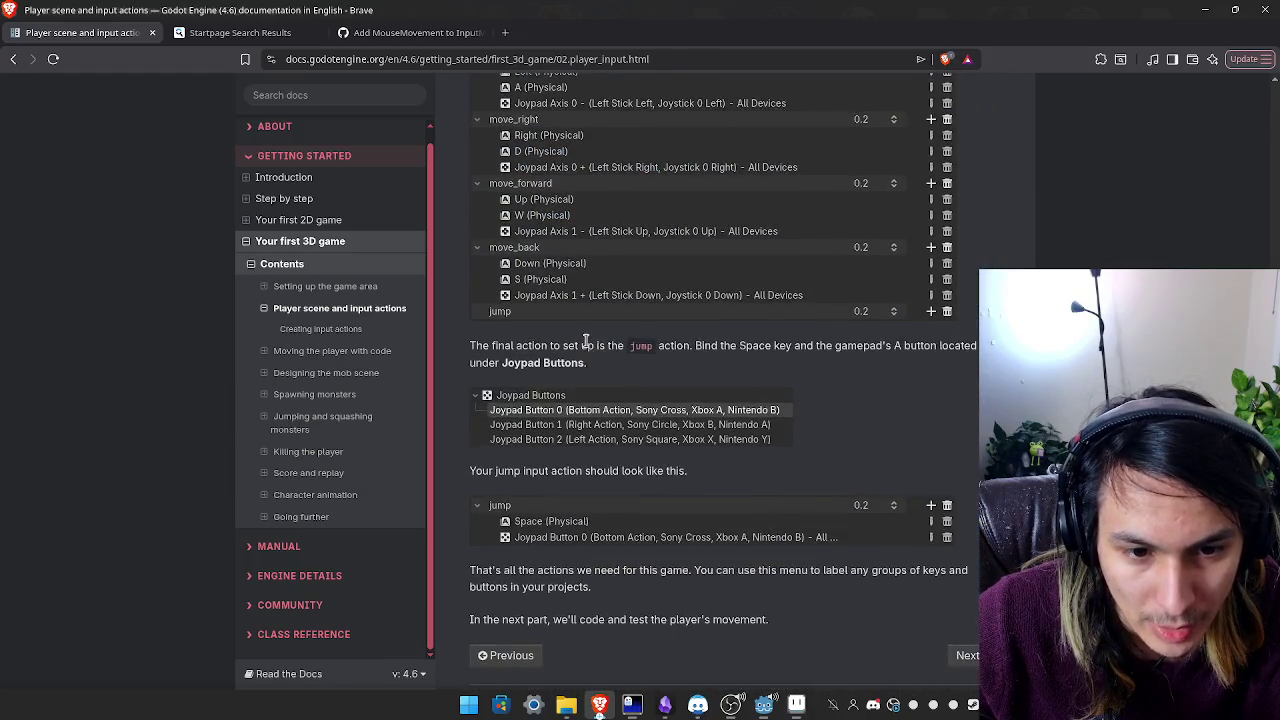
pyautogui.scroll(-5, 586, 340)
pyautogui.scroll(6, 586, 340)
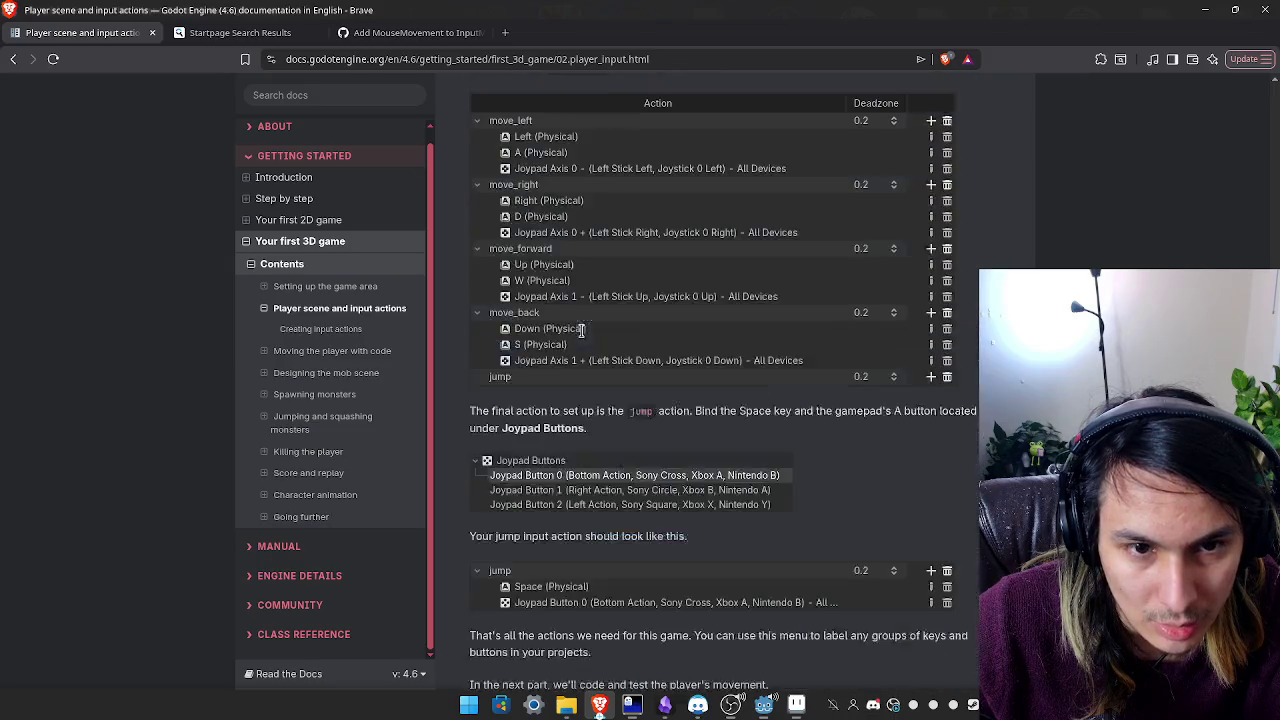
pyautogui.scroll(-4, 580, 345)
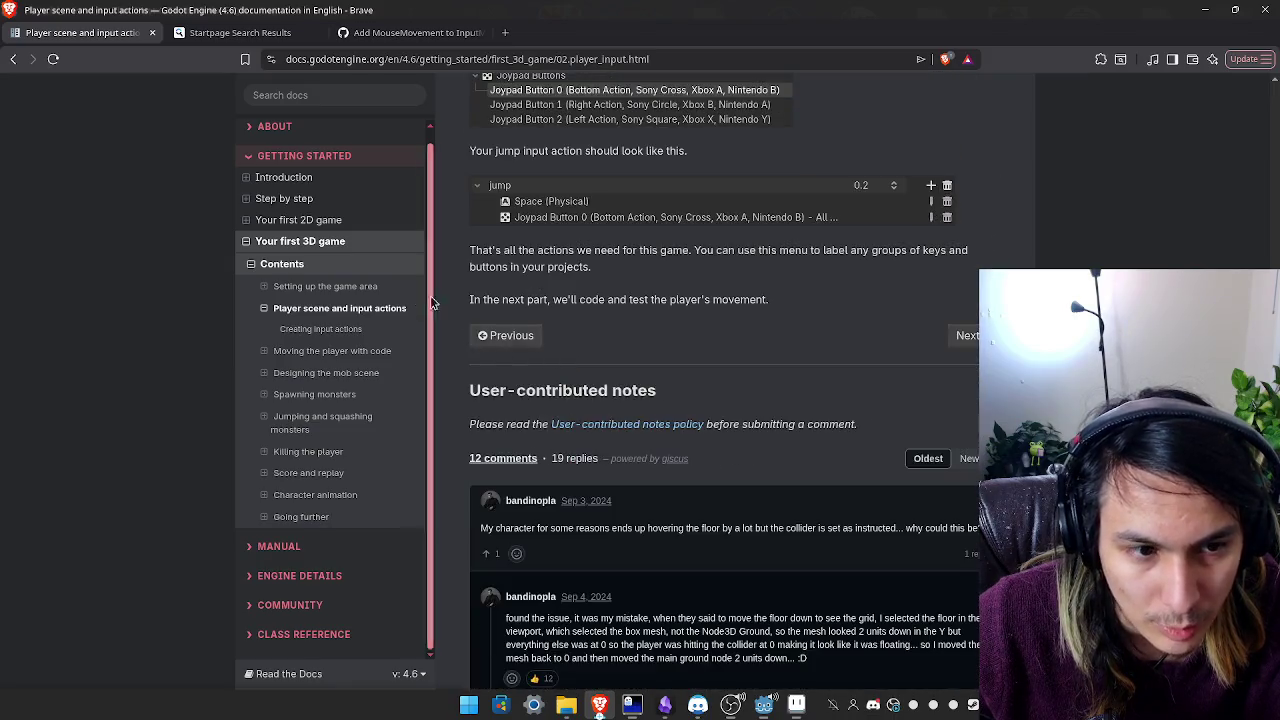
pyautogui.click(345, 352)
pyautogui.scroll(-6, 612, 316)
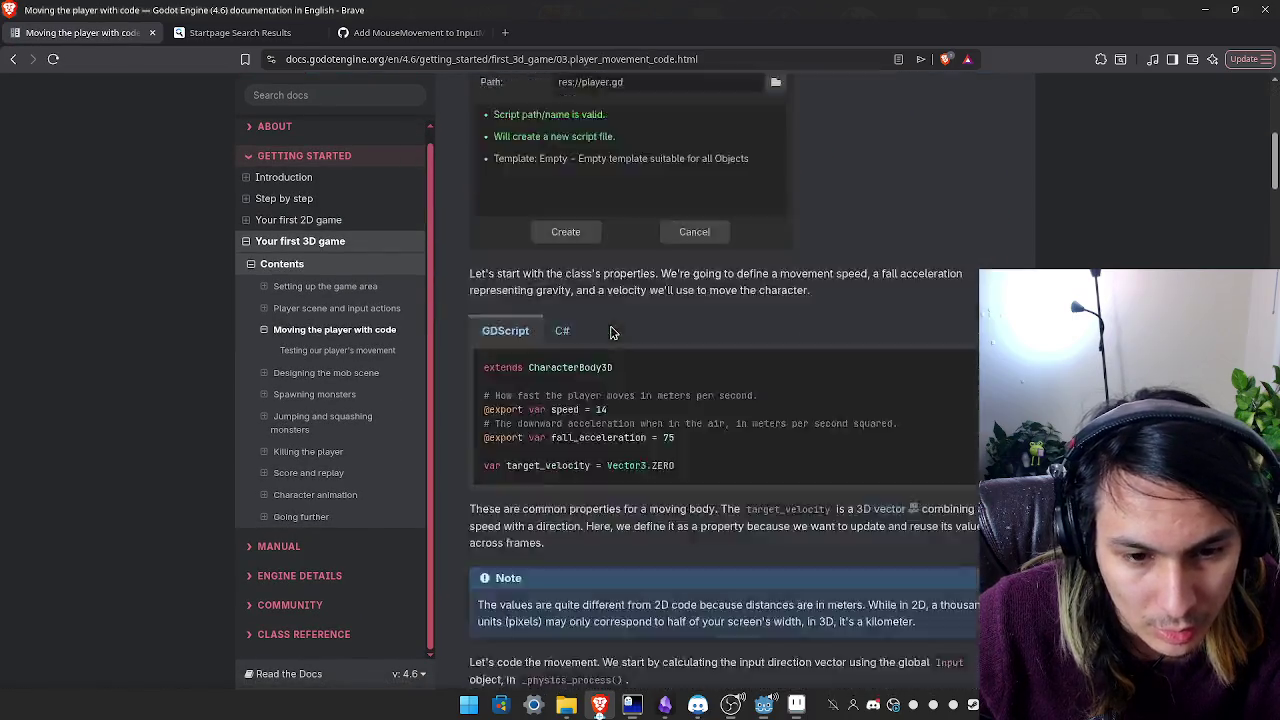
pyautogui.scroll(1, 612, 316)
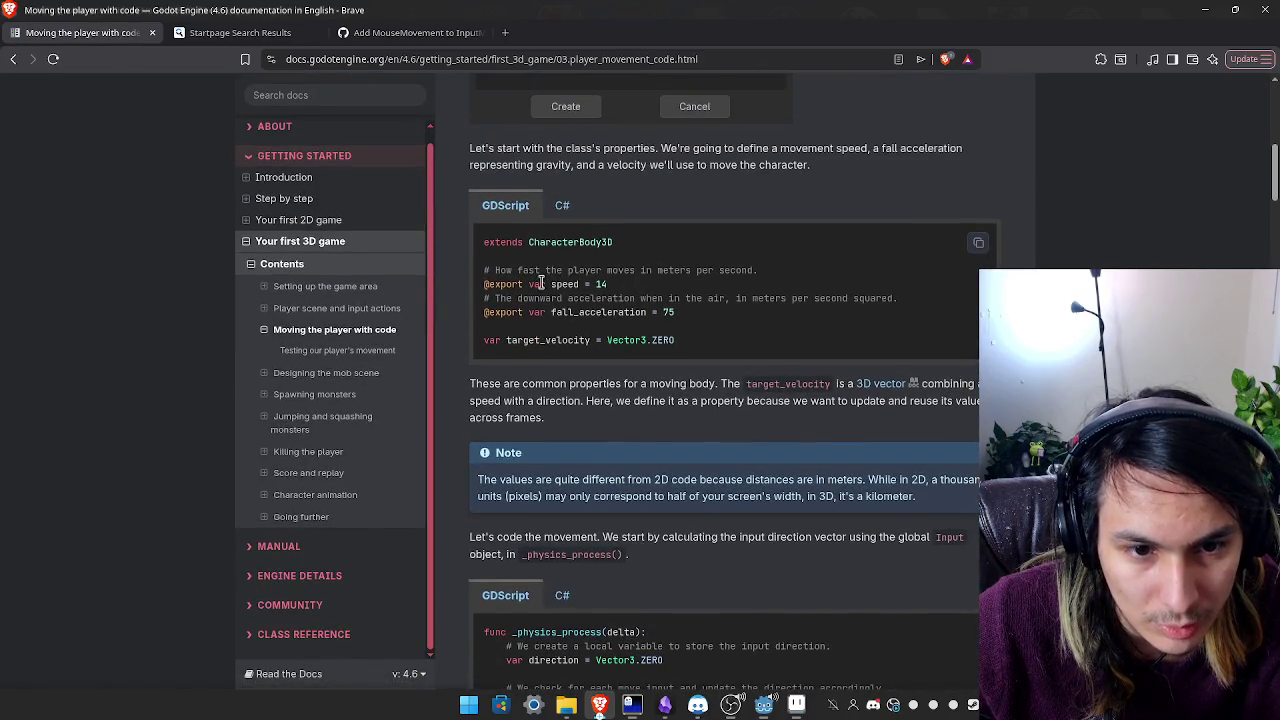
pyautogui.moveTo(483, 288); pyautogui.dragTo(641, 293)
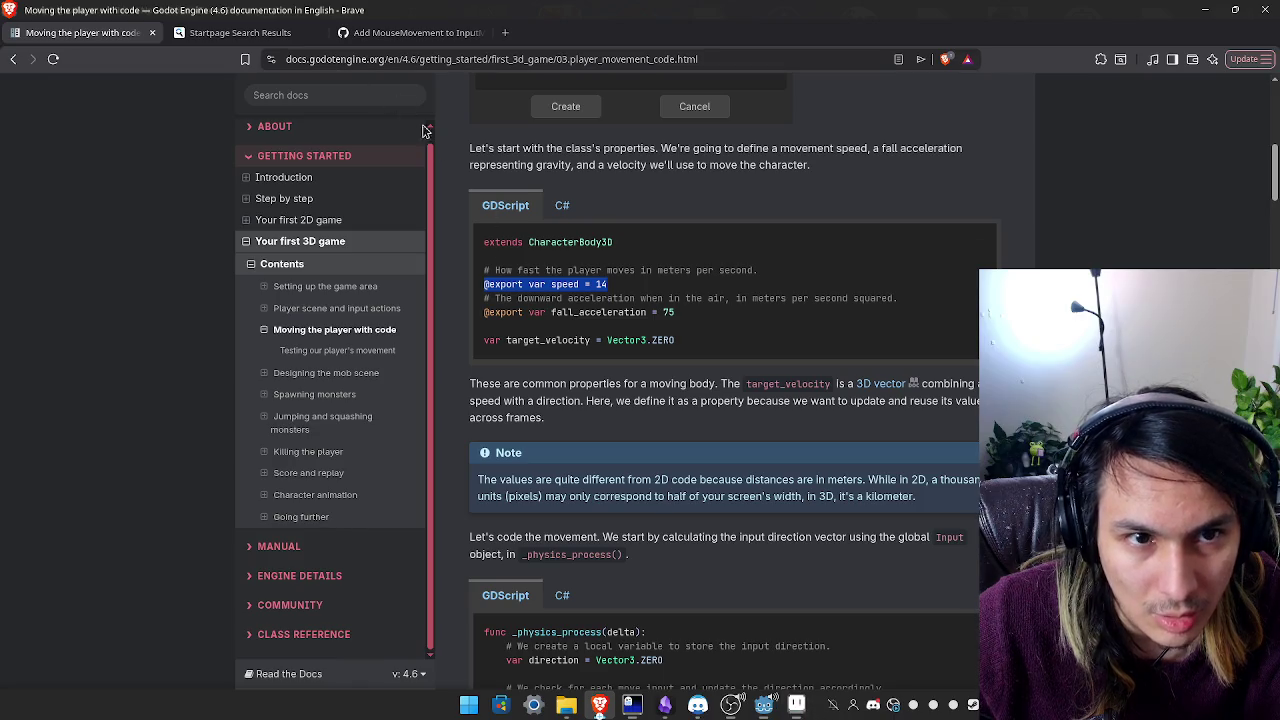
pyautogui.hotkey('alt', 'Tab')
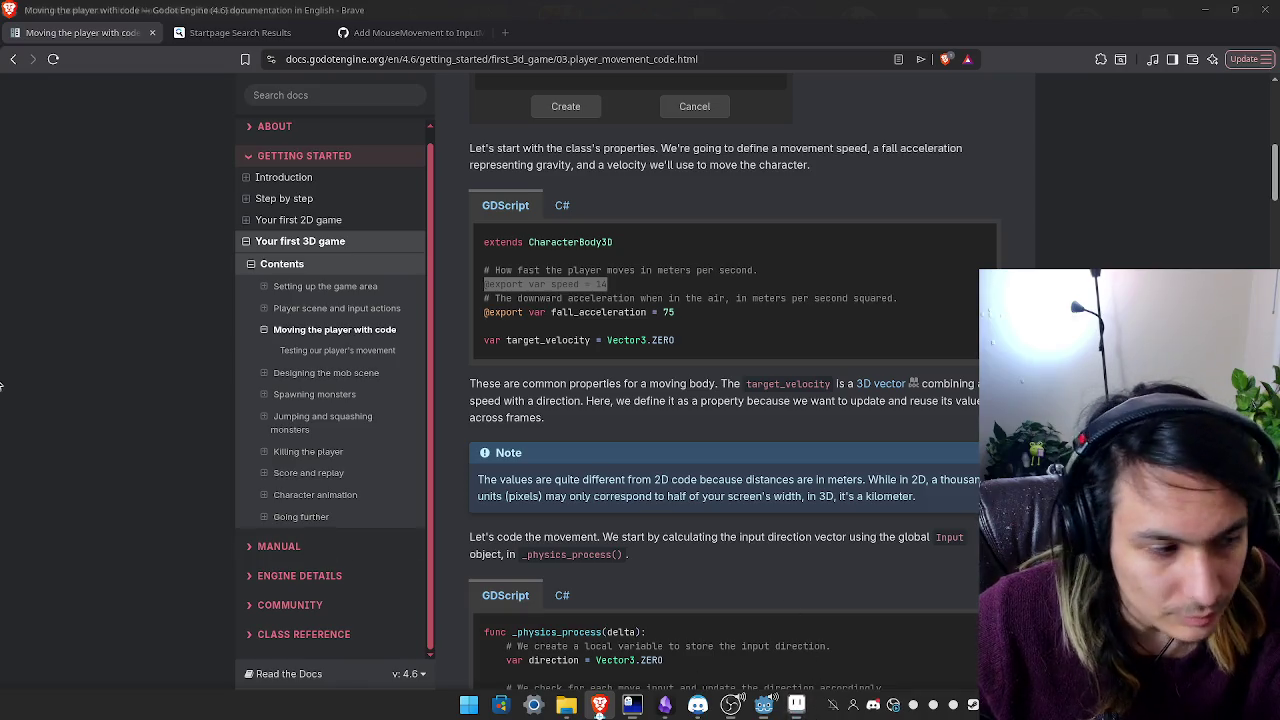
pyautogui.click(735, 708)
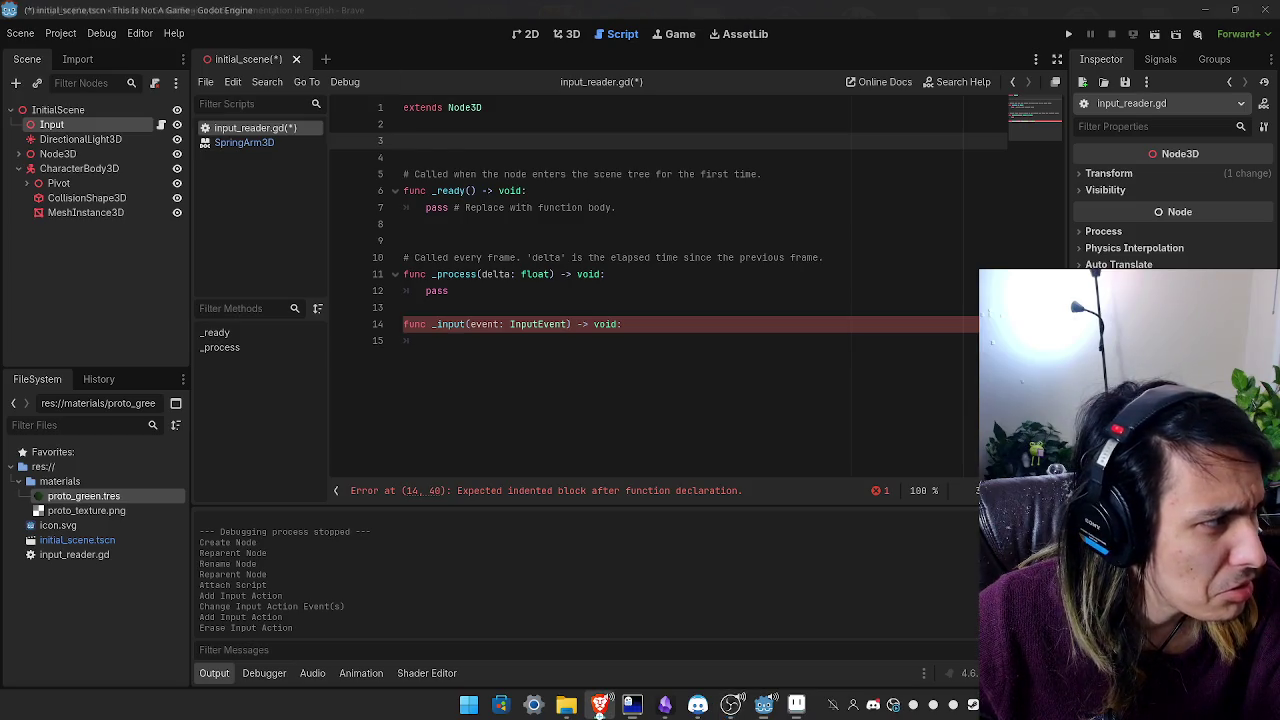
pyautogui.click(490, 222)
pyautogui.click(448, 145)
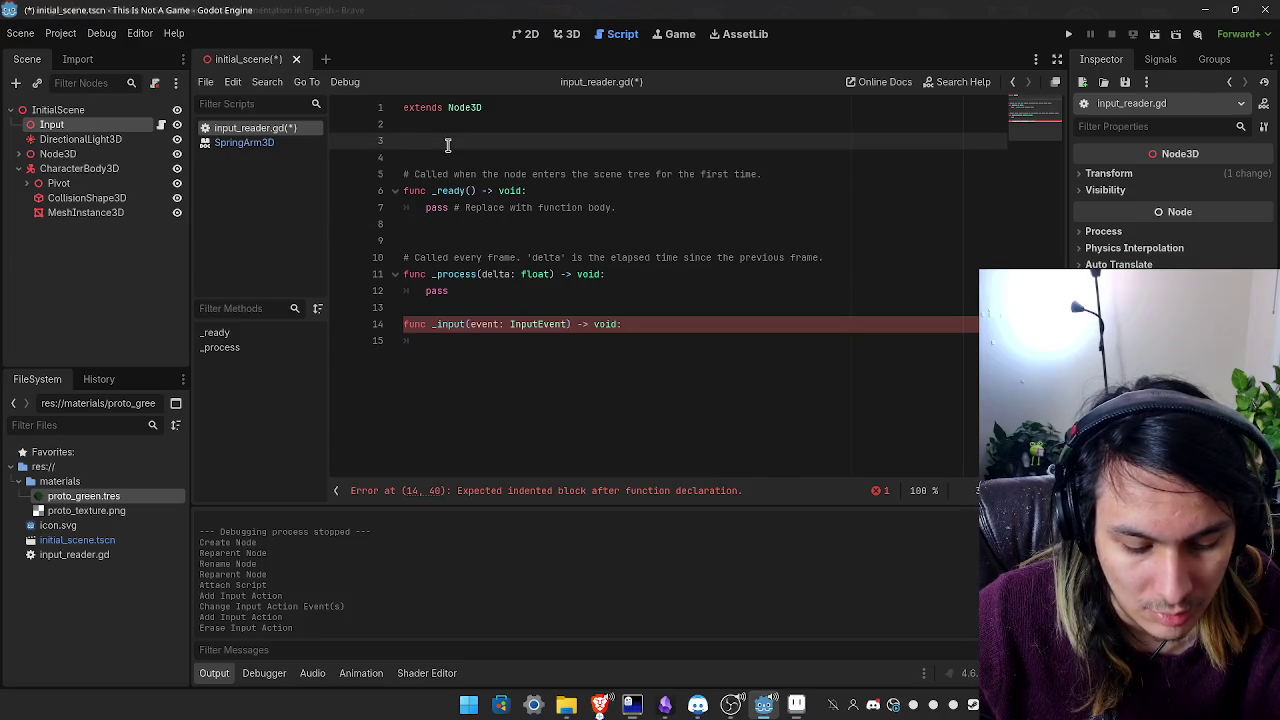
pyautogui.write('@')
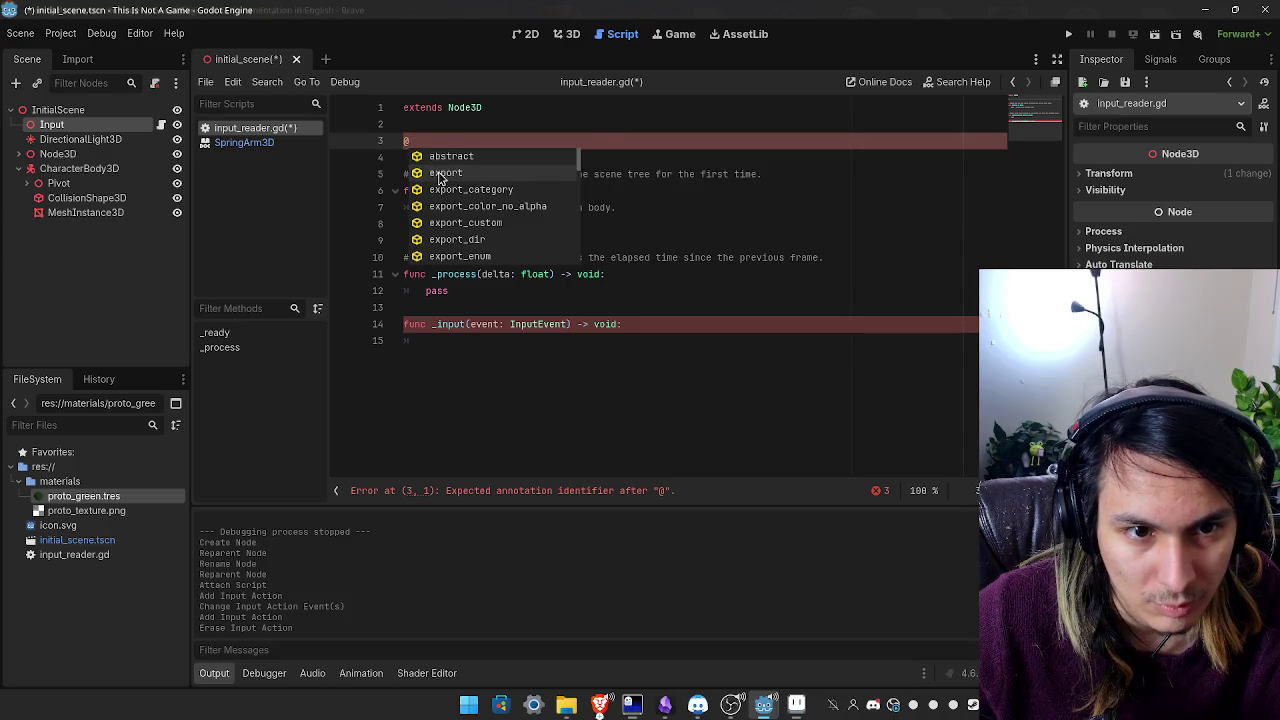
pyautogui.click(432, 173)
pyautogui.write('q')
pyautogui.press('BackSpace')
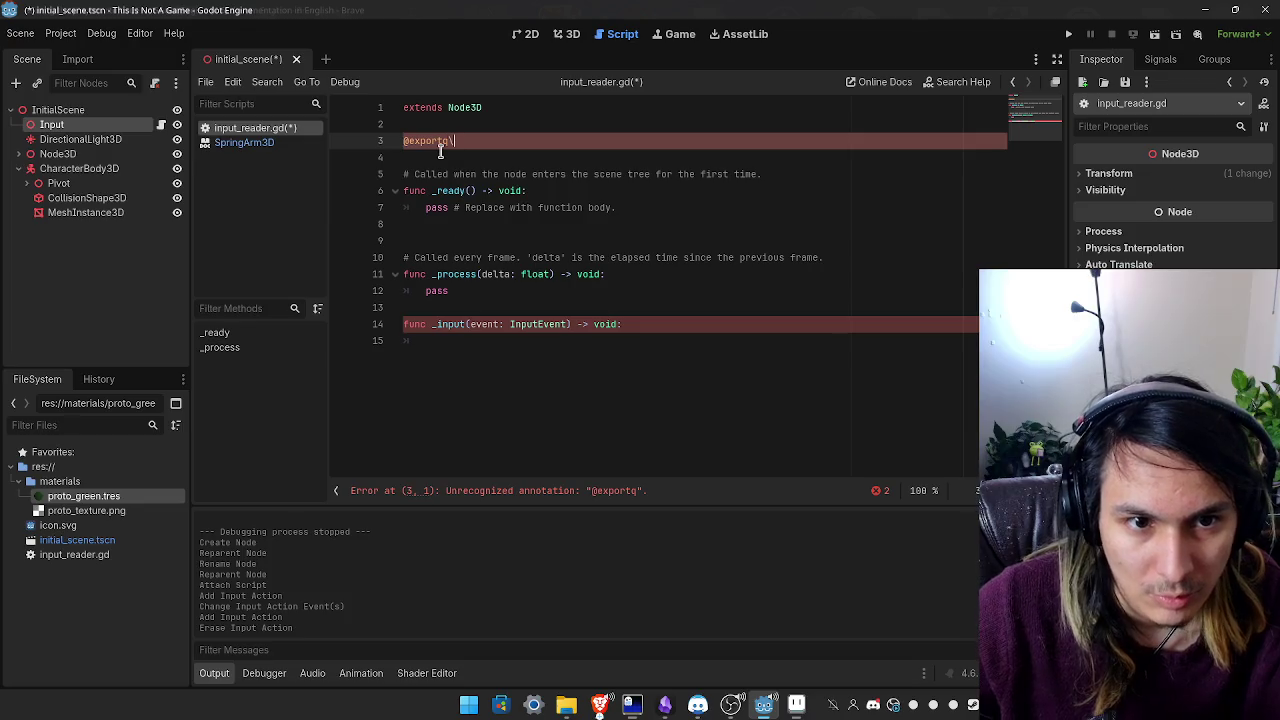
pyautogui.moveTo(420, 136)
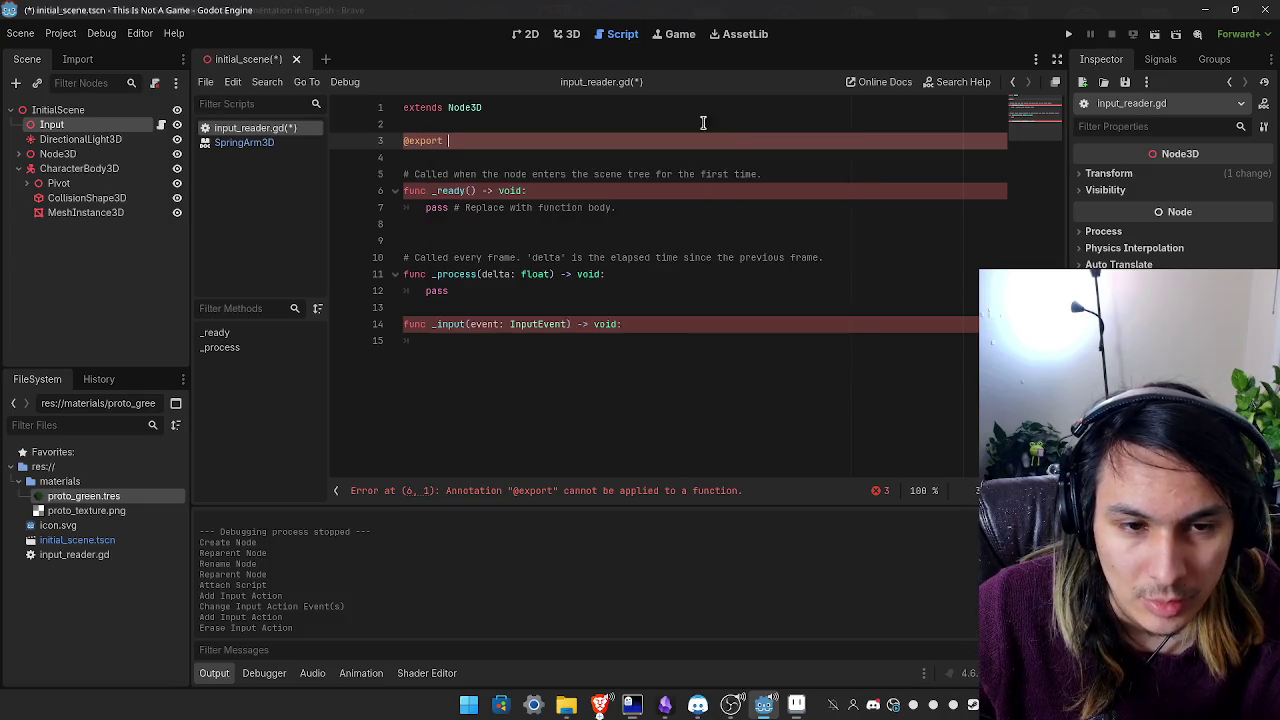
pyautogui.write('var ')
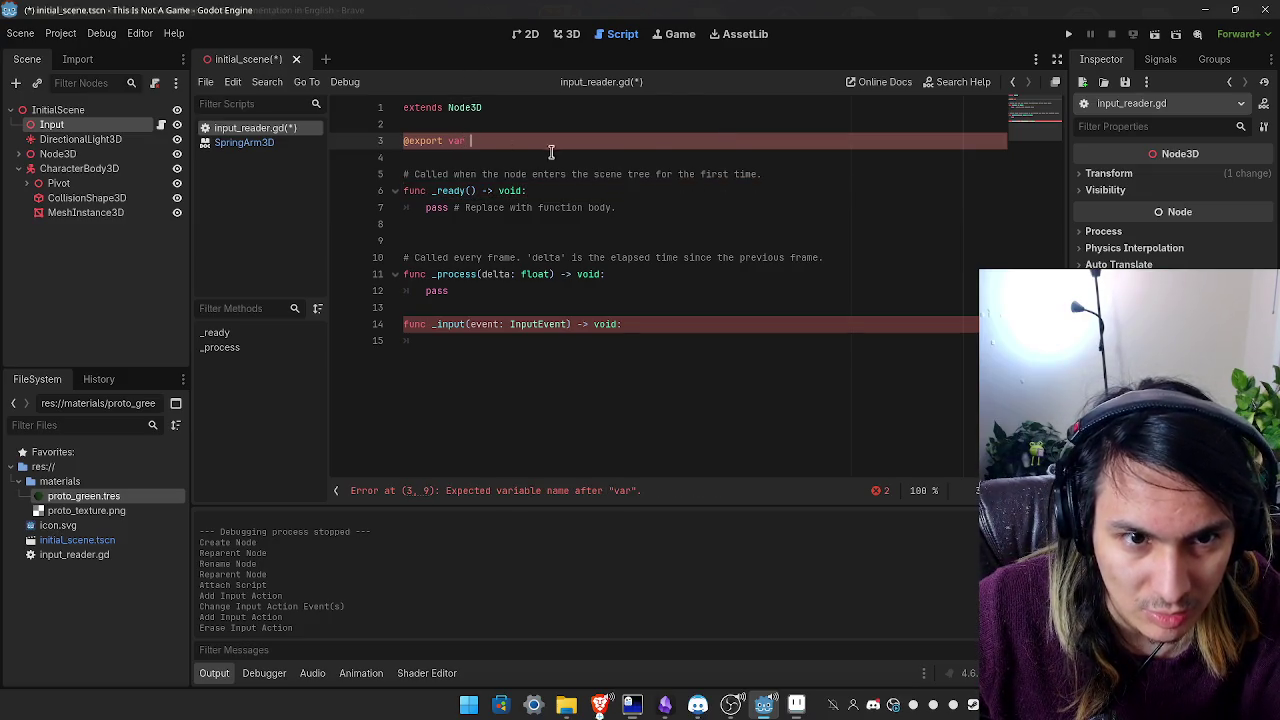
pyautogui.write('maous')
pyautogui.press('BackSpace')
pyautogui.press('BackSpace')
pyautogui.press('BackSpace')
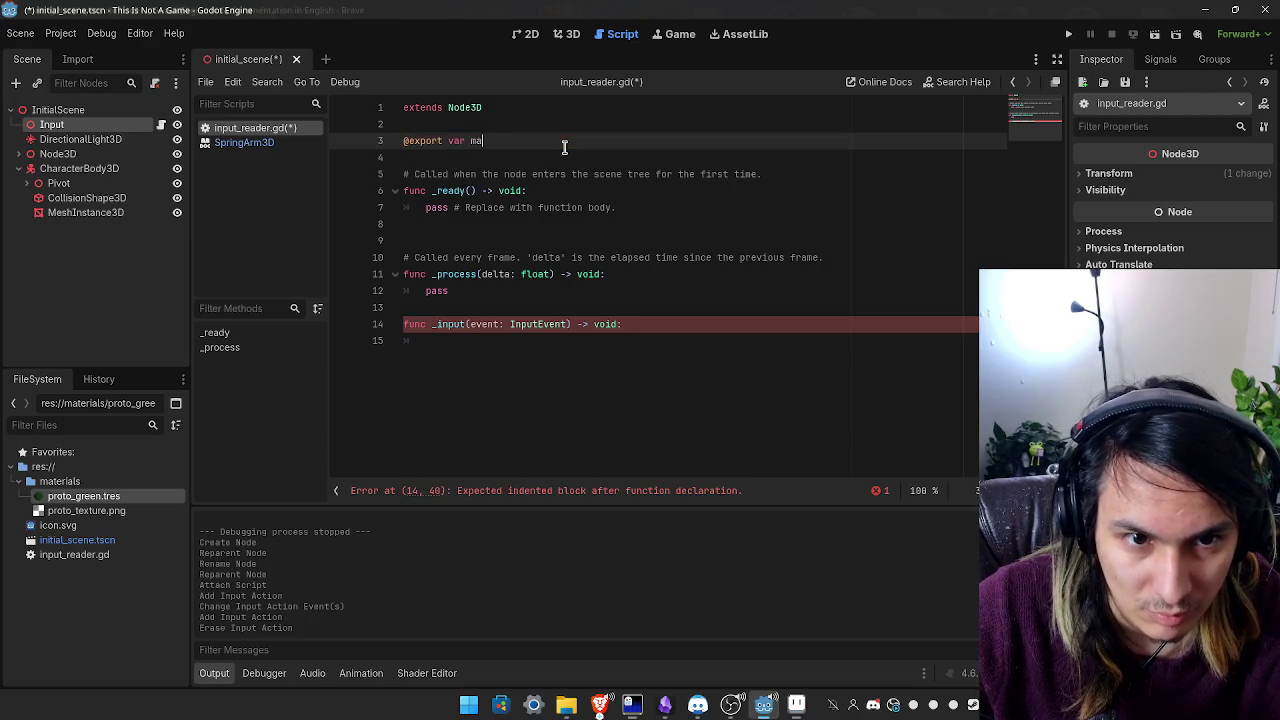
pyautogui.write('ouse_pos;')
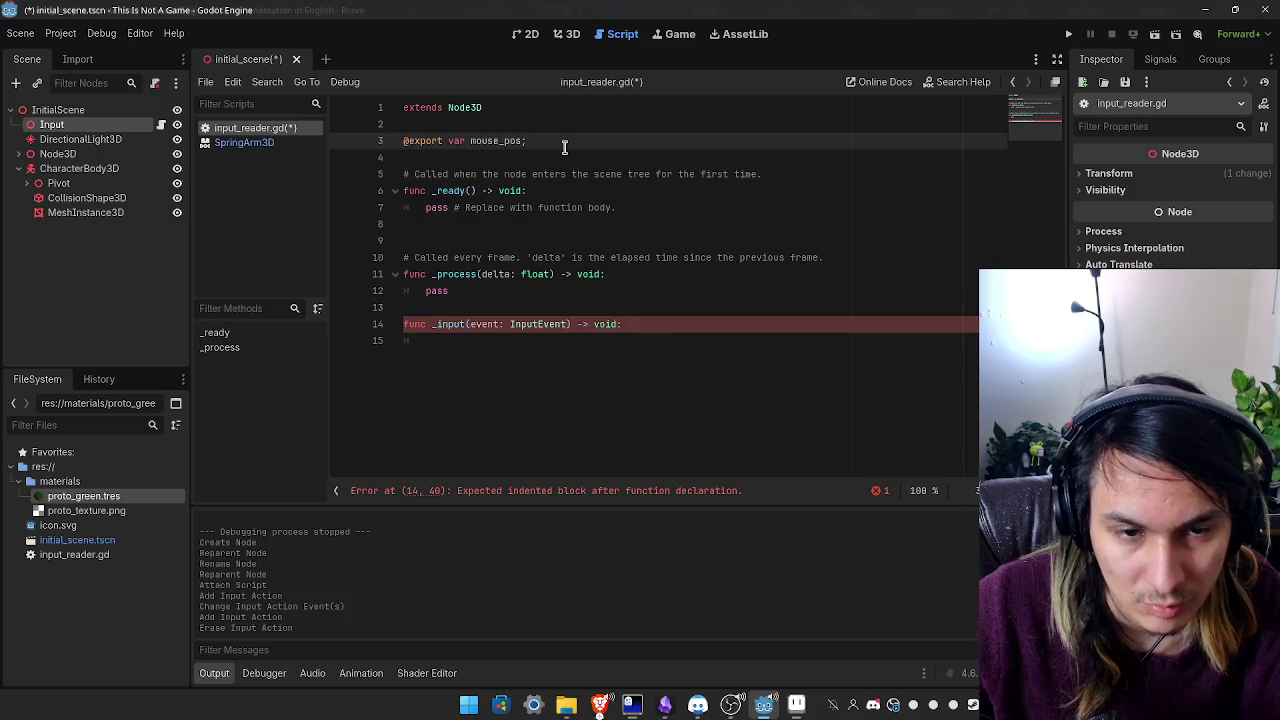
pyautogui.hotkey('ctrl', 's')
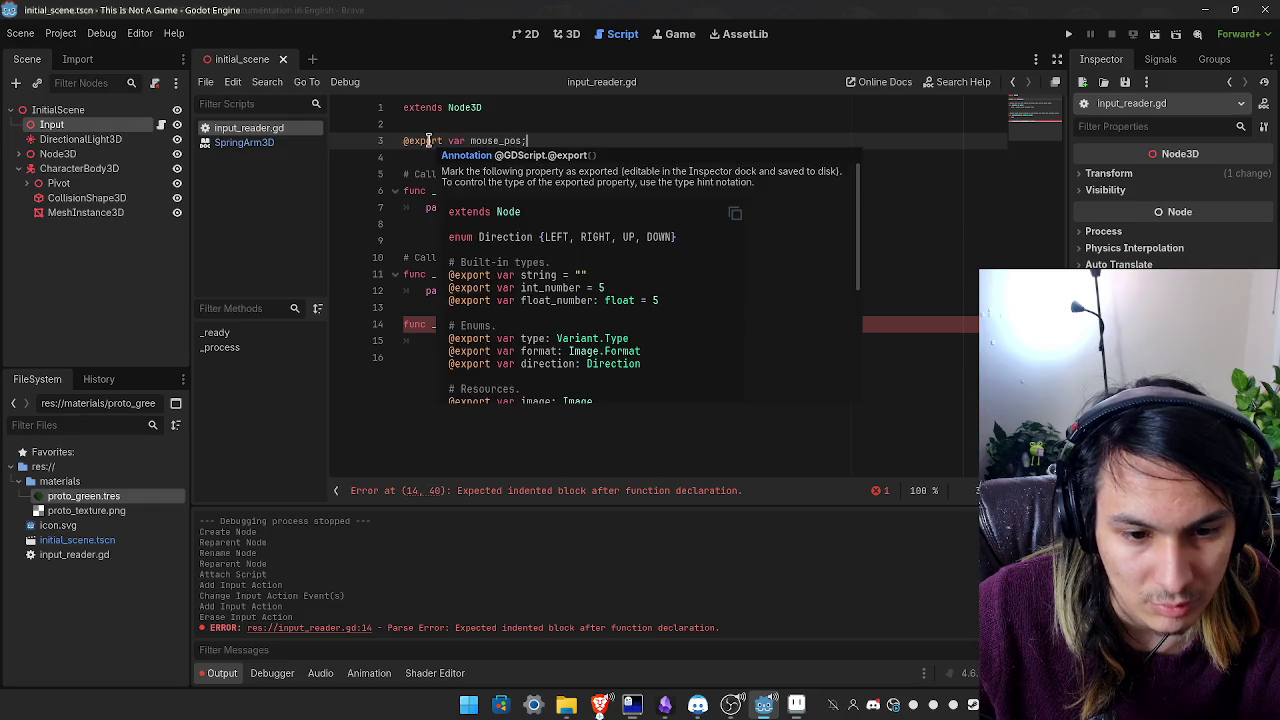
# Give the _input function a 'pass' body line and save the script
pyautogui.click(634, 325)
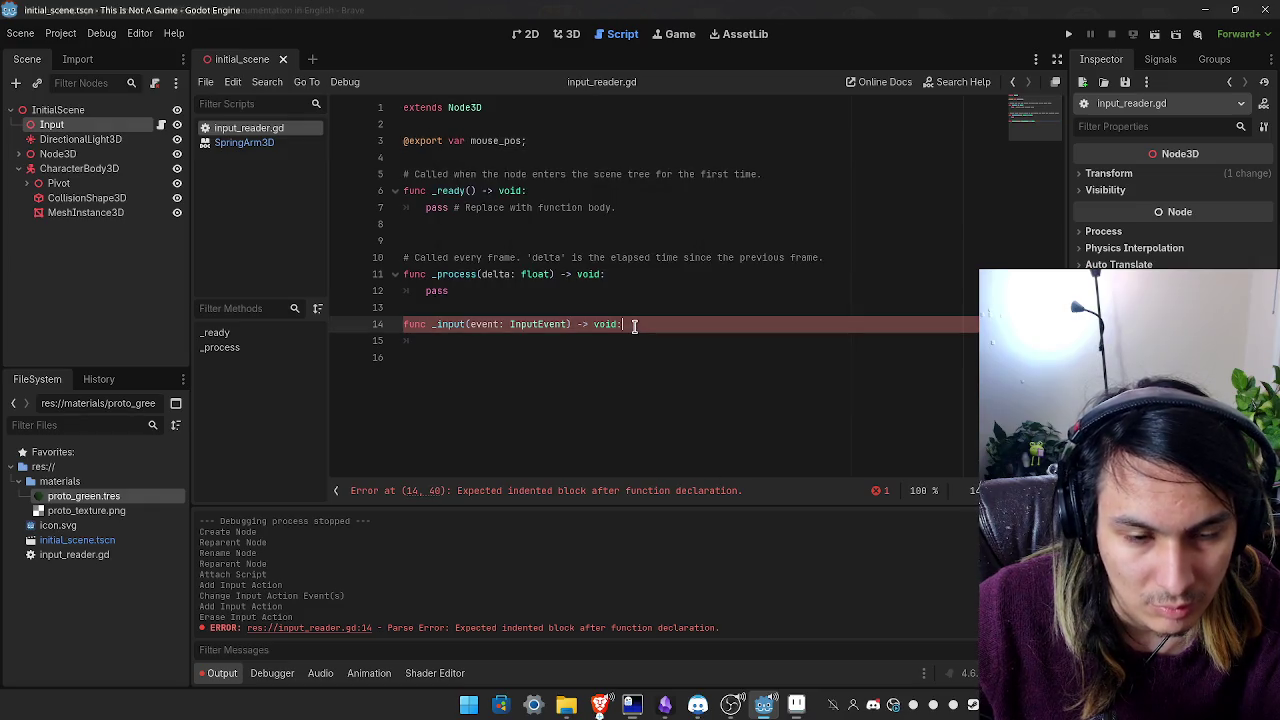
pyautogui.press('Down')
pyautogui.press('Return')
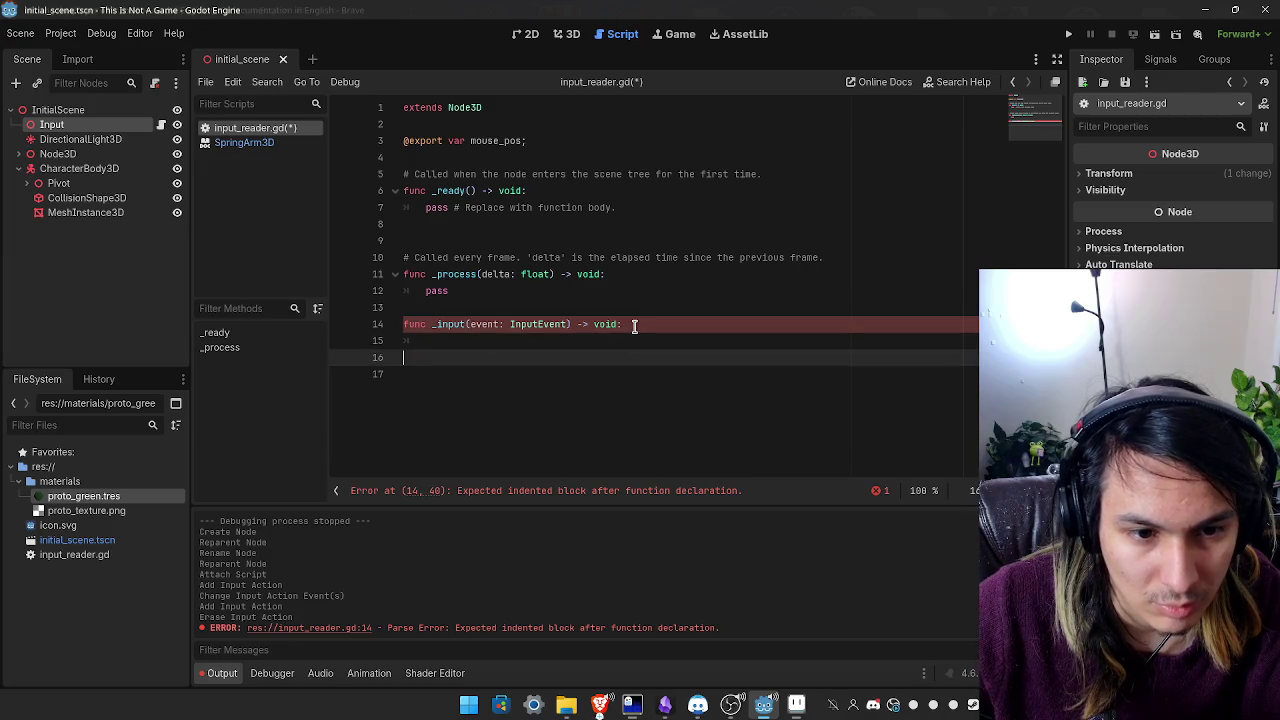
pyautogui.press('BackSpace')
pyautogui.hotkey('ctrl', 's')
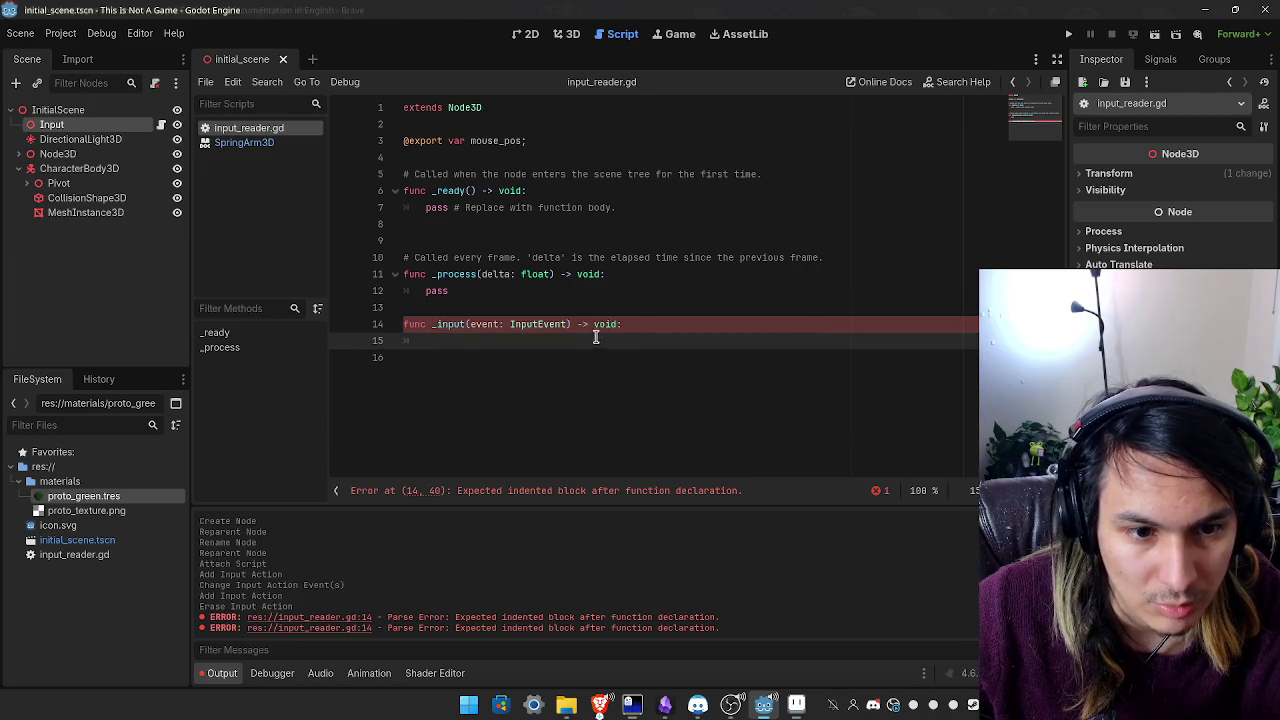
pyautogui.write('pass')
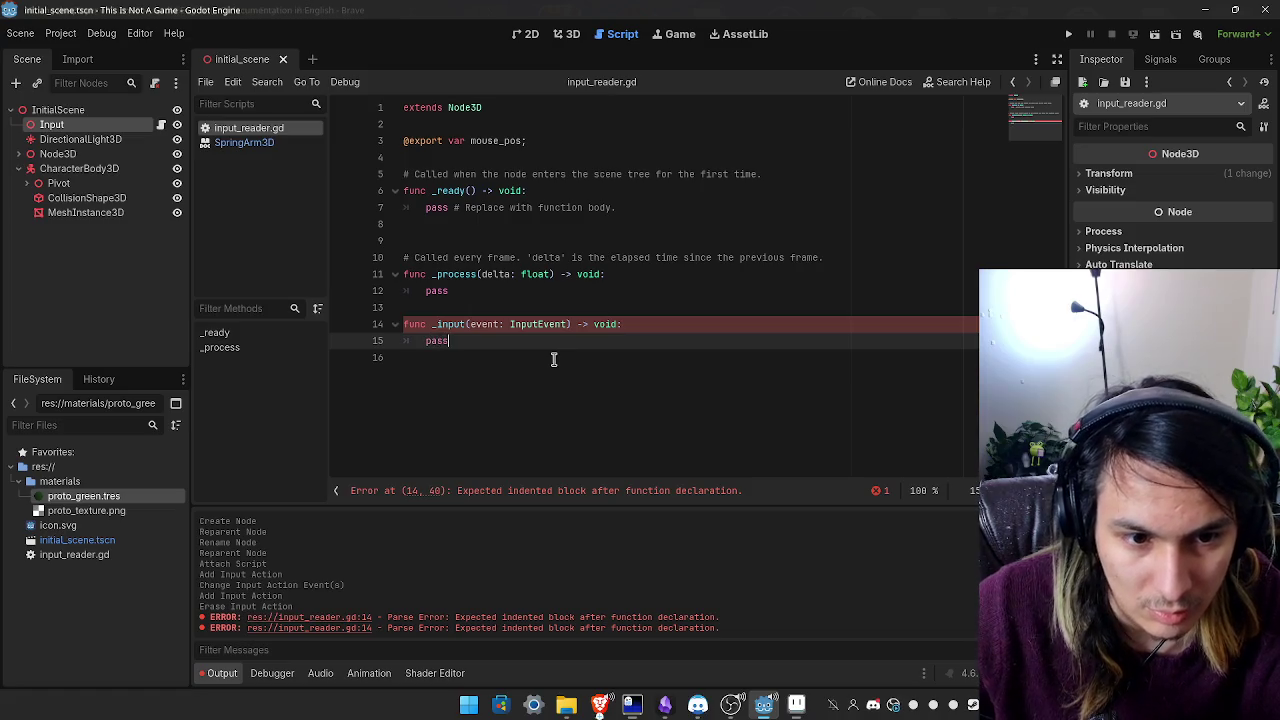
pyautogui.hotkey('ctrl', 's')
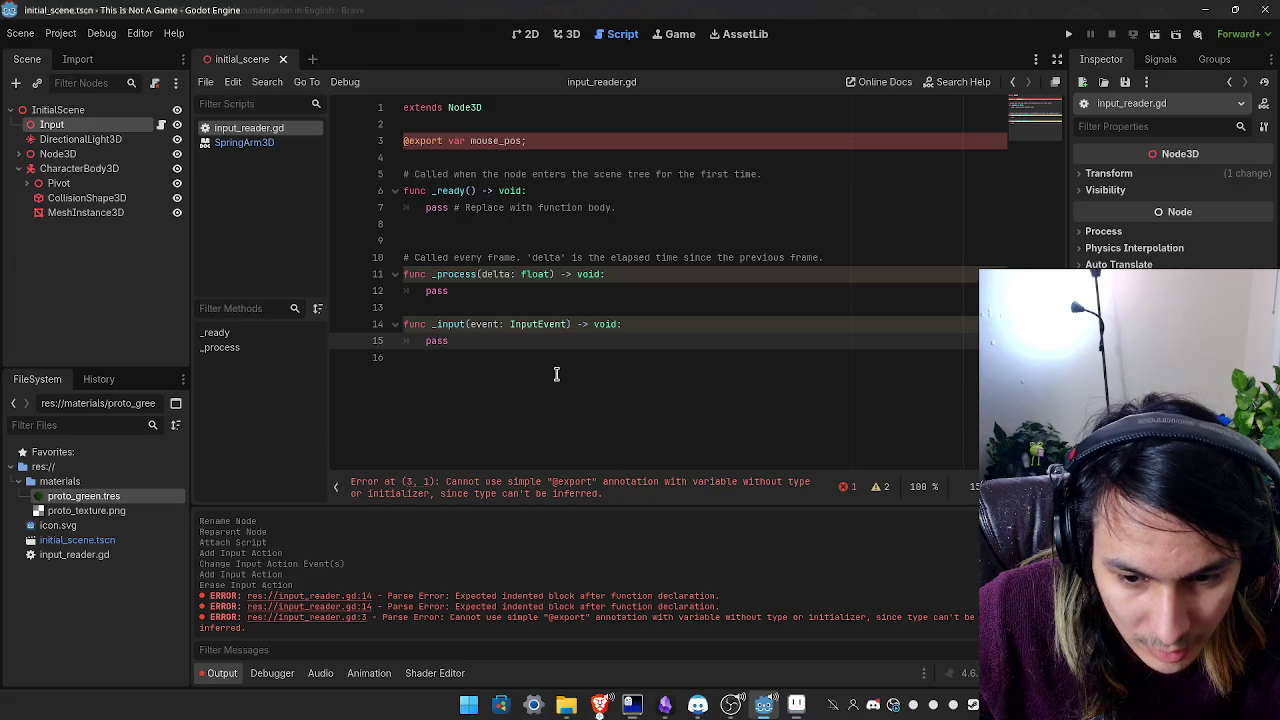
pyautogui.click(467, 141)
pyautogui.write('vector2')
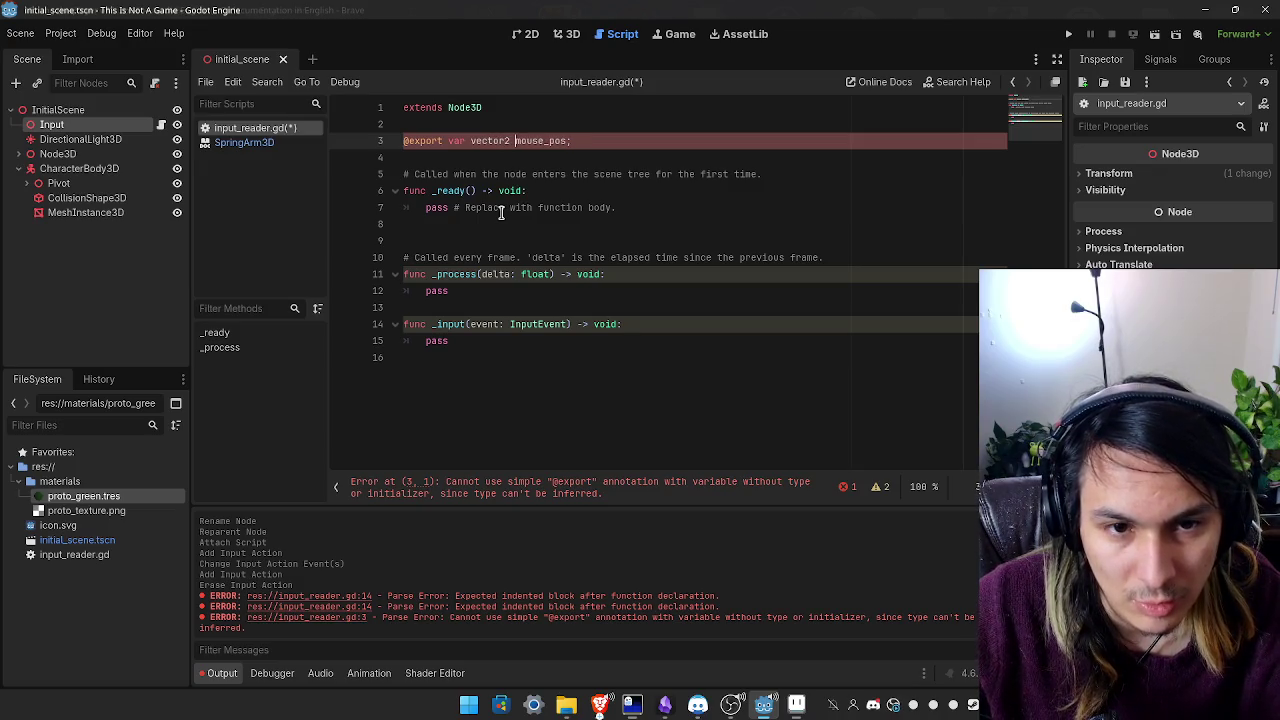
pyautogui.hotkey('ctrl', 's')
pyautogui.moveTo(512, 141); pyautogui.dragTo(471, 137)
pyautogui.write('Vec 2')
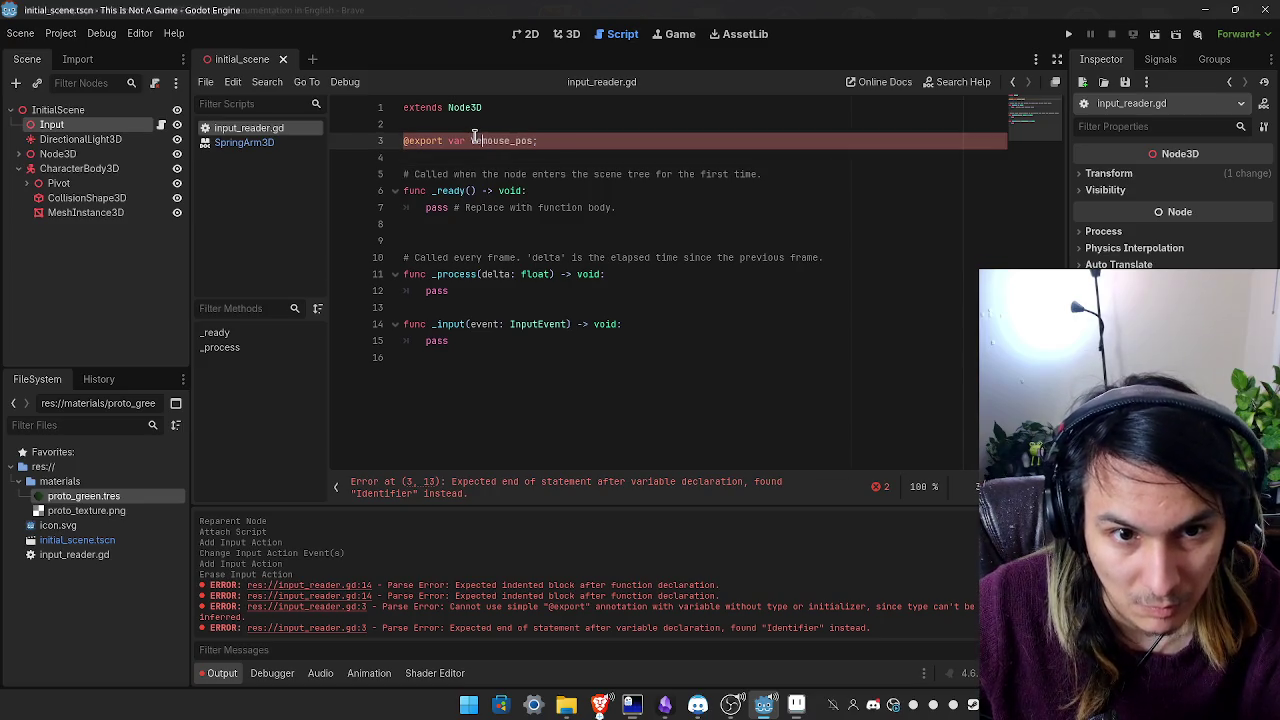
pyautogui.press('Left')
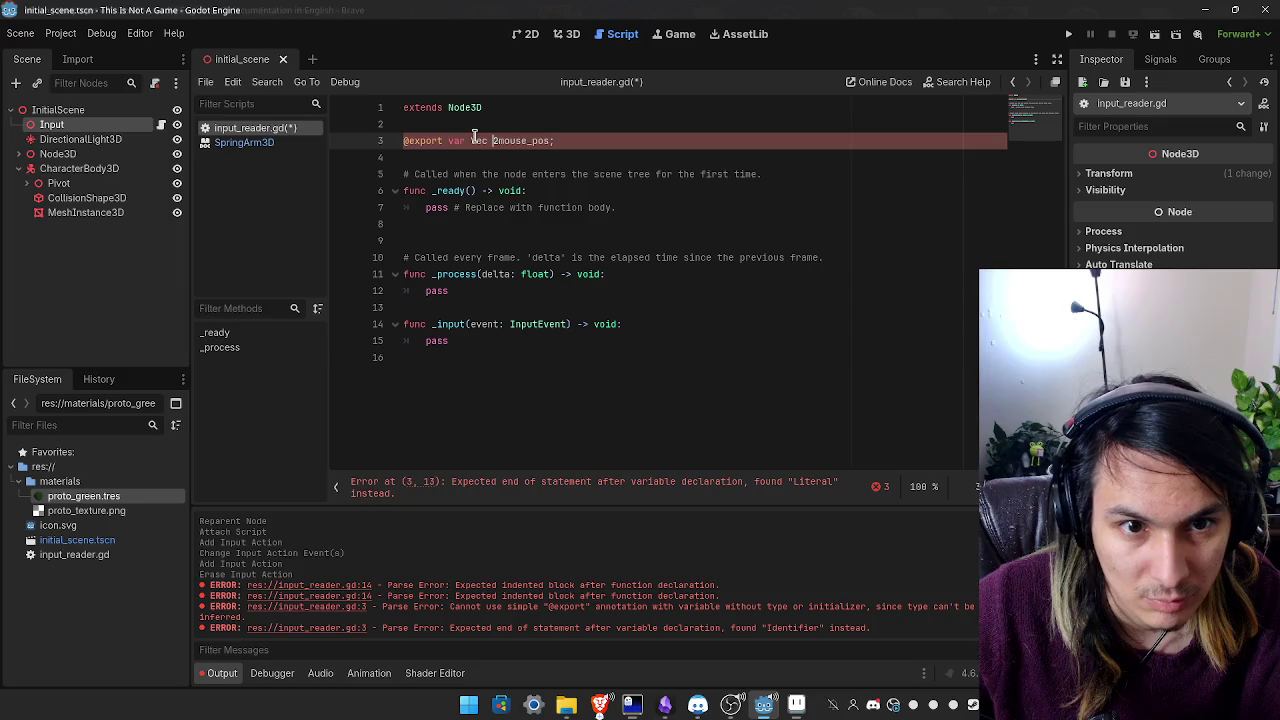
pyautogui.press('BackSpace')
pyautogui.press('Right')
pyautogui.hotkey('ctrl', 's')
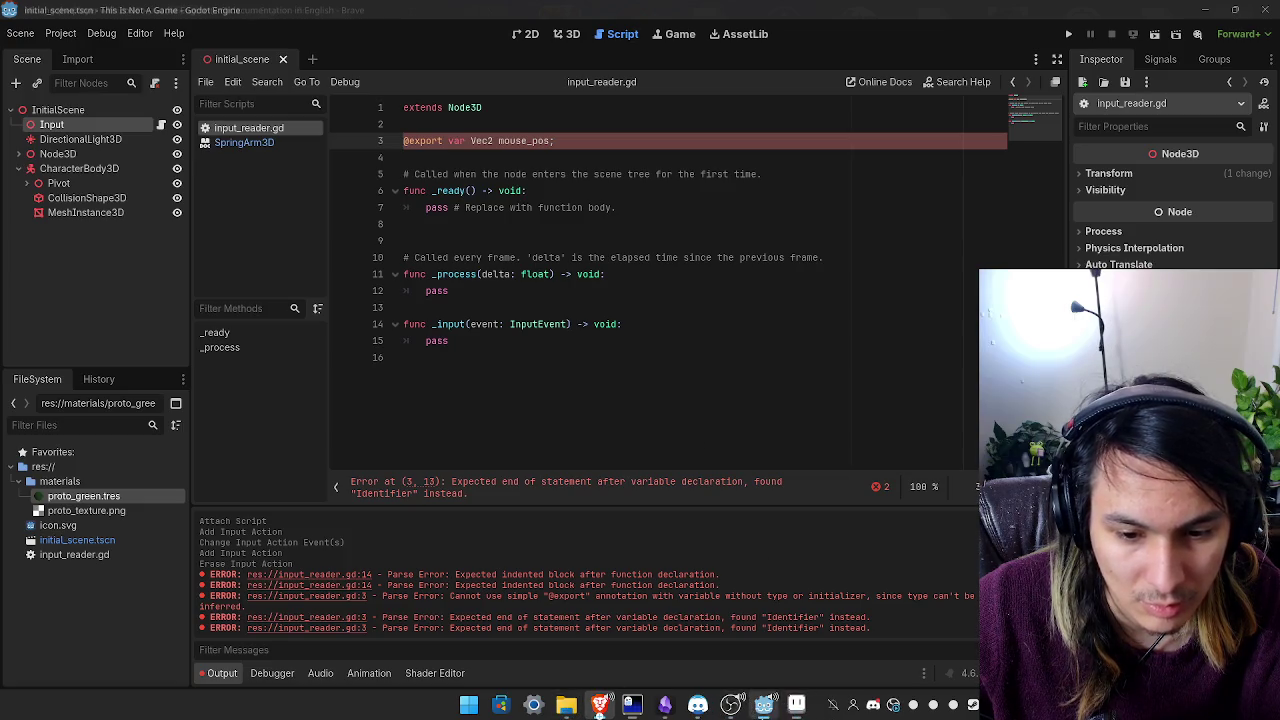
pyautogui.click(600, 705)
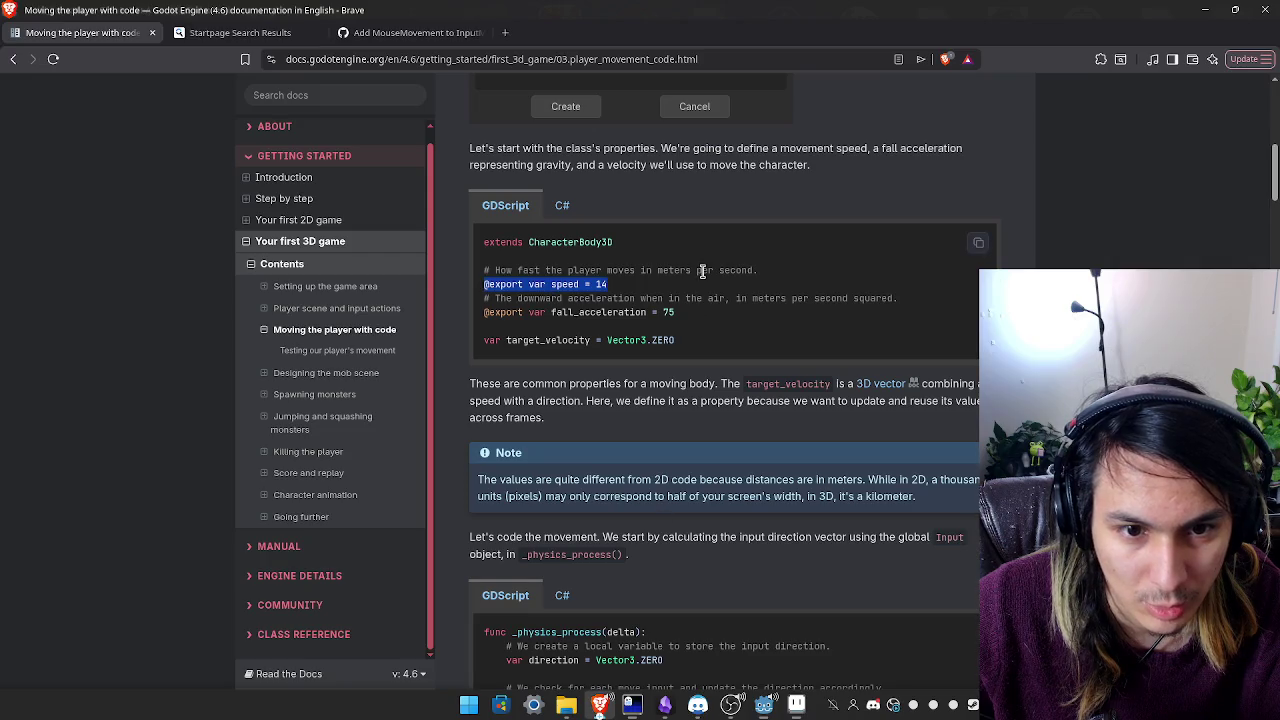
pyautogui.click(590, 318)
pyautogui.moveTo(617, 287)
pyautogui.mouseDown()
pyautogui.moveTo(500, 285)
pyautogui.moveTo(537, 283)
pyautogui.mouseUp()
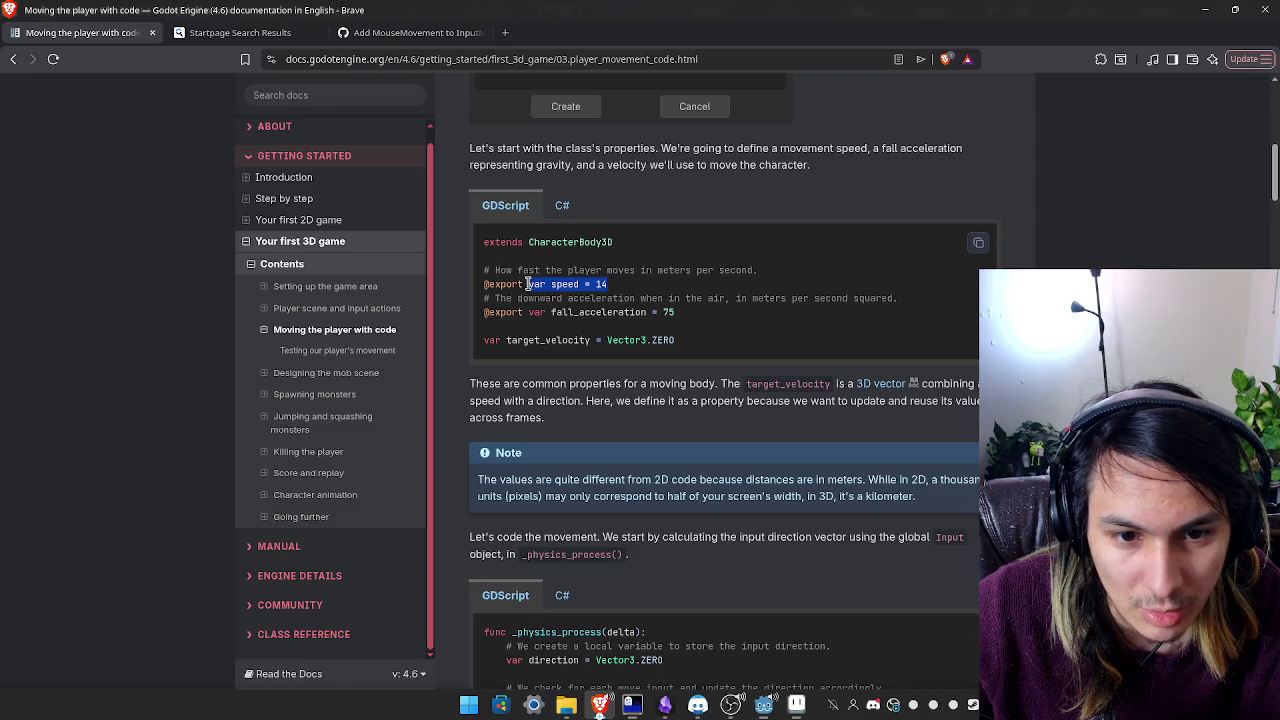
pyautogui.click(764, 705)
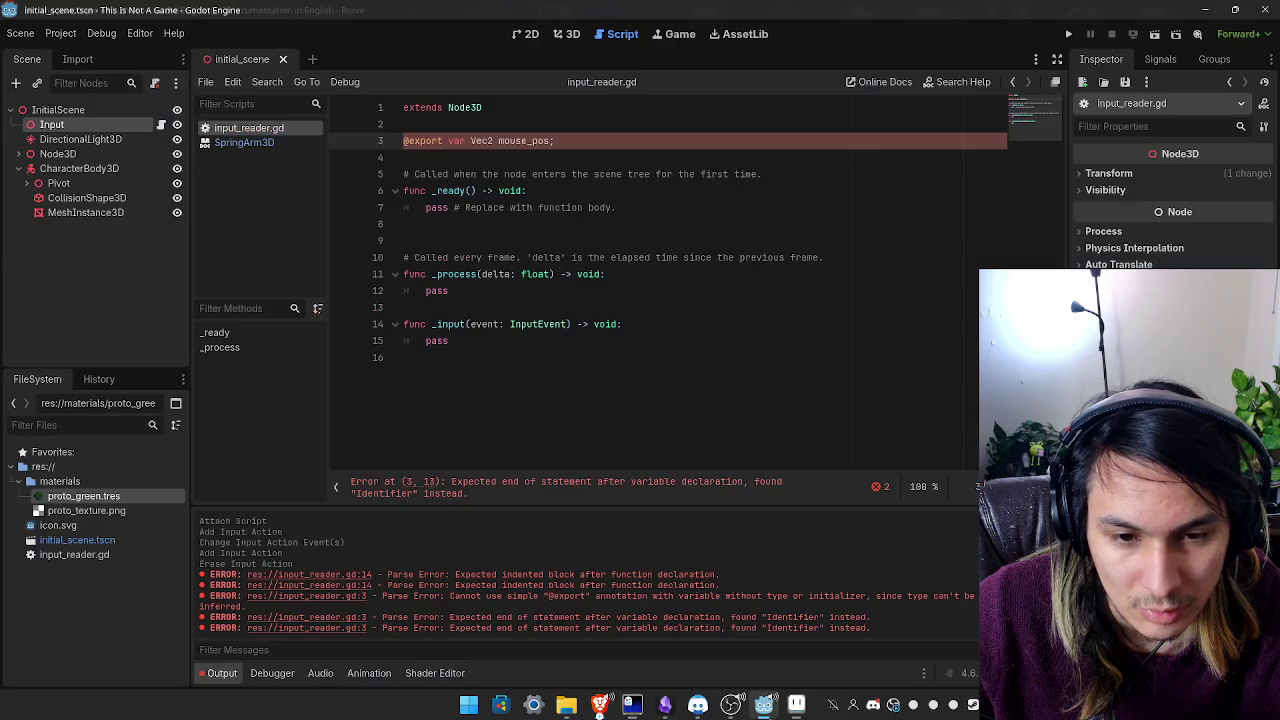
# Replace 'var Vec2' on line 3 with Vector2 from autocomplete and save
pyautogui.click(538, 170)
pyautogui.moveTo(494, 140); pyautogui.dragTo(448, 137)
pyautogui.press('BackSpace')
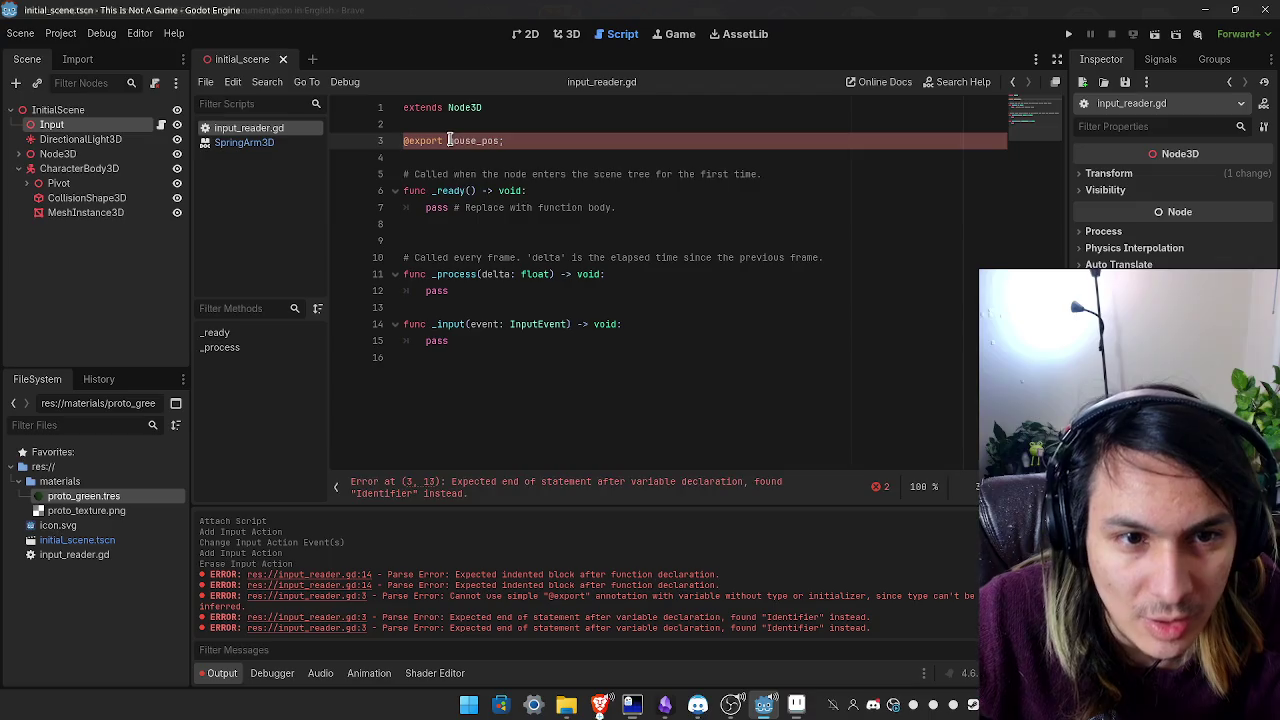
pyautogui.write('Vec')
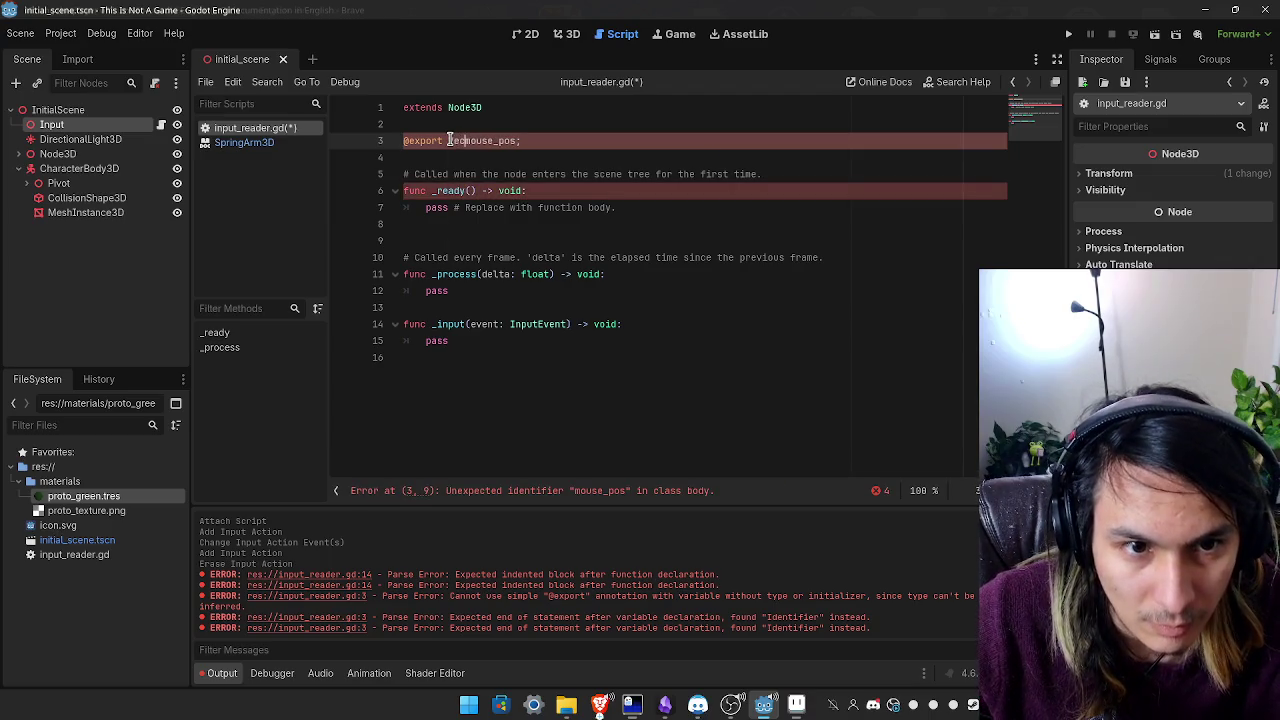
pyautogui.press('Return')
pyautogui.hotkey('ctrl', 's')
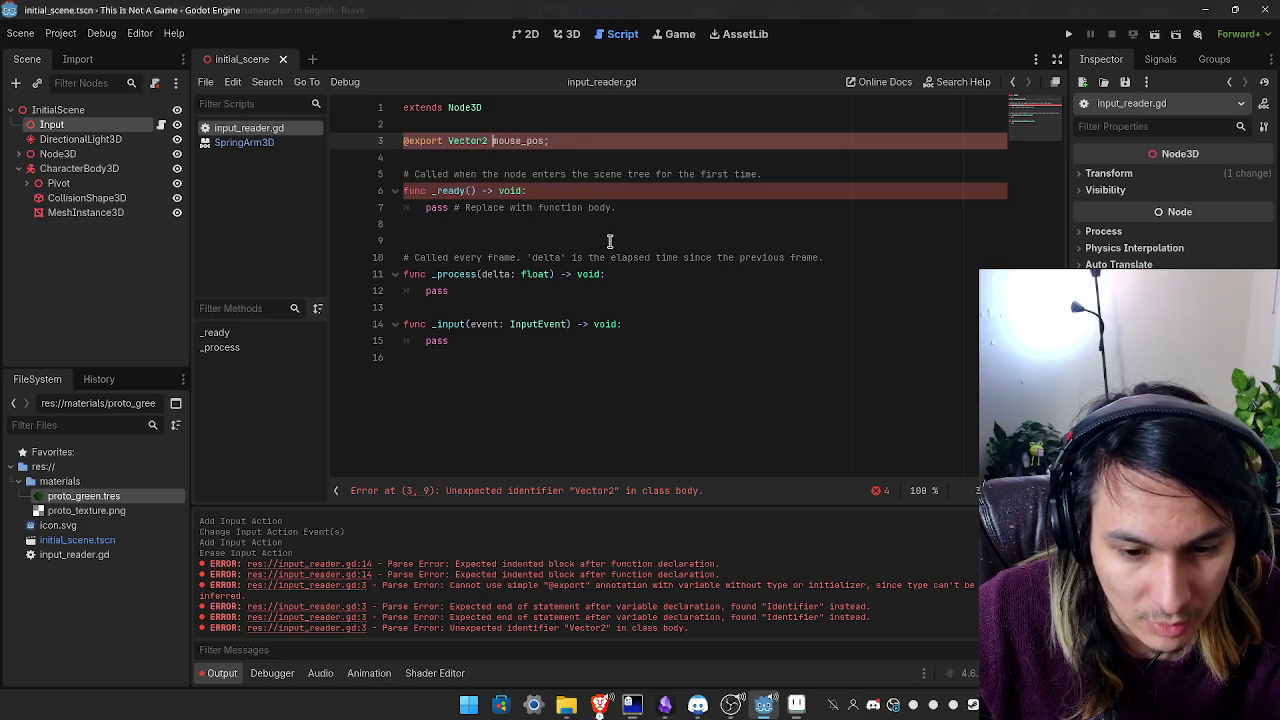
# Reselect Vector2, retype 'Ve', browse suggestions, pick Vector2 again, and save
pyautogui.moveTo(488, 140); pyautogui.dragTo(443, 140)
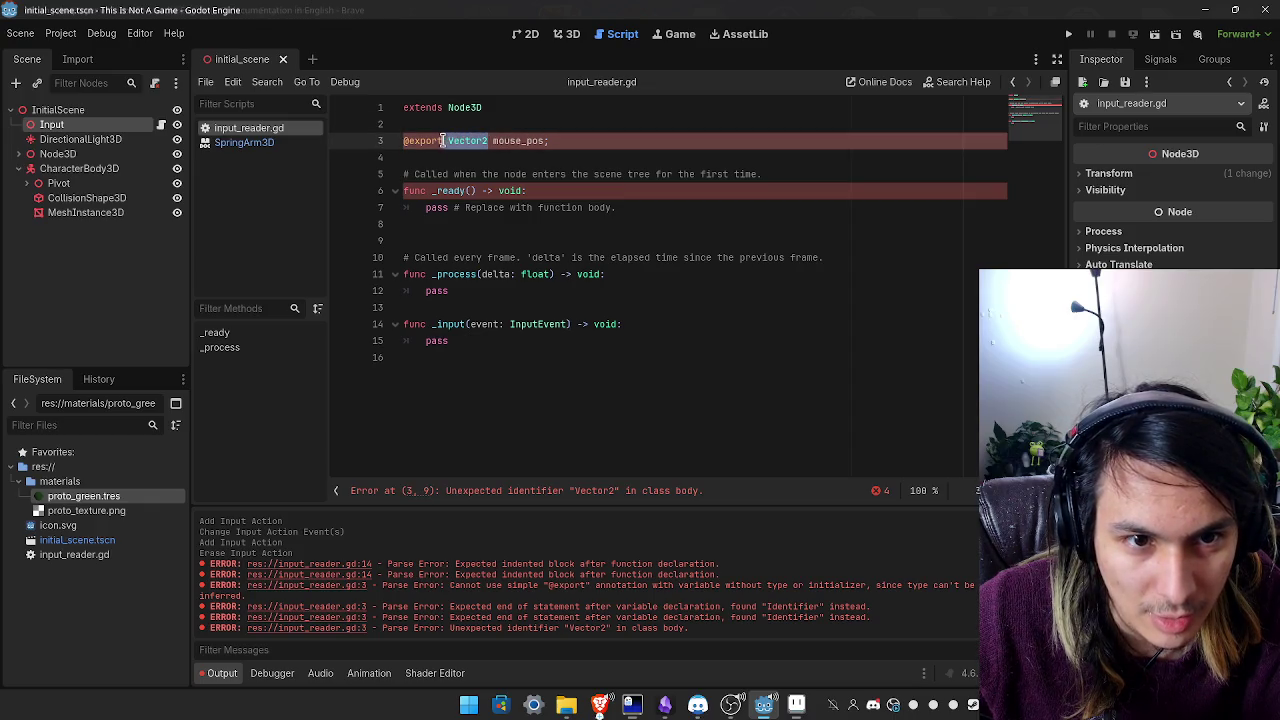
pyautogui.press('BackSpace')
pyautogui.write('Ve')
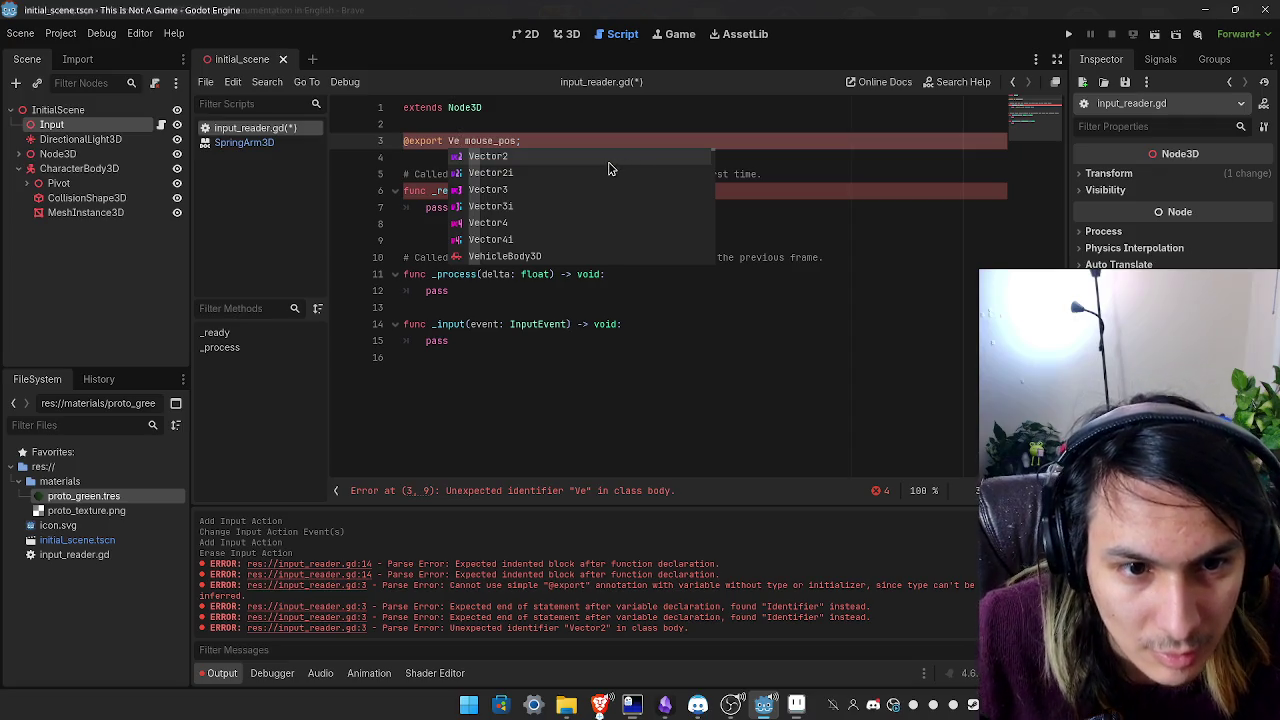
pyautogui.press('Down')
pyautogui.press('Down')
pyautogui.press('Down')
pyautogui.press('Down')
pyautogui.press('Down')
pyautogui.press('Down')
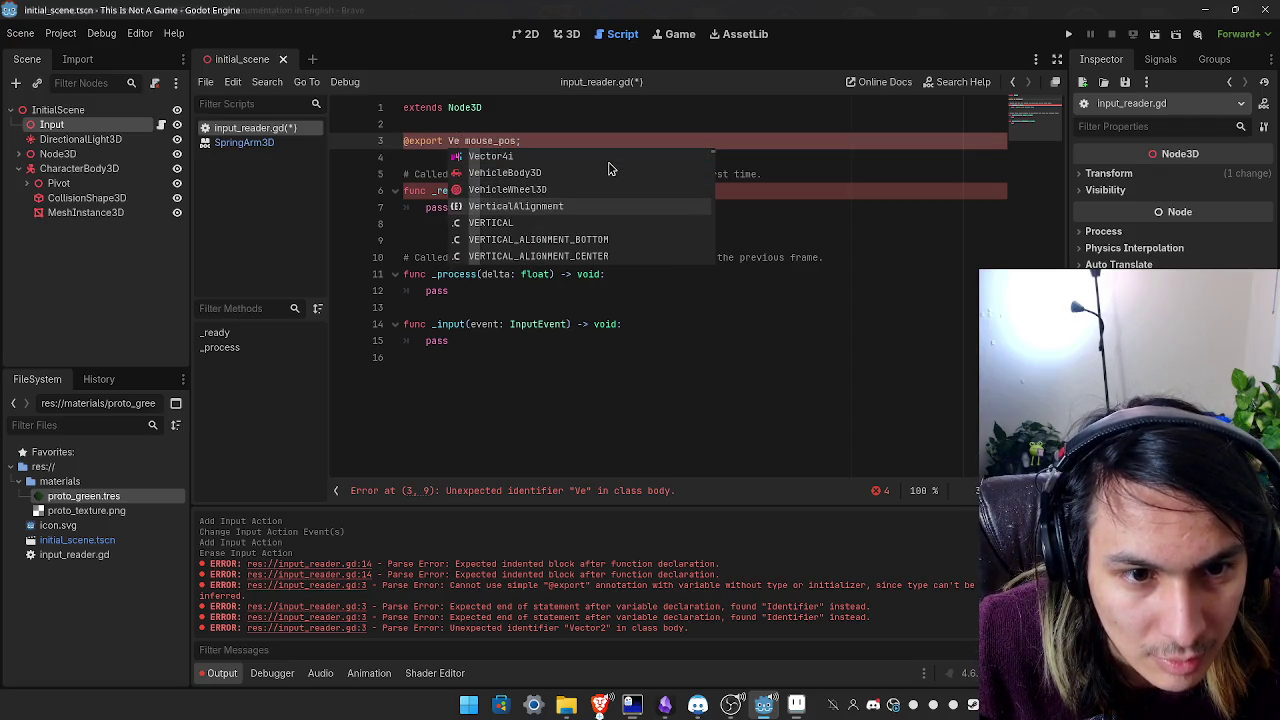
pyautogui.press('Down')
pyautogui.press('Down')
pyautogui.press('Down')
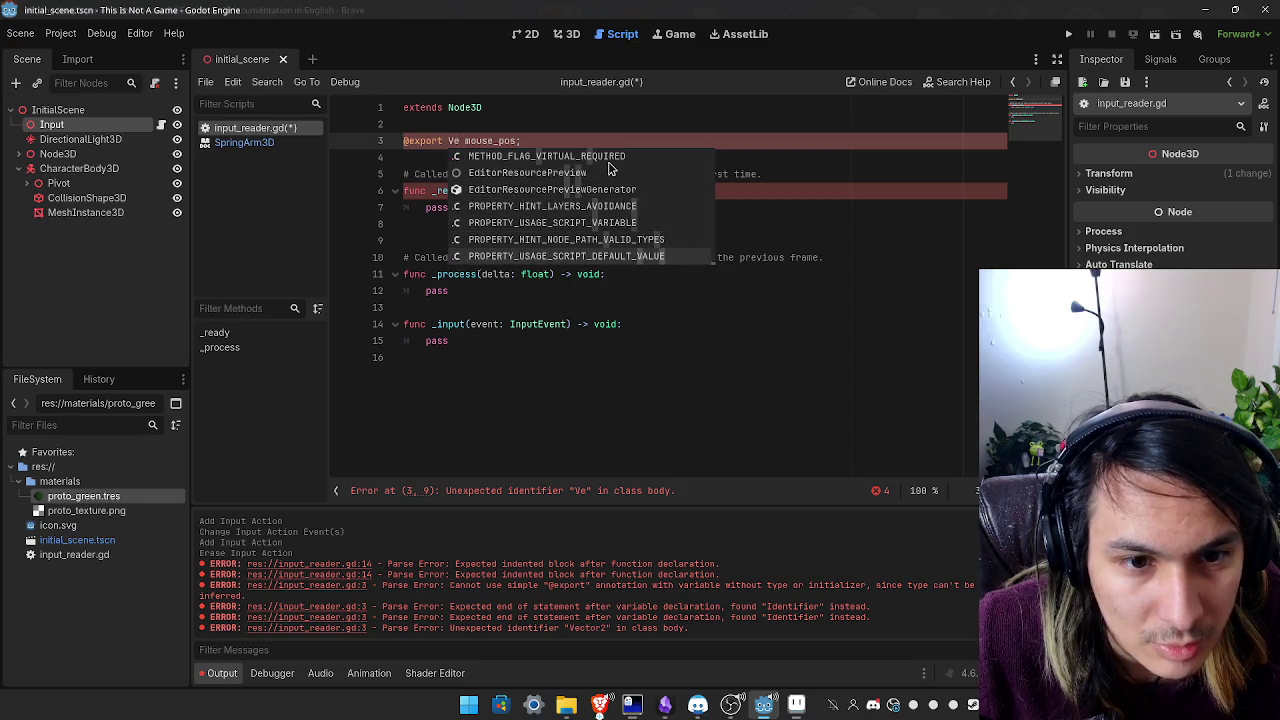
pyautogui.press('Return')
pyautogui.hotkey('ctrl', 's')
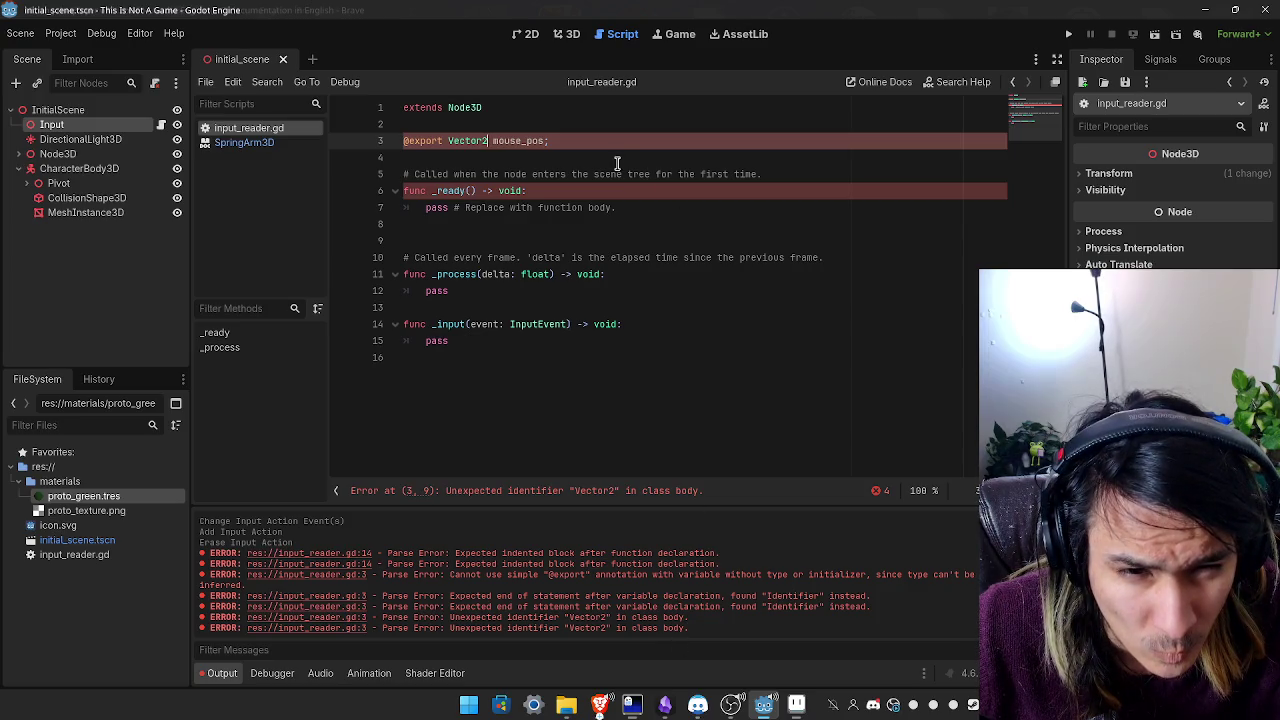
# Inspect Vector2's hover info and context menu, then bring the Moving the player docs back
pyautogui.click(595, 160)
pyautogui.moveTo(468, 141)
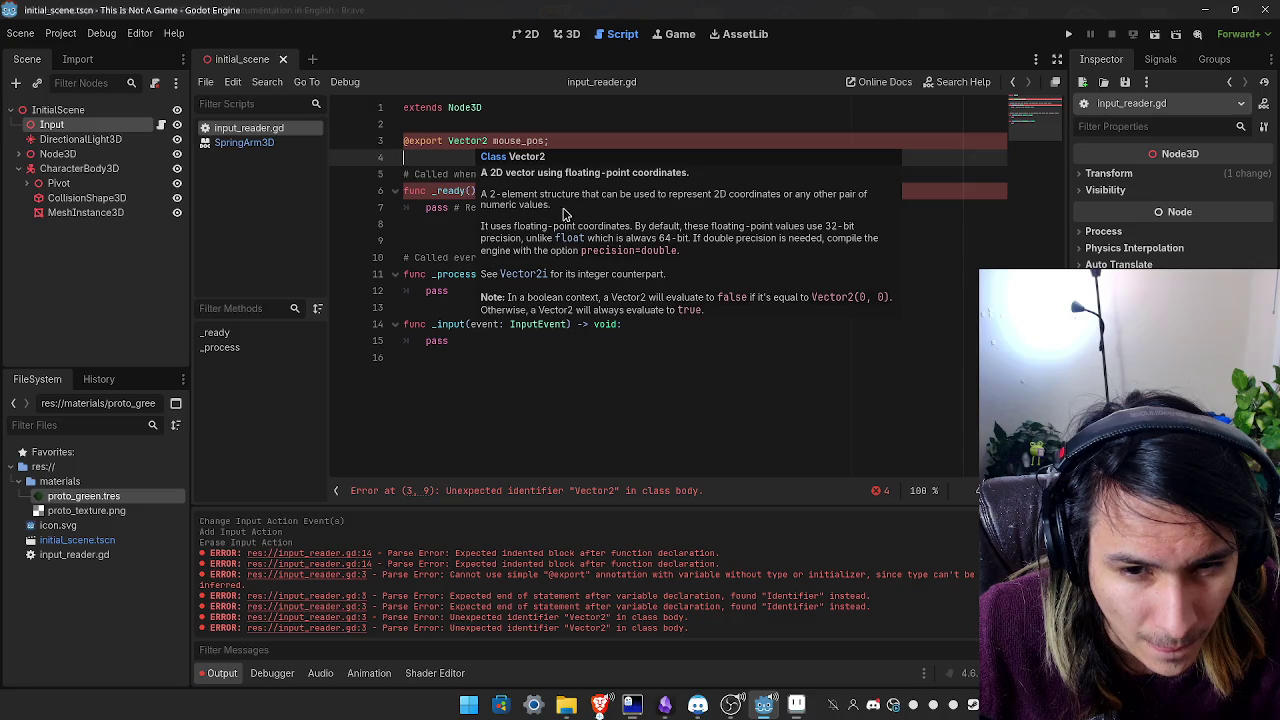
pyautogui.rightClick(472, 146)
pyautogui.click(450, 180)
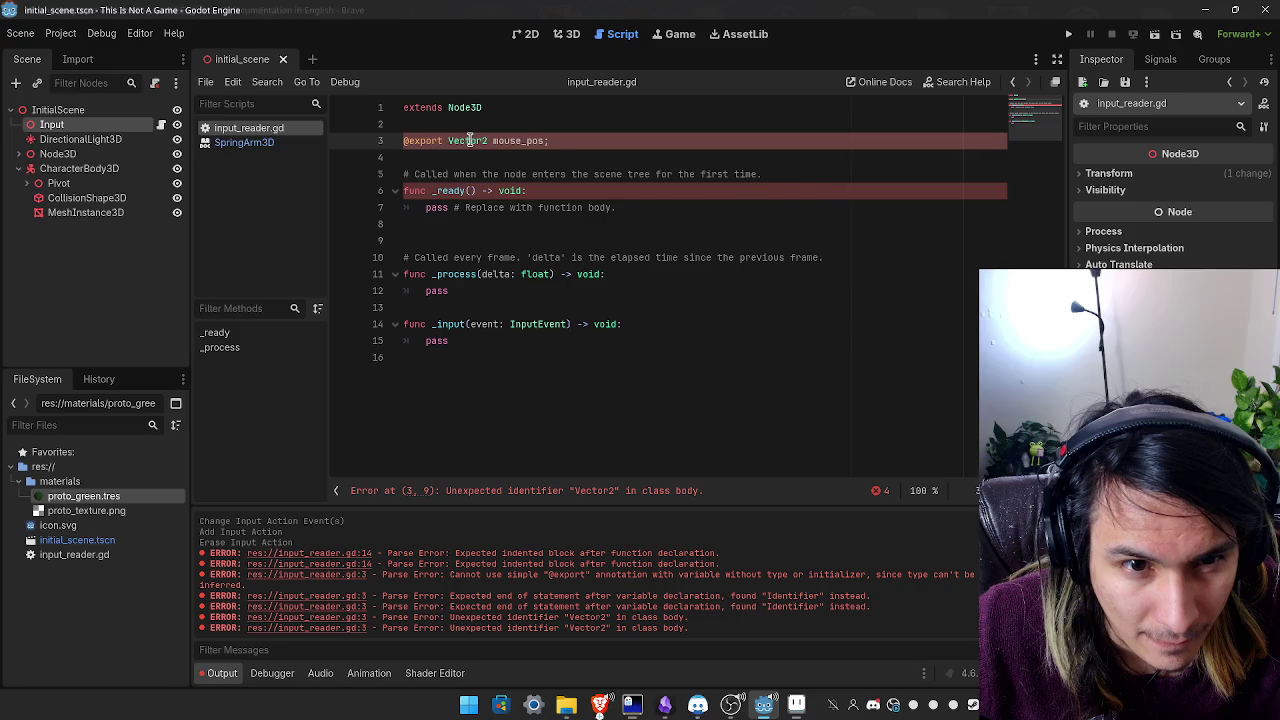
pyautogui.moveTo(469, 140)
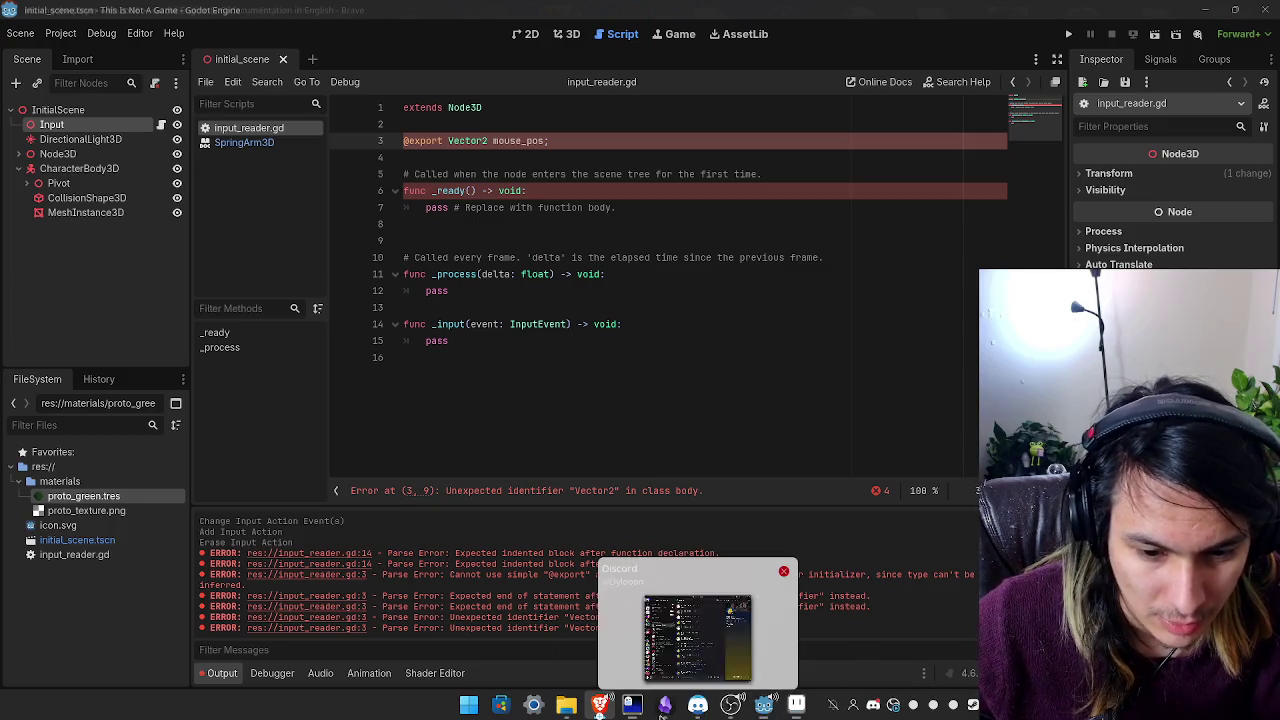
pyautogui.click(607, 716)
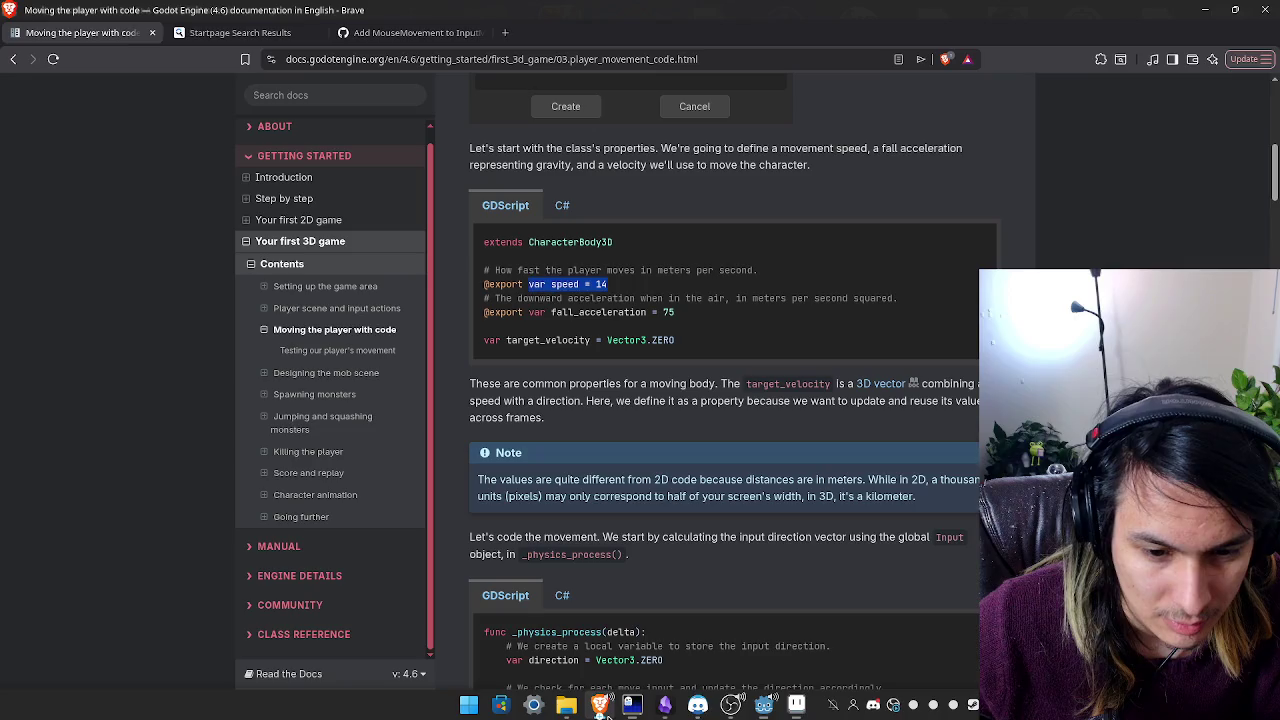
pyautogui.click(701, 291)
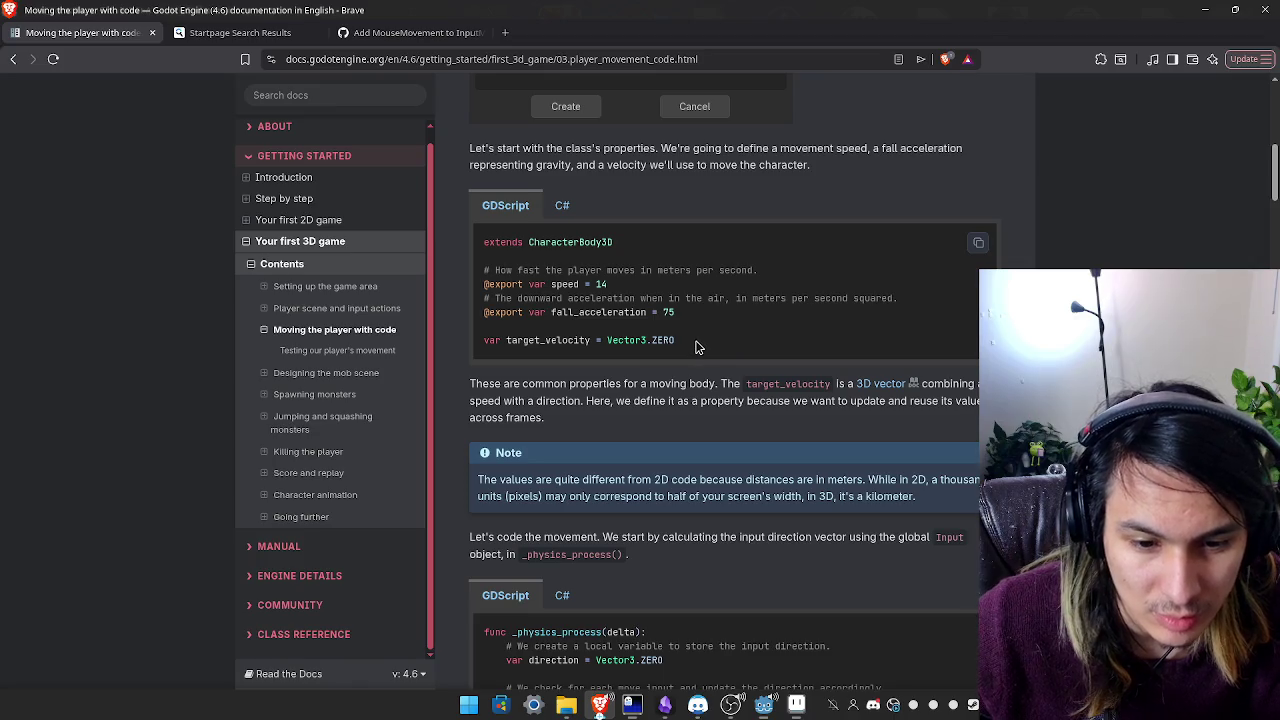
pyautogui.scroll(-2, 698, 347)
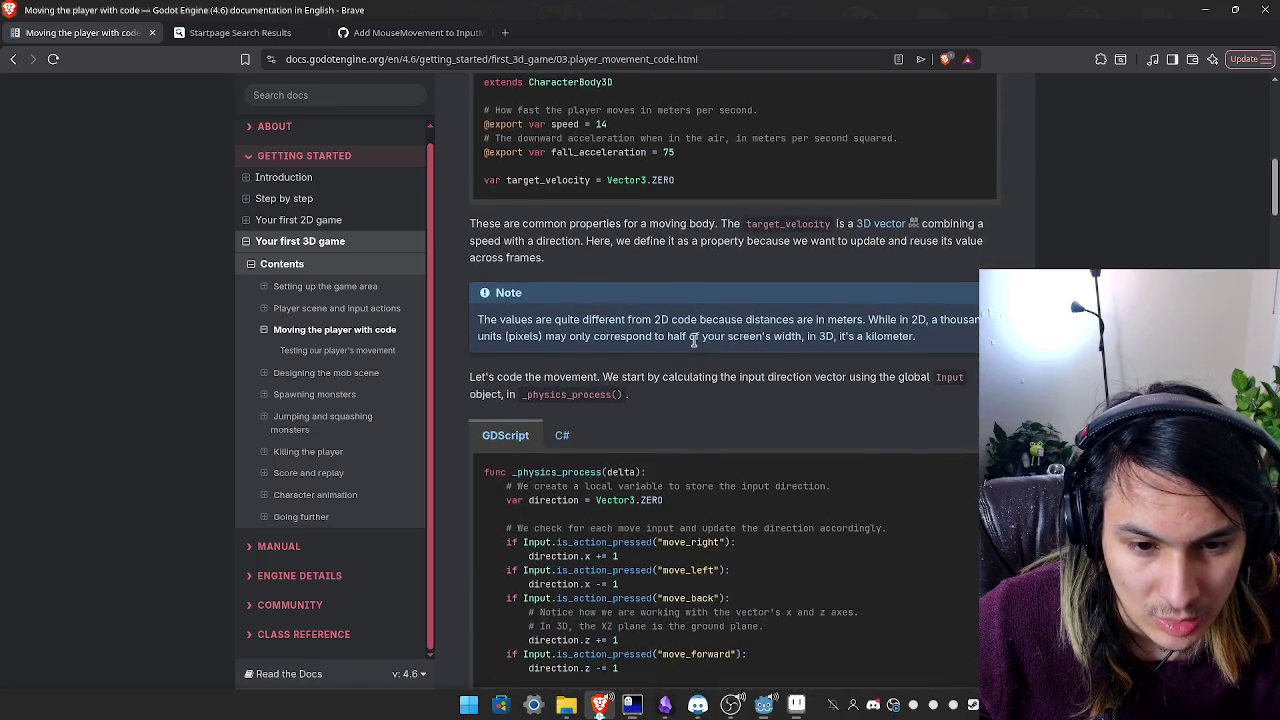
pyautogui.scroll(3, 676, 337)
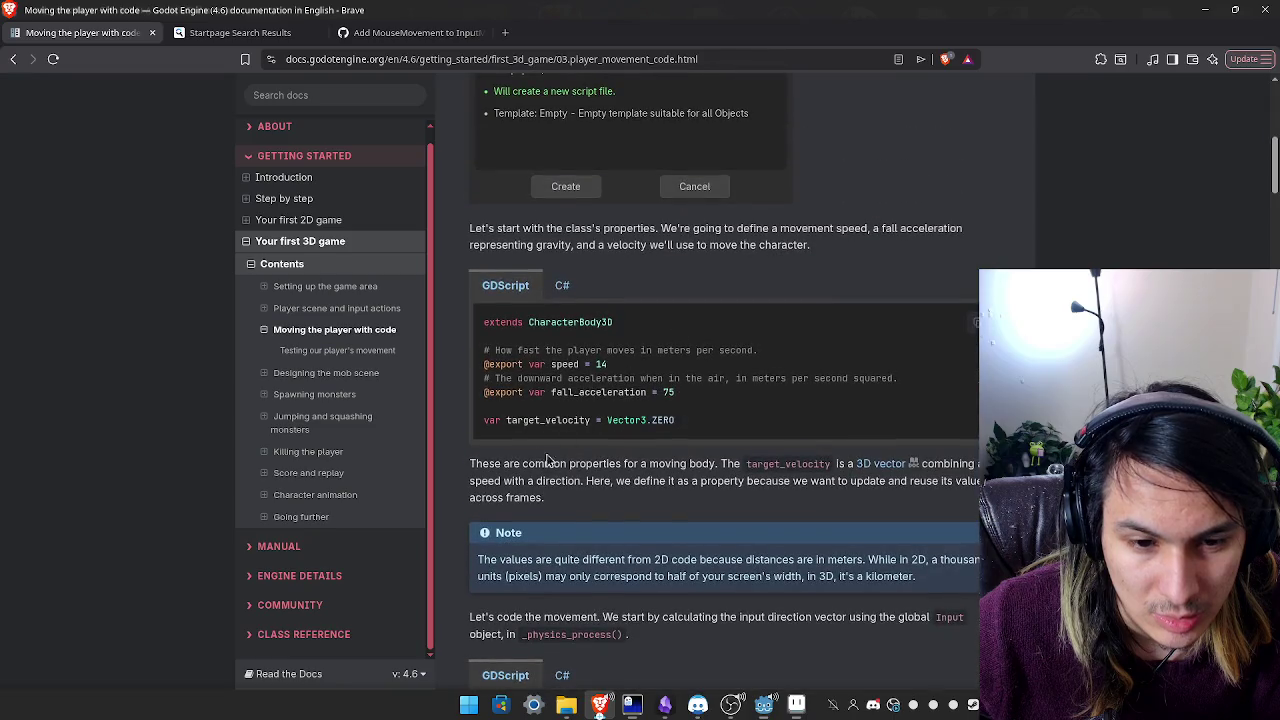
pyautogui.moveTo(620, 463); pyautogui.dragTo(955, 467)
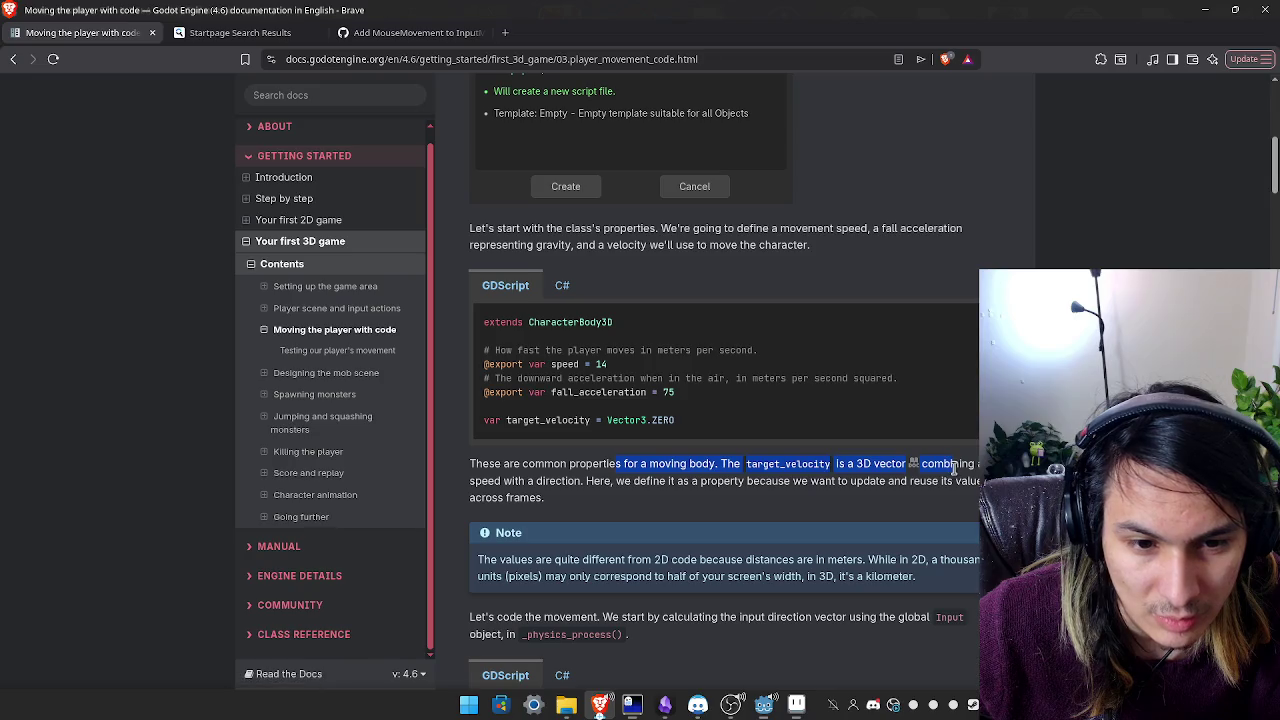
pyautogui.click(950, 467)
pyautogui.scroll(4, 761, 433)
pyautogui.scroll(-6, 761, 433)
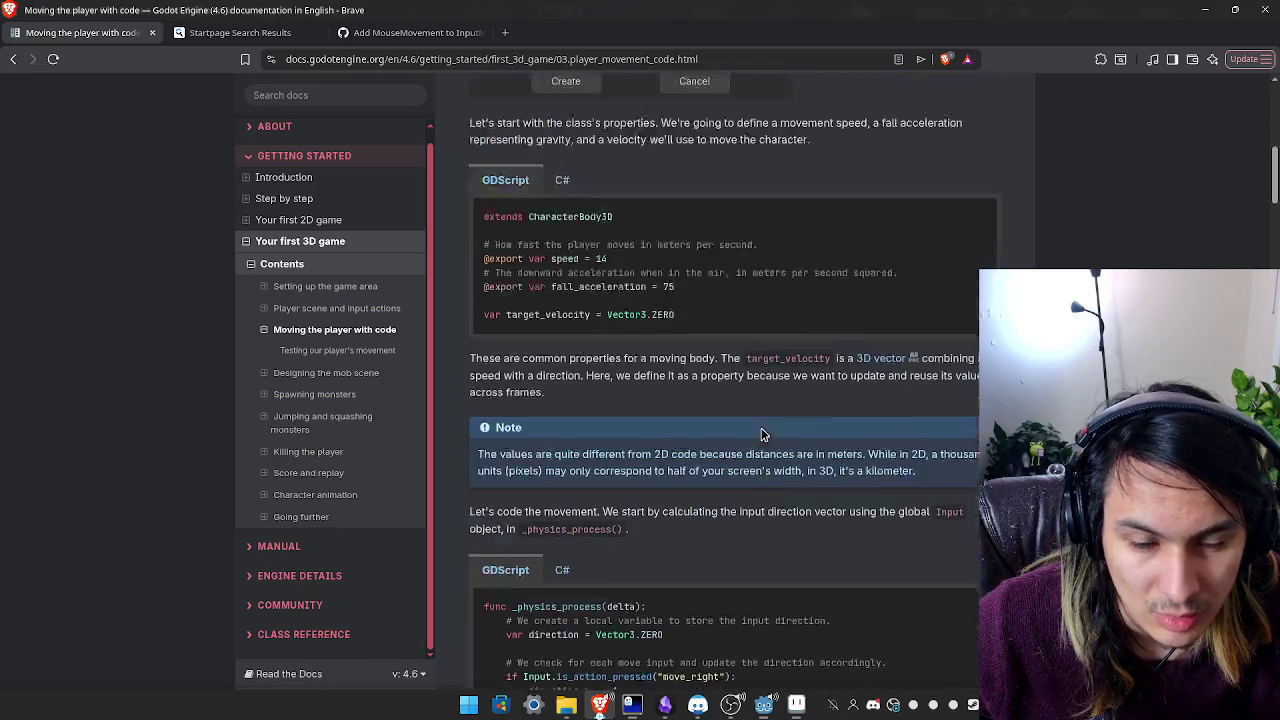
pyautogui.scroll(-8, 761, 416)
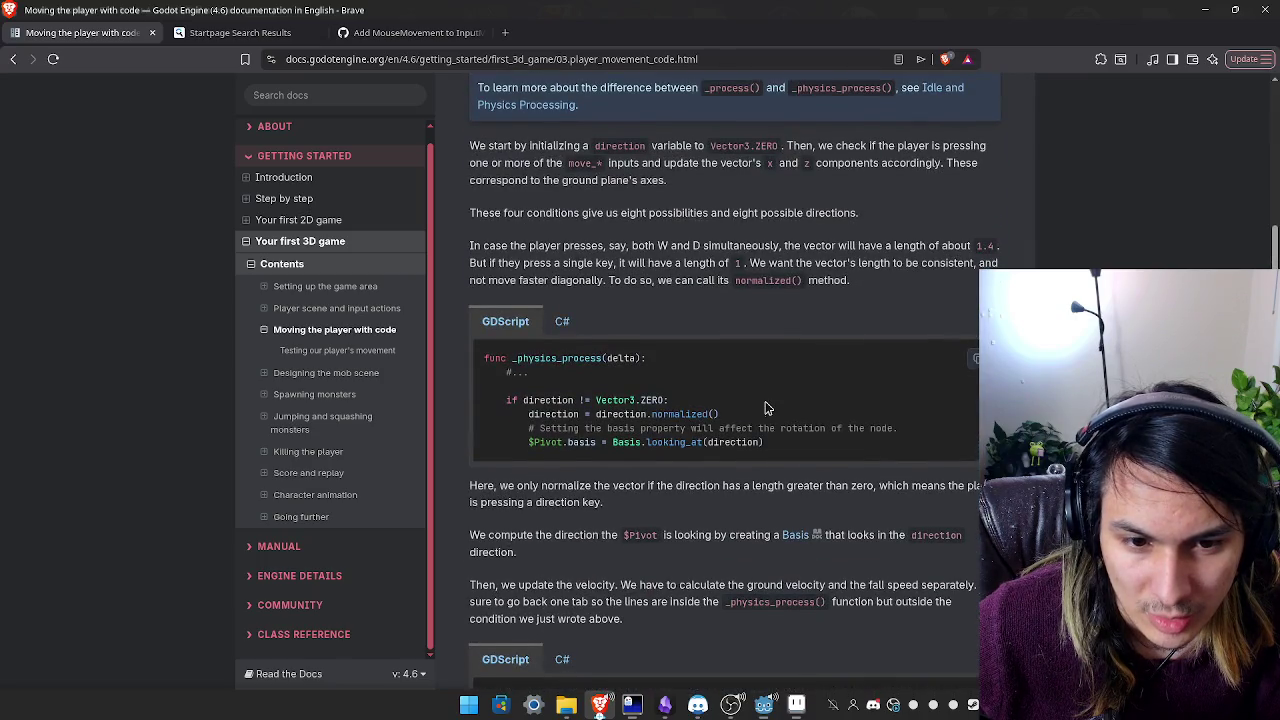
pyautogui.scroll(-5, 766, 408)
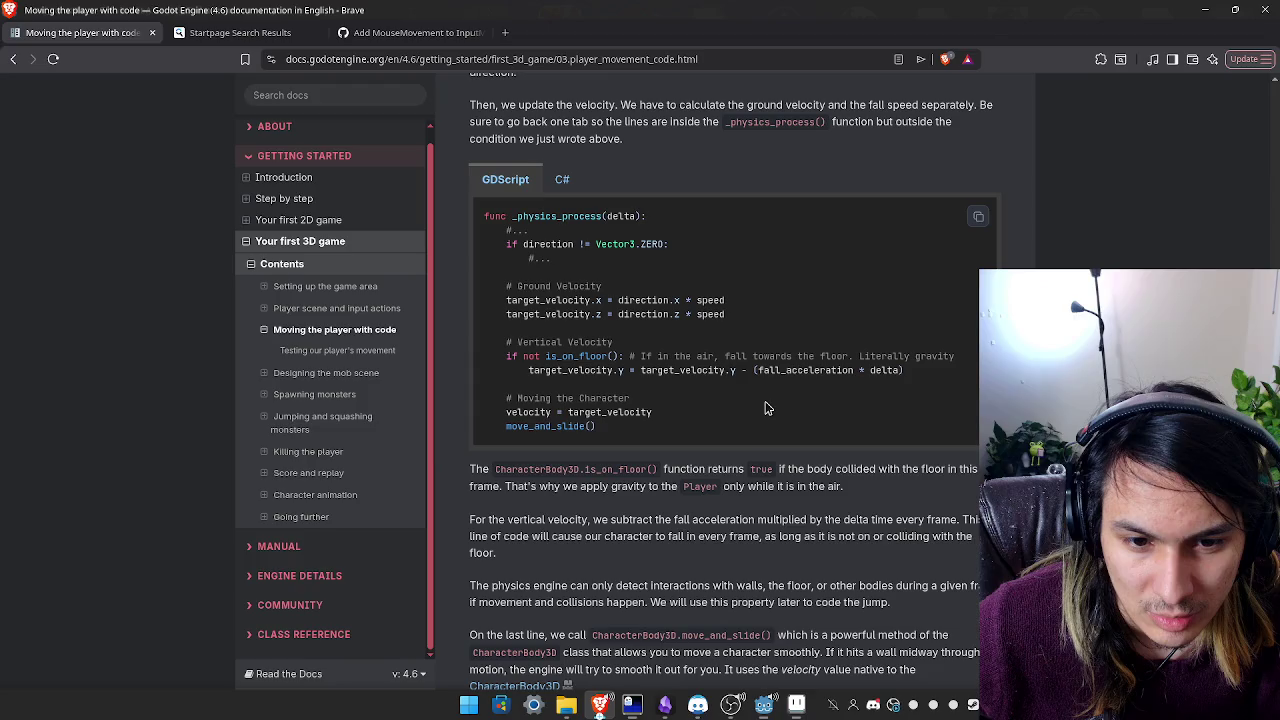
pyautogui.scroll(-3, 765, 408)
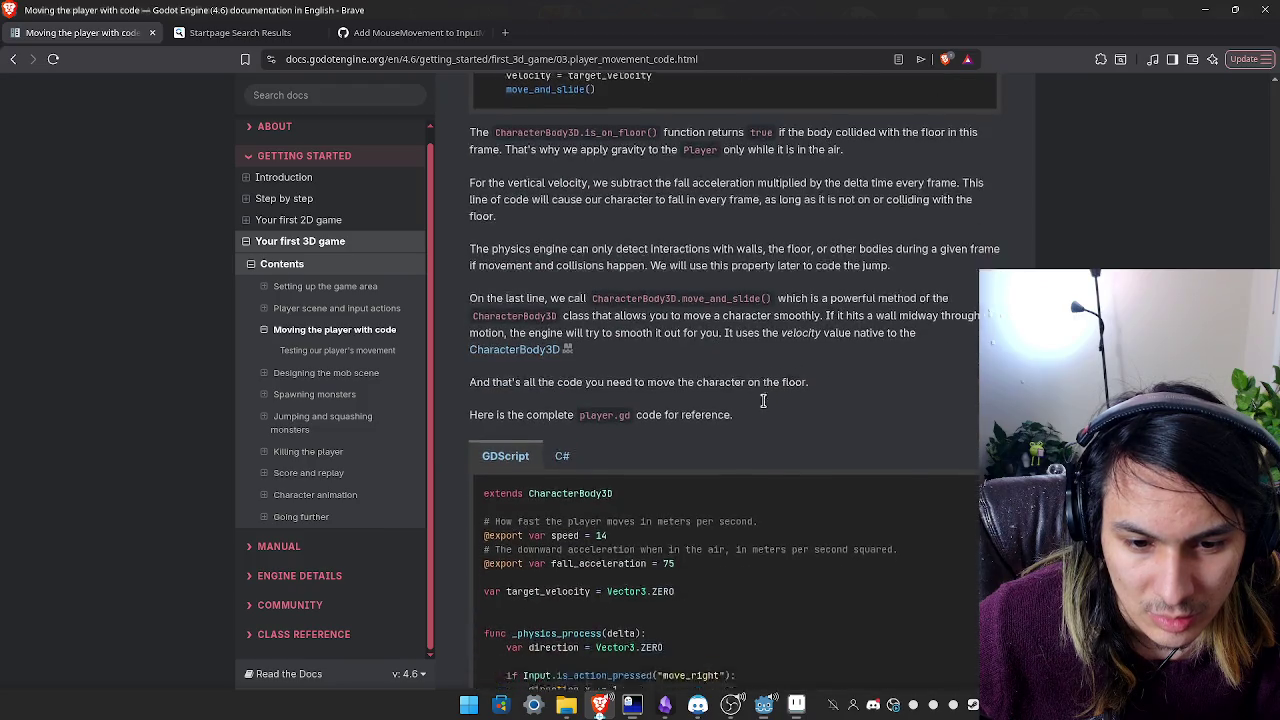
pyautogui.scroll(-2, 765, 401)
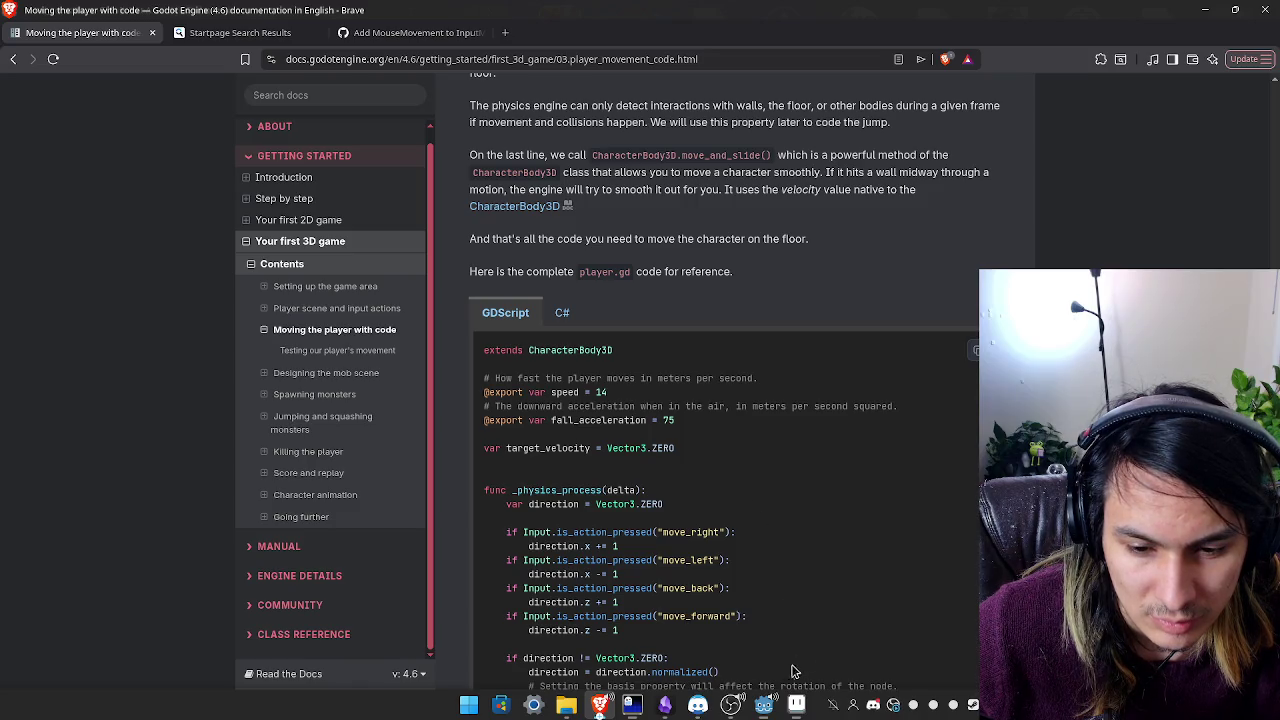
pyautogui.moveTo(764, 705)
pyautogui.click(745, 625)
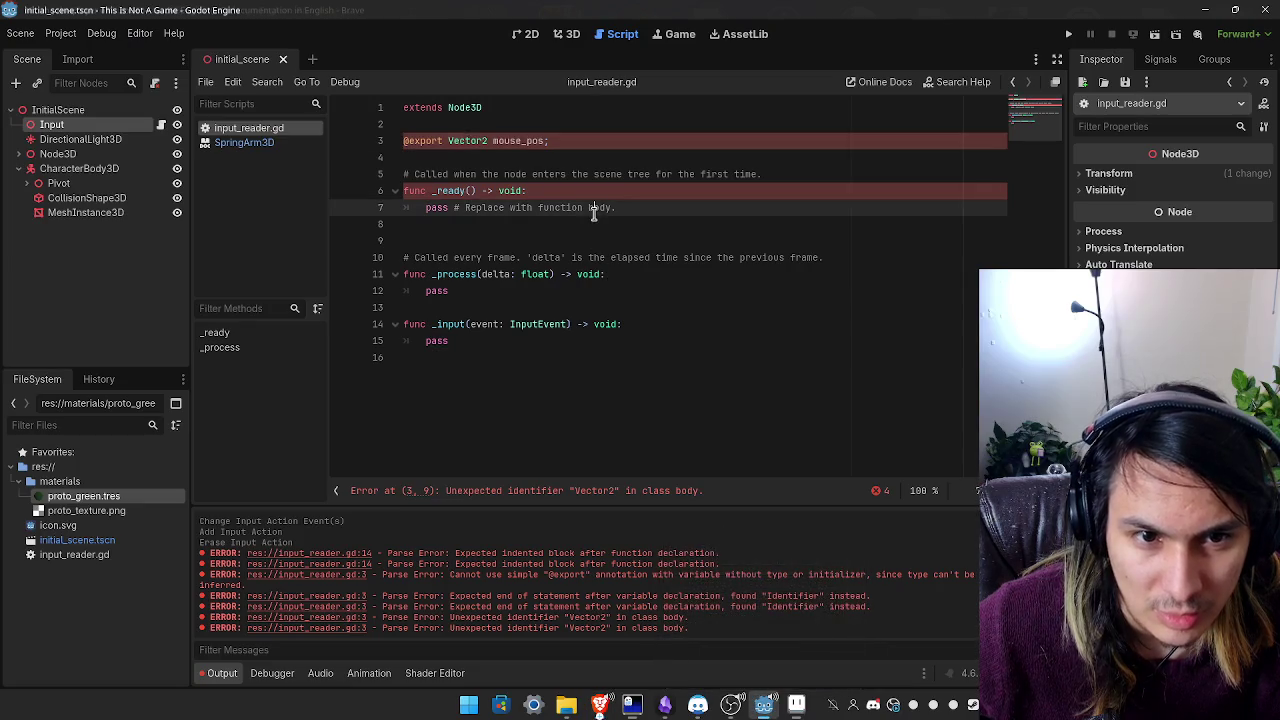
pyautogui.moveTo(490, 141); pyautogui.dragTo(447, 140)
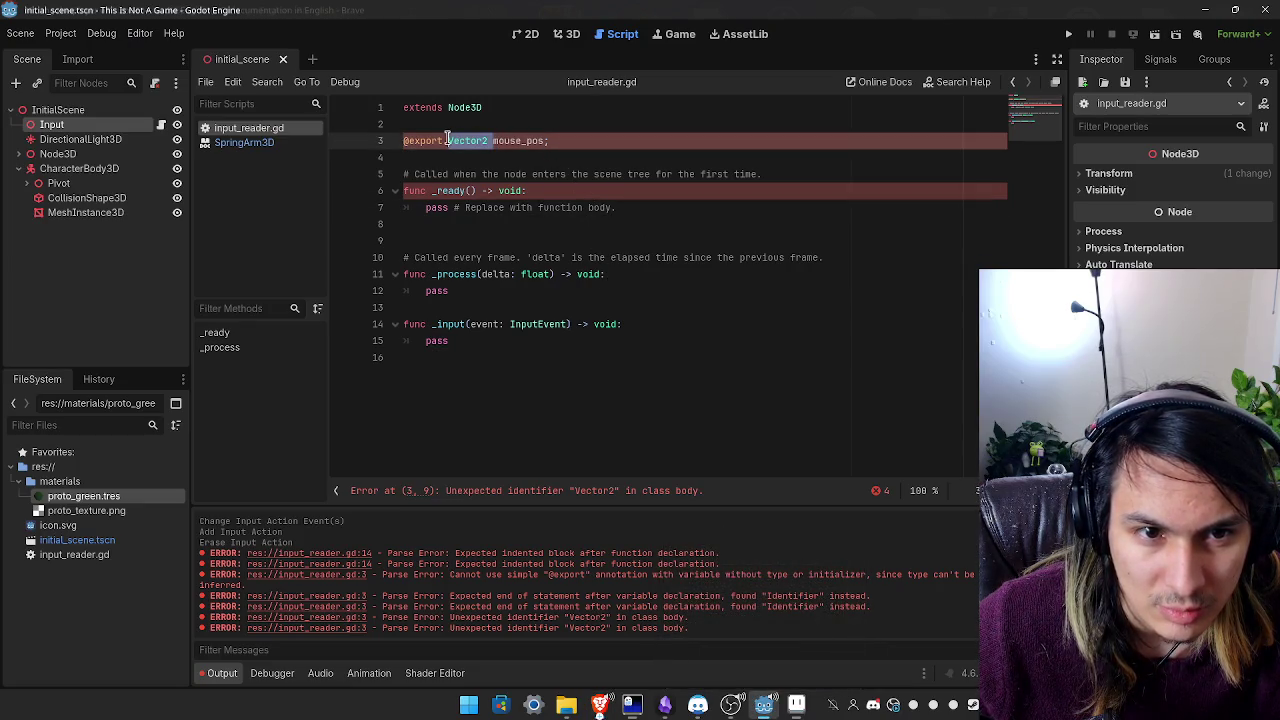
pyautogui.write('var')
pyautogui.click(533, 141)
pyautogui.press('BackSpace')
pyautogui.write('Ve')
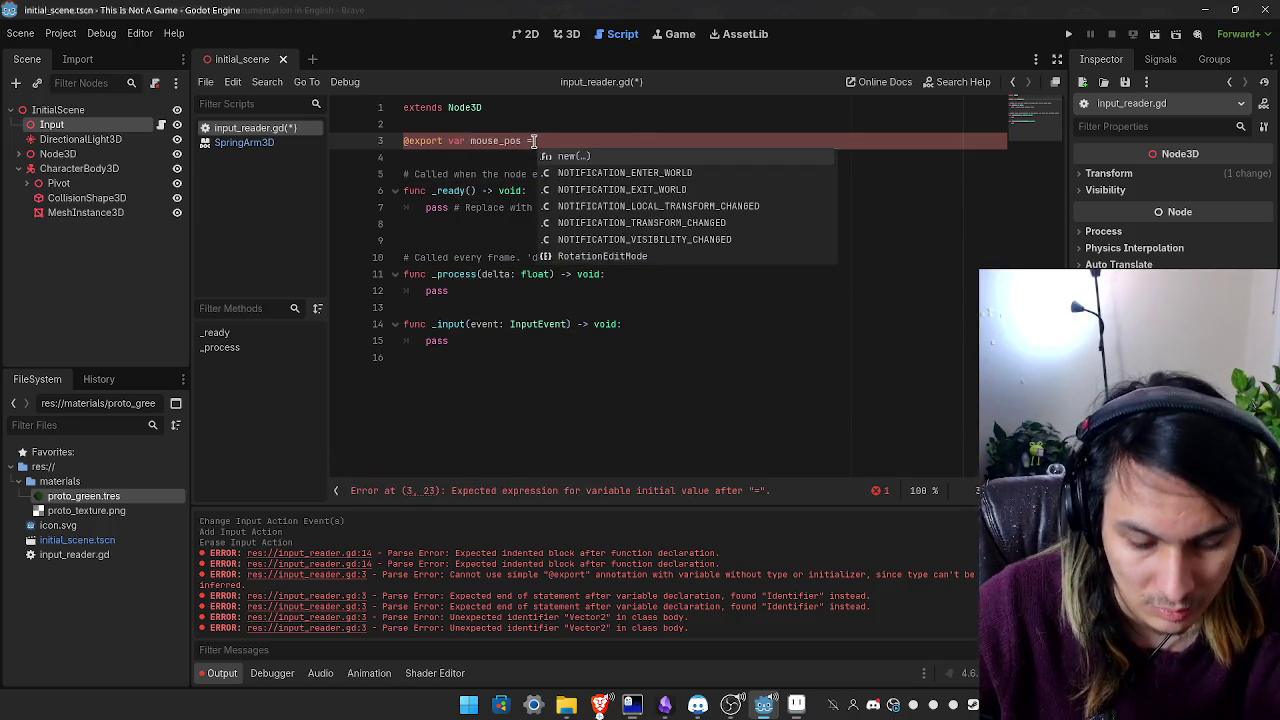
pyautogui.press('Return')
pyautogui.write('.ZERO')
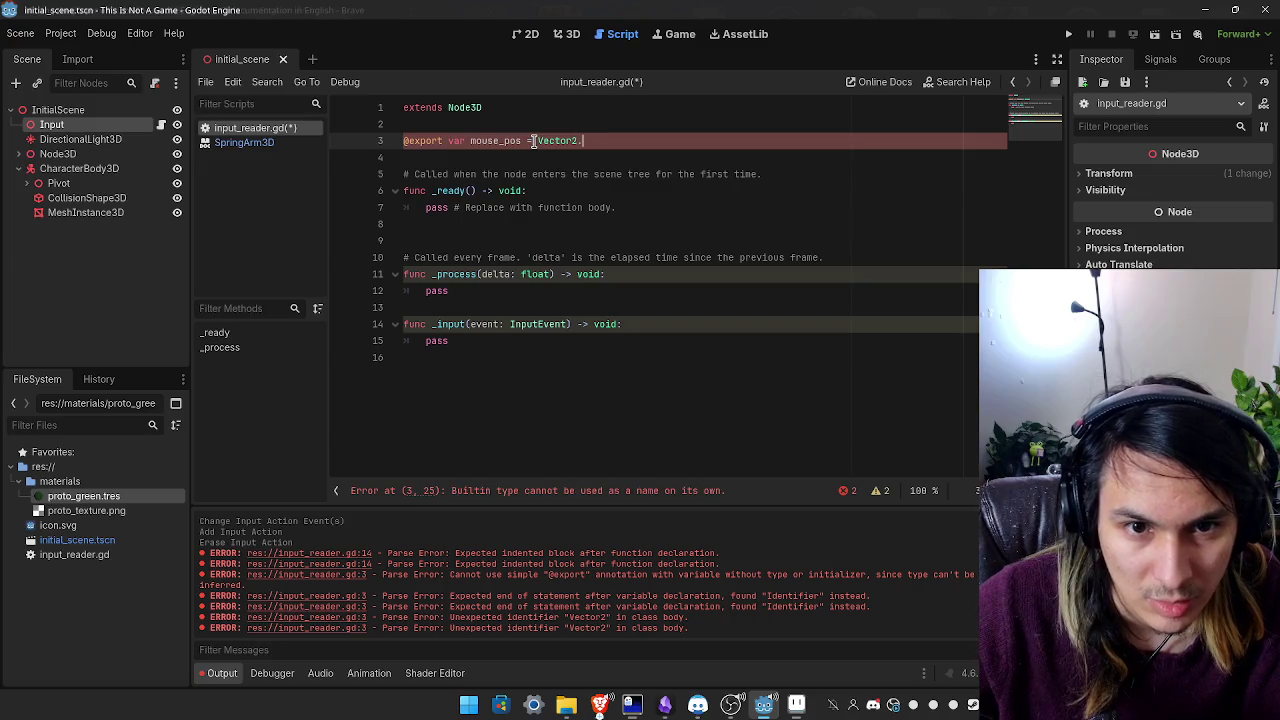
pyautogui.hotkey('ctrl', 's')
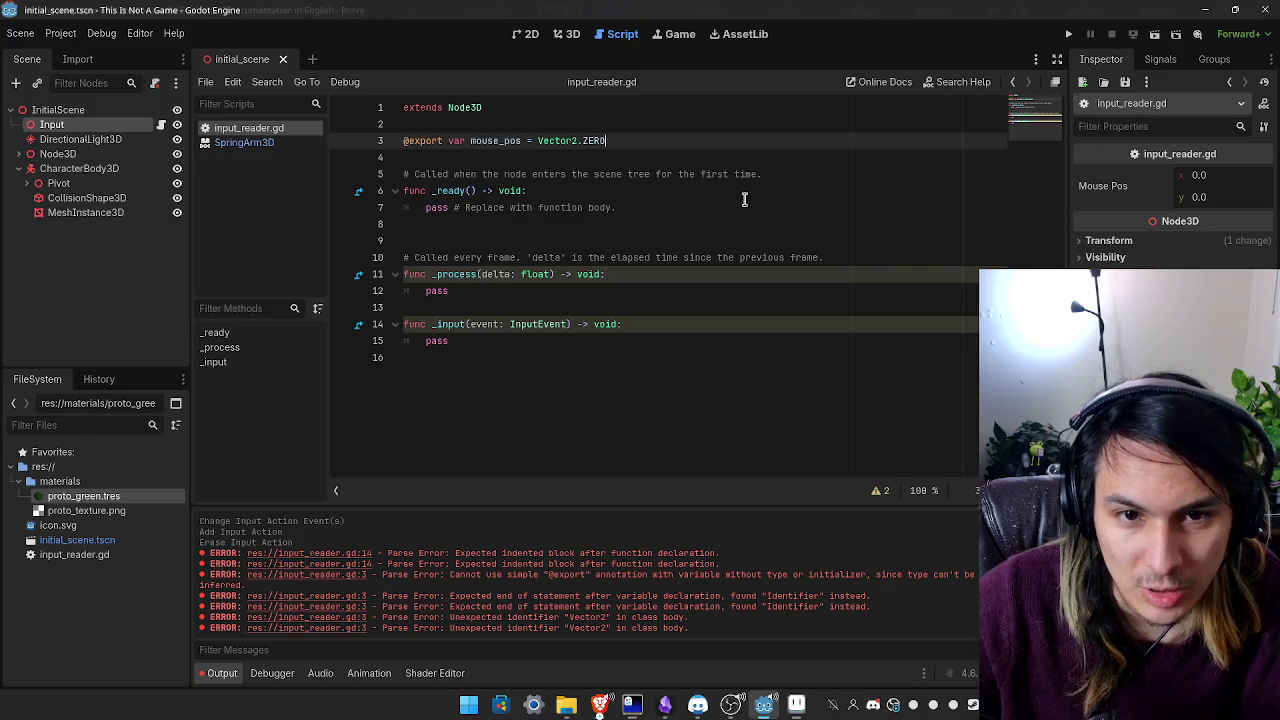
# Add an empty indented line 15 inside _input, save, and bring the docs browser forward
pyautogui.hotkey('alt', 'Tab')
pyautogui.hotkey('alt', 'Tab')
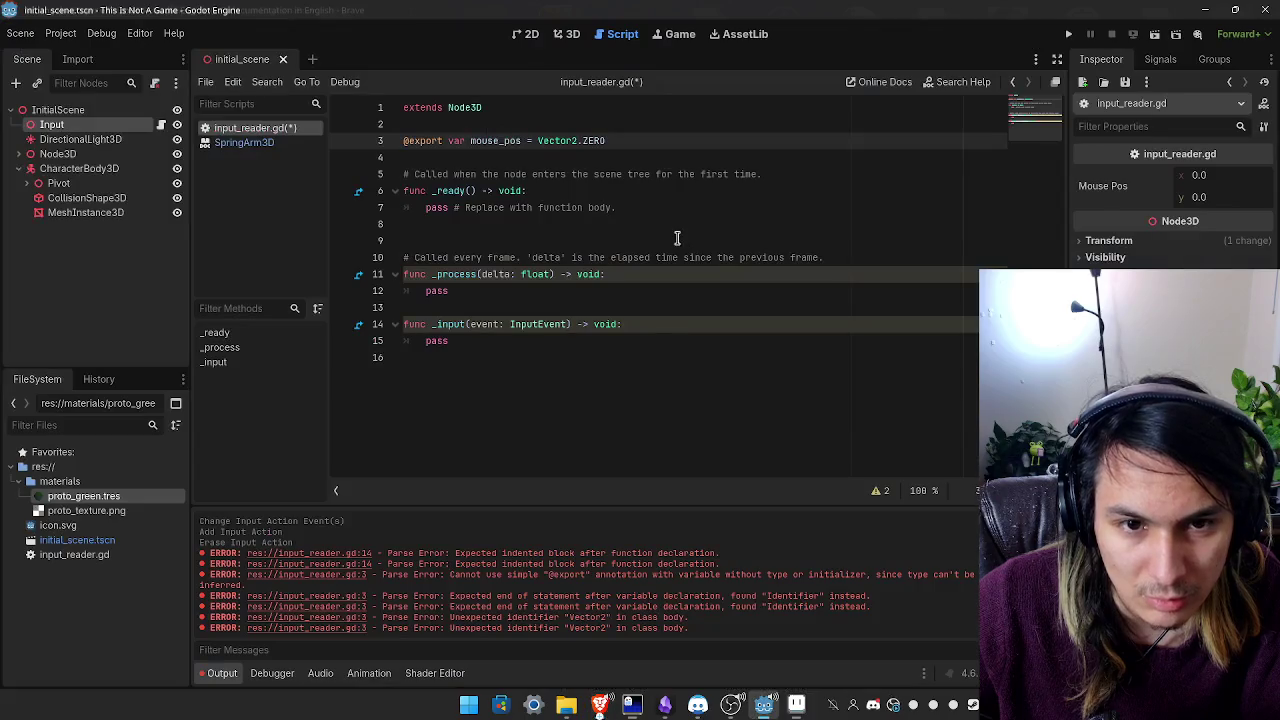
pyautogui.click(575, 345)
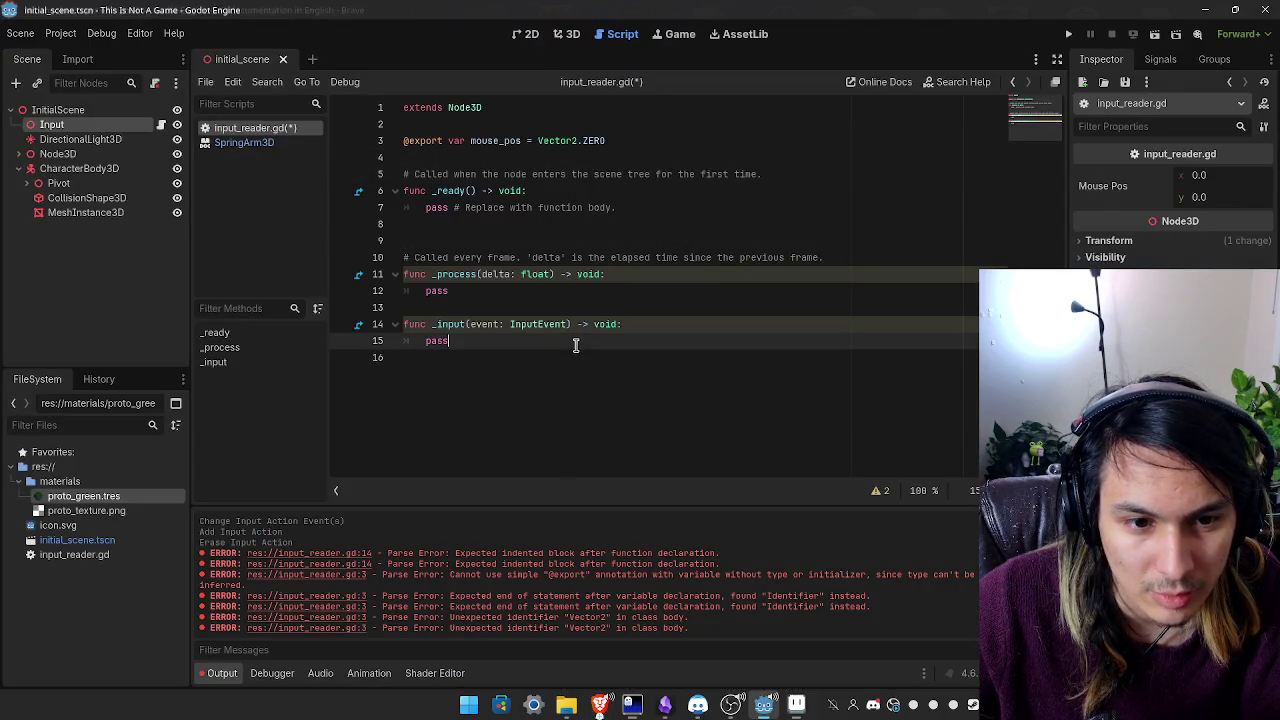
pyautogui.click(688, 327)
pyautogui.hotkey('ctrl', 's')
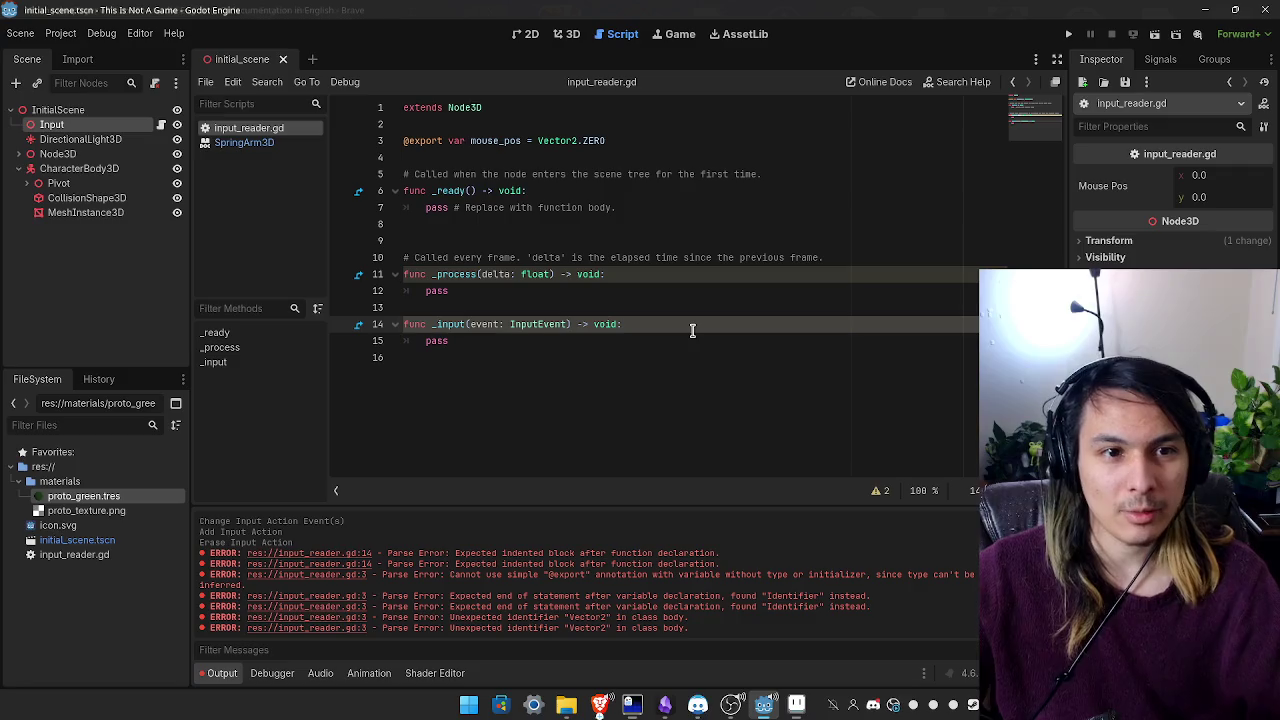
pyautogui.press('Return')
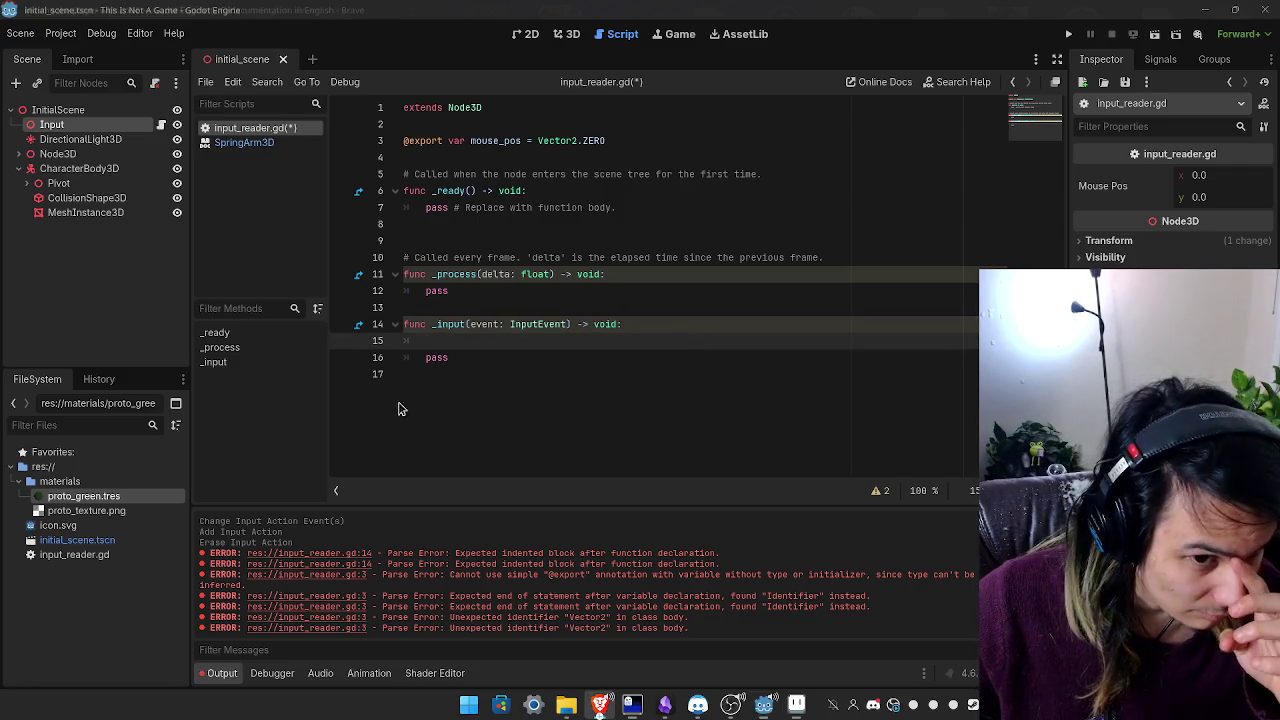
pyautogui.click(474, 342)
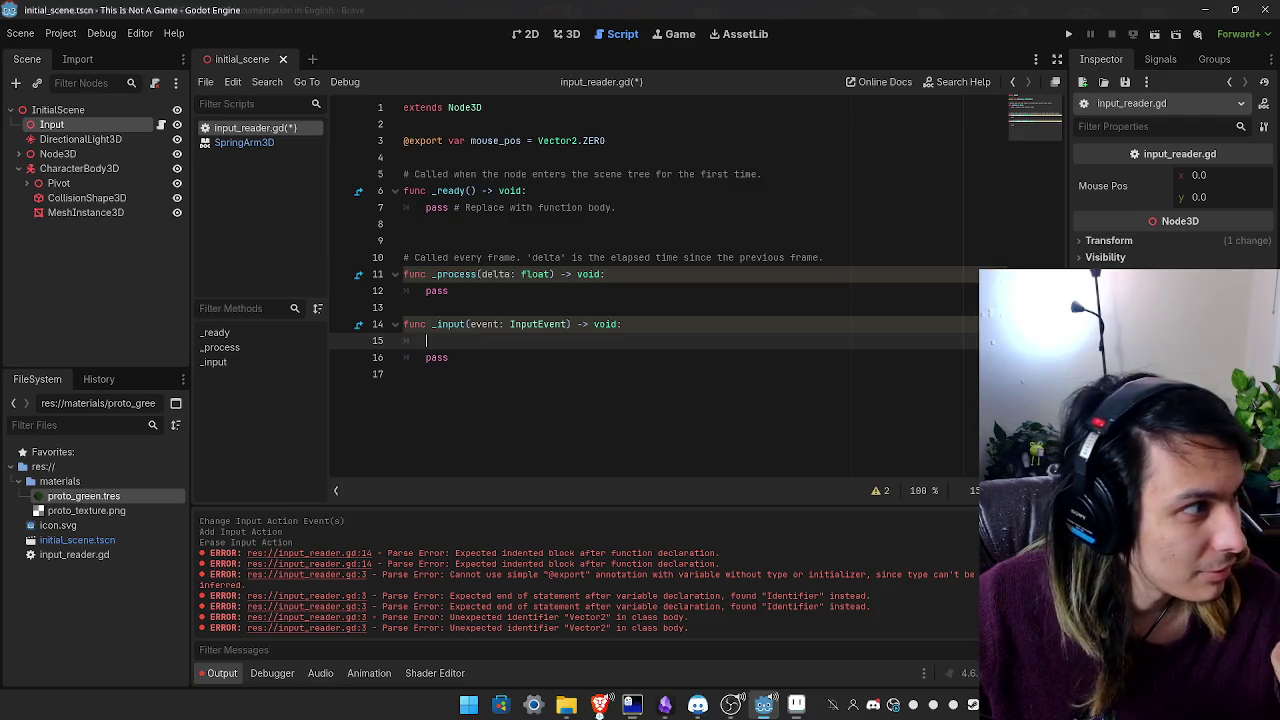
pyautogui.click(600, 705)
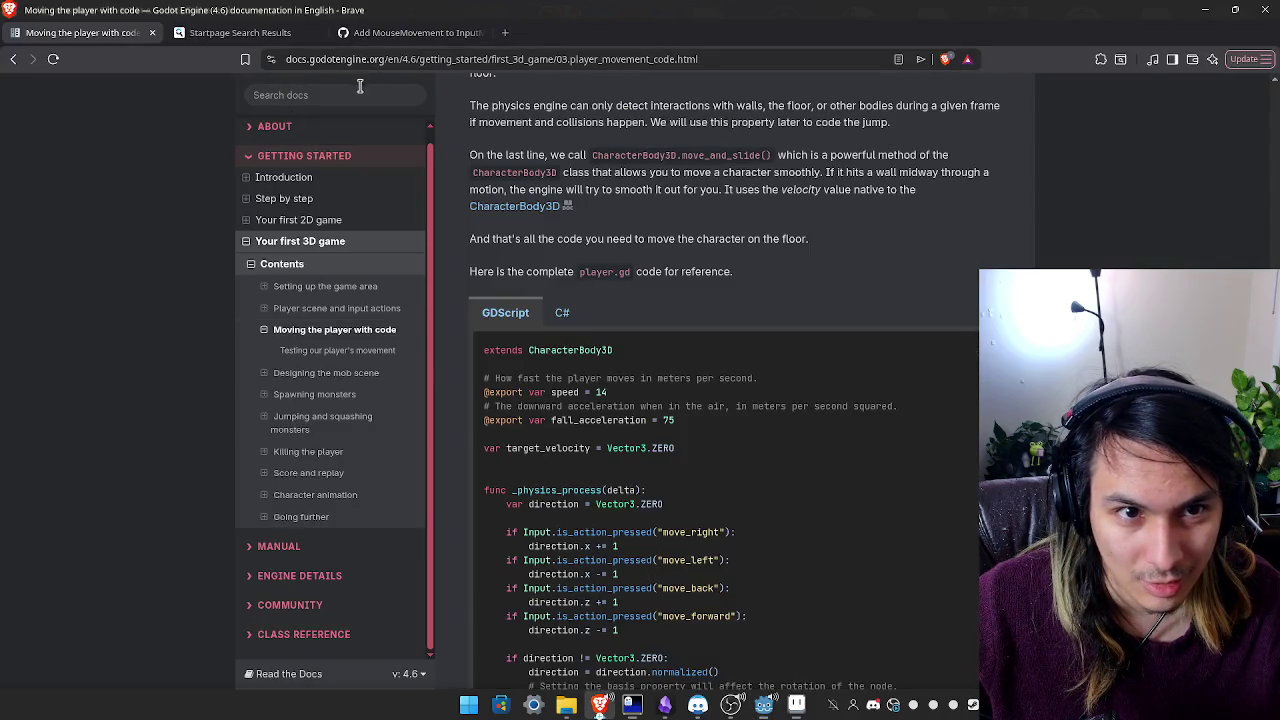
# Go back in the docs history to the Mouse and input coordinates viewport example, then minimize Brave
pyautogui.click(13, 60)
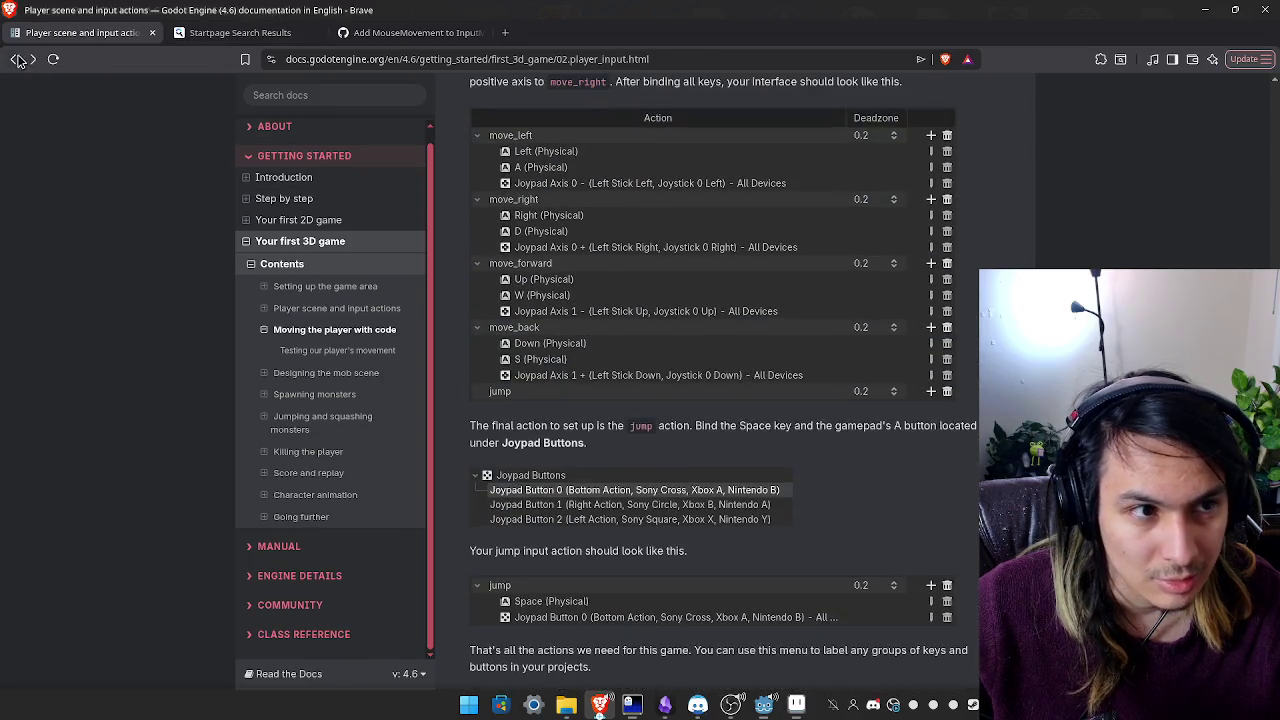
pyautogui.click(15, 60)
pyautogui.click(17, 60)
pyautogui.click(17, 60)
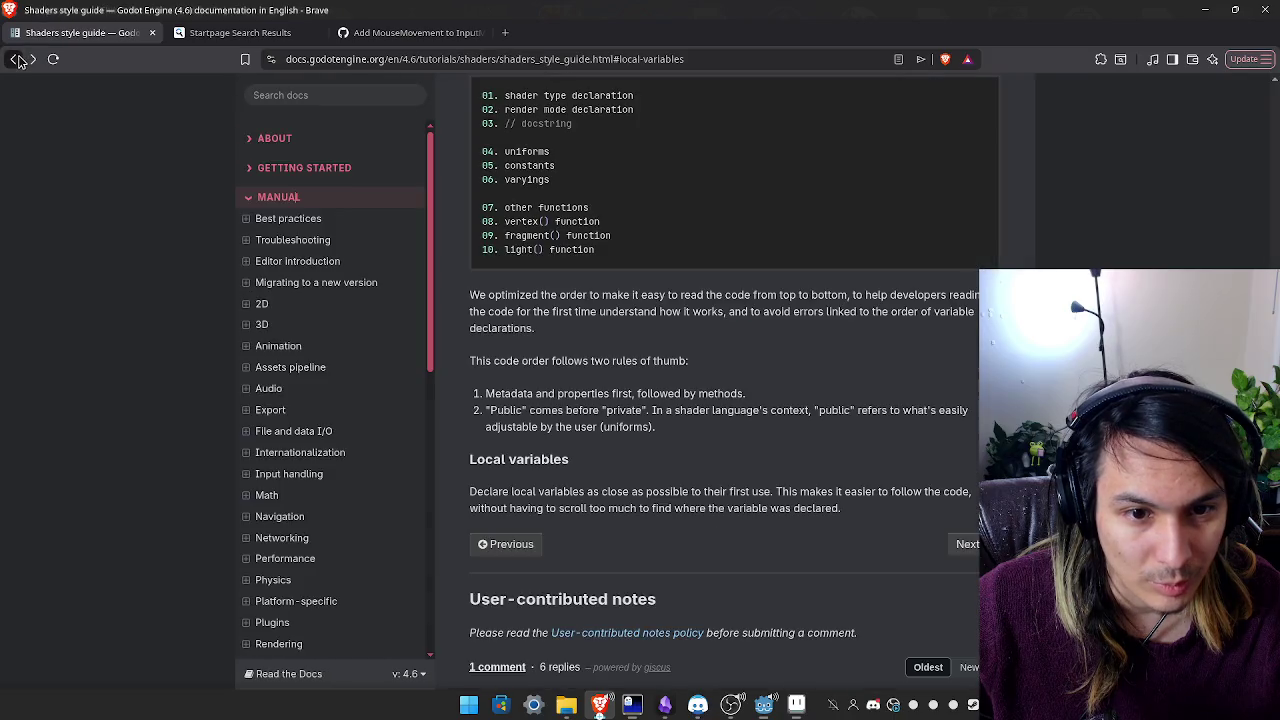
pyautogui.click(17, 60)
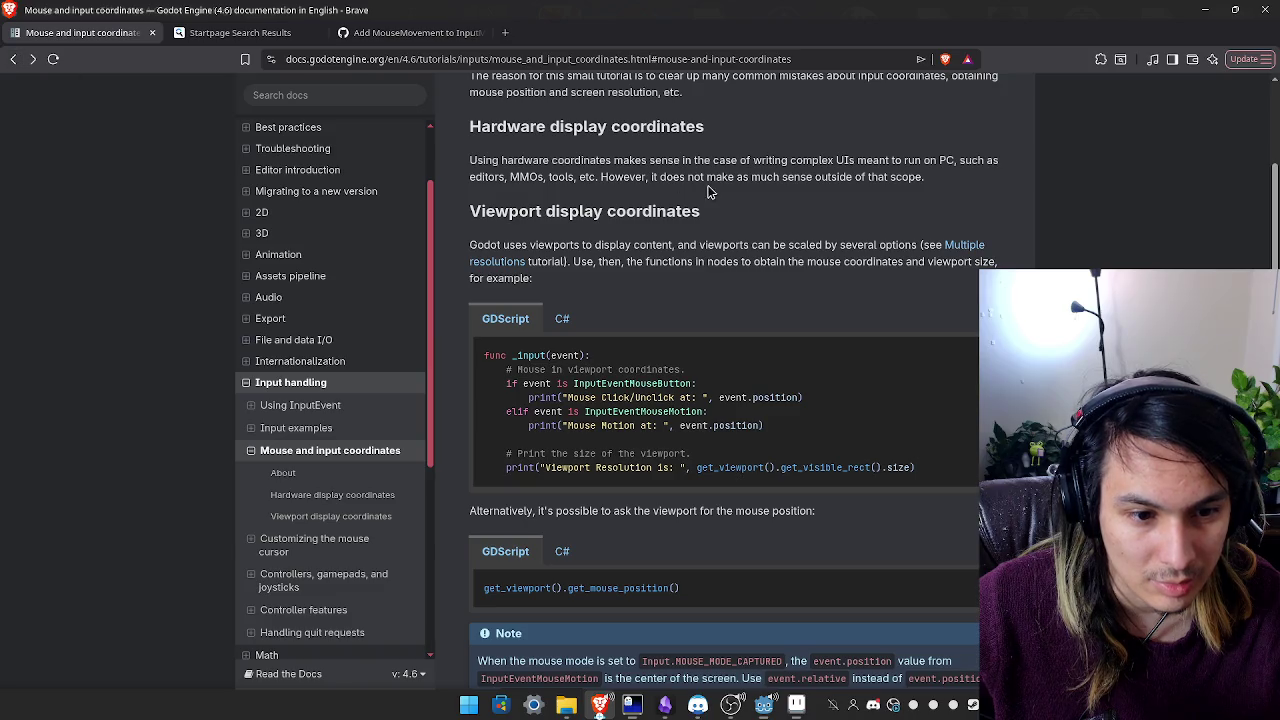
pyautogui.scroll(-2, 706, 191)
pyautogui.scroll(1, 683, 197)
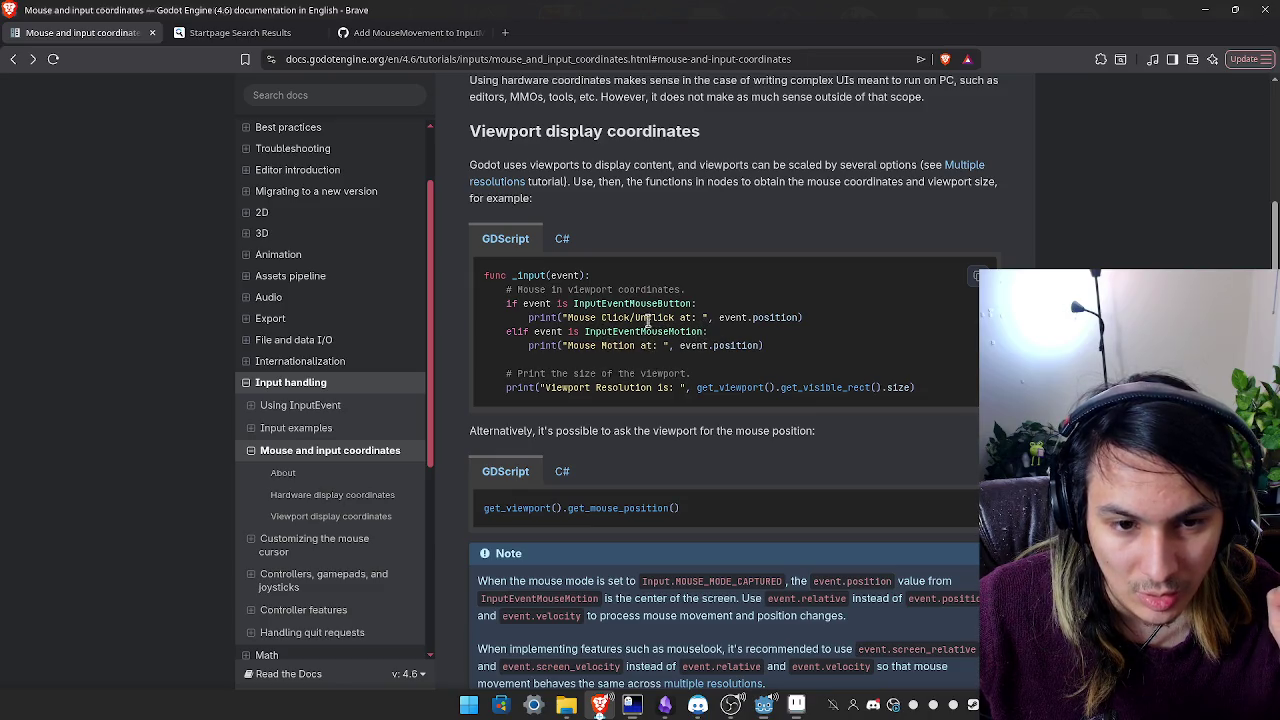
pyautogui.click(1205, 10)
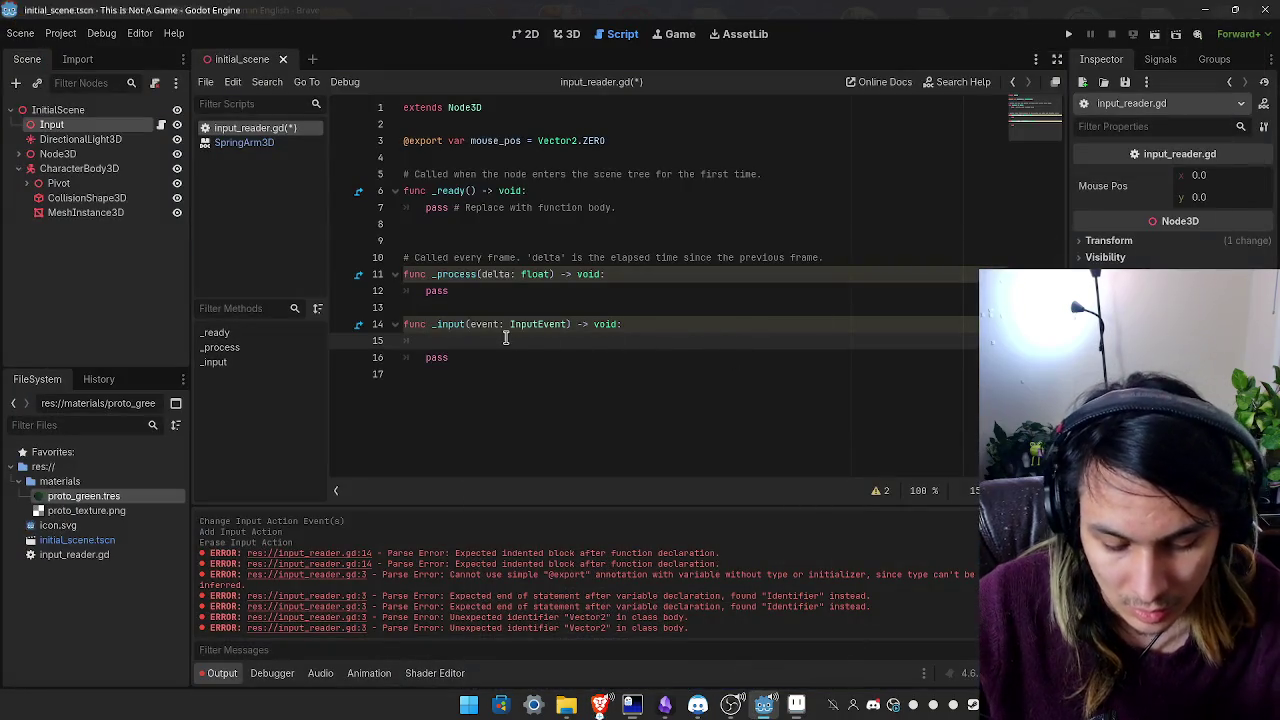
# Write 'if event is InputEventMouseMotion' in _input, comparing against the docs example
pyautogui.write('if event')
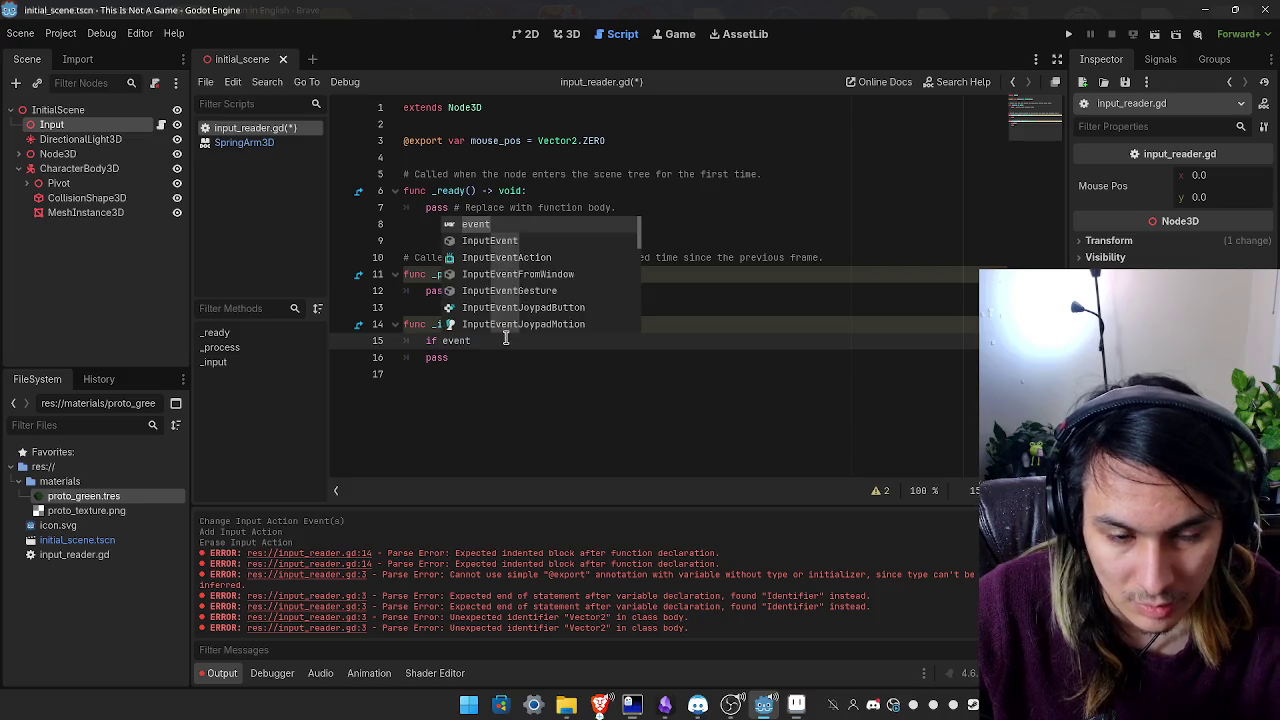
pyautogui.hotkey('alt', 'Tab')
pyautogui.hotkey('alt', 'Tab')
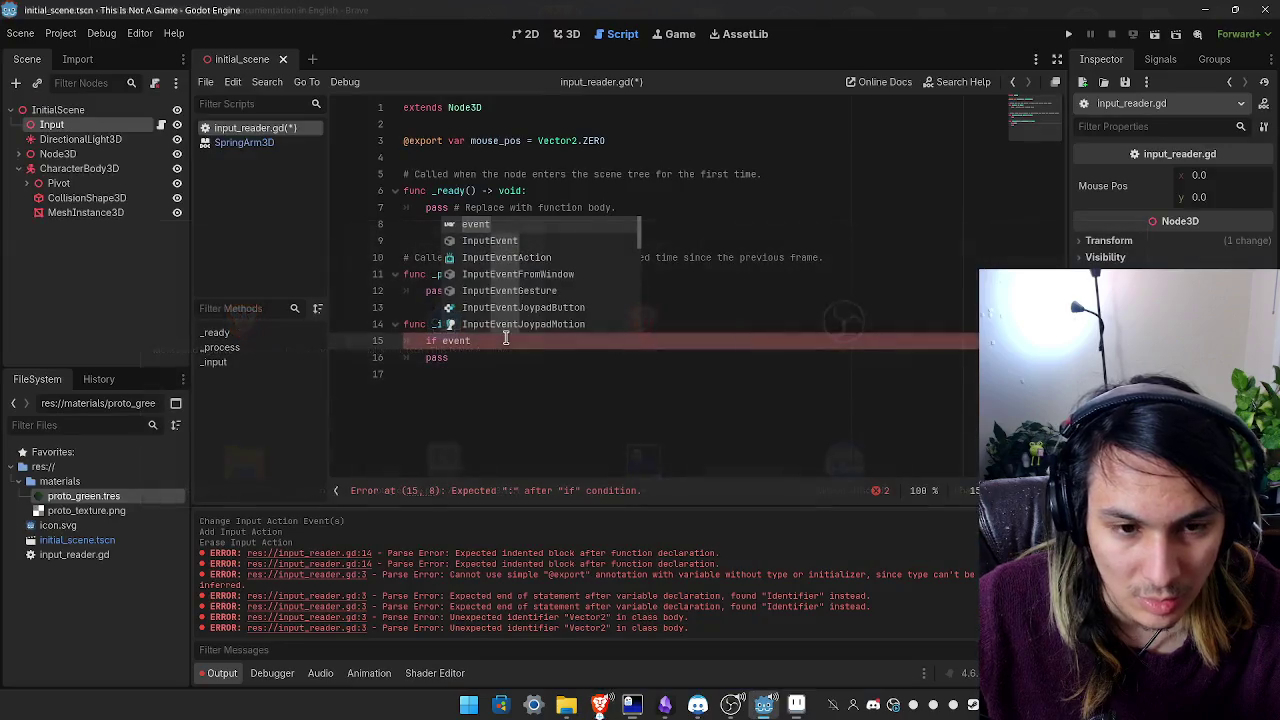
pyautogui.write('is')
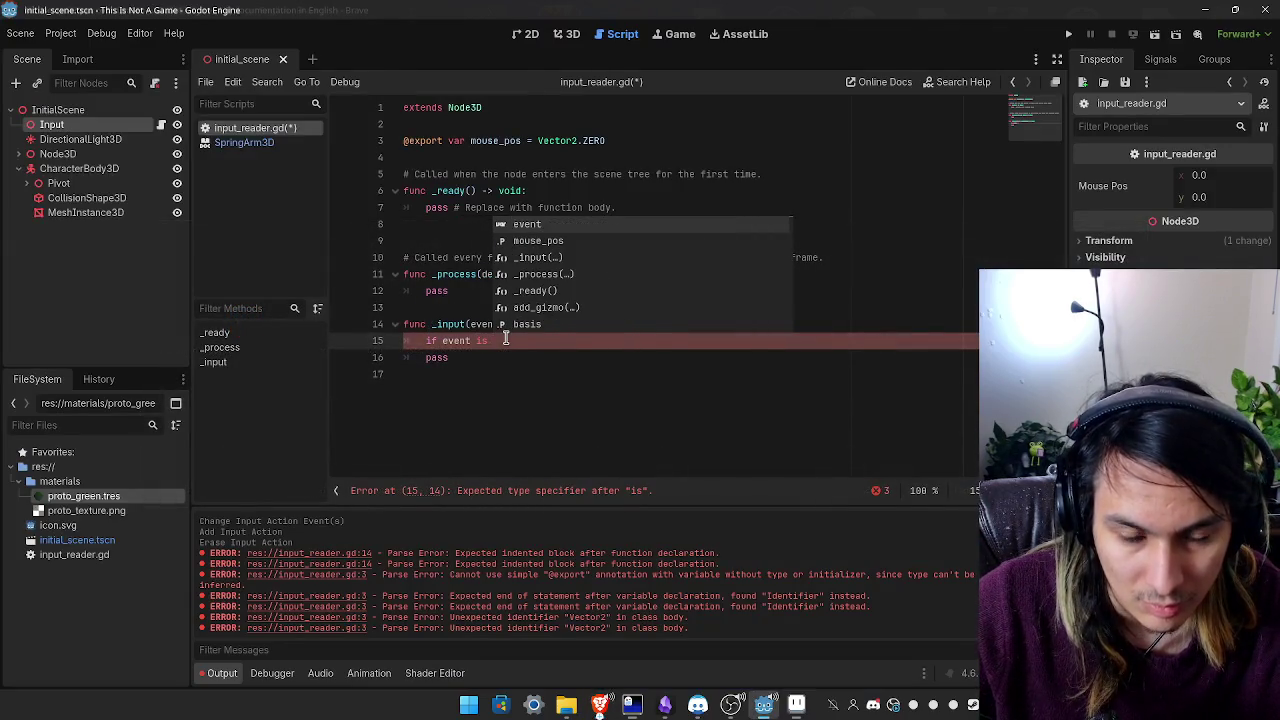
pyautogui.hotkey('alt', 'Tab')
pyautogui.hotkey('alt', 'Tab')
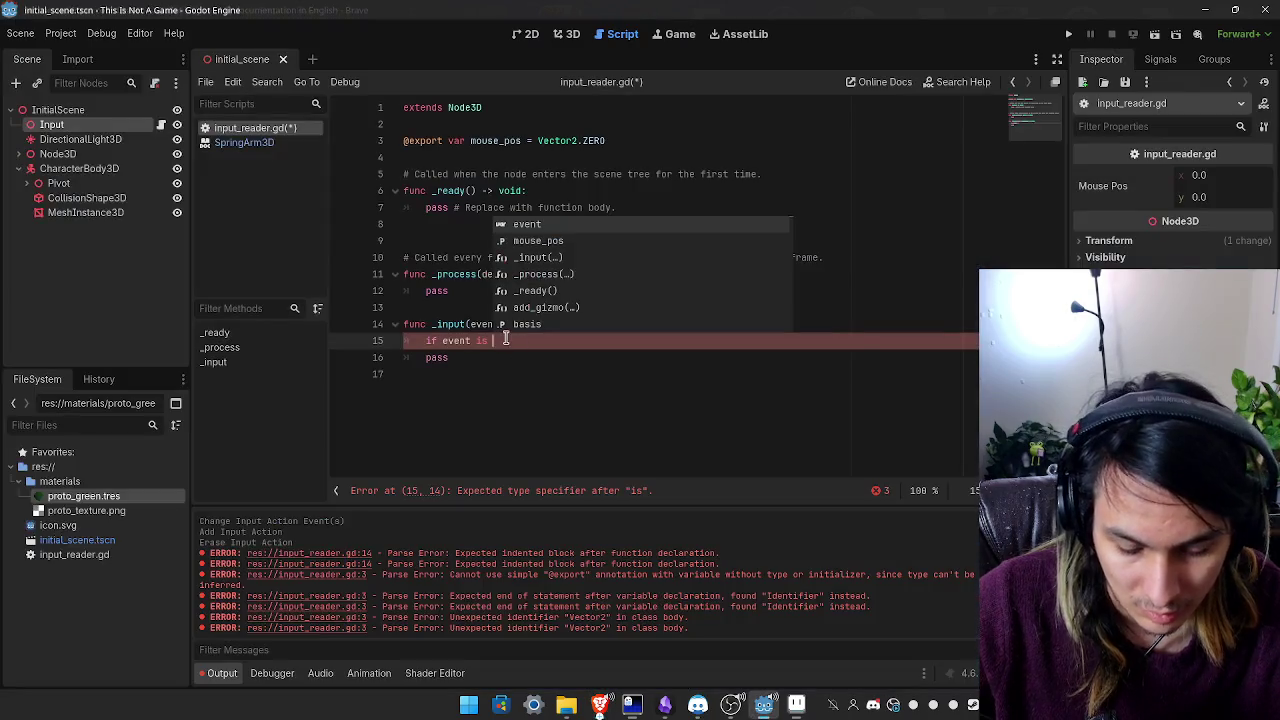
pyautogui.write('Inpu')
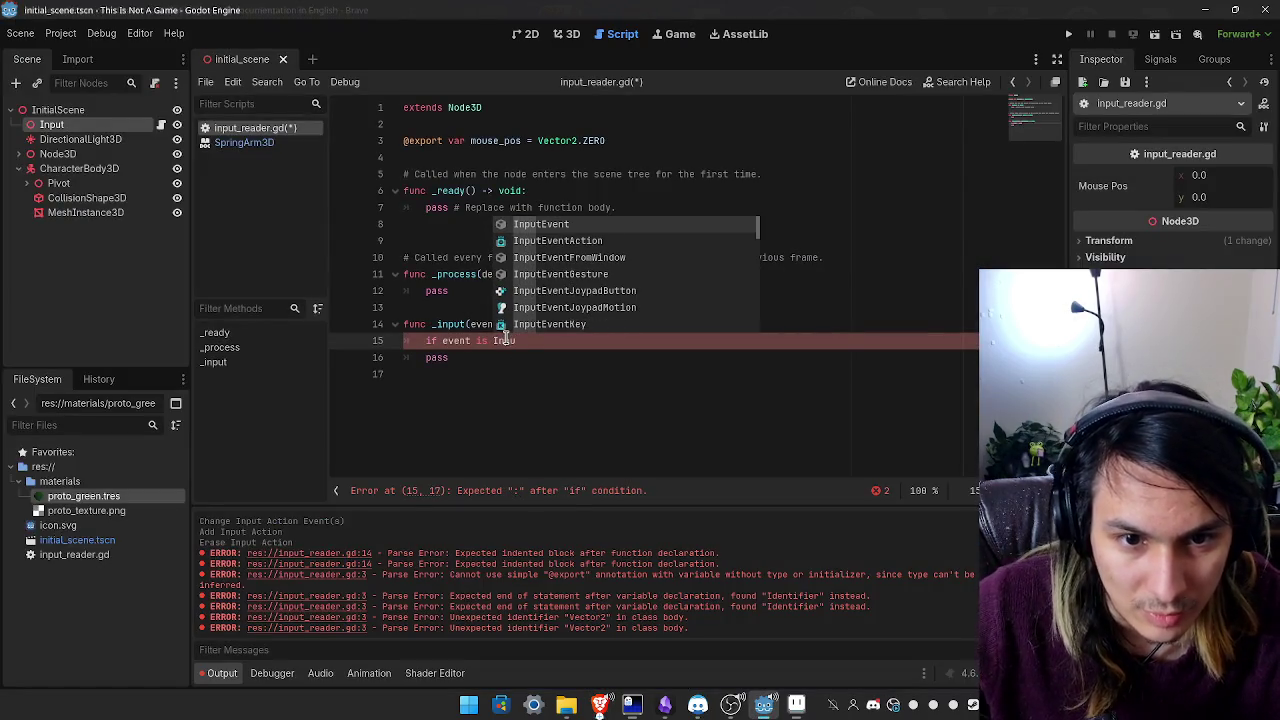
pyautogui.press('Down')
pyautogui.press('Up')
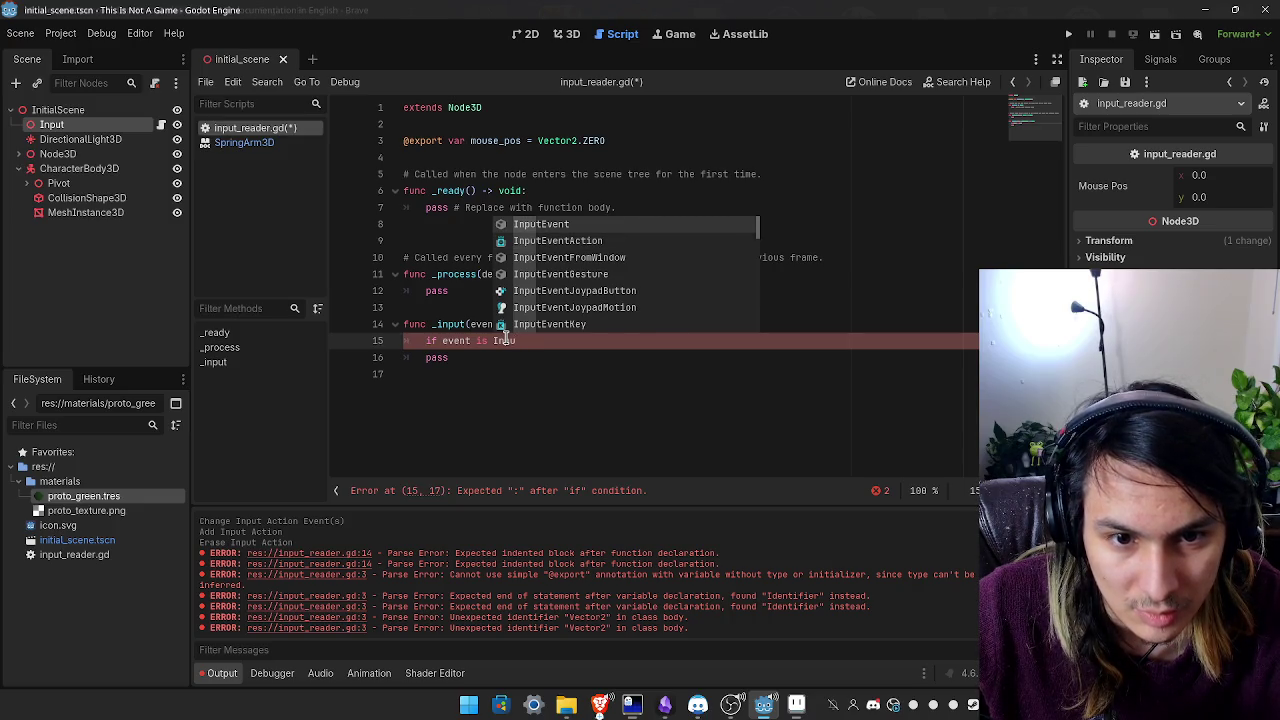
pyautogui.hotkey('alt', 'Tab')
pyautogui.hotkey('alt', 'Tab')
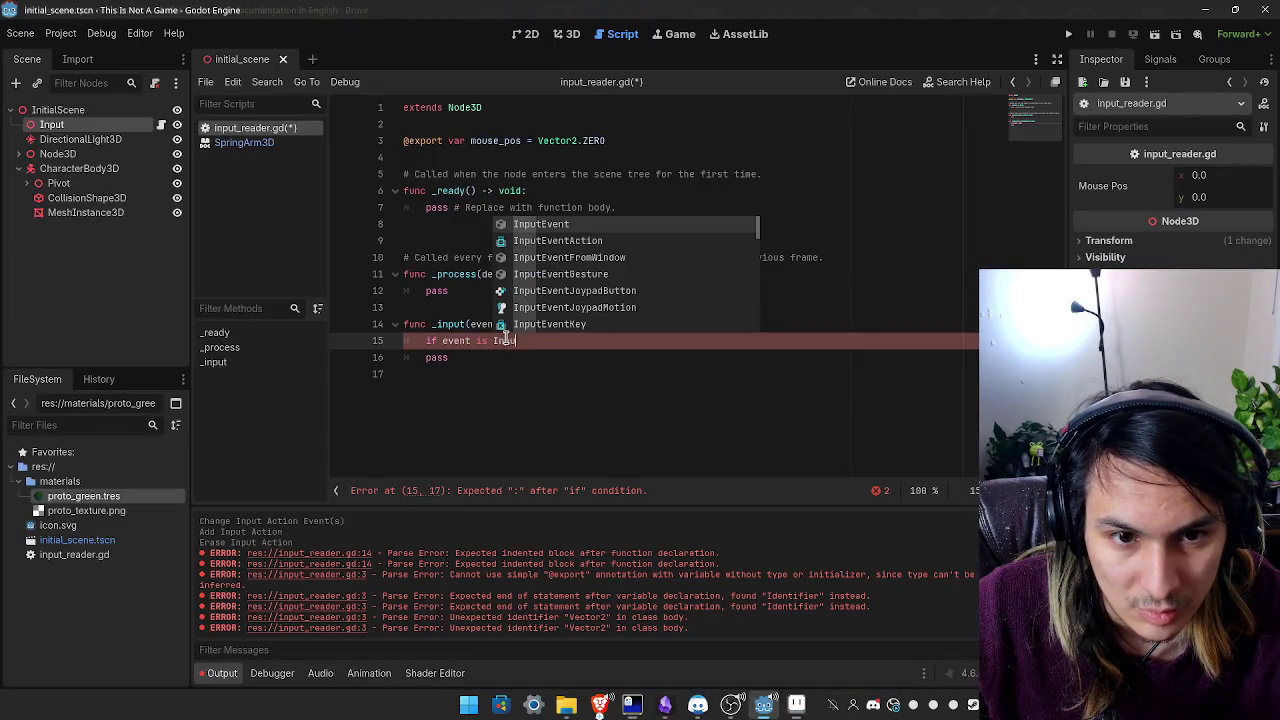
pyautogui.write('tEventMou')
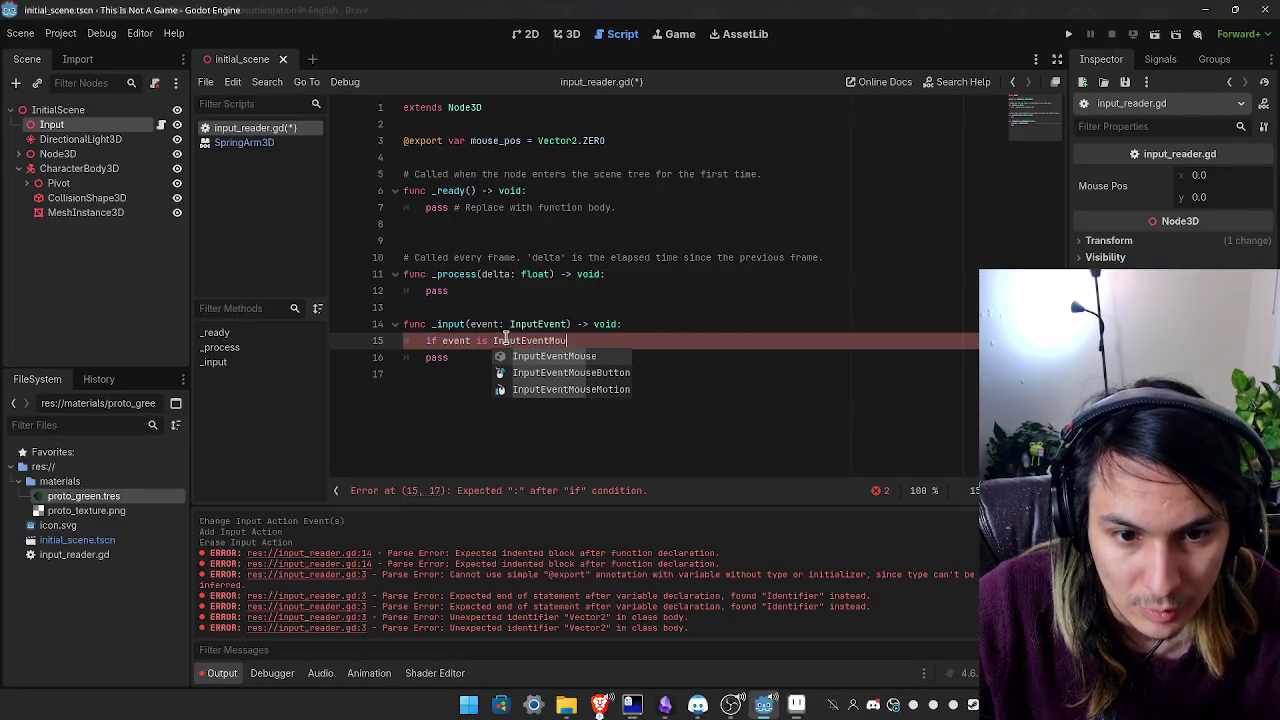
pyautogui.press('Down')
pyautogui.press('Down')
pyautogui.press('Return')
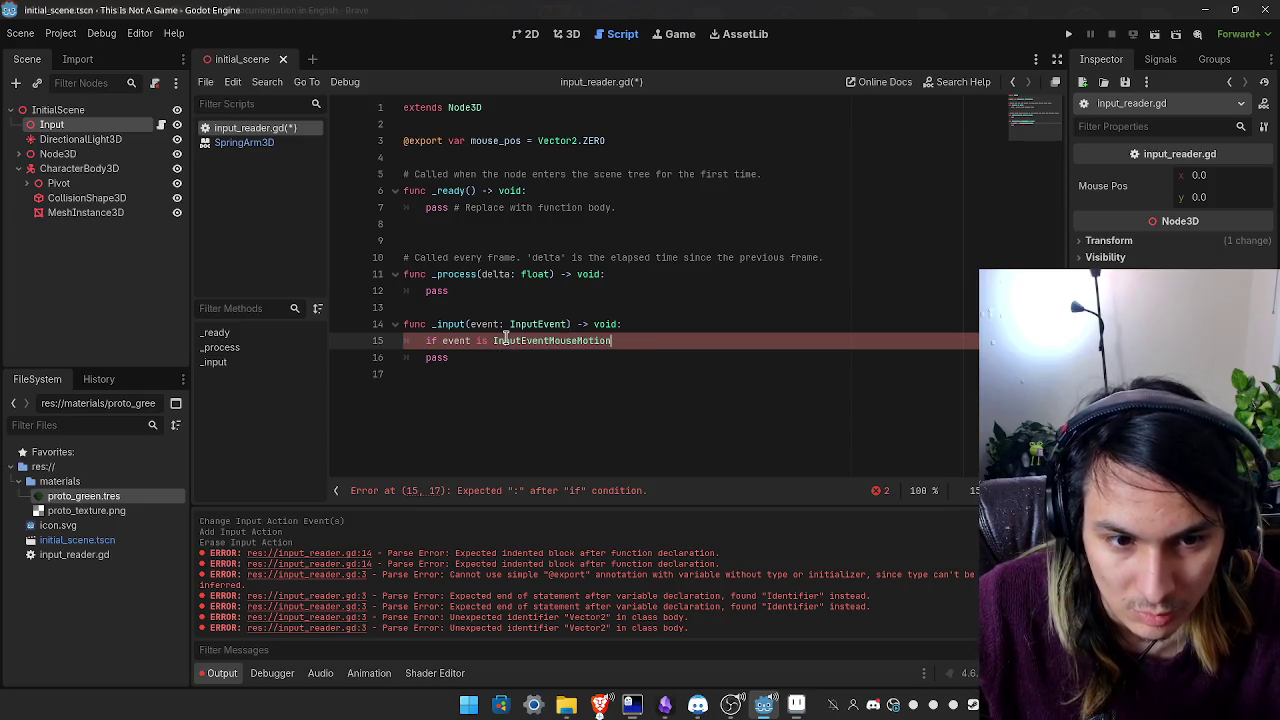
pyautogui.hotkey('alt', 'Tab')
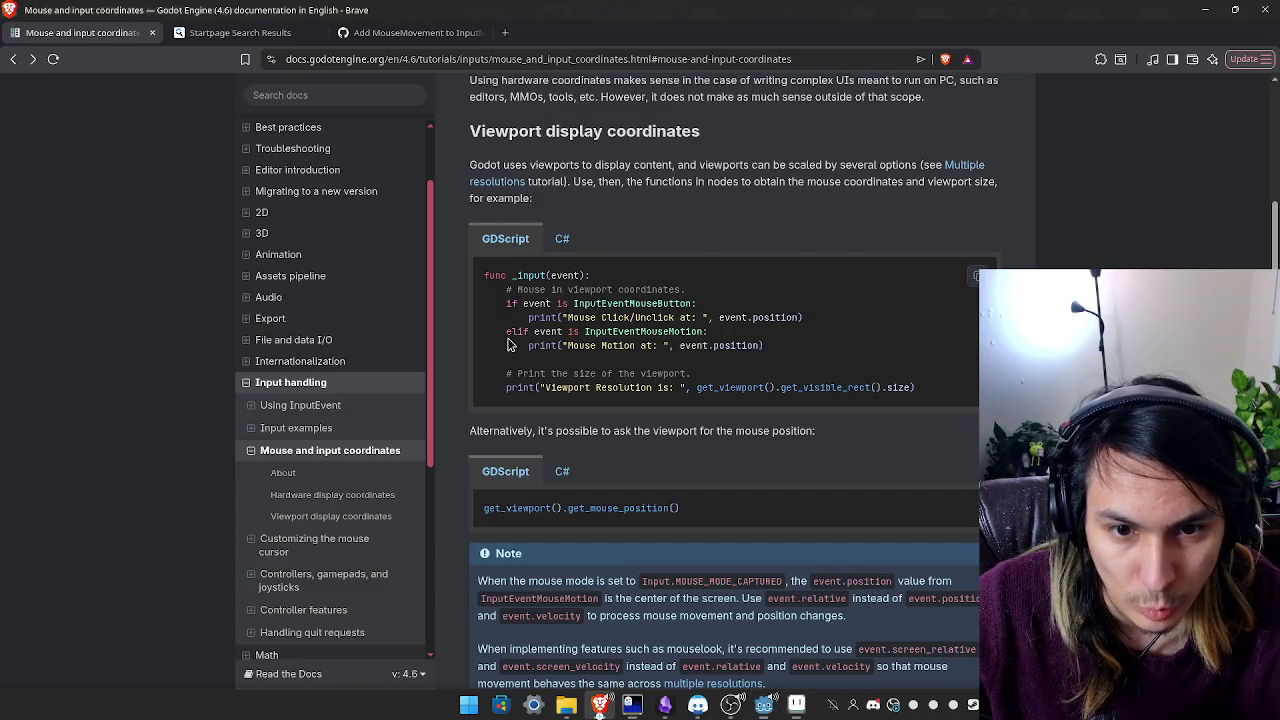
pyautogui.hotkey('alt', 'Tab')
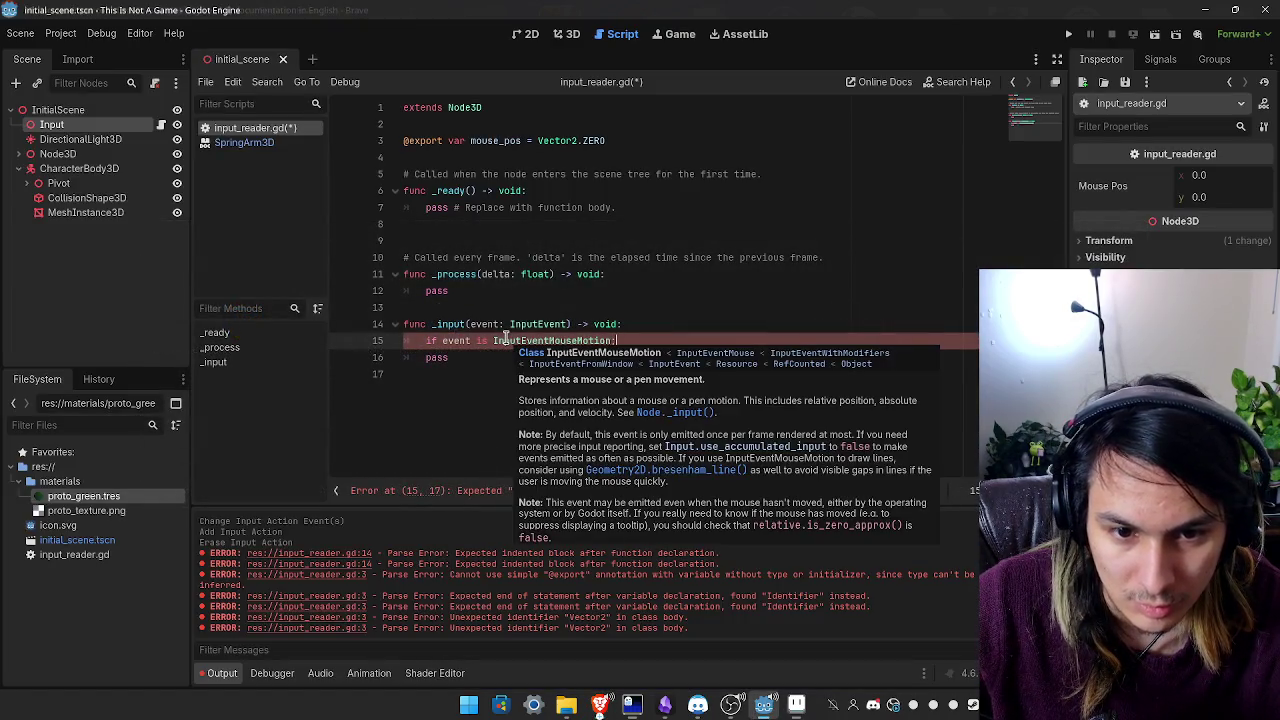
pyautogui.hotkey('alt', 'Tab')
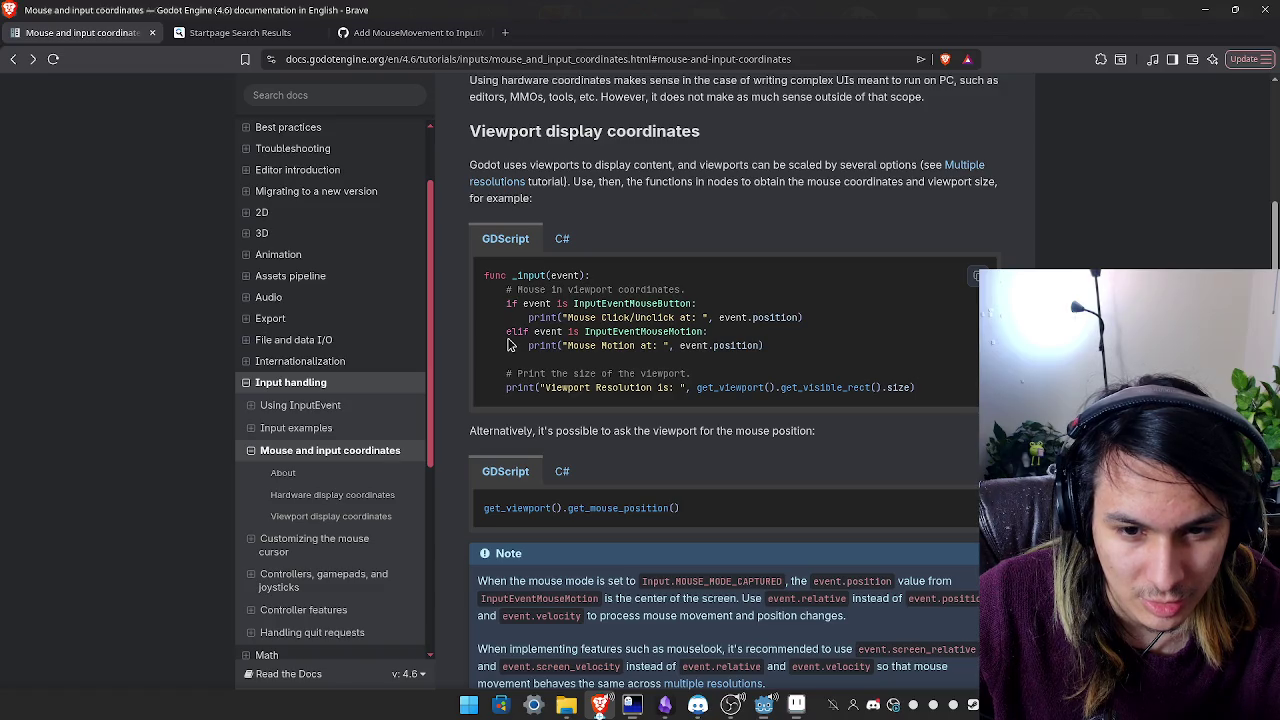
pyautogui.hotkey('alt', 'Tab')
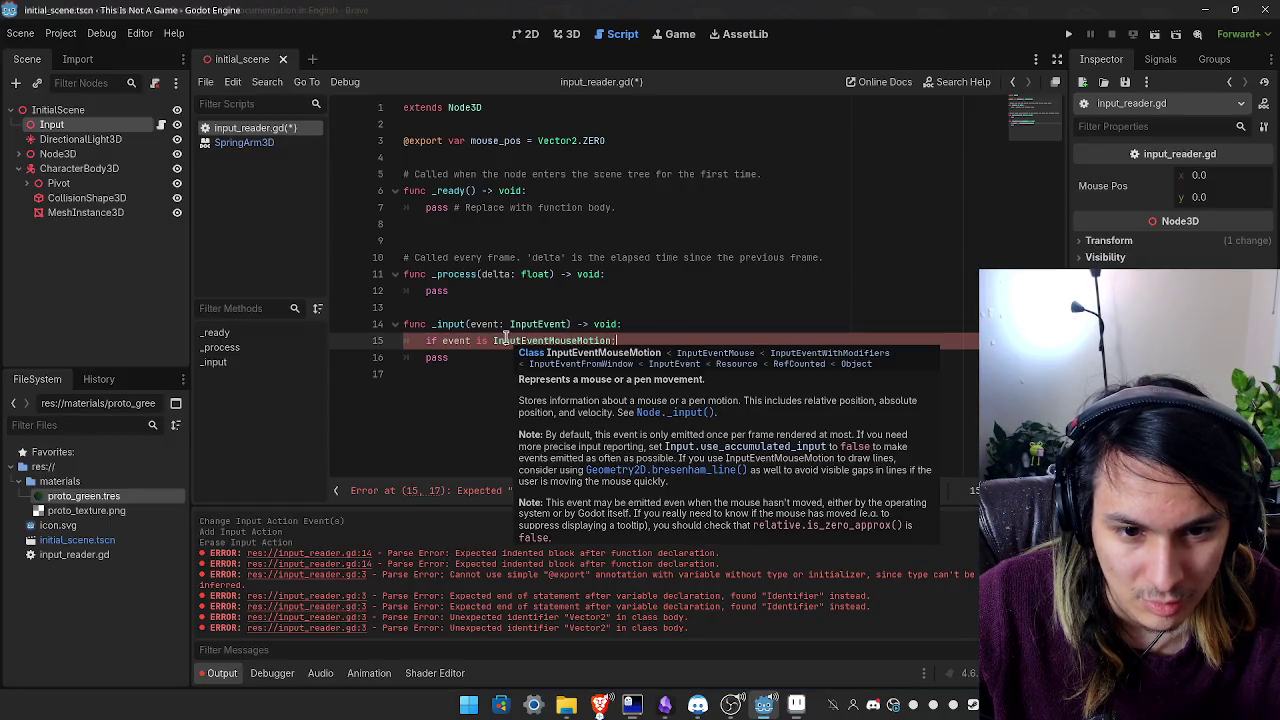
# Add 'mouse_pos = event.position' inside the if and replace line 15's semicolon with a colon
pyautogui.press('Return')
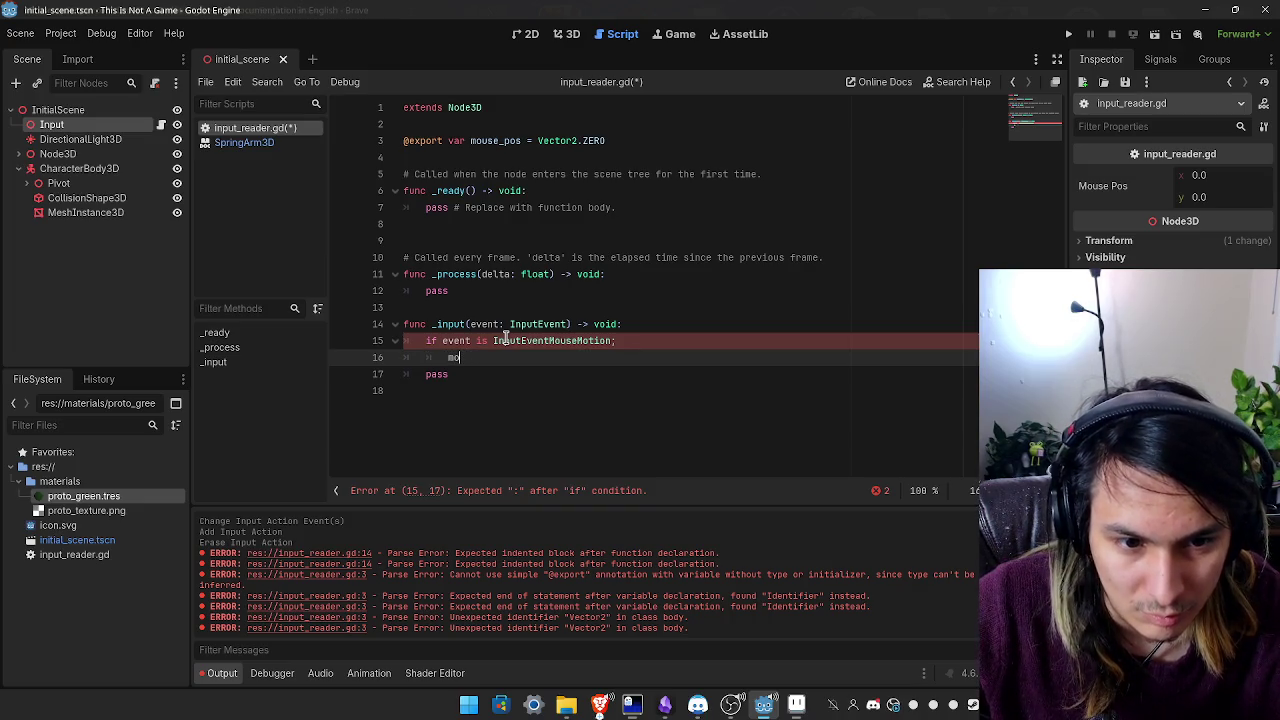
pyautogui.write('use_pos =')
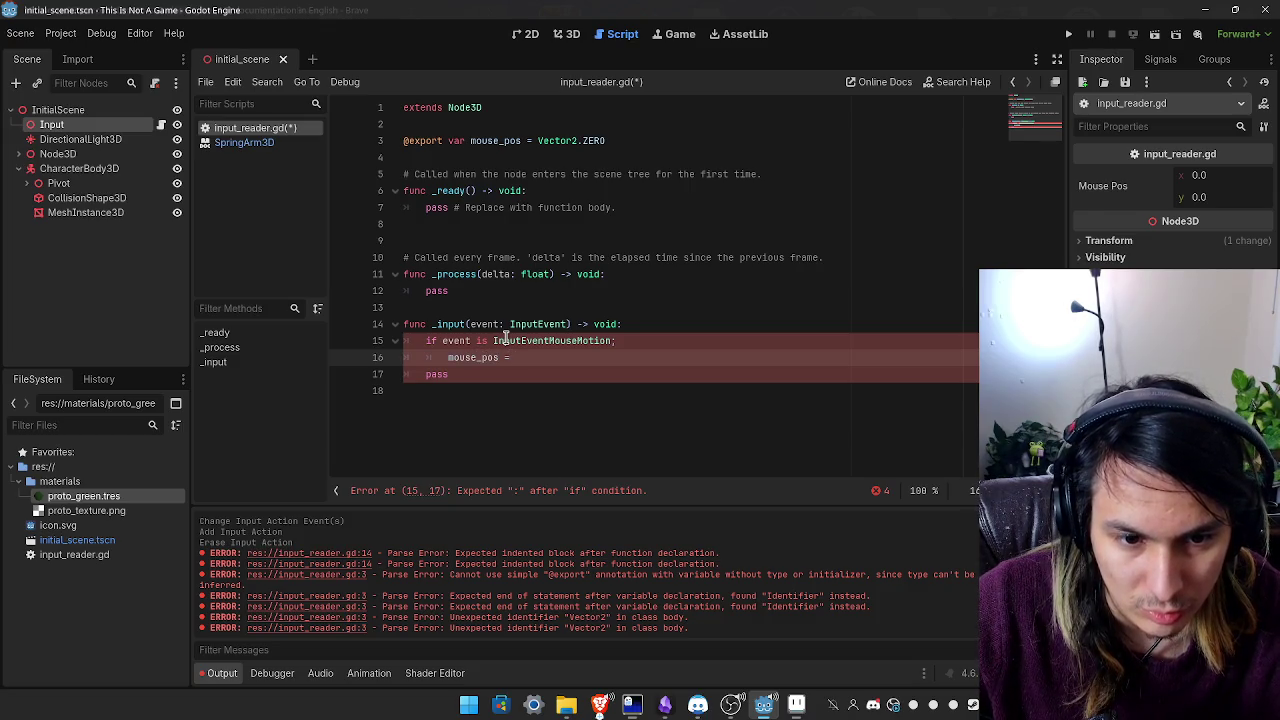
pyautogui.hotkey('alt', 'Tab')
pyautogui.hotkey('alt', 'Tab')
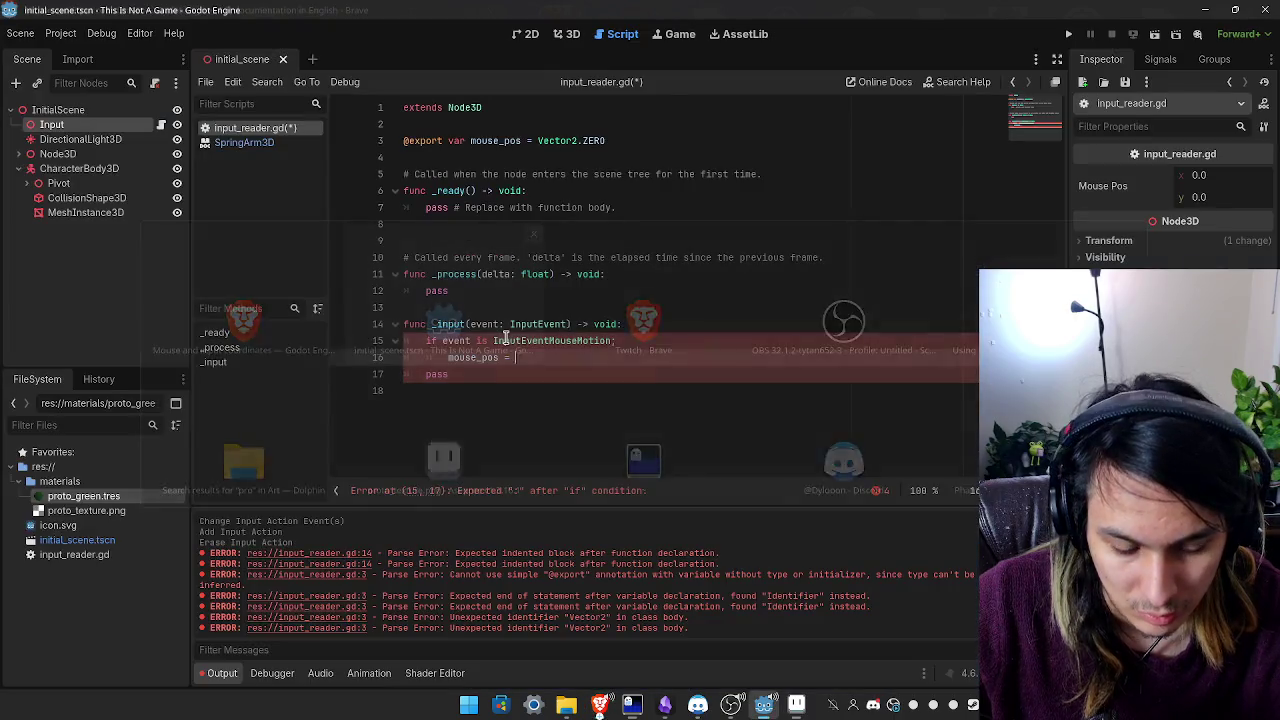
pyautogui.write('pos = ec')
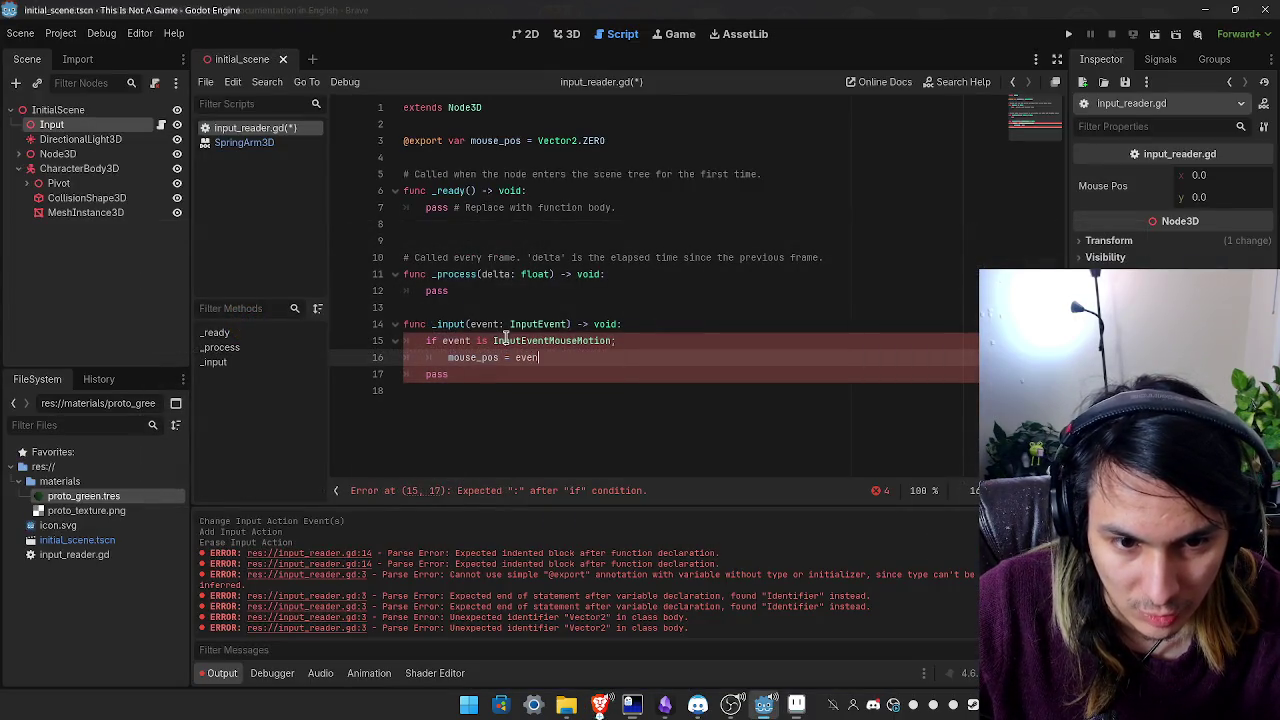
pyautogui.write('t.pos')
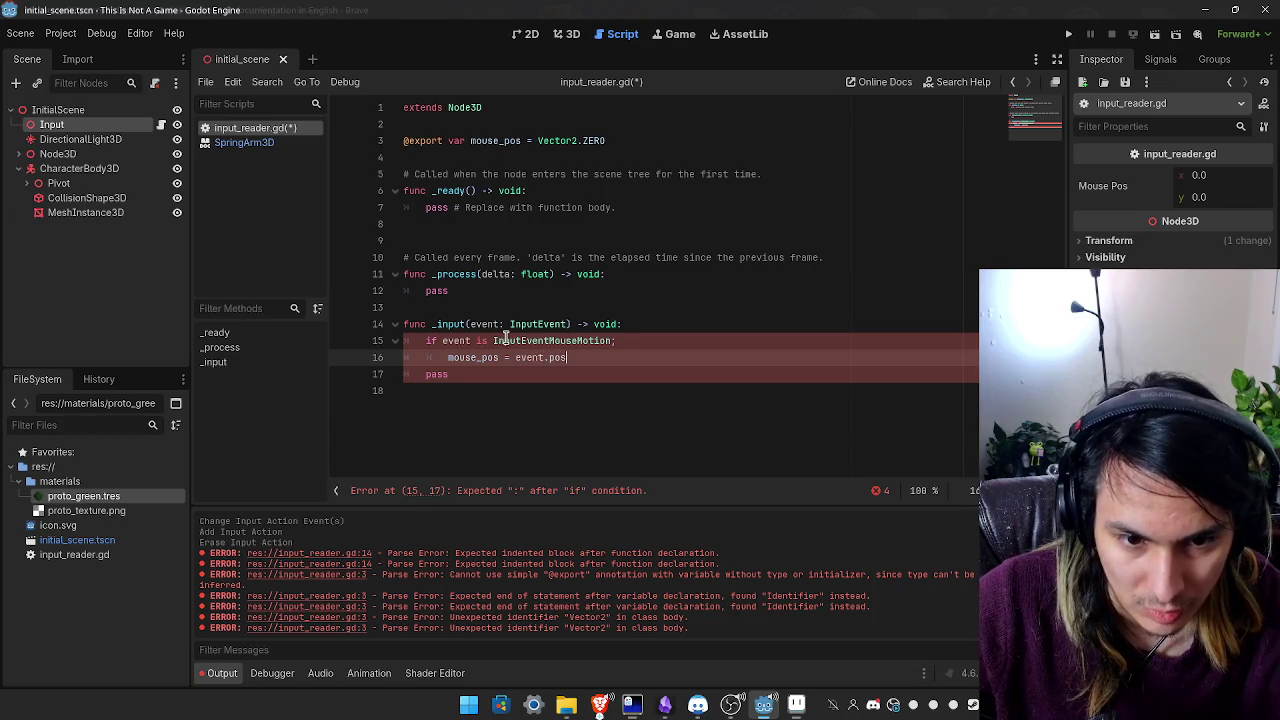
pyautogui.write('on')
pyautogui.press('Up')
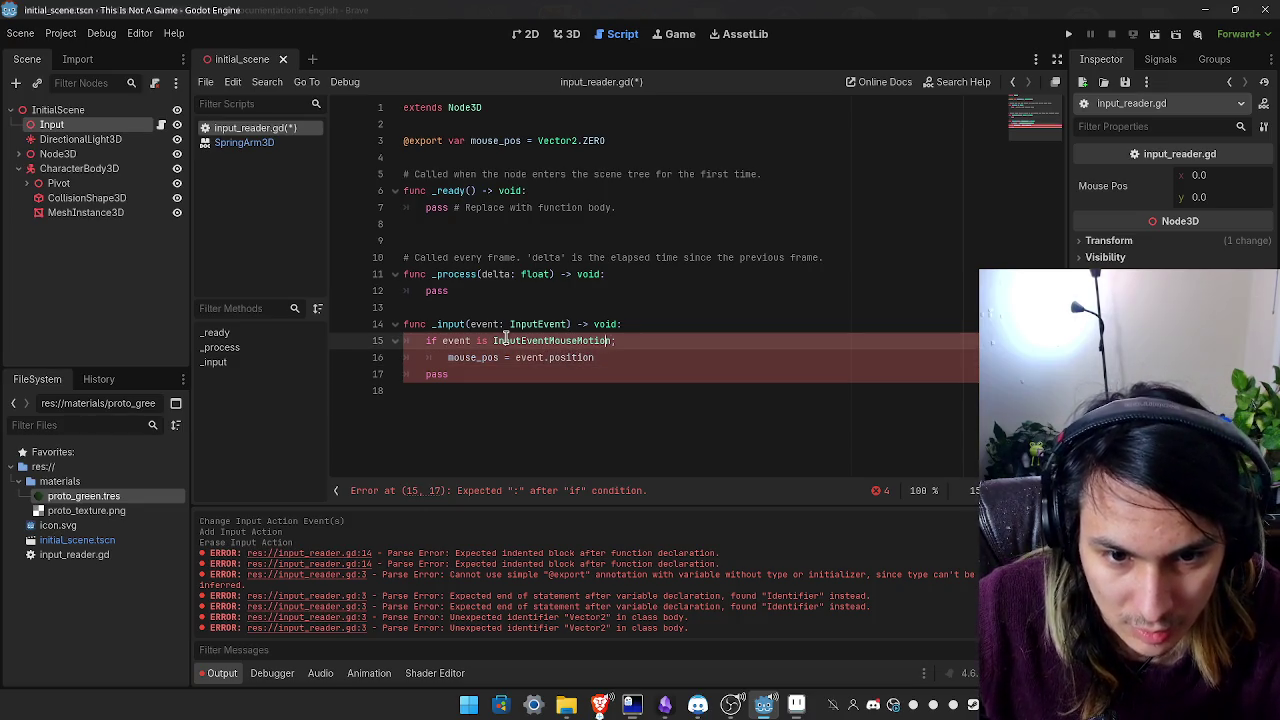
pyautogui.press('BackSpace')
pyautogui.write(':')
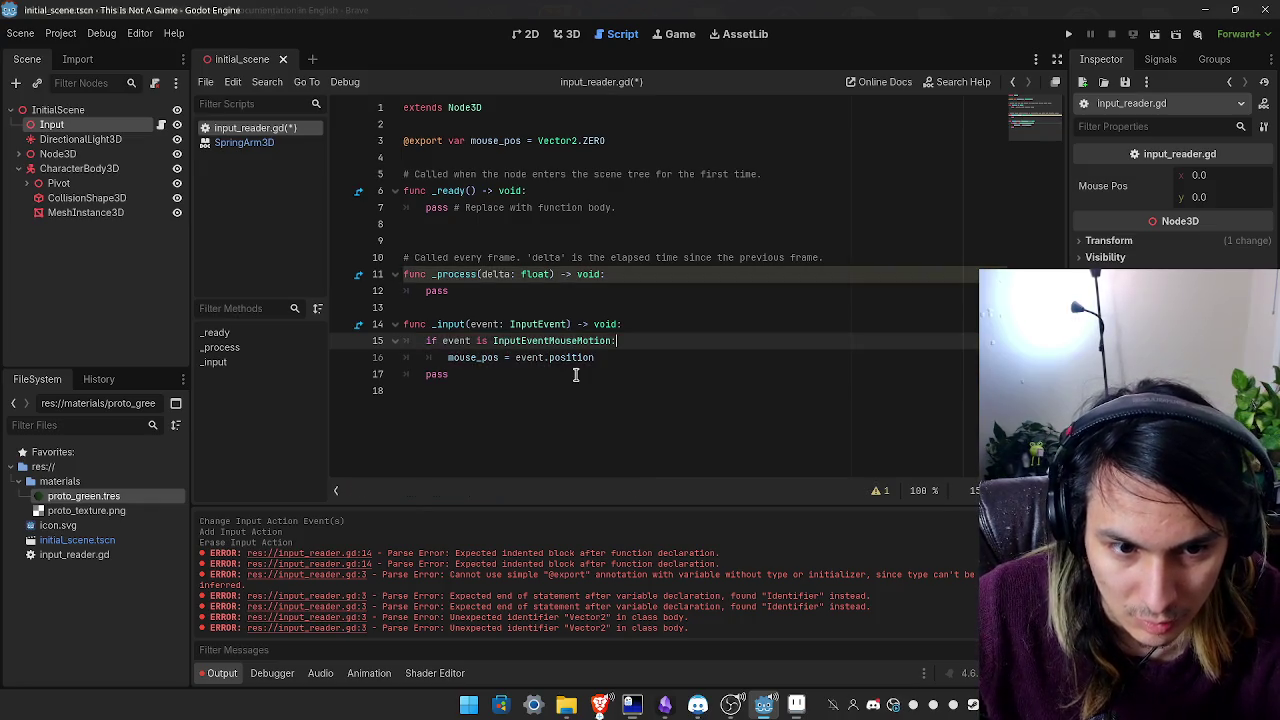
pyautogui.click(708, 358)
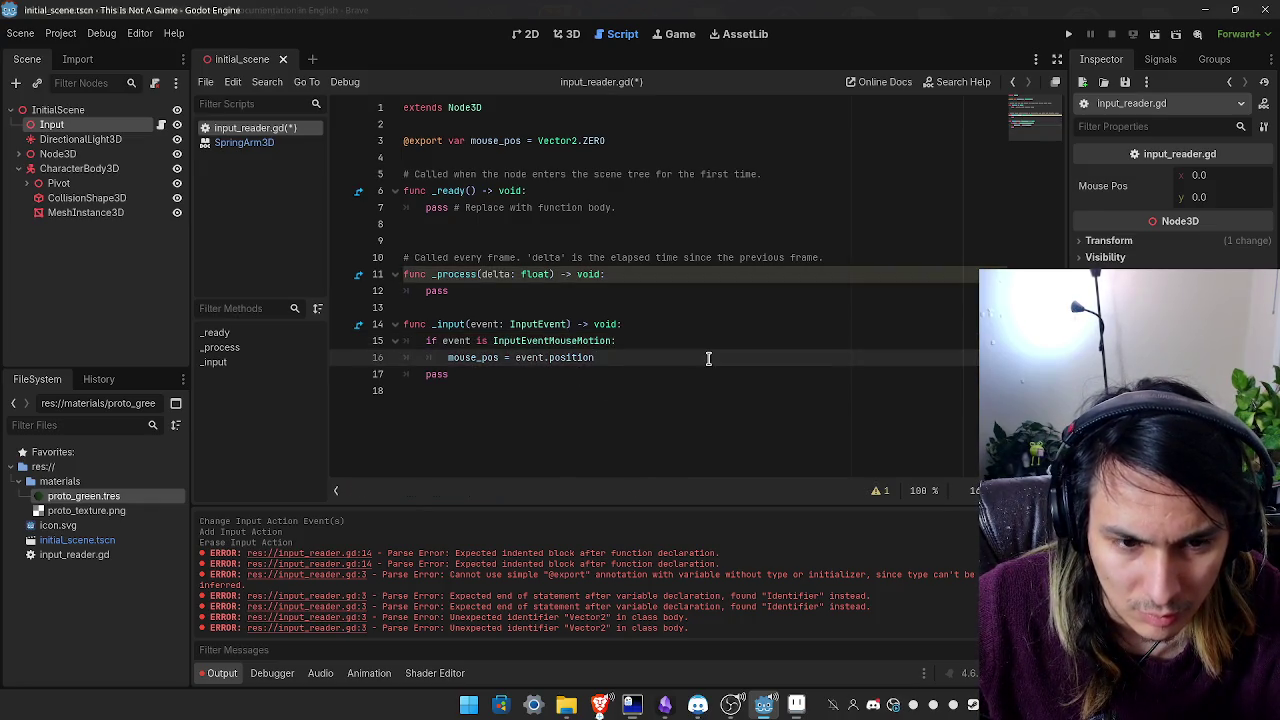
pyautogui.hotkey('alt', 'Tab')
pyautogui.hotkey('alt', 'Tab')
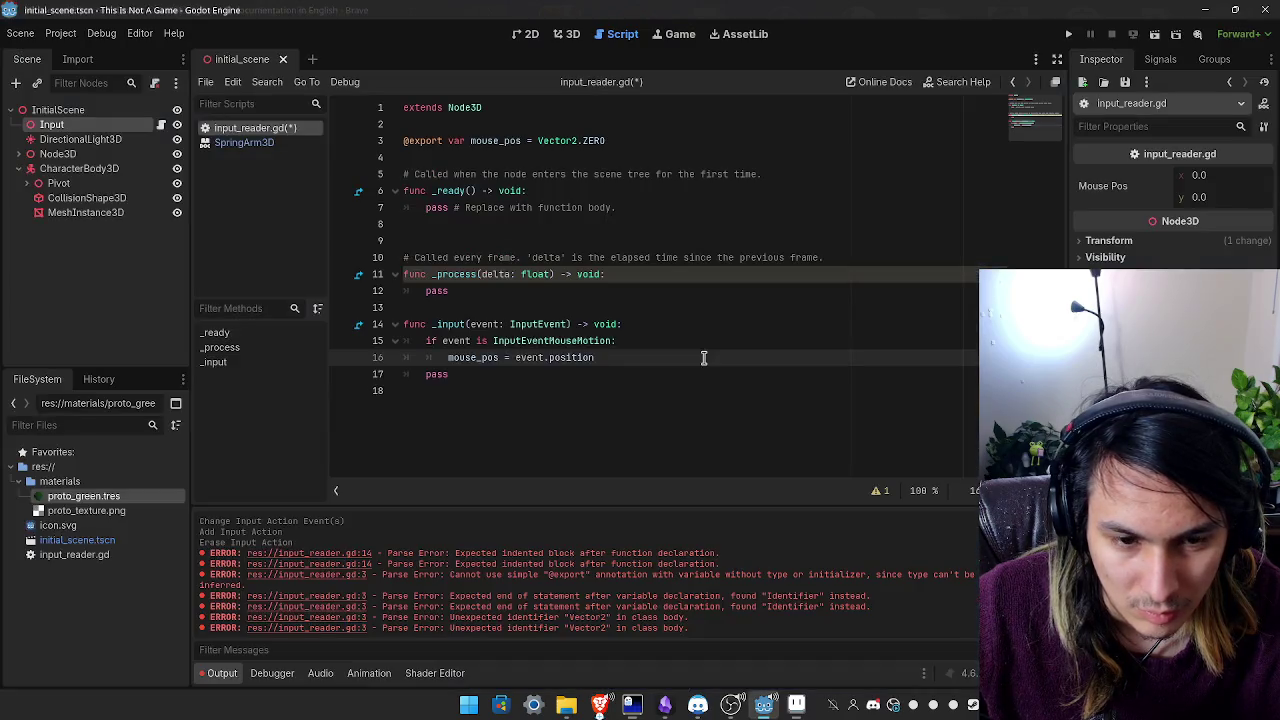
pyautogui.press('Return')
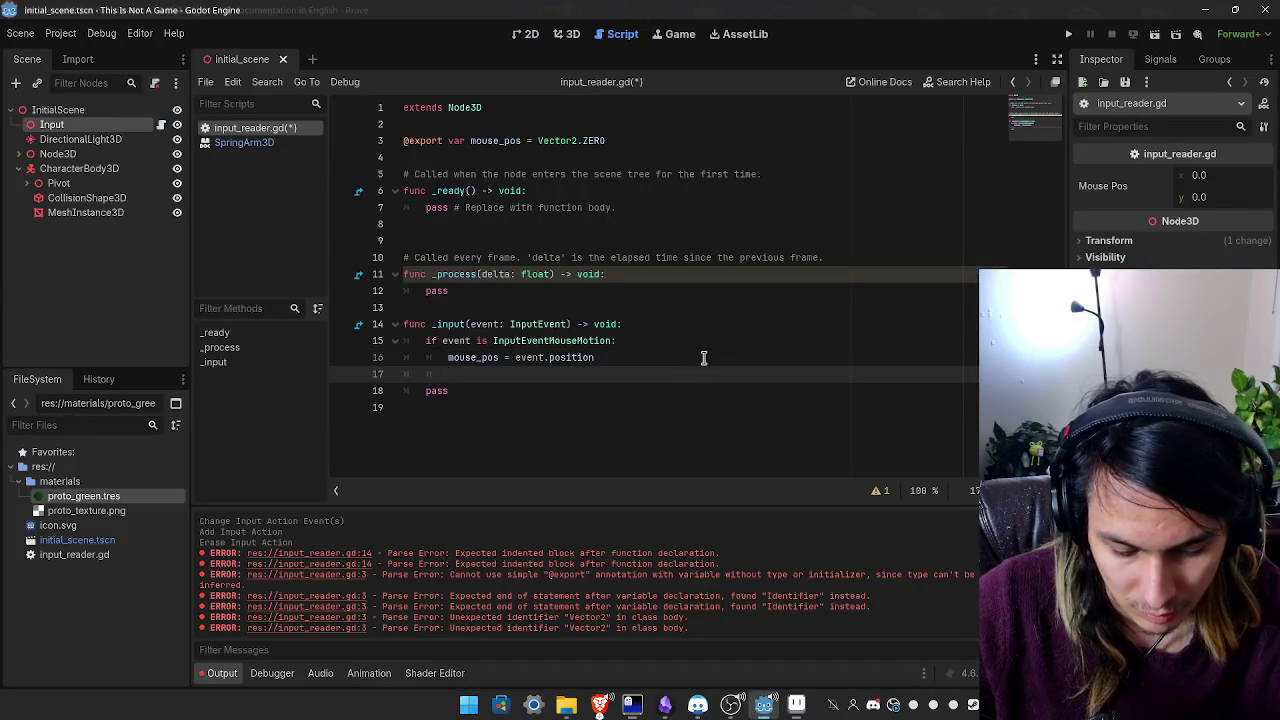
# Start a print("mouse_pos call on line 17, checking the docs for reference
pyautogui.write('print')
pyautogui.hotkey('alt', 'Tab')
pyautogui.hotkey('alt', 'Tab')
pyautogui.write('("')
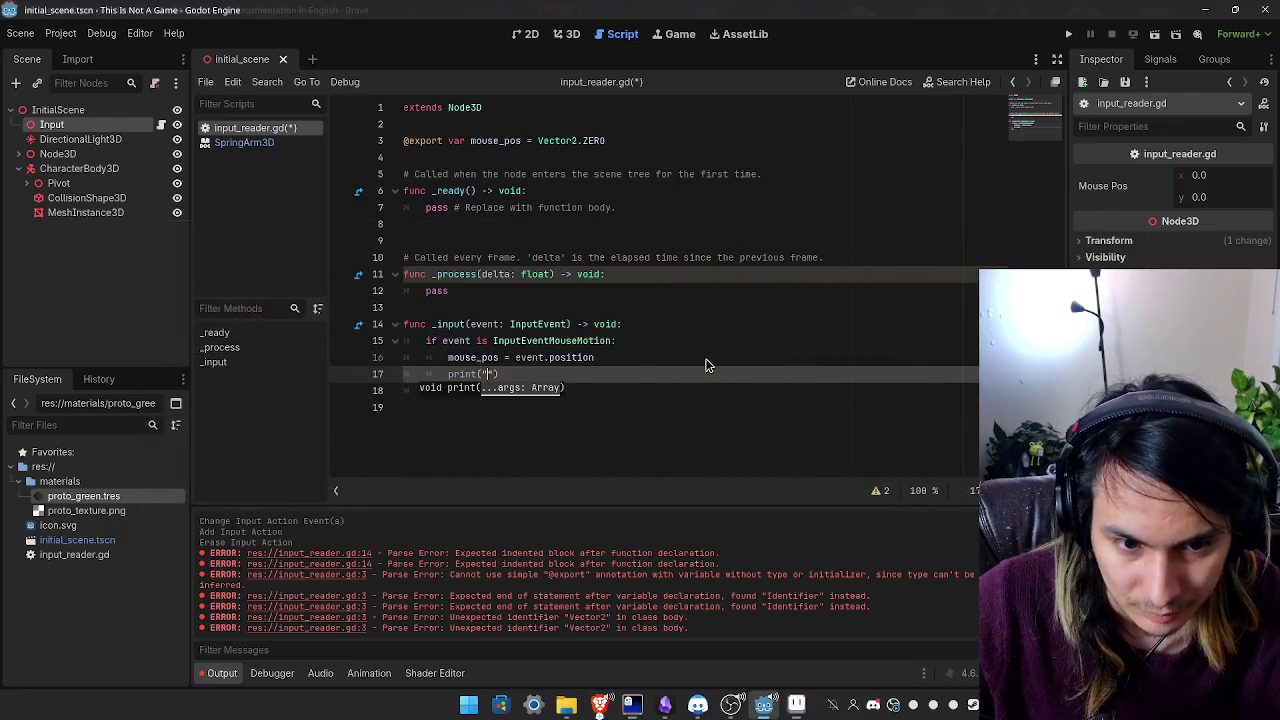
pyautogui.write('mouse')
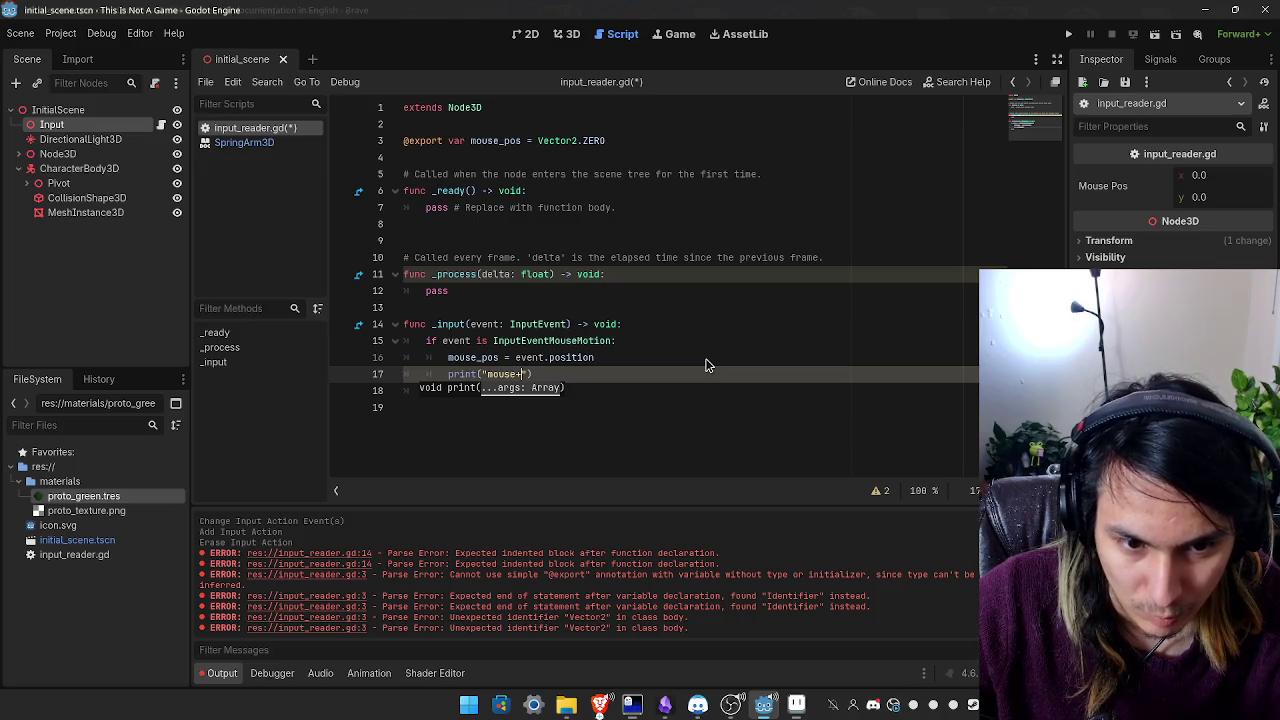
pyautogui.write('_pos')
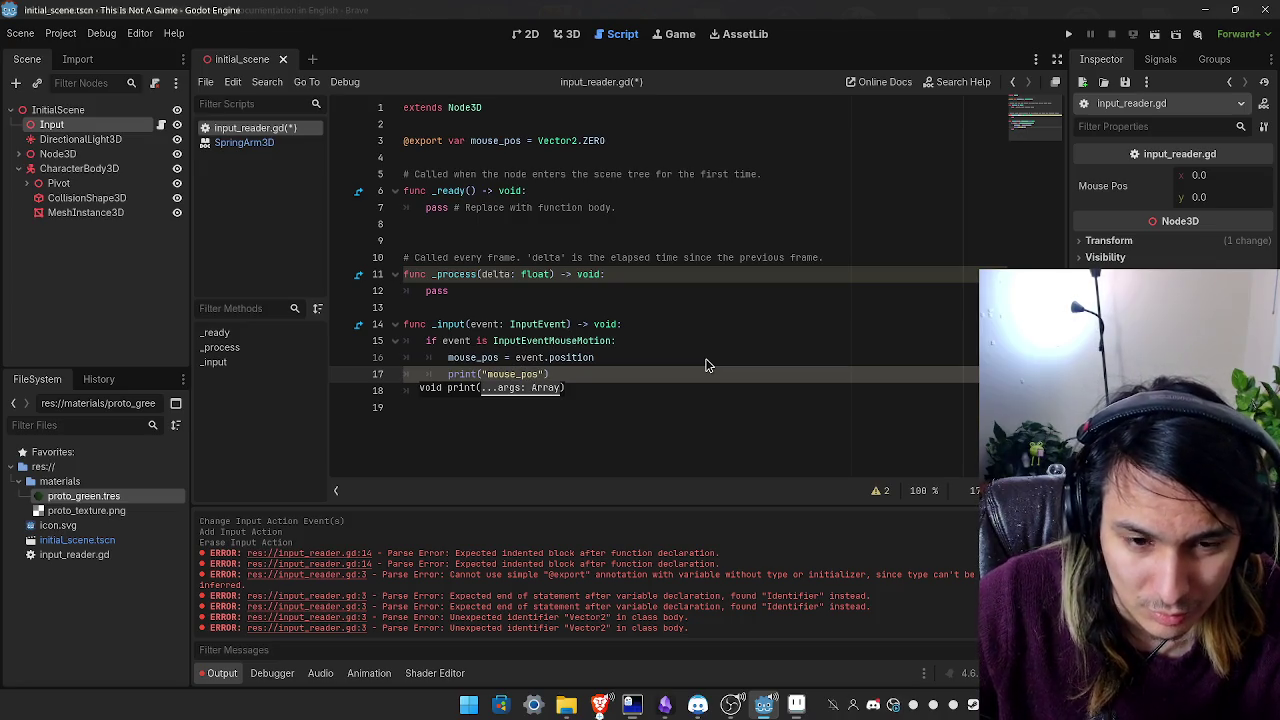
pyautogui.hotkey('alt', 'Tab')
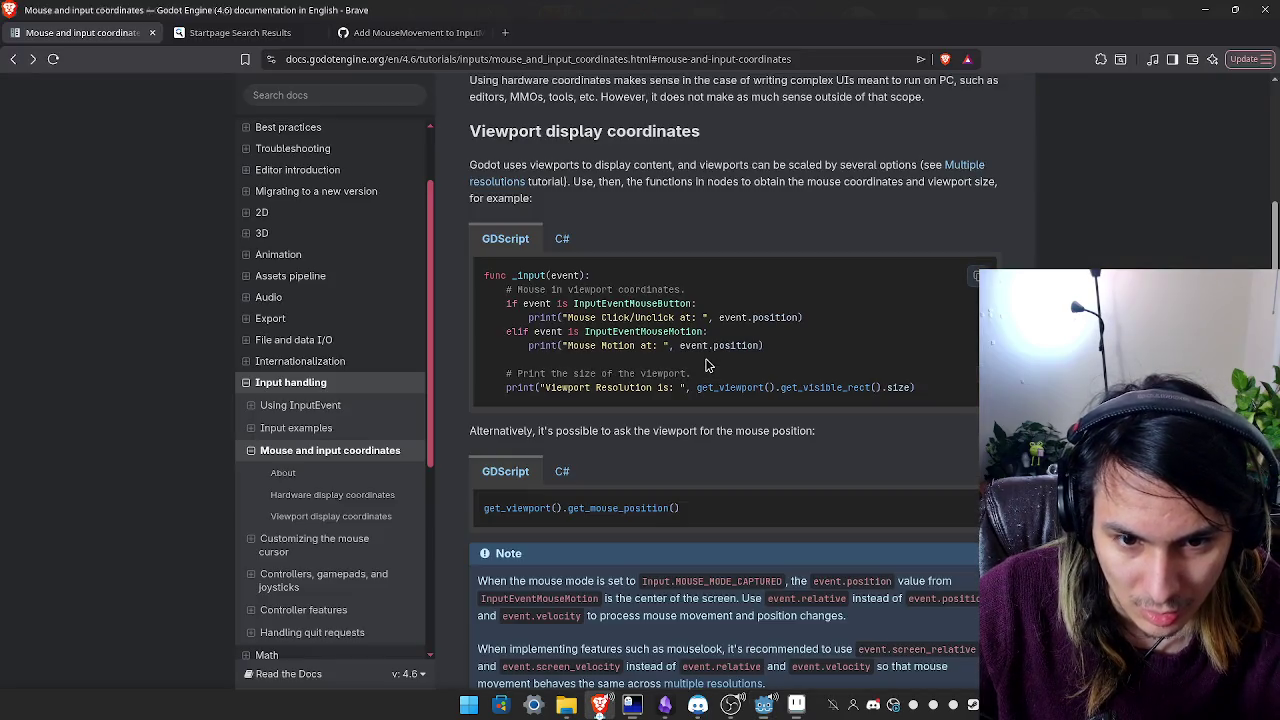
pyautogui.hotkey('alt', 'Tab')
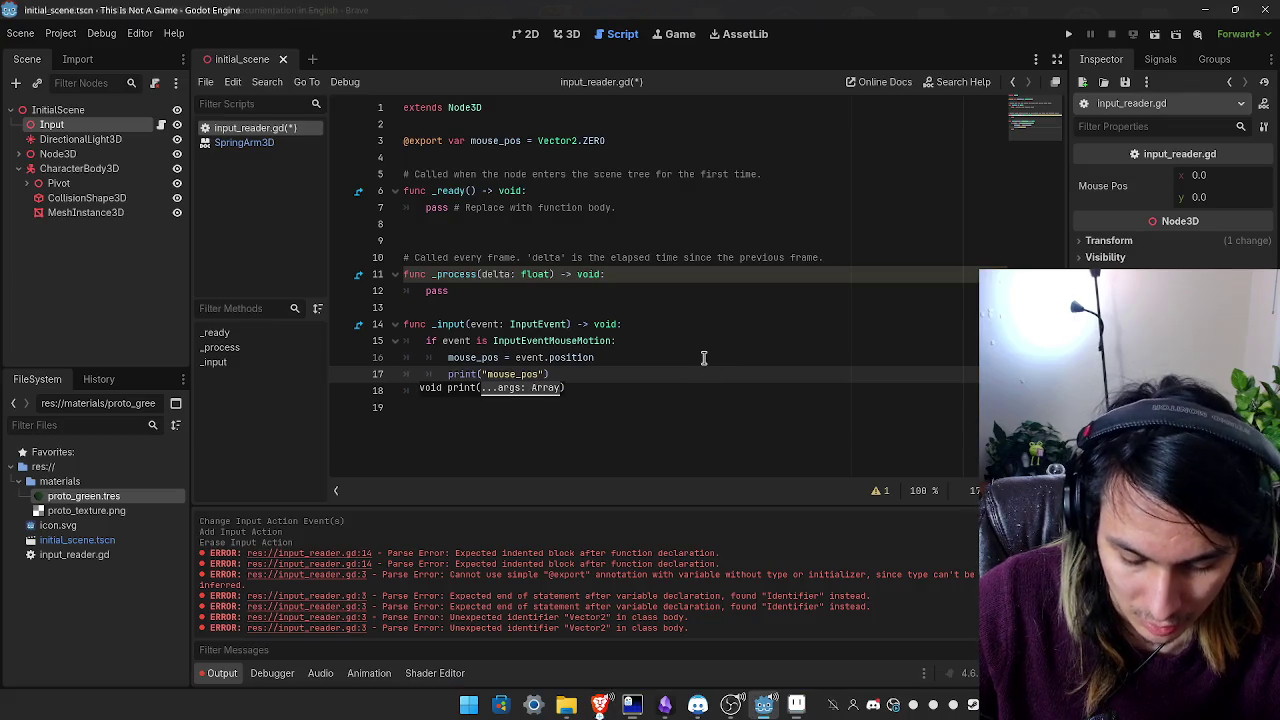
pyautogui.hotkey('alt', 'Tab')
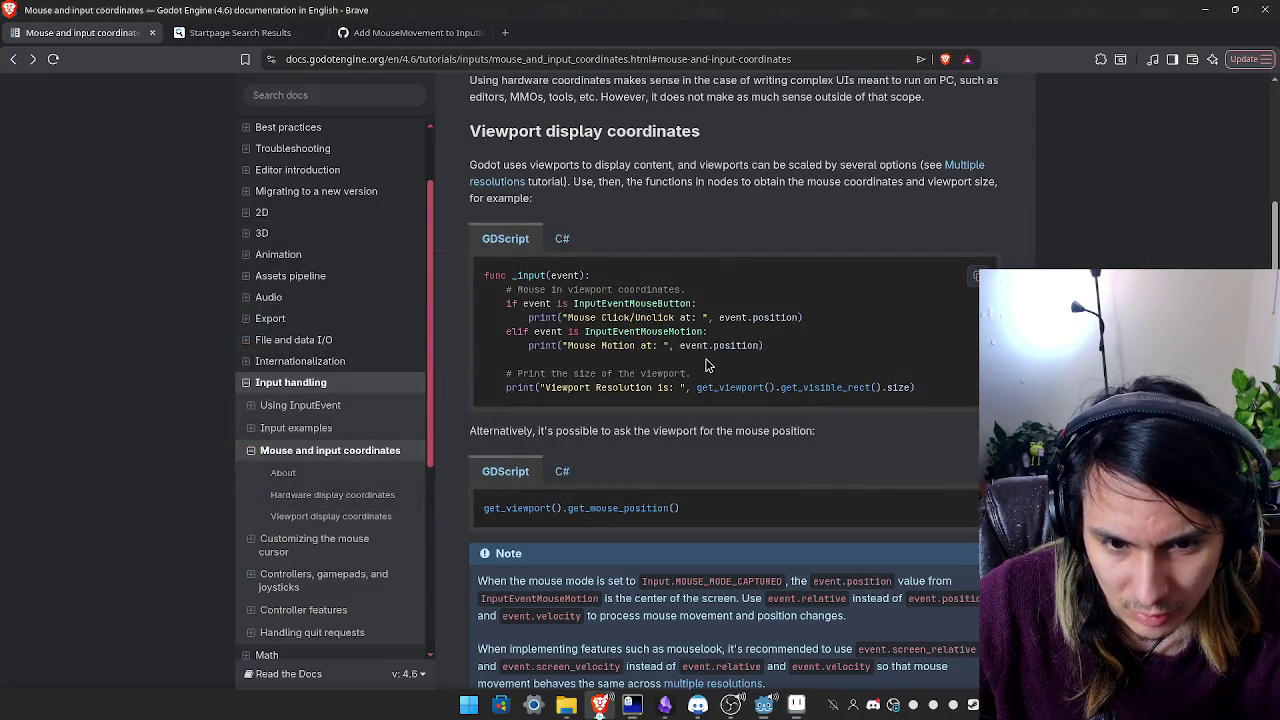
pyautogui.hotkey('alt', 'Tab')
# Complete it as print("mouse_pos: ", mouse_pos, "!") and save input_reader.gd
pyautogui.press('End')
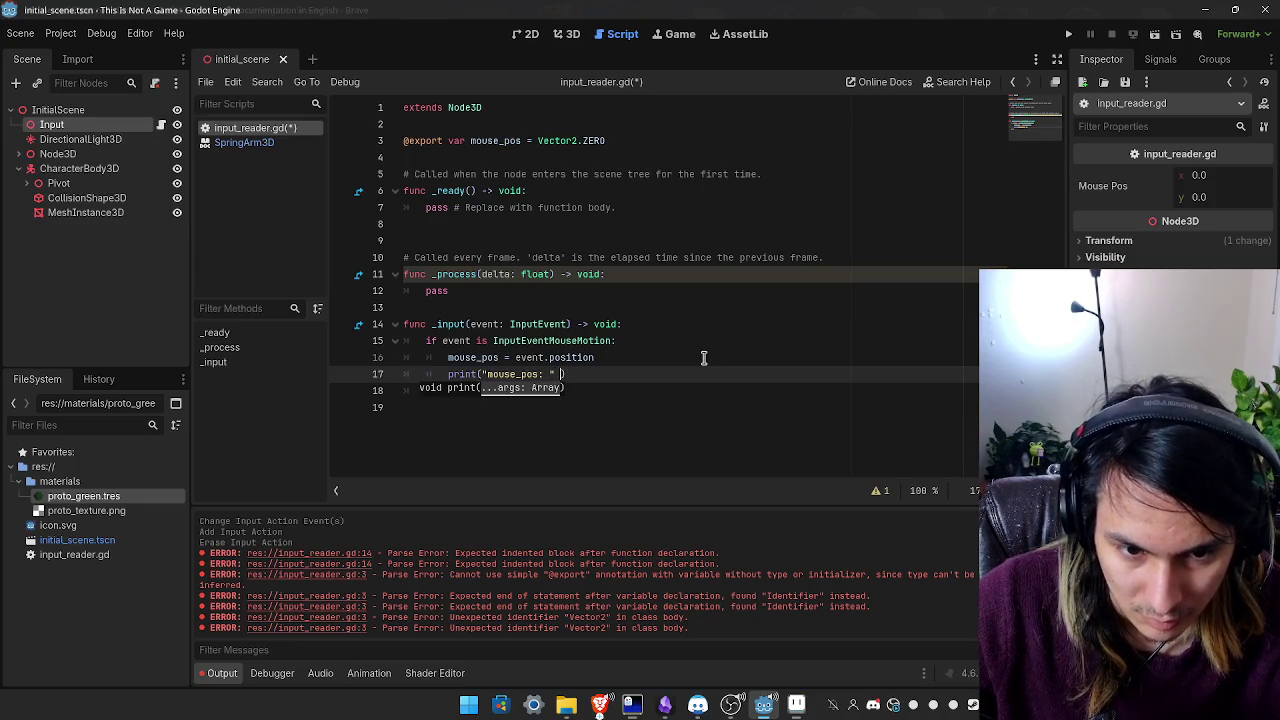
pyautogui.write(', mouse')
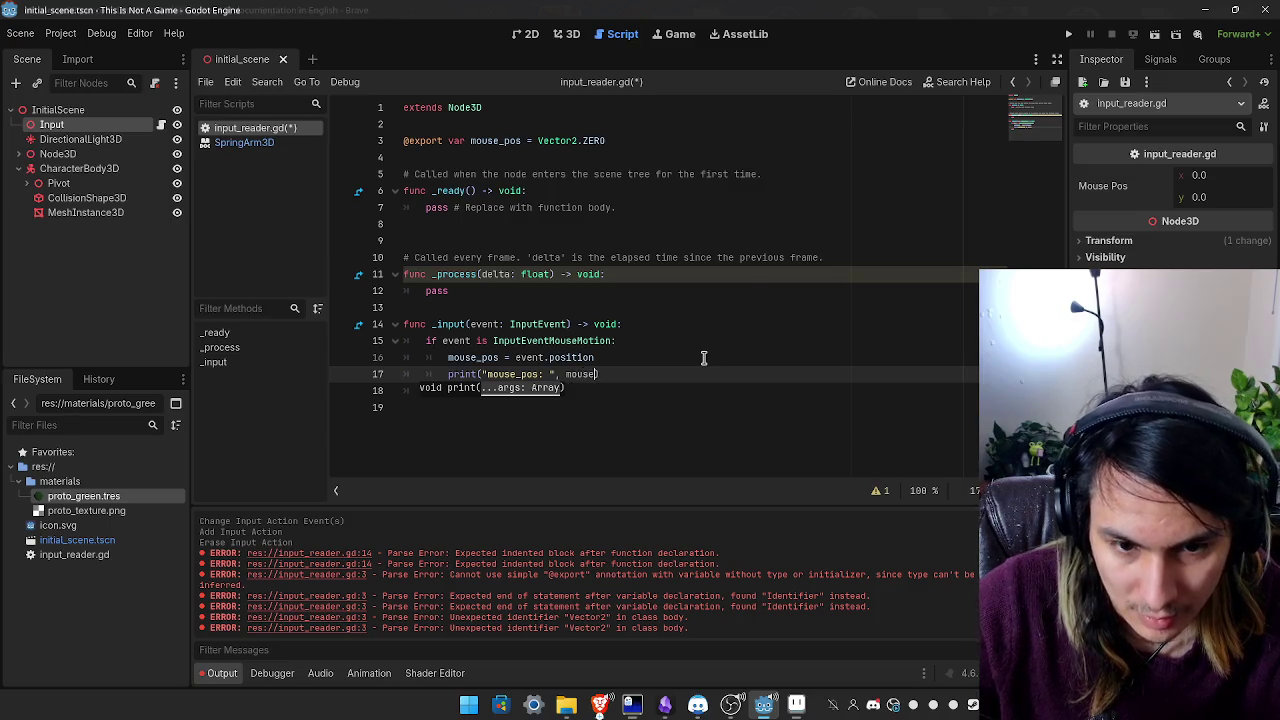
pyautogui.press('Return')
pyautogui.write(')')
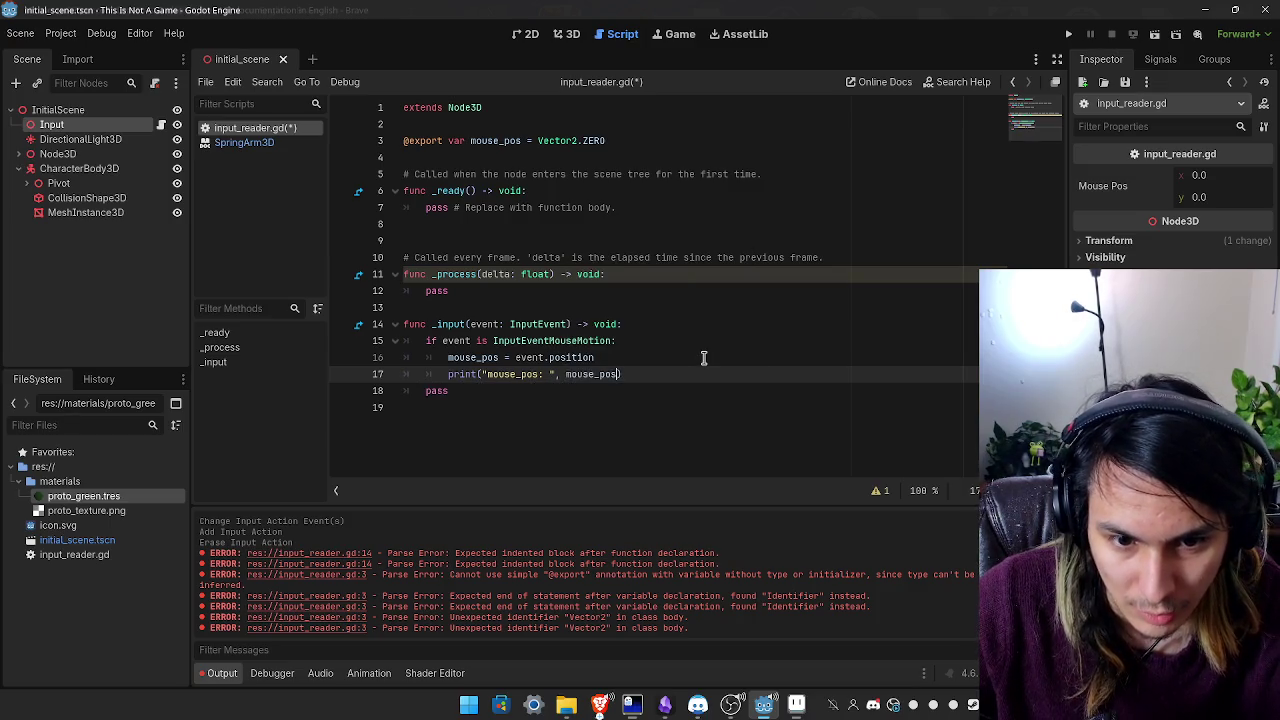
pyautogui.write(',')
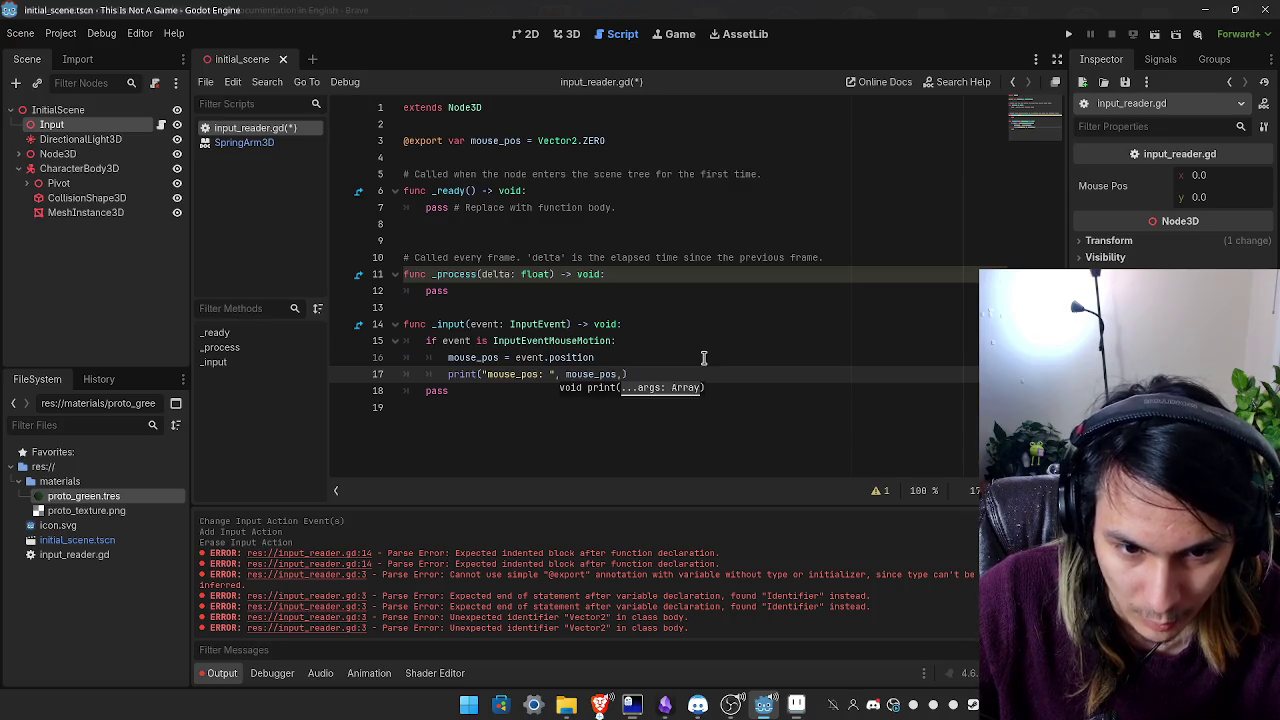
pyautogui.write(' " sdadhkajsdf" ')
pyautogui.write('mo')
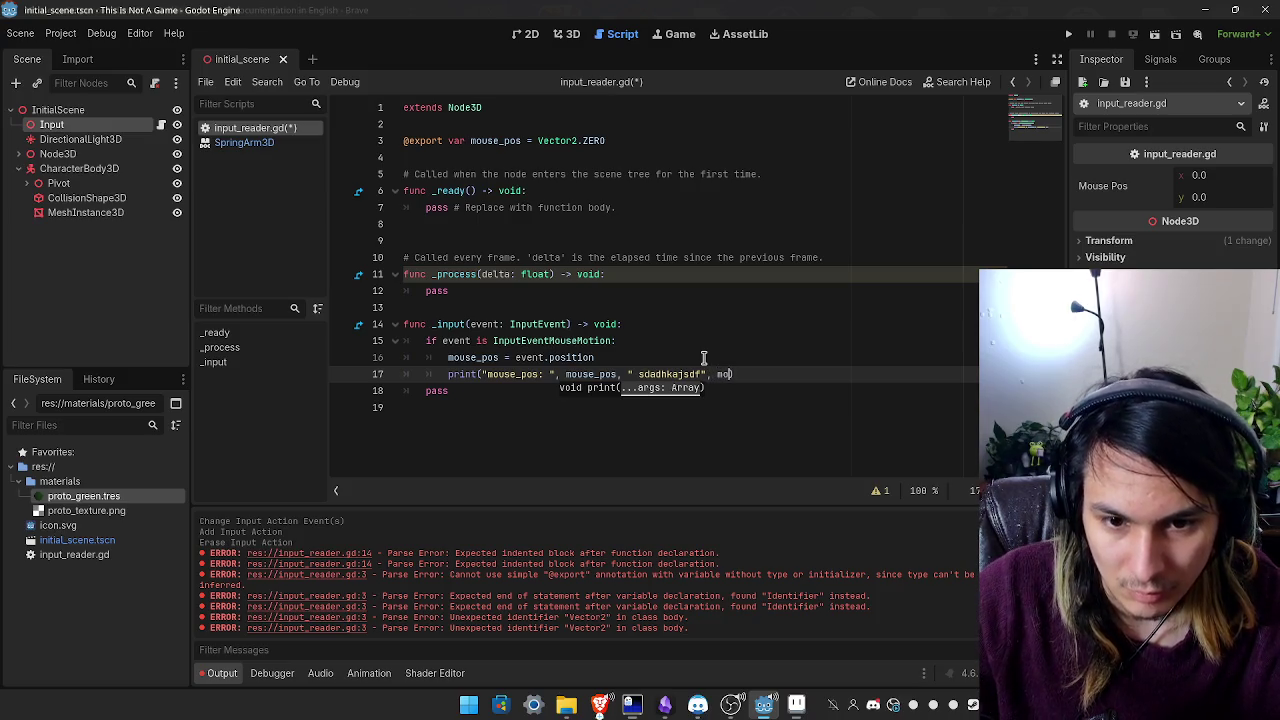
pyautogui.press('BackSpace')
pyautogui.press('BackSpace')
pyautogui.press('BackSpace')
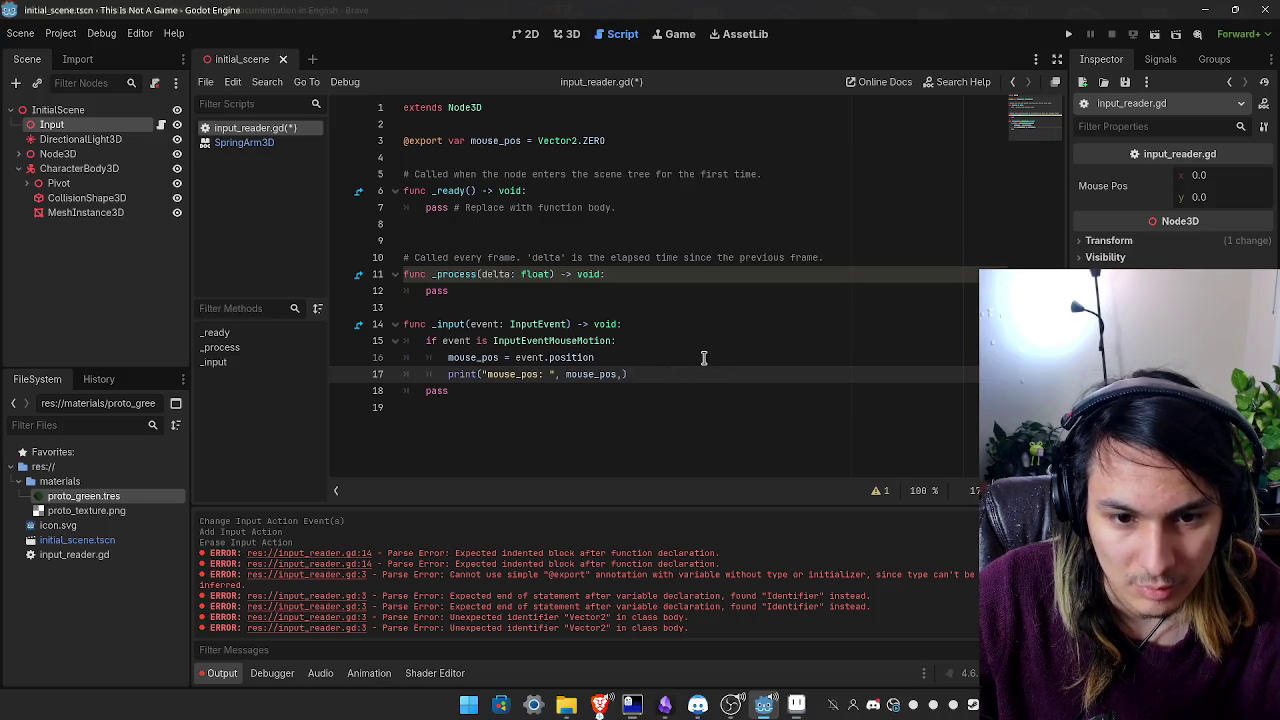
pyautogui.press('BackSpace')
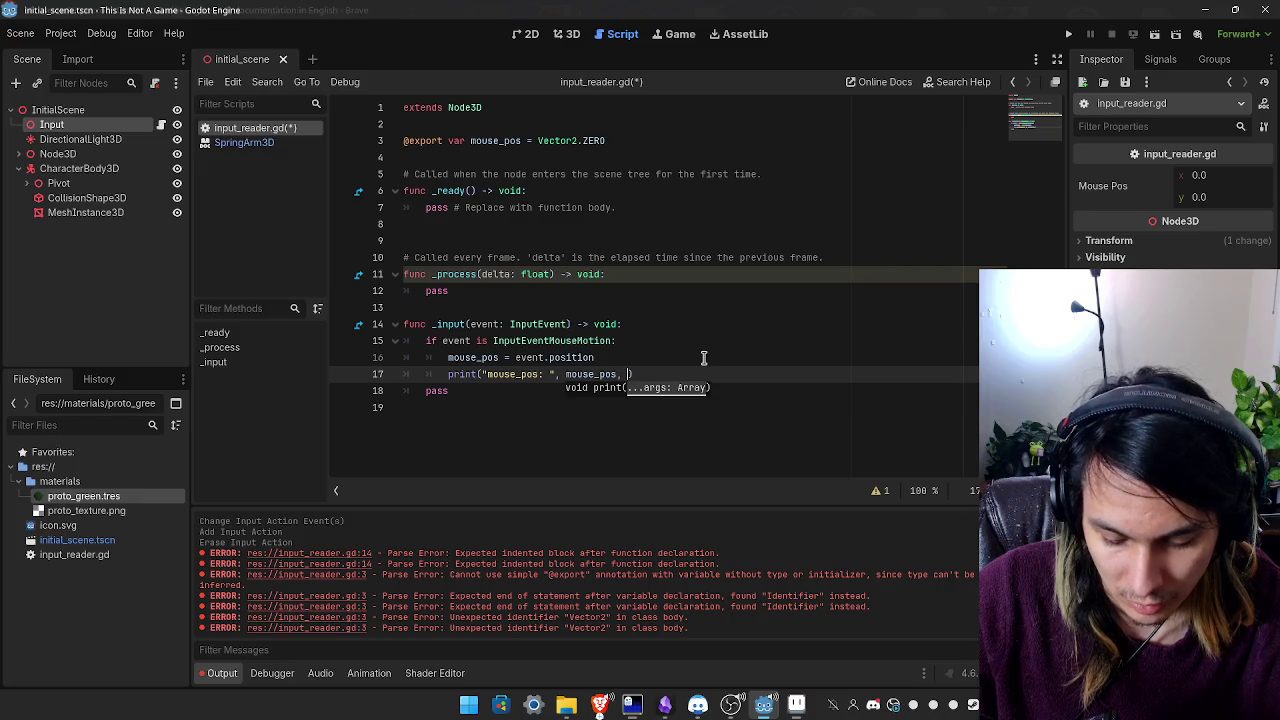
pyautogui.write('"!')
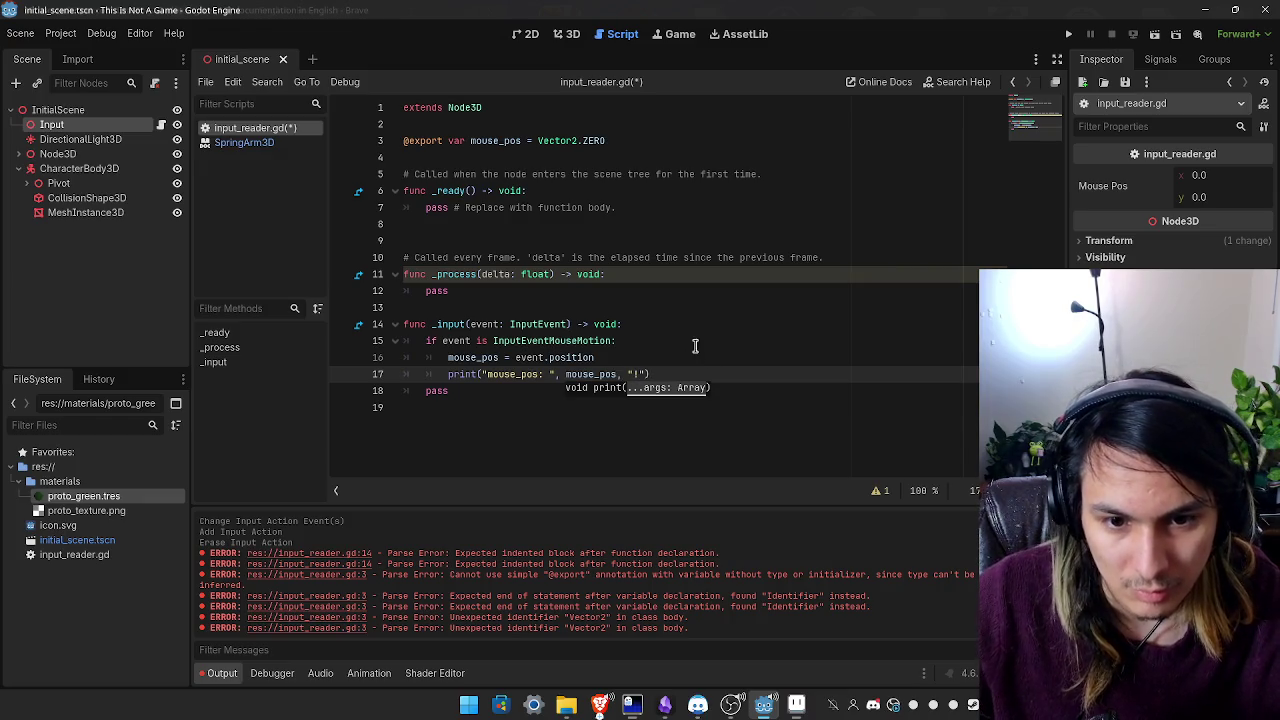
pyautogui.hotkey('ctrl', 's')
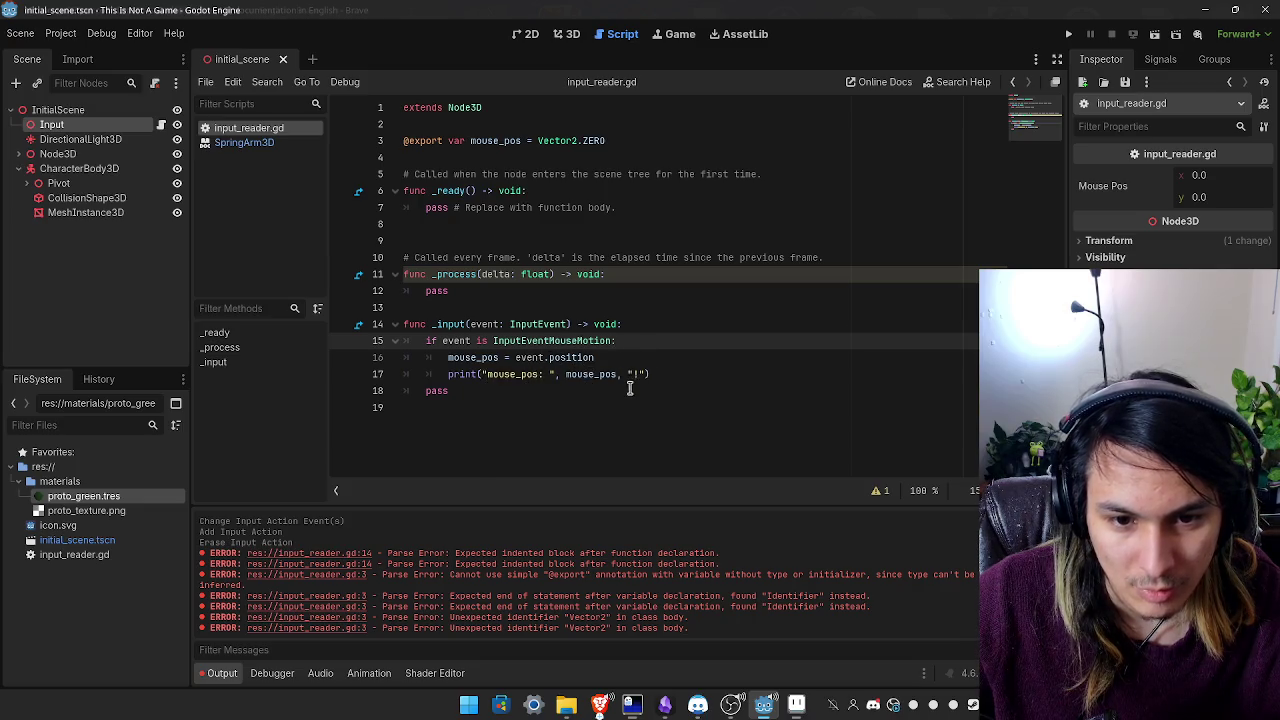
pyautogui.hotkey('ctrl', 's')
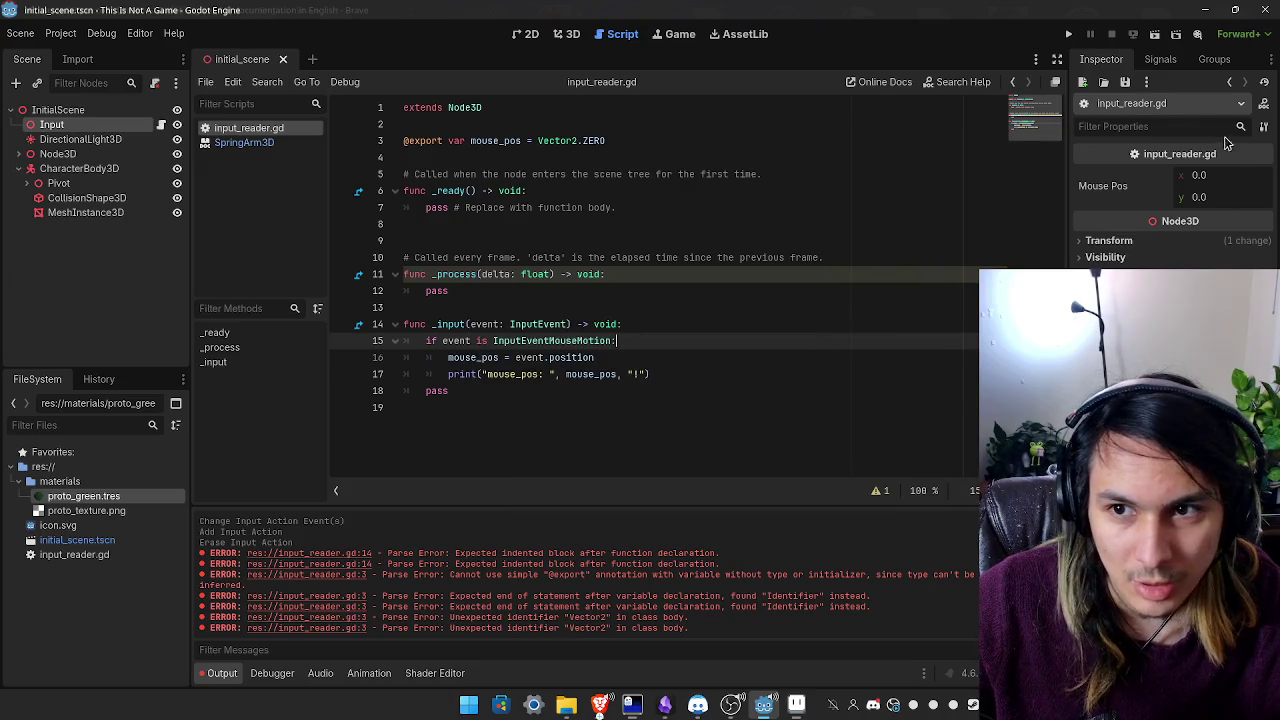
# Run the project to see mouse positions printed in Output, then close the game window
pyautogui.click(1072, 35)
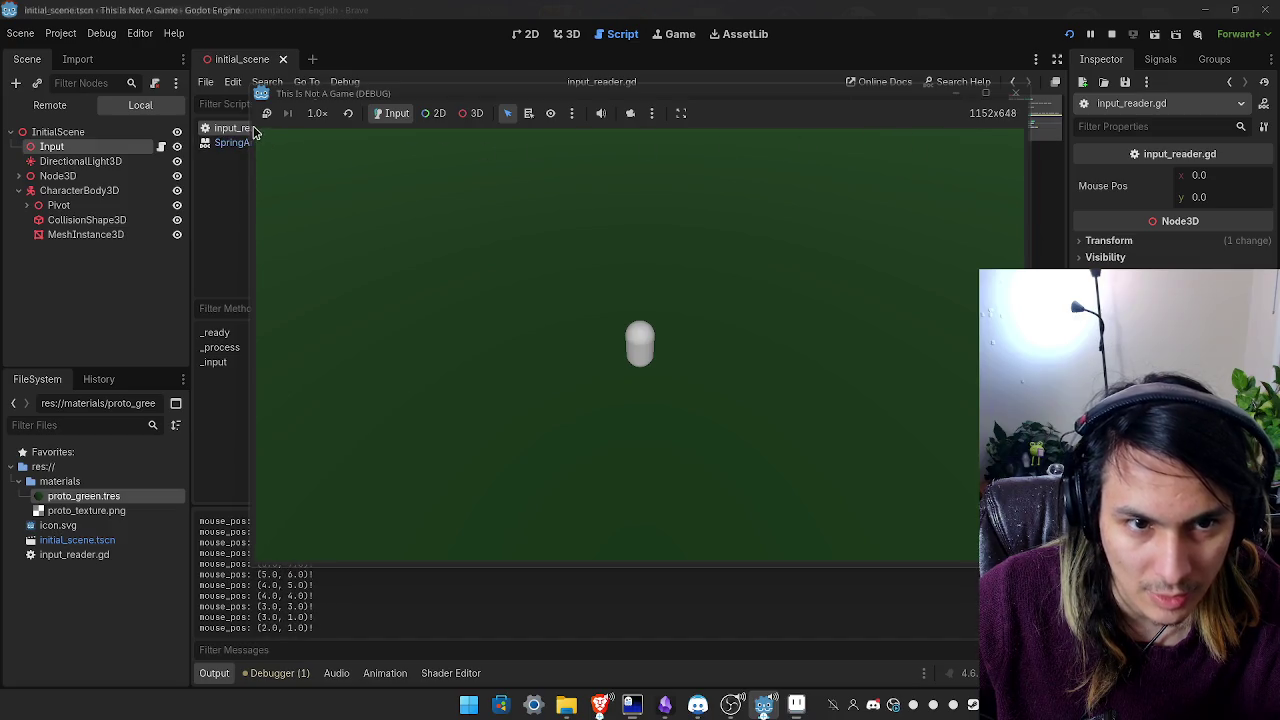
pyautogui.click(957, 93)
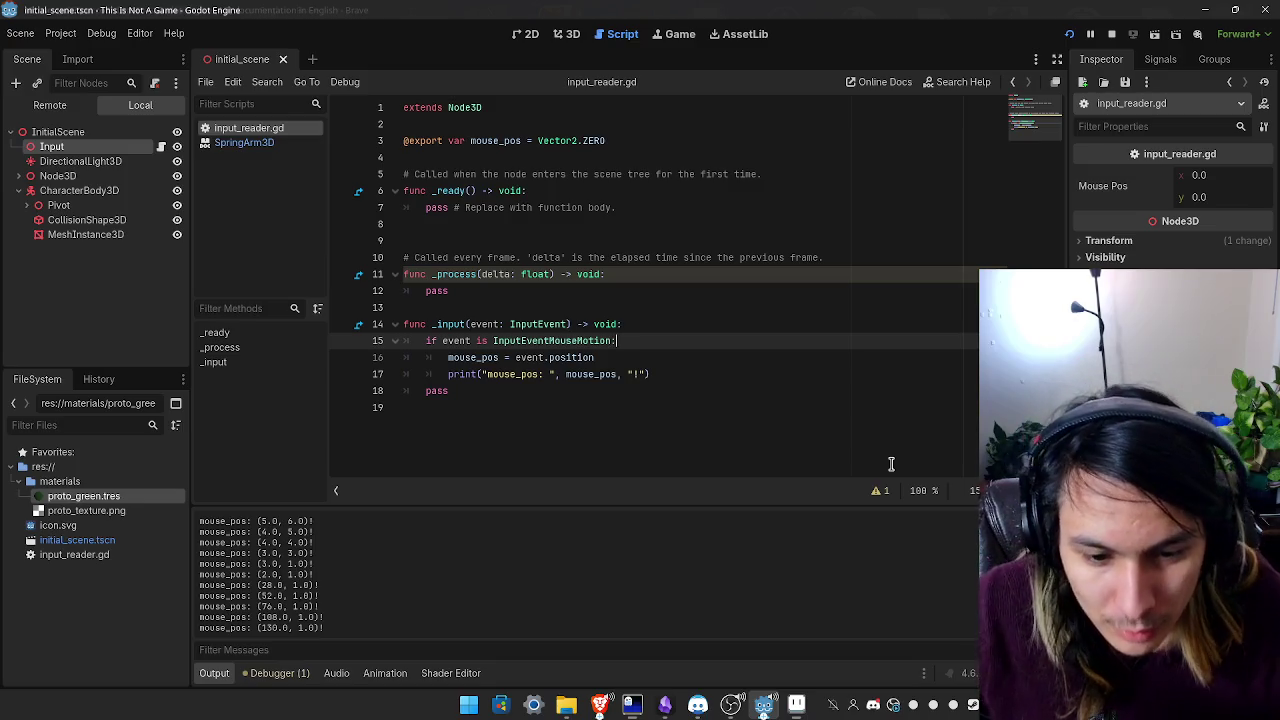
pyautogui.click(600, 705)
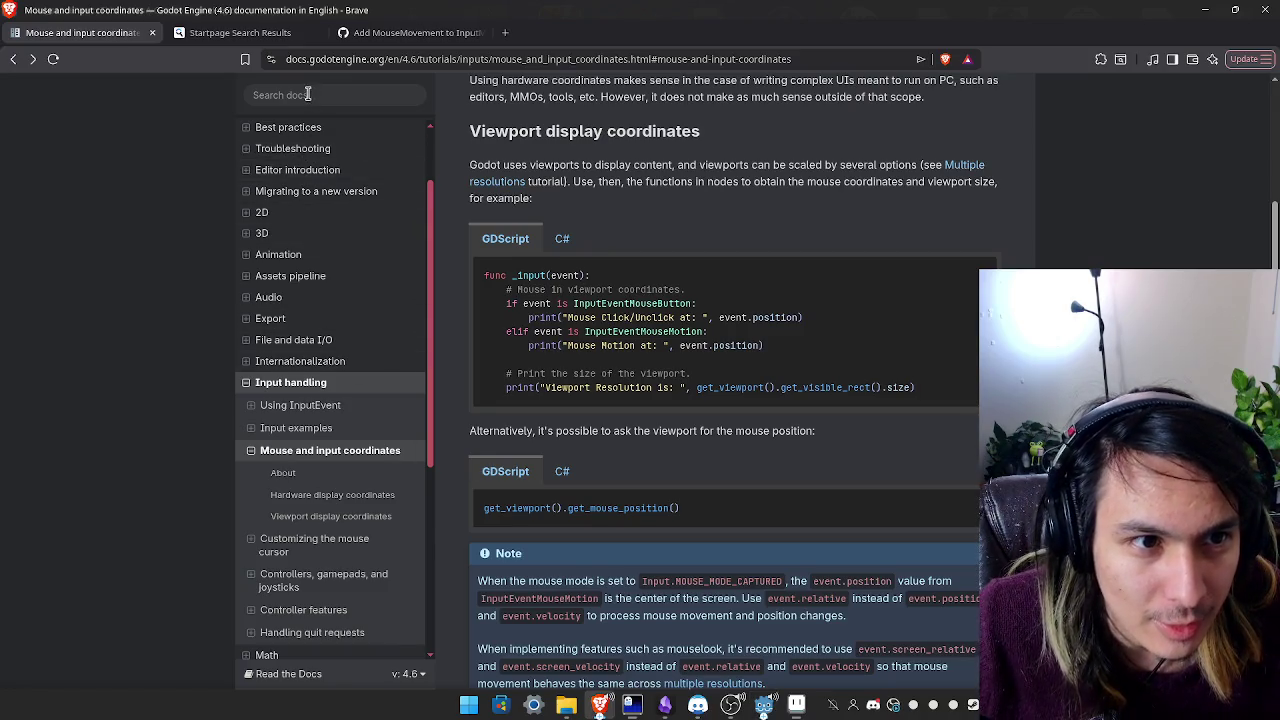
# Search the docs for 'ray cas', open 3D ray casting from screen, and select $Camera3D in its example
pyautogui.click(310, 95)
pyautogui.hotkey('ctrl', 'a')
pyautogui.press('BackSpace')
pyautogui.write('ray cas')
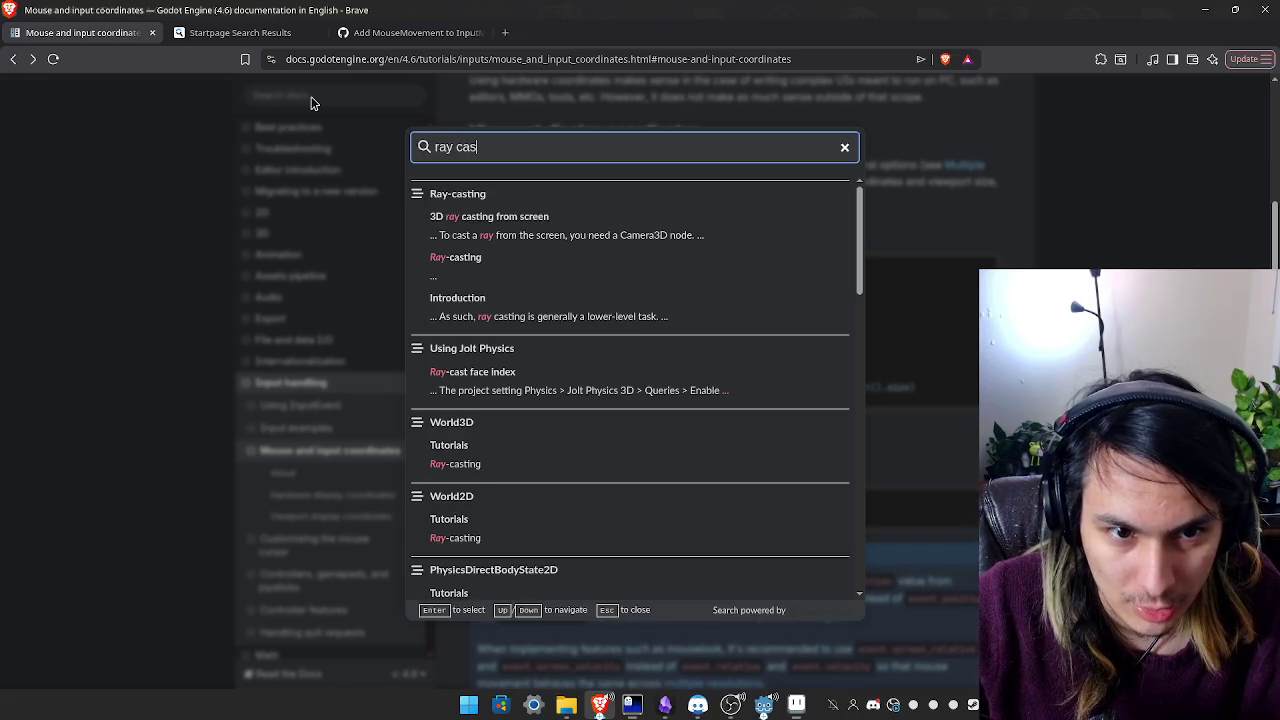
pyautogui.click(510, 229)
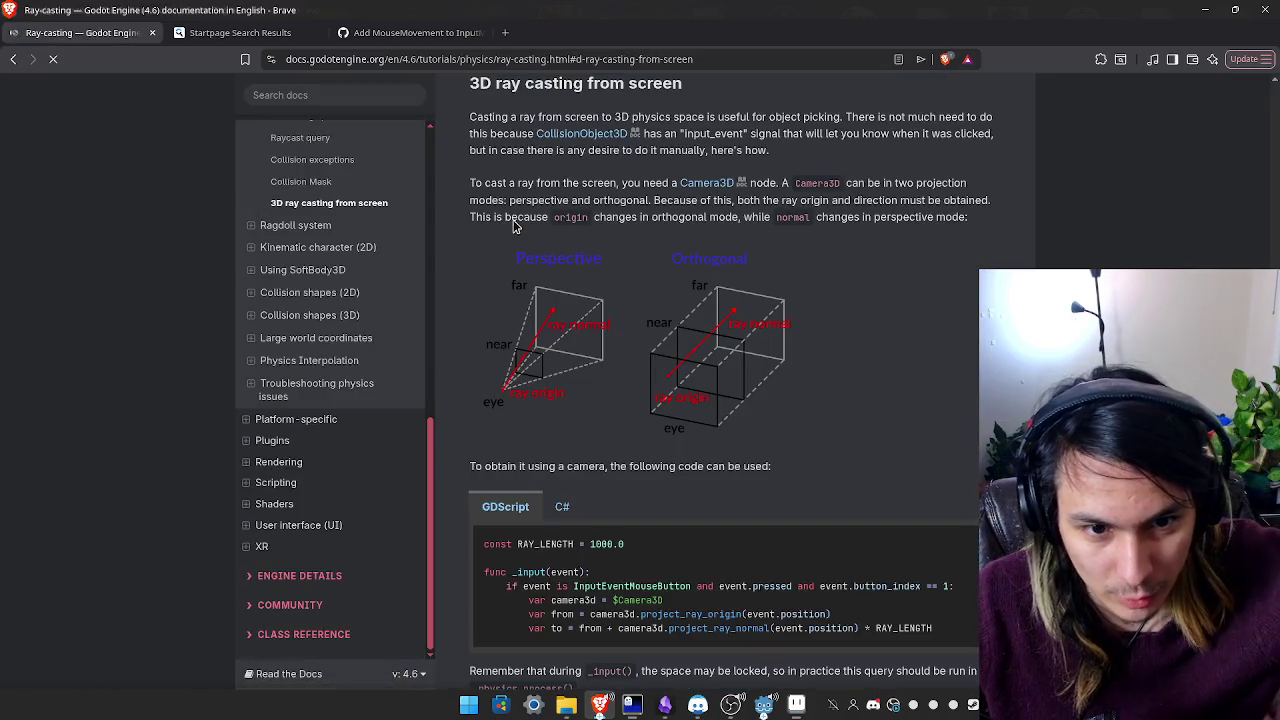
pyautogui.scroll(-1, 516, 226)
pyautogui.scroll(2, 518, 226)
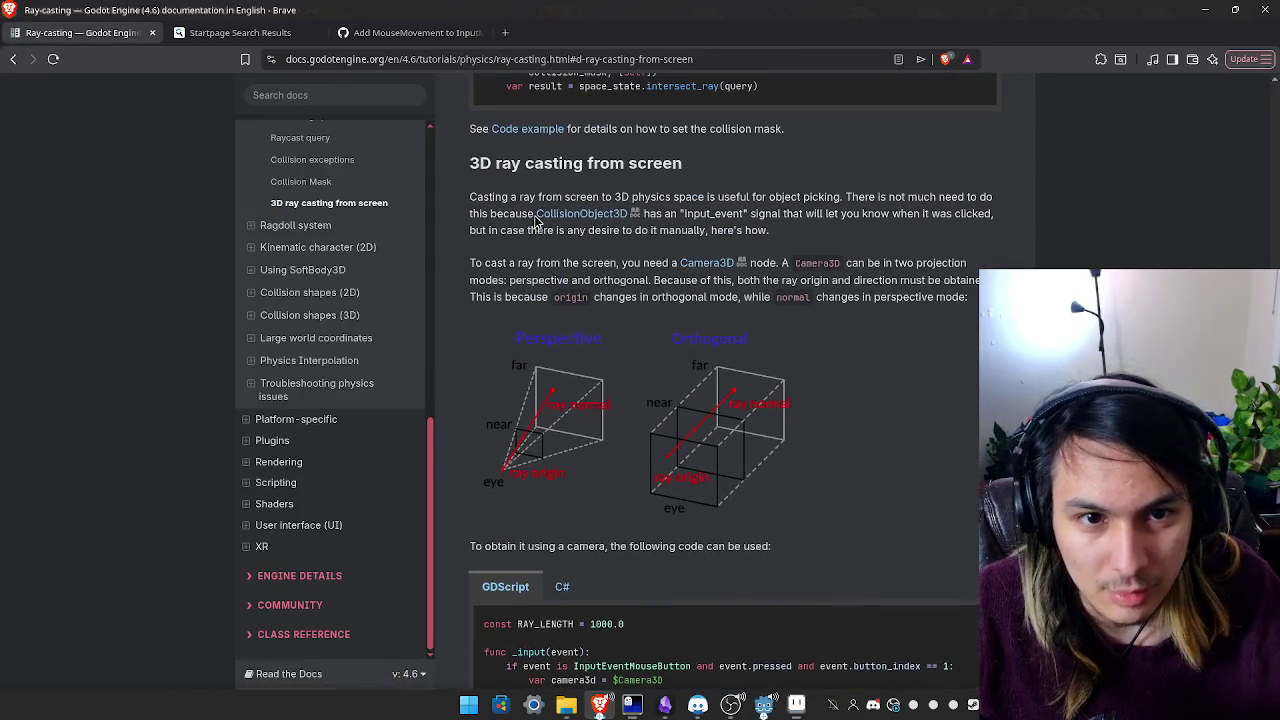
pyautogui.scroll(-1, 600, 228)
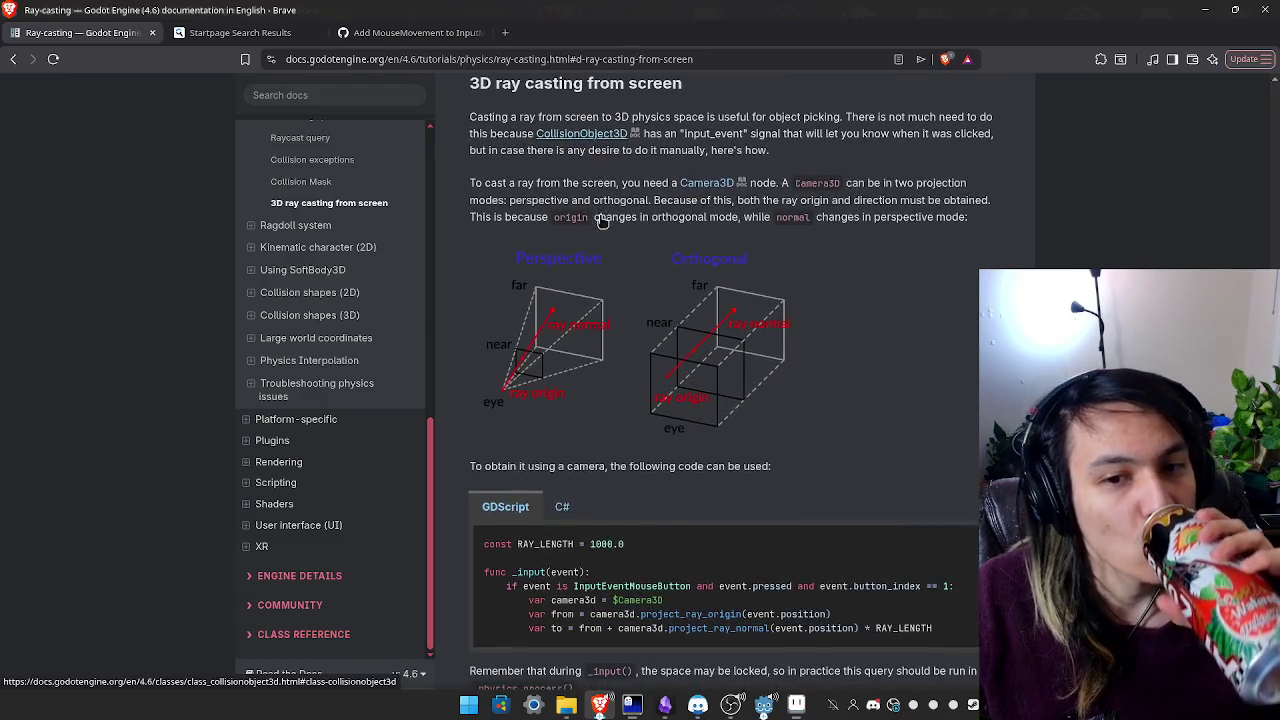
pyautogui.scroll(-2, 598, 236)
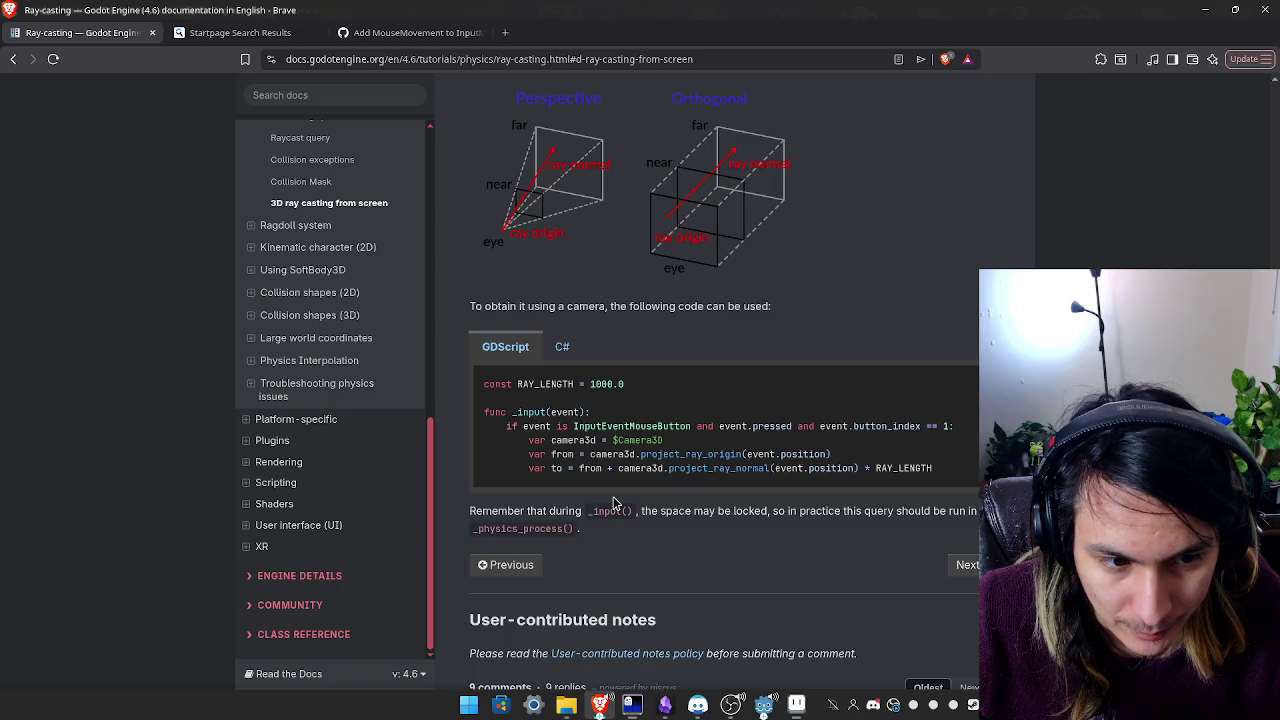
pyautogui.moveTo(664, 440); pyautogui.dragTo(612, 440)
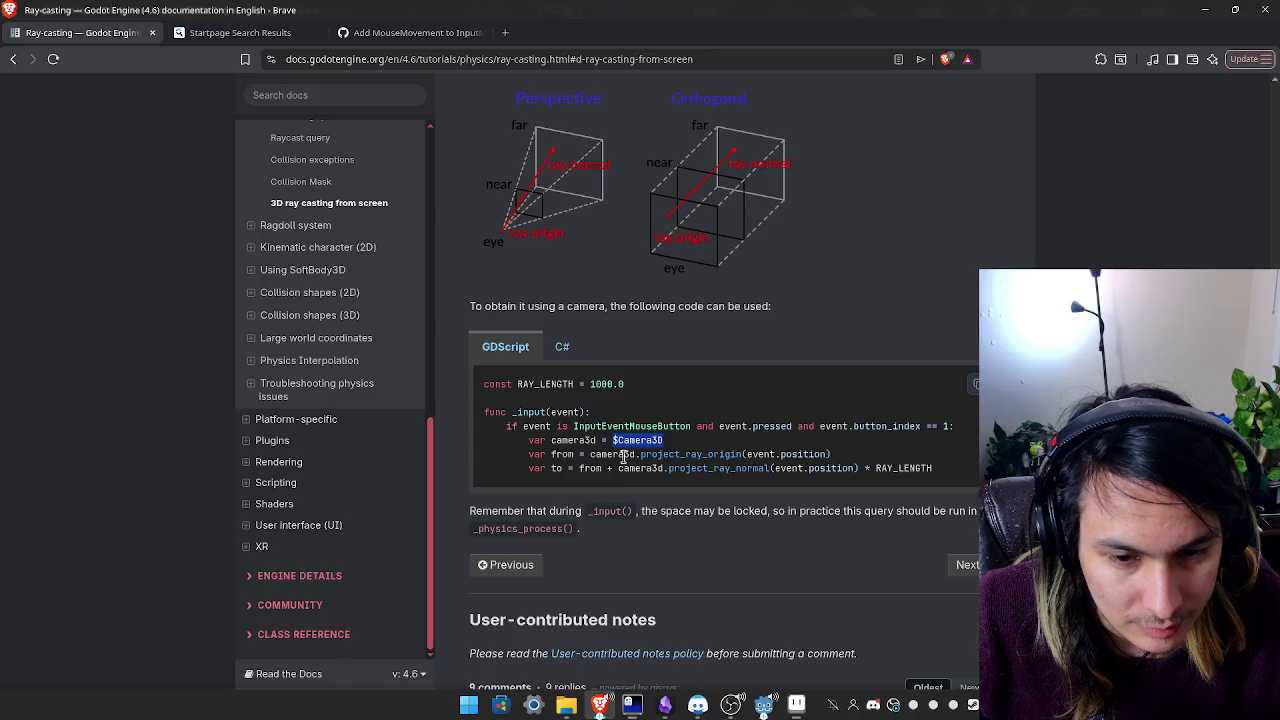
pyautogui.scroll(5, 267, 95)
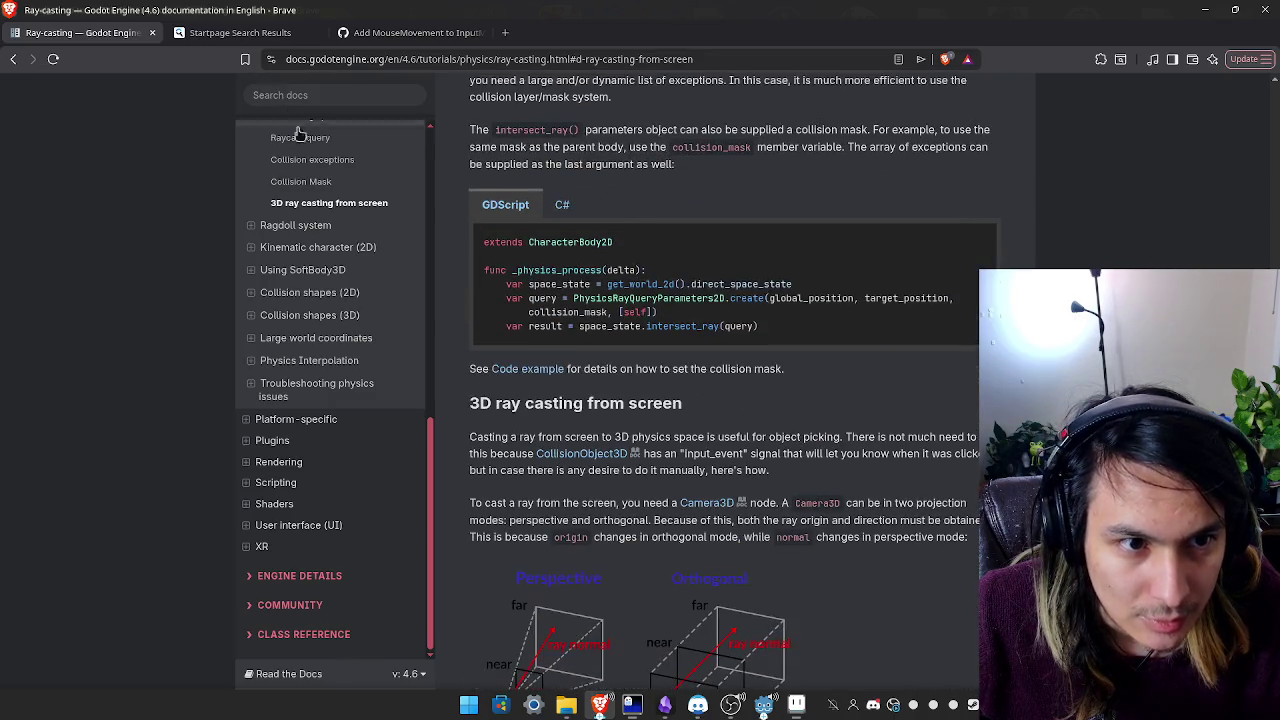
pyautogui.scroll(5, 305, 130)
pyautogui.scroll(1, 305, 150)
# Search the docs for 'gd script' and open the GDScript result in a new tab
pyautogui.click(301, 97)
pyautogui.write('gd sc')
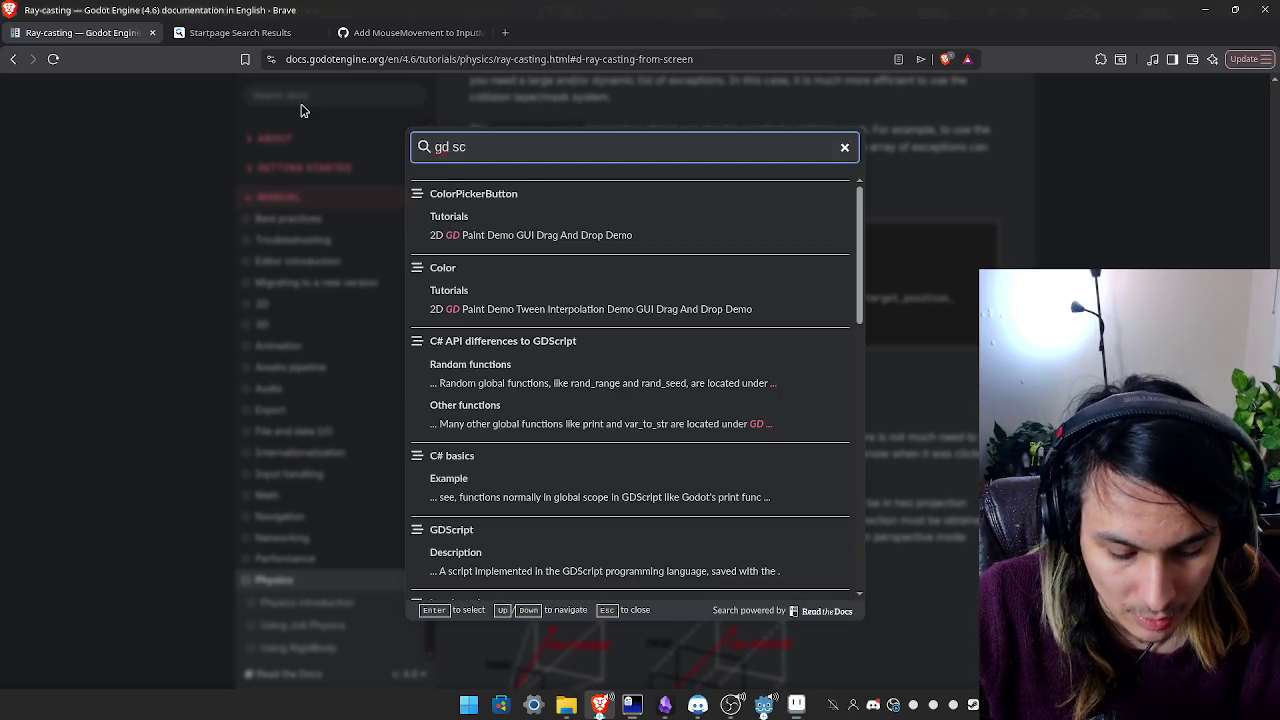
pyautogui.write('rip')
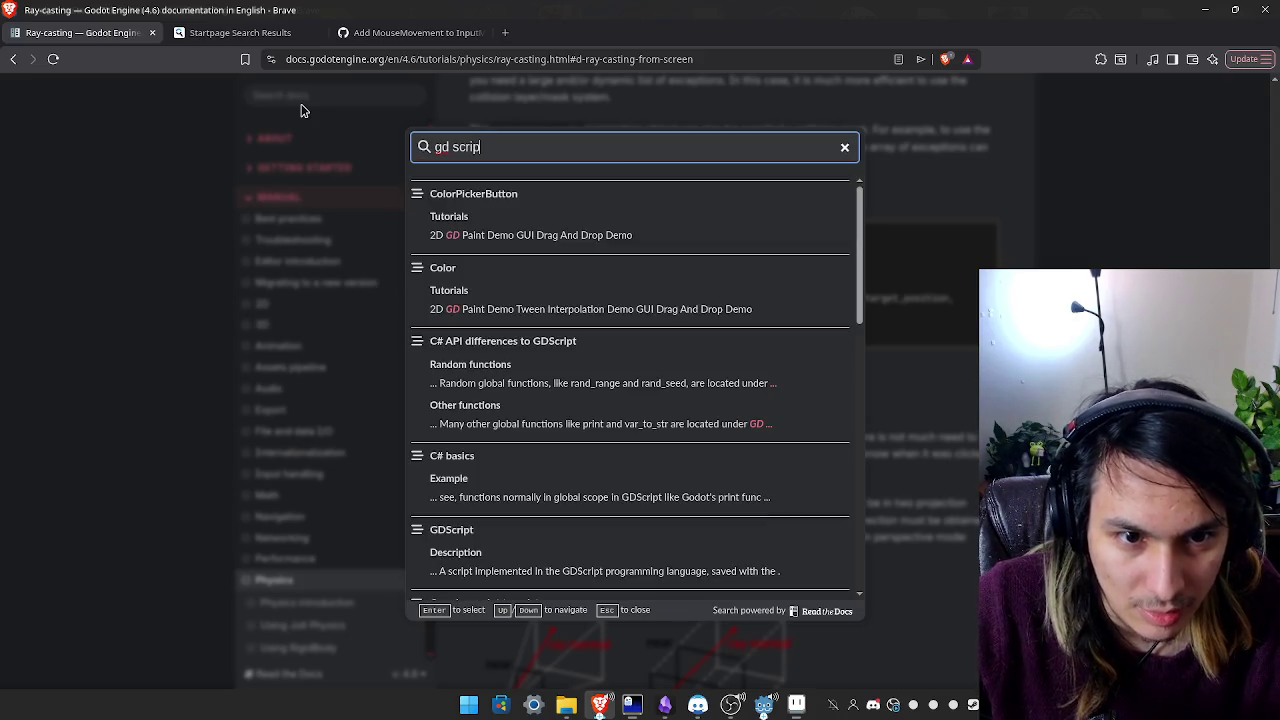
pyautogui.write('t')
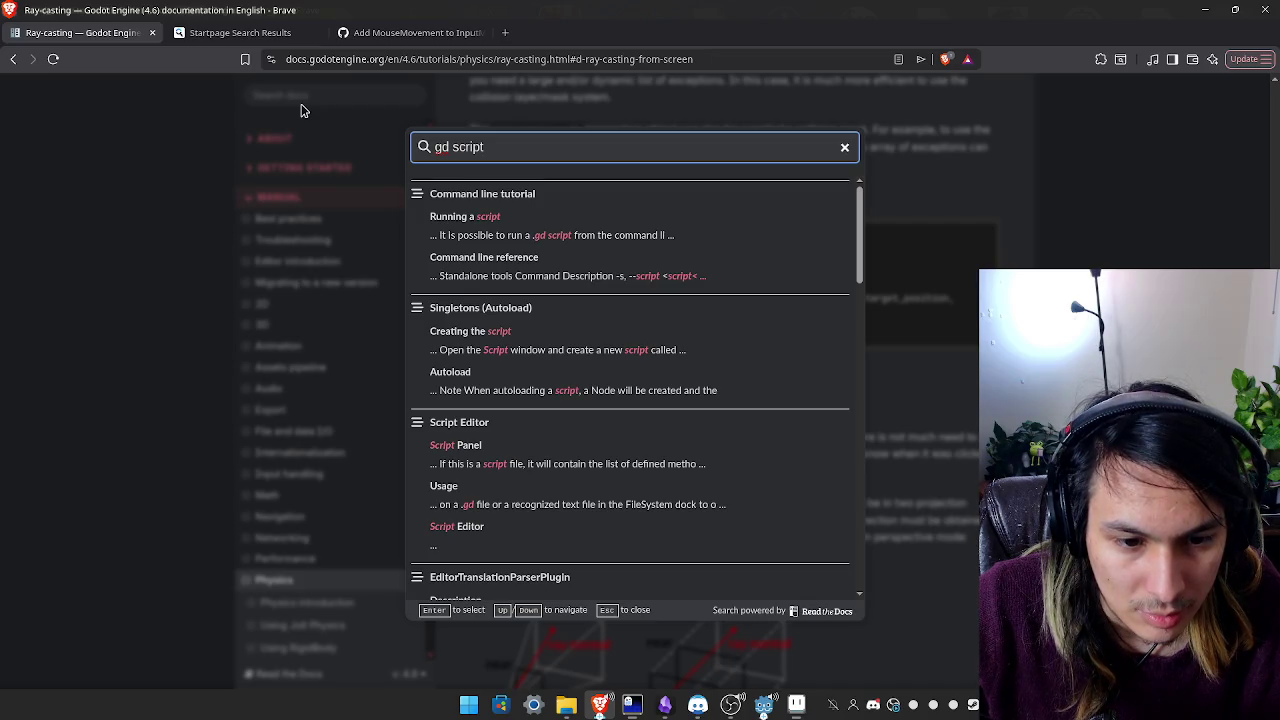
pyautogui.scroll(-3, 540, 290)
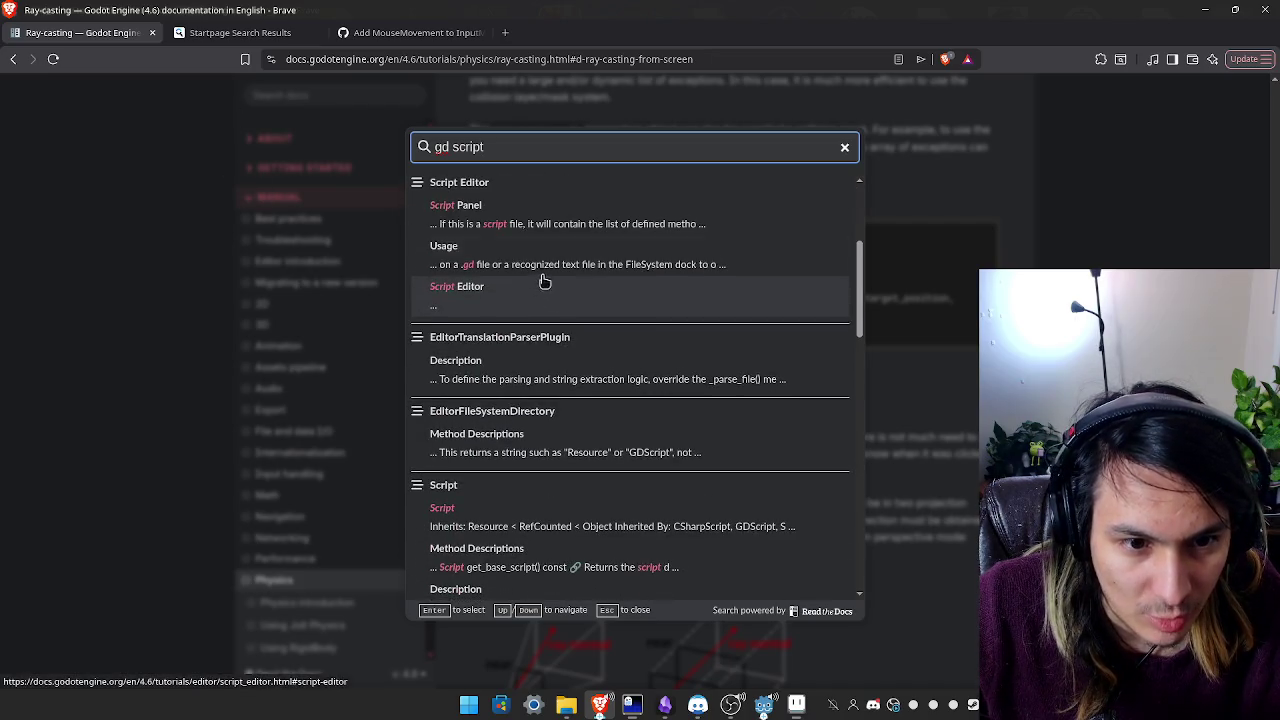
pyautogui.scroll(-3, 547, 275)
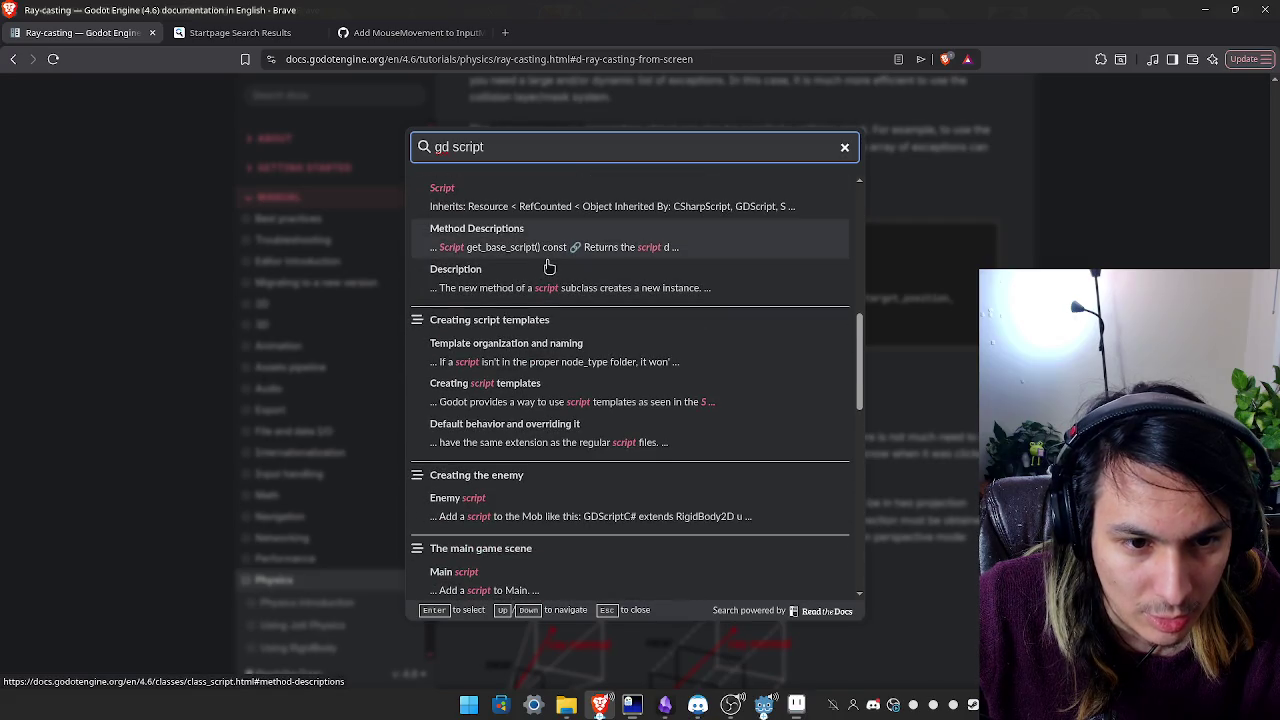
pyautogui.scroll(-5, 548, 266)
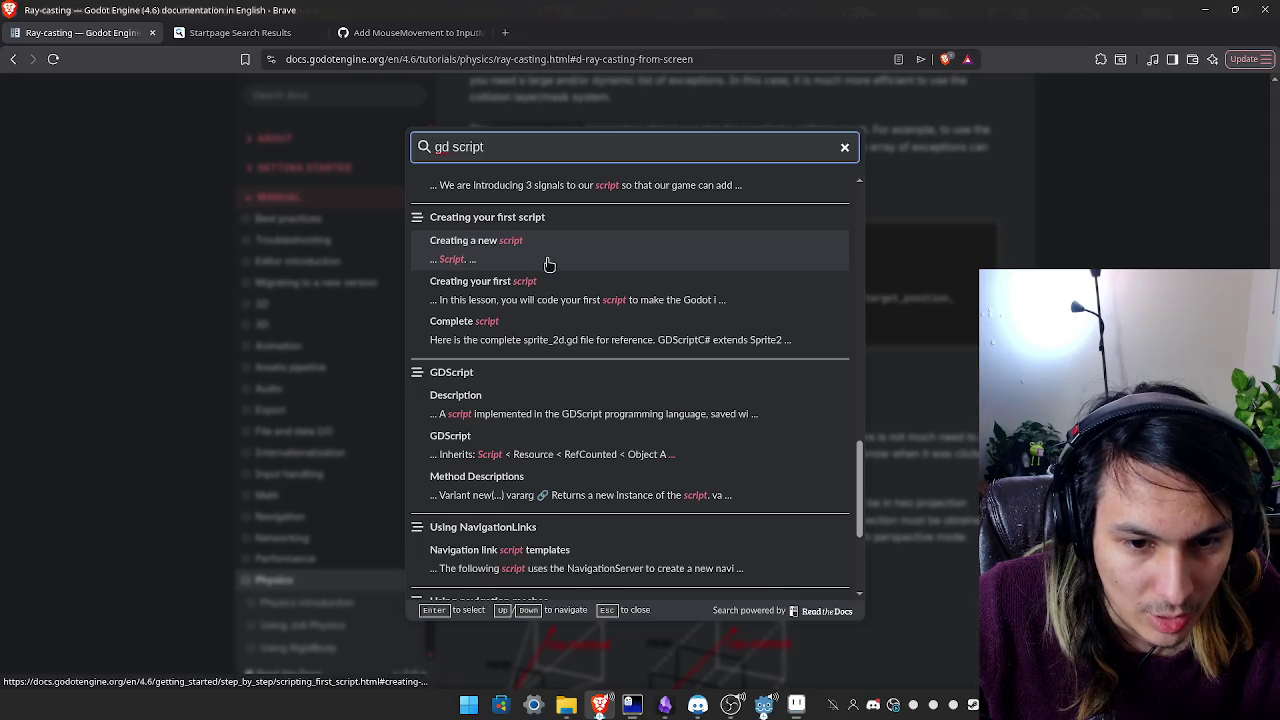
pyautogui.rightClick(452, 372)
pyautogui.click(505, 381)
pyautogui.click(240, 33)
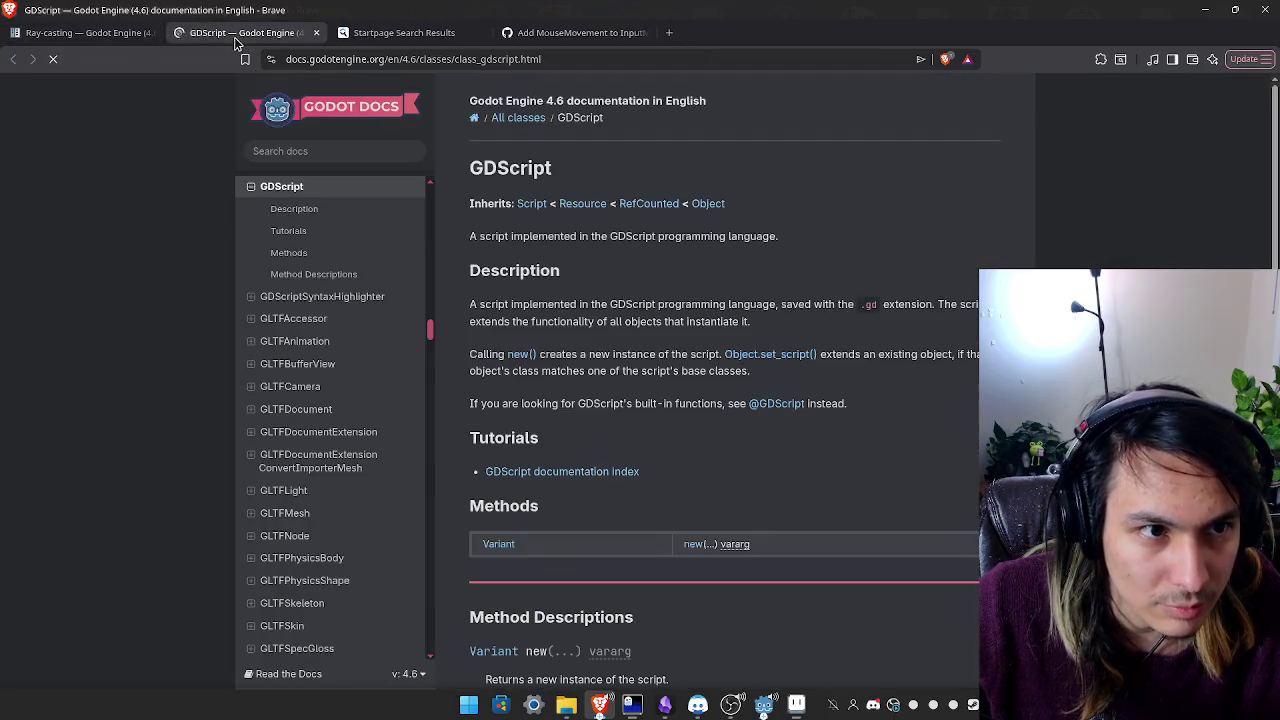
# Follow the GDScript documentation index link through to the GDScript reference page
pyautogui.scroll(-3, 618, 265)
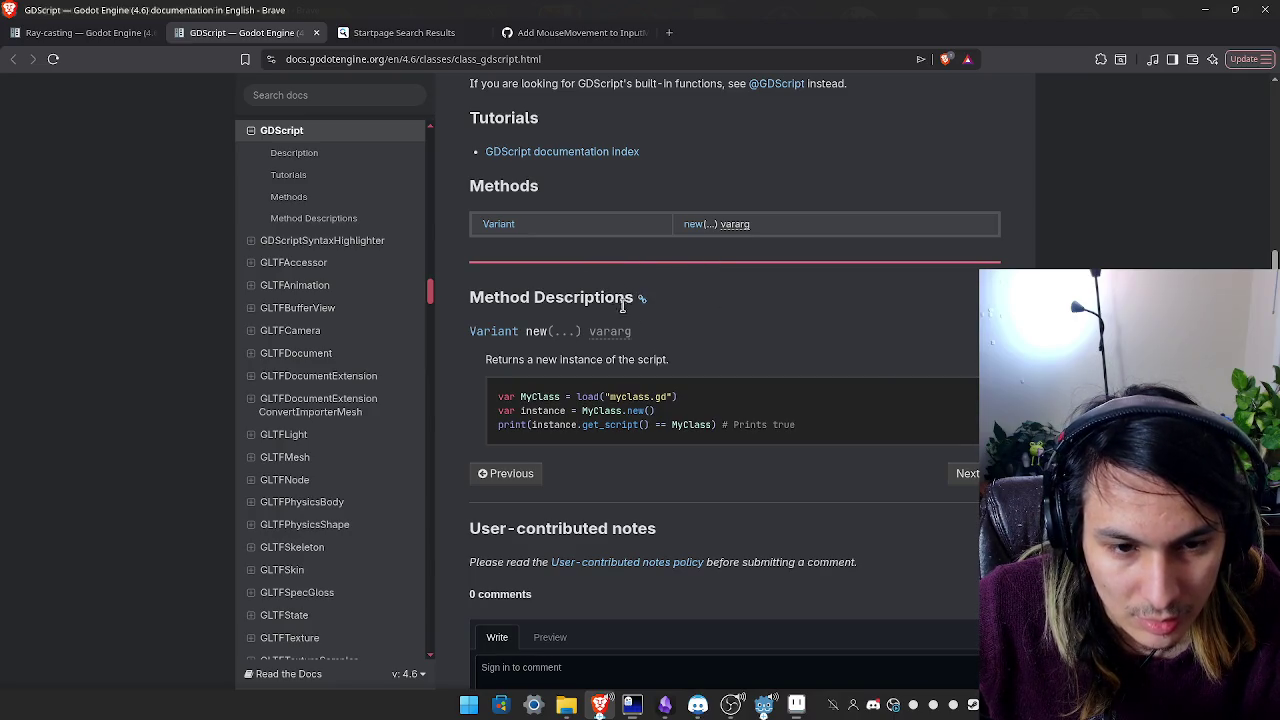
pyautogui.scroll(-2, 625, 483)
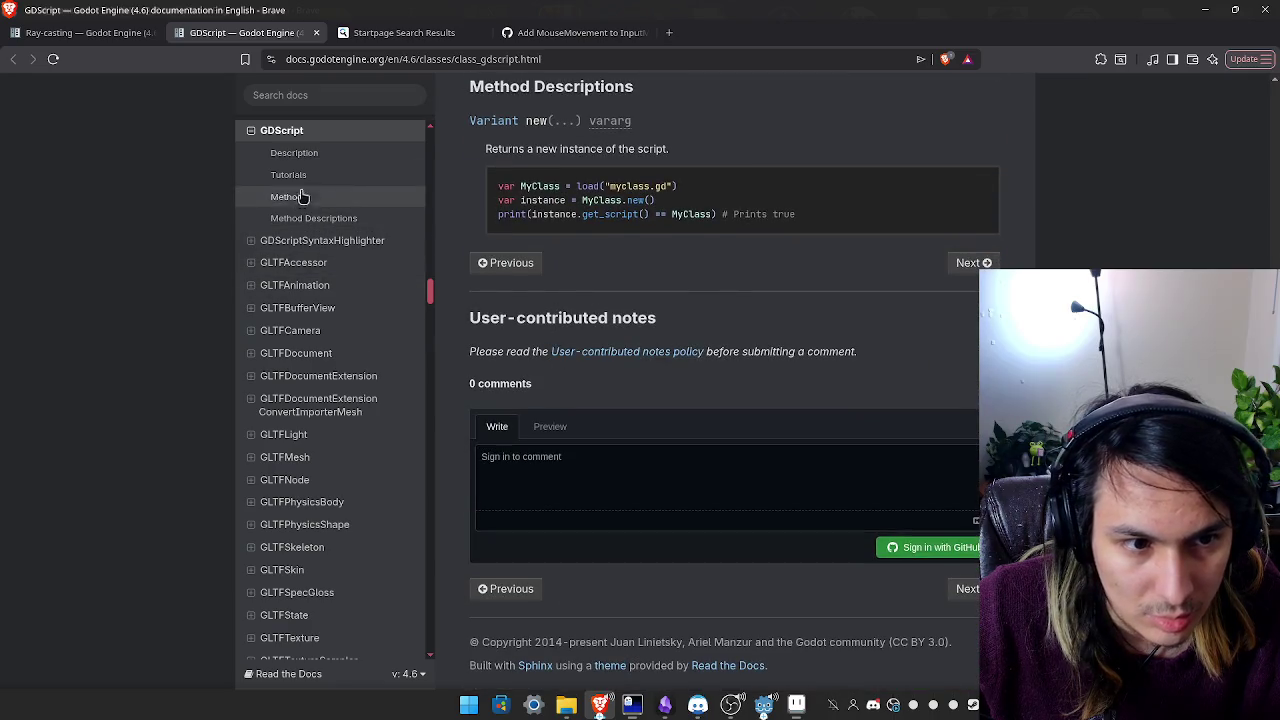
pyautogui.scroll(-1, 360, 189)
pyautogui.scroll(-1, 360, 189)
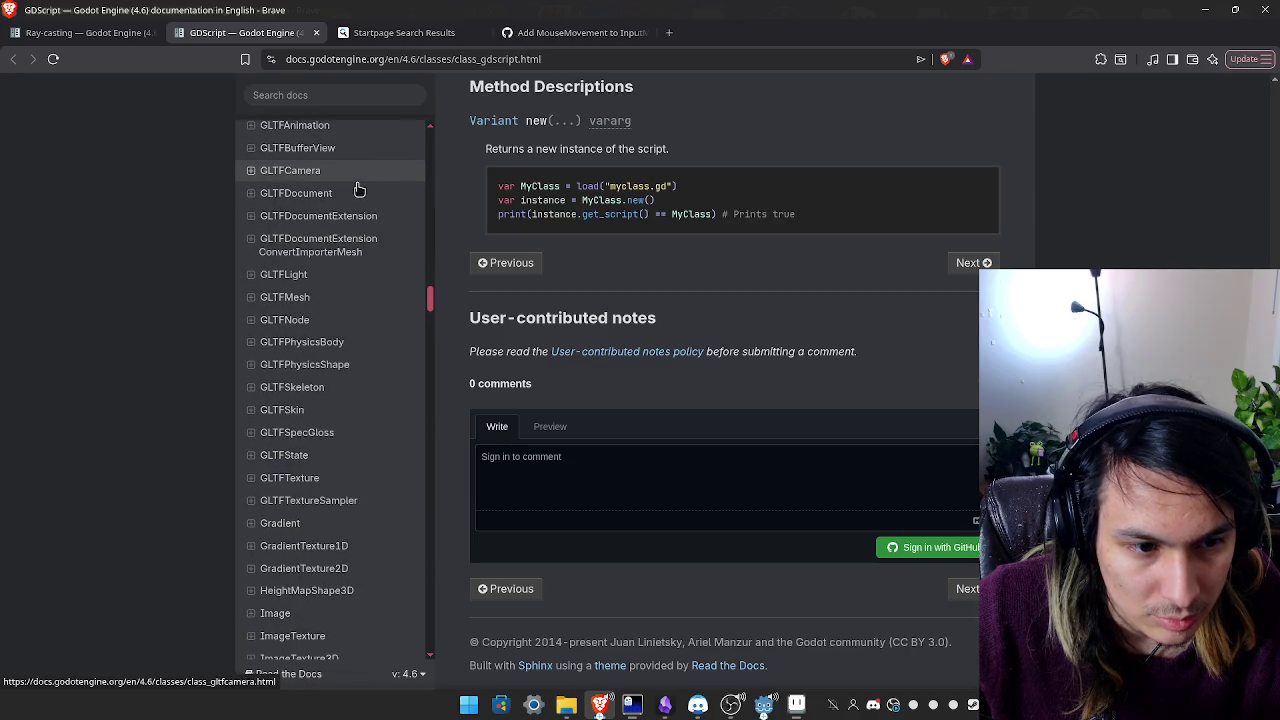
pyautogui.scroll(-3, 359, 189)
pyautogui.scroll(-4, 359, 189)
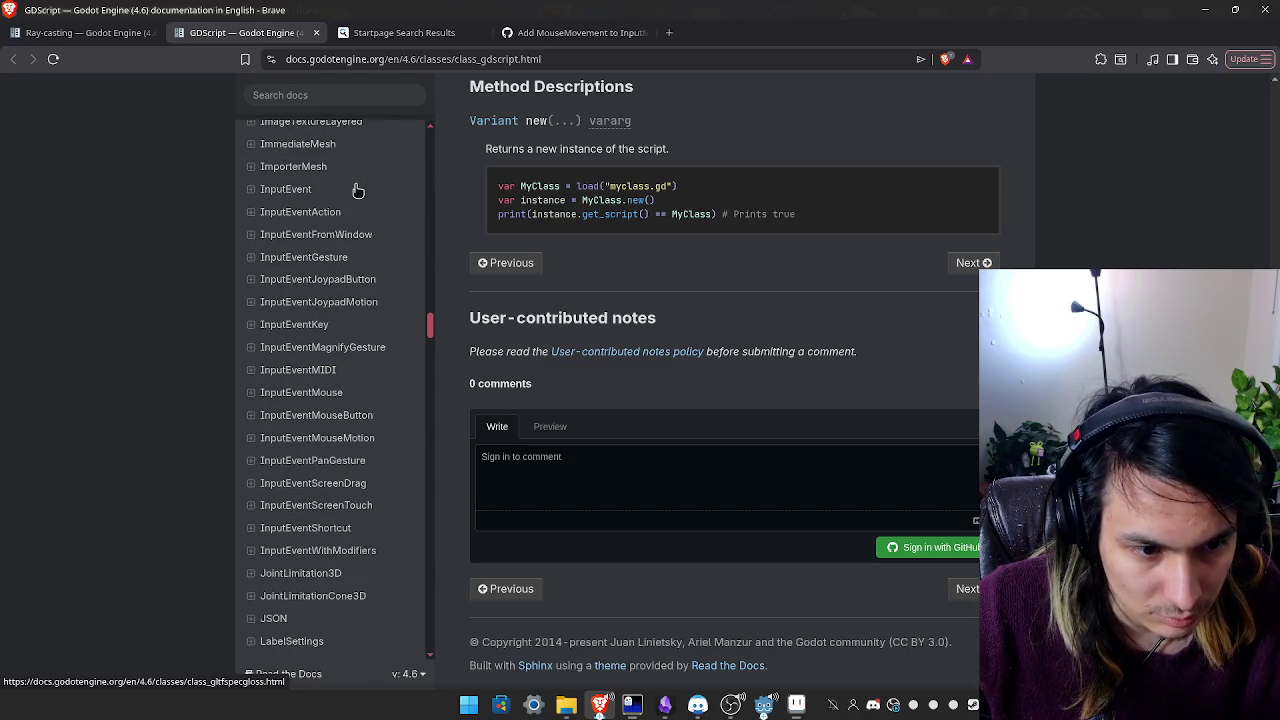
pyautogui.scroll(10, 358, 190)
pyautogui.scroll(6, 865, 320)
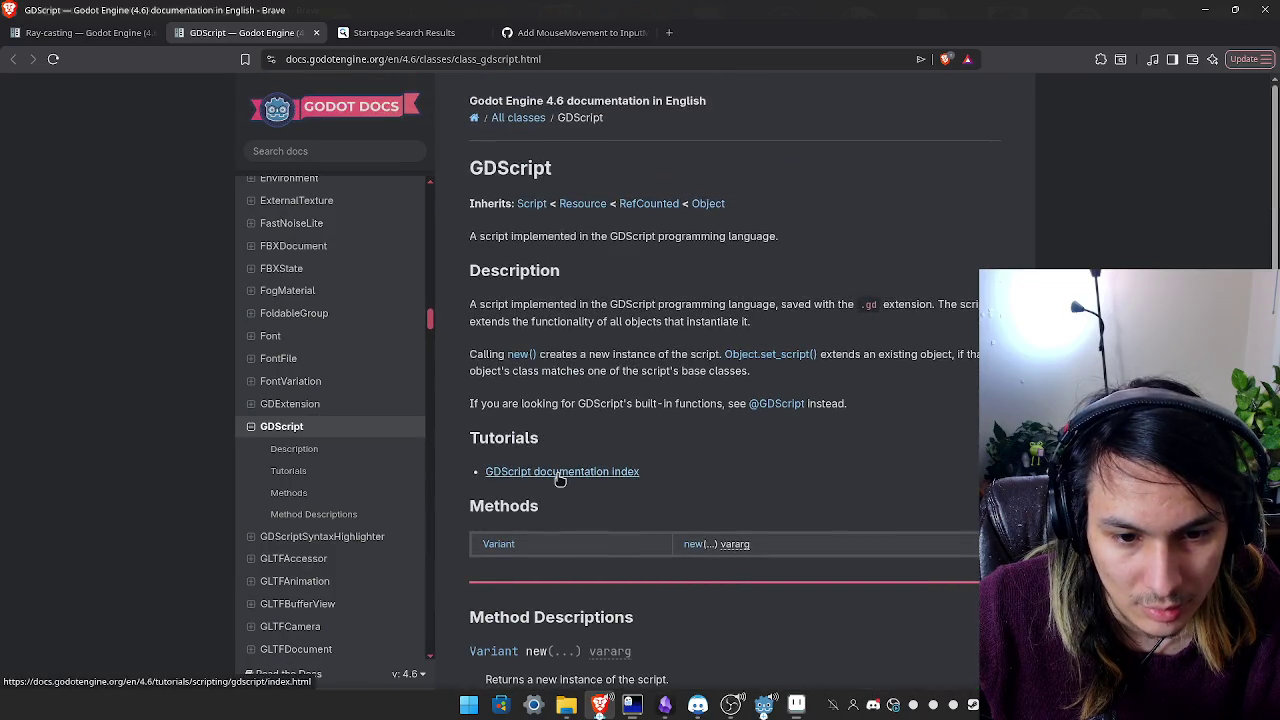
pyautogui.click(562, 473)
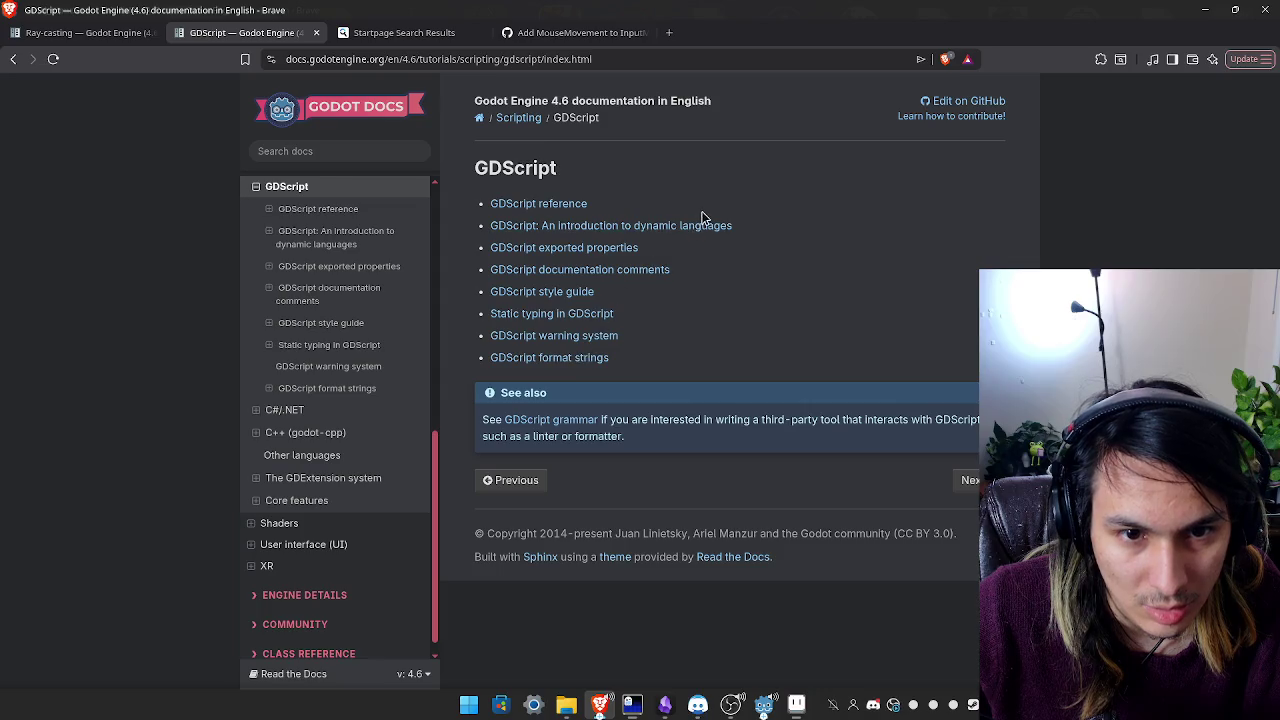
pyautogui.click(565, 203)
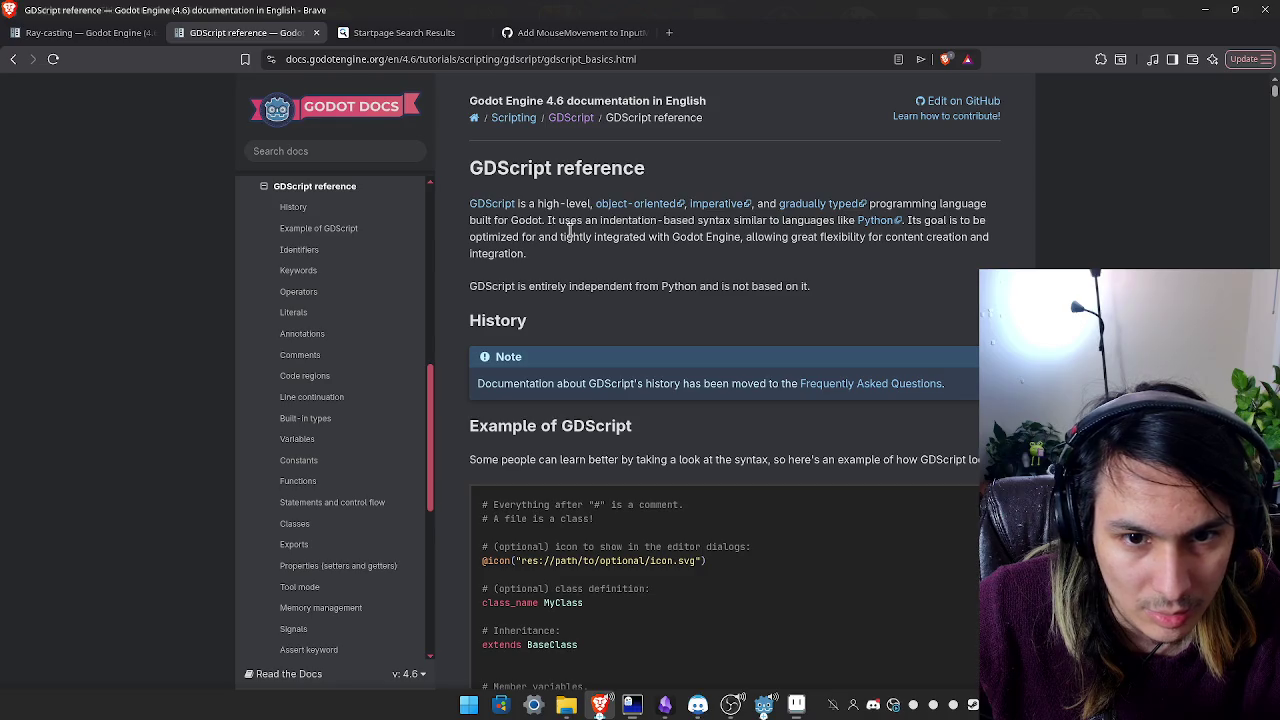
# Read the GDScript reference from keywords, operators, literals and annotations down to the engine and container built-in types
pyautogui.scroll(-5, 569, 230)
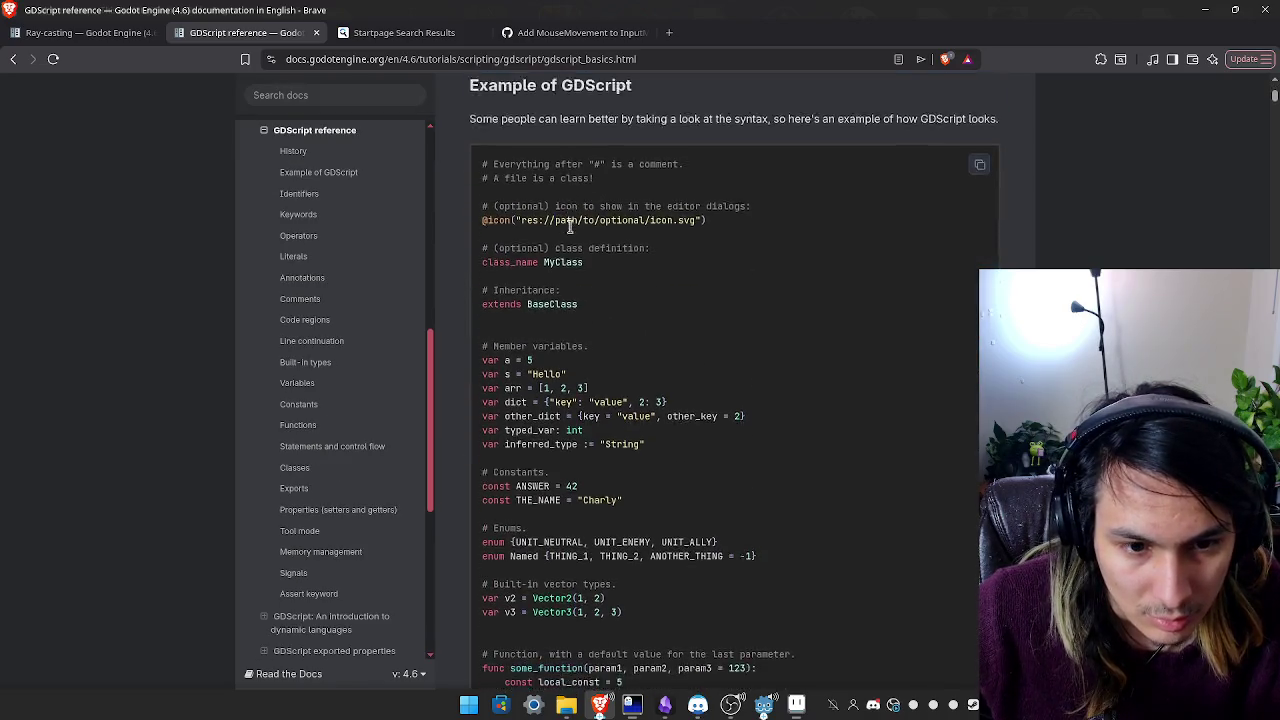
pyautogui.scroll(-5, 569, 227)
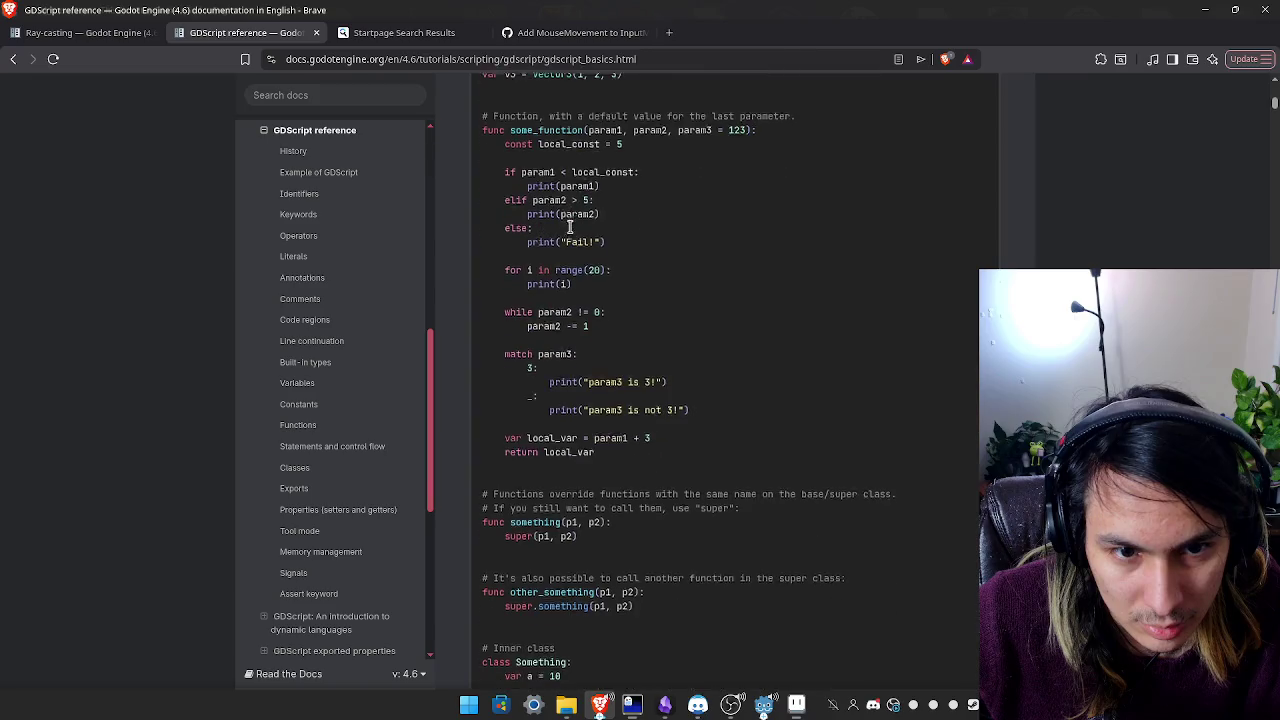
pyautogui.scroll(-2, 569, 228)
pyautogui.scroll(10, 569, 227)
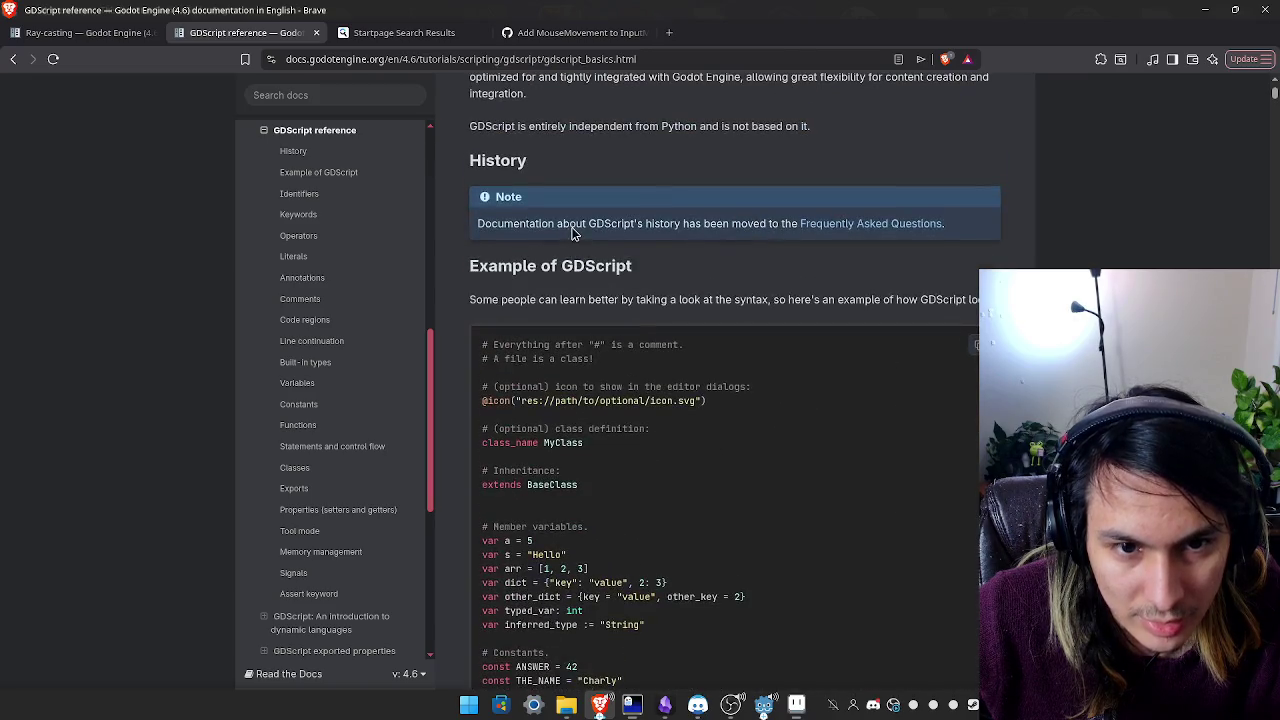
pyautogui.scroll(-1, 571, 230)
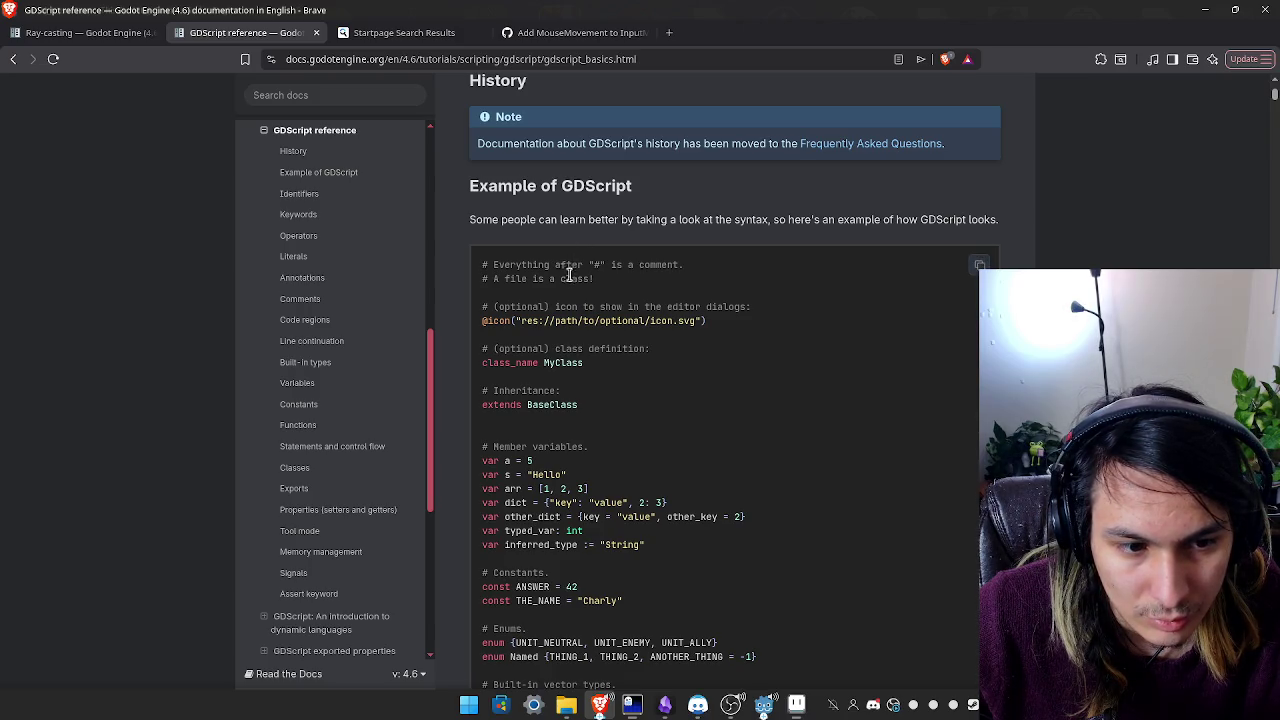
pyautogui.scroll(-5, 580, 305)
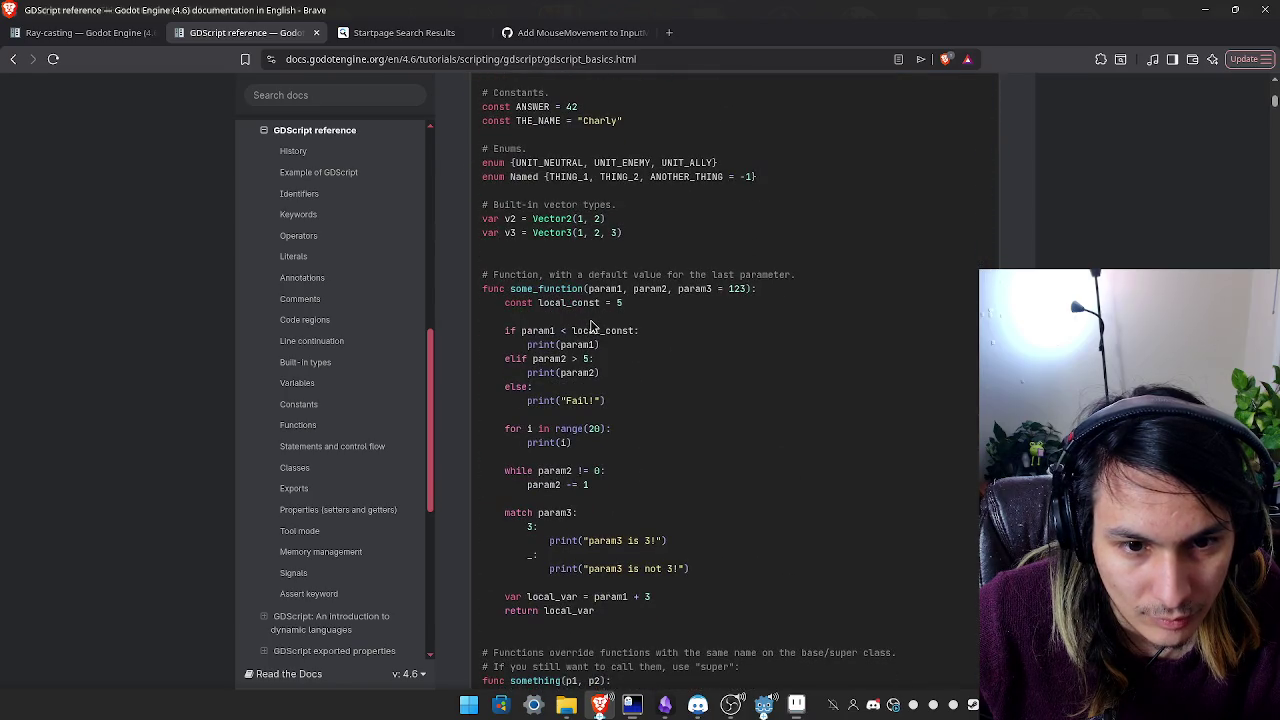
pyautogui.scroll(-5, 590, 326)
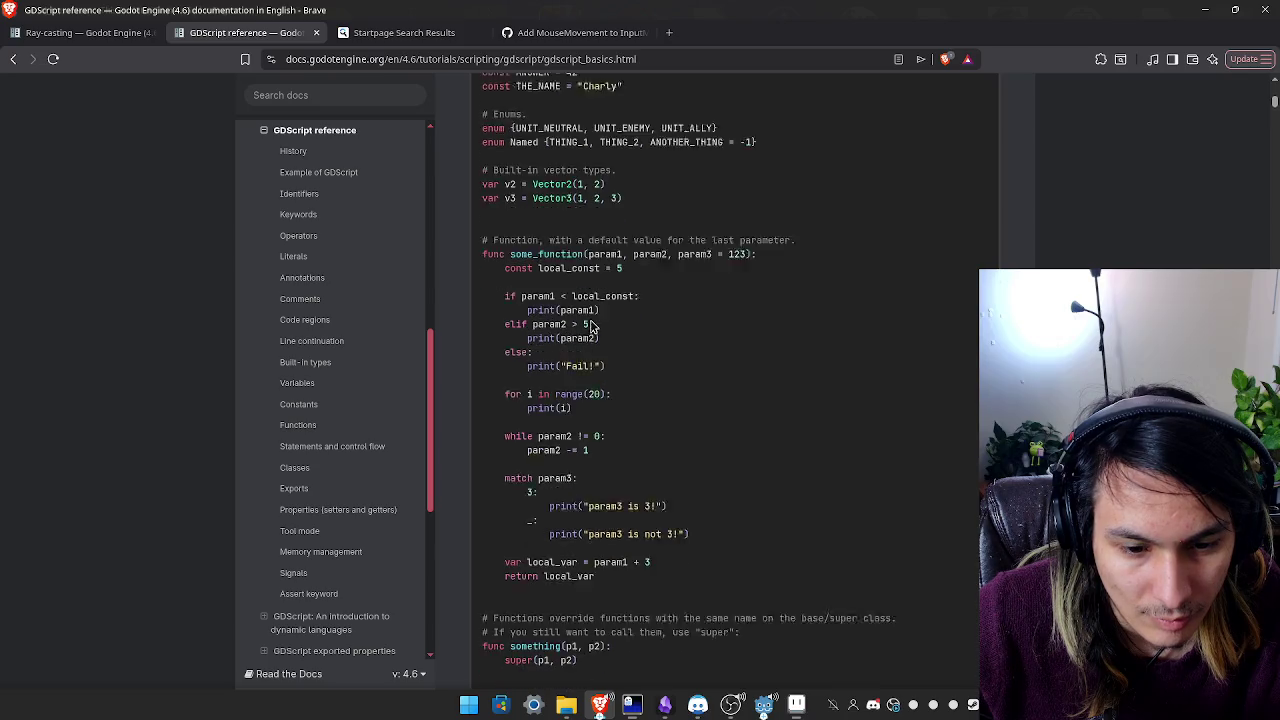
pyautogui.scroll(-1, 589, 322)
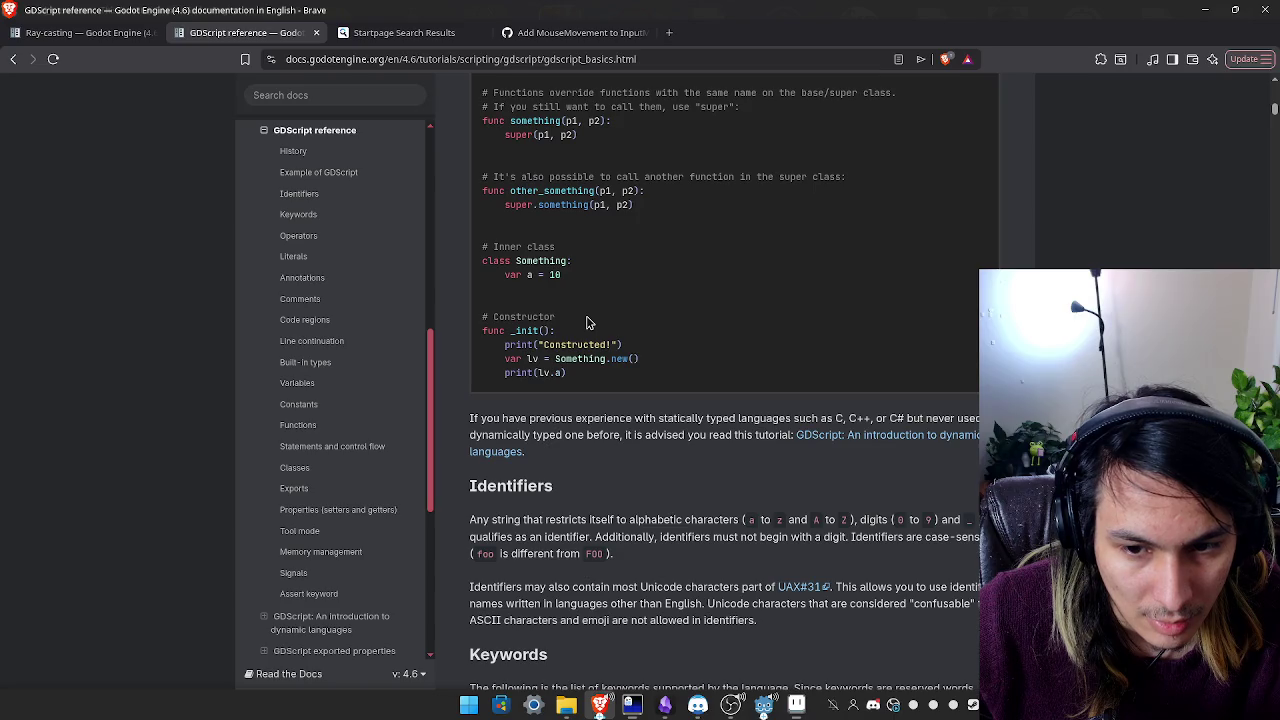
pyautogui.scroll(-2, 583, 328)
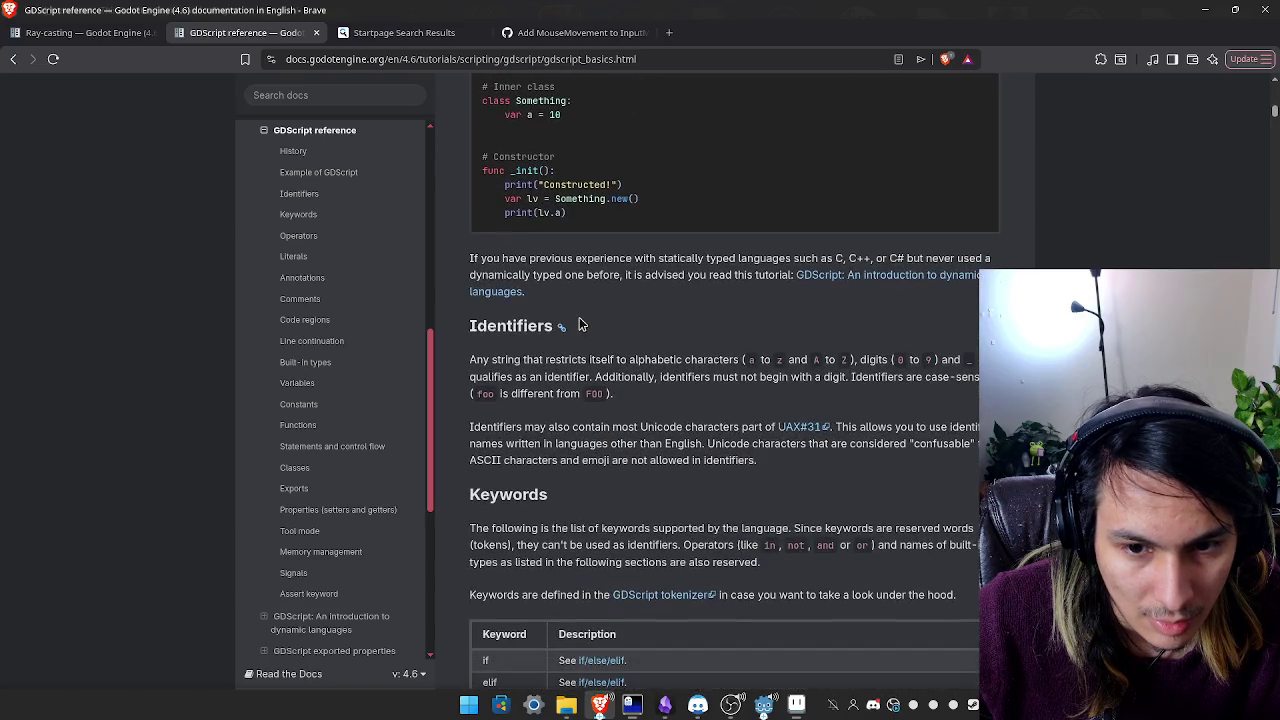
pyautogui.scroll(-2, 581, 323)
pyautogui.scroll(-6, 579, 323)
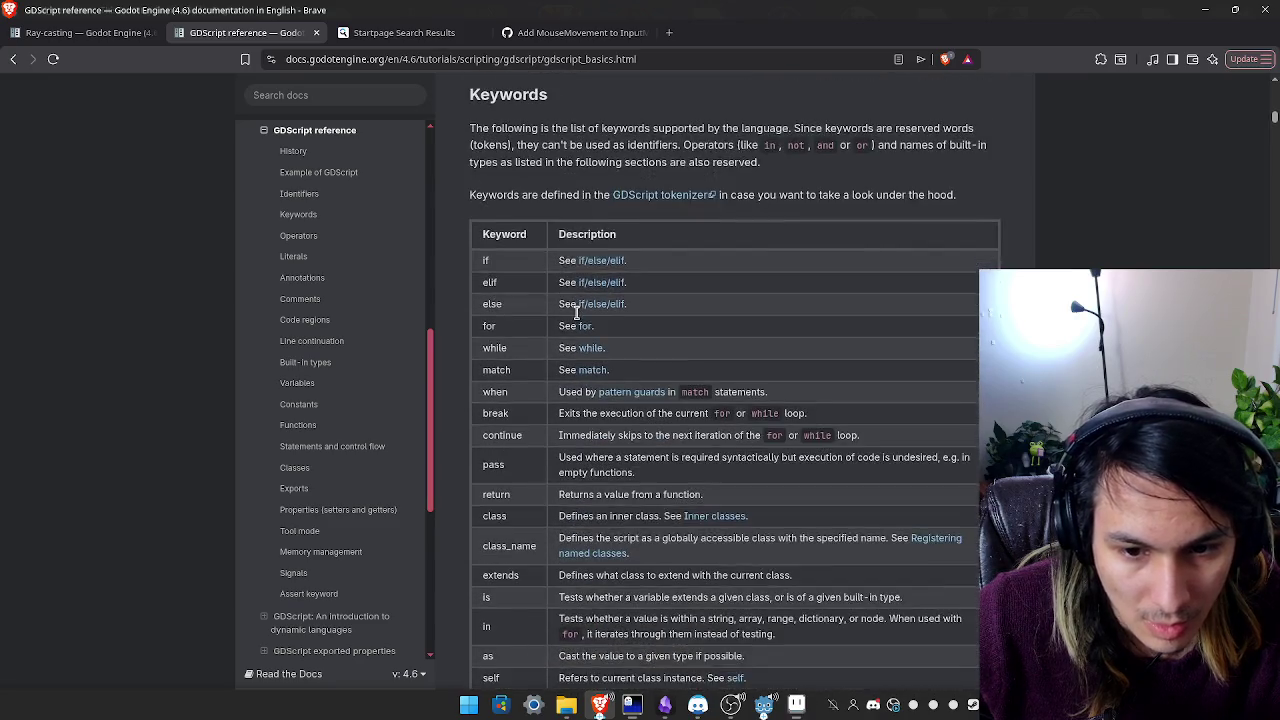
pyautogui.scroll(-6, 576, 307)
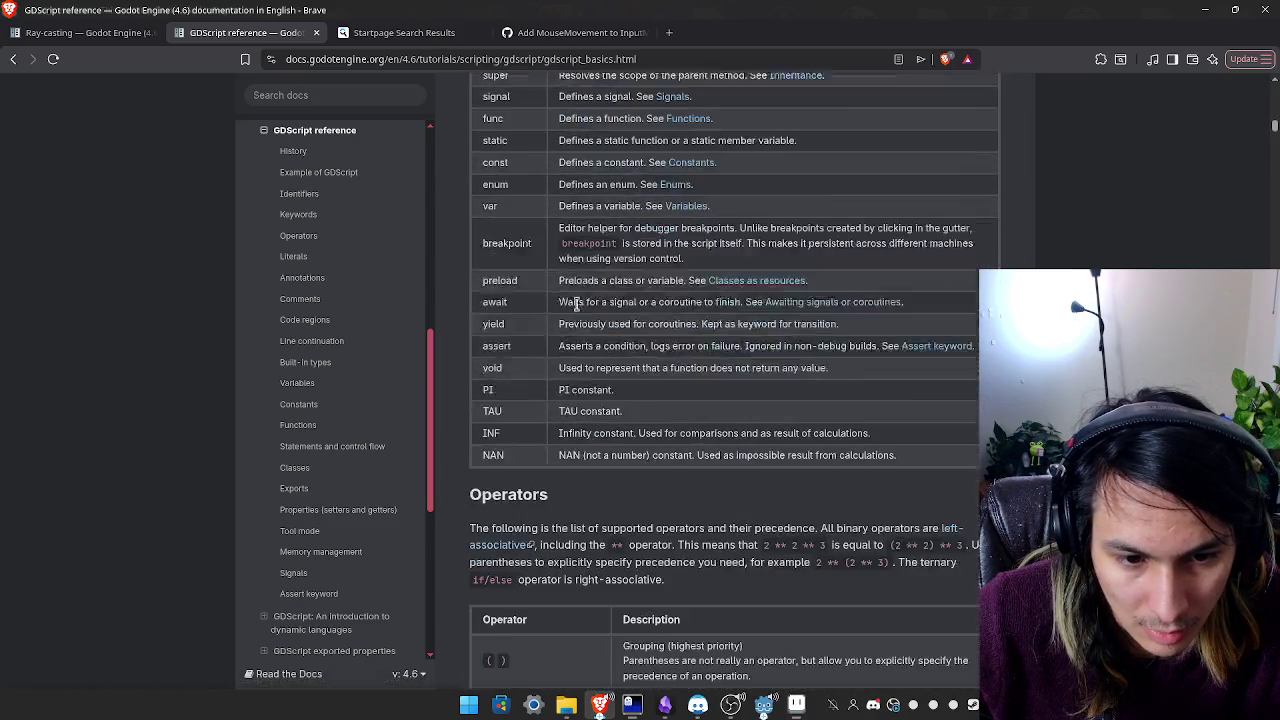
pyautogui.scroll(-8, 577, 306)
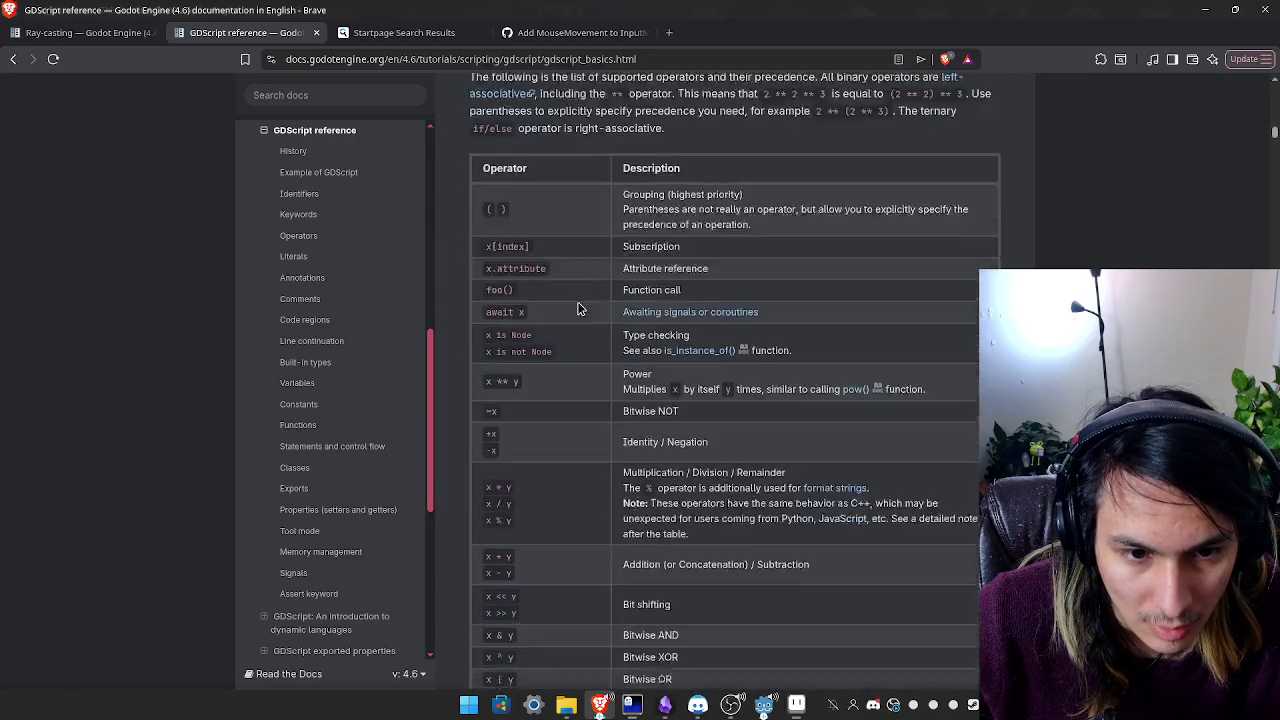
pyautogui.scroll(-6, 578, 306)
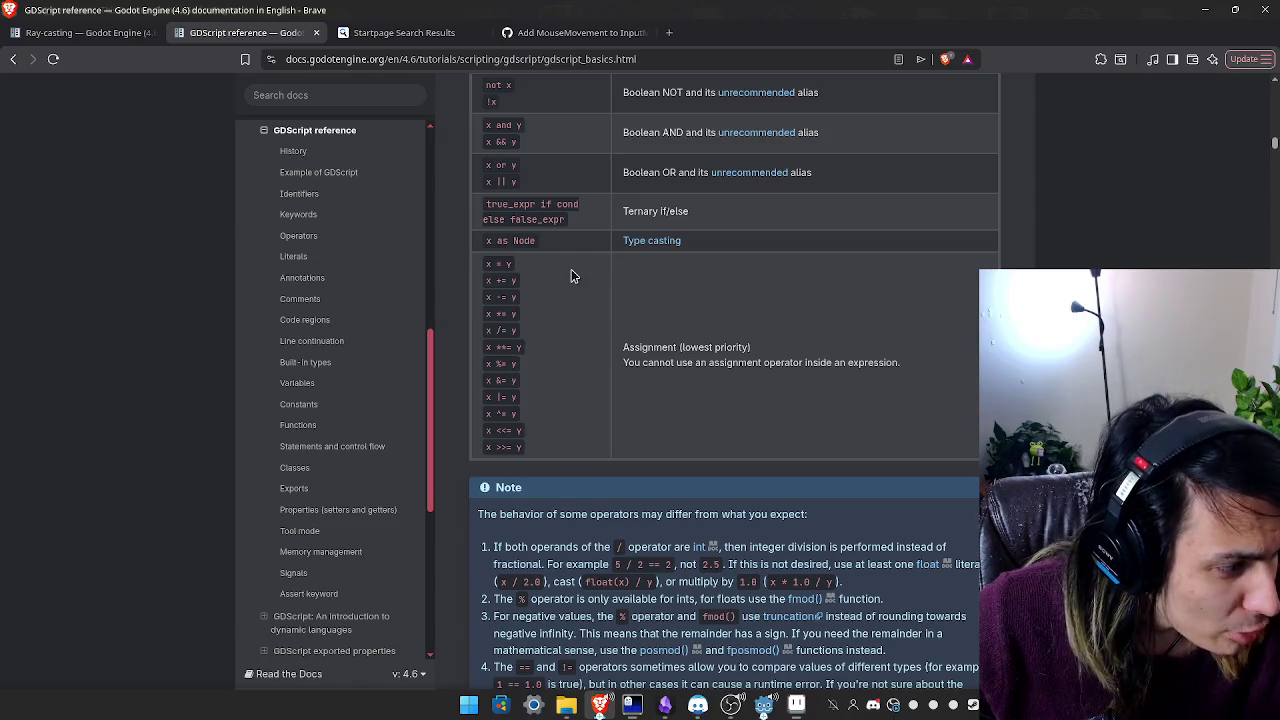
pyautogui.scroll(-7, 571, 276)
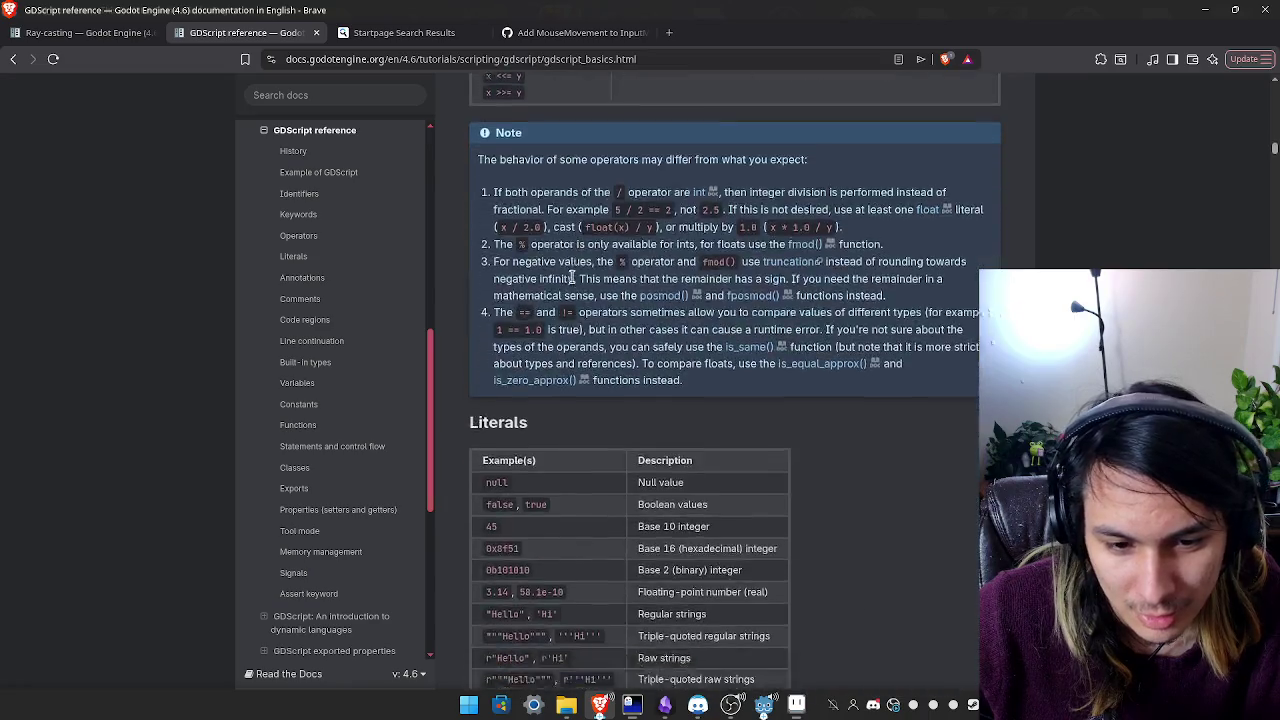
pyautogui.scroll(-1, 571, 276)
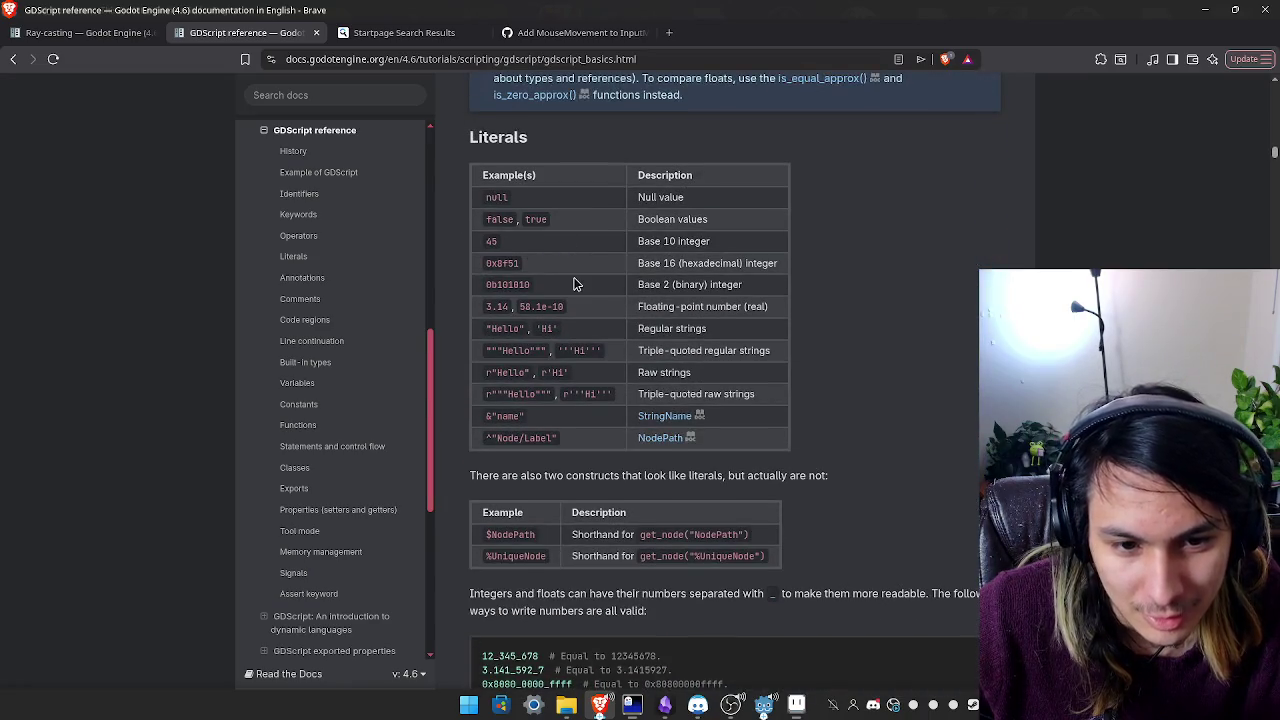
pyautogui.scroll(-6, 574, 285)
pyautogui.scroll(-6, 574, 285)
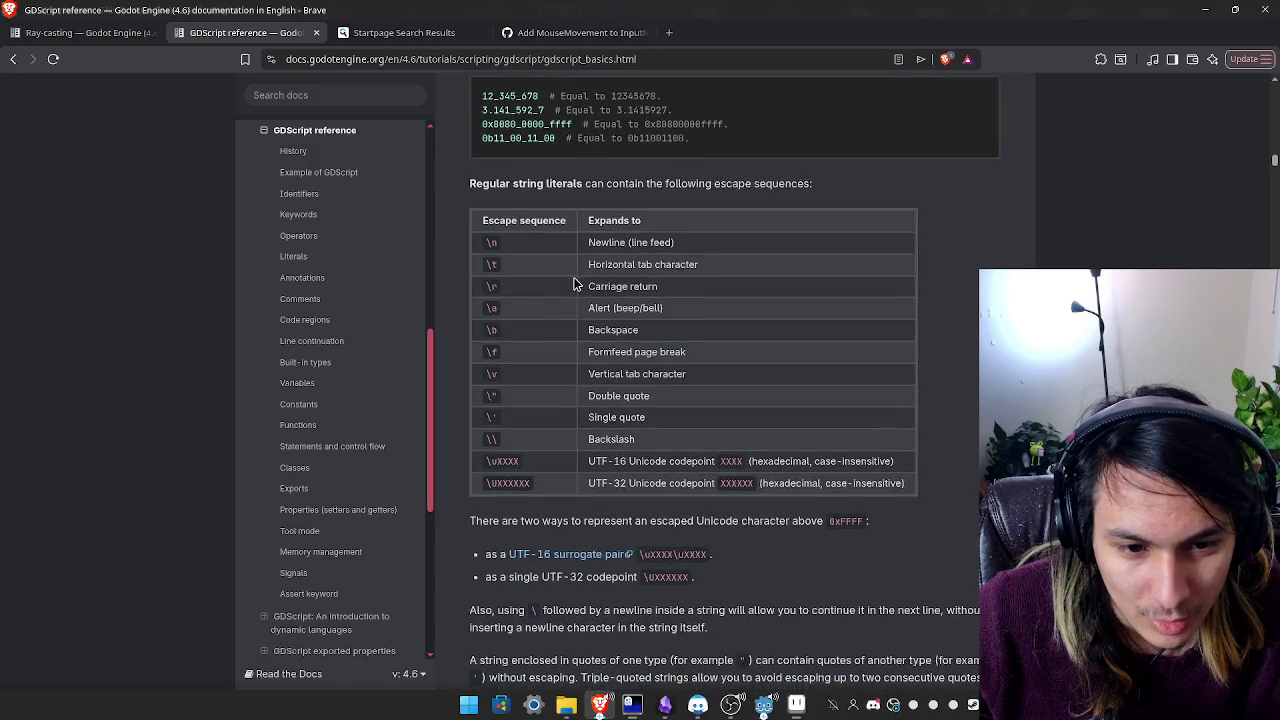
pyautogui.scroll(-8, 574, 285)
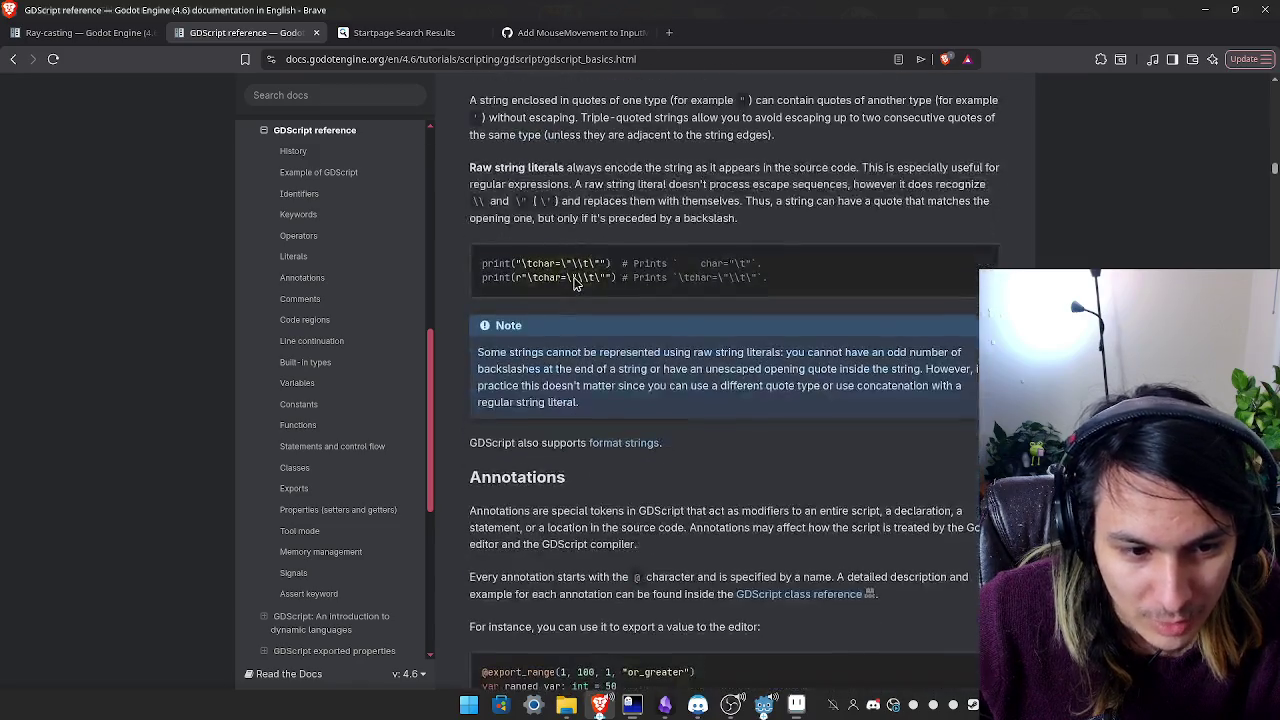
pyautogui.scroll(-3, 572, 276)
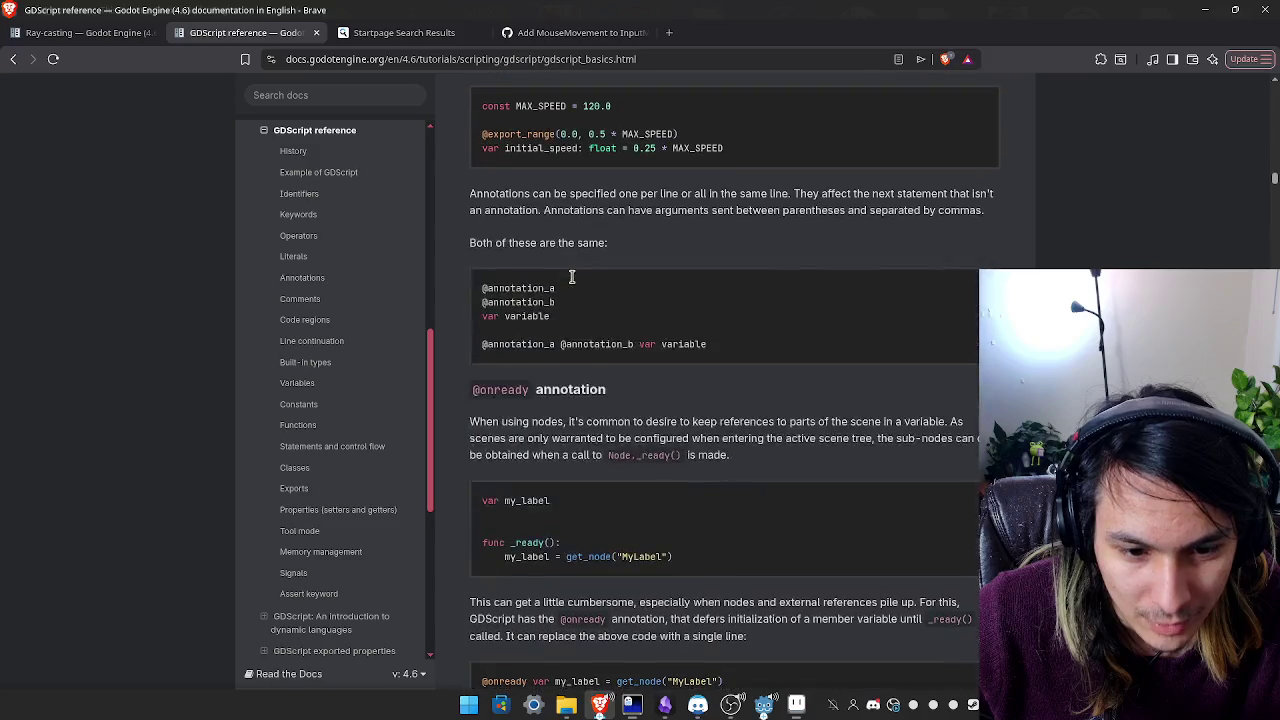
pyautogui.scroll(-7, 572, 276)
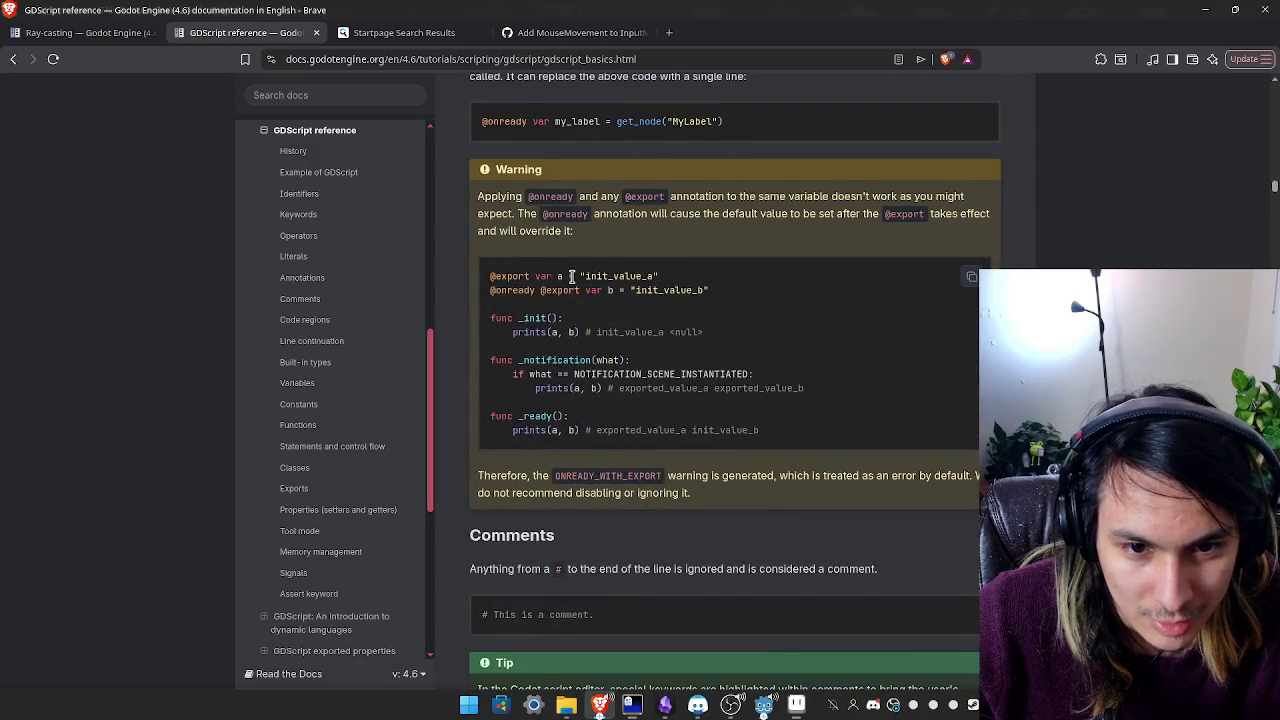
pyautogui.scroll(-7, 572, 276)
pyautogui.scroll(-8, 572, 277)
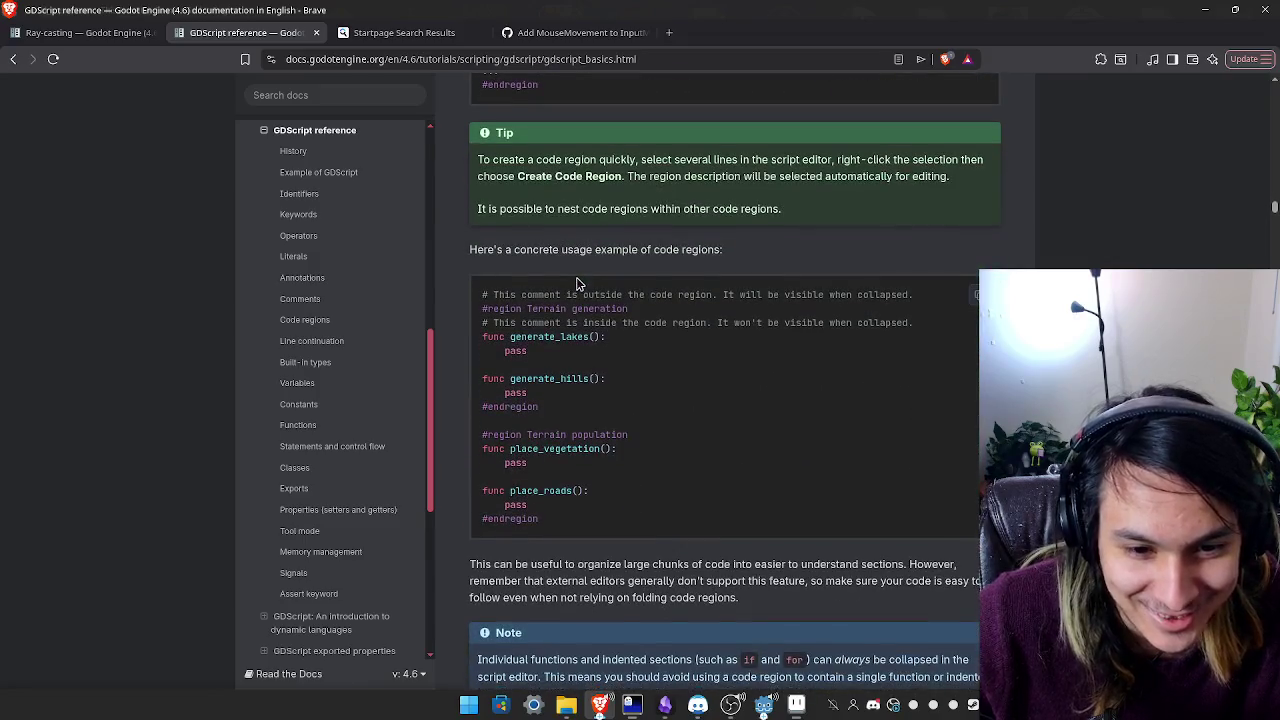
pyautogui.scroll(-6, 578, 320)
pyautogui.scroll(-7, 579, 342)
pyautogui.scroll(-9, 578, 333)
pyautogui.scroll(-2, 566, 337)
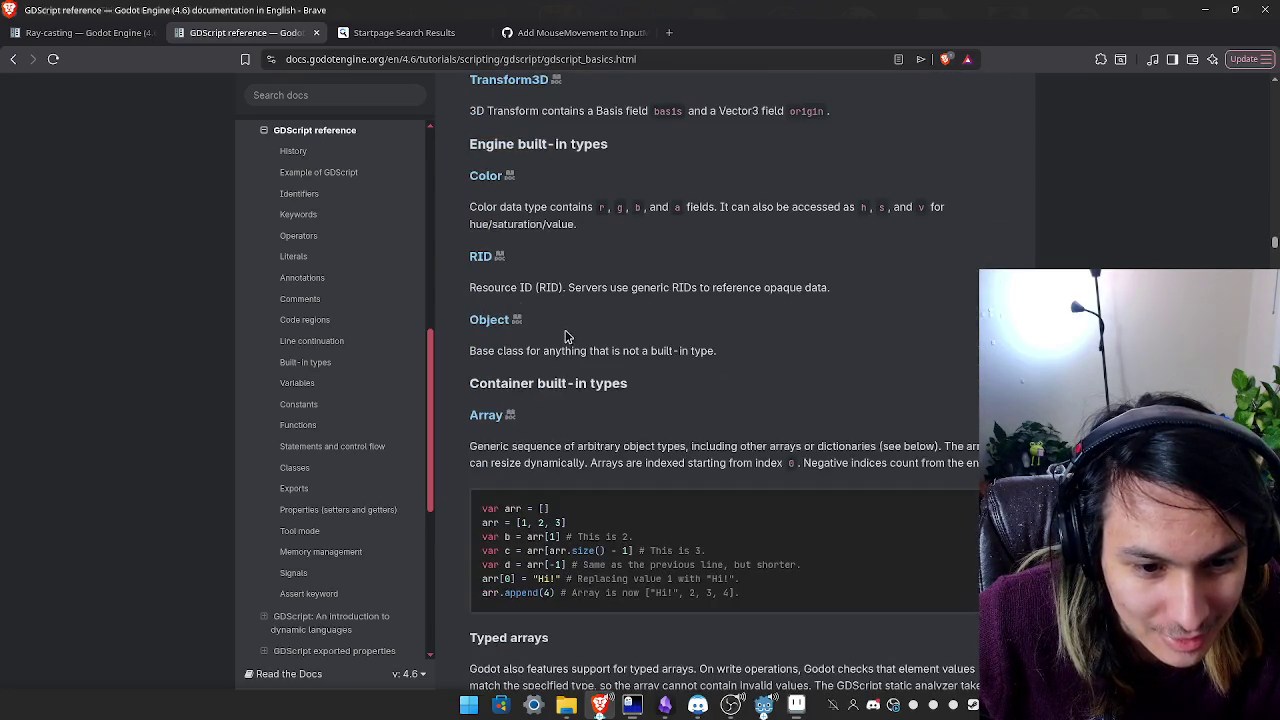
pyautogui.click(302, 95)
# Find '$' on the GDScript reference to locate the $NodePath get_node shorthand, then return to input_reader.gd
pyautogui.write('$')
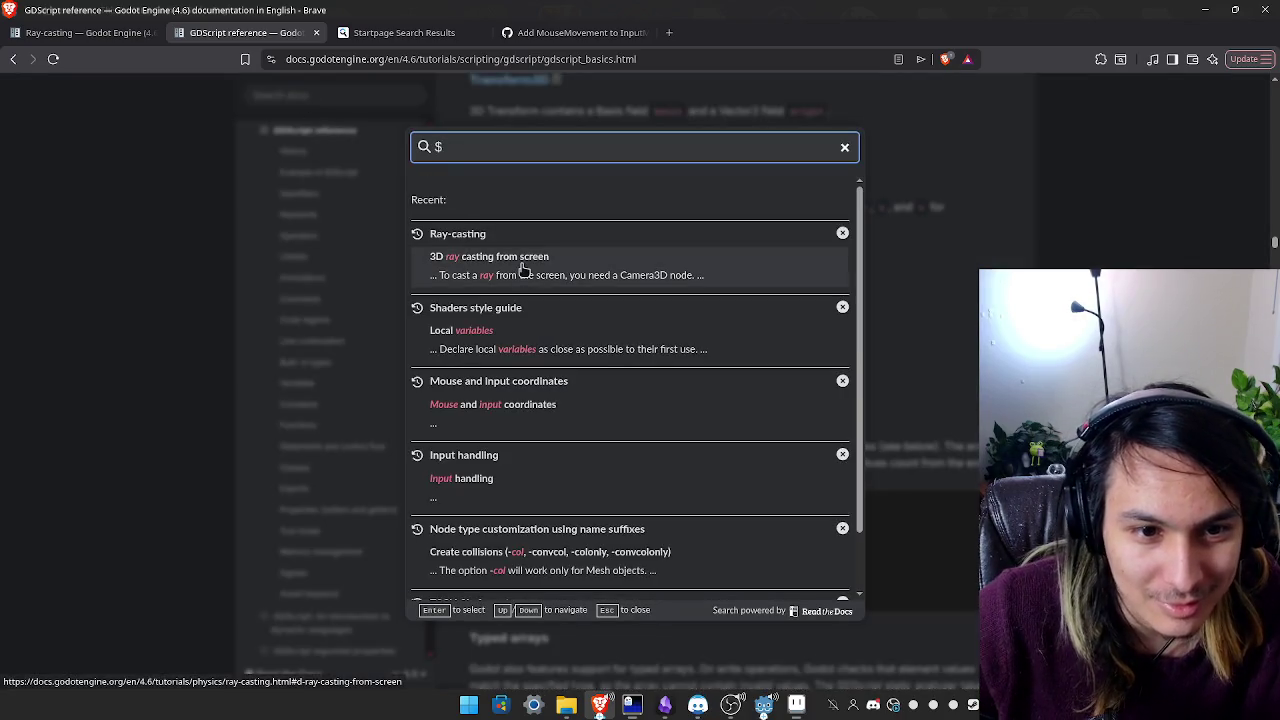
pyautogui.press('Escape')
pyautogui.hotkey('ctrl', 'f')
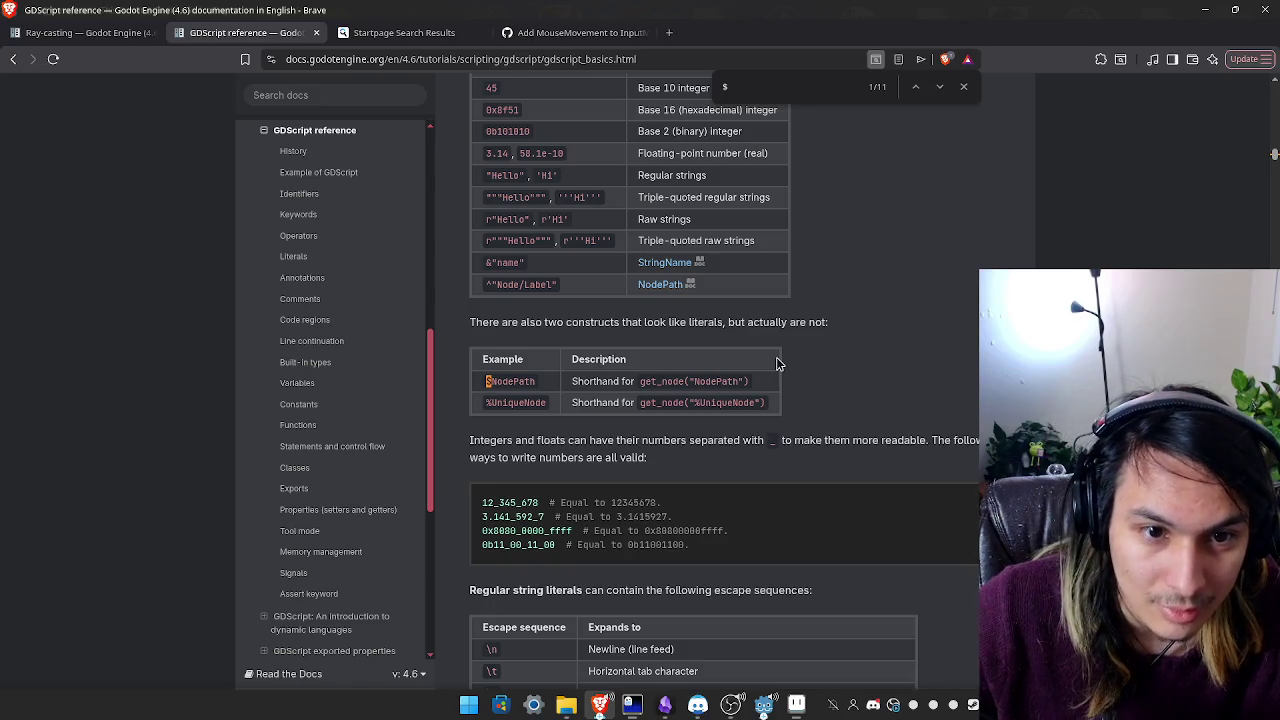
pyautogui.scroll(7, 709, 381)
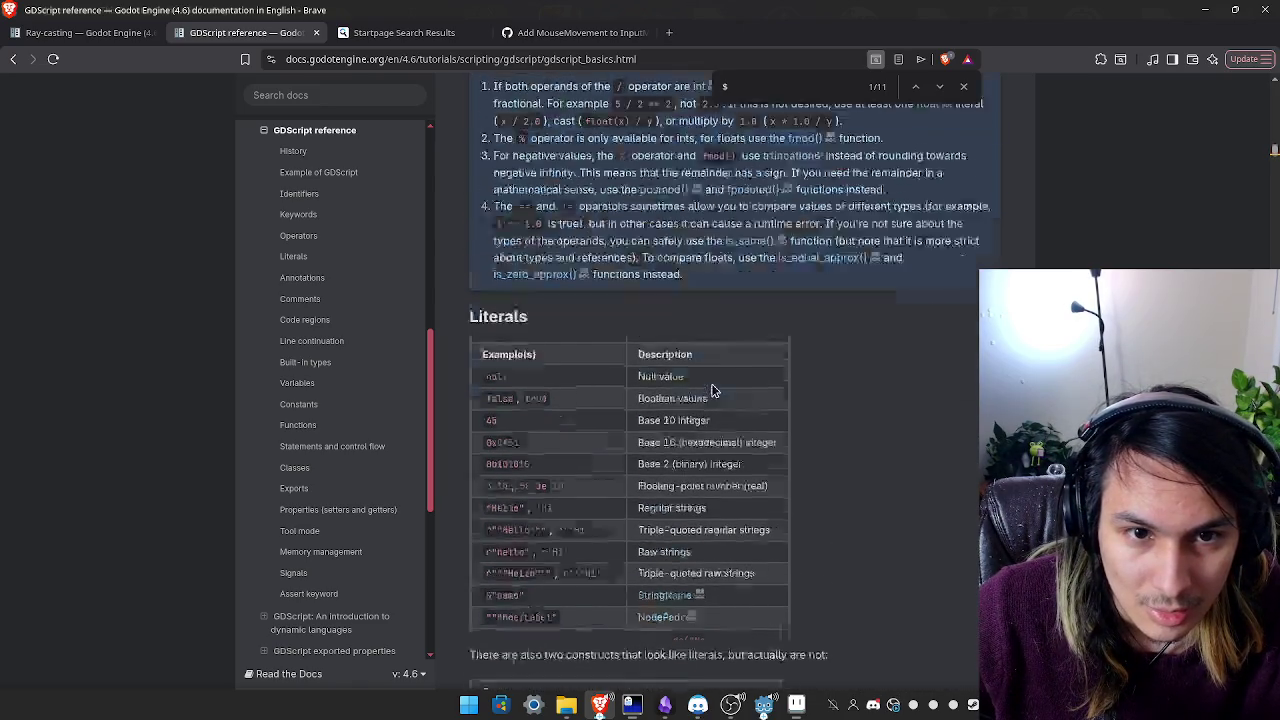
pyautogui.scroll(-5, 709, 381)
pyautogui.scroll(-1, 709, 381)
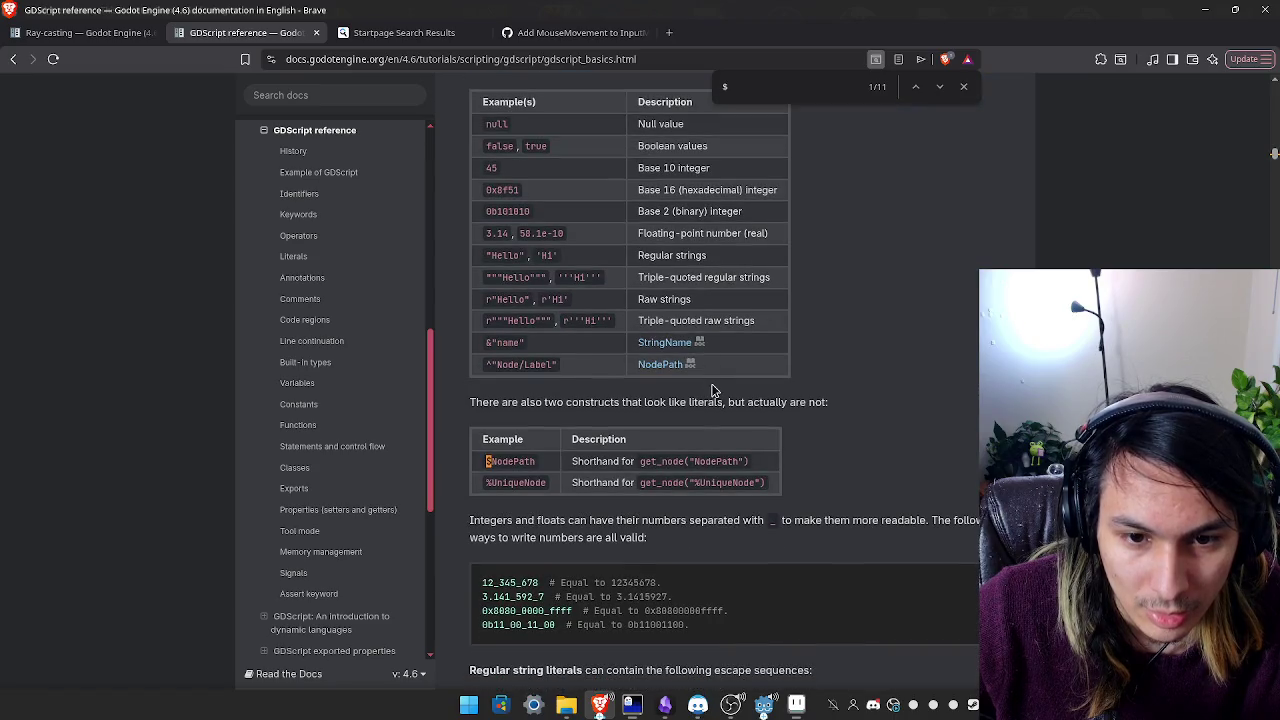
pyautogui.moveTo(689, 461); pyautogui.dragTo(753, 468)
pyautogui.click(725, 468)
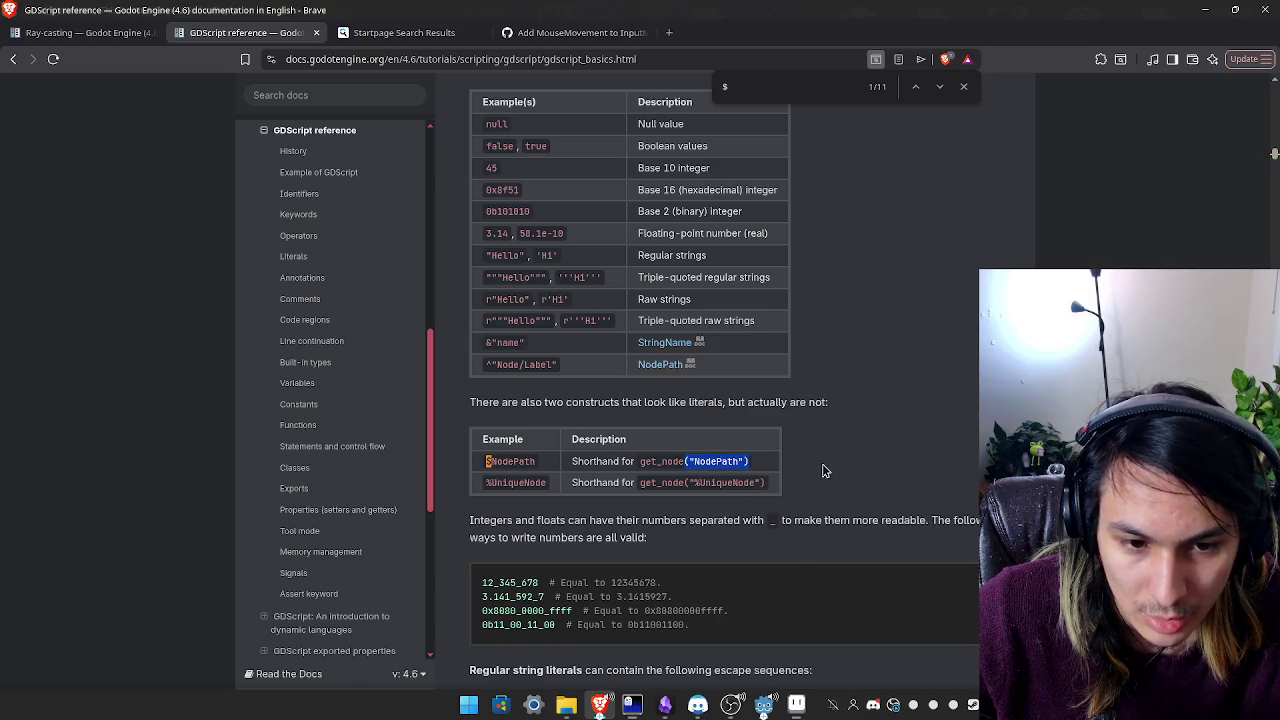
pyautogui.press('Escape')
pyautogui.scroll(1, 823, 470)
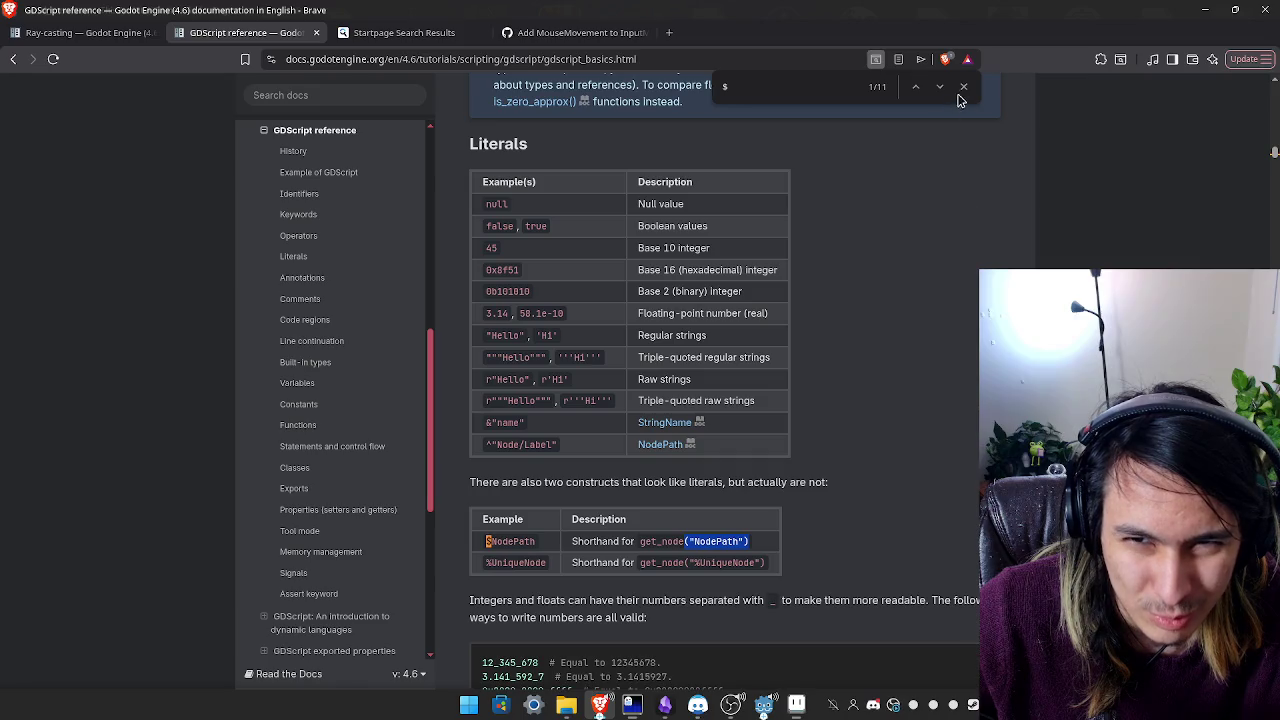
pyautogui.moveTo(771, 714)
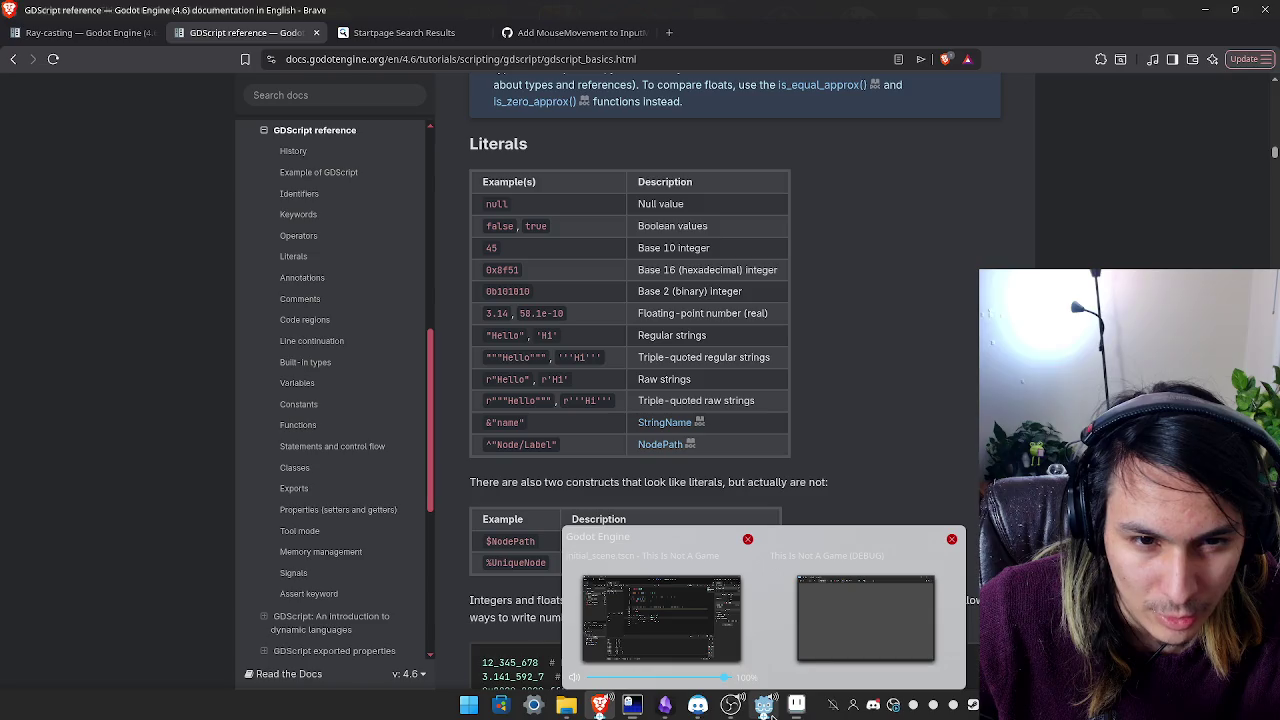
pyautogui.click(705, 655)
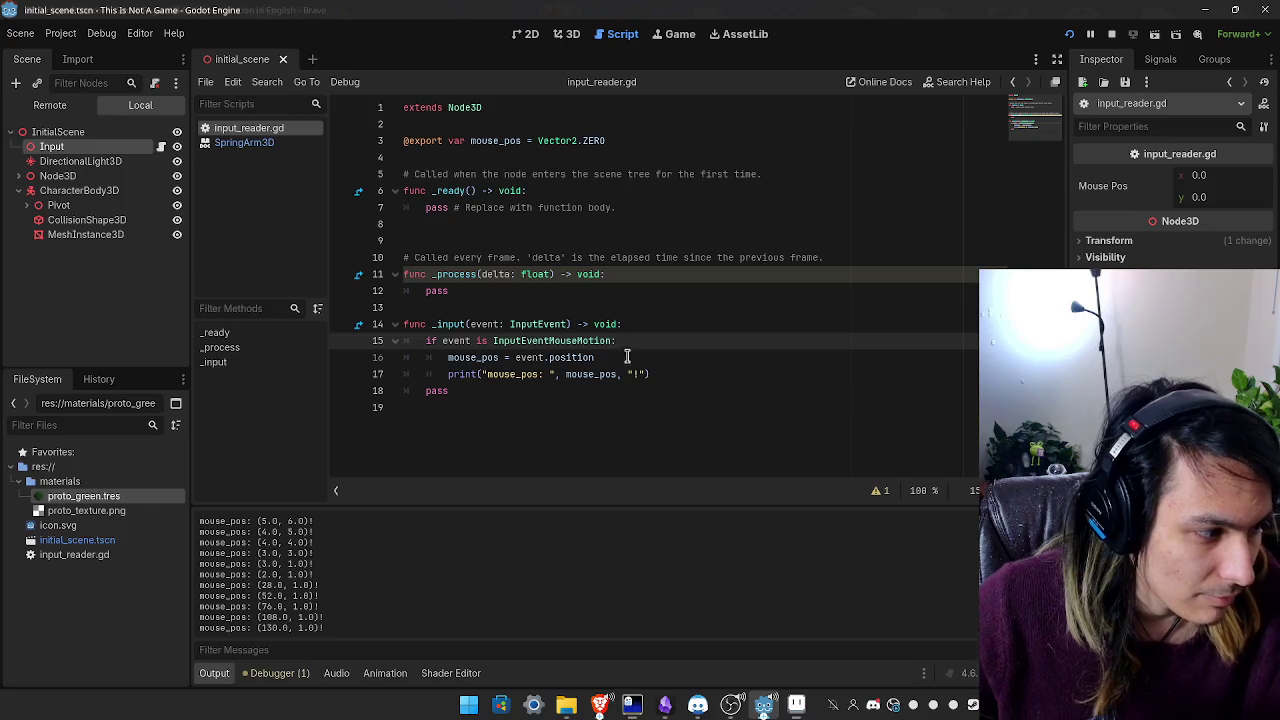
# Review the get_node shorthand in the GDScript docs, then locate the $Camera3D example on the Ray-casting page
pyautogui.click(600, 705)
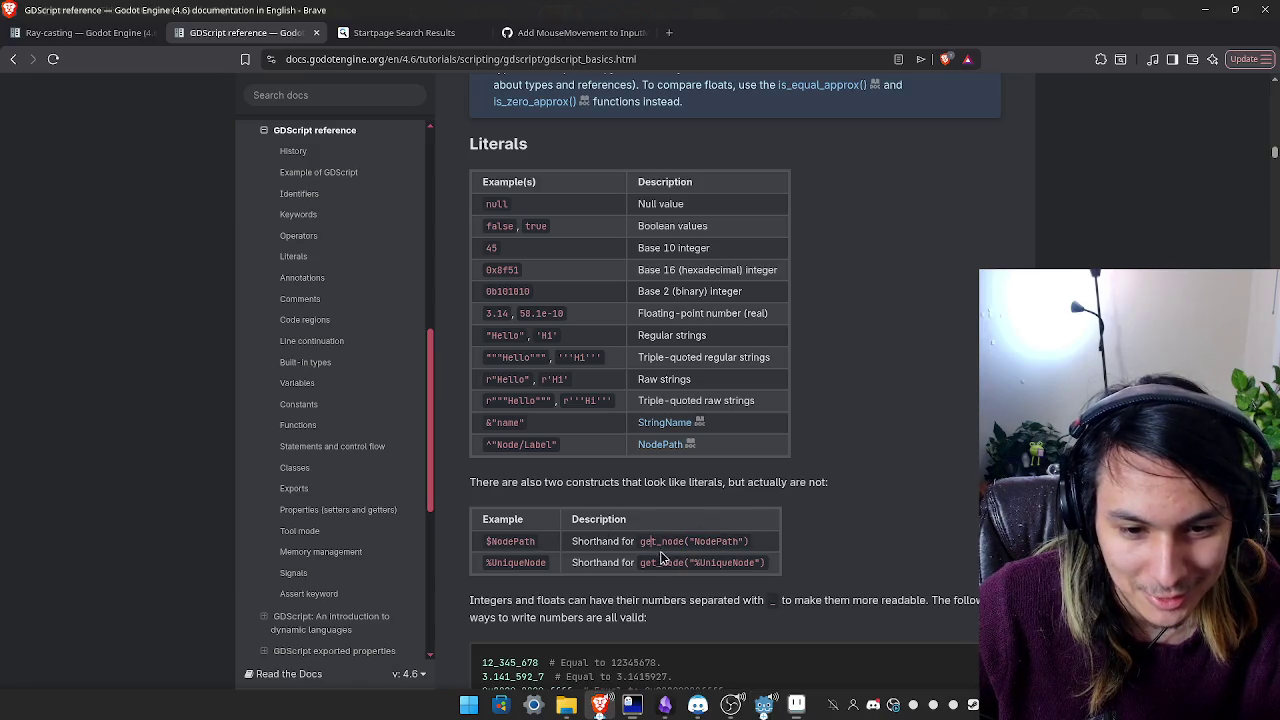
pyautogui.moveTo(643, 543); pyautogui.dragTo(765, 543)
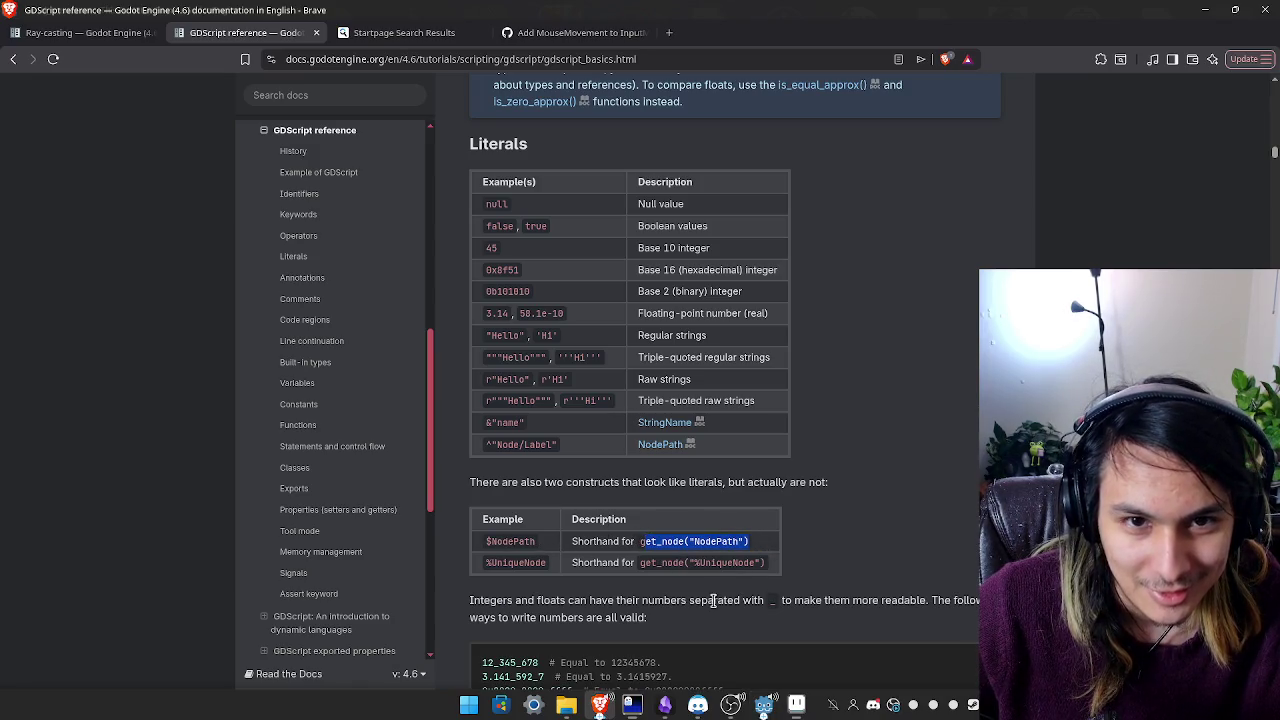
pyautogui.click(85, 38)
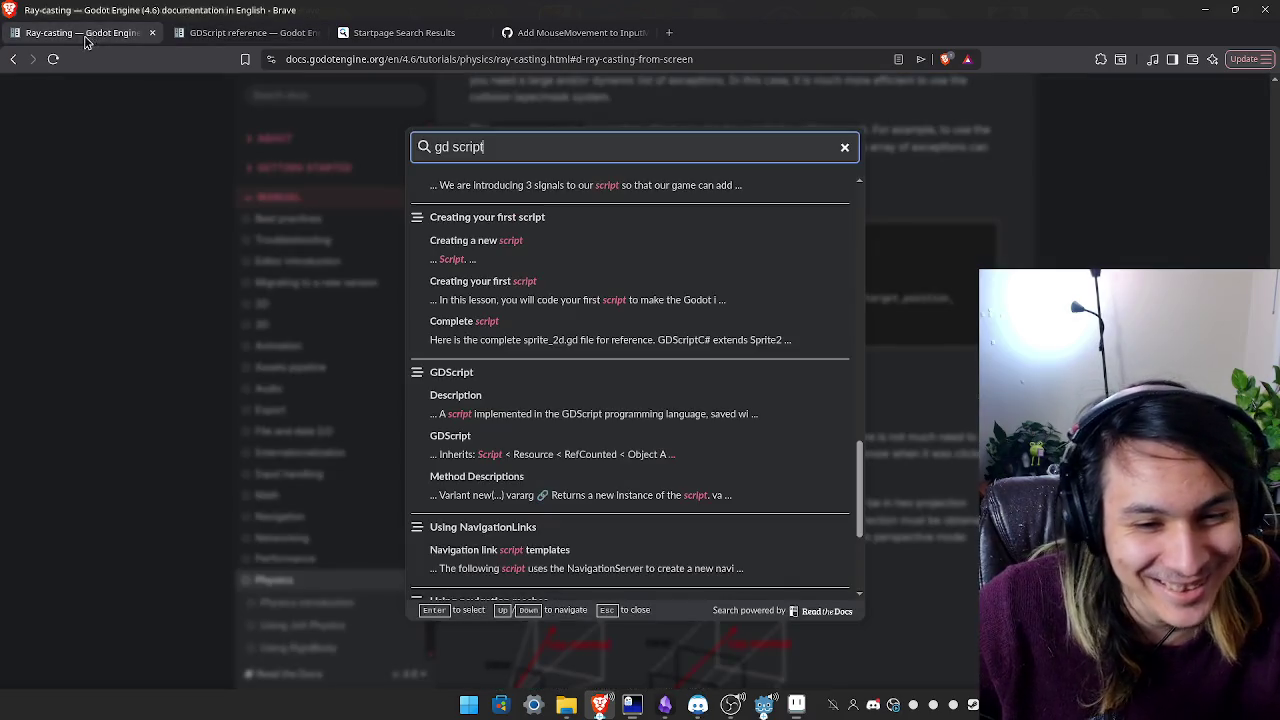
pyautogui.click(845, 148)
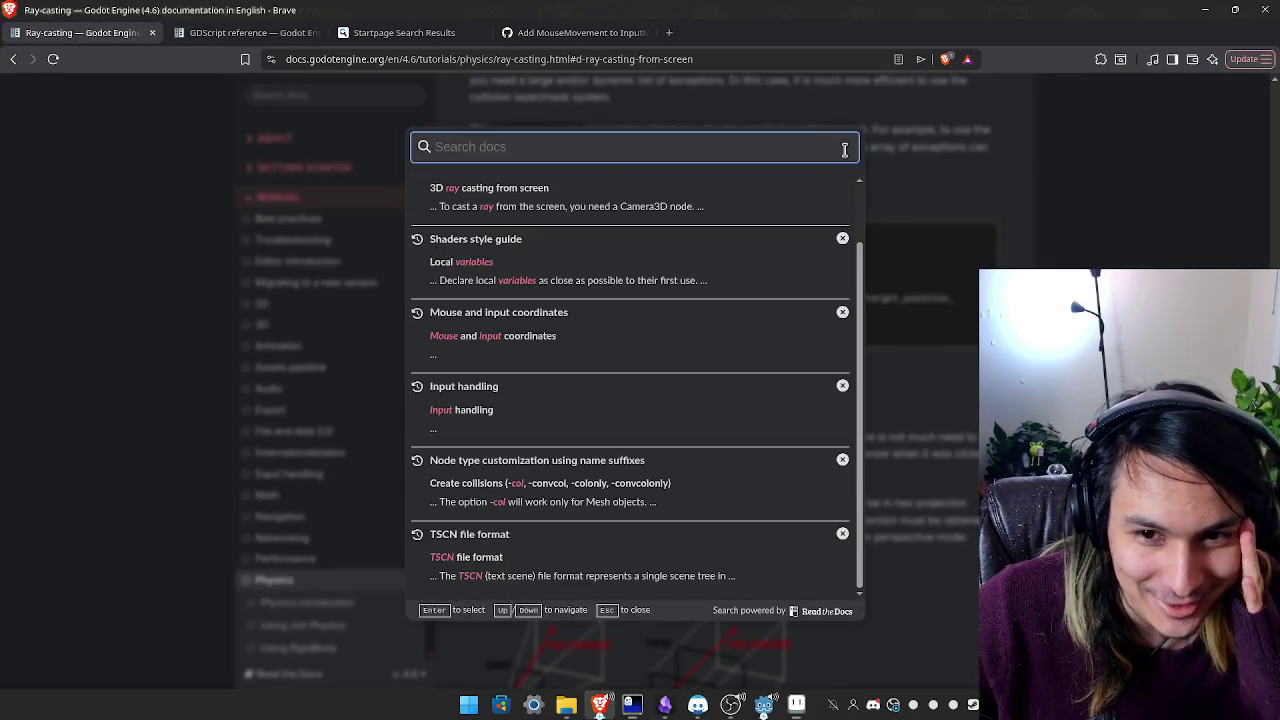
pyautogui.click(907, 163)
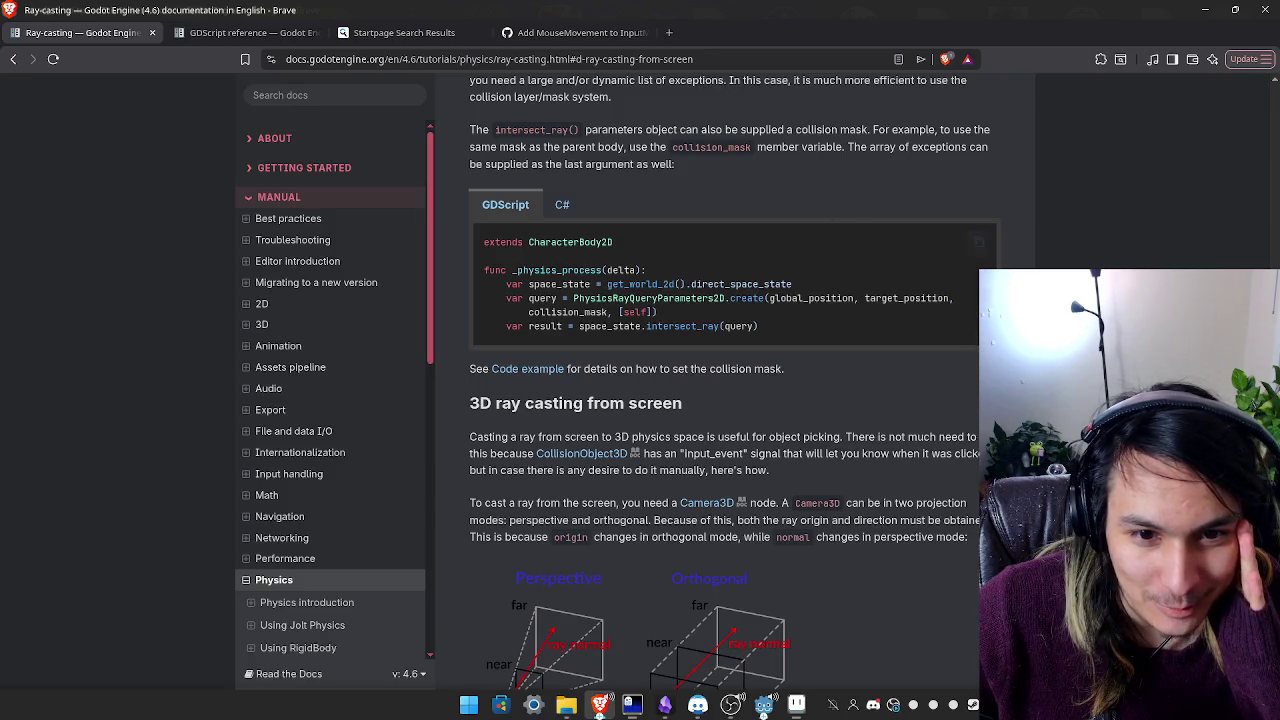
pyautogui.scroll(-5, 684, 331)
pyautogui.moveTo(612, 440); pyautogui.dragTo(662, 441)
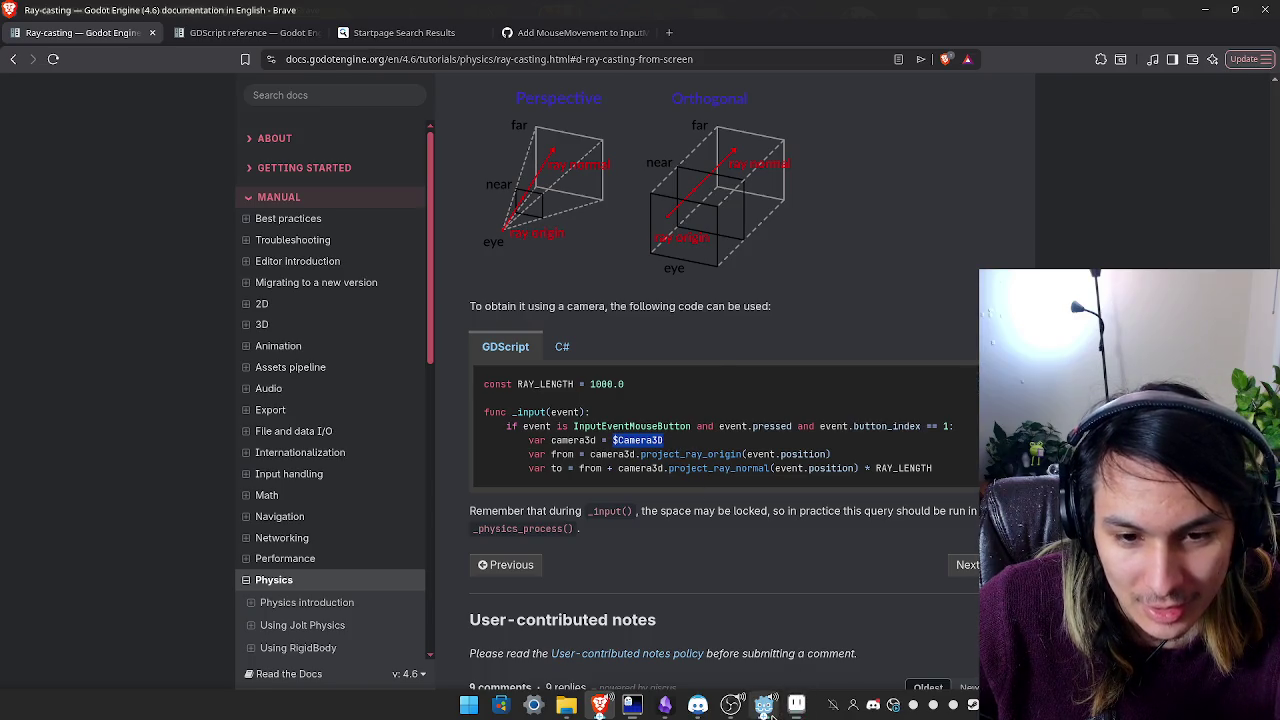
pyautogui.click(765, 706)
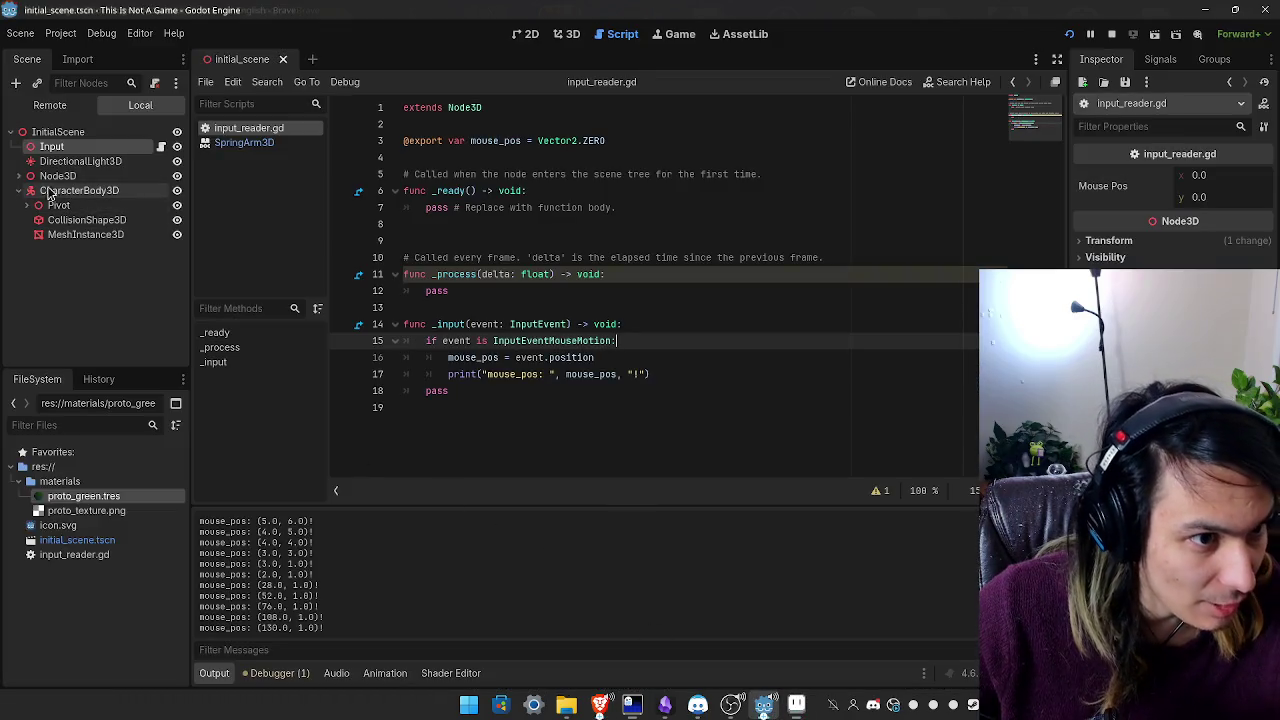
# Expand CharacterBody3D and Pivot in the Scene dock and select Camera3D to view its properties
pyautogui.click(18, 190)
pyautogui.click(18, 190)
pyautogui.click(26, 205)
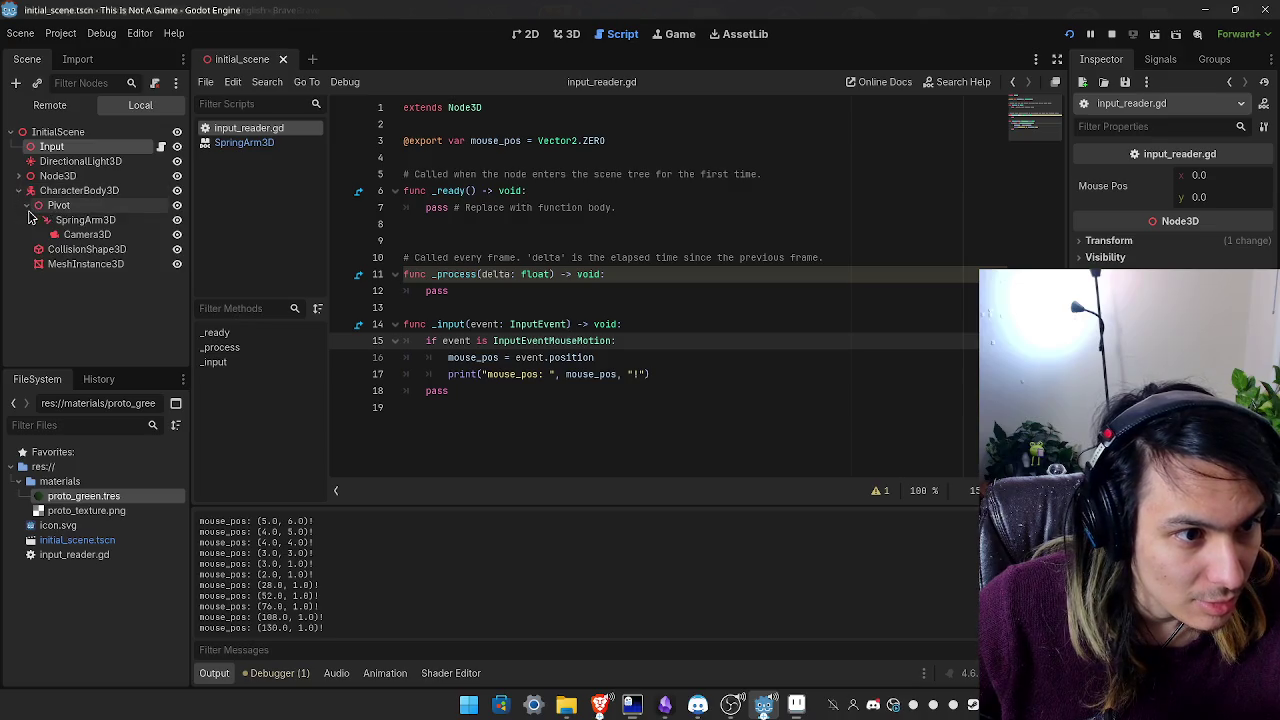
pyautogui.click(87, 234)
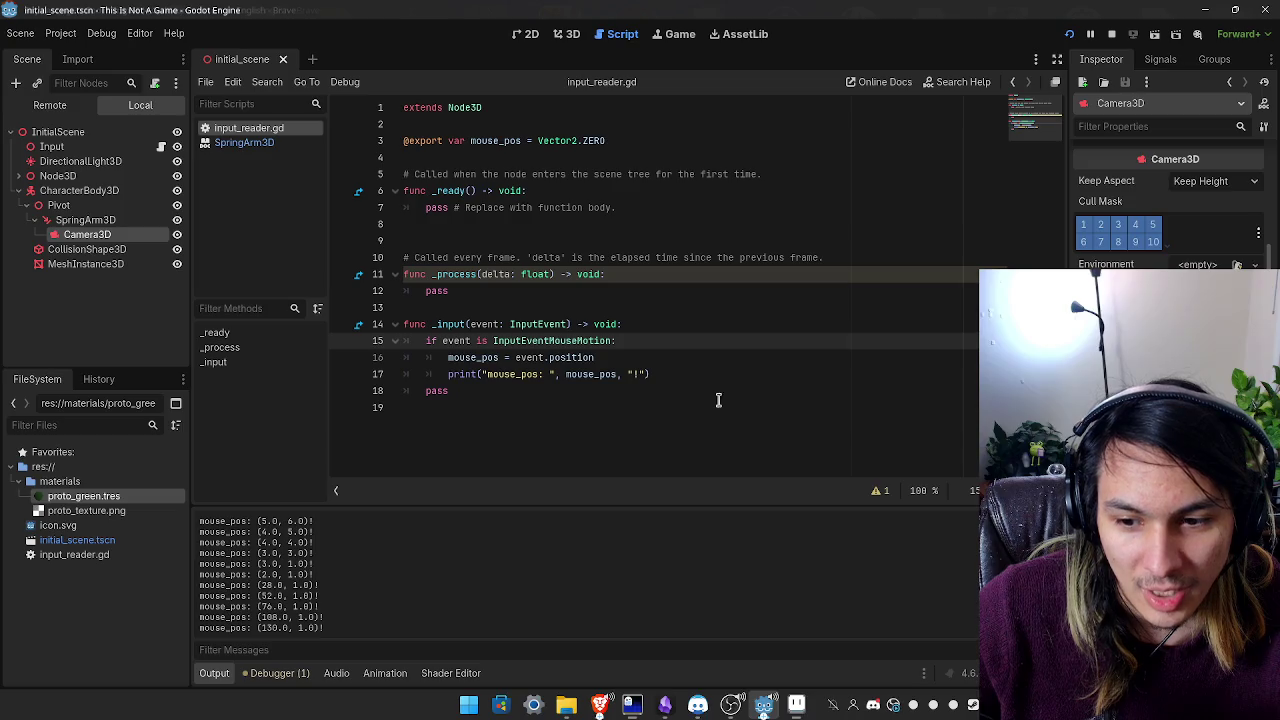
# Place the caret on line 4 of the script, then cycle through the browser windows to Aseprite
pyautogui.moveTo(404, 157); pyautogui.dragTo(771, 174)
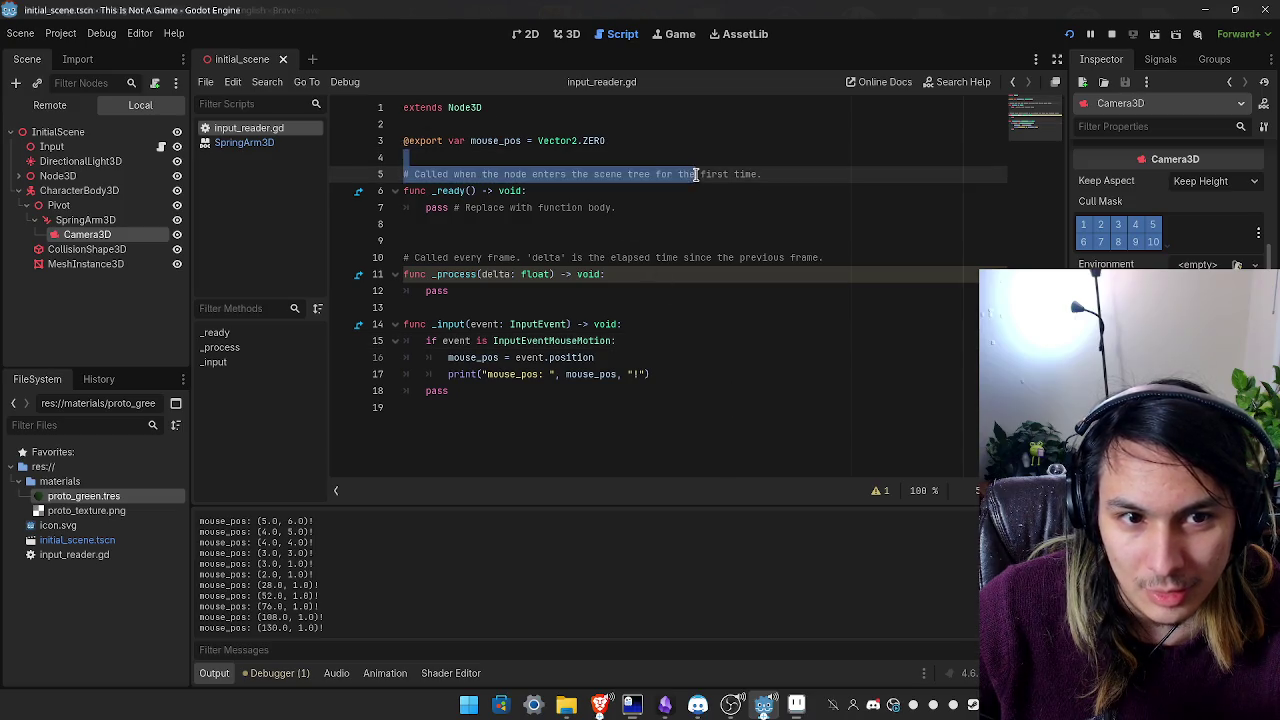
pyautogui.click(668, 156)
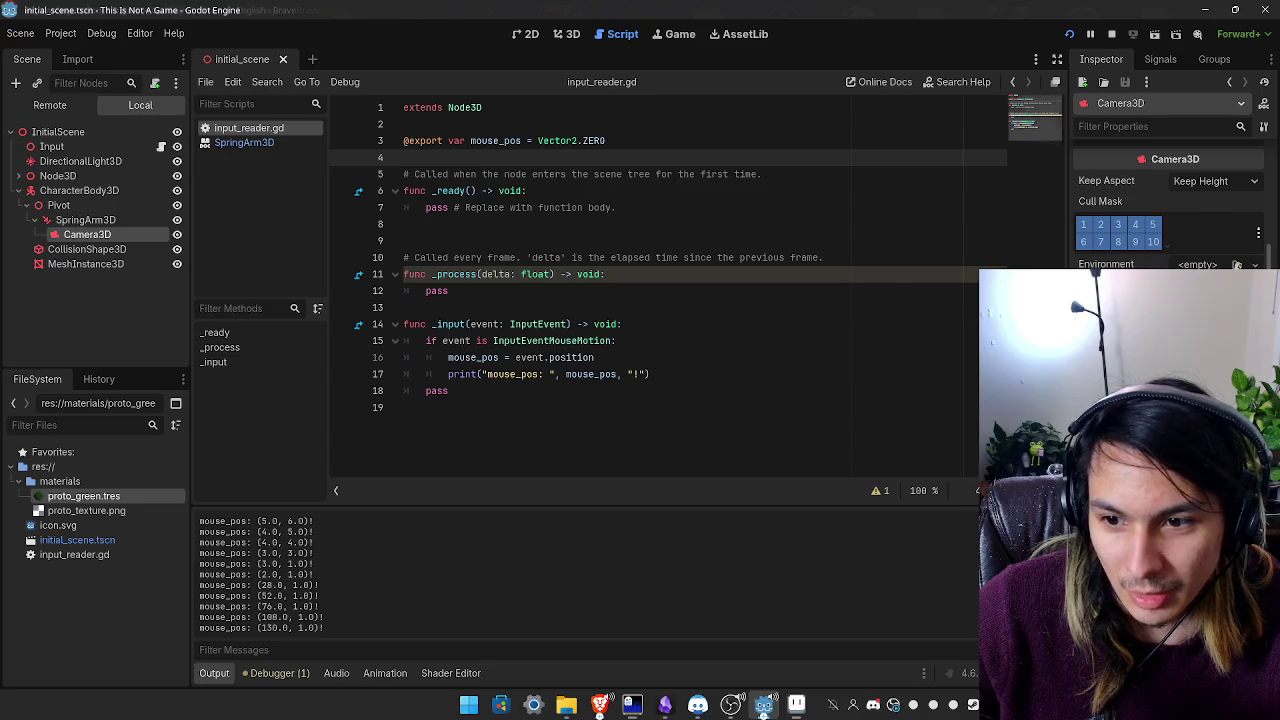
pyautogui.click(600, 705)
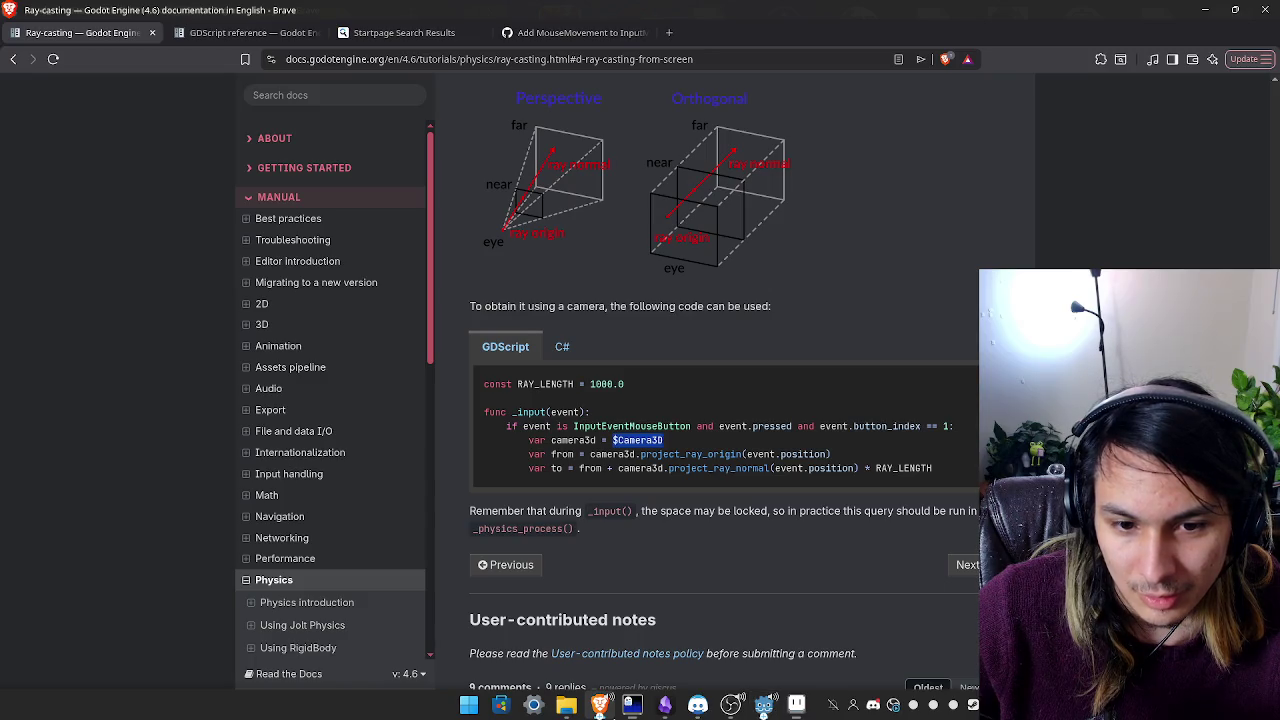
pyautogui.click(600, 705)
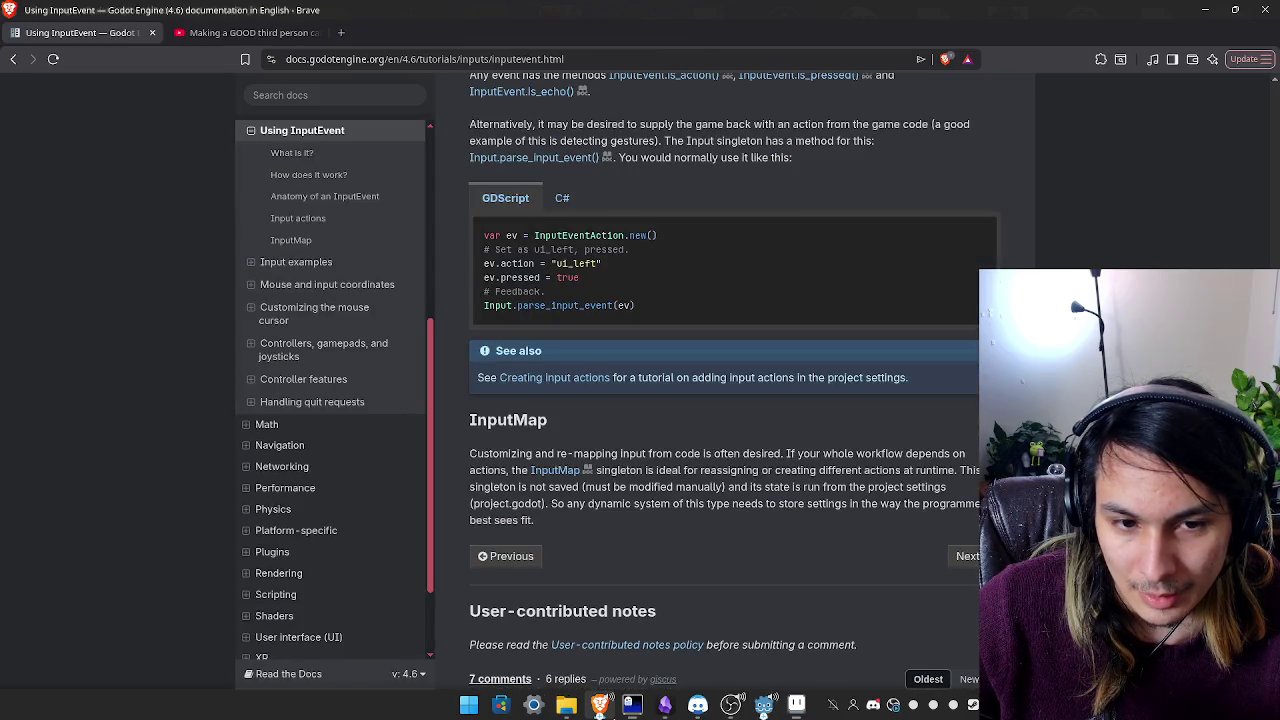
pyautogui.click(796, 705)
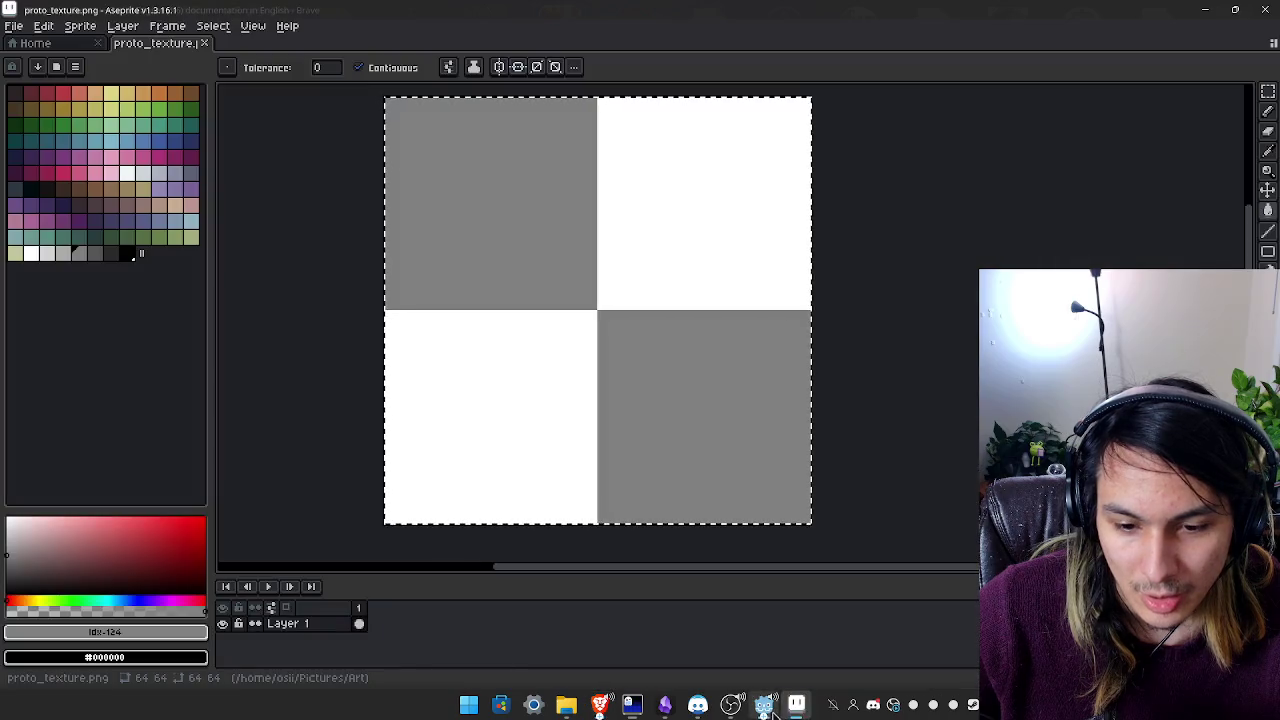
# Drop the Camera3D node path onto a new line 16, after undoing a misplaced drop on line 15
pyautogui.click(764, 705)
pyautogui.click(658, 342)
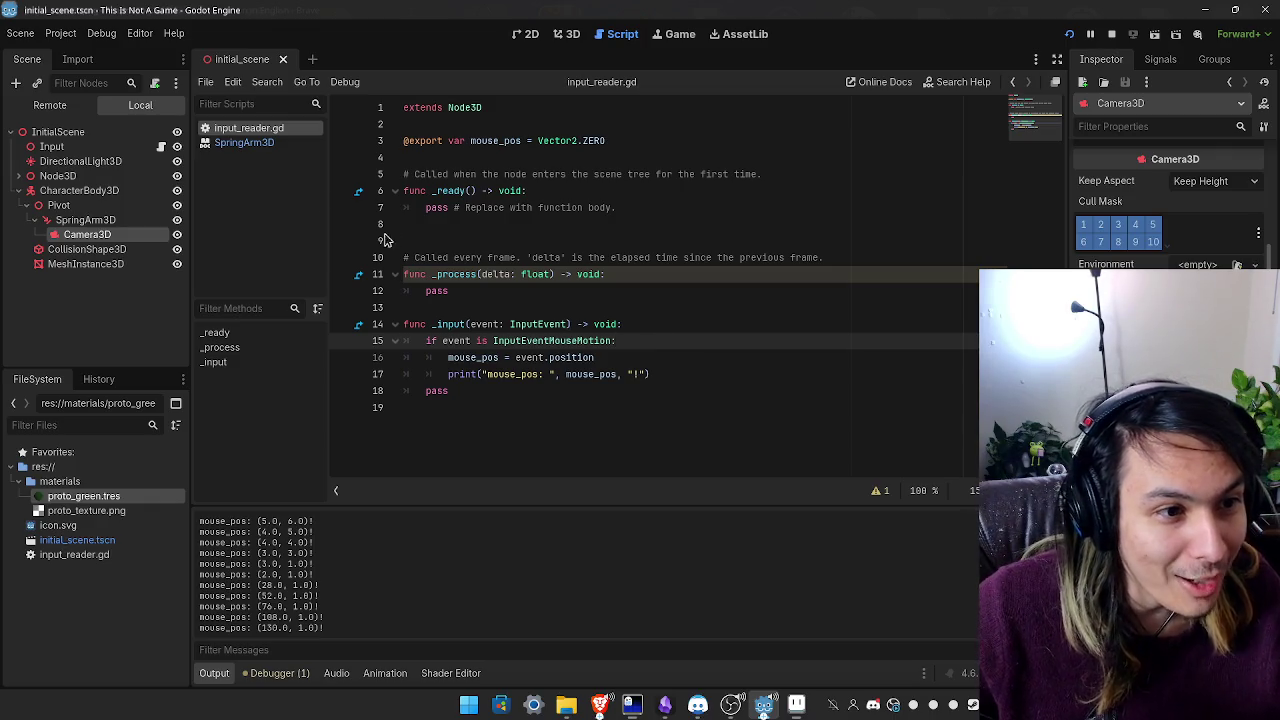
pyautogui.moveTo(90, 237)
pyautogui.mouseDown()
pyautogui.moveTo(543, 356)
pyautogui.moveTo(580, 342)
pyautogui.moveTo(505, 290)
pyautogui.moveTo(530, 352)
pyautogui.moveTo(634, 347)
pyautogui.mouseUp()
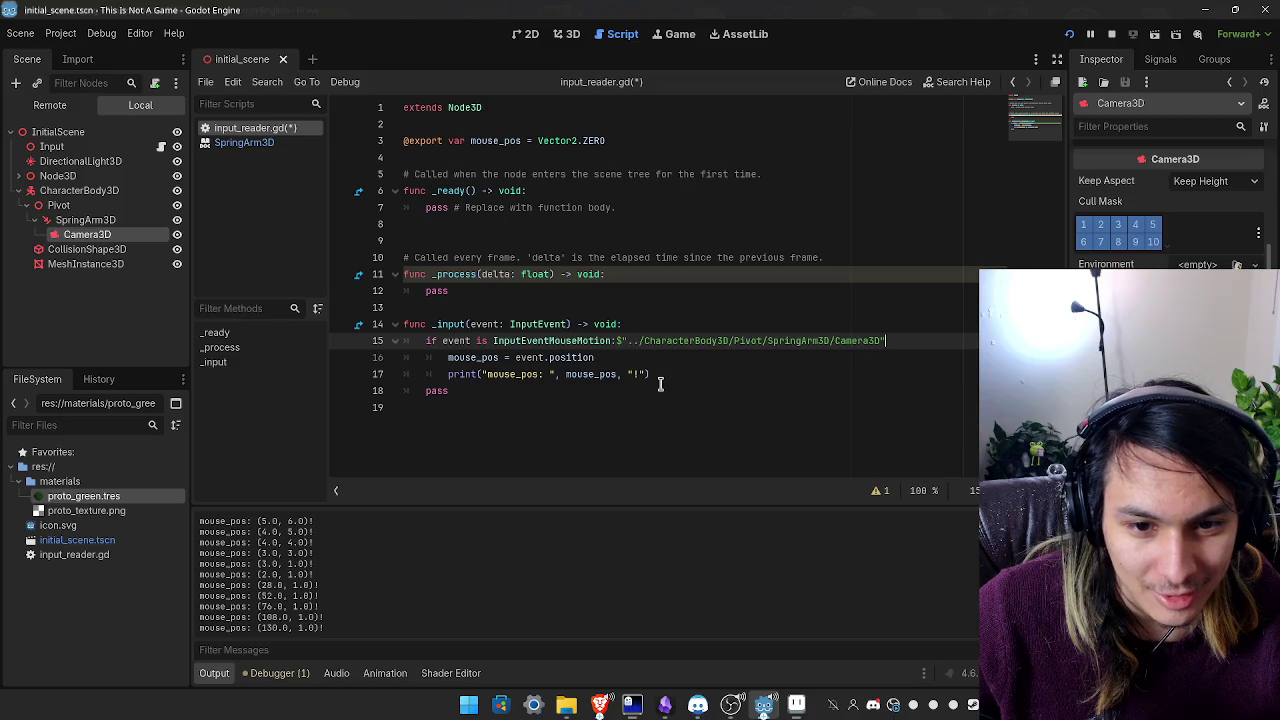
pyautogui.hotkey('ctrl', 'z')
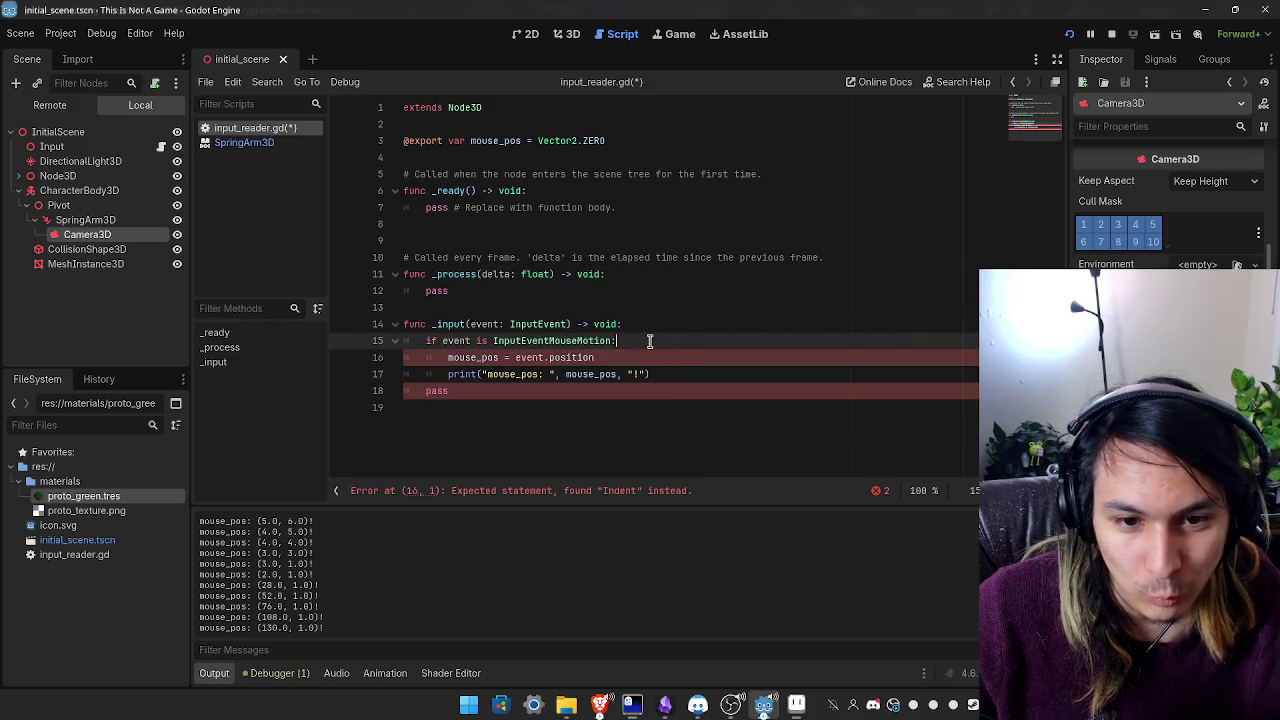
pyautogui.press('Return')
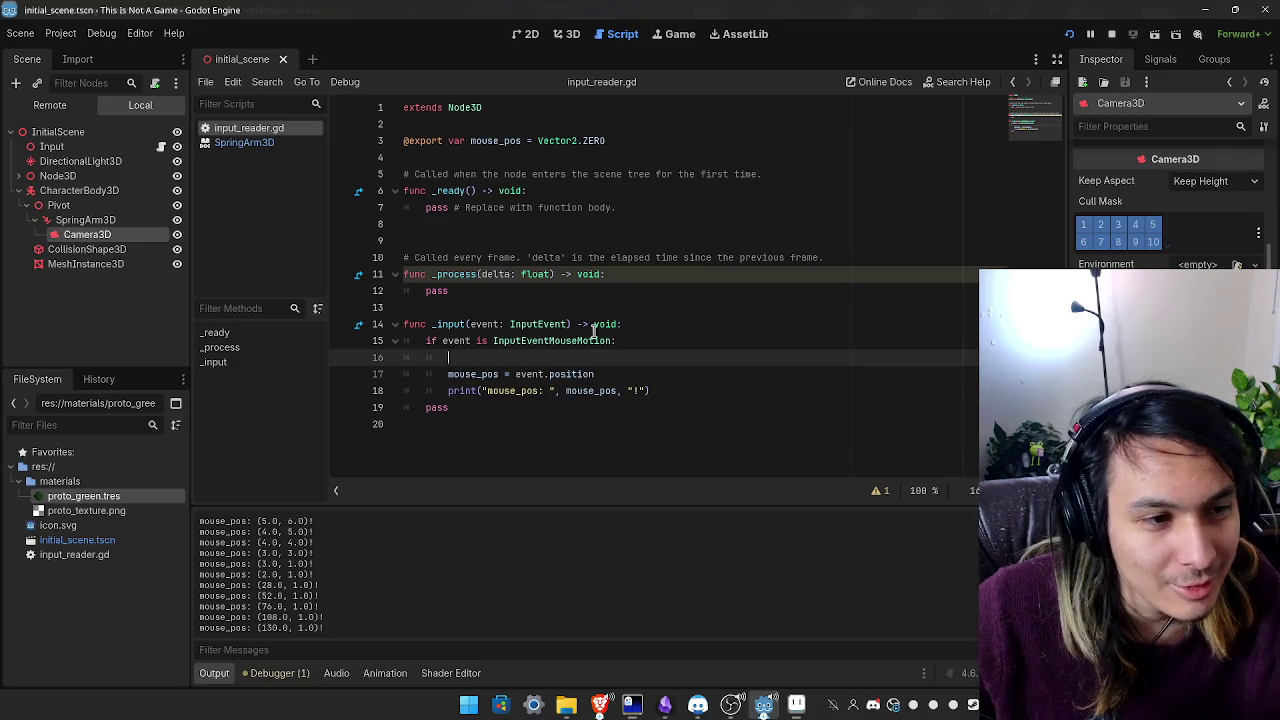
pyautogui.moveTo(87, 234)
pyautogui.mouseDown()
pyautogui.moveTo(565, 347)
pyautogui.moveTo(540, 357)
pyautogui.mouseUp()
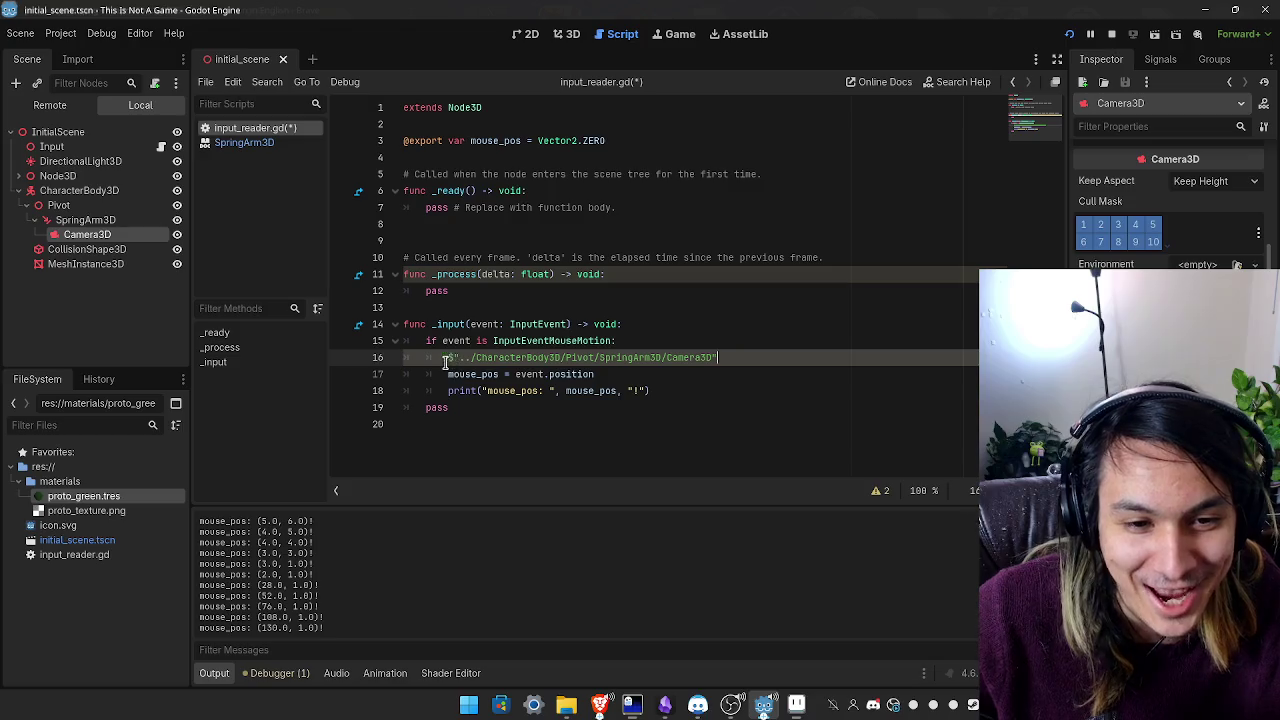
pyautogui.click(632, 705)
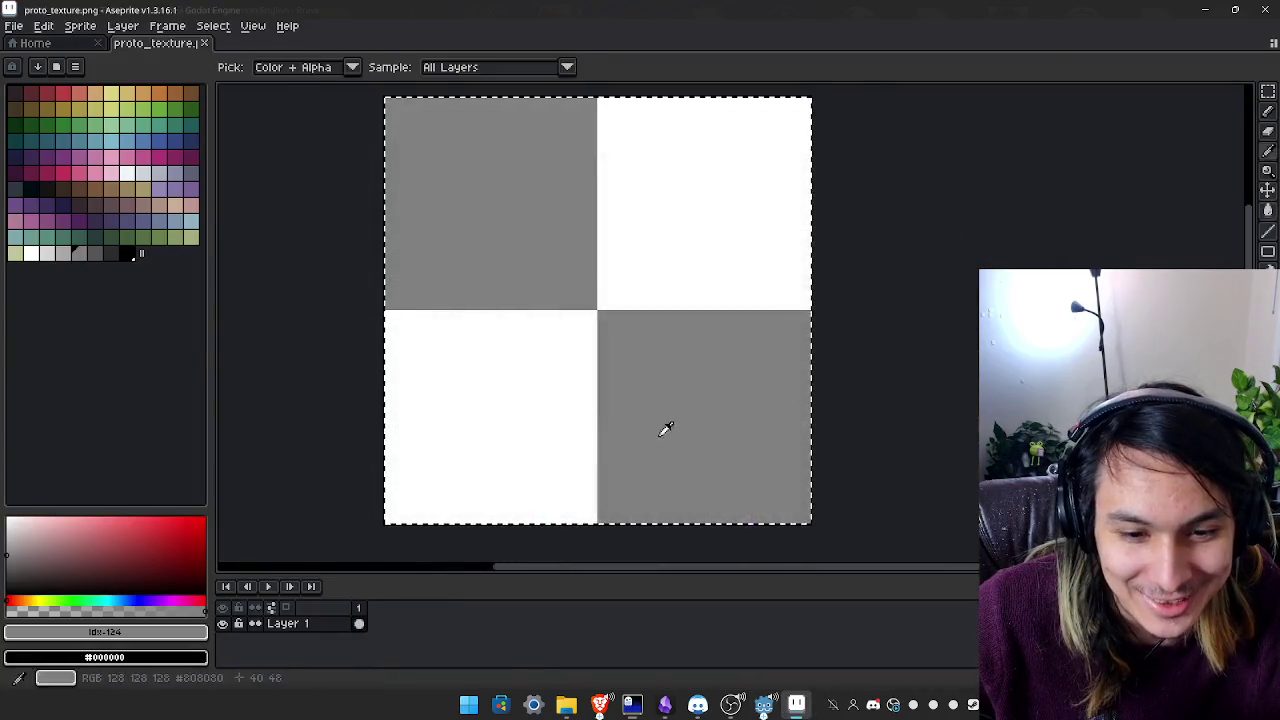
pyautogui.click(632, 705)
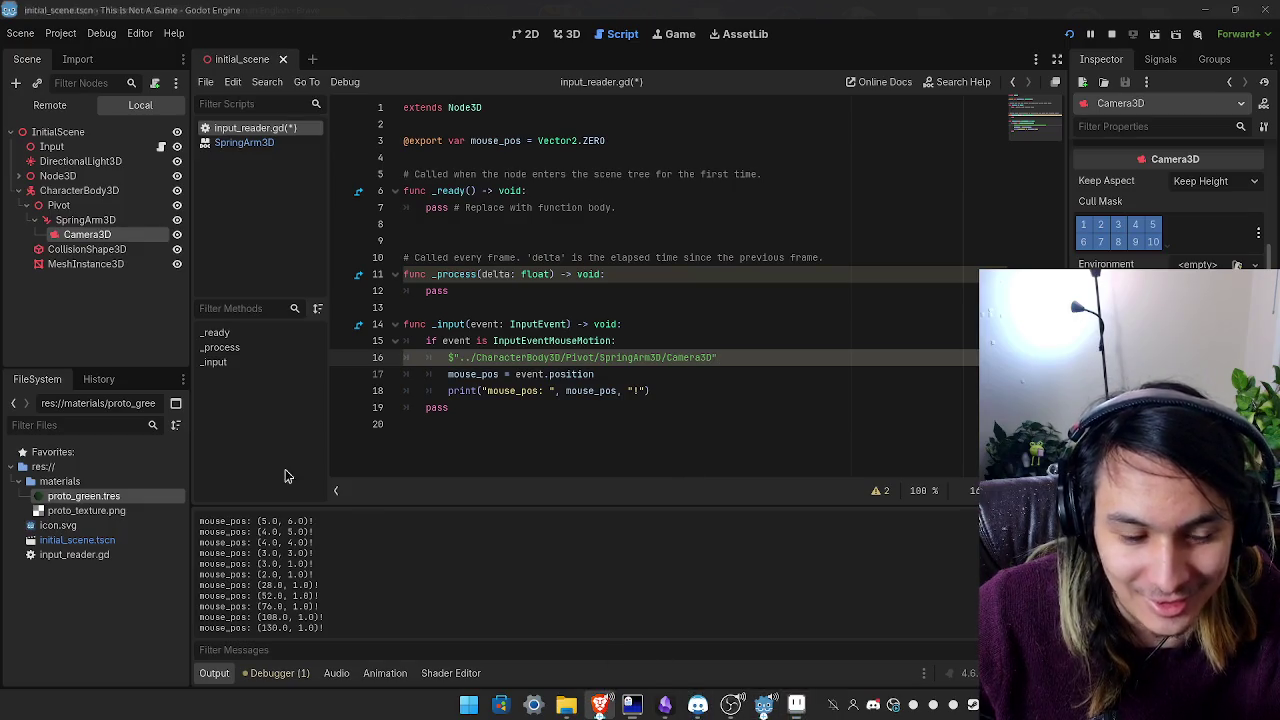
# Prefix line 16 with 'var camera =' and save input_reader.gd
pyautogui.click(449, 358)
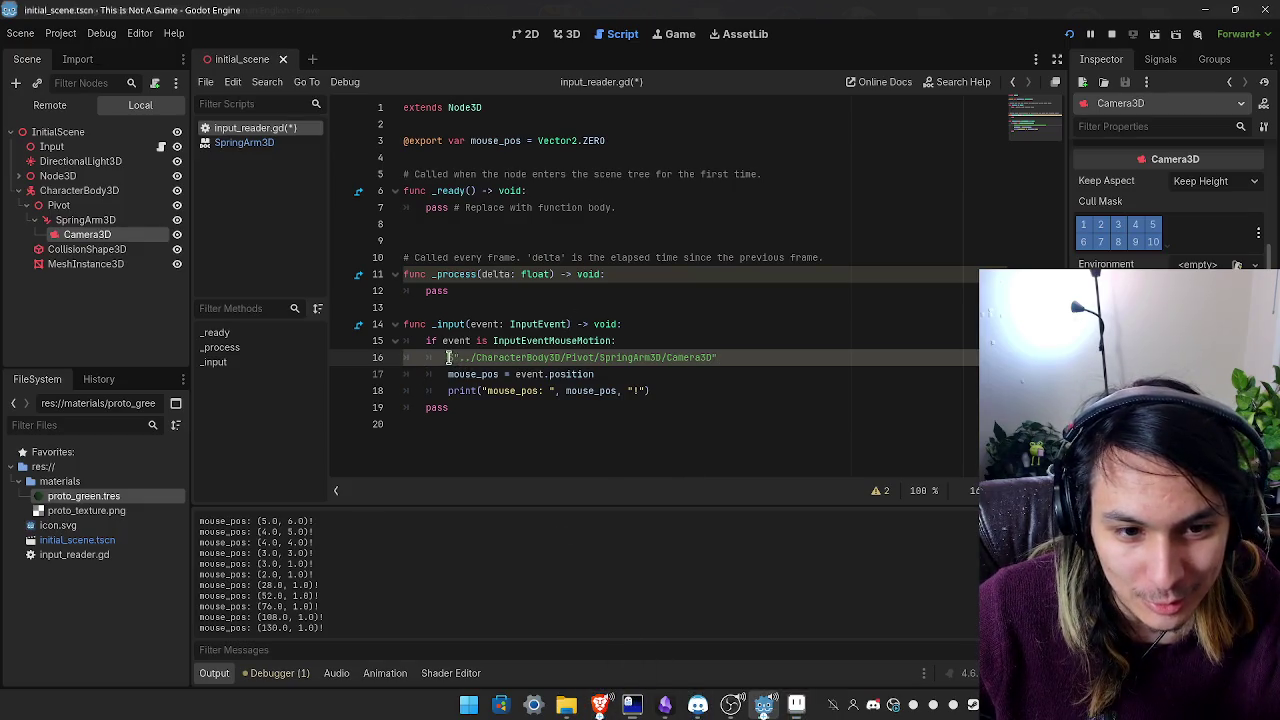
pyautogui.write('var ca')
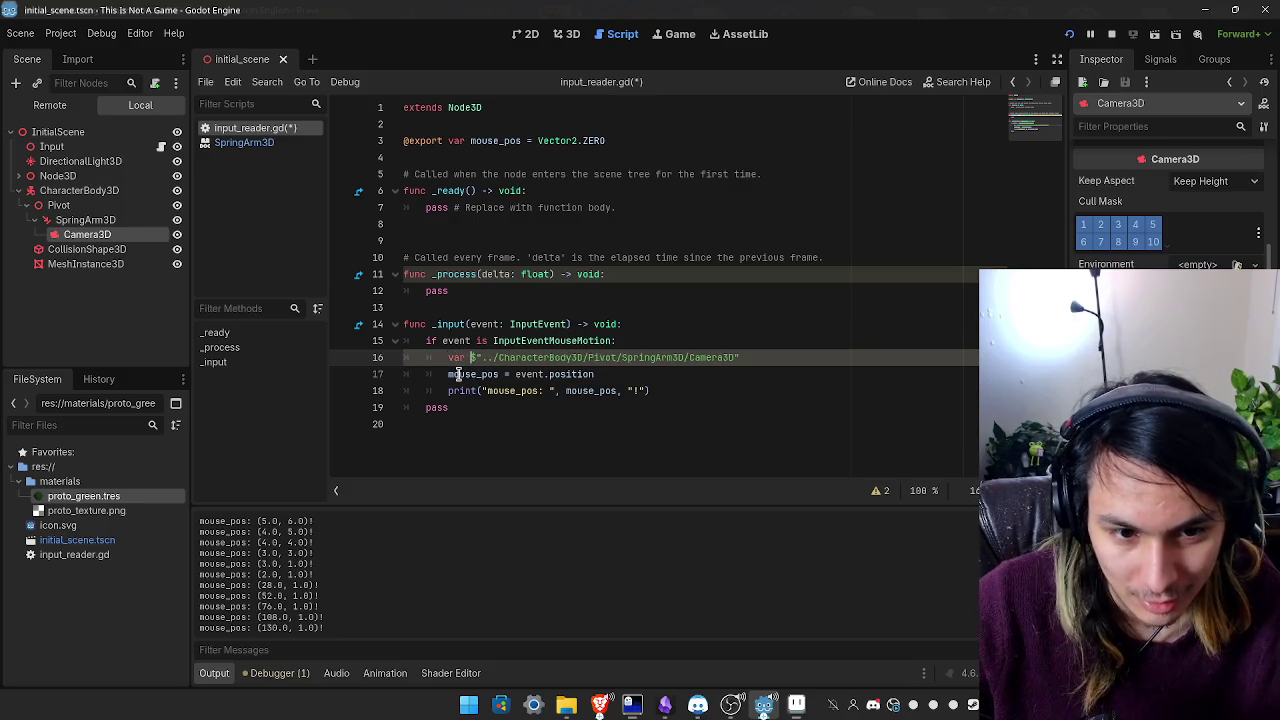
pyautogui.write('mera =')
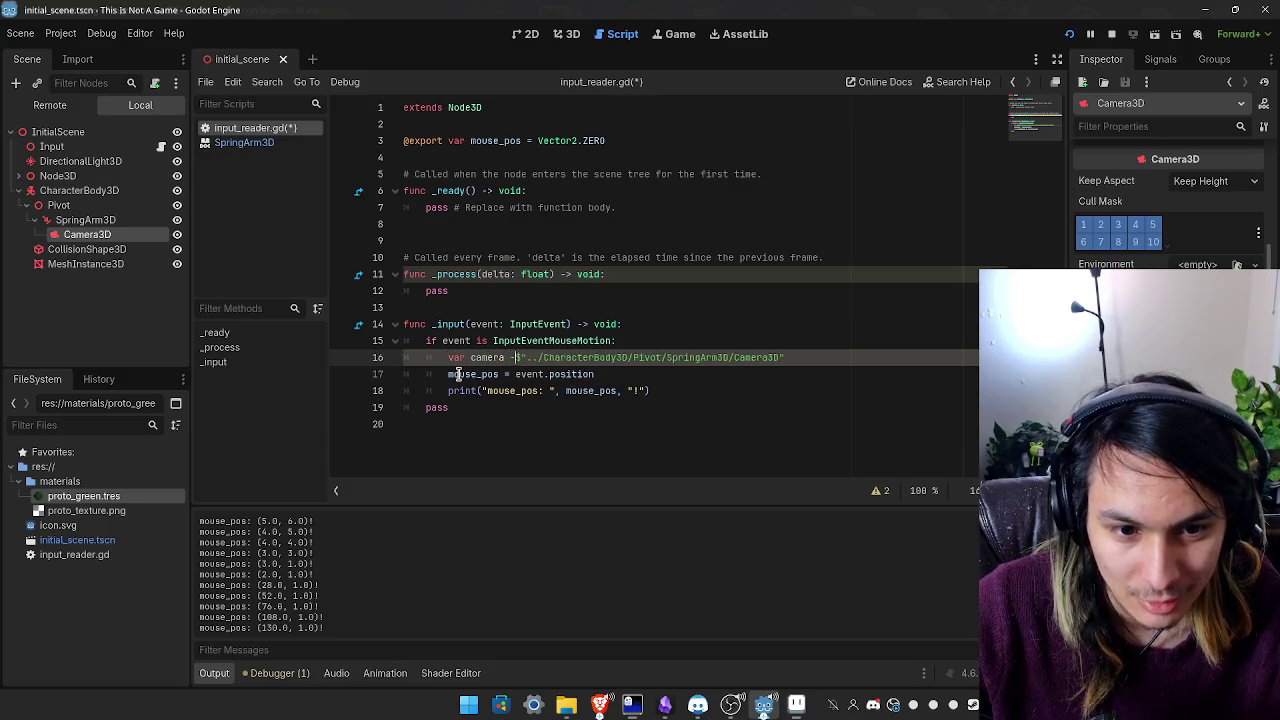
pyautogui.write('$')
pyautogui.click(826, 466)
pyautogui.hotkey('ctrl', 's')
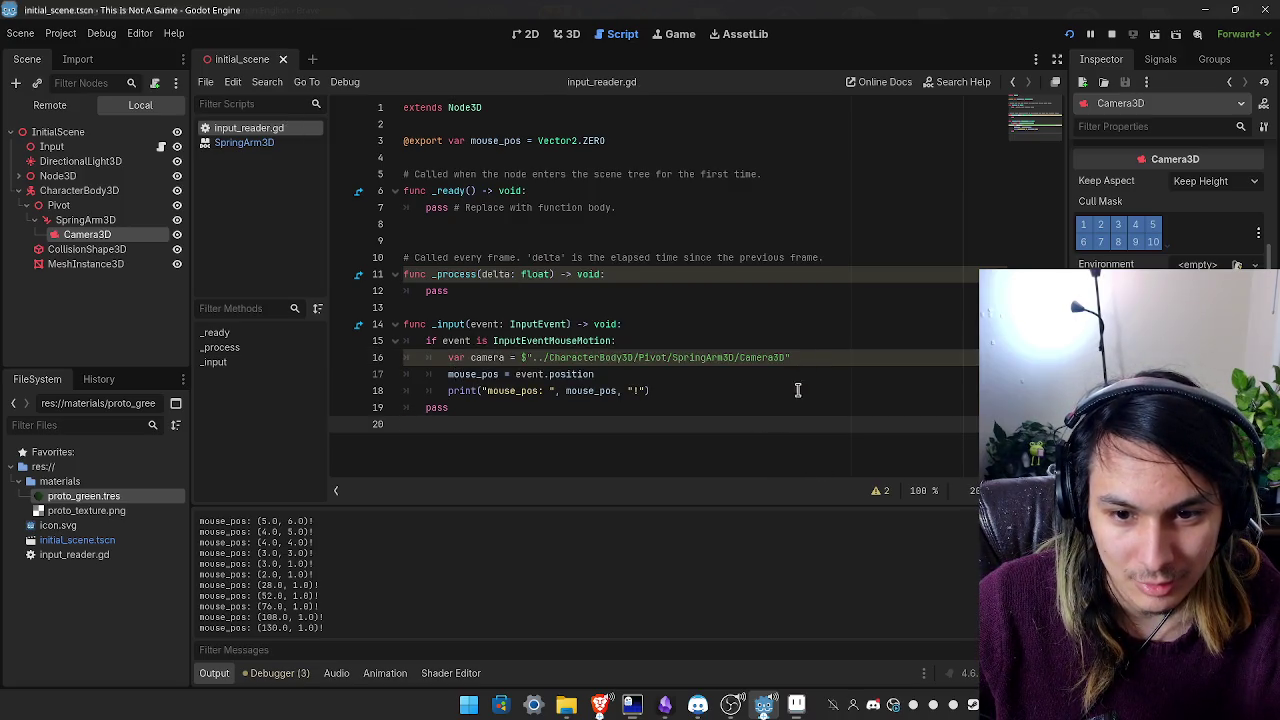
# Look up the project_ray_origin call in the ray-casting docs' camera example
pyautogui.moveTo(600, 705)
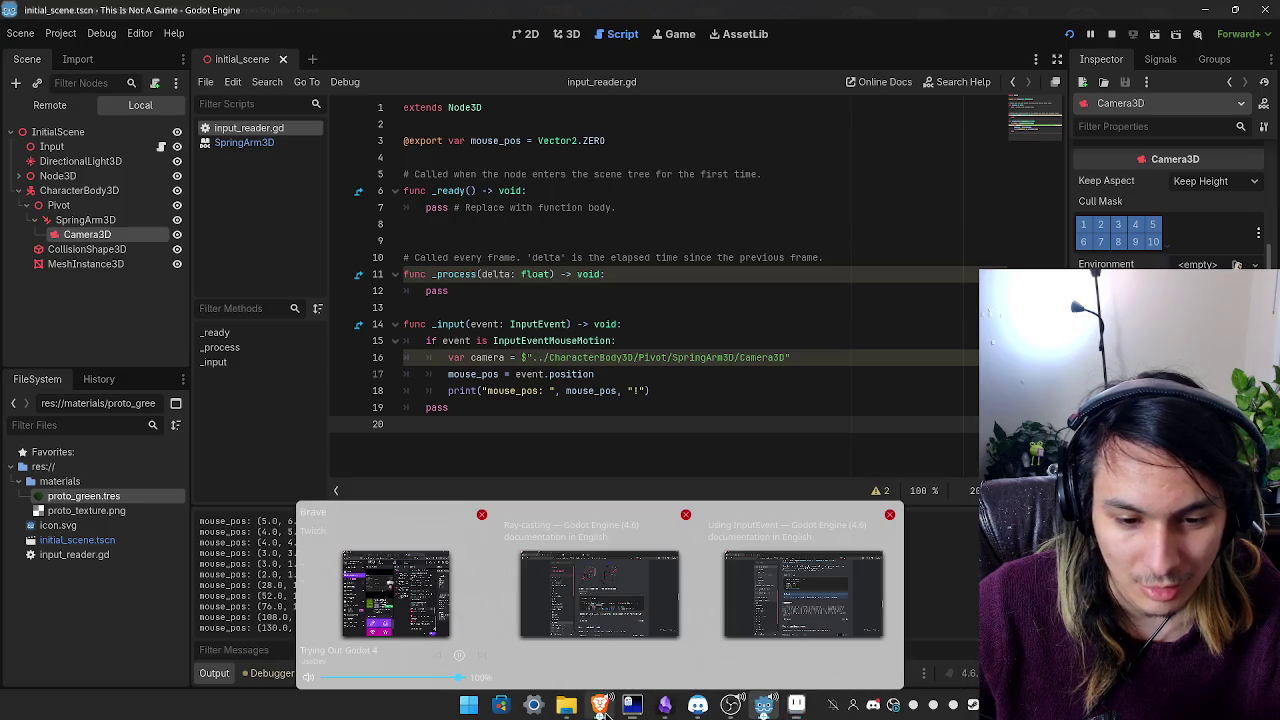
pyautogui.click(638, 607)
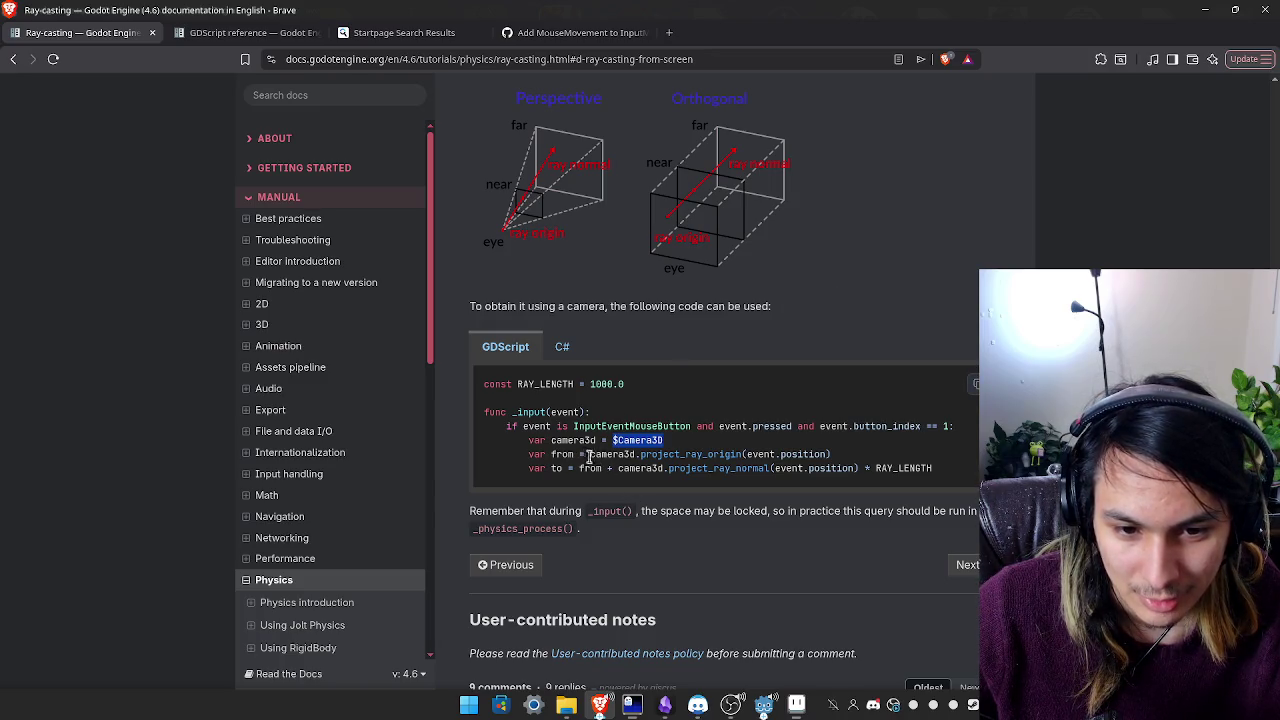
pyautogui.moveTo(591, 456); pyautogui.dragTo(852, 460)
# Start a new line 17 beneath the camera variable while cross-checking the docs example
pyautogui.click(764, 704)
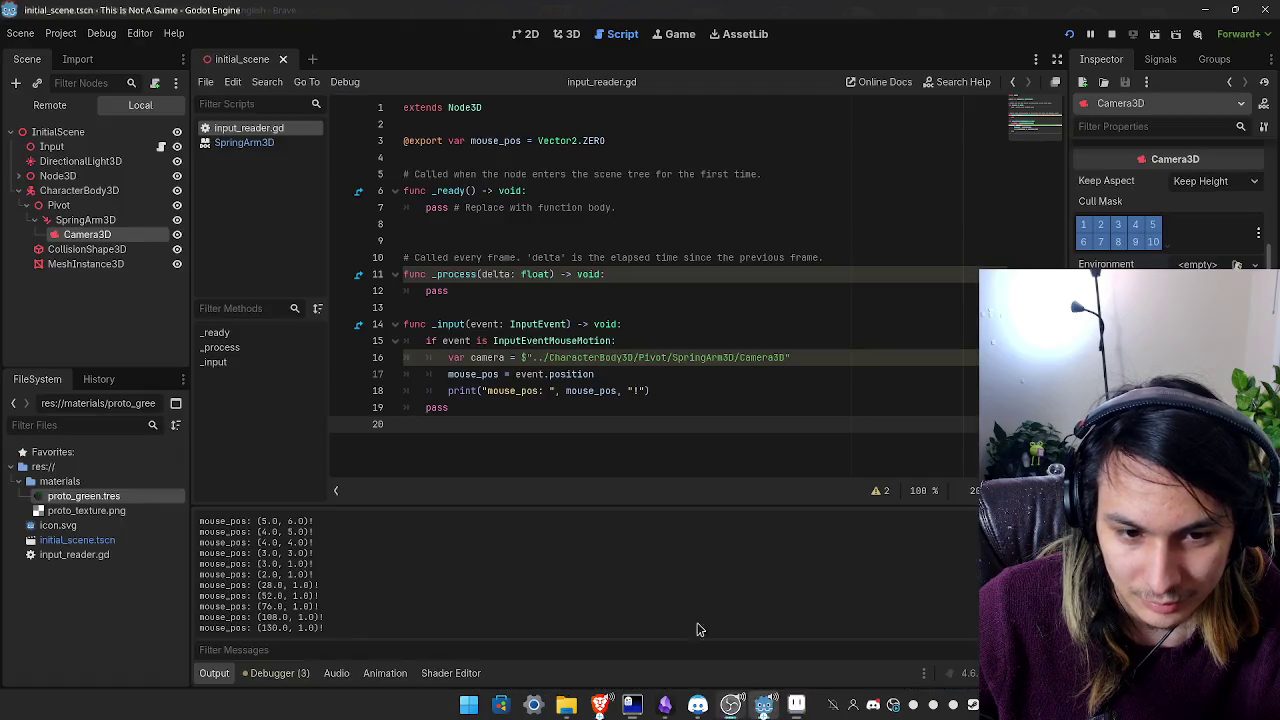
pyautogui.click(828, 360)
pyautogui.press('Return')
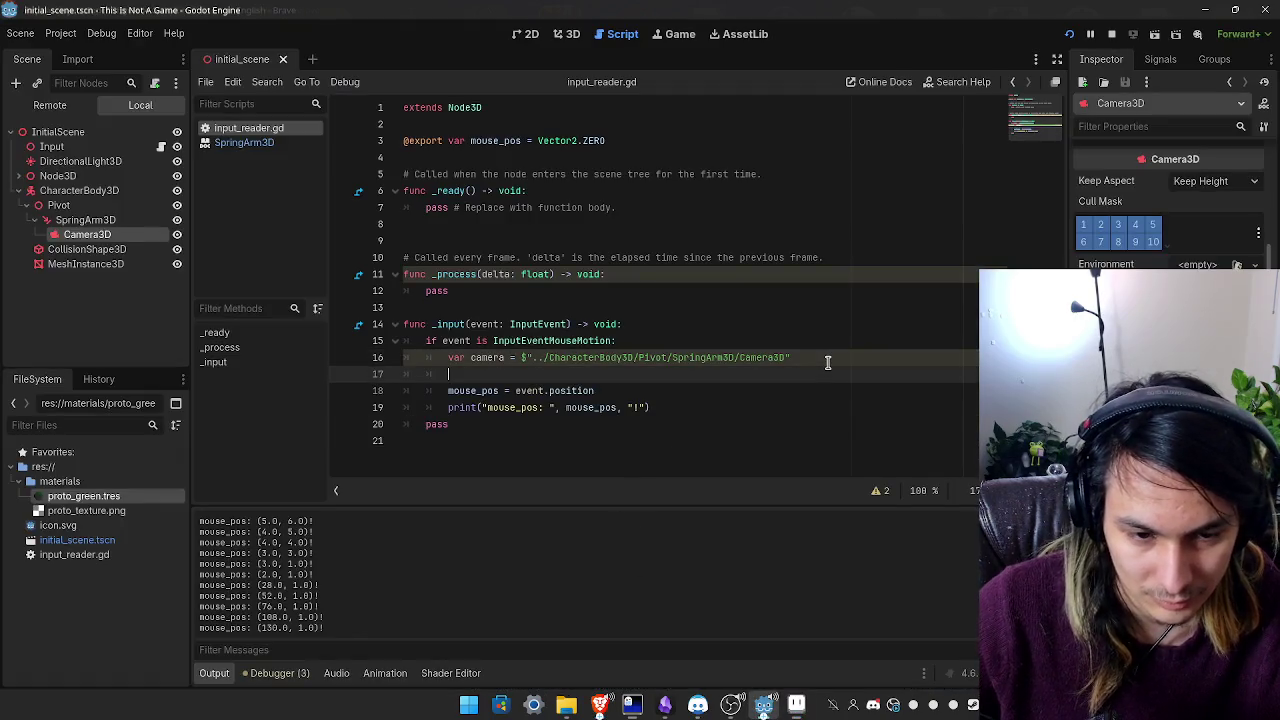
pyautogui.hotkey('alt', 'Tab')
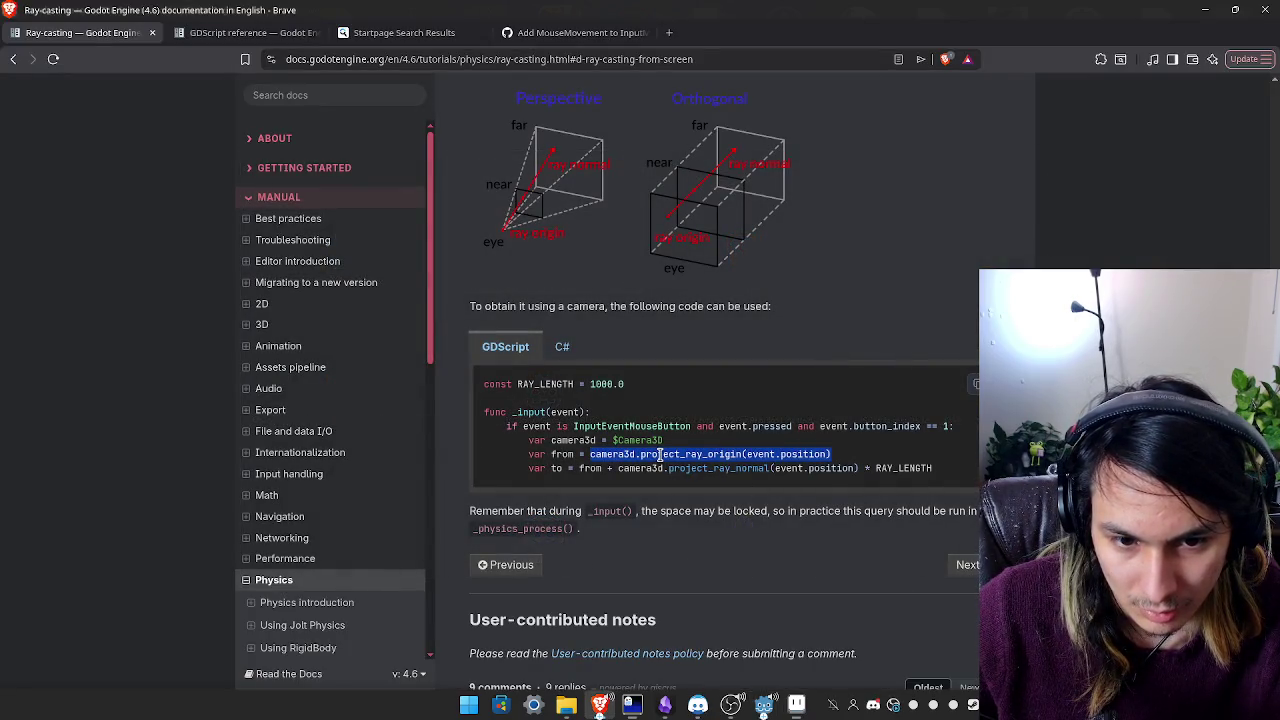
pyautogui.scroll(-2, 717, 454)
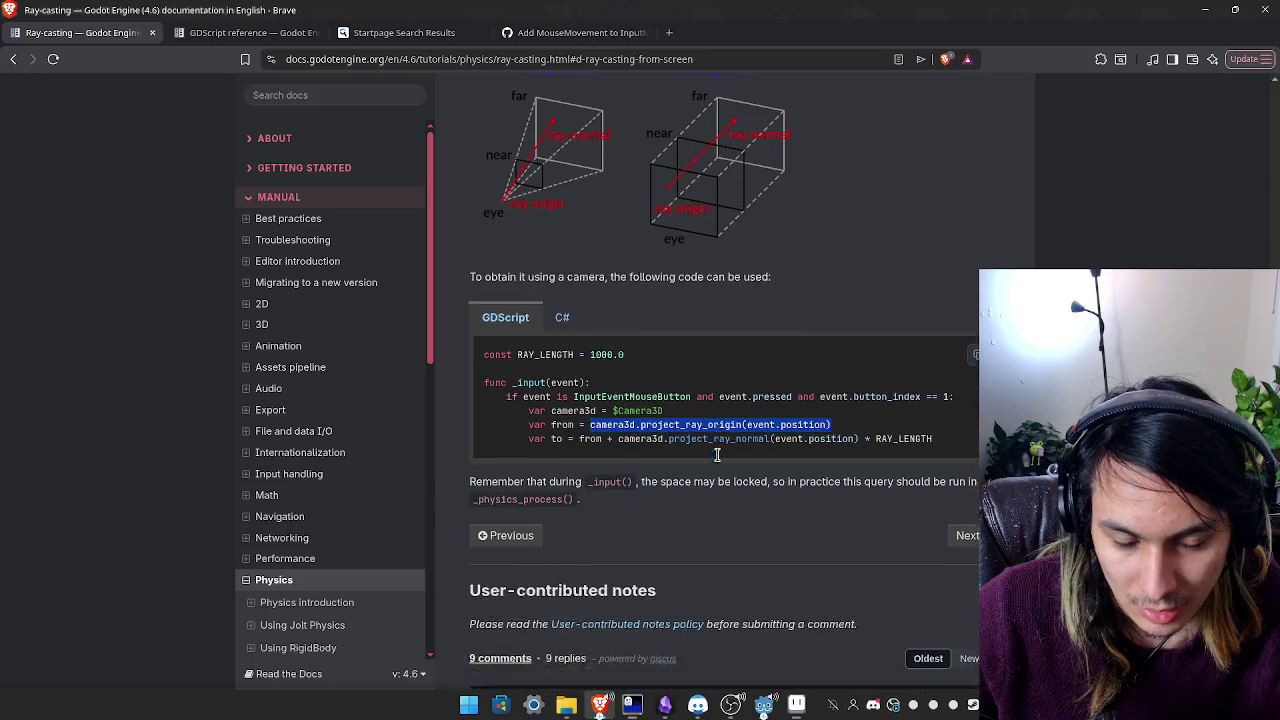
pyautogui.hotkey('alt', 'Tab')
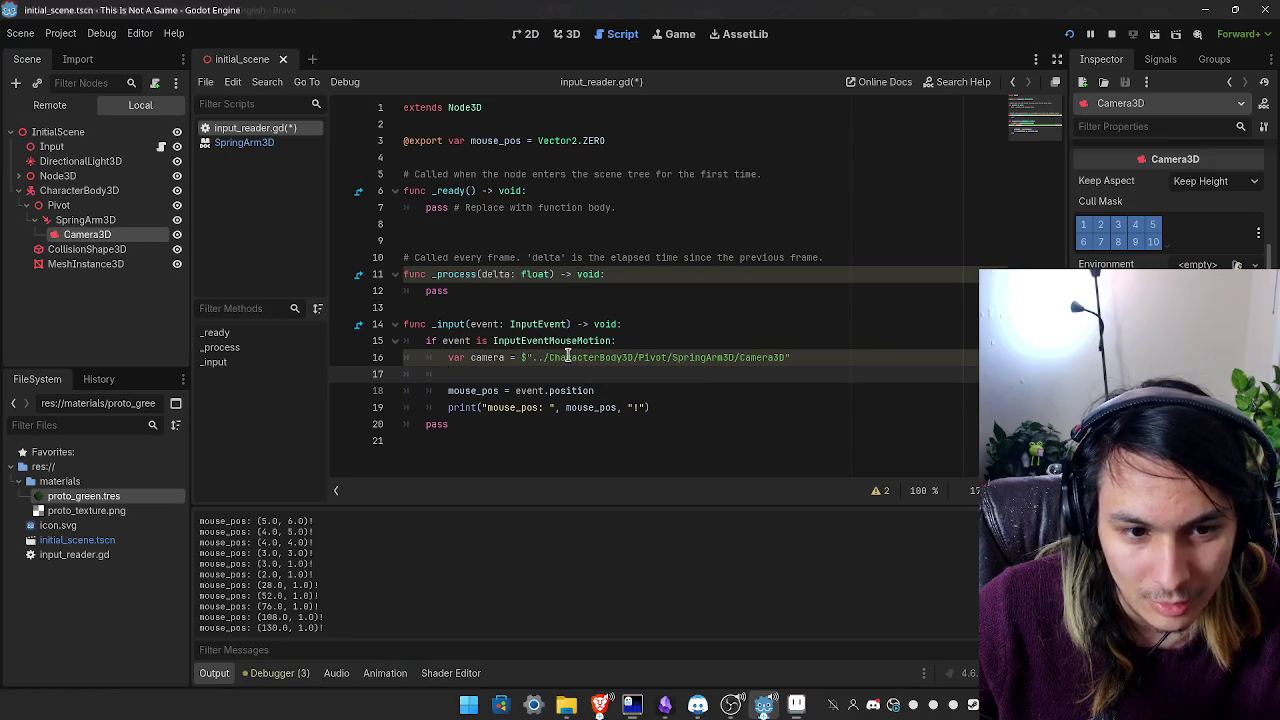
pyautogui.hotkey('alt', 'Tab')
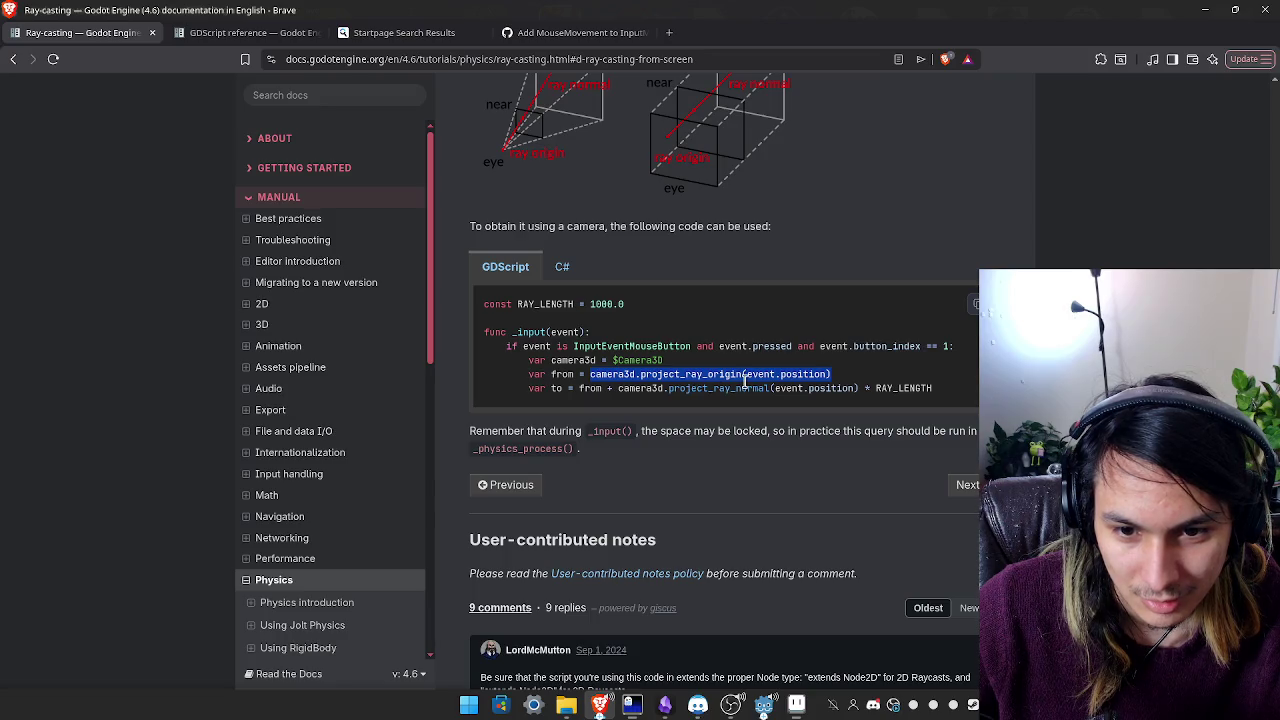
pyautogui.hotkey('alt', 'Tab')
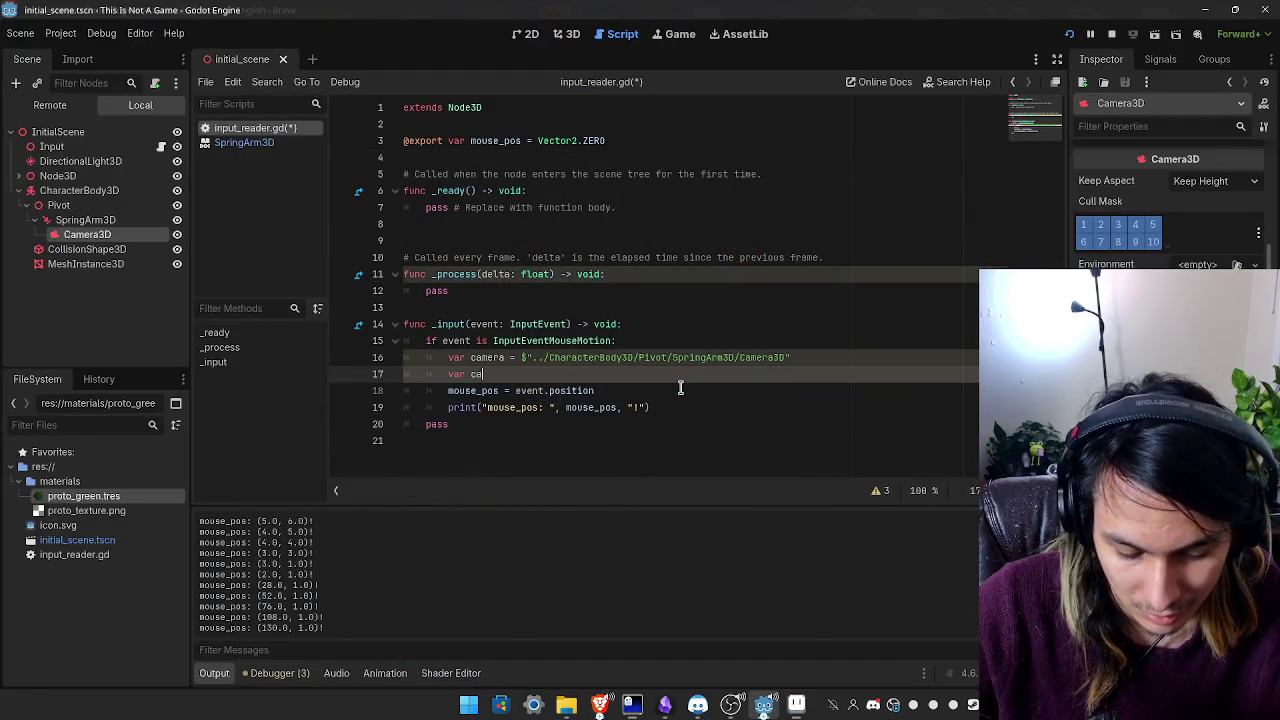
# Write 'var from = camera.' on line 17, completing the camera variable via autocomplete
pyautogui.write('mera')
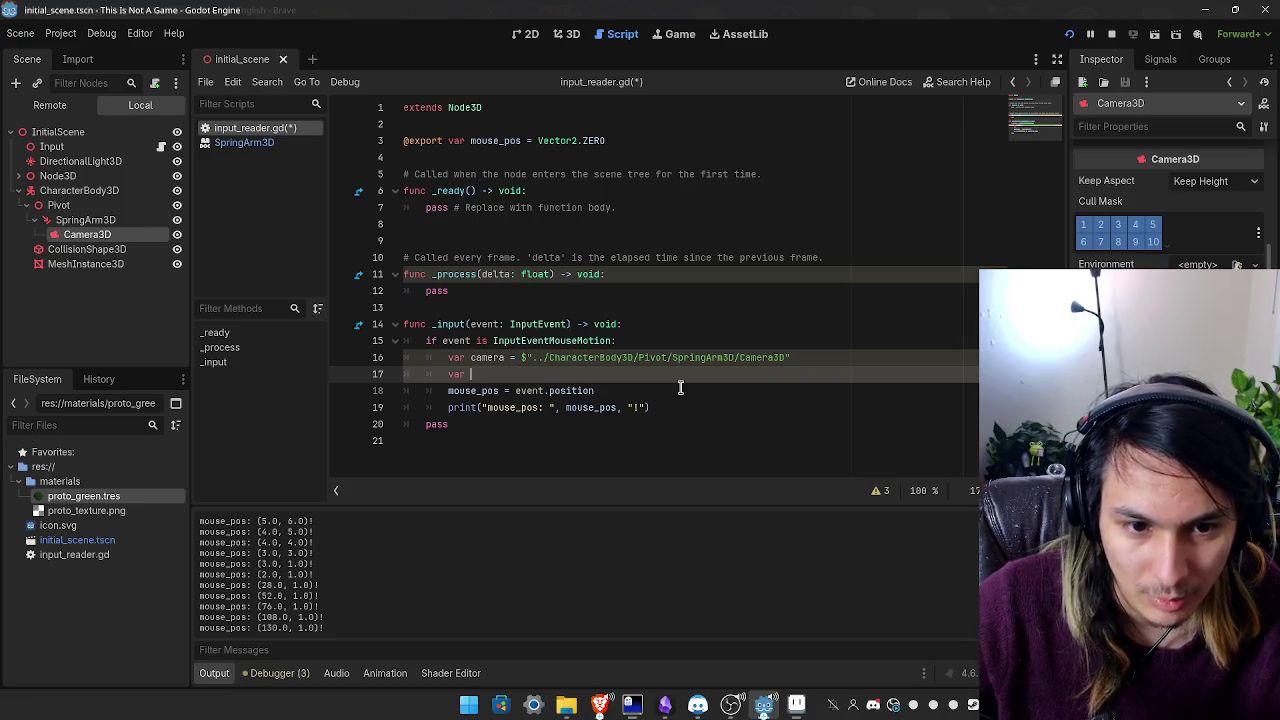
pyautogui.hotkey('alt', 'Tab')
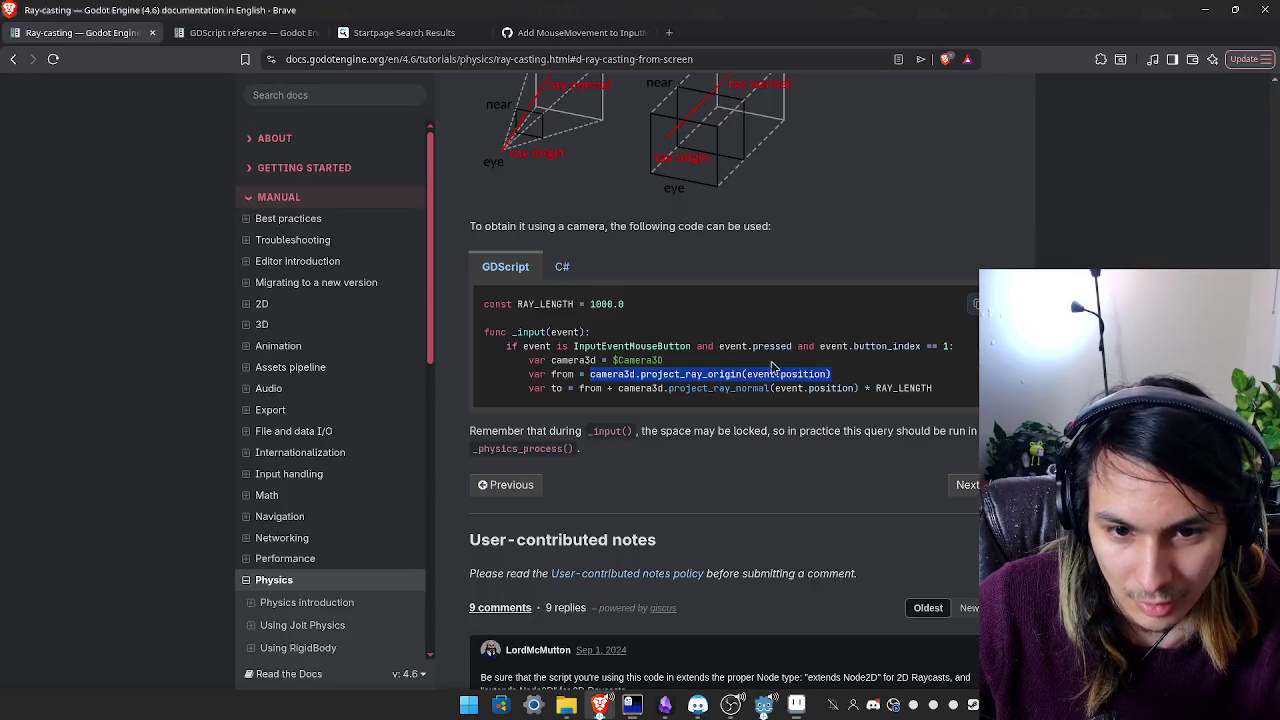
pyautogui.hotkey('alt', 'Tab')
pyautogui.write('from = ca')
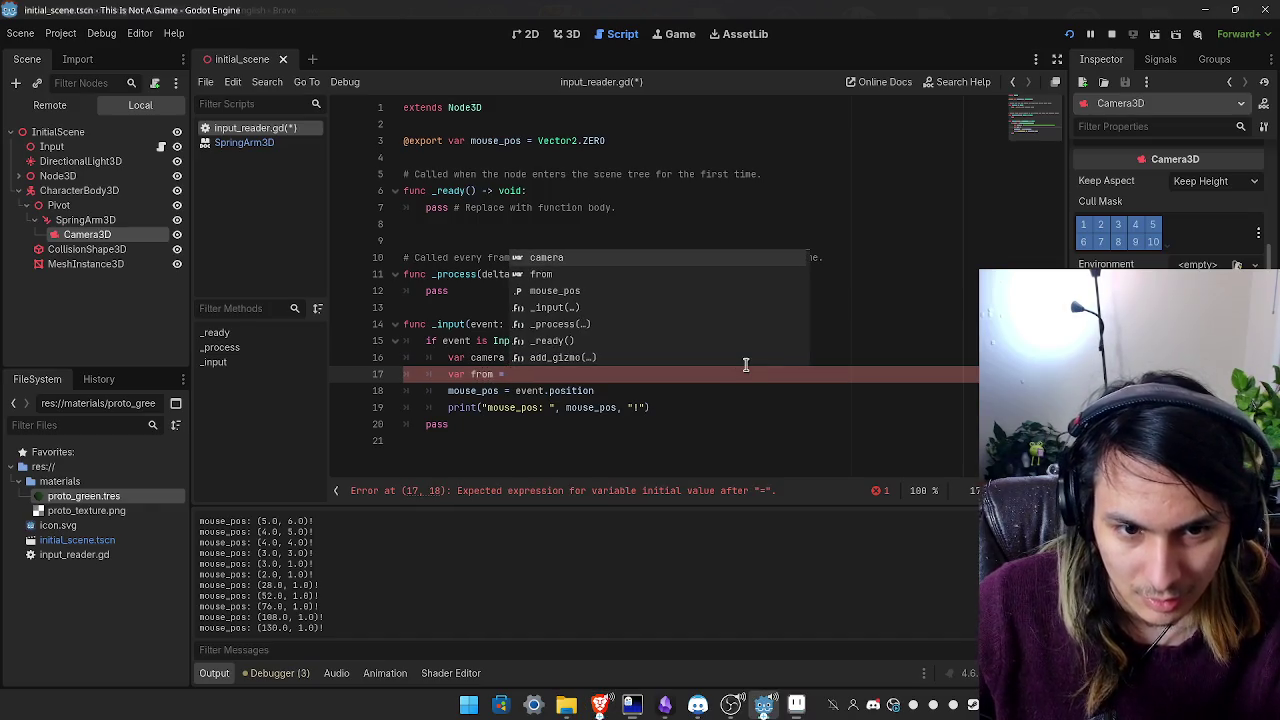
pyautogui.press('Return')
pyautogui.write('.')
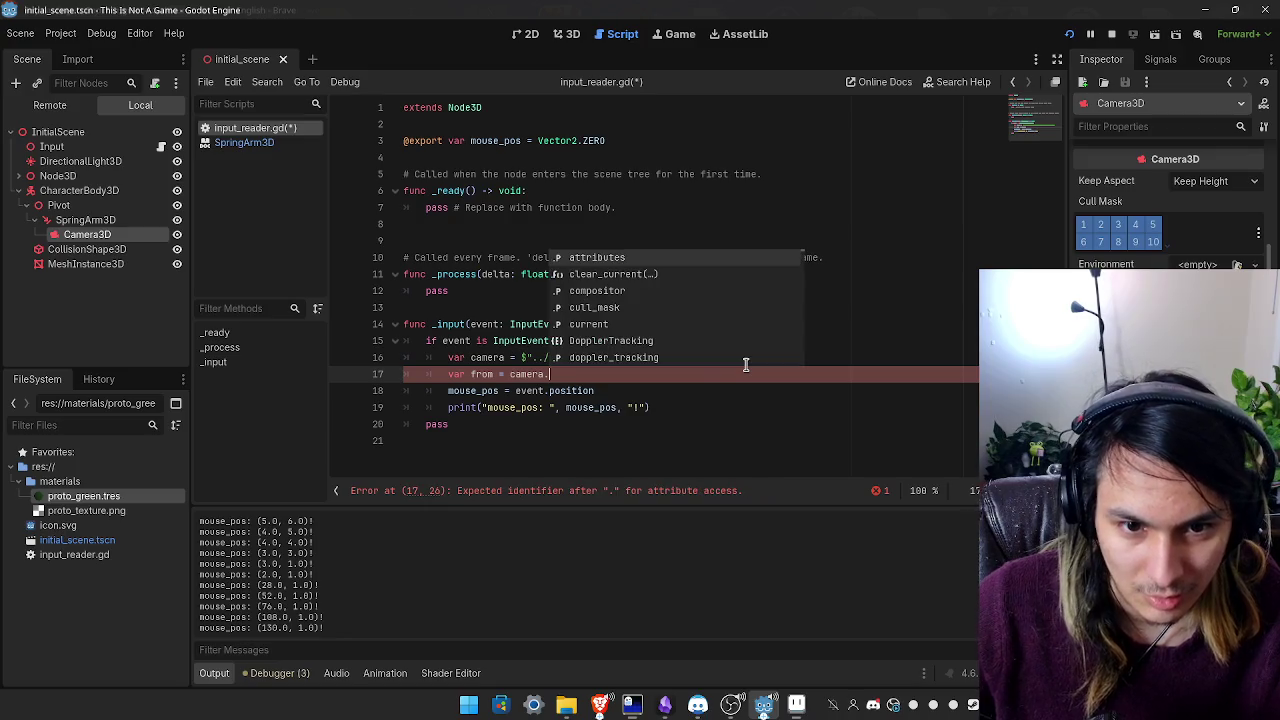
# Complete the call with project_ray_origin from autocomplete, checking the method name against the docs
pyautogui.hotkey('alt', 'Tab')
pyautogui.hotkey('alt', 'Tab')
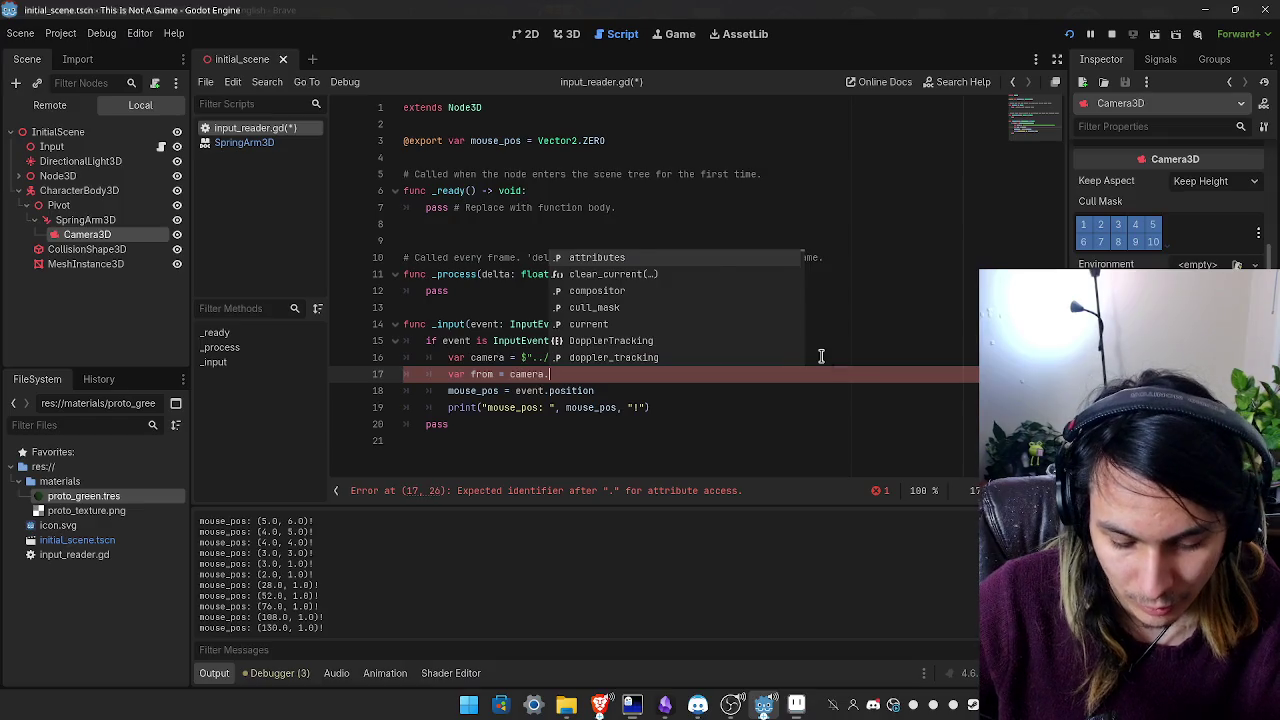
pyautogui.write('pro')
pyautogui.hotkey('alt', 'Tab')
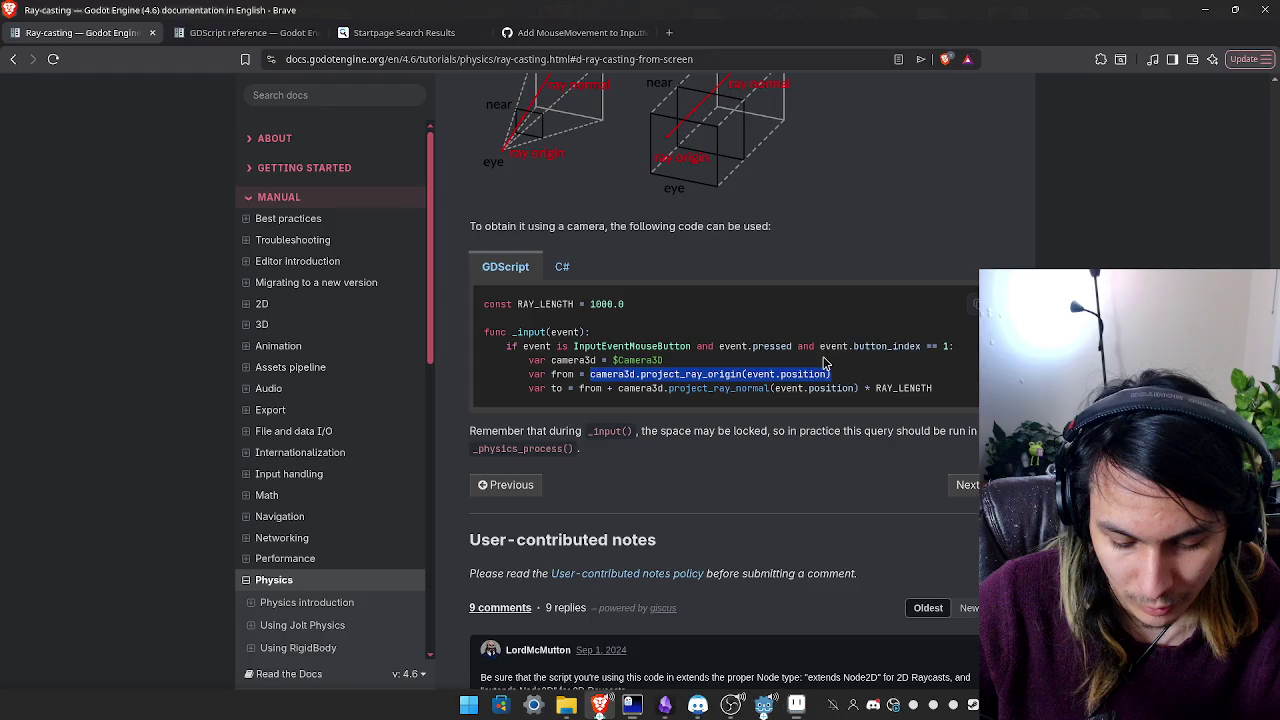
pyautogui.hotkey('alt', 'Tab')
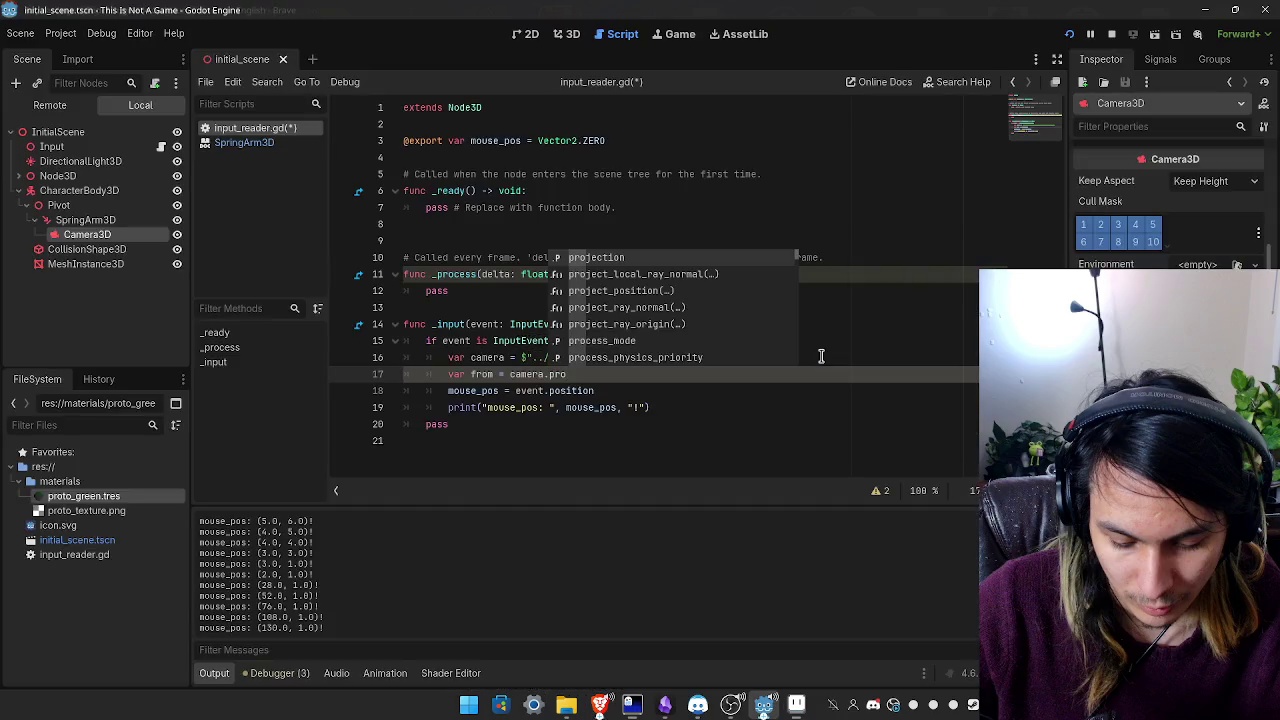
pyautogui.press('Down')
pyautogui.press('Down')
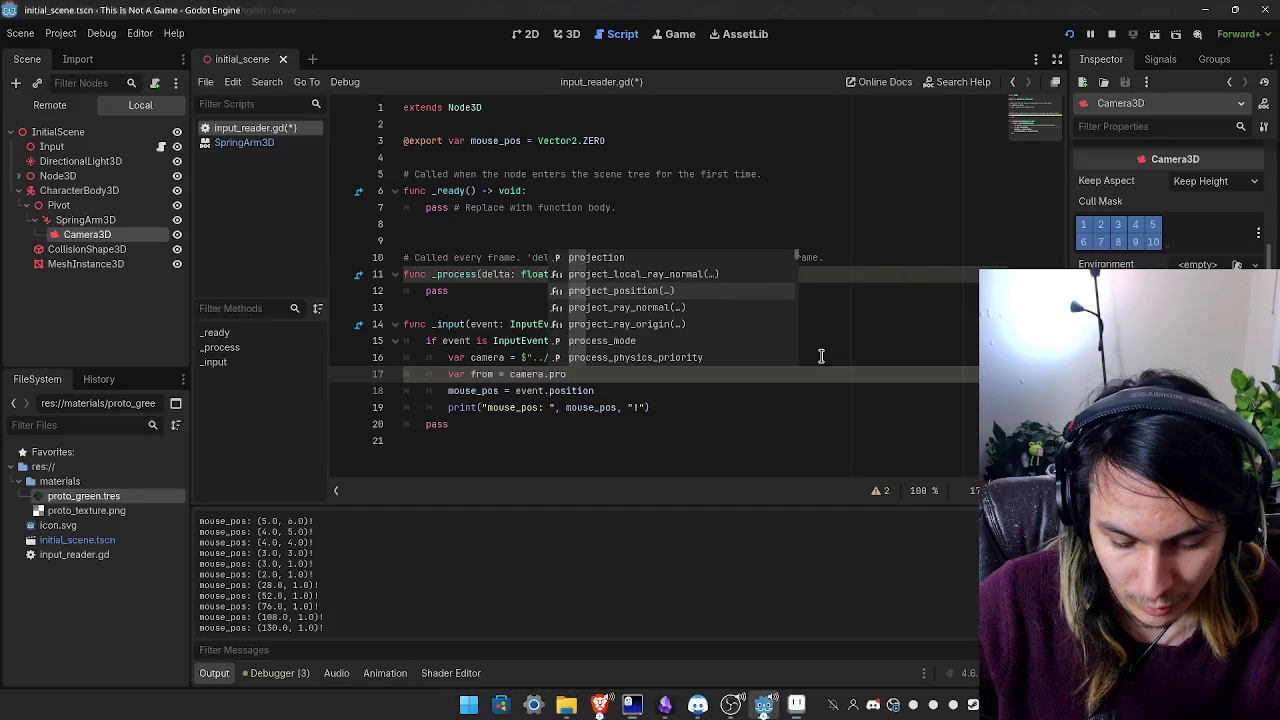
pyautogui.press('Down')
pyautogui.press('Down')
pyautogui.hotkey('alt', 'Tab')
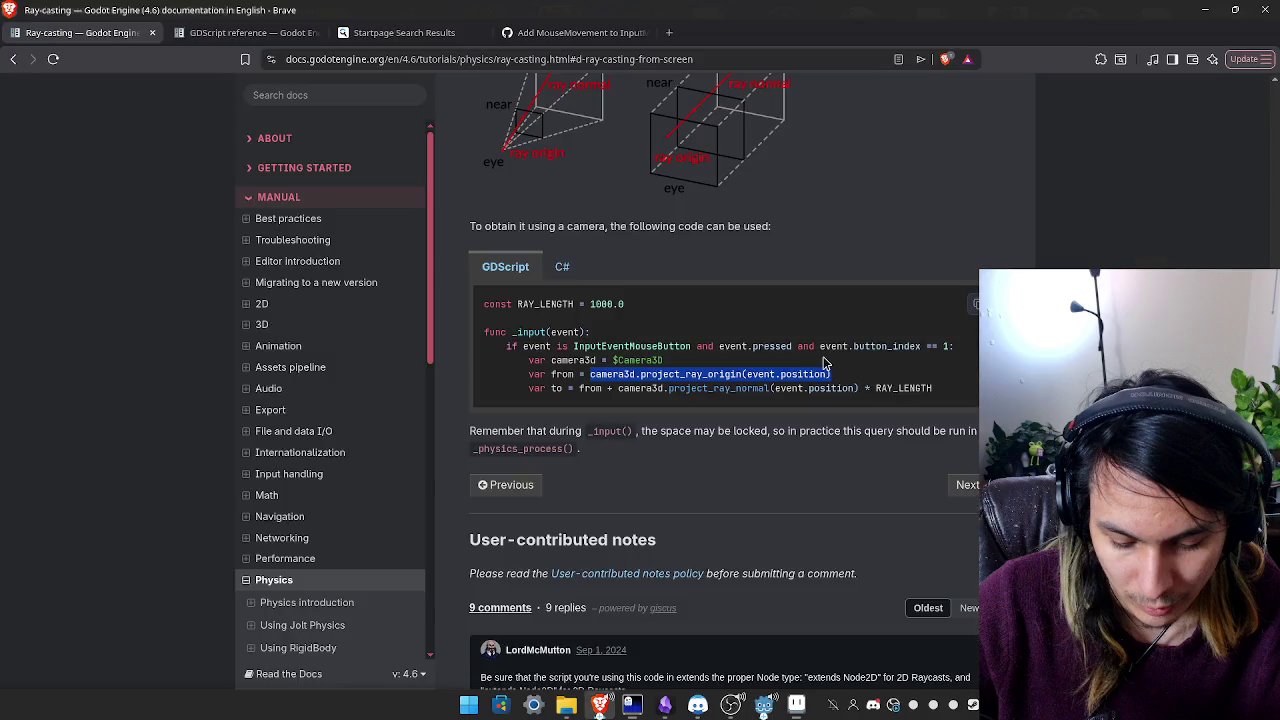
pyautogui.hotkey('alt', 'Tab')
pyautogui.press('Return')
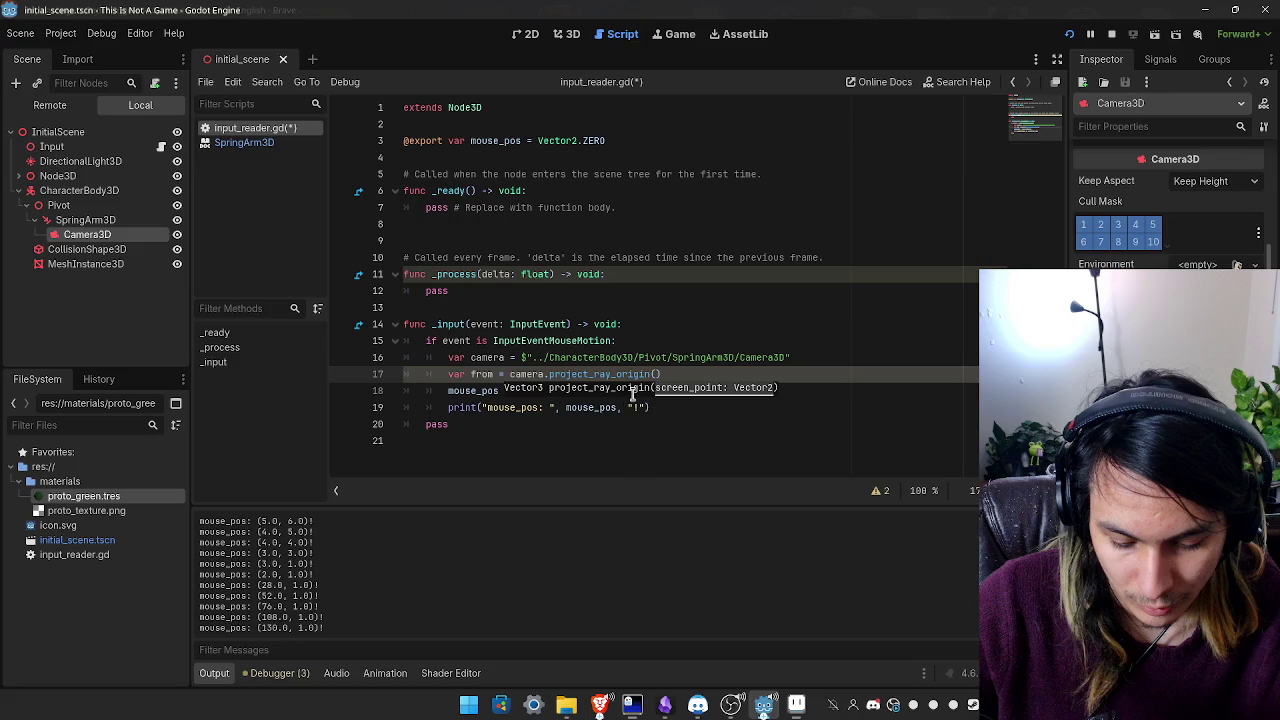
# Pass mouse_pos as the project_ray_origin argument and save input_reader.gd
pyautogui.hotkey('alt', 'Tab')
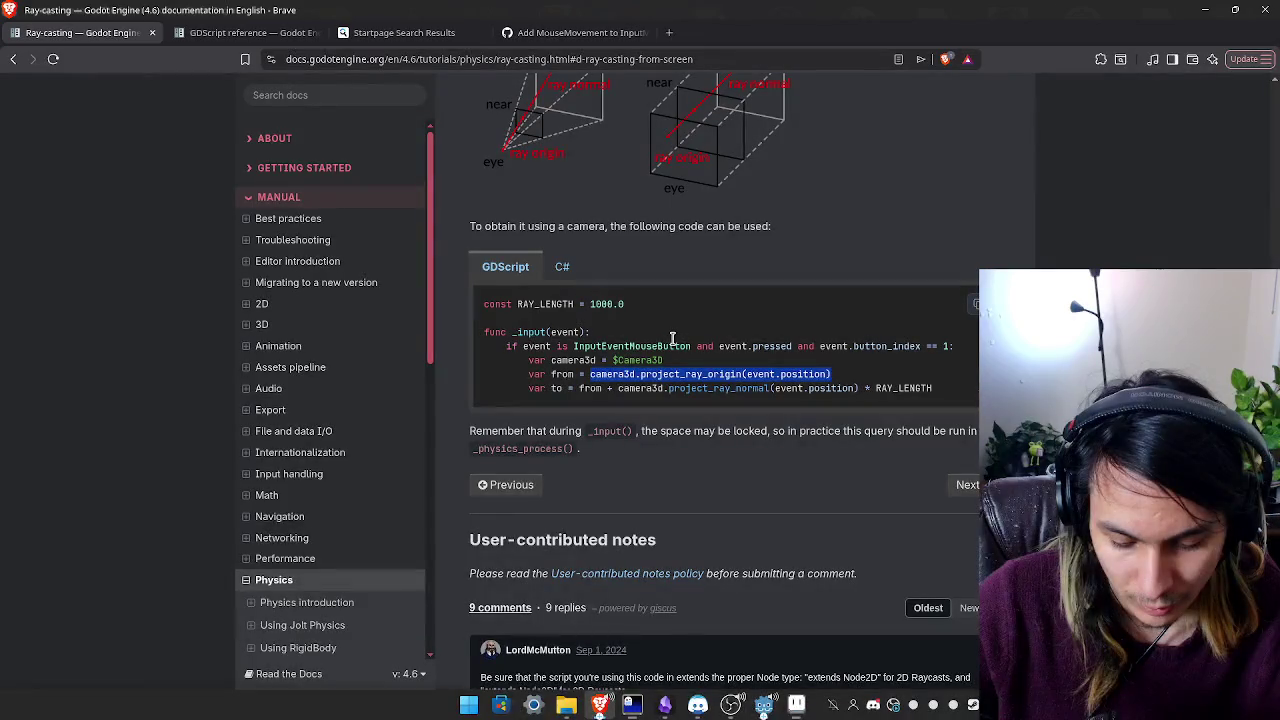
pyautogui.hotkey('alt', 'Tab')
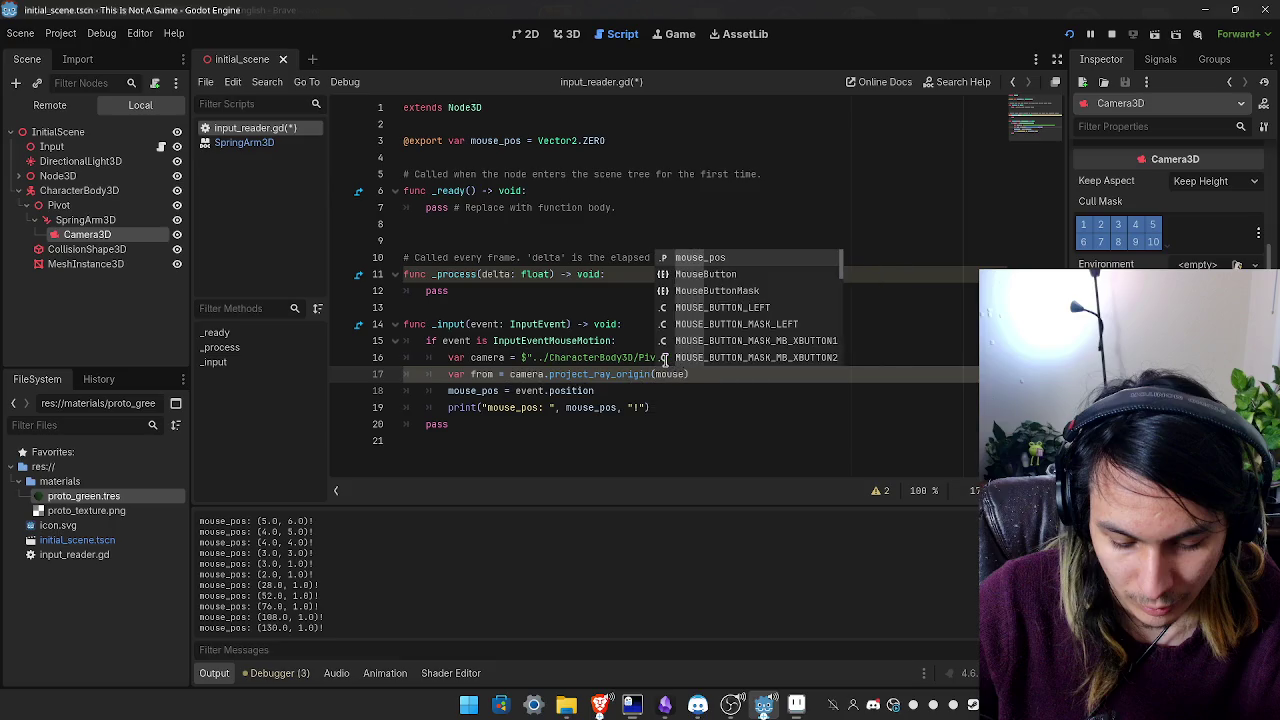
pyautogui.press('Return')
pyautogui.press('Down')
pyautogui.hotkey('ctrl', 's')
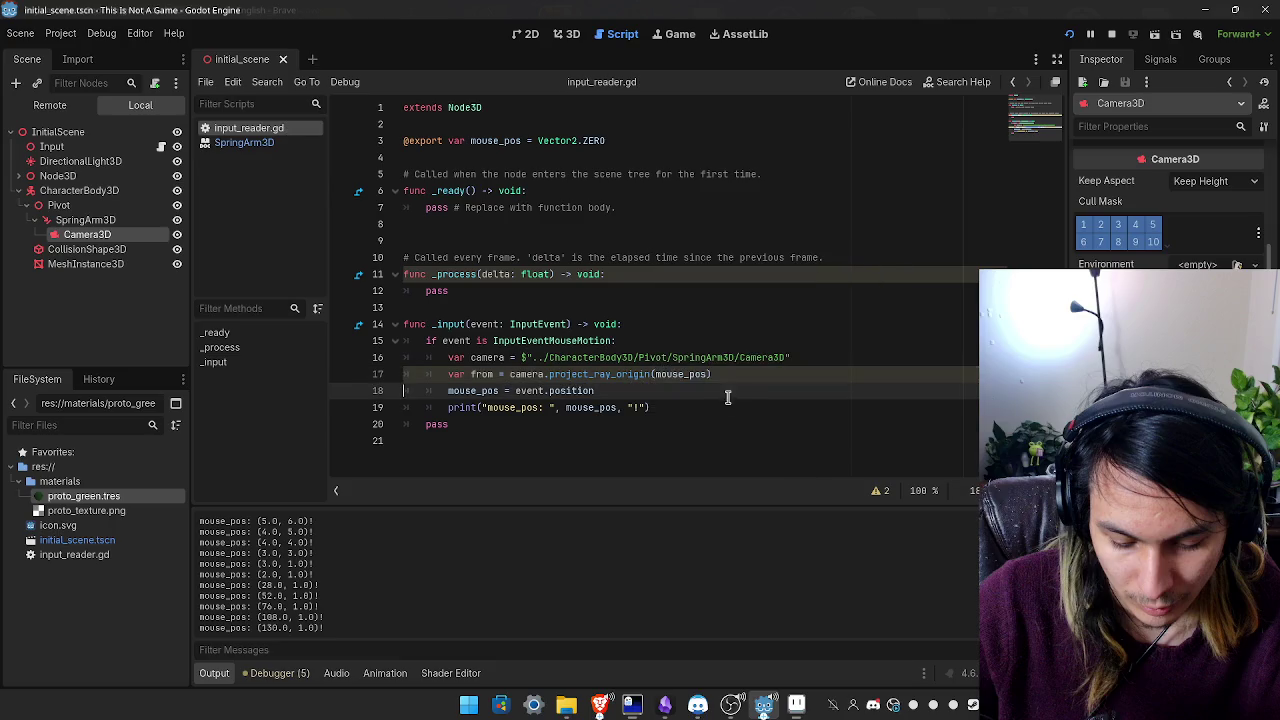
pyautogui.click(735, 374)
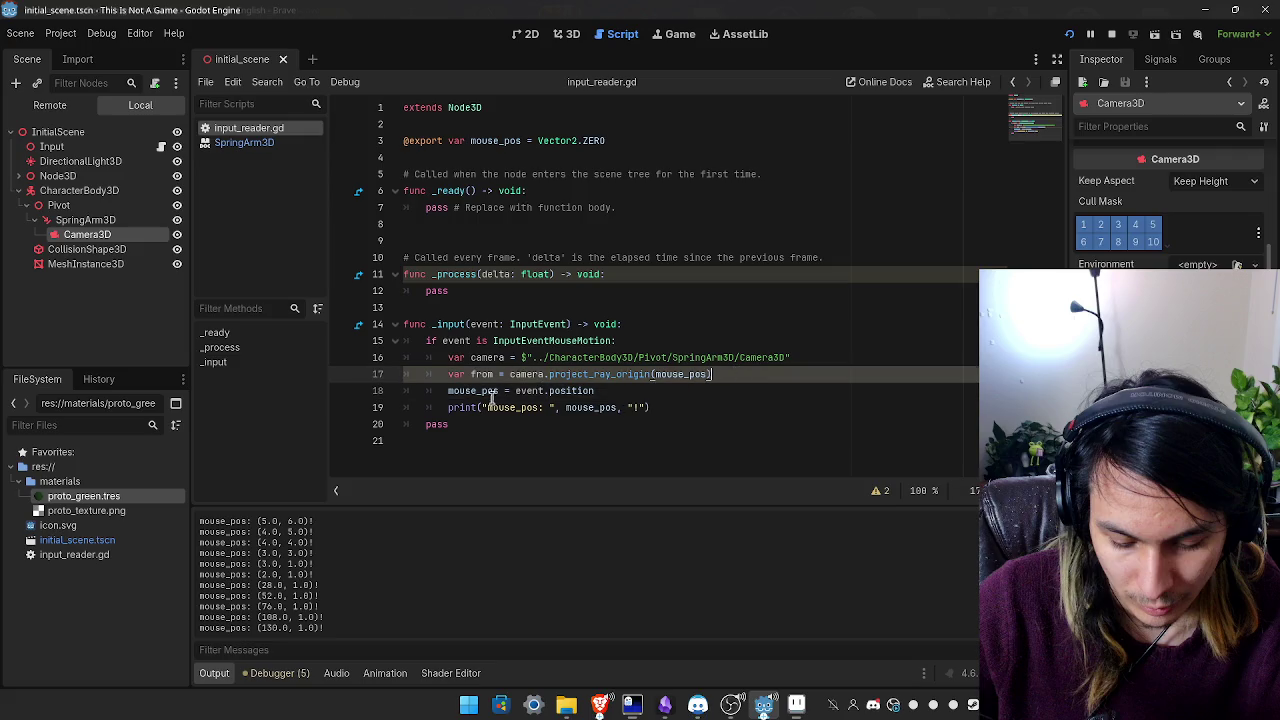
pyautogui.hotkey('alt', 'Tab')
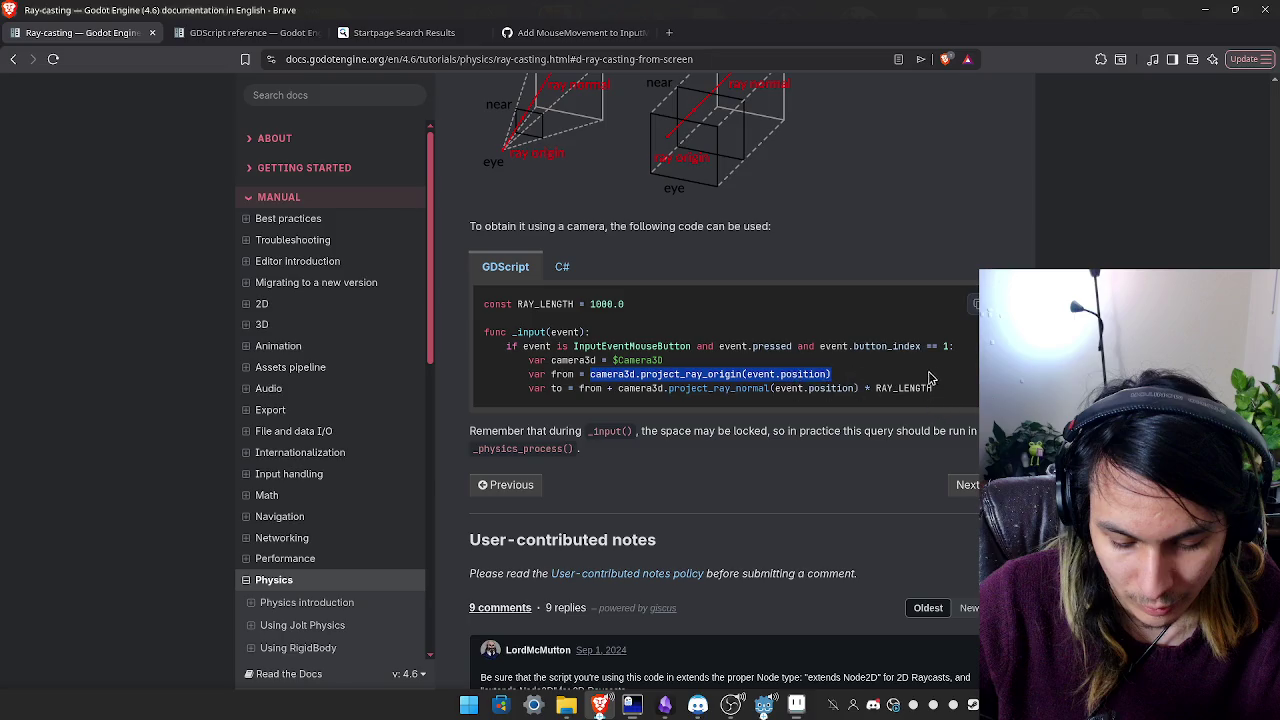
pyautogui.scroll(-1, 923, 390)
pyautogui.scroll(-1, 921, 383)
pyautogui.scroll(1, 921, 383)
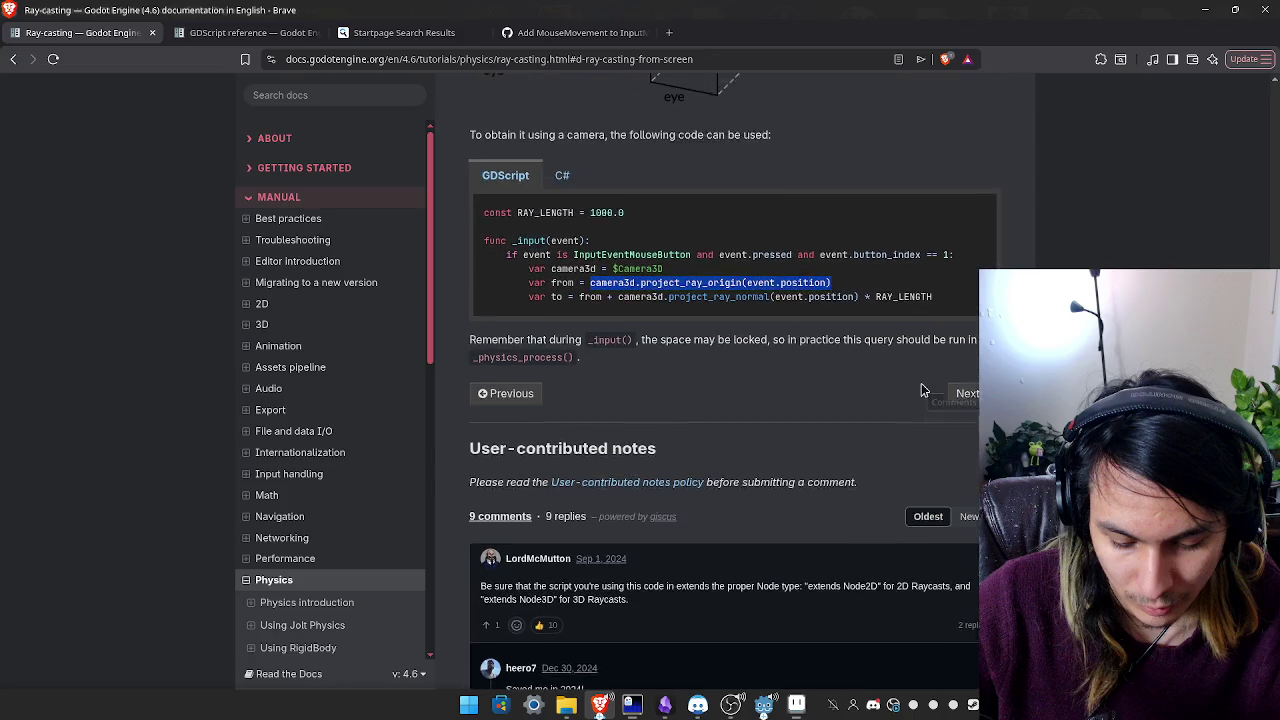
pyautogui.scroll(2, 942, 356)
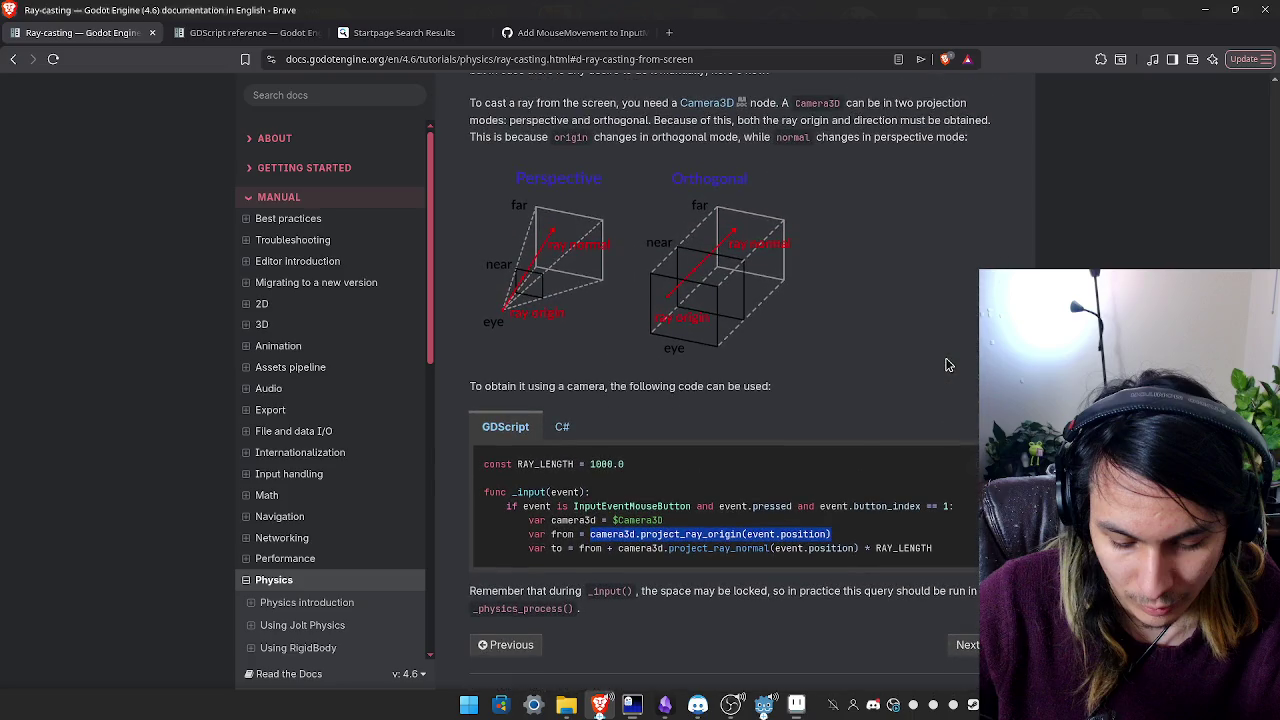
pyautogui.scroll(-1, 866, 372)
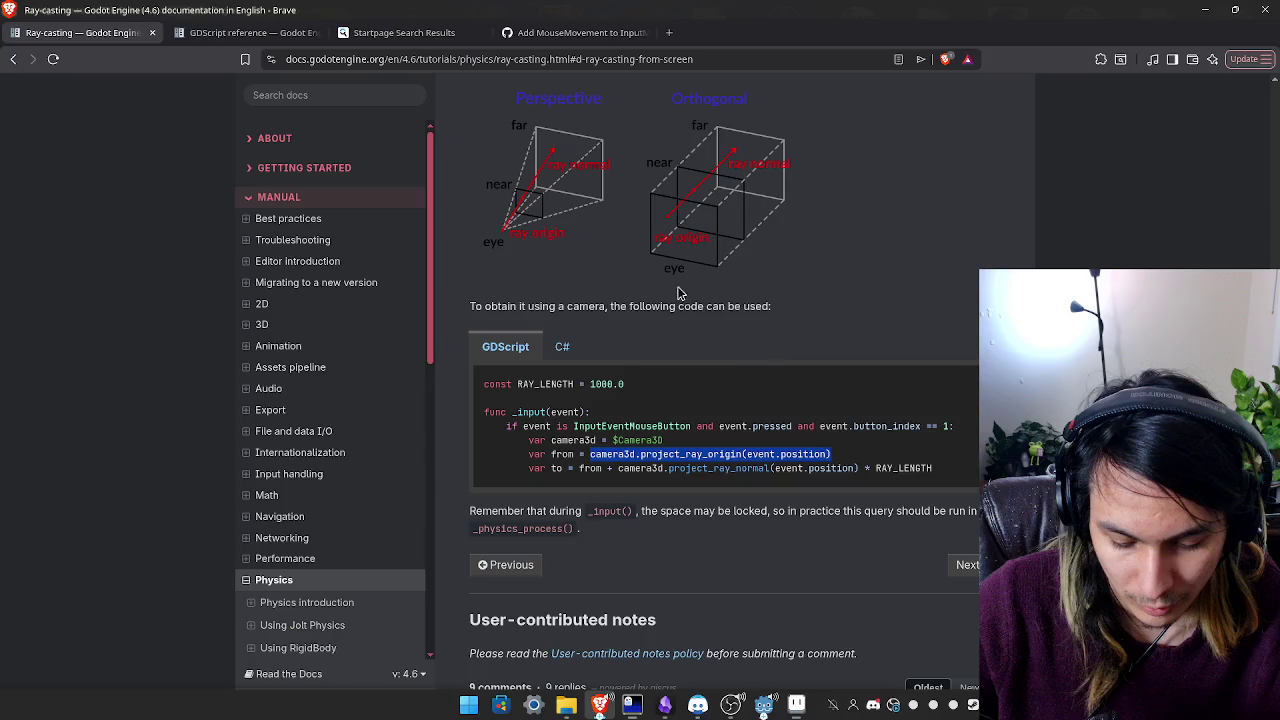
pyautogui.scroll(1, 600, 275)
pyautogui.scroll(2, 593, 270)
pyautogui.scroll(-3, 592, 265)
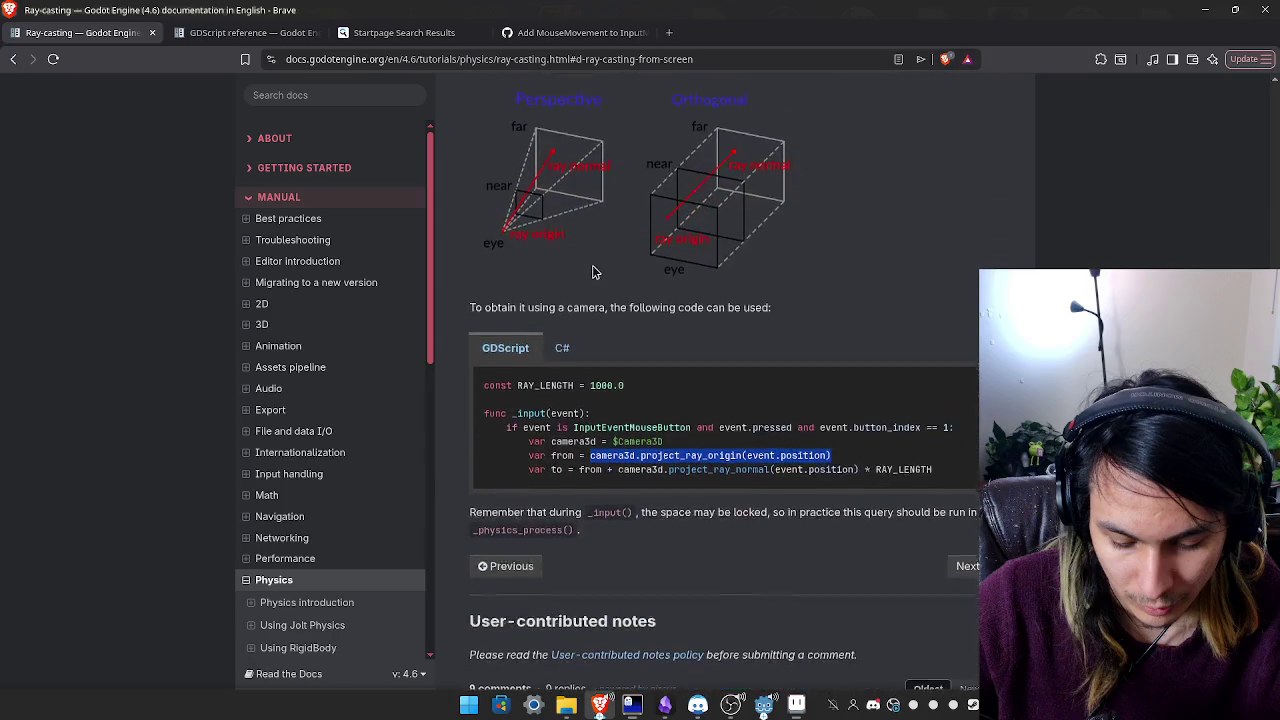
pyautogui.scroll(2, 592, 265)
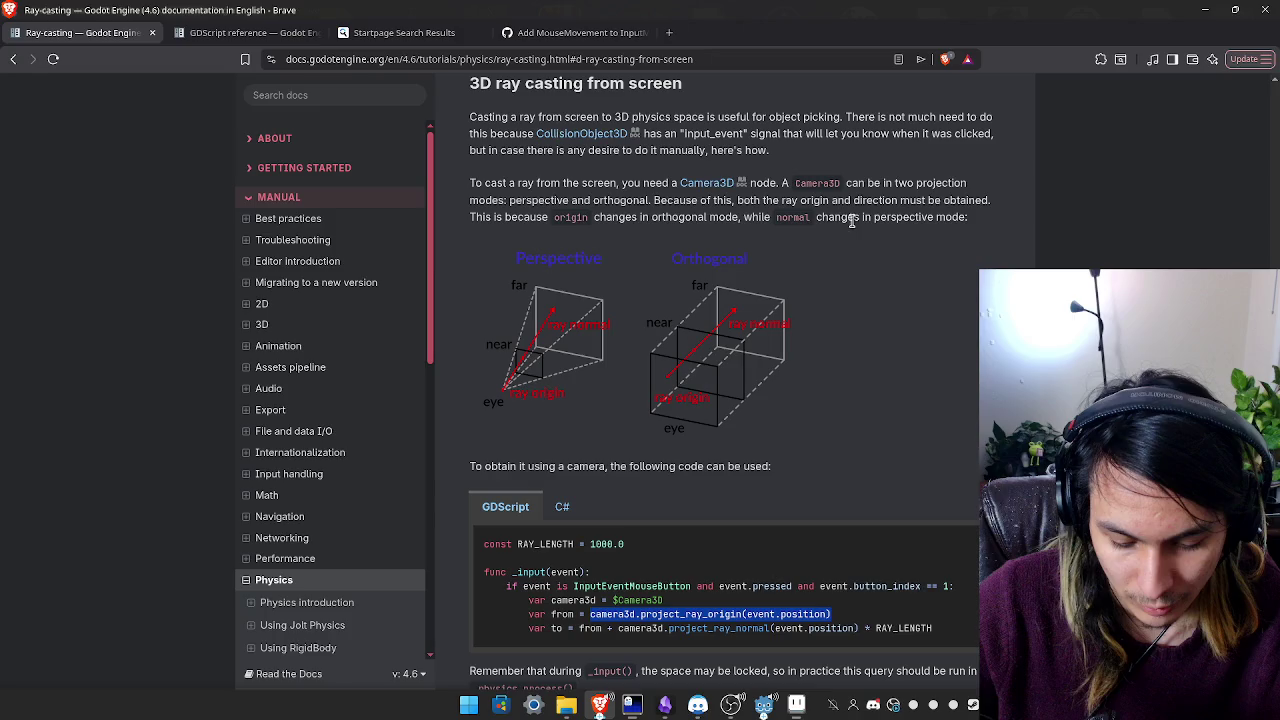
pyautogui.scroll(-3, 890, 243)
pyautogui.scroll(3, 890, 243)
pyautogui.scroll(-1, 890, 243)
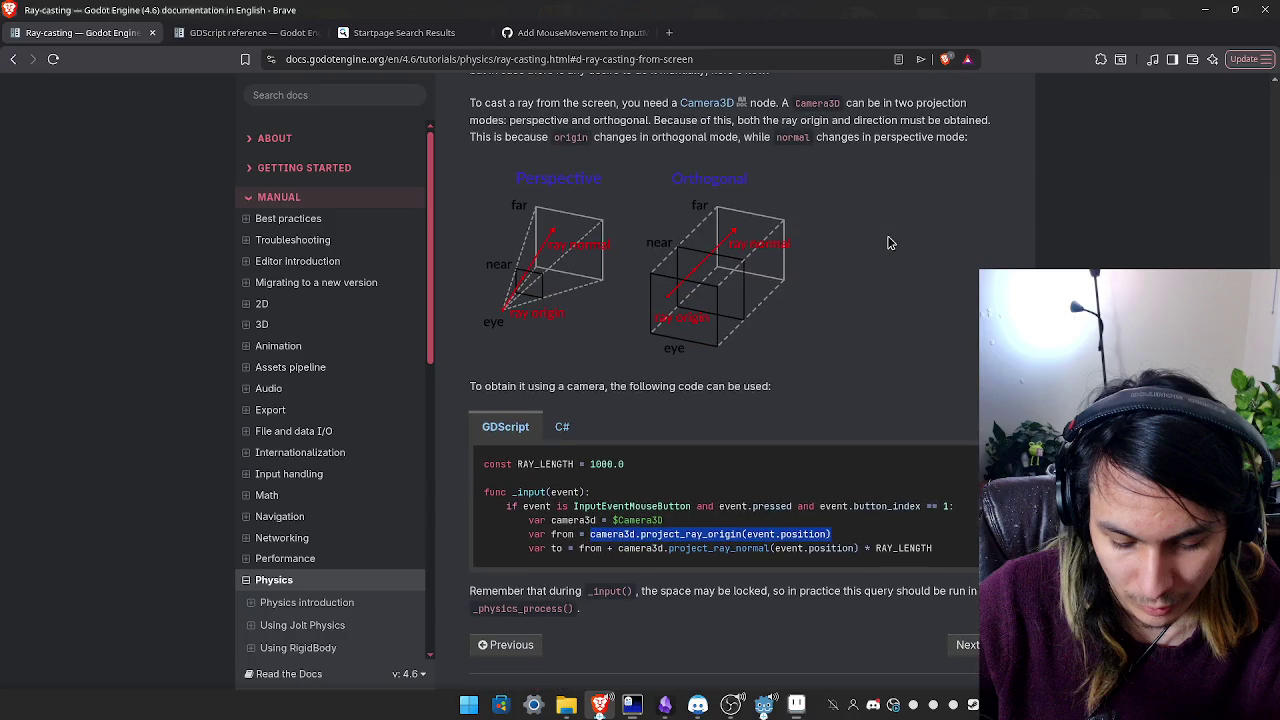
pyautogui.scroll(-1, 890, 243)
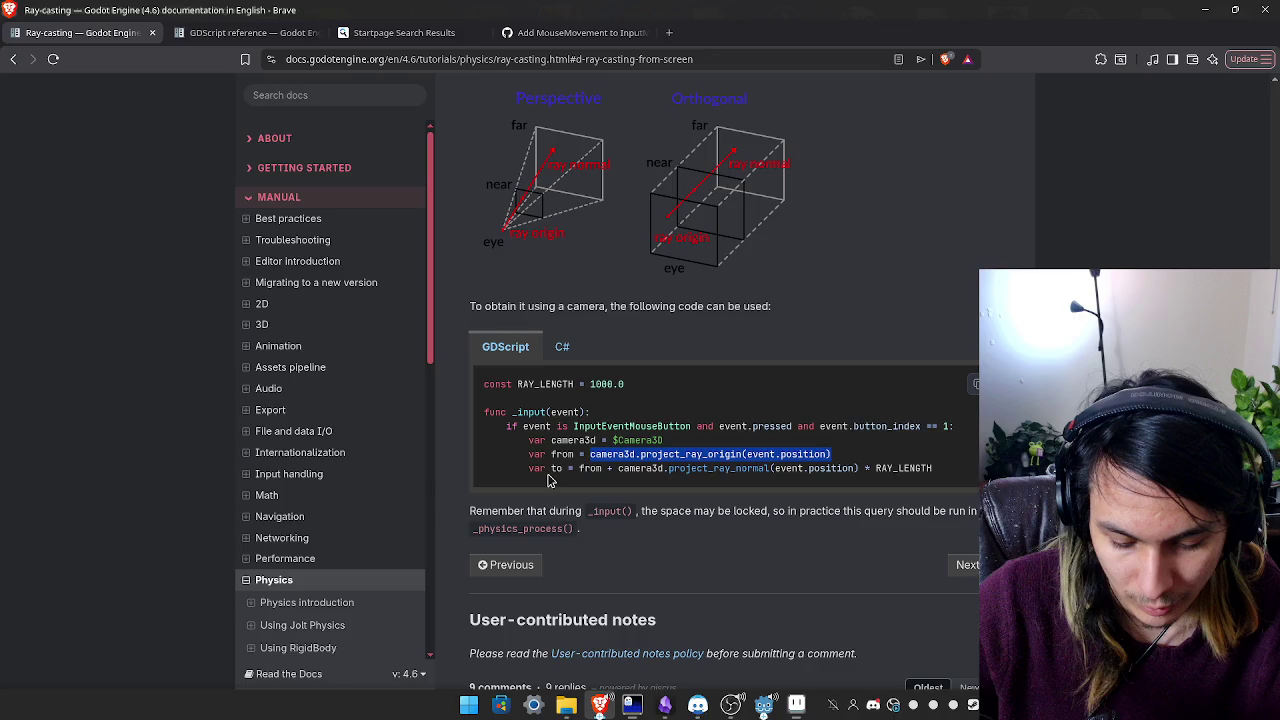
pyautogui.click(763, 705)
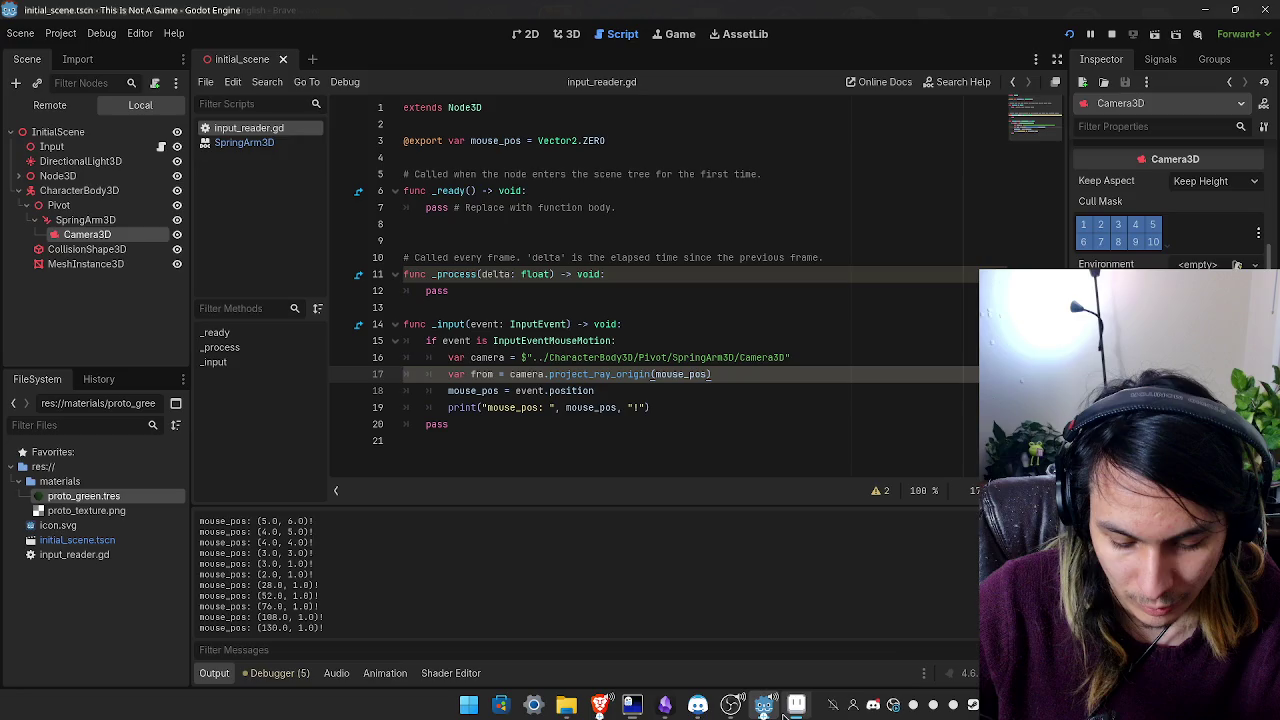
pyautogui.moveTo(663, 708)
pyautogui.moveTo(600, 706)
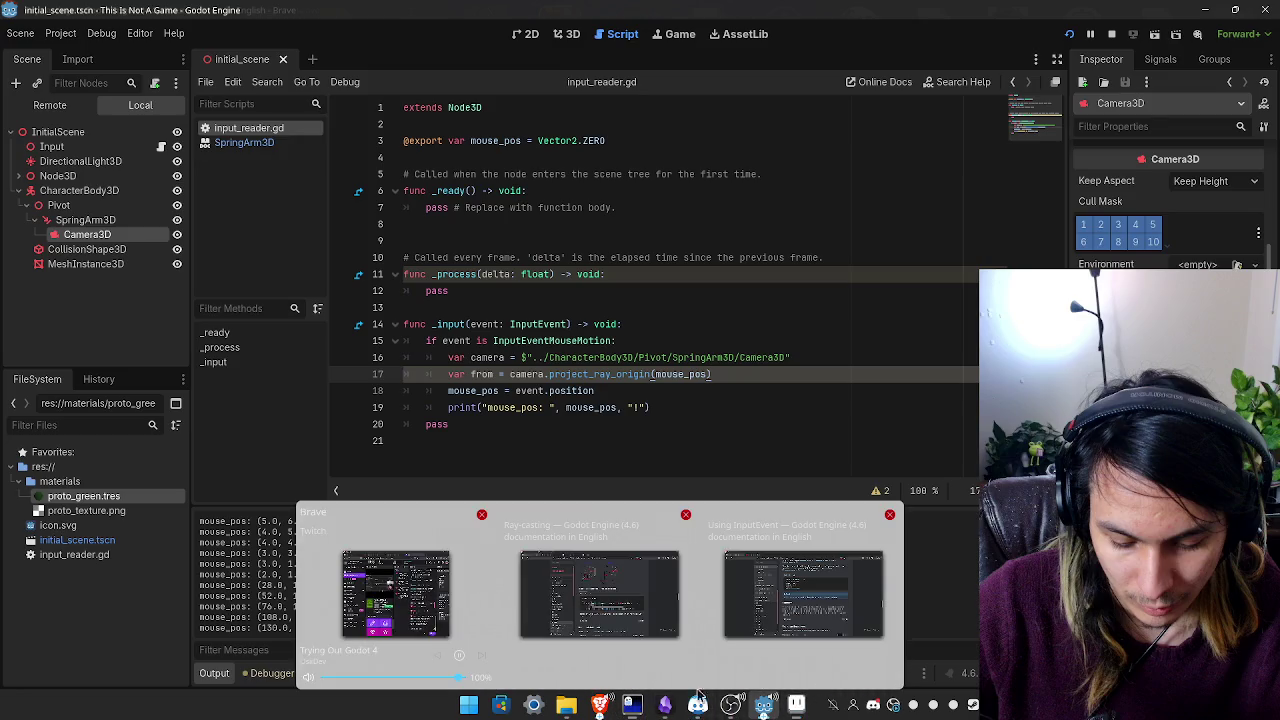
pyautogui.moveTo(764, 706)
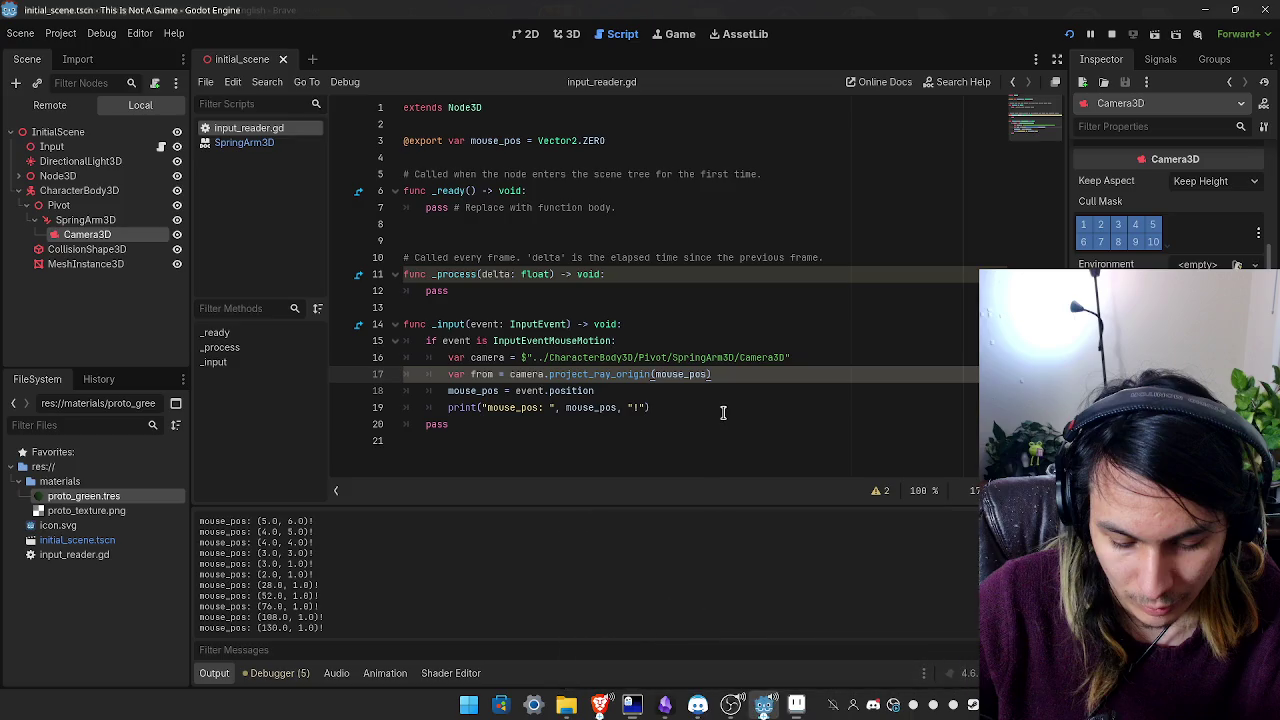
pyautogui.hotkey('alt', 'Tab')
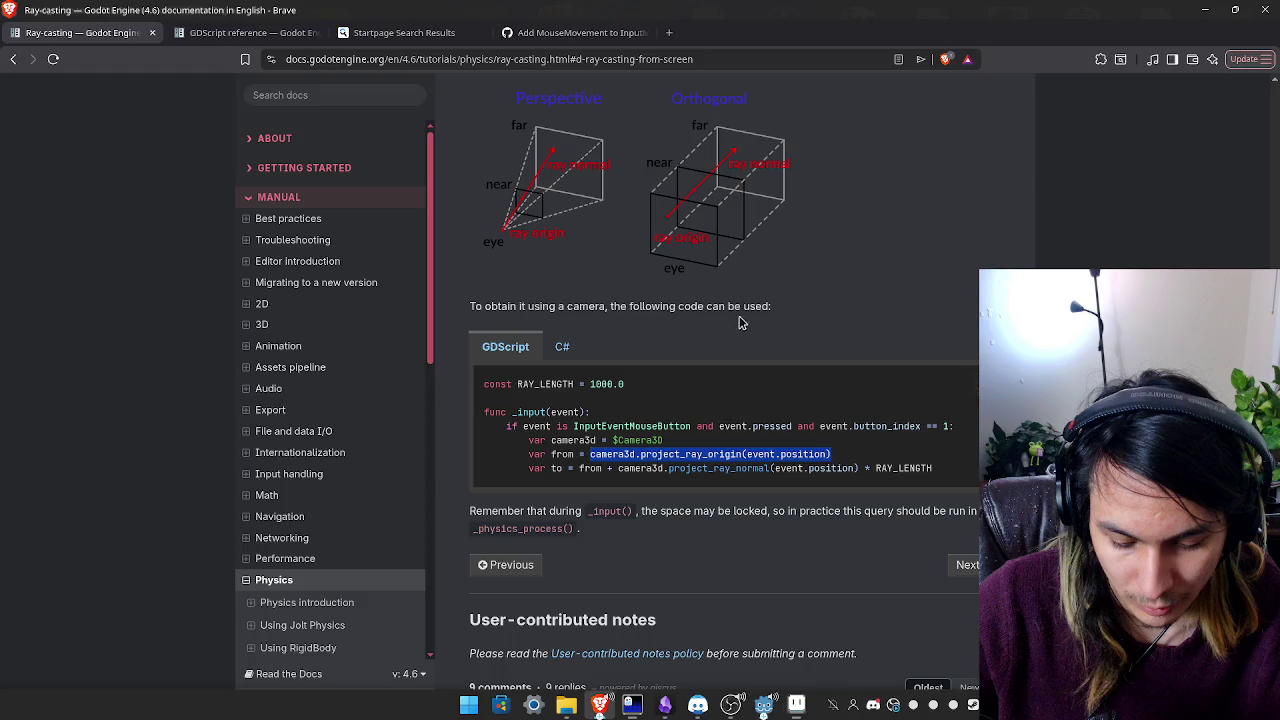